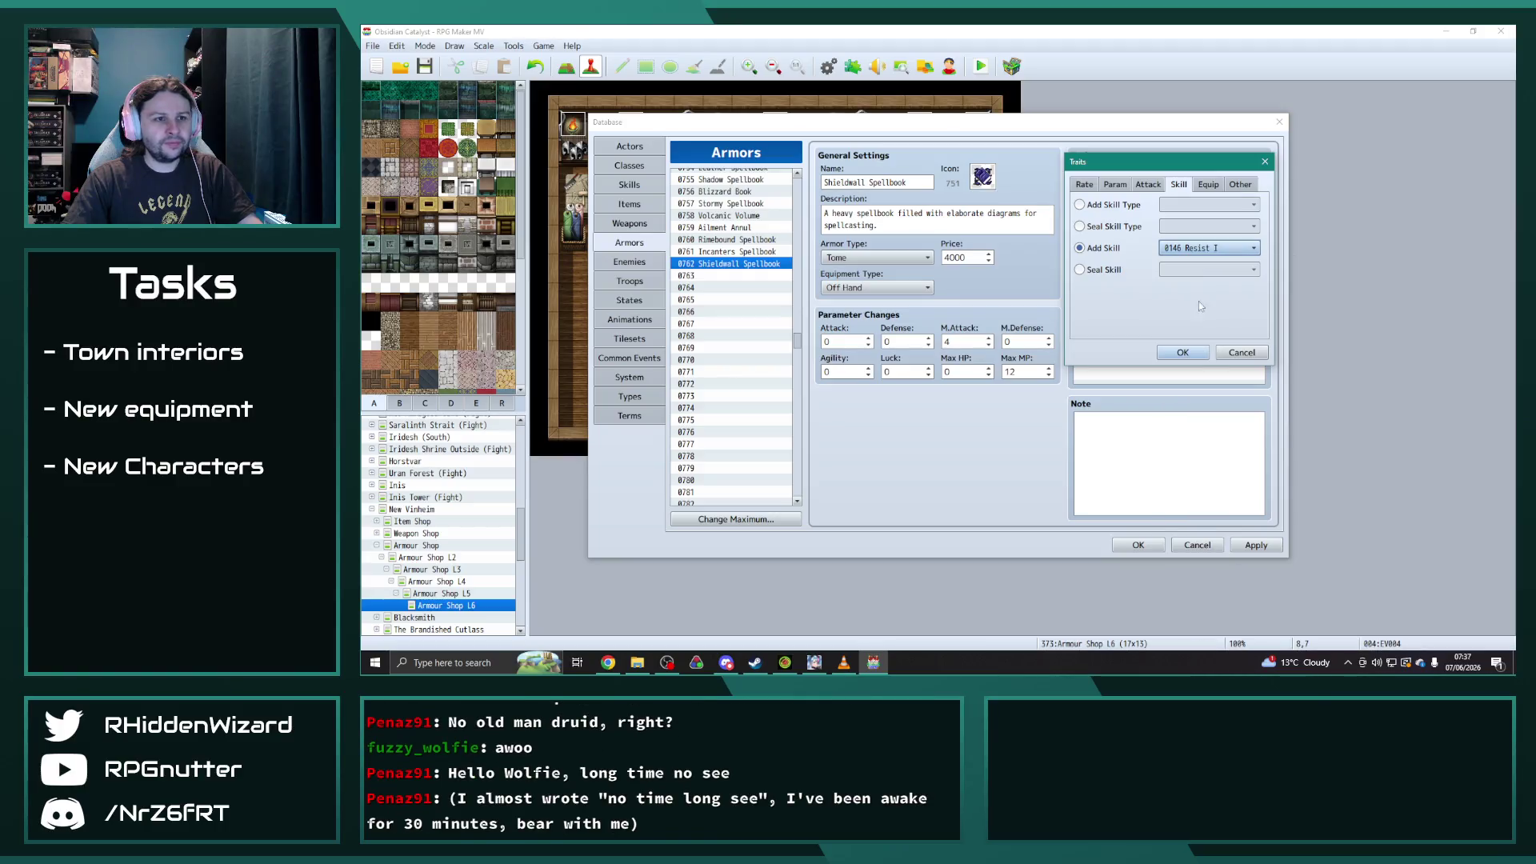
- Add the Resist I skill trait to the Shieldwall Spellbook and select its old description text
left_click(1128, 352)
mouse_move(824, 213)
left_mouse_down()
mouse_move(935, 225)
mouse_move(801, 208)
left_mouse_up()
left_click(915, 225)
type("Allows")
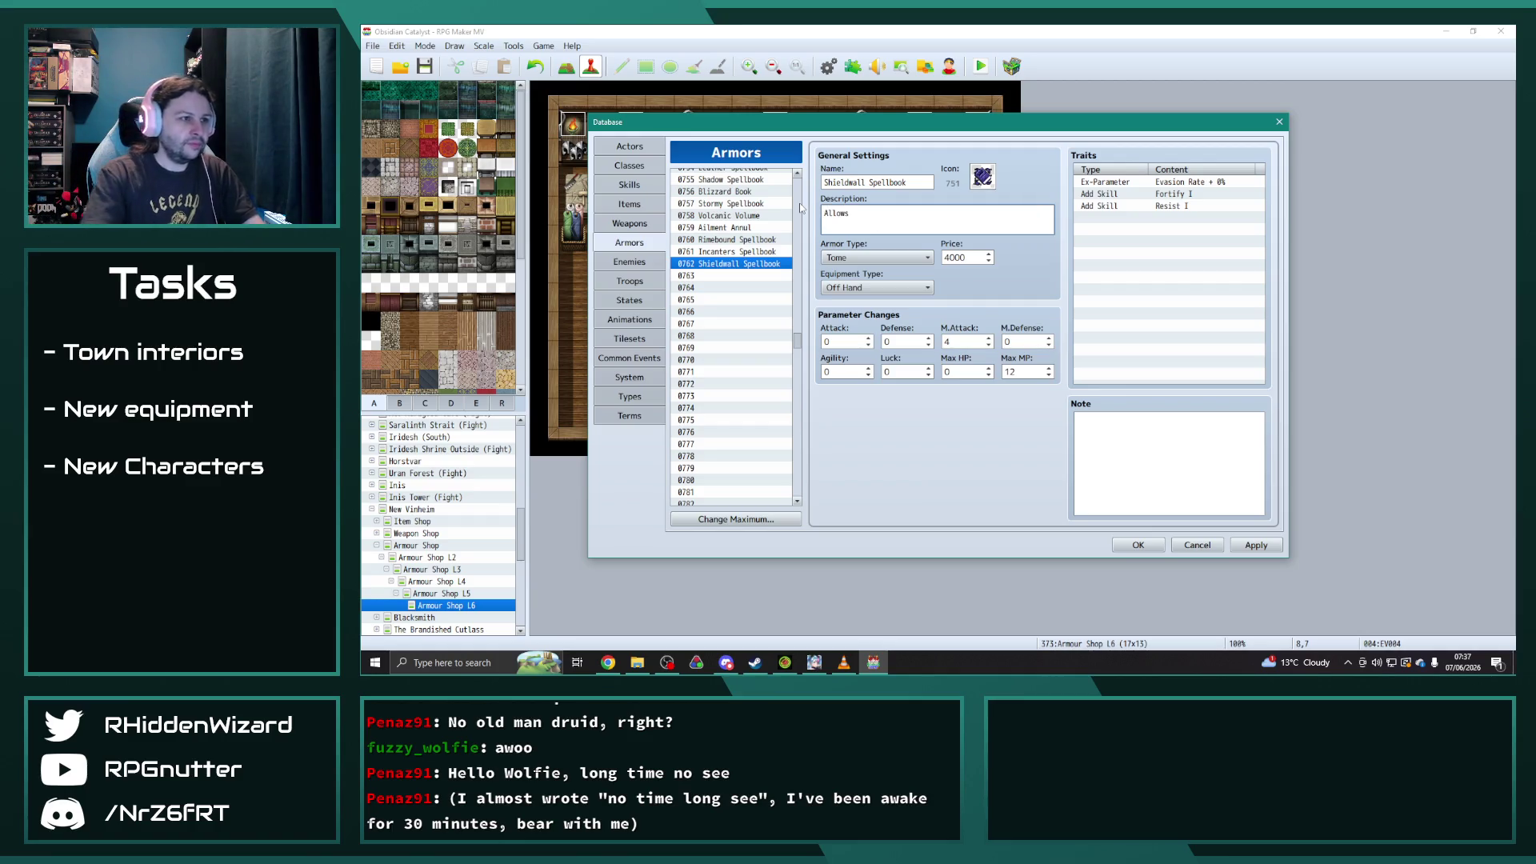
left_click(733, 240)
- Write 'Allows the wielder to cast Fortify I and Resist I.' as the Shieldwall Spellbook description line
left_click(736, 265)
double_click(885, 217)
left_click(885, 218)
type("wielder to cast For")
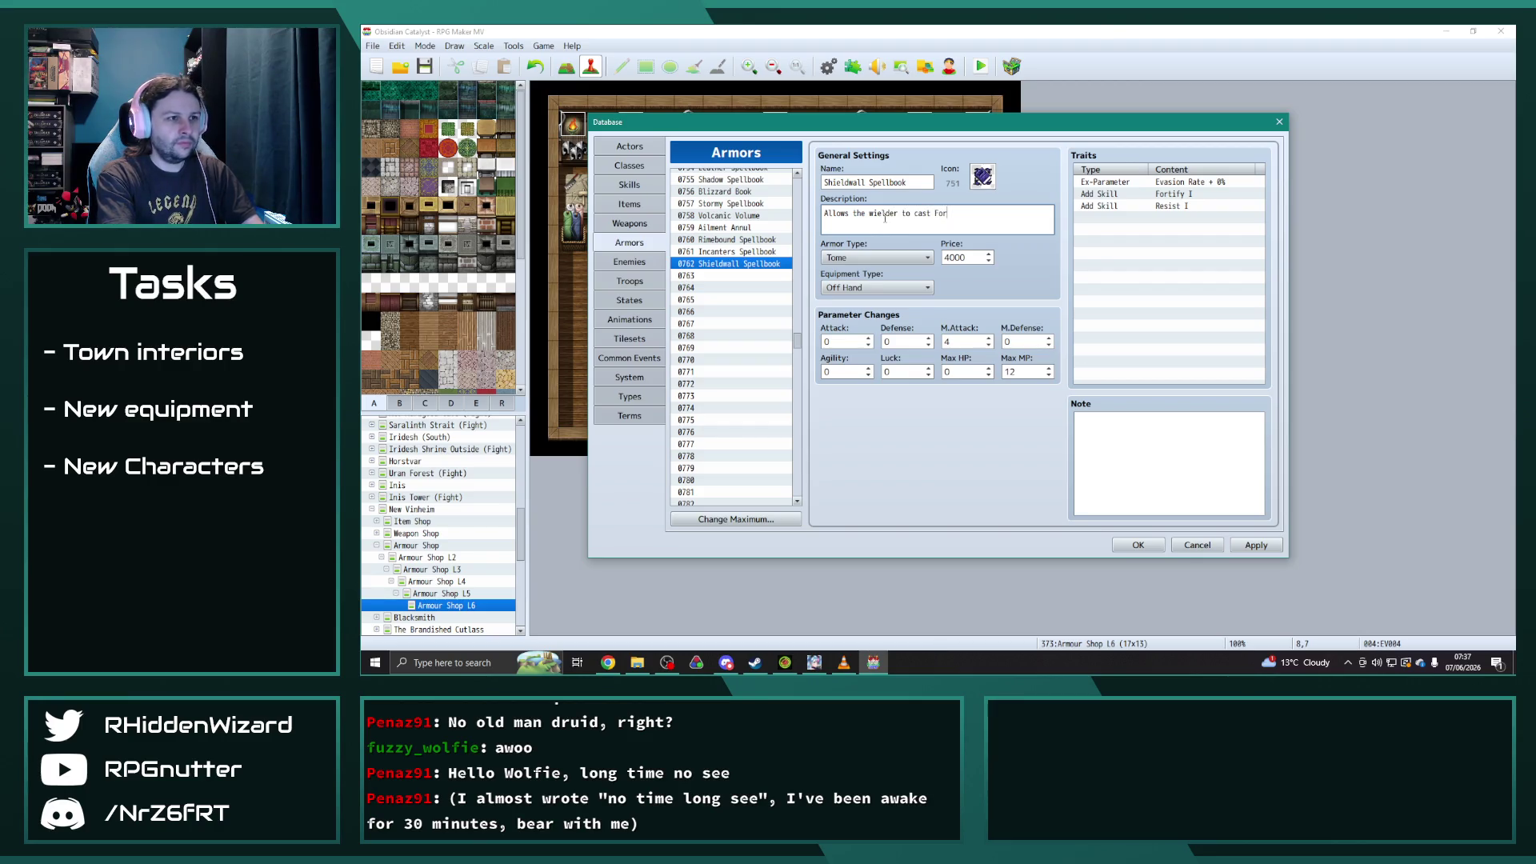
type("sist I.")
left_click(825, 213)
key("Return")
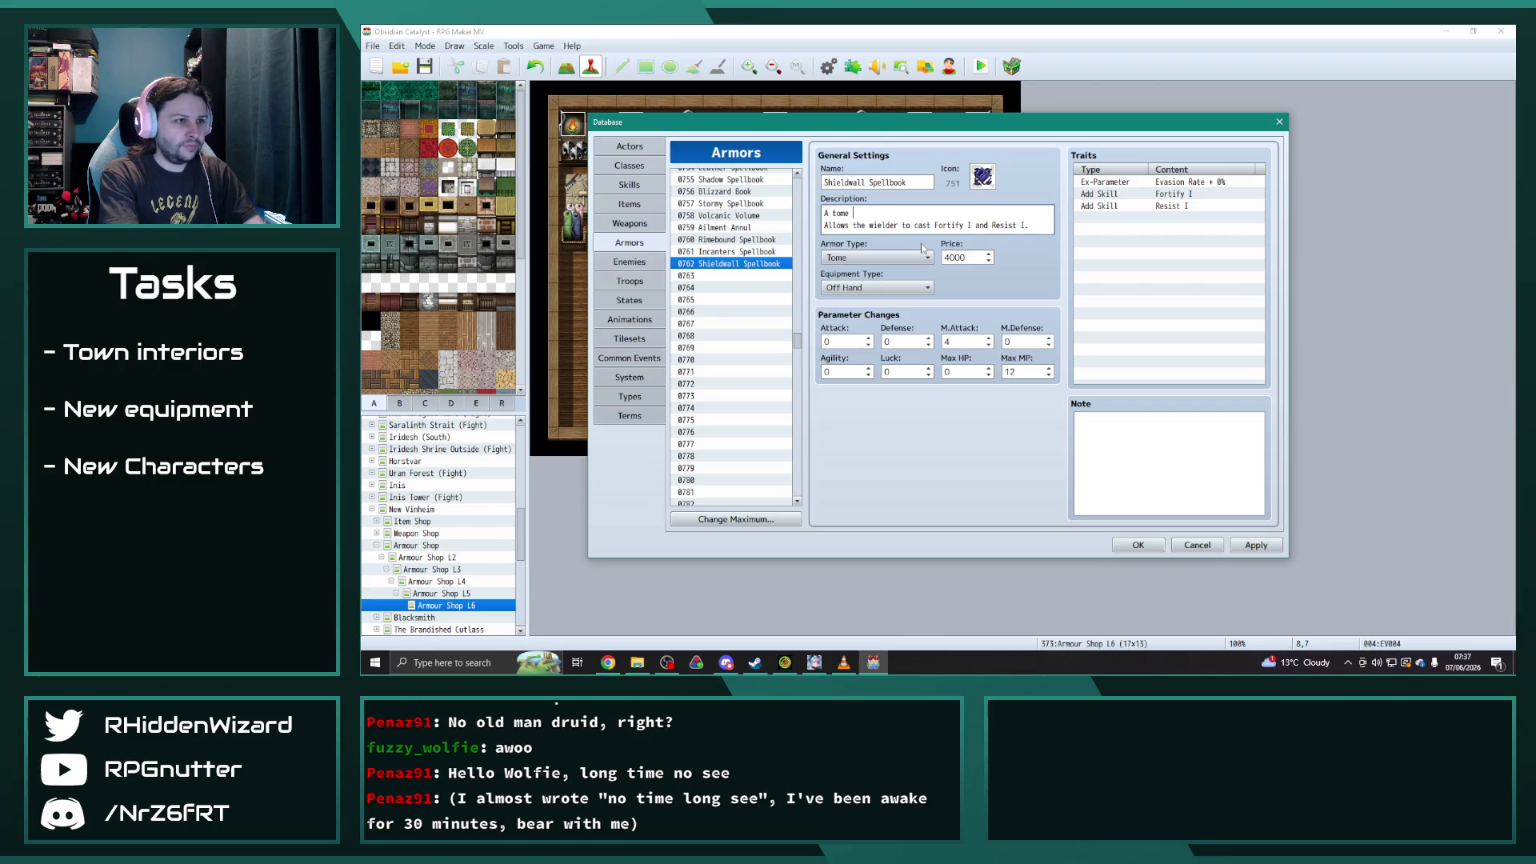
- Add the first line 'A comprehensive spellbook of defensive incantations.' above it, then select the Shieldwall Spellbook entry
key("BackSpace")
key("BackSpace")
key("BackSpace")
type("spellboo")
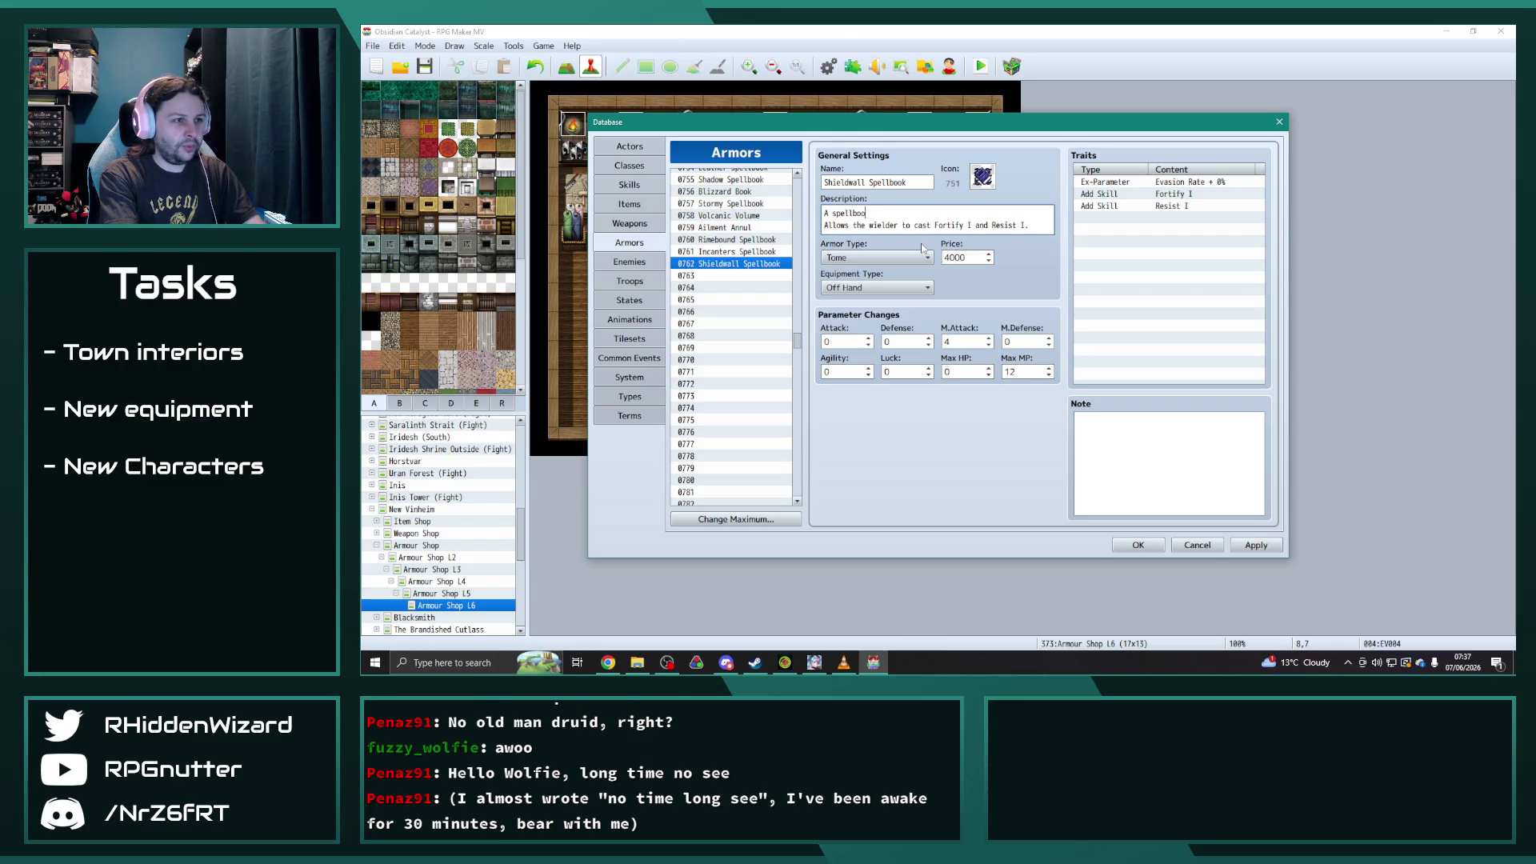
key("BackSpace")
key("BackSpace")
key("BackSpace")
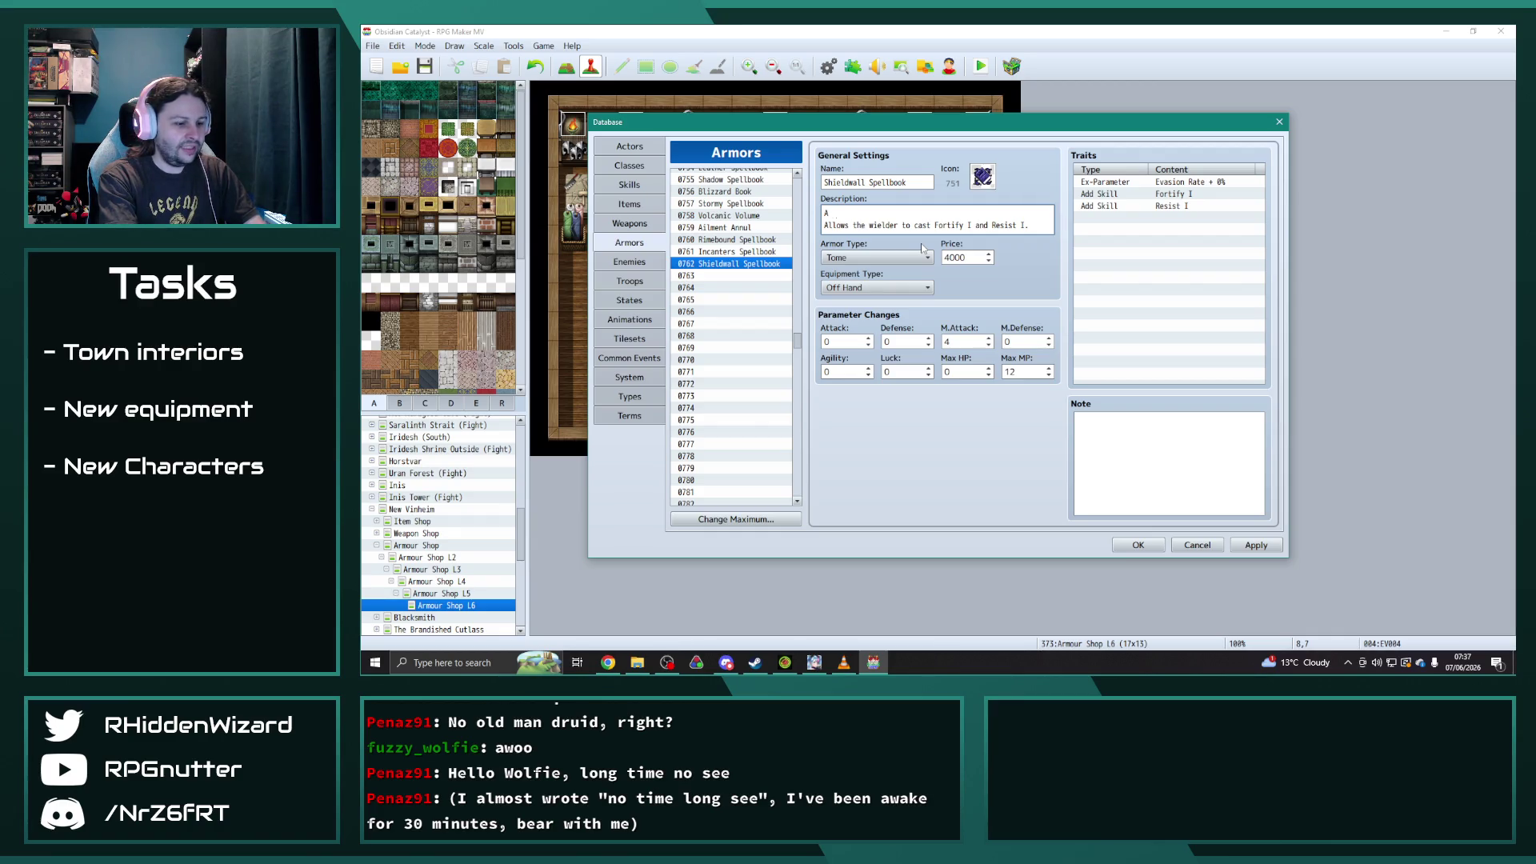
type(" comprehensive spellbo")
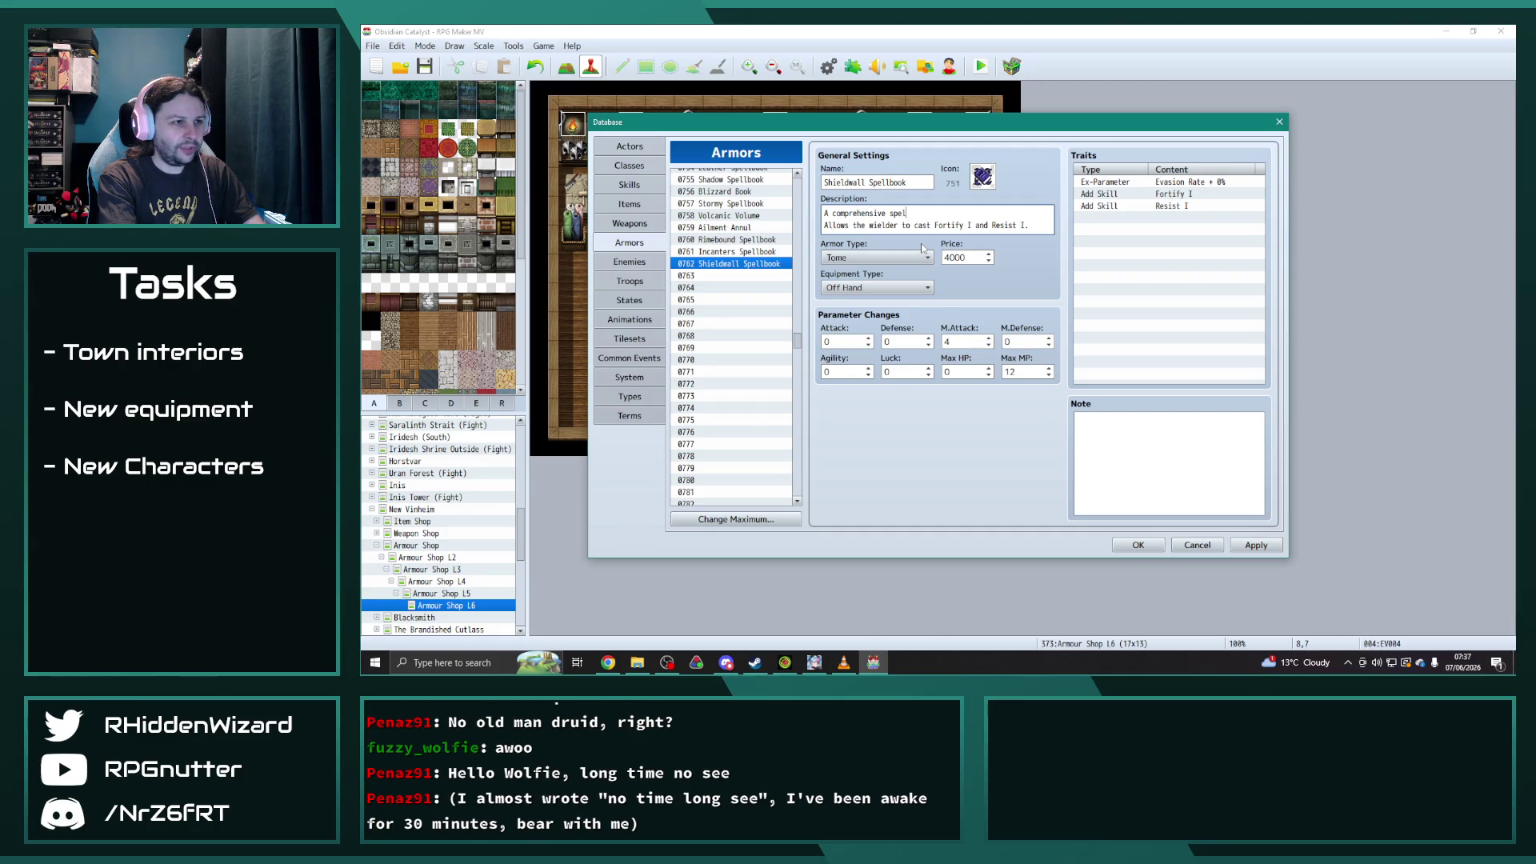
type("ok of defe")
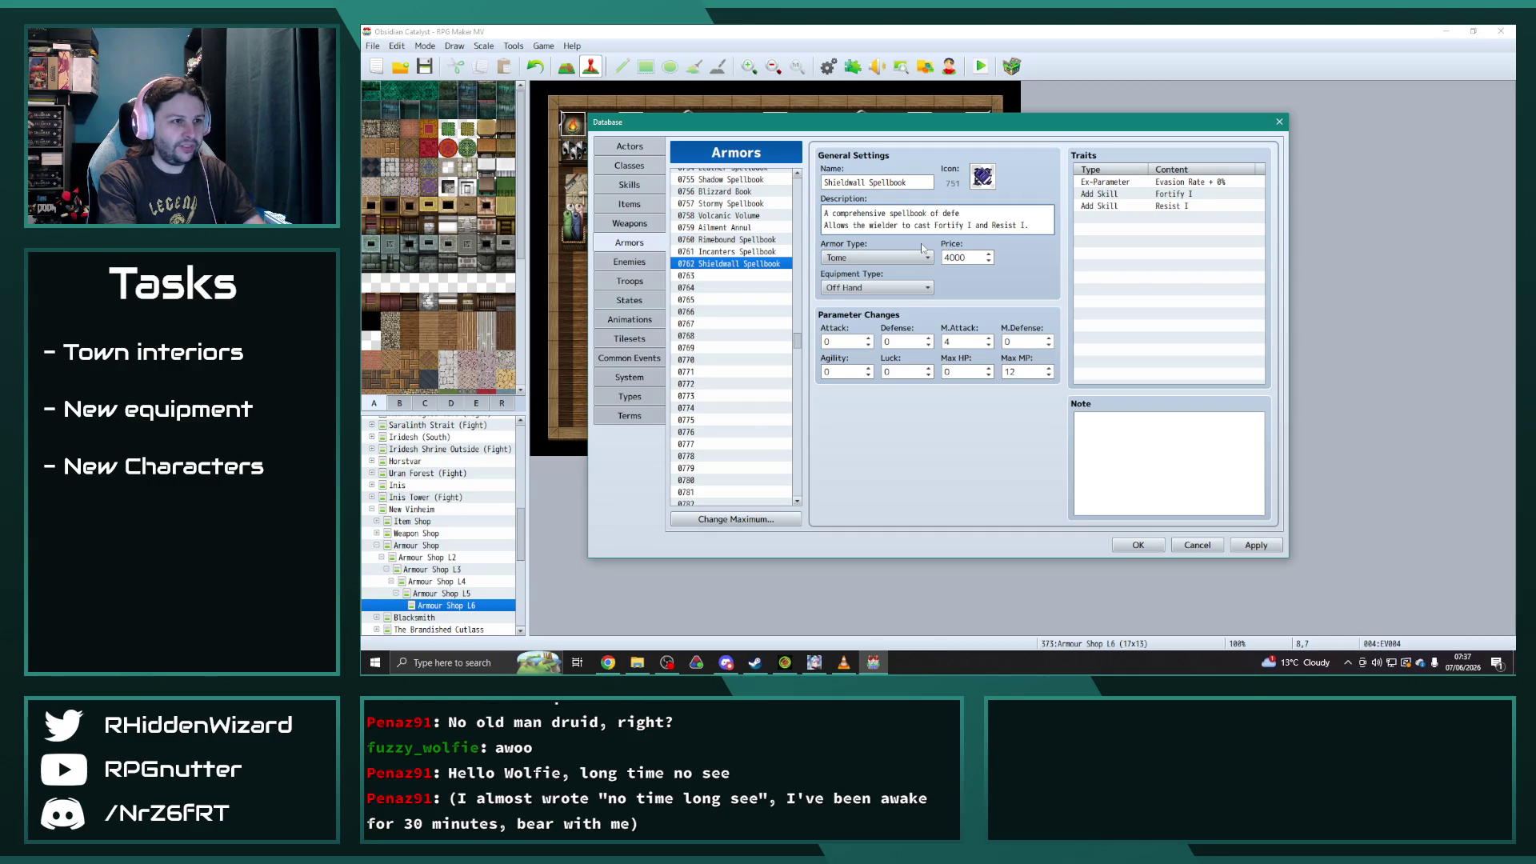
type("nsive incan")
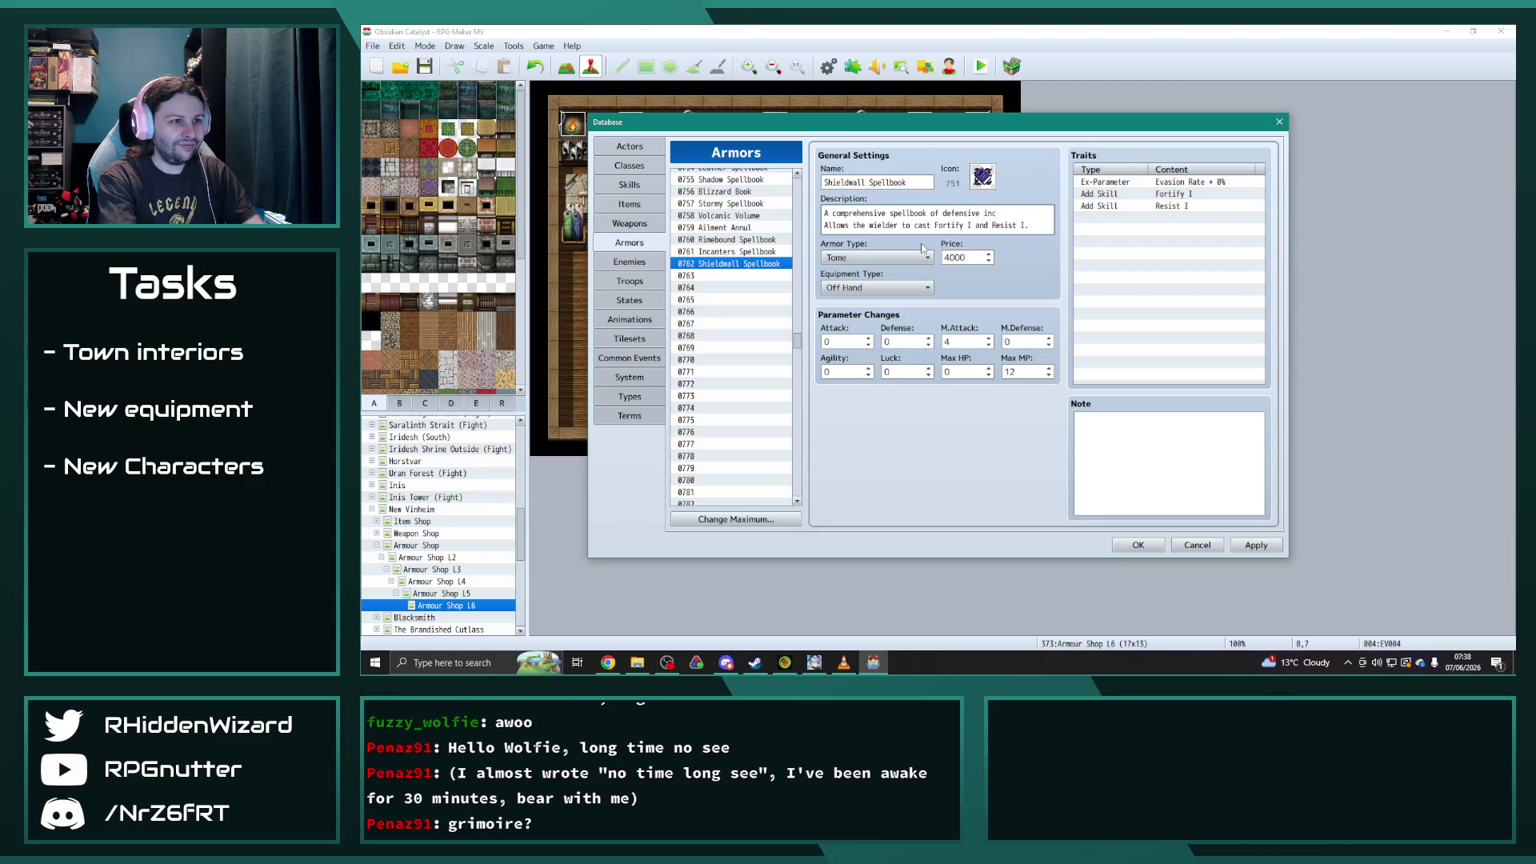
type("tations,")
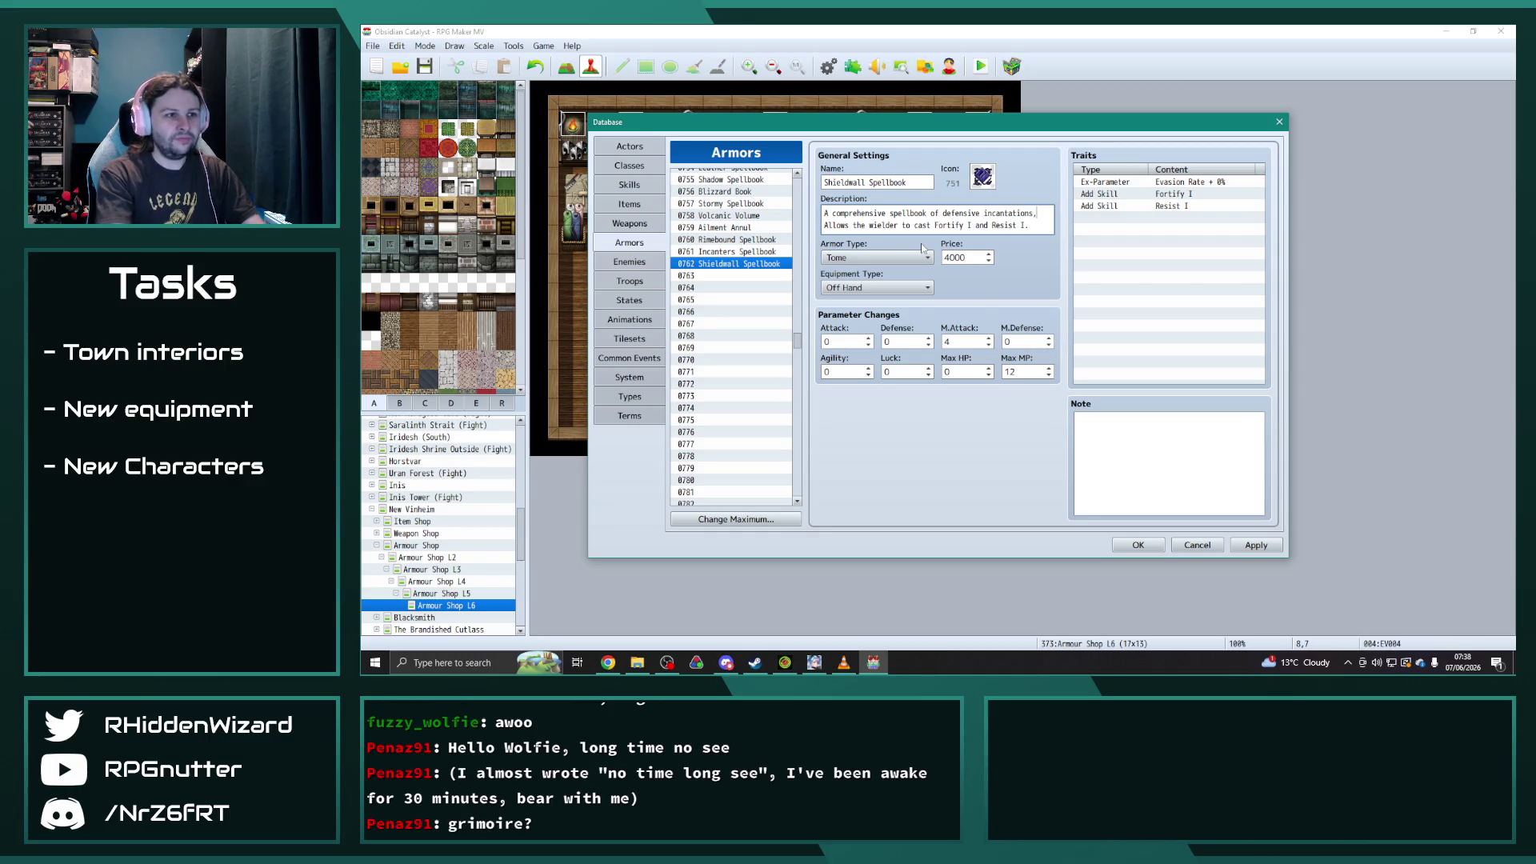
key("BackSpace")
type(".")
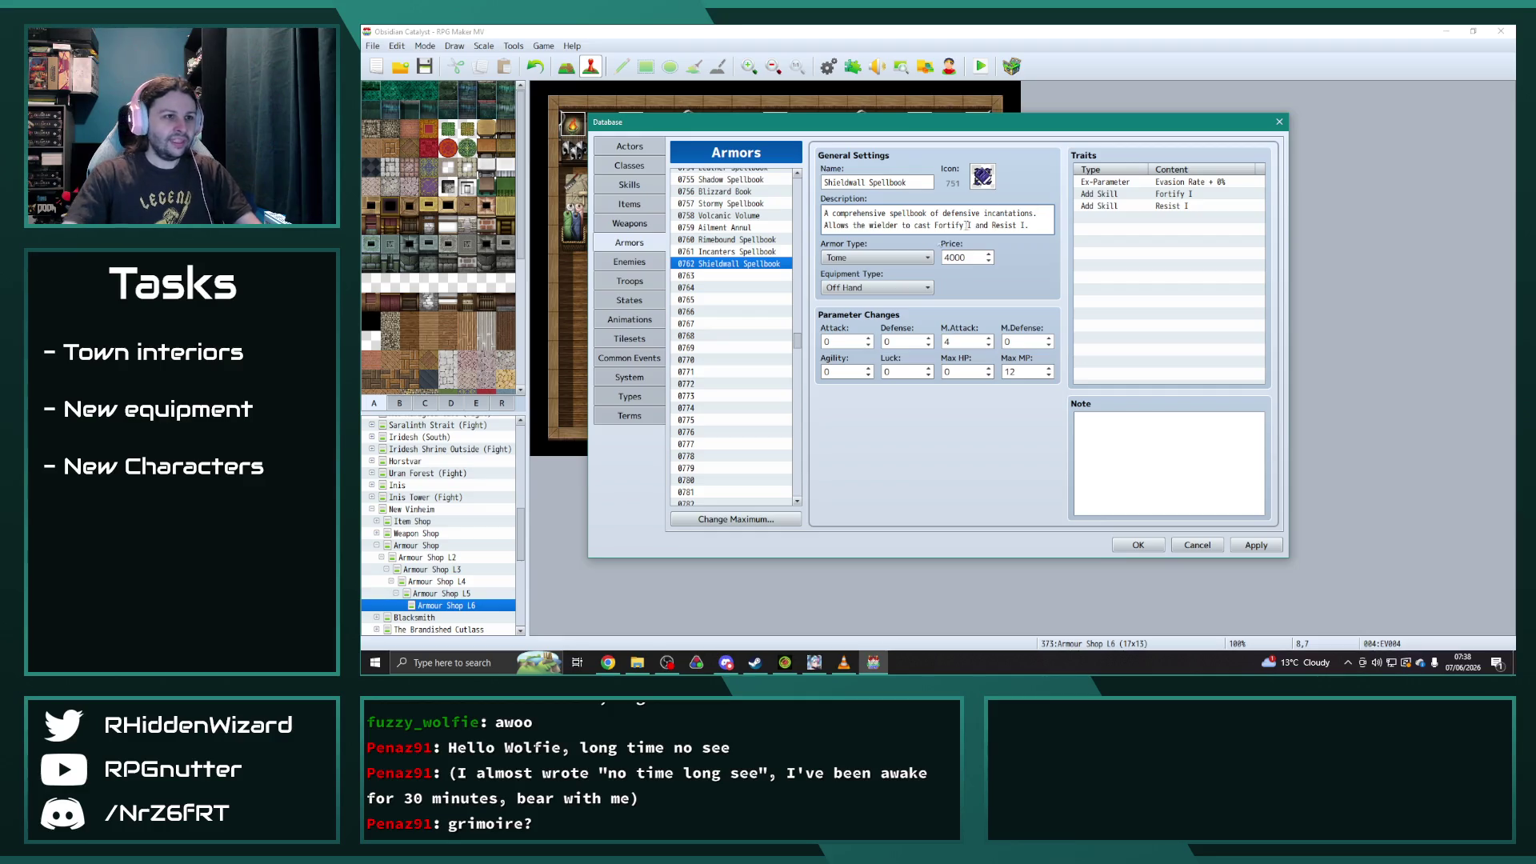
key("ctrl+a")
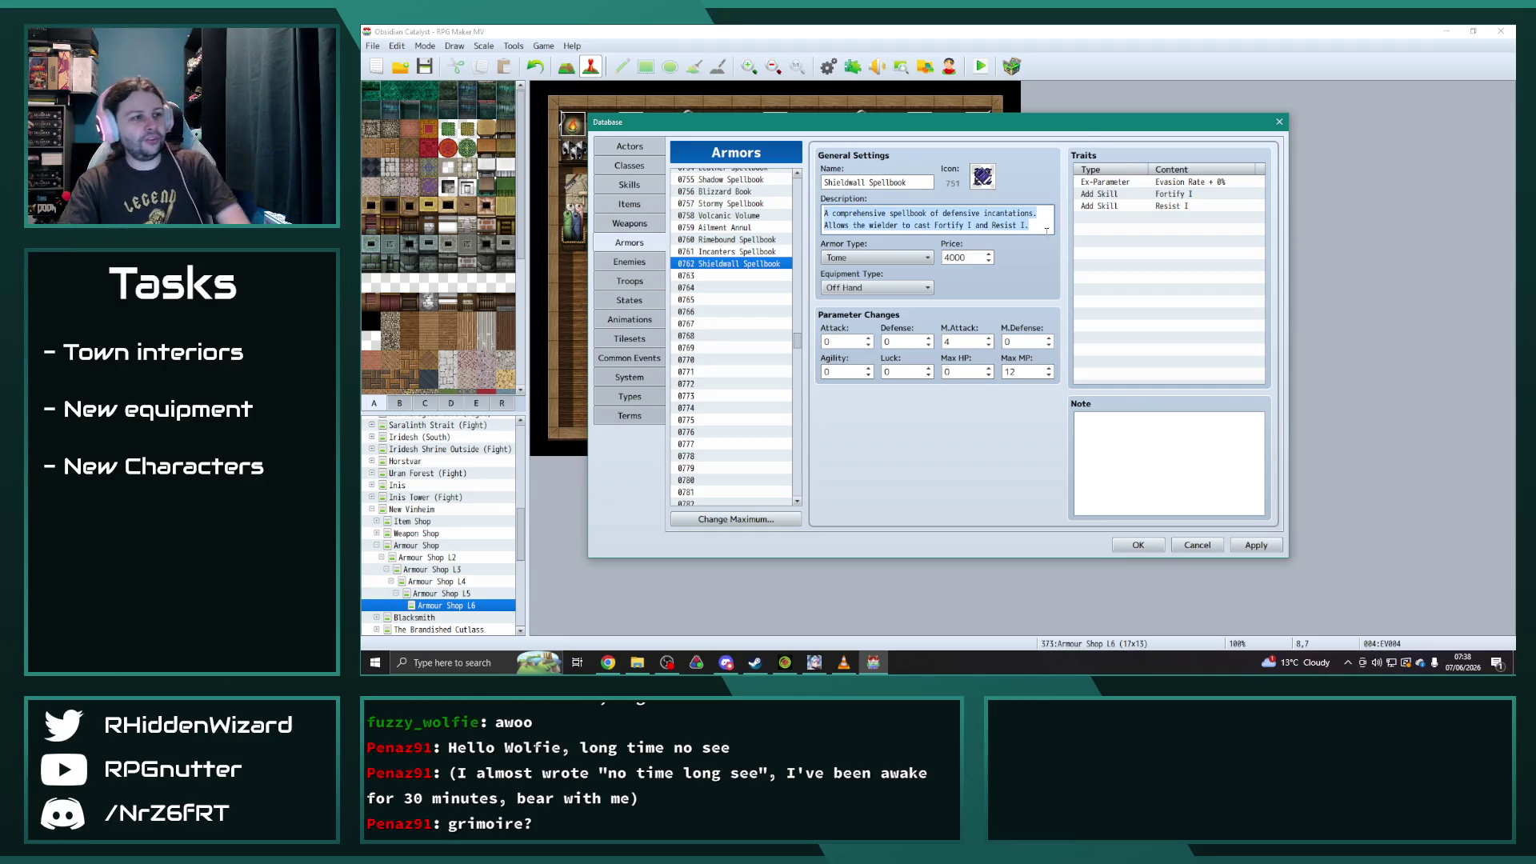
scroll(749, 349, "up", 5)
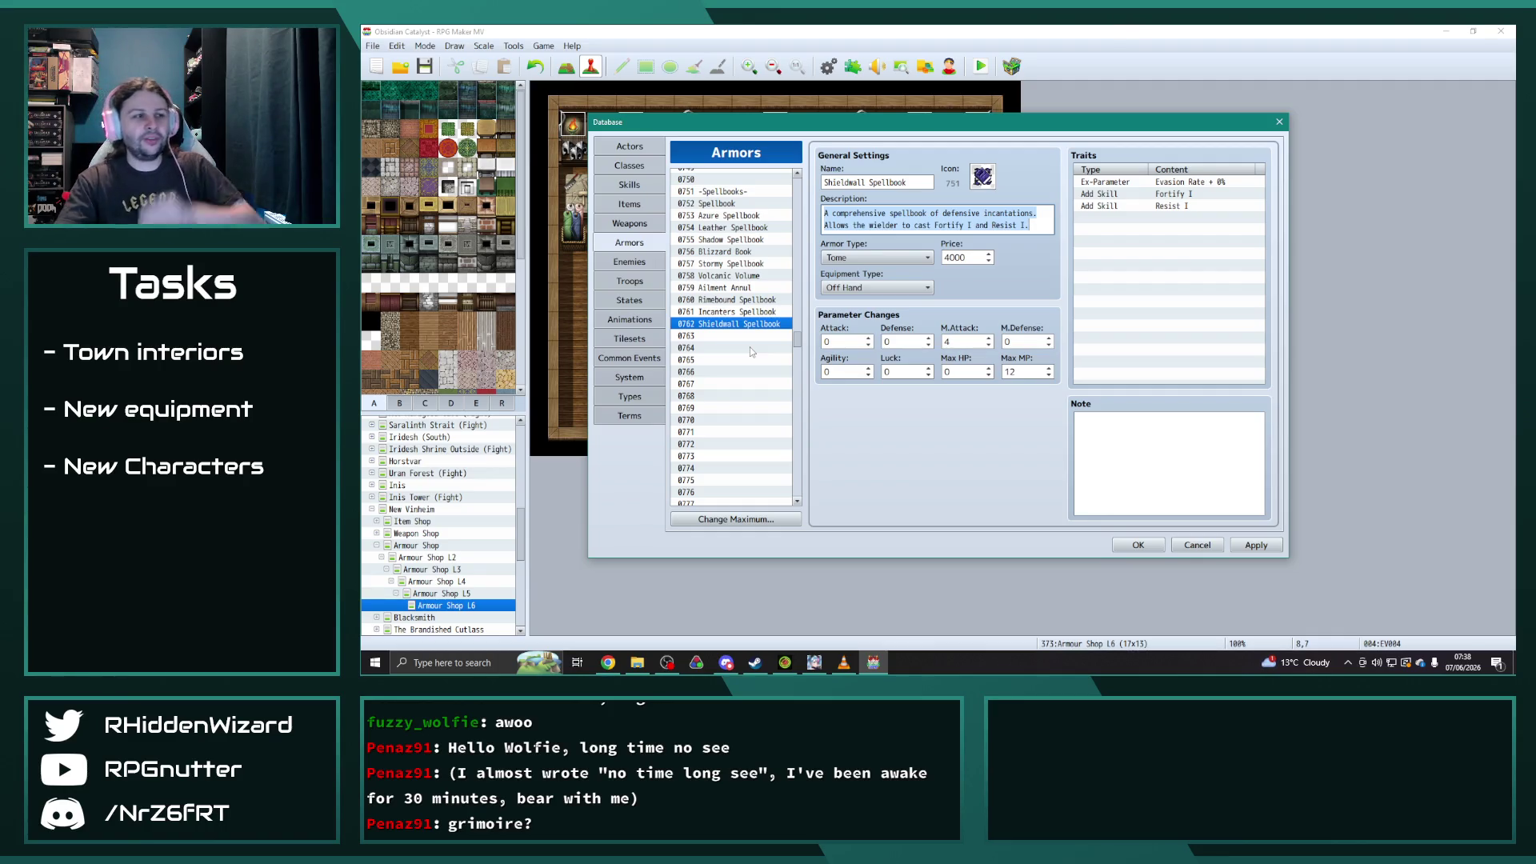
left_click(749, 325)
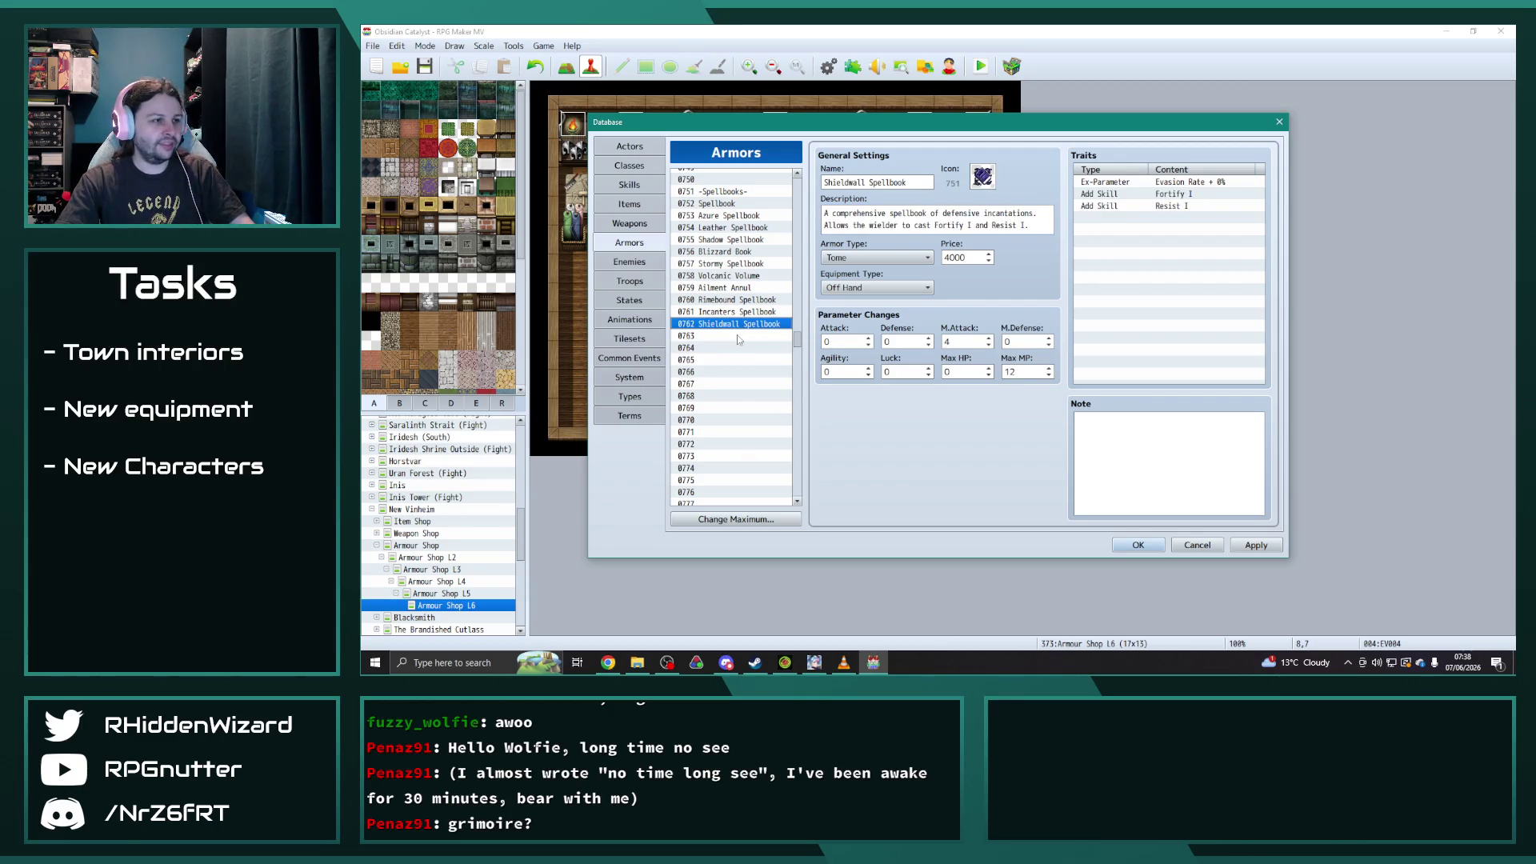
- Paste a copy of the Shieldwall Spellbook into slot 0763 and rename it Shieldbreaker Spellbook
left_click(737, 337)
key("ctrl+v")
double_click(847, 183)
key("Right")
key("BackSpace")
key("BackSpace")
key("BackSpace")
type("breaker")
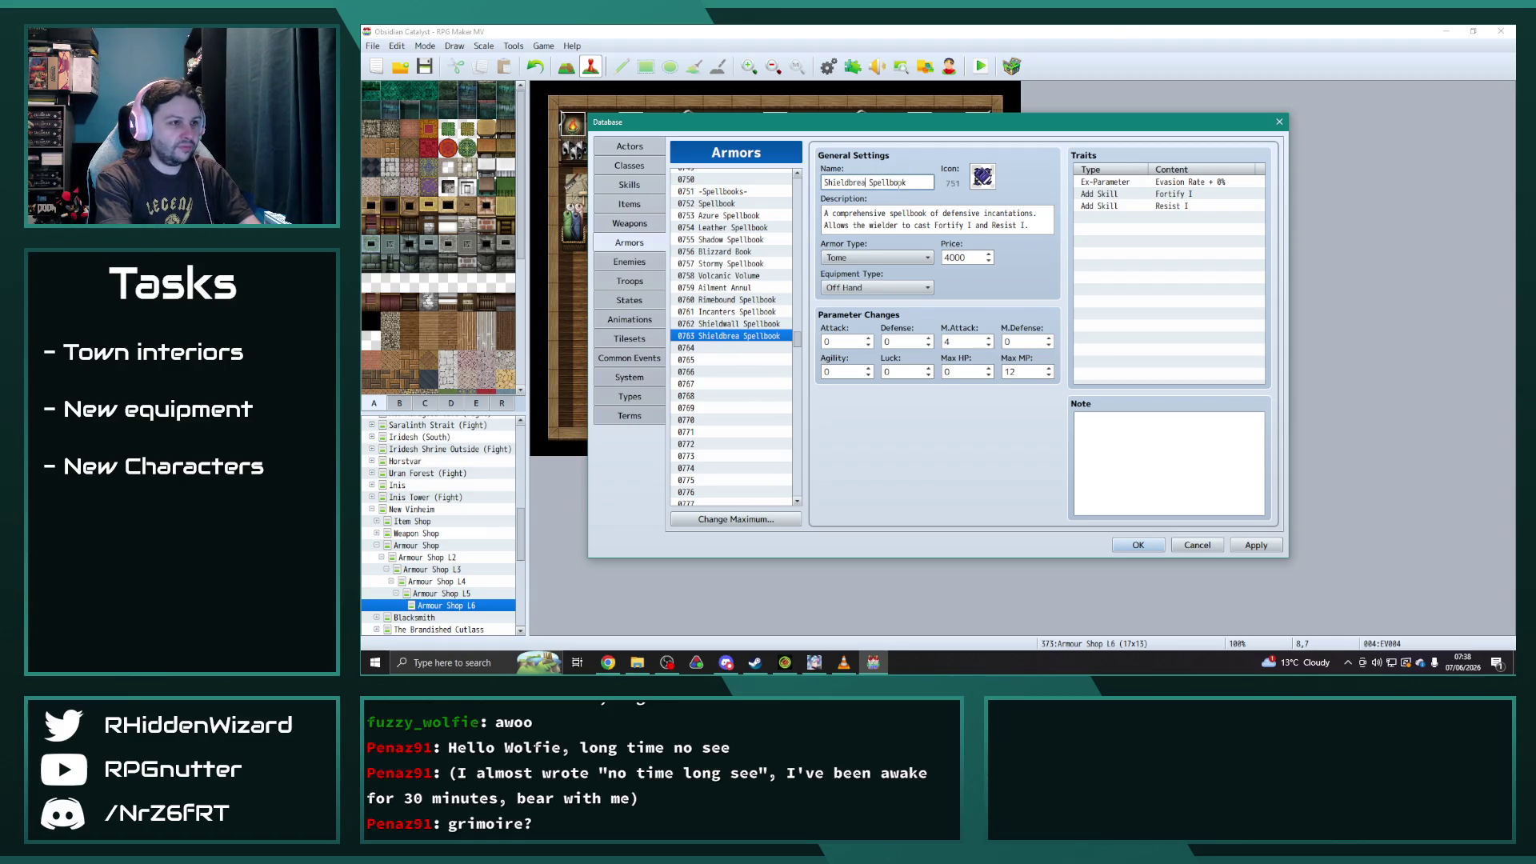
key("Tab")
- Replace 'defensive' with 'linebreaking' in the Shieldbreaker Spellbook description
left_click(955, 213)
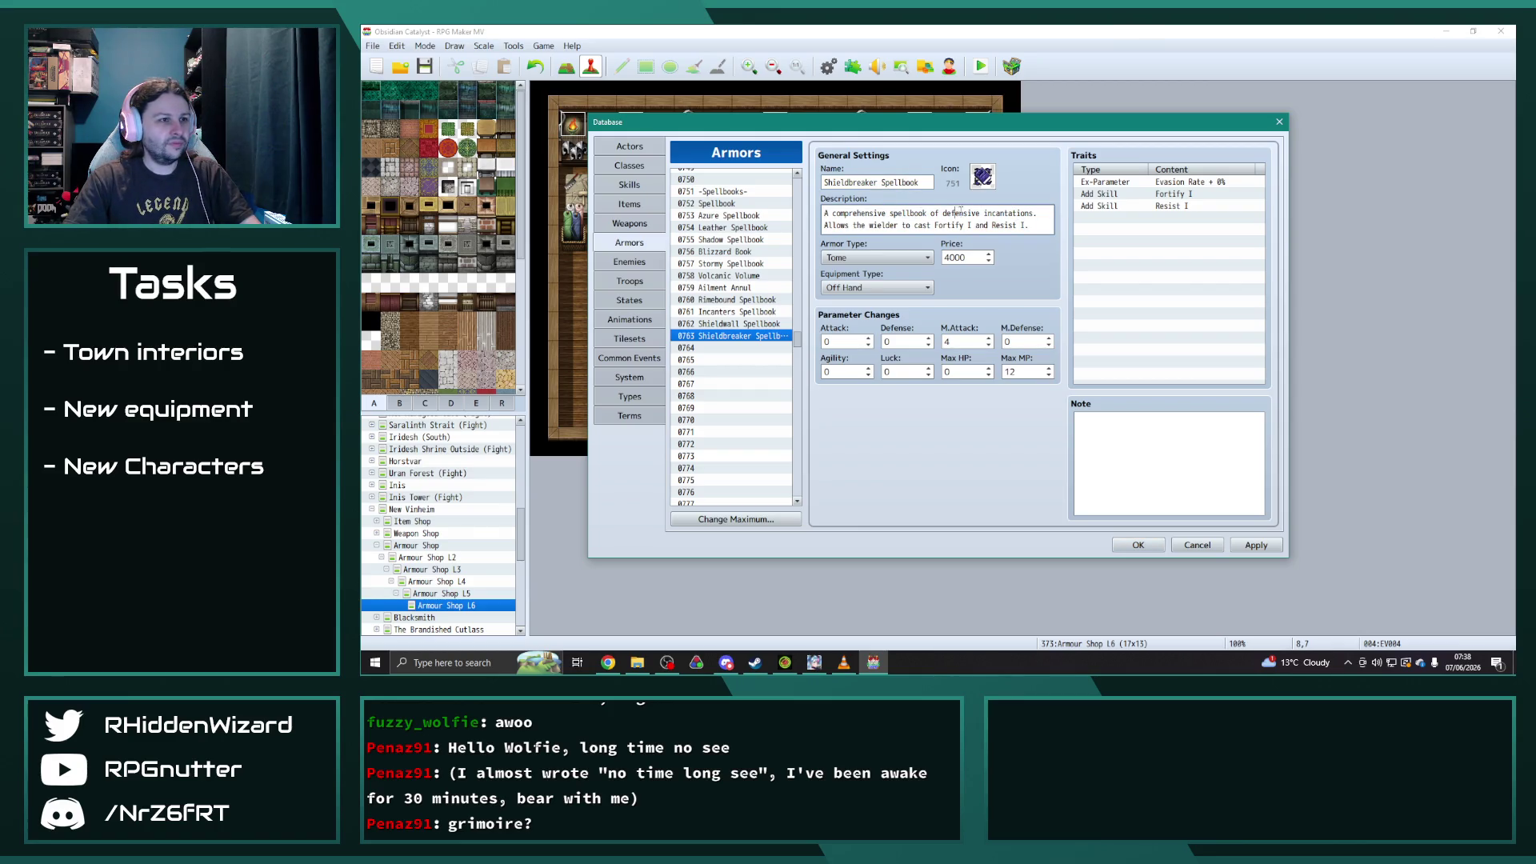
left_click_drag(978, 213, 944, 212)
type("linebreaking")
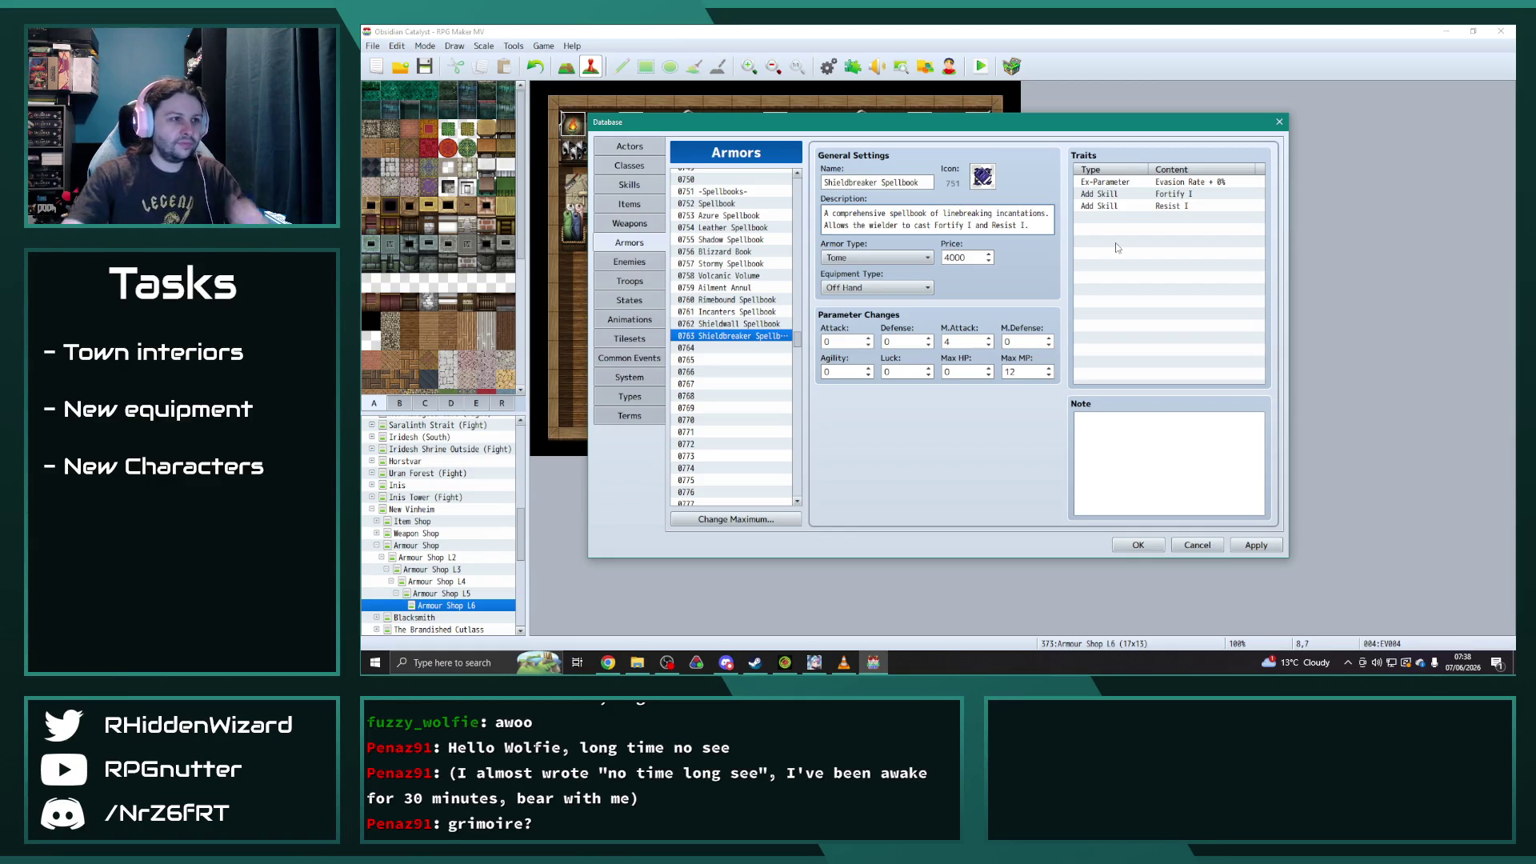
double_click(1150, 194)
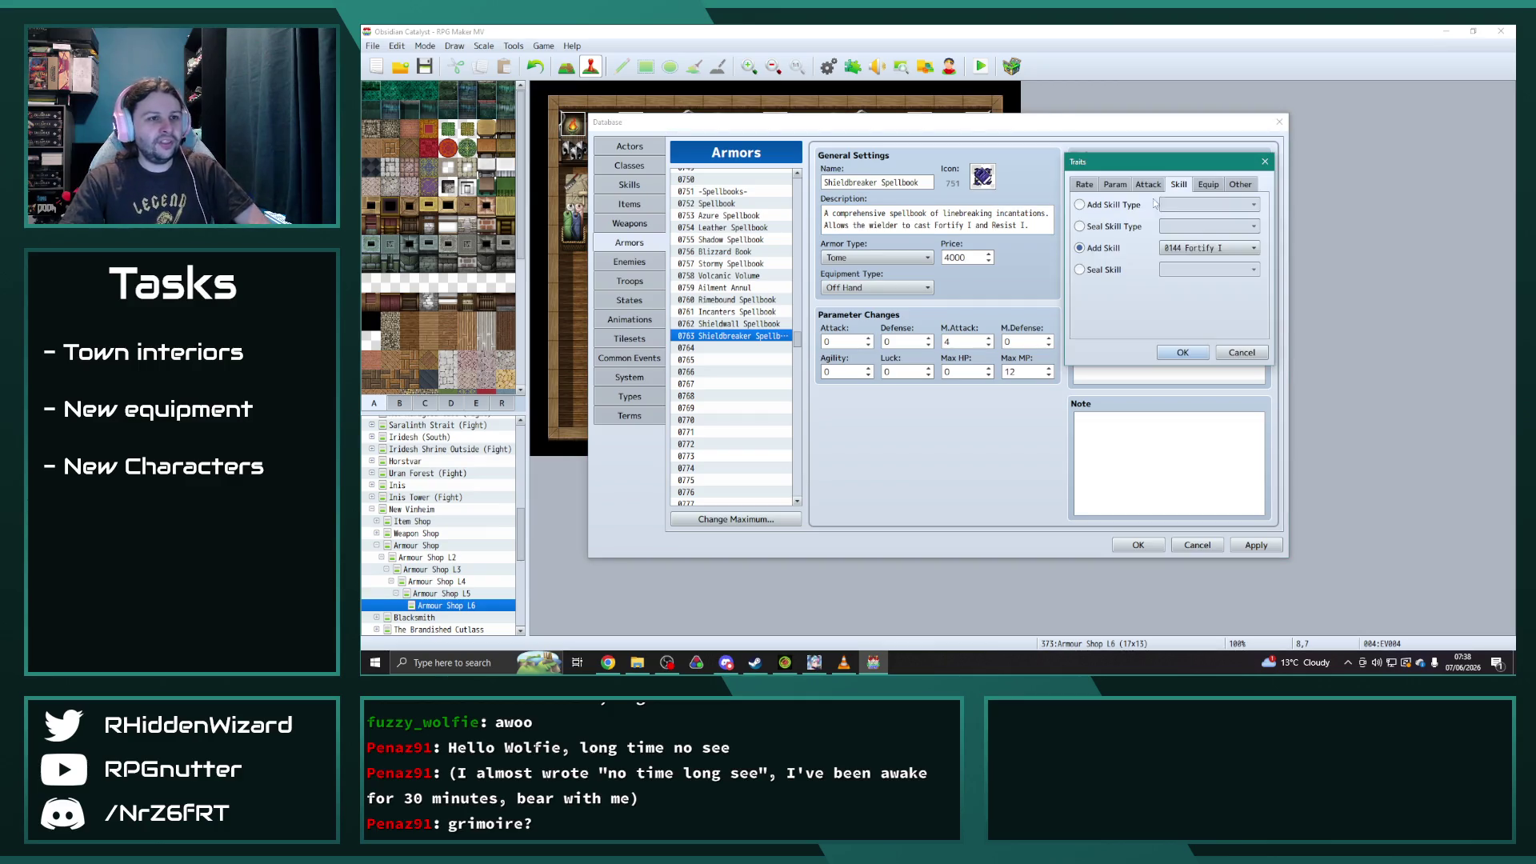
- Change the two Add Skill traits from Fortify I and Resist I to Corrupt I and Erode I
left_click(1208, 248)
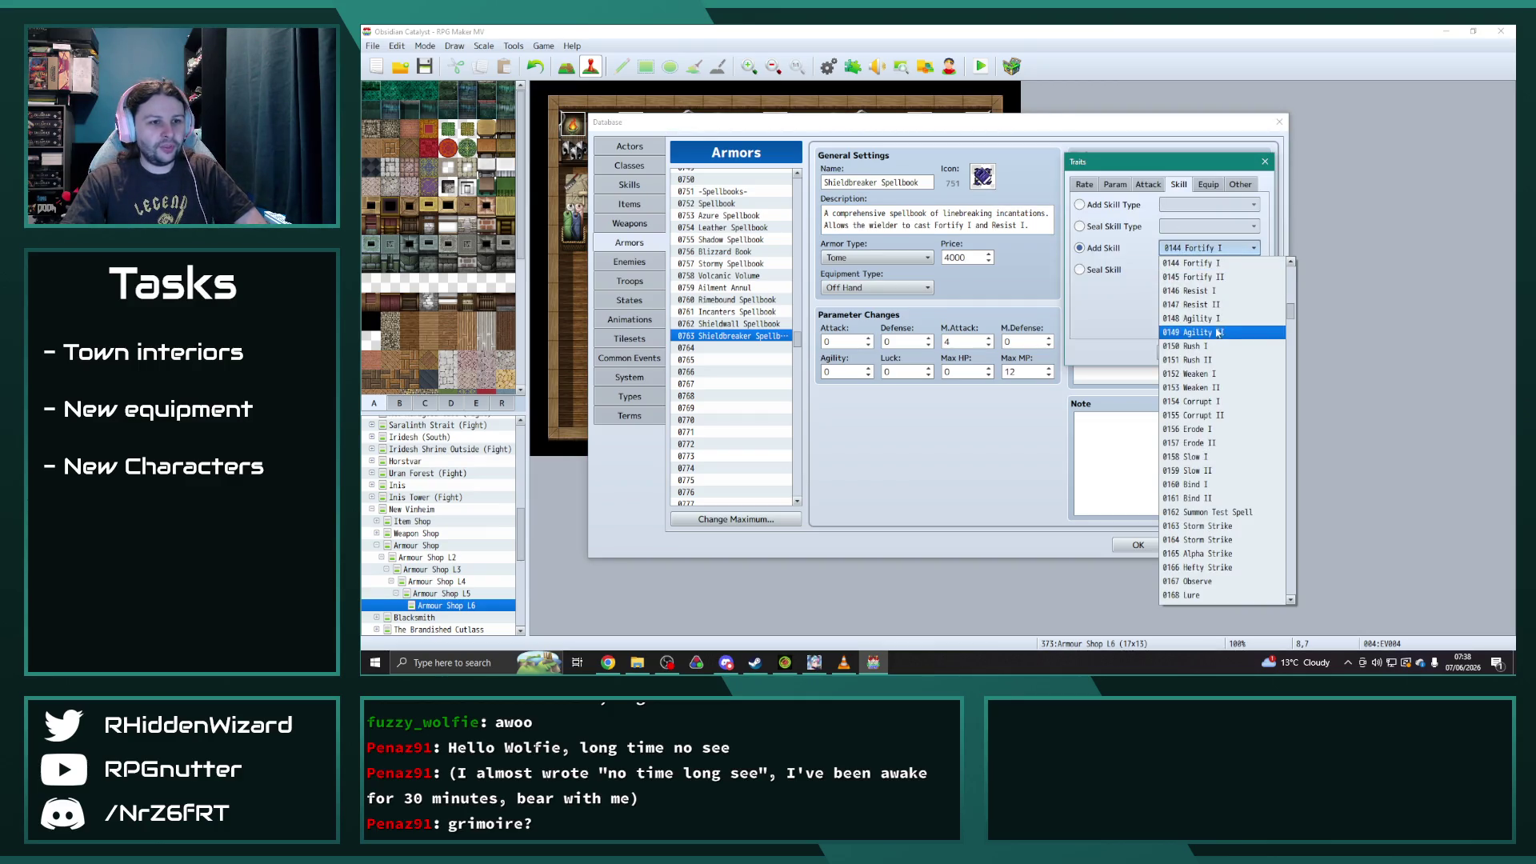
left_click(1218, 401)
left_click(1183, 355)
double_click(1176, 206)
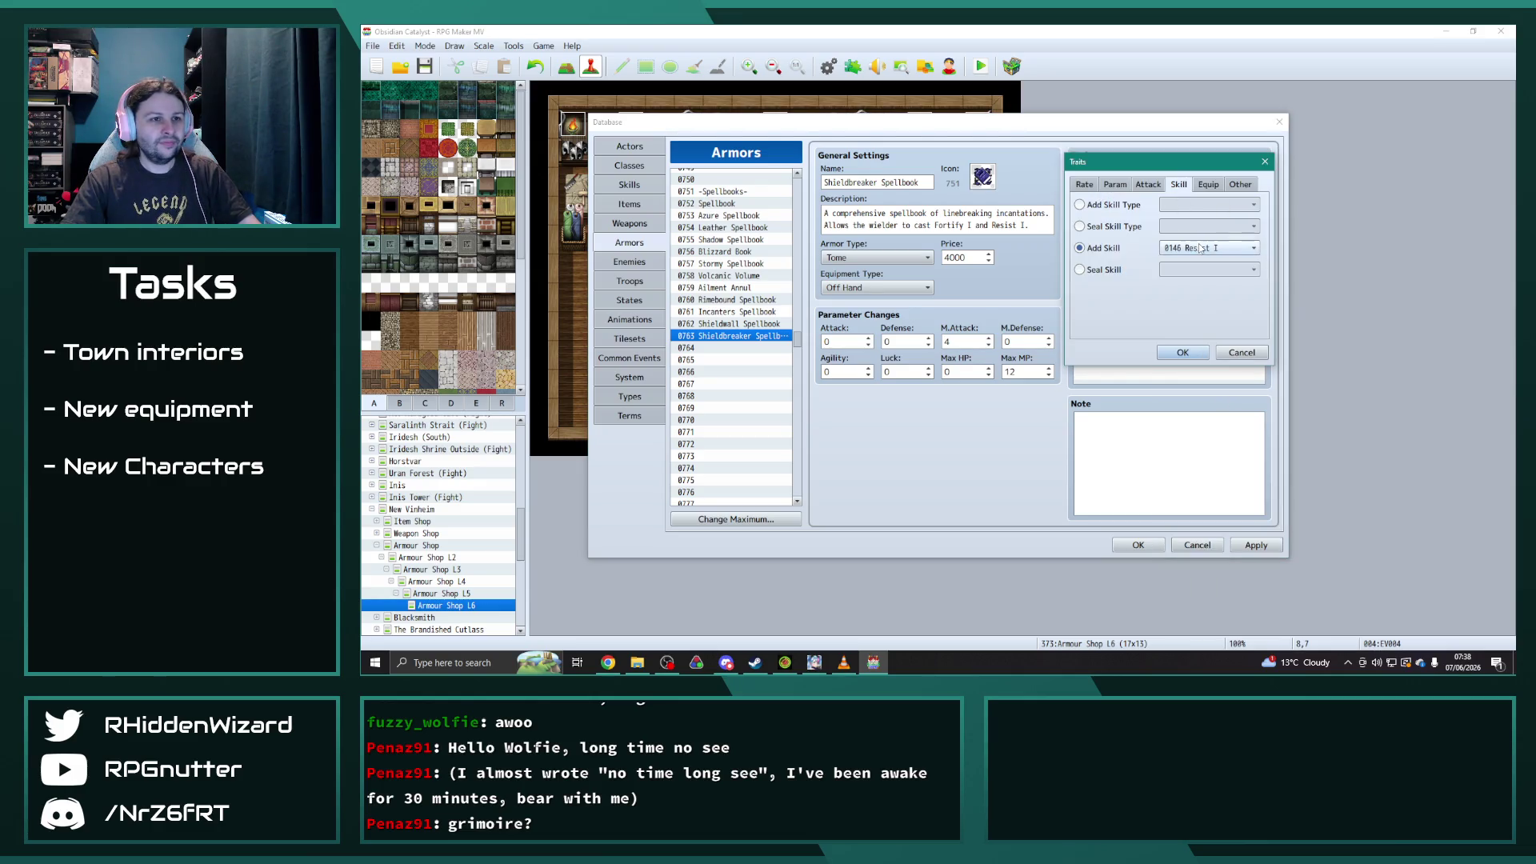
left_click(1201, 249)
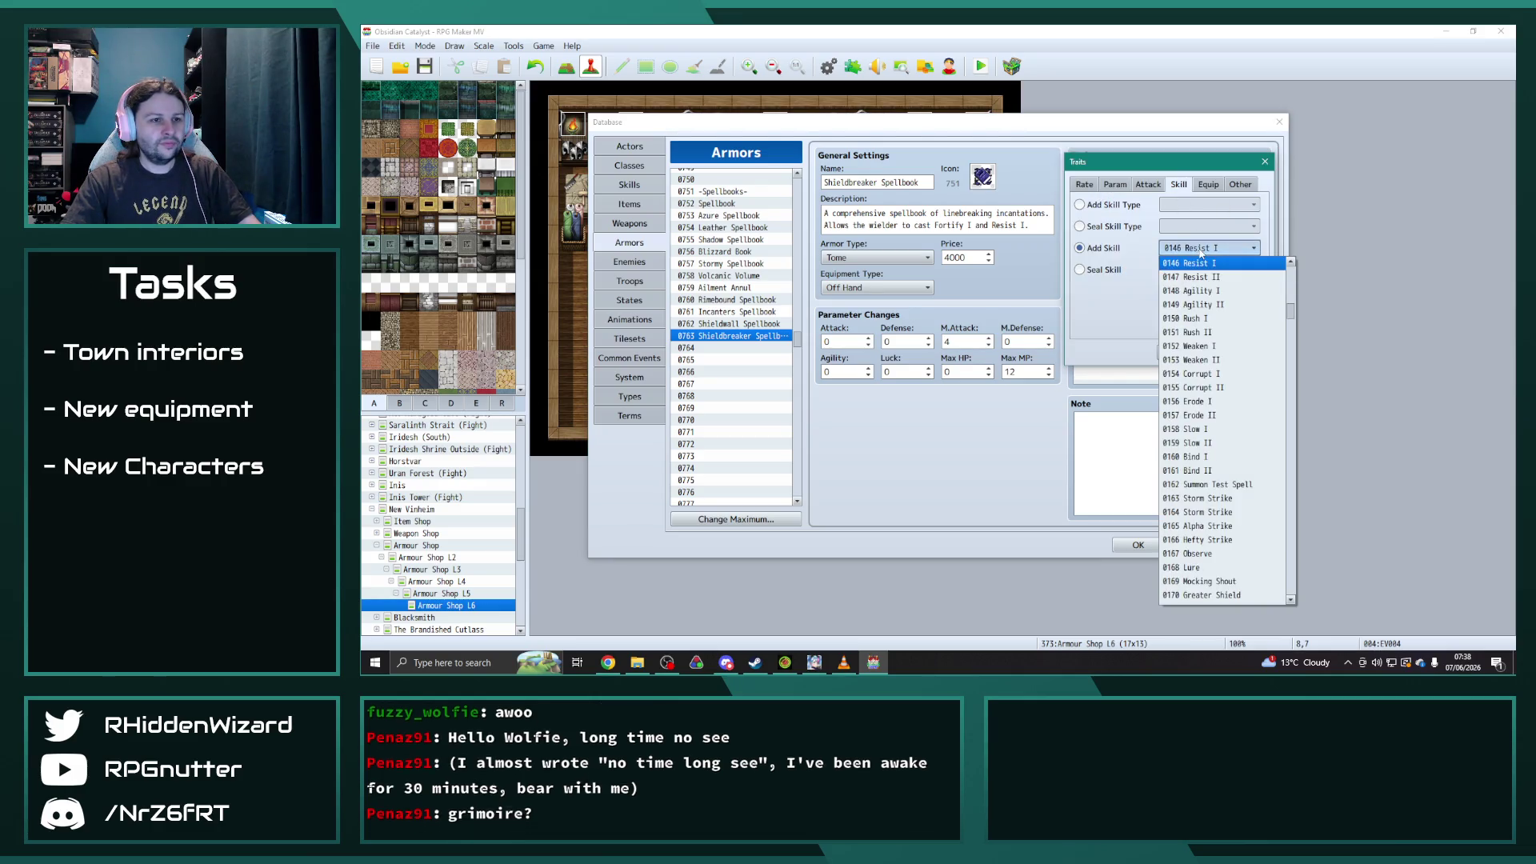
left_click(1209, 402)
left_click(1184, 356)
- Rename the spells in the description to Corrupt I and Erode I and apply the changes
type("Corrupt")
double_click(1003, 224)
type("Erode")
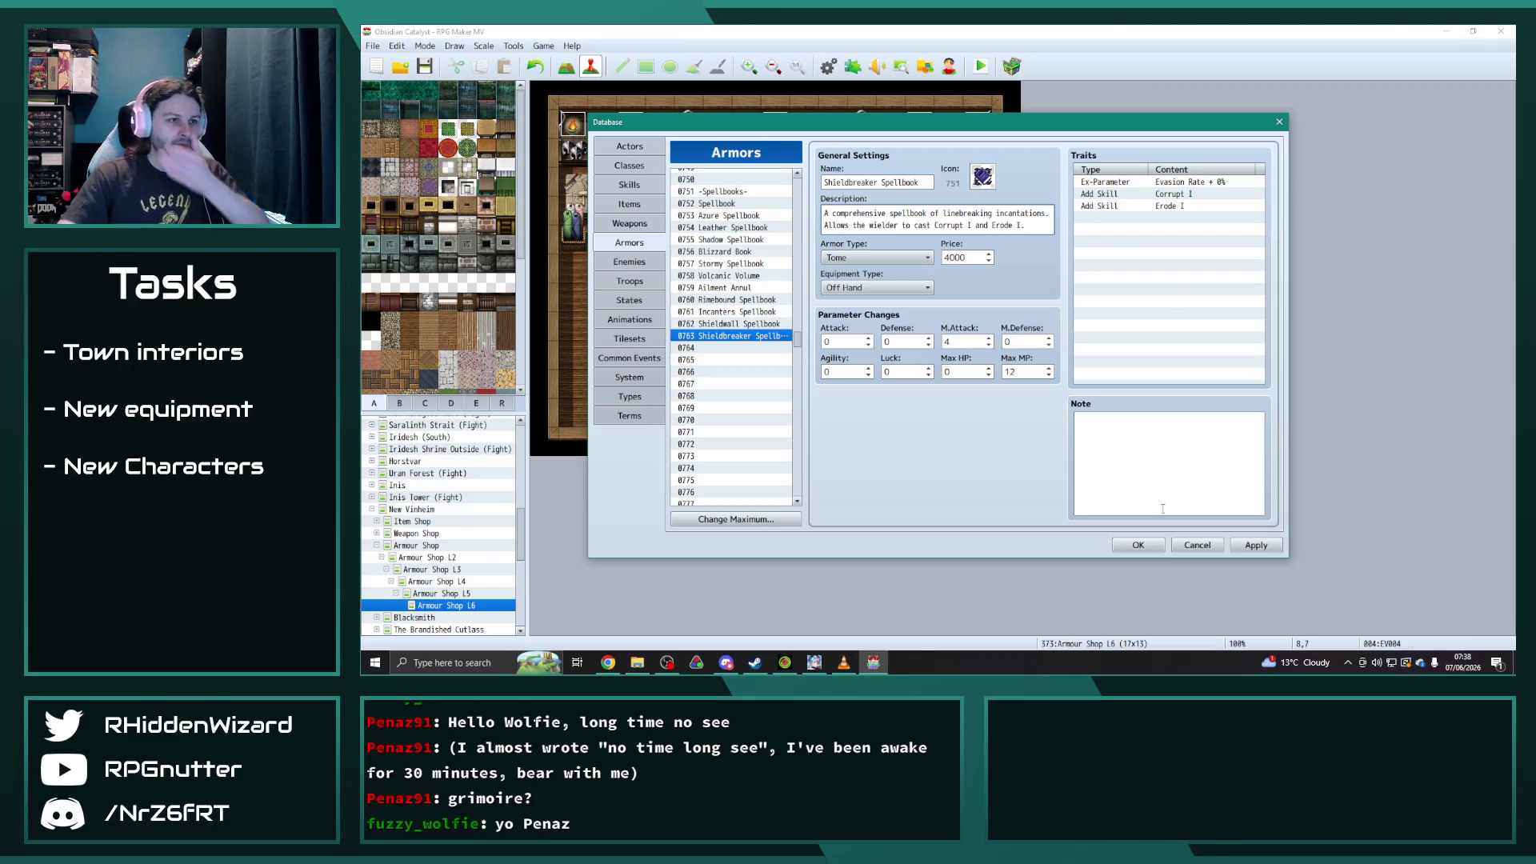
left_click(1255, 545)
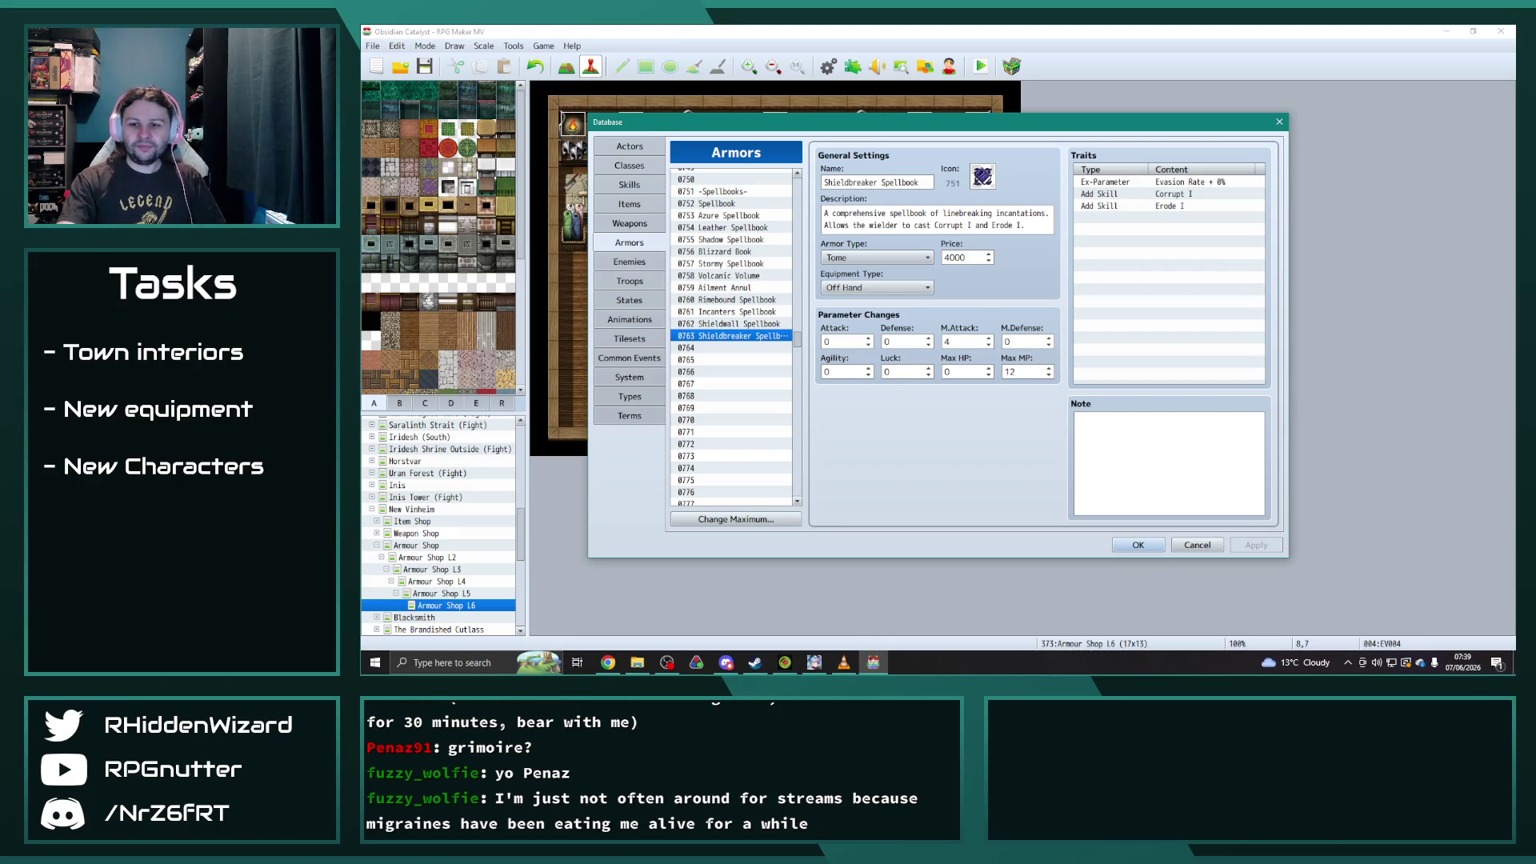
- Close the Database window with the Shieldbreaker Spellbook changes kept
key("alt+Tab")
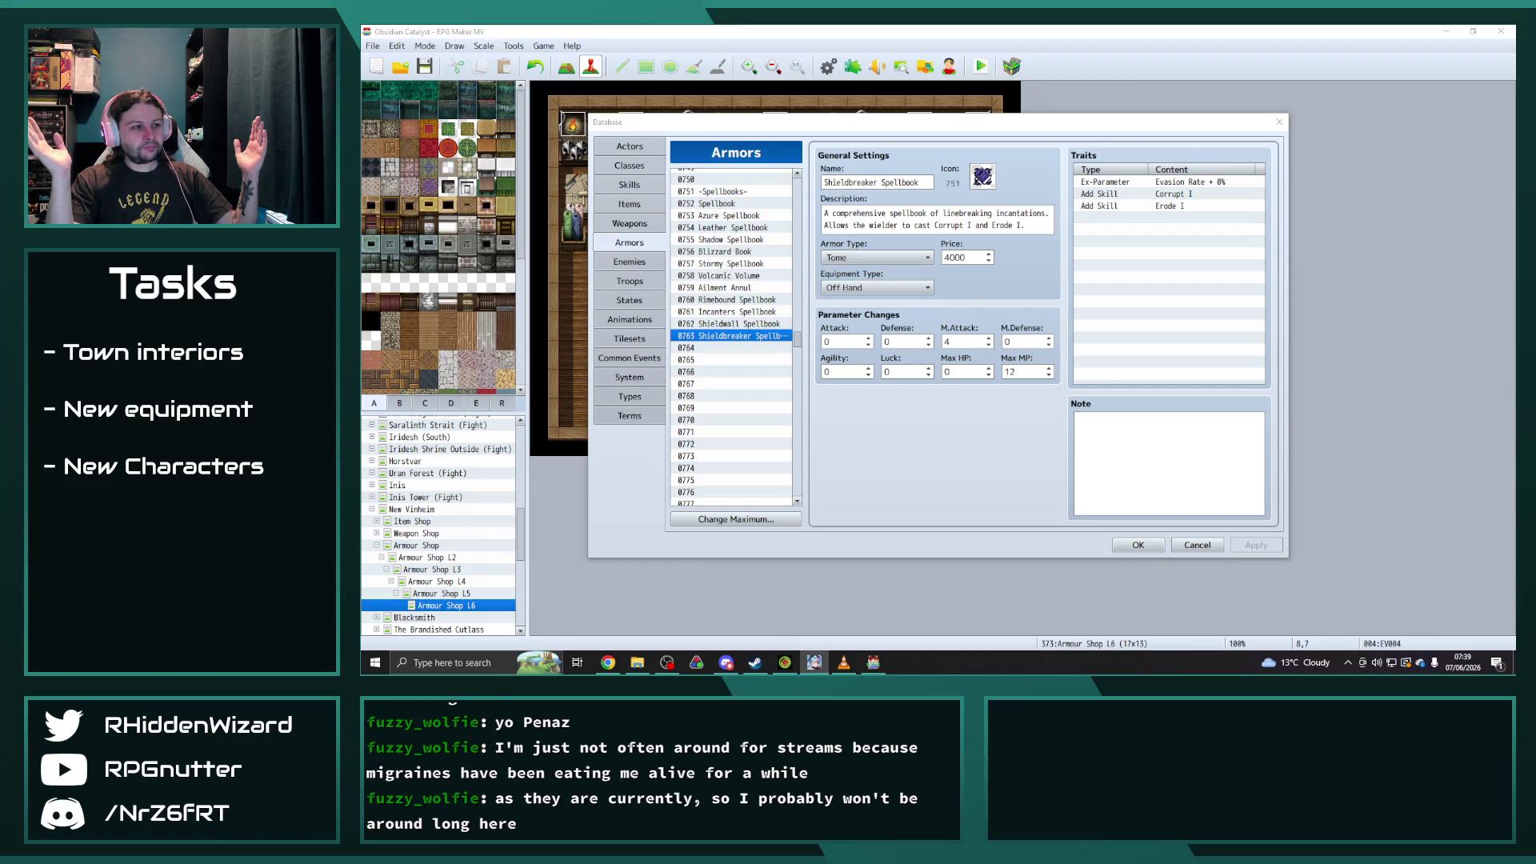
left_click(1126, 548)
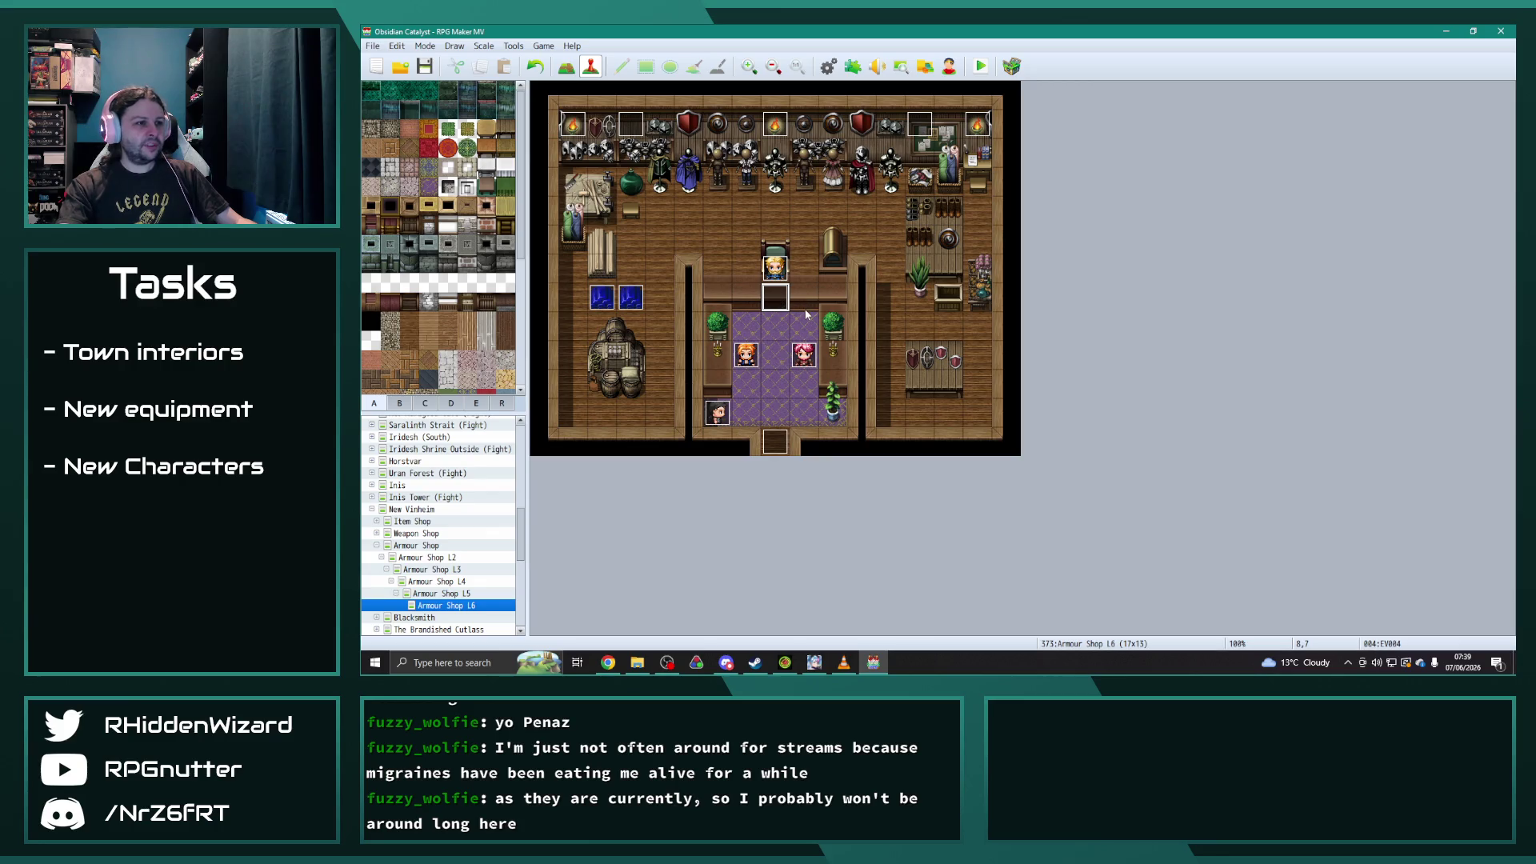
- Clear the shopkeeper's merchandise and start a new list with Magister's Robe
key("Return")
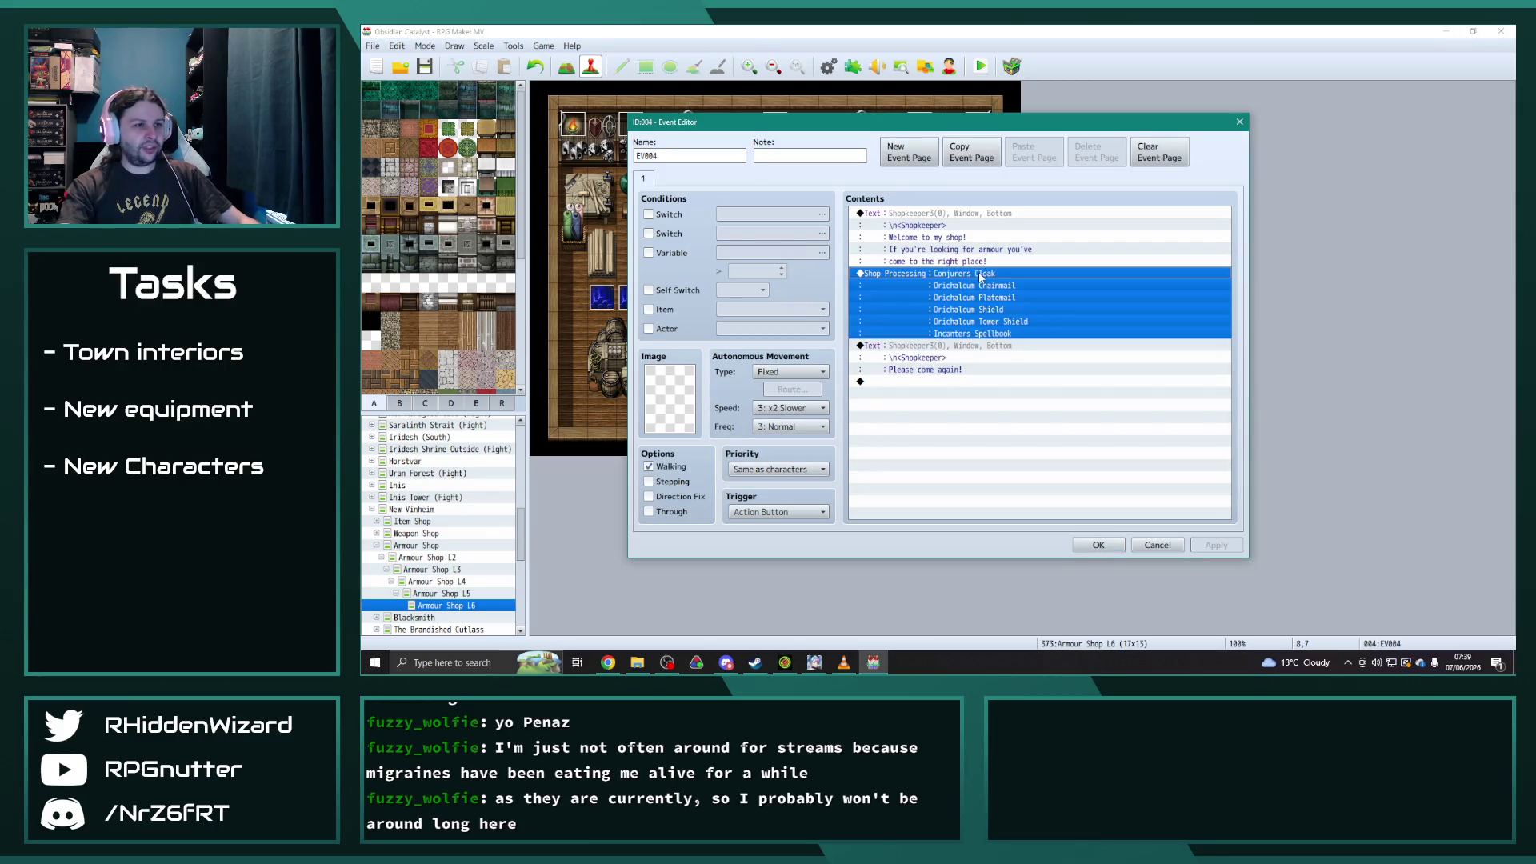
double_click(982, 276)
key("Delete")
key("Delete")
key("Delete")
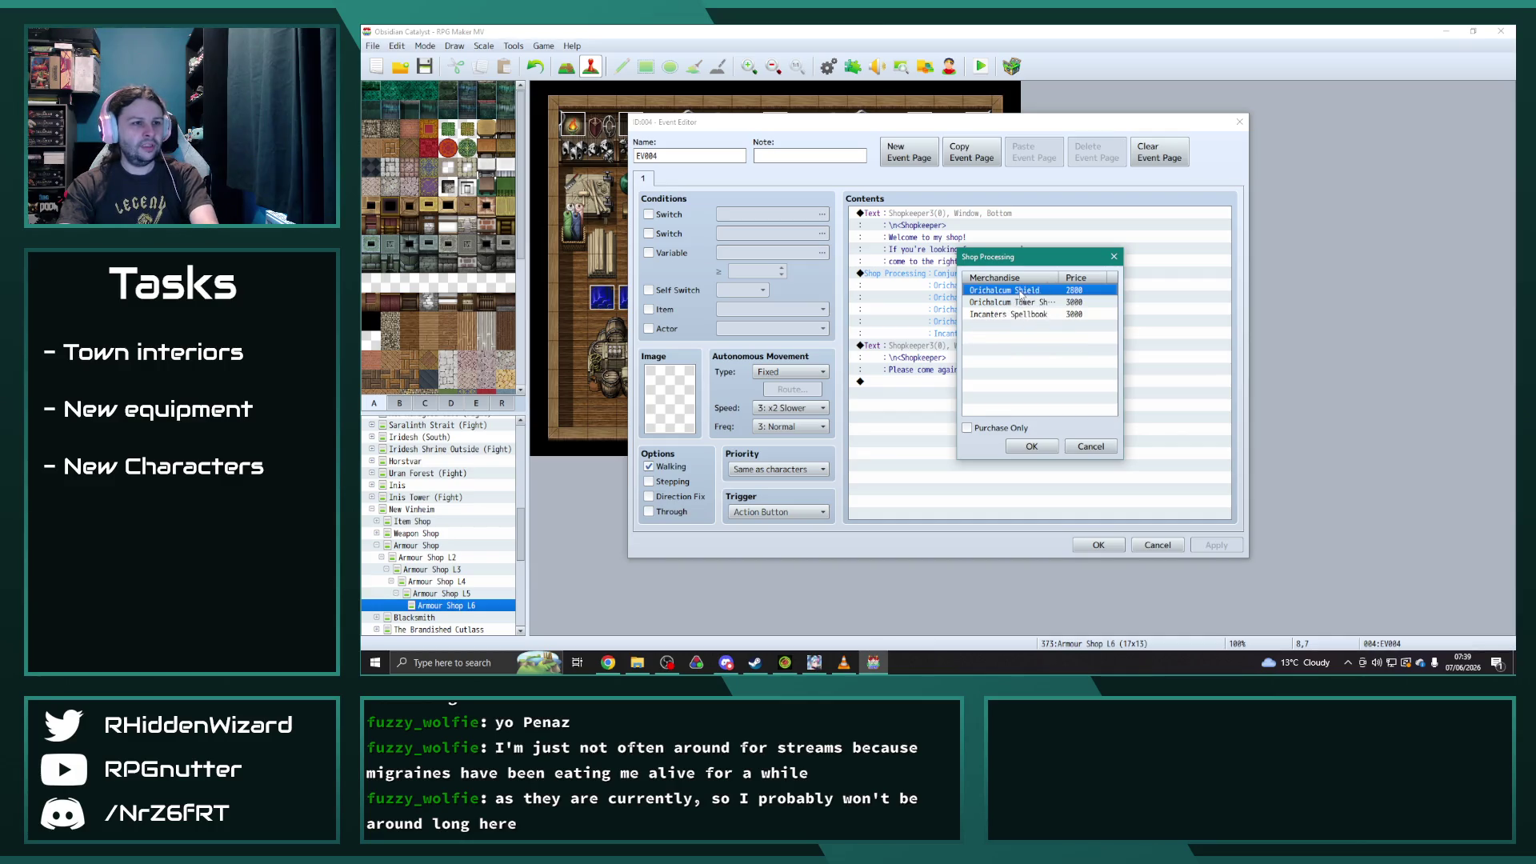
double_click(1021, 297)
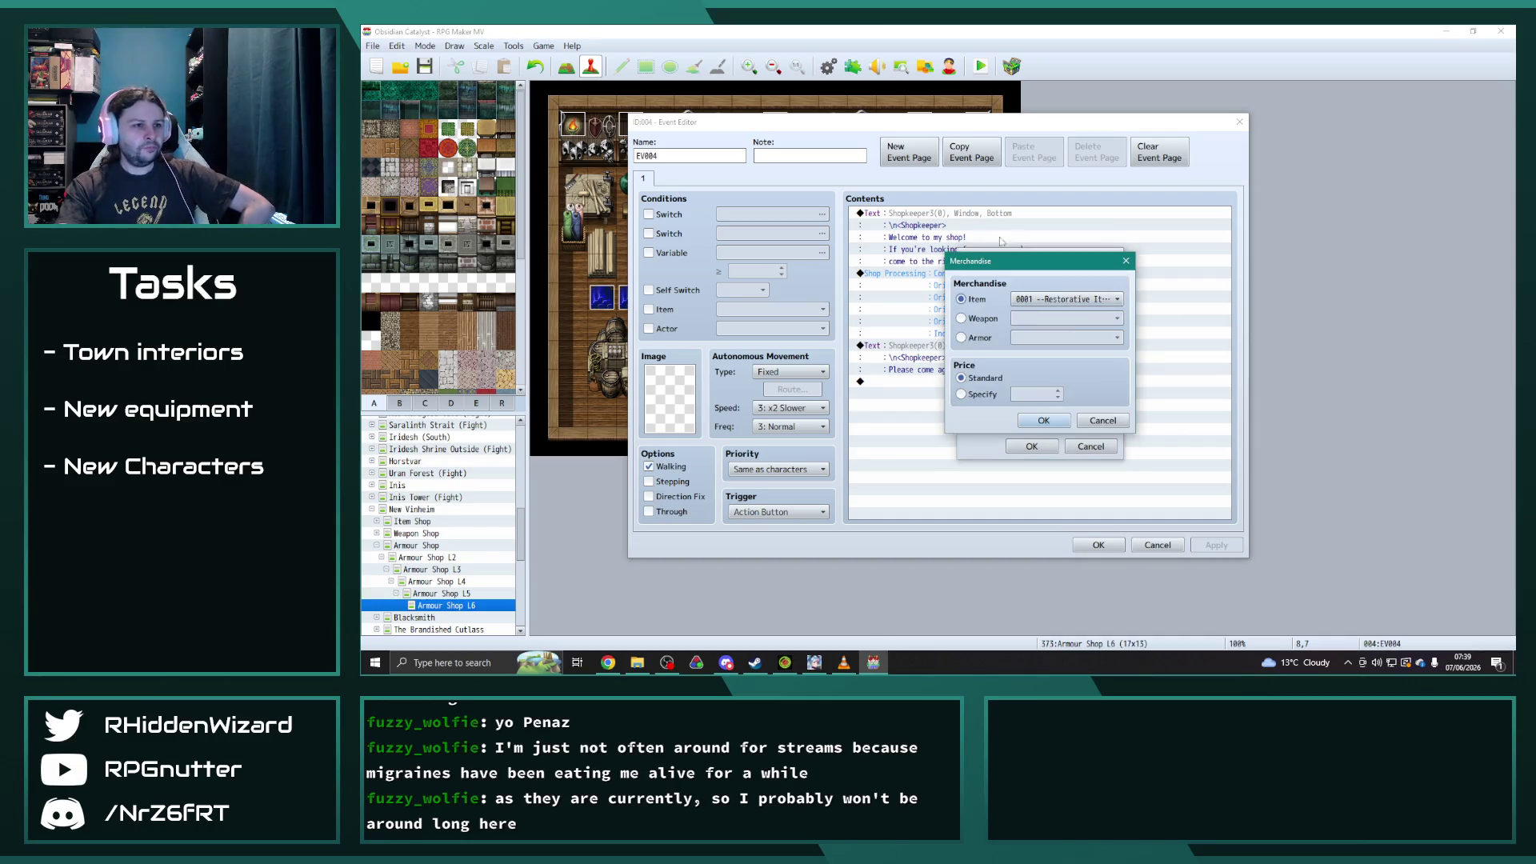
left_click(1070, 300)
left_click(1070, 300)
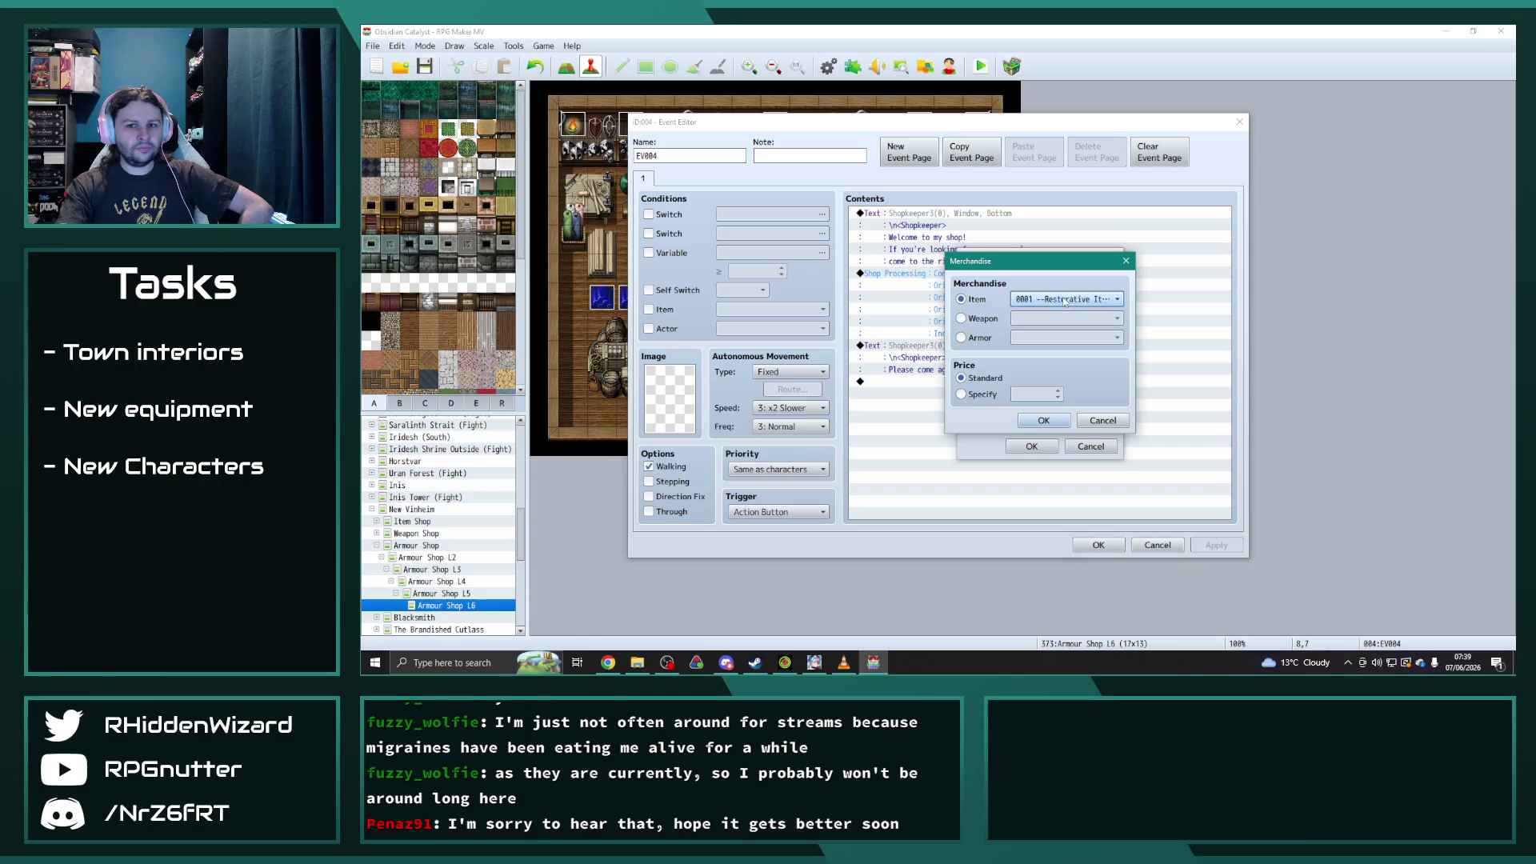
left_click(978, 338)
left_click(1066, 337)
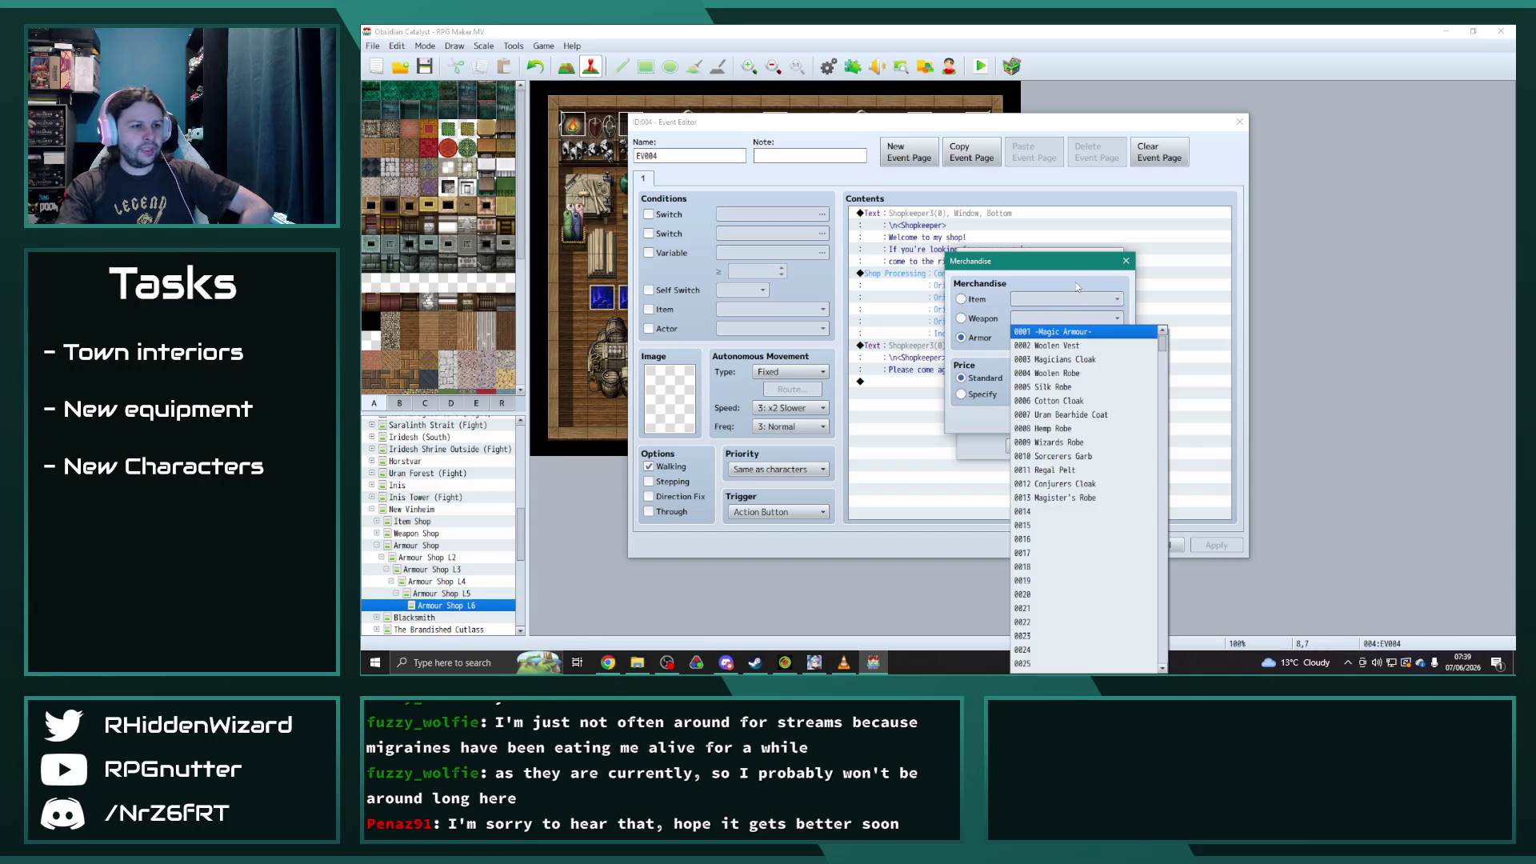
left_click(1065, 498)
left_click(1036, 446)
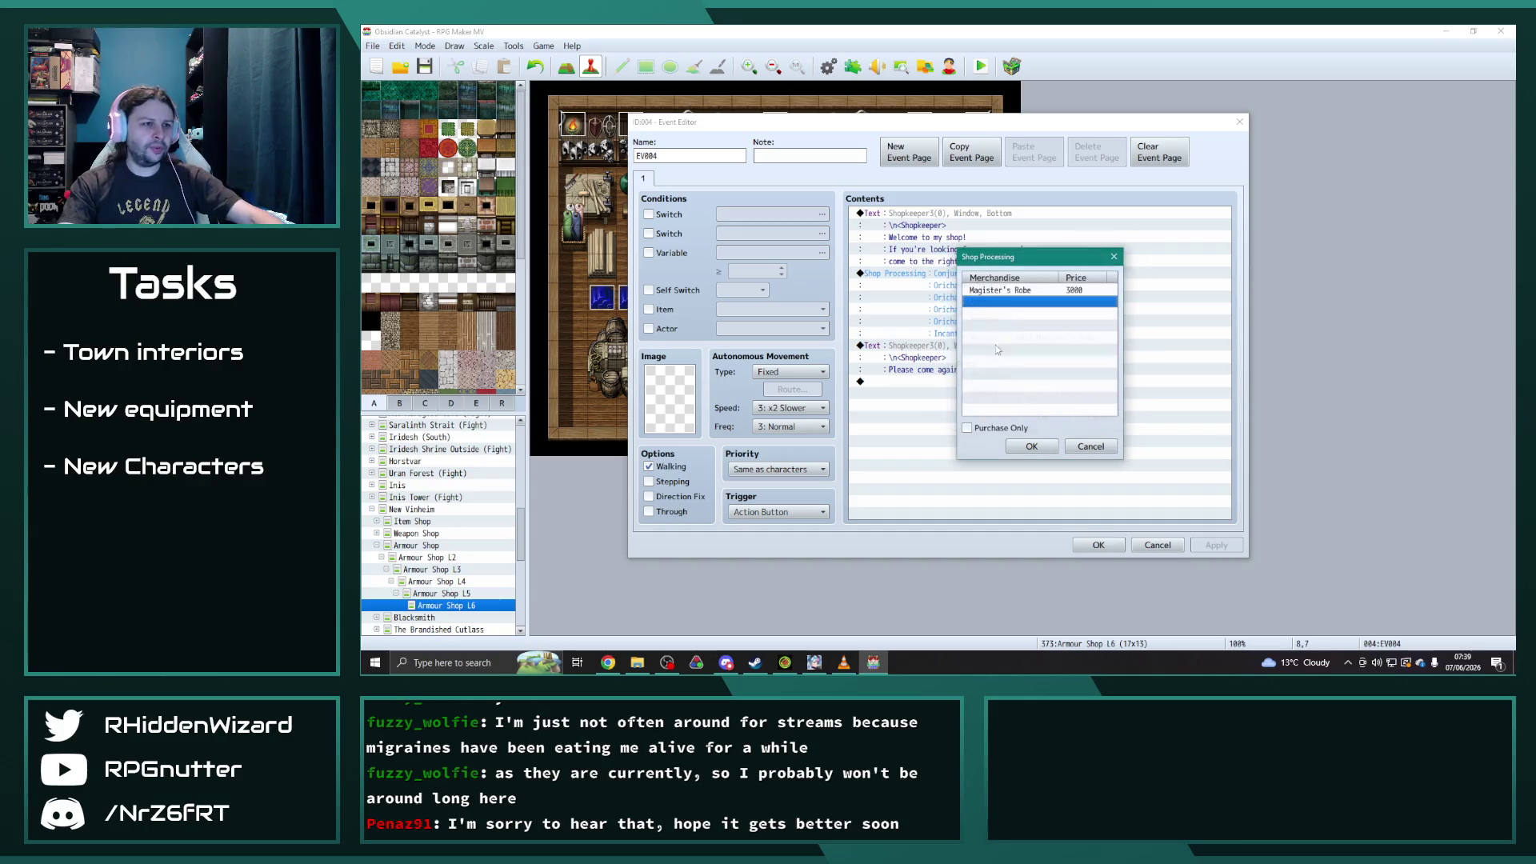
- Abandon the accidental new merchandise list without saving it
double_click(993, 308)
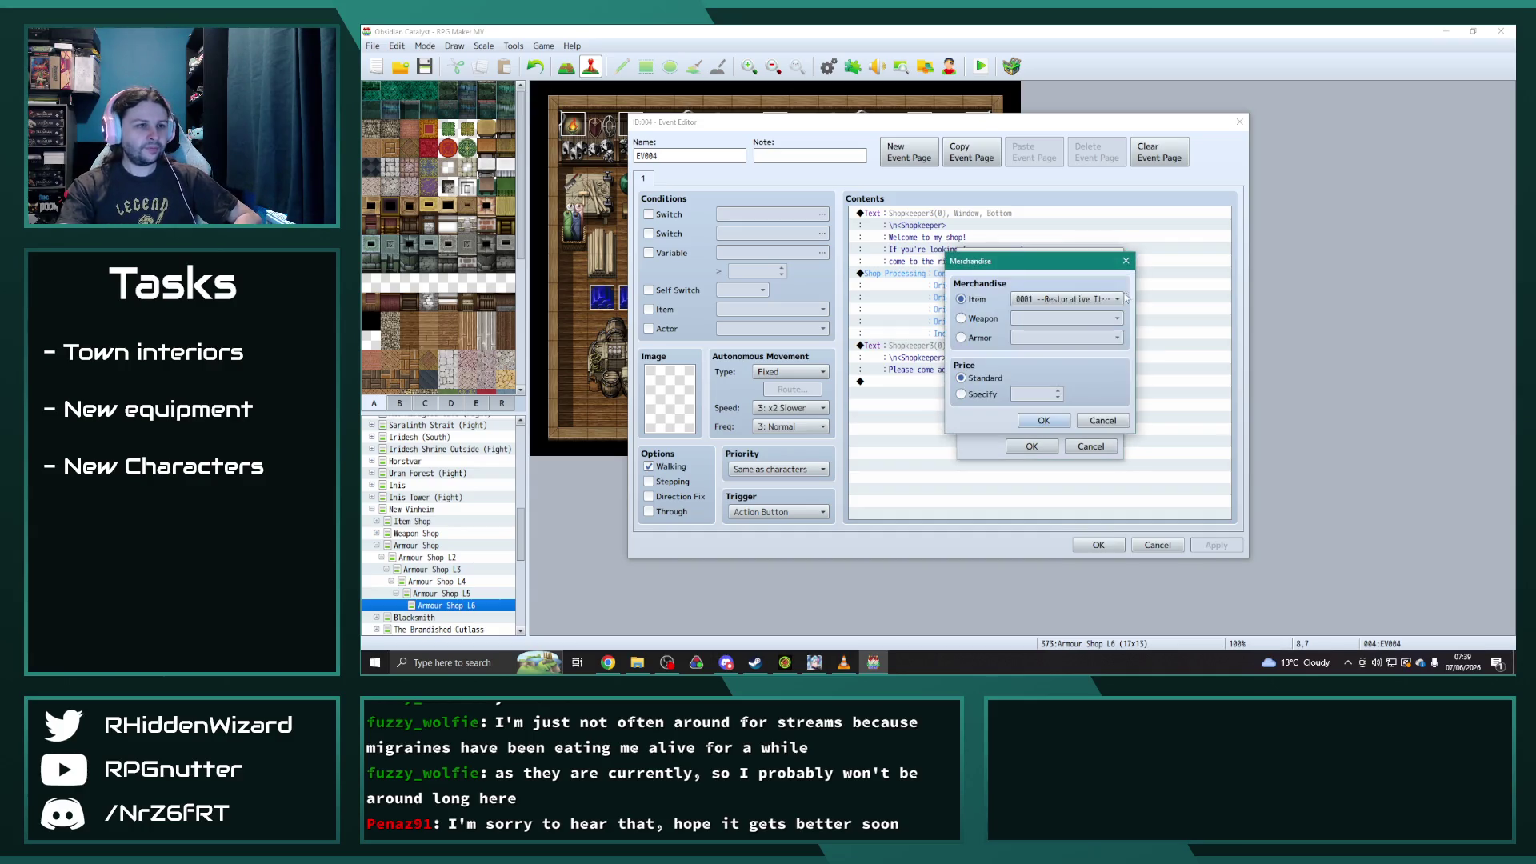
left_click(1040, 338)
scroll(1100, 485, "down", 7)
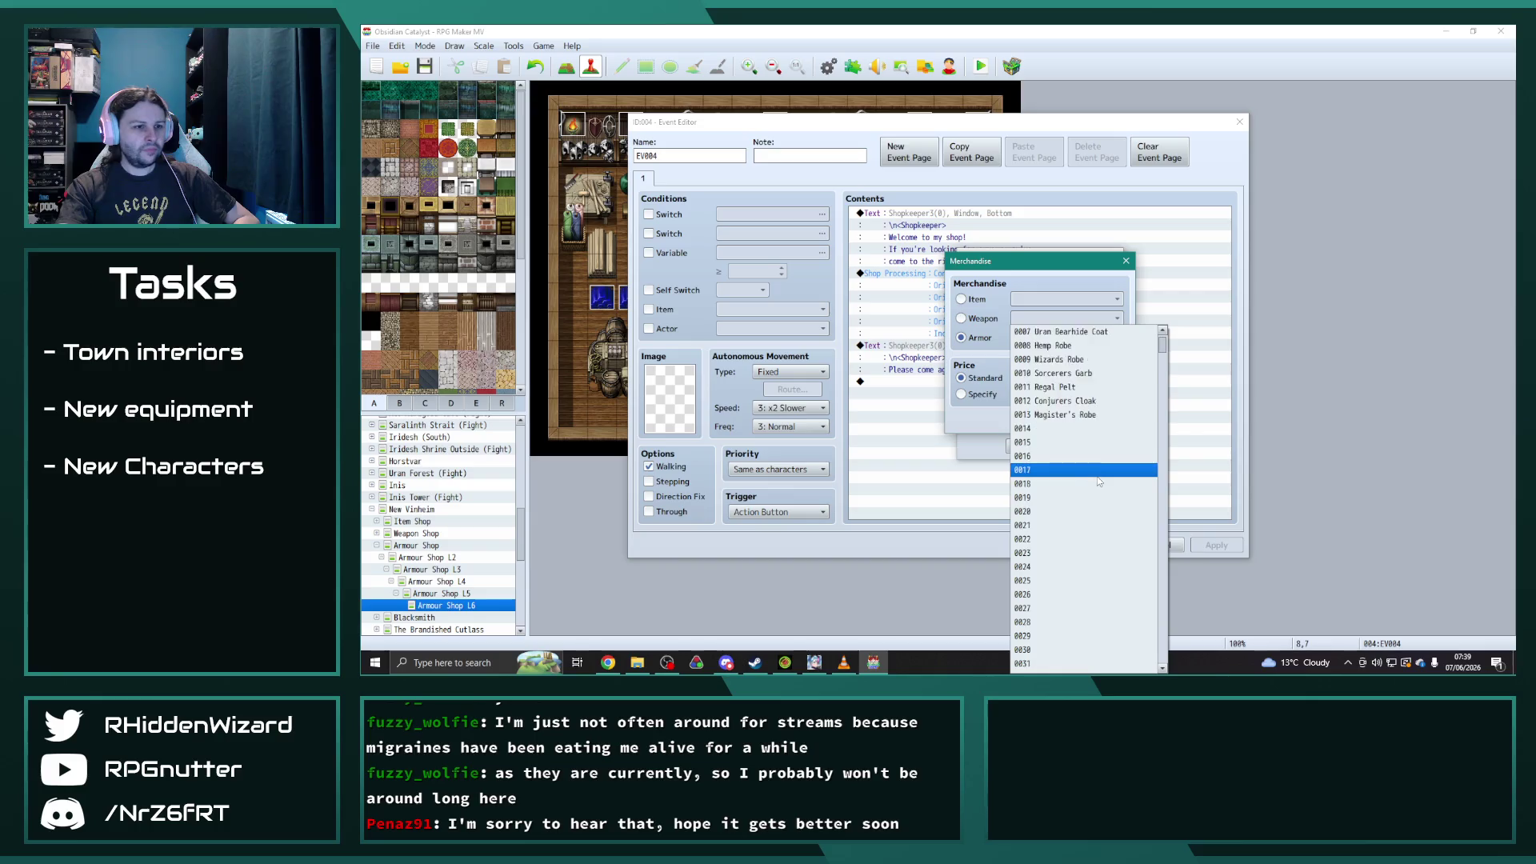
scroll(1098, 479, "down", 18)
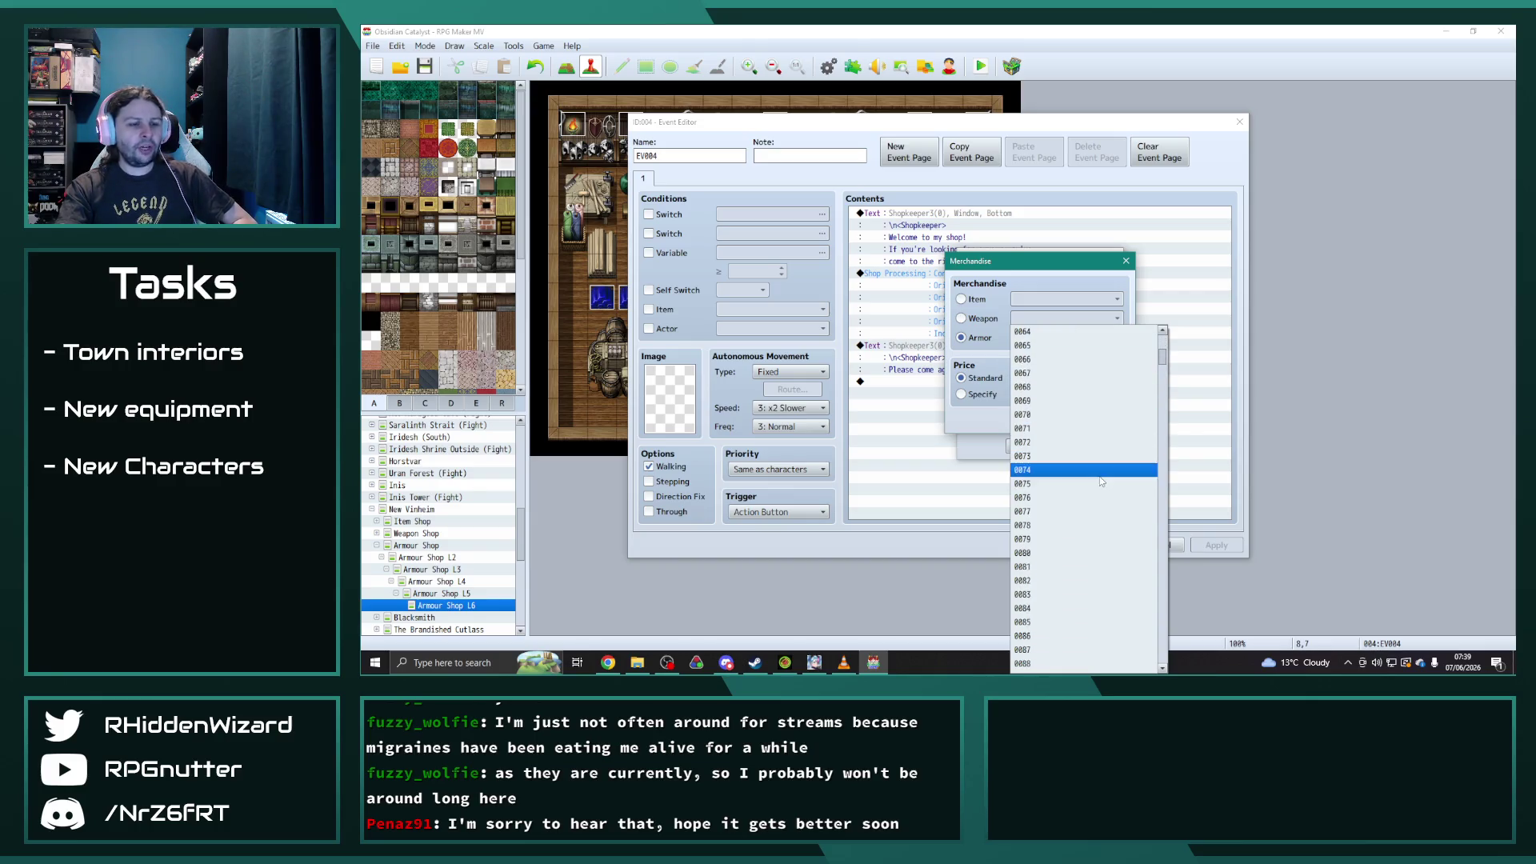
left_click(1099, 477)
key("Return")
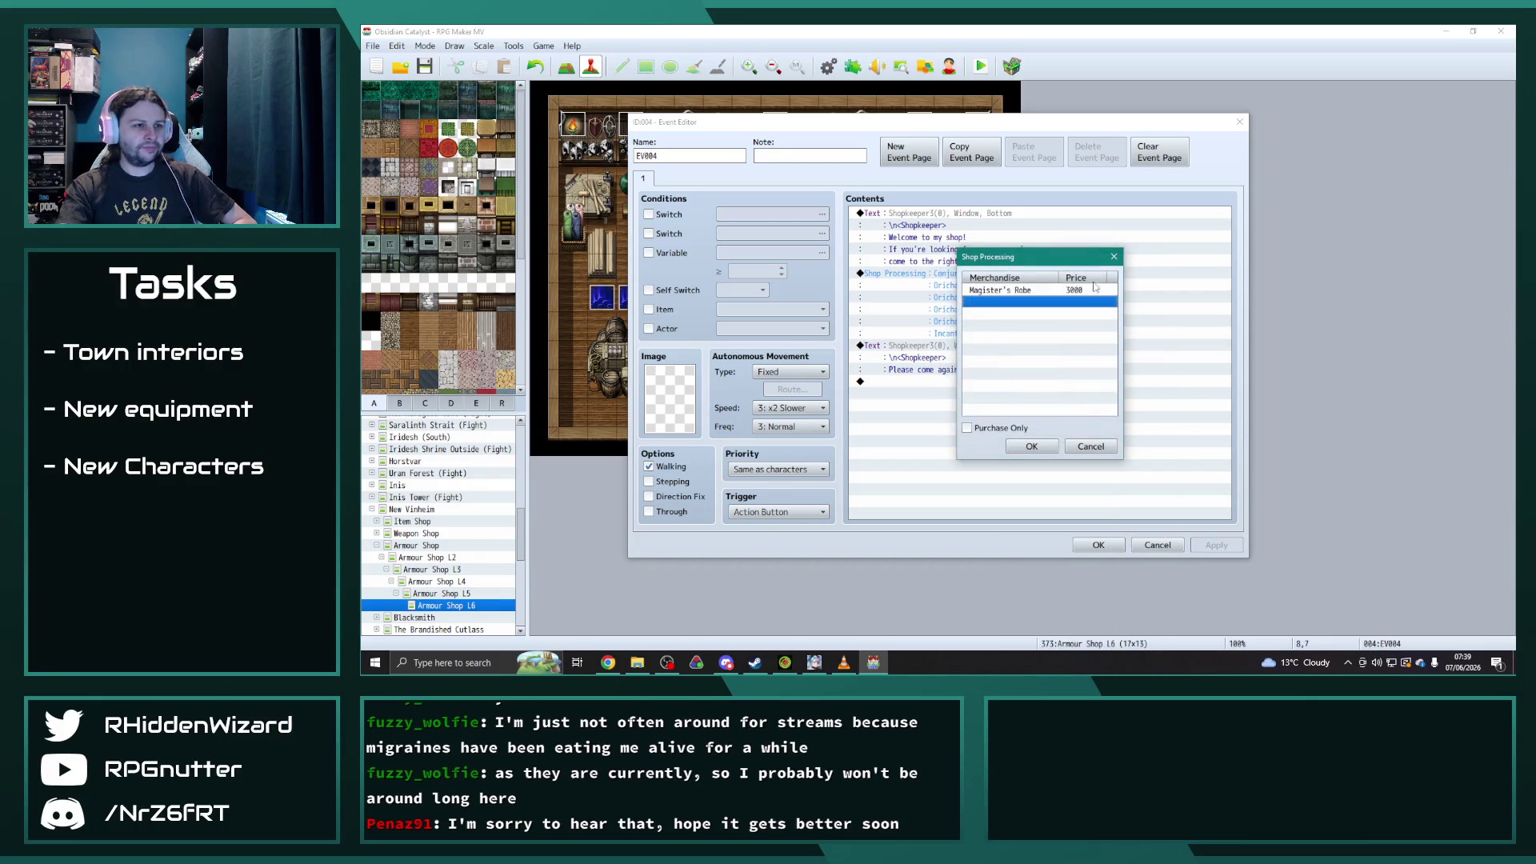
left_click(1029, 446)
- In the existing shop list, replace Conjurers Cloak with Magister's Robe
double_click(984, 274)
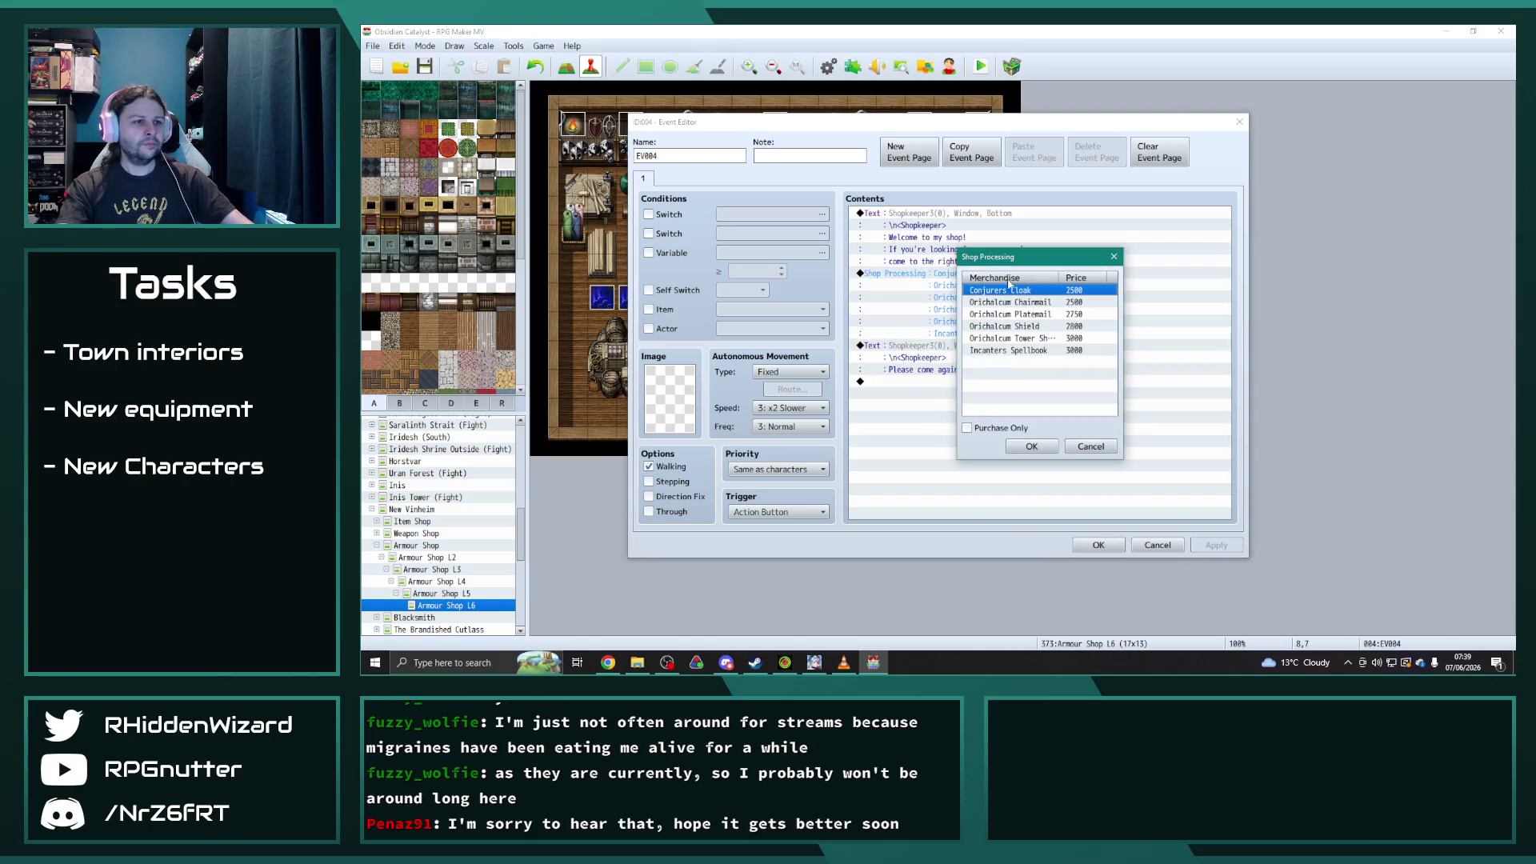
double_click(1093, 305)
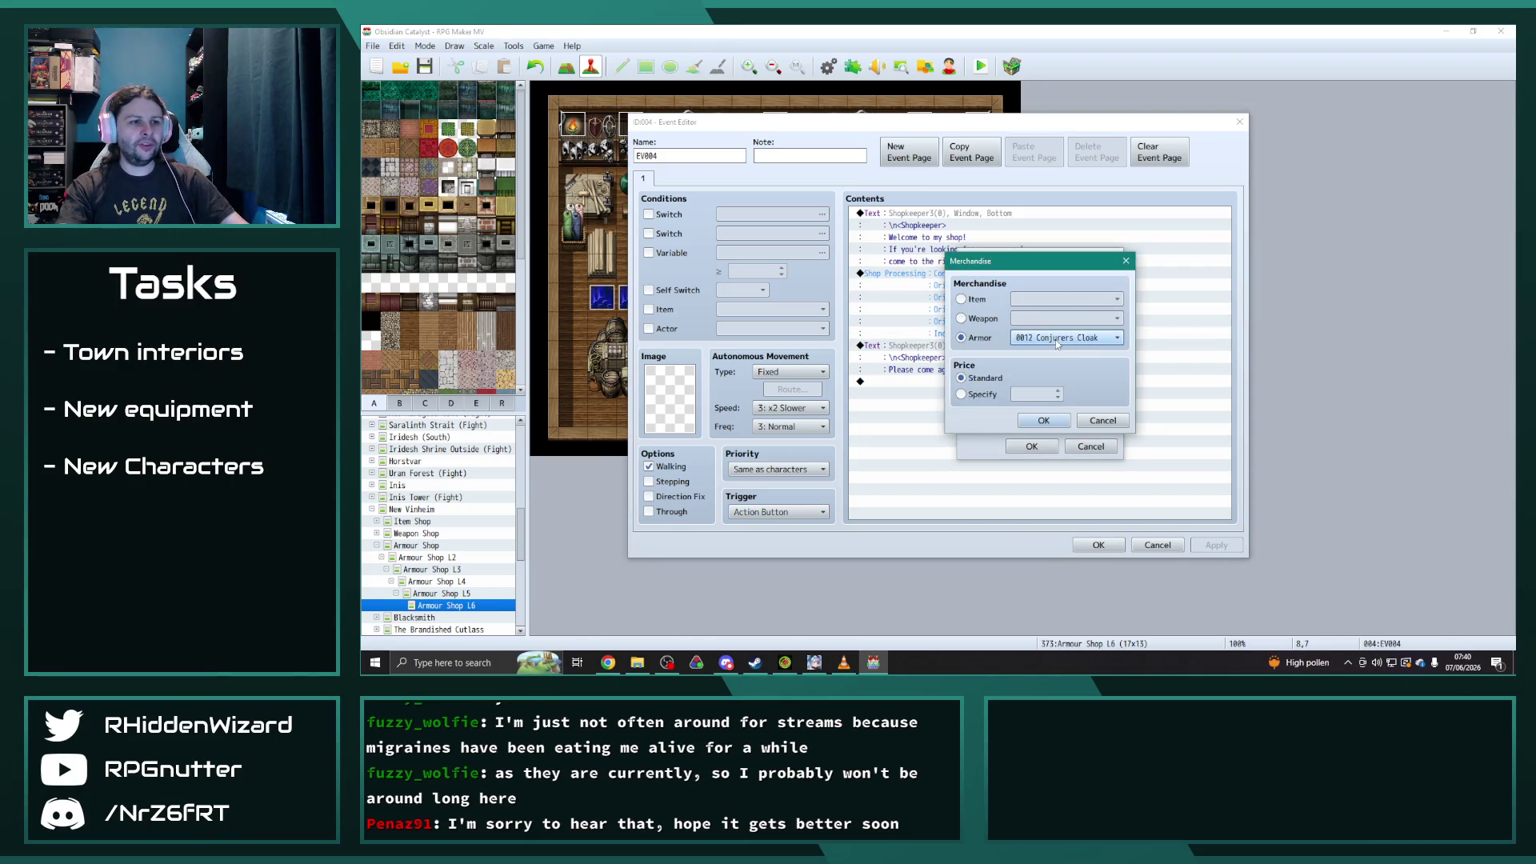
left_click(1065, 338)
left_click(1061, 363)
left_click(1044, 420)
- Replace Orichalcum Chainmail with Orichalcum Breastplate and Orichalcum Platemail with Tempered Orichalcum Plate
left_click(1028, 303)
double_click(1093, 307)
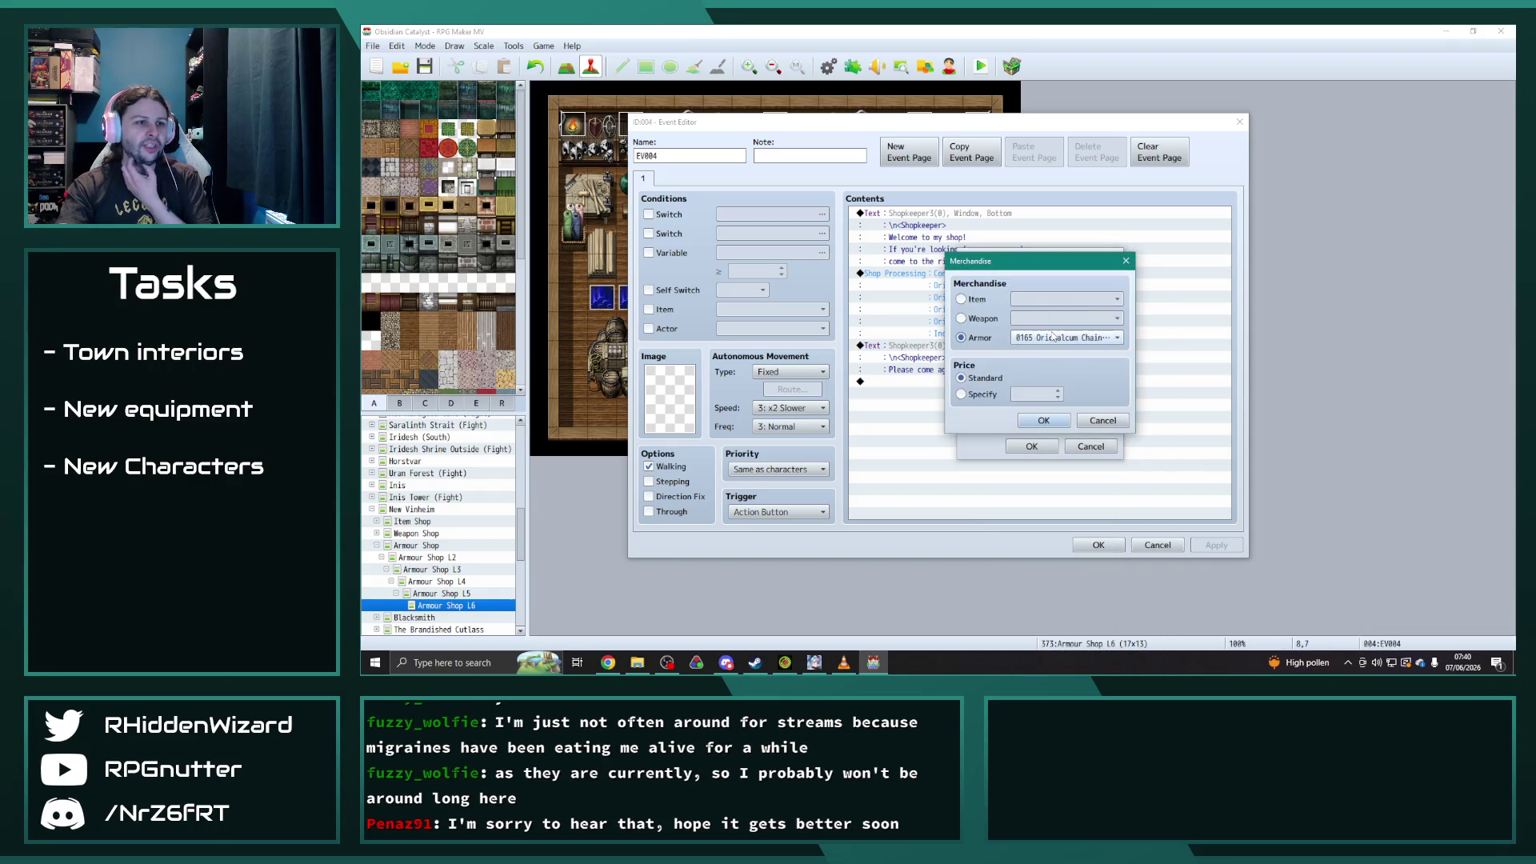
left_click(1053, 336)
left_click(1053, 345)
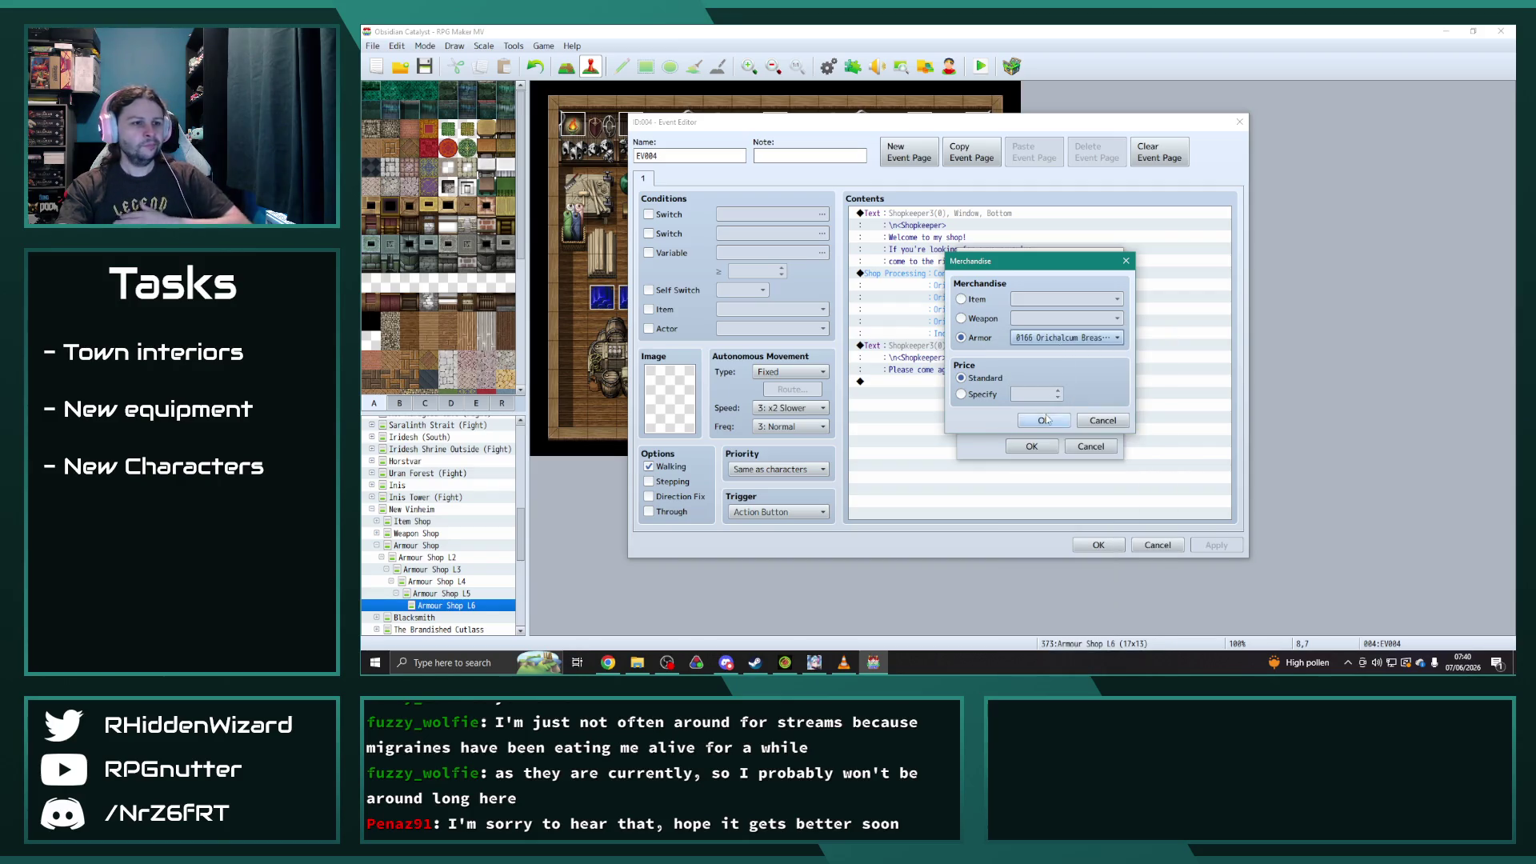
left_click(1043, 420)
left_click(1036, 314)
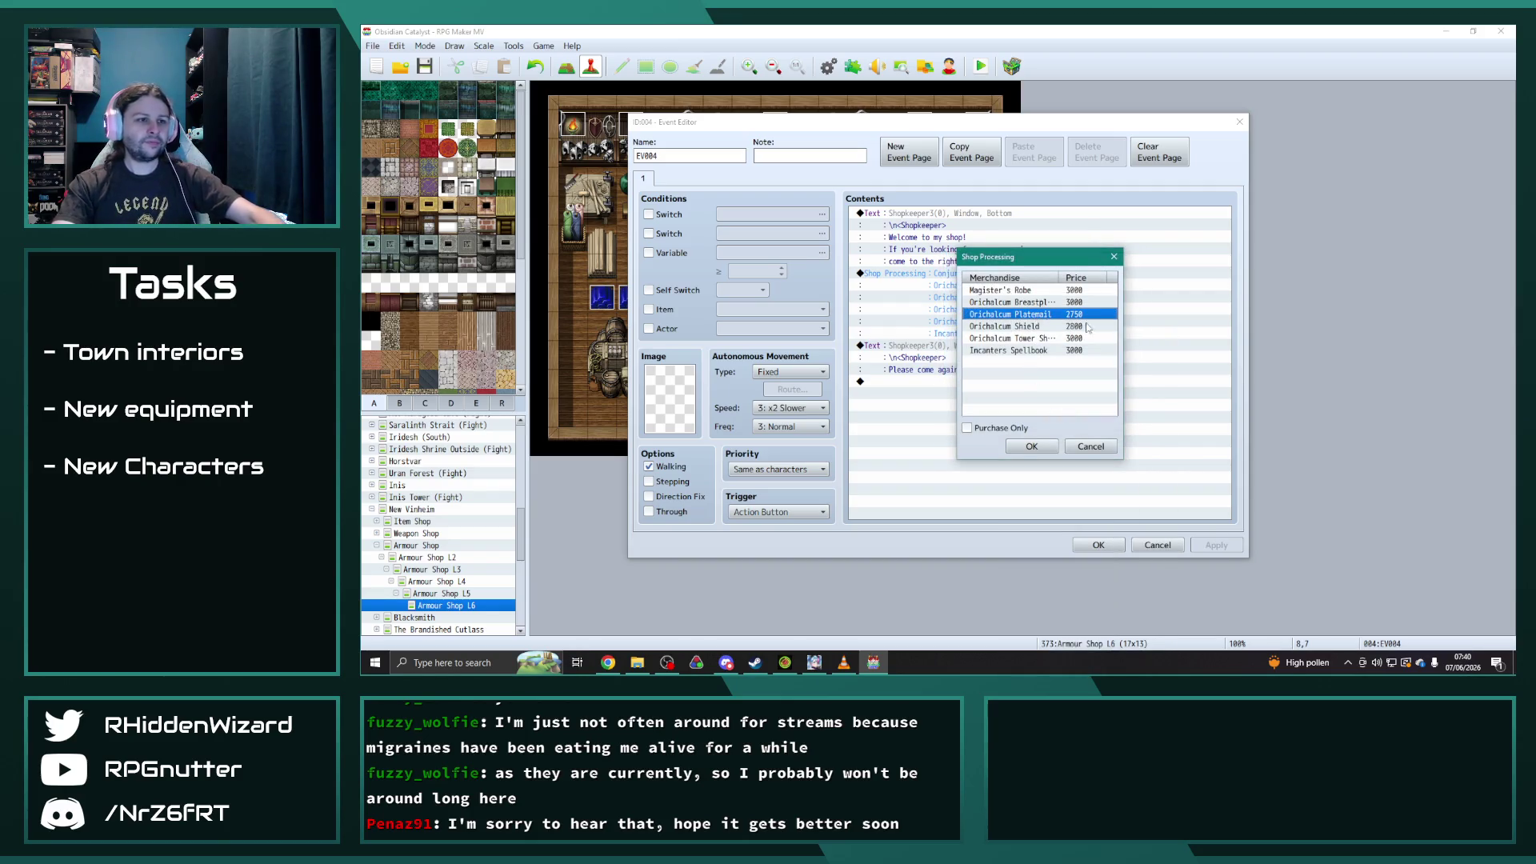
double_click(1036, 314)
left_click(1051, 339)
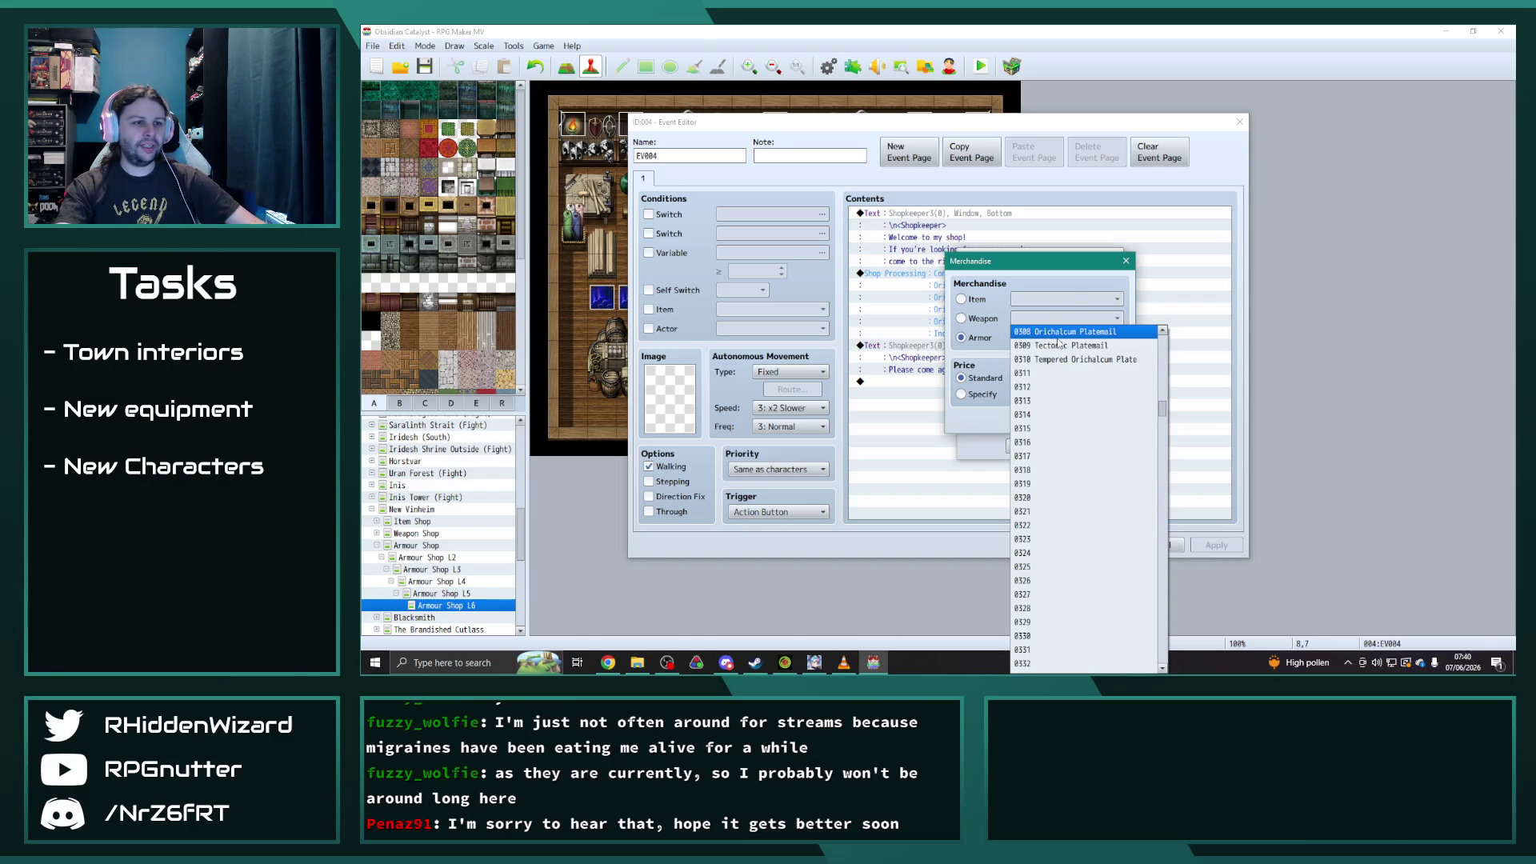
left_click(1072, 361)
left_click(1044, 420)
- Replace Orichalcum Shield with Orichalcum Aegis and the Orichalcum tower shield with Orichalcum Bulwark
left_click(1102, 328)
double_click(1101, 329)
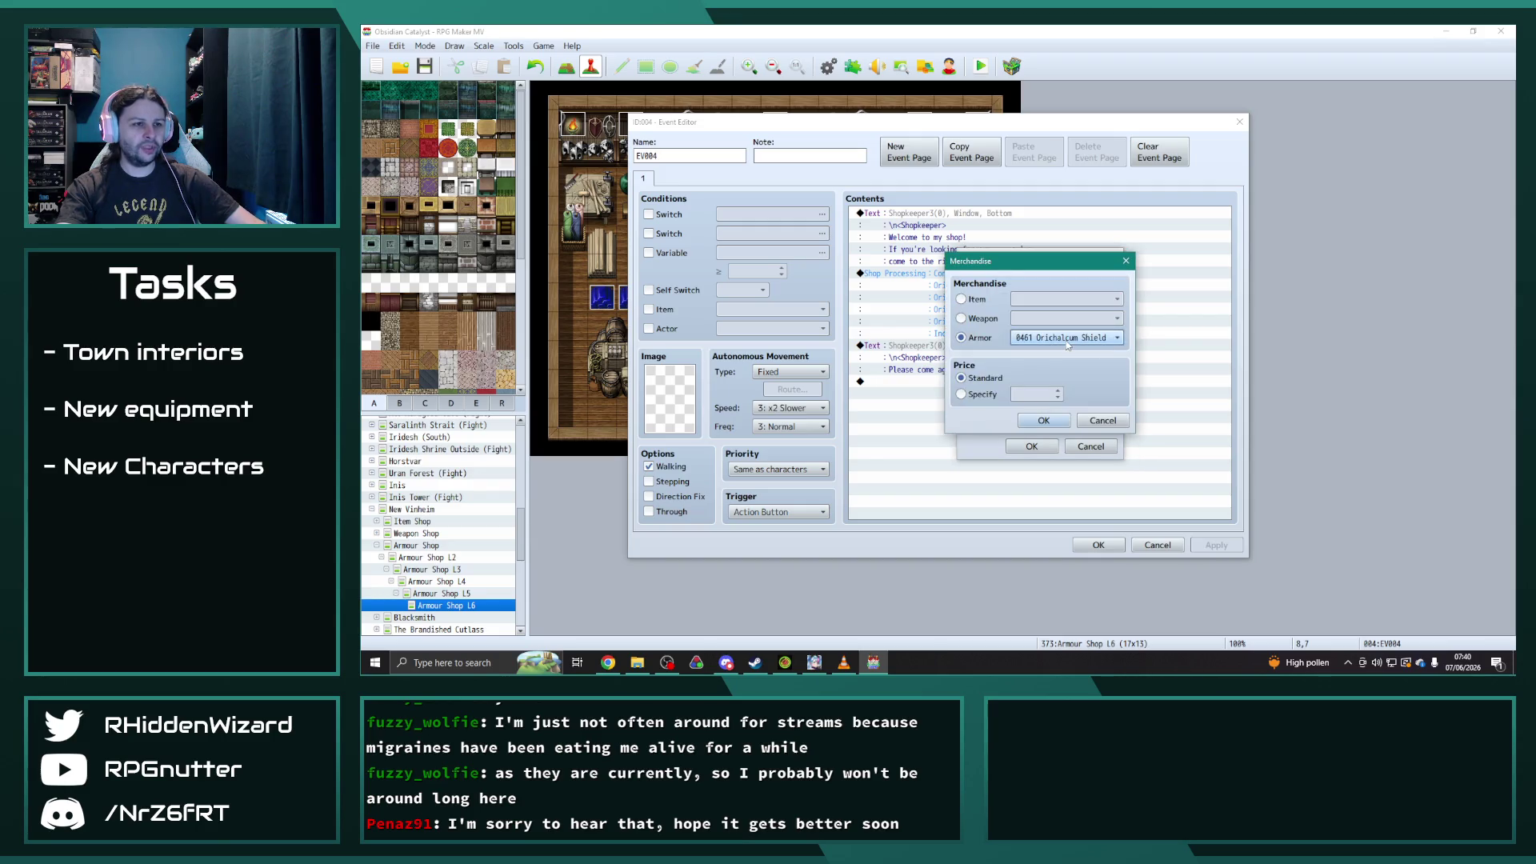
left_click(1067, 345)
left_click(1056, 350)
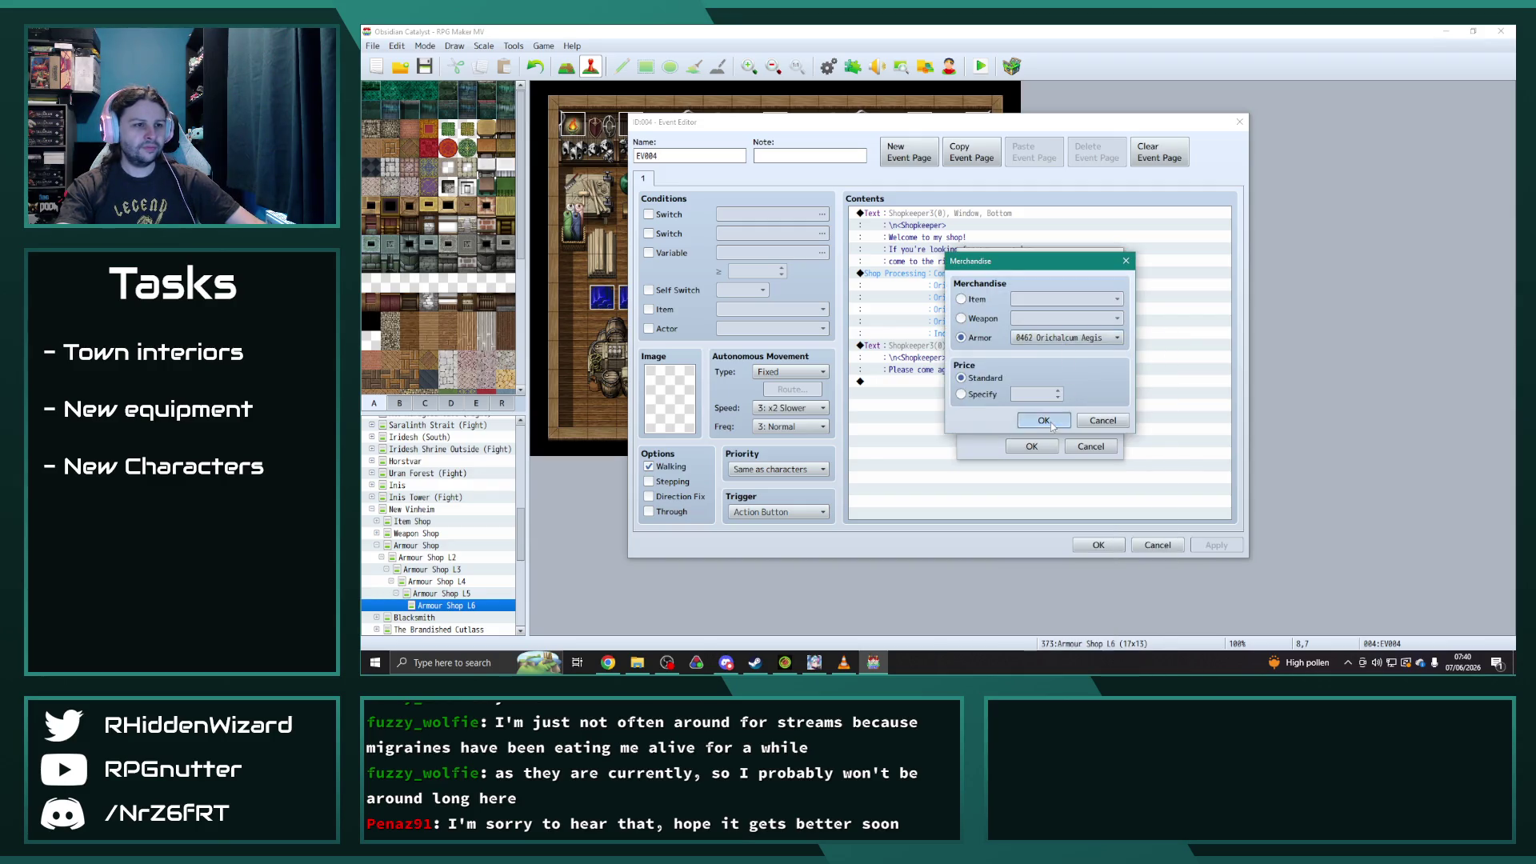
left_click(1043, 421)
left_click(1041, 338)
double_click(1084, 337)
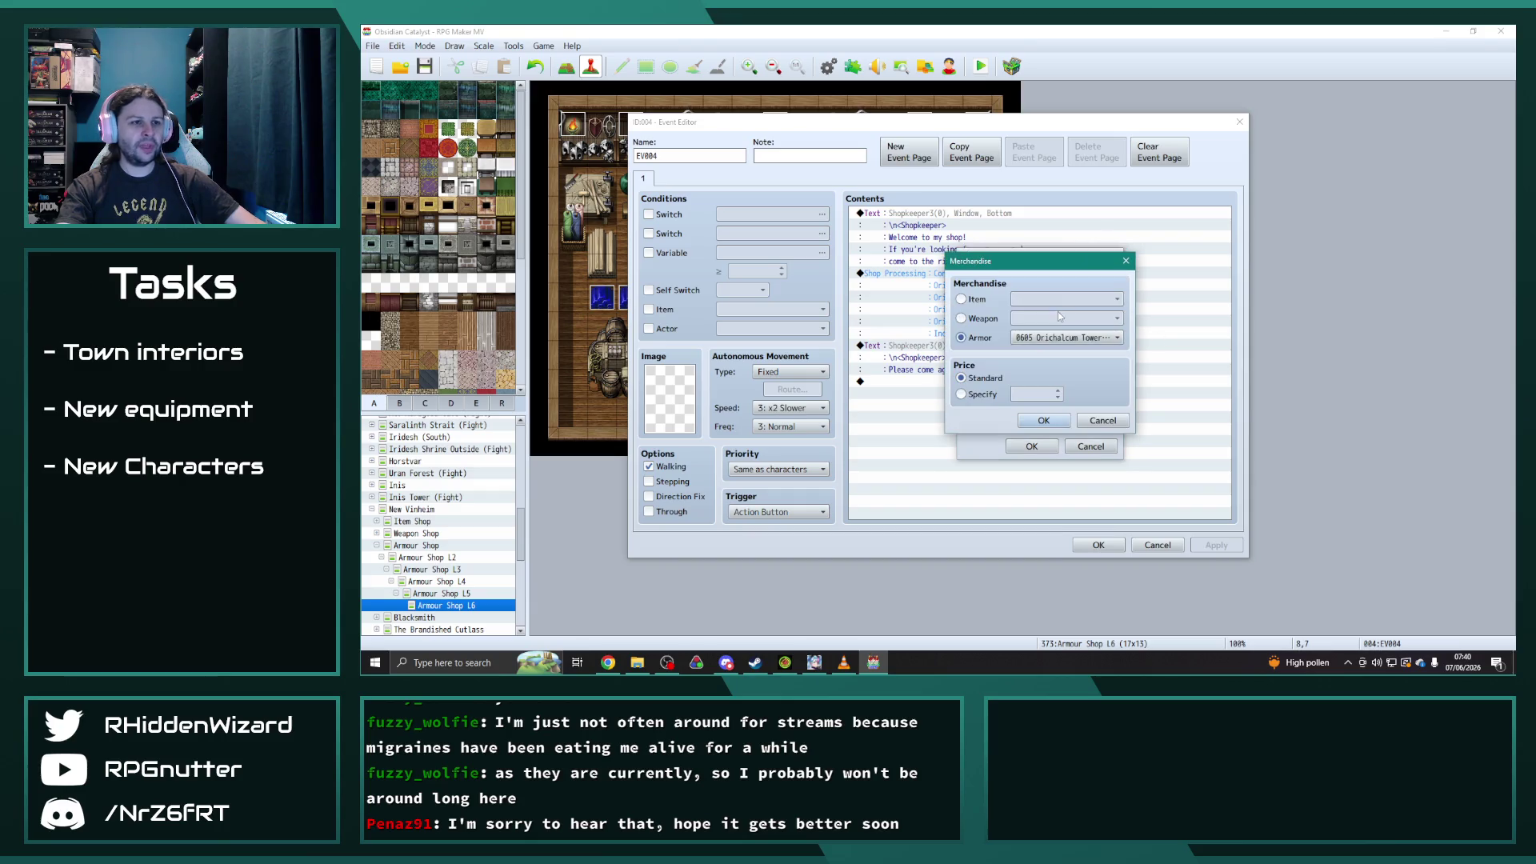
left_click(1065, 332)
left_click(1063, 345)
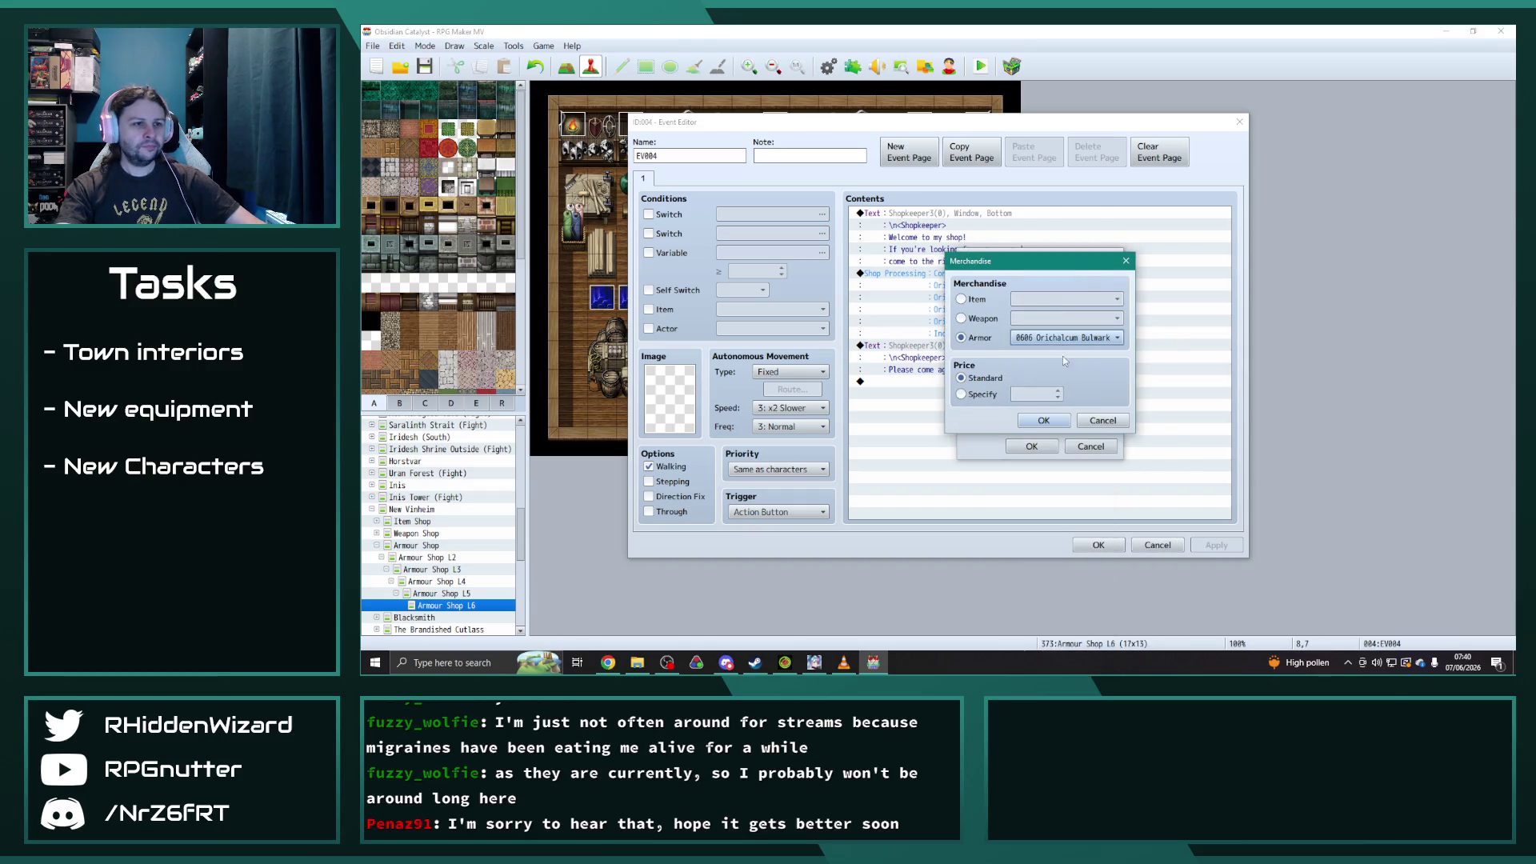
left_click(1044, 421)
- Swap Incanters Spellbook for Shieldwall Spellbook, add Shieldbreaker Spellbook, and save the shop stock
left_click(1028, 352)
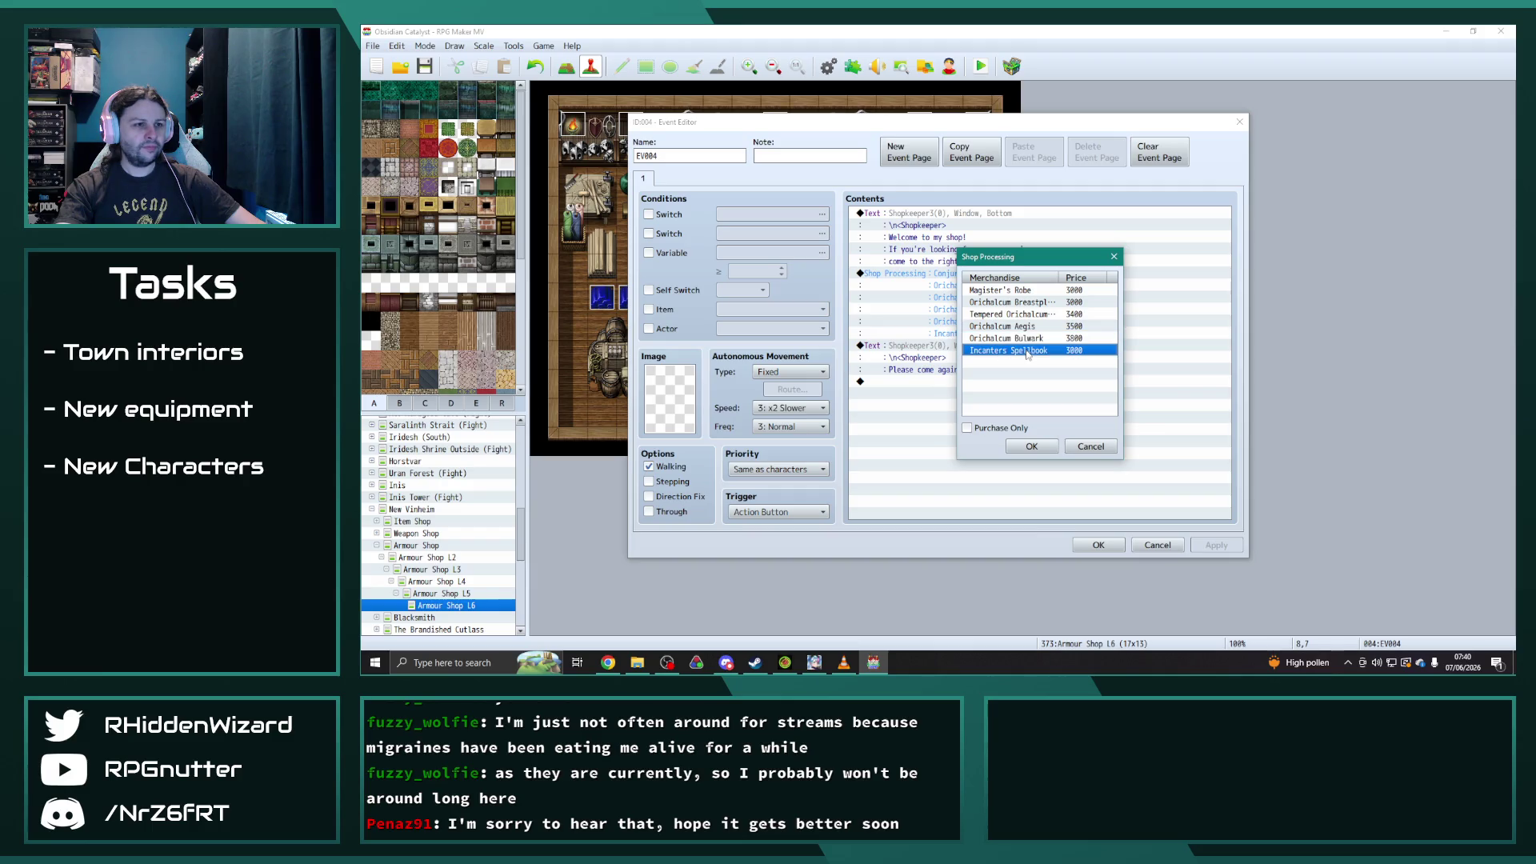
double_click(1059, 350)
left_click(1065, 337)
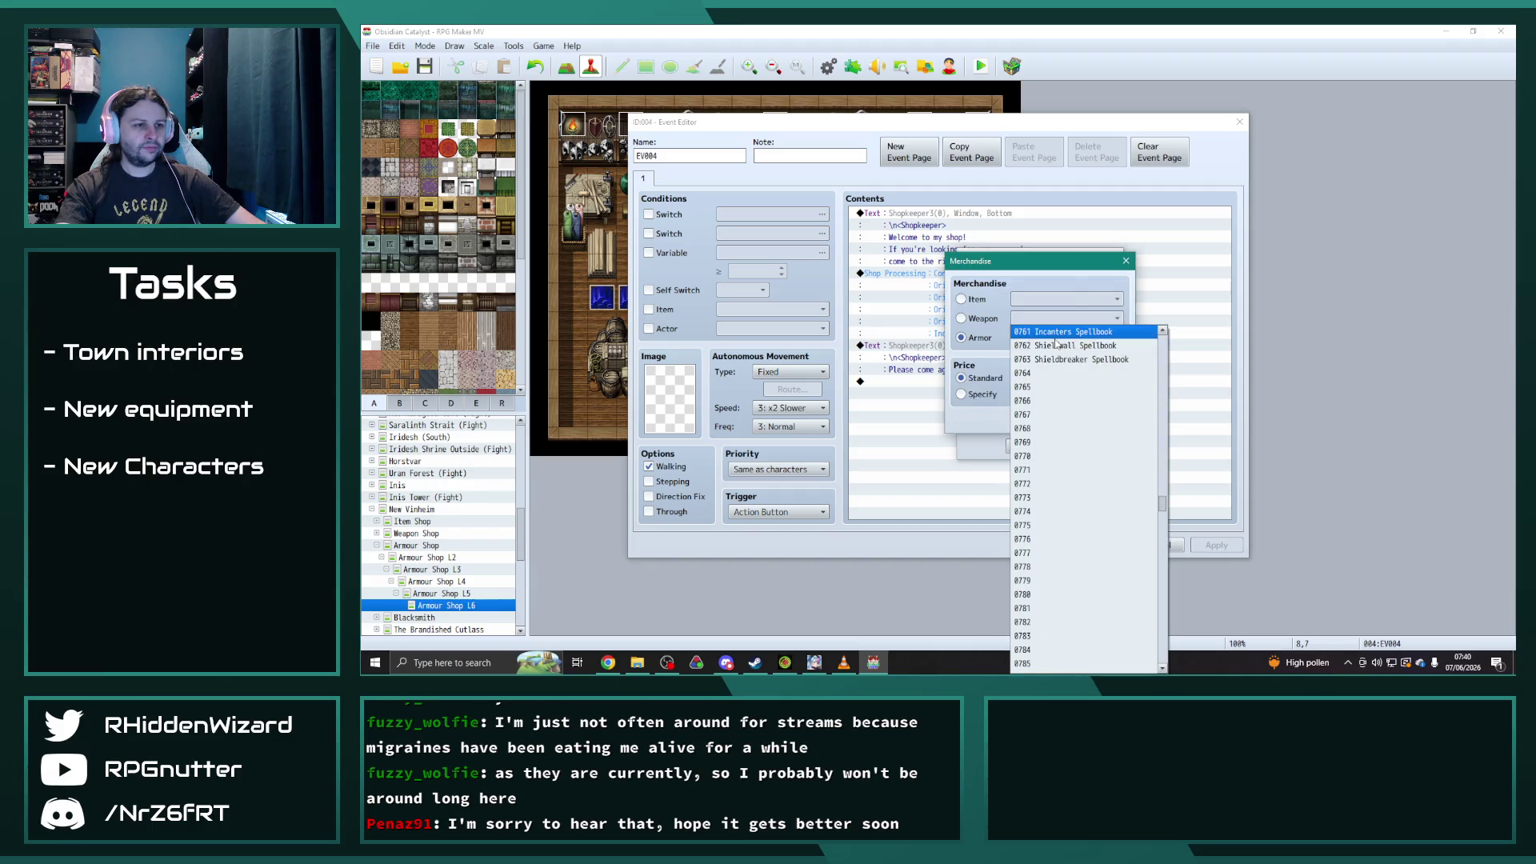
left_click(1059, 350)
left_click(1044, 425)
left_click(1025, 364)
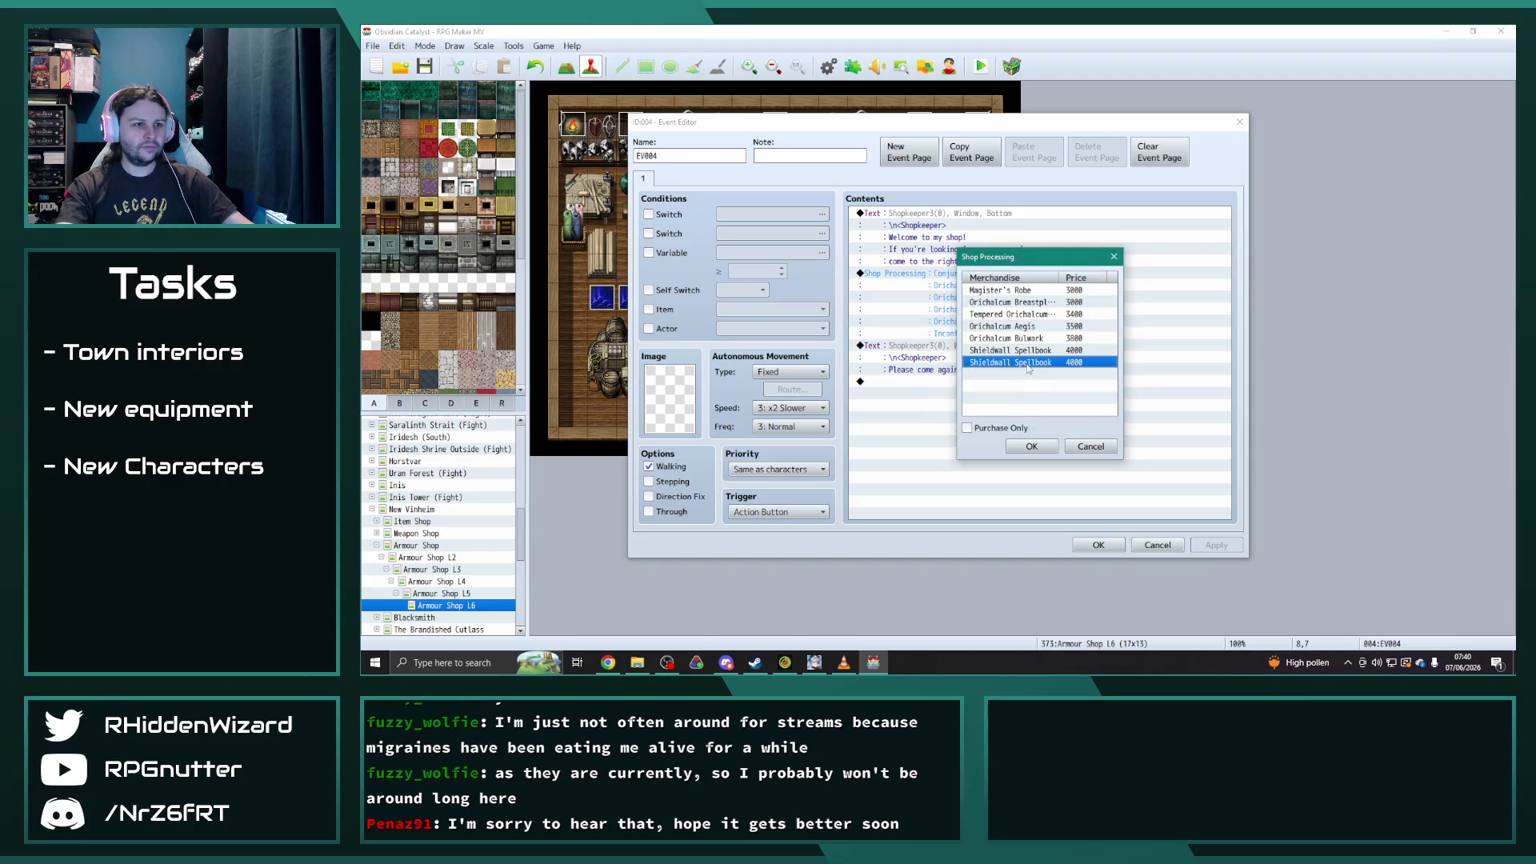
double_click(1053, 360)
left_click(1065, 338)
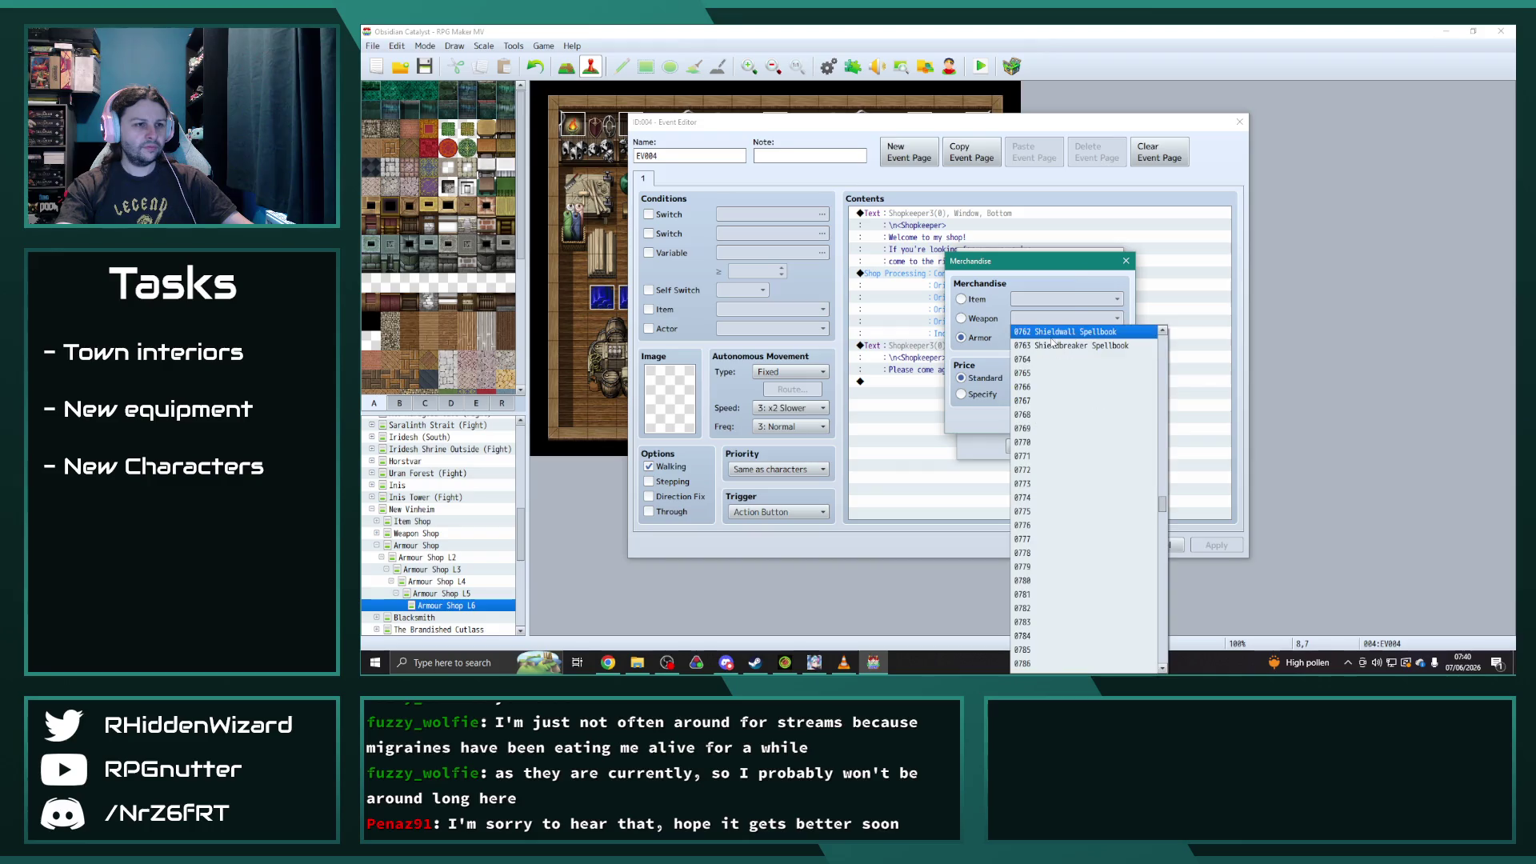
left_click(1059, 350)
left_click(1044, 420)
left_click(1043, 447)
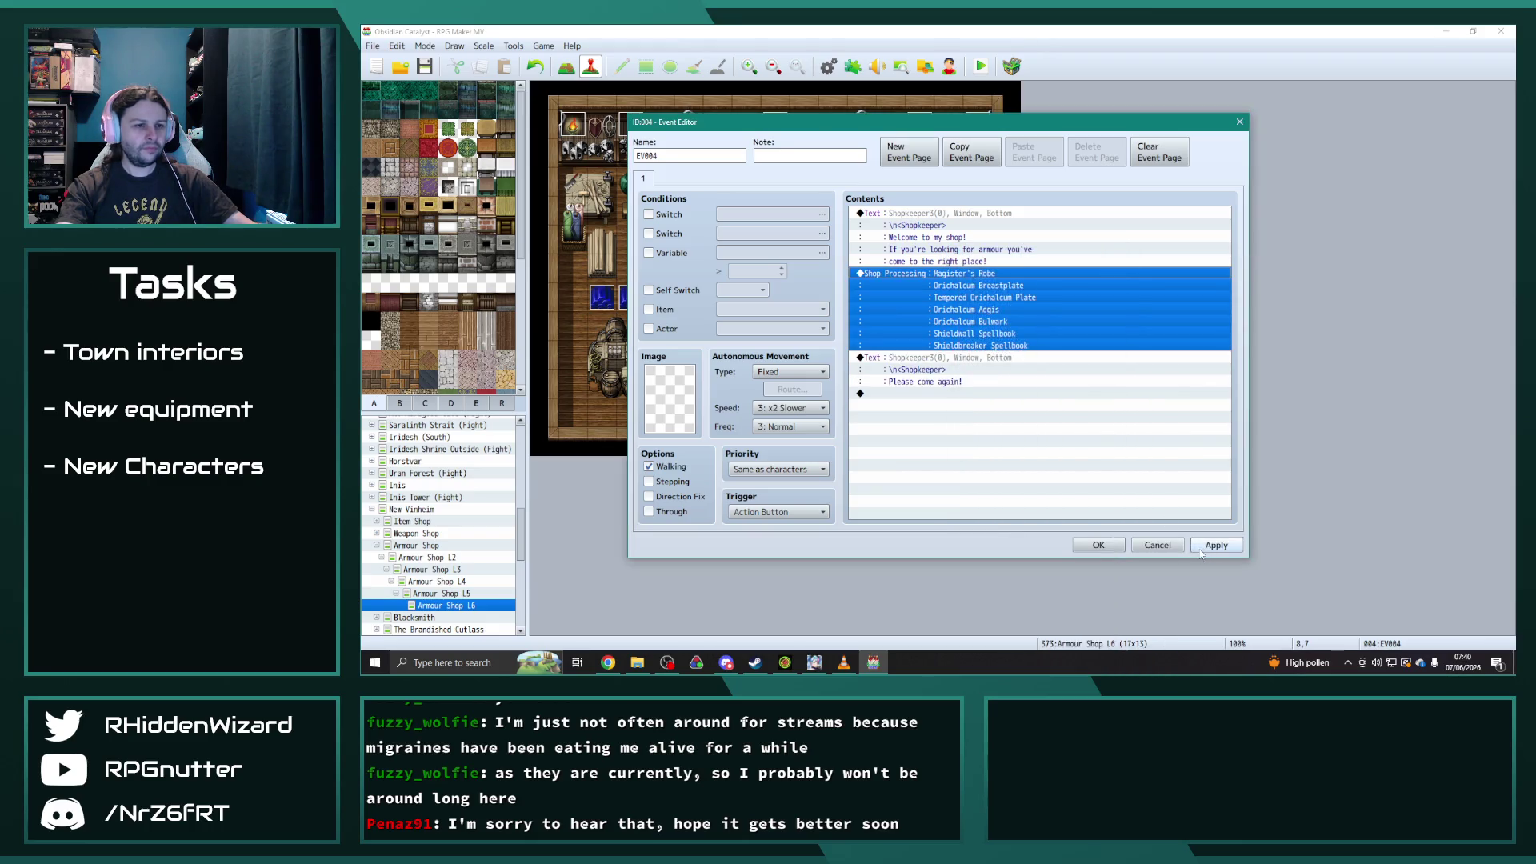
- Go to the Weapon Shop L6 map and open its shopkeeper's merchandise list
left_click(376, 545)
left_click(375, 535)
left_click(376, 534)
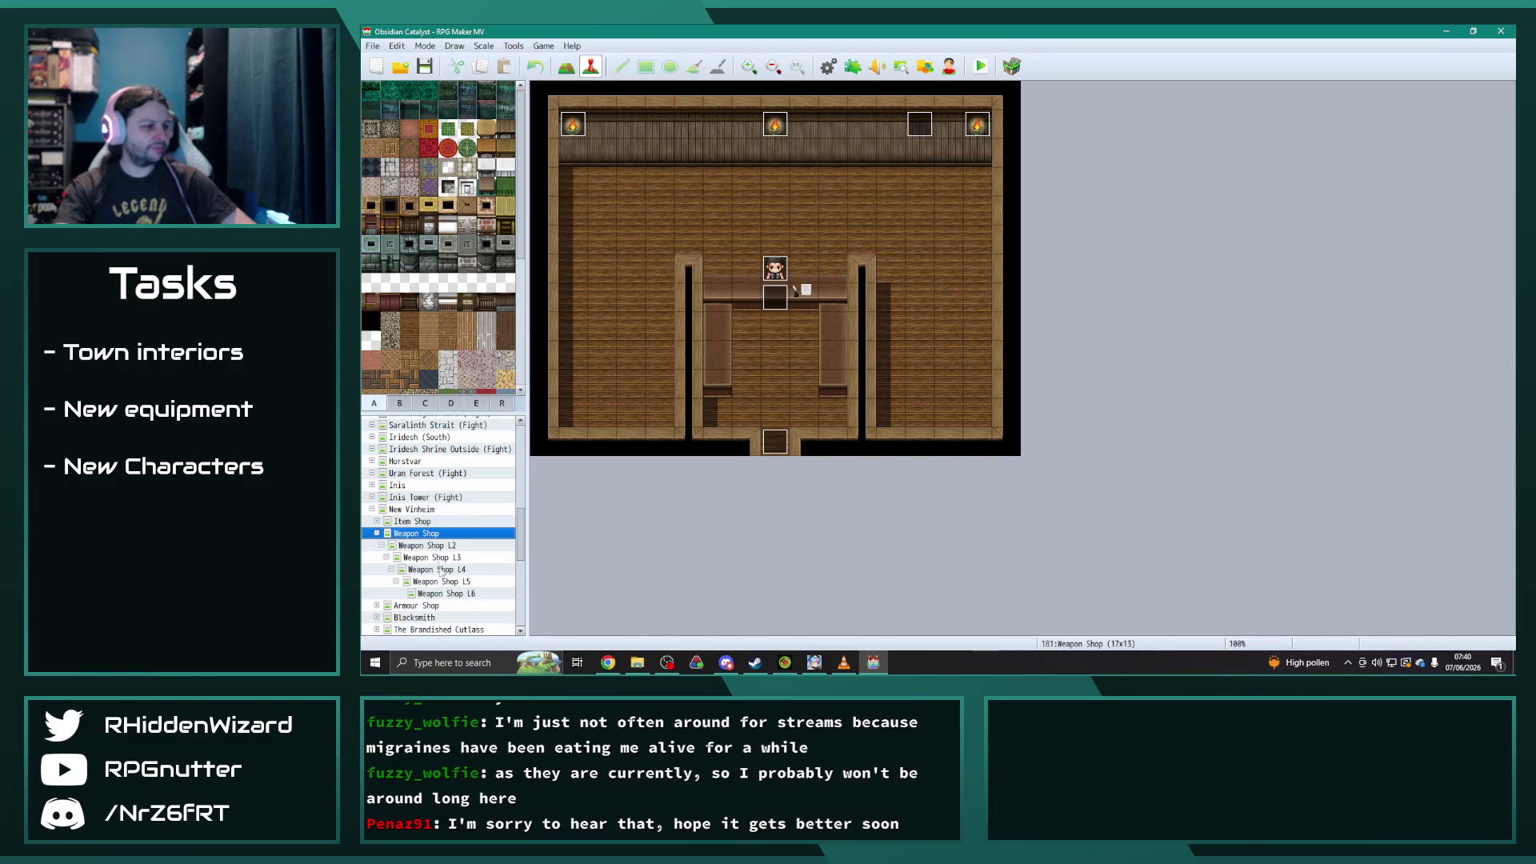
left_click(444, 593)
double_click(783, 290)
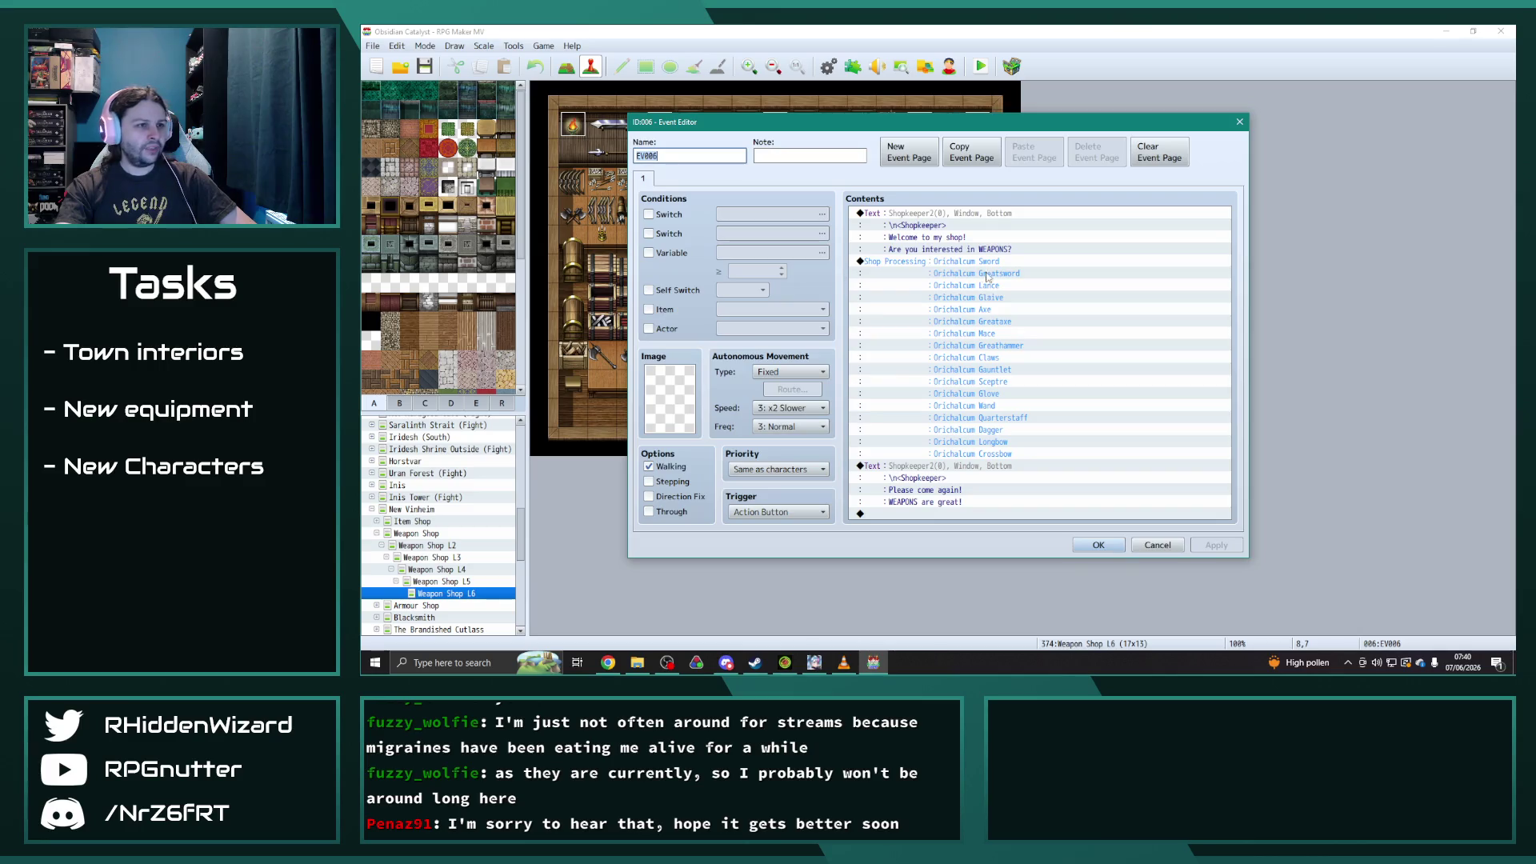
left_click(987, 263)
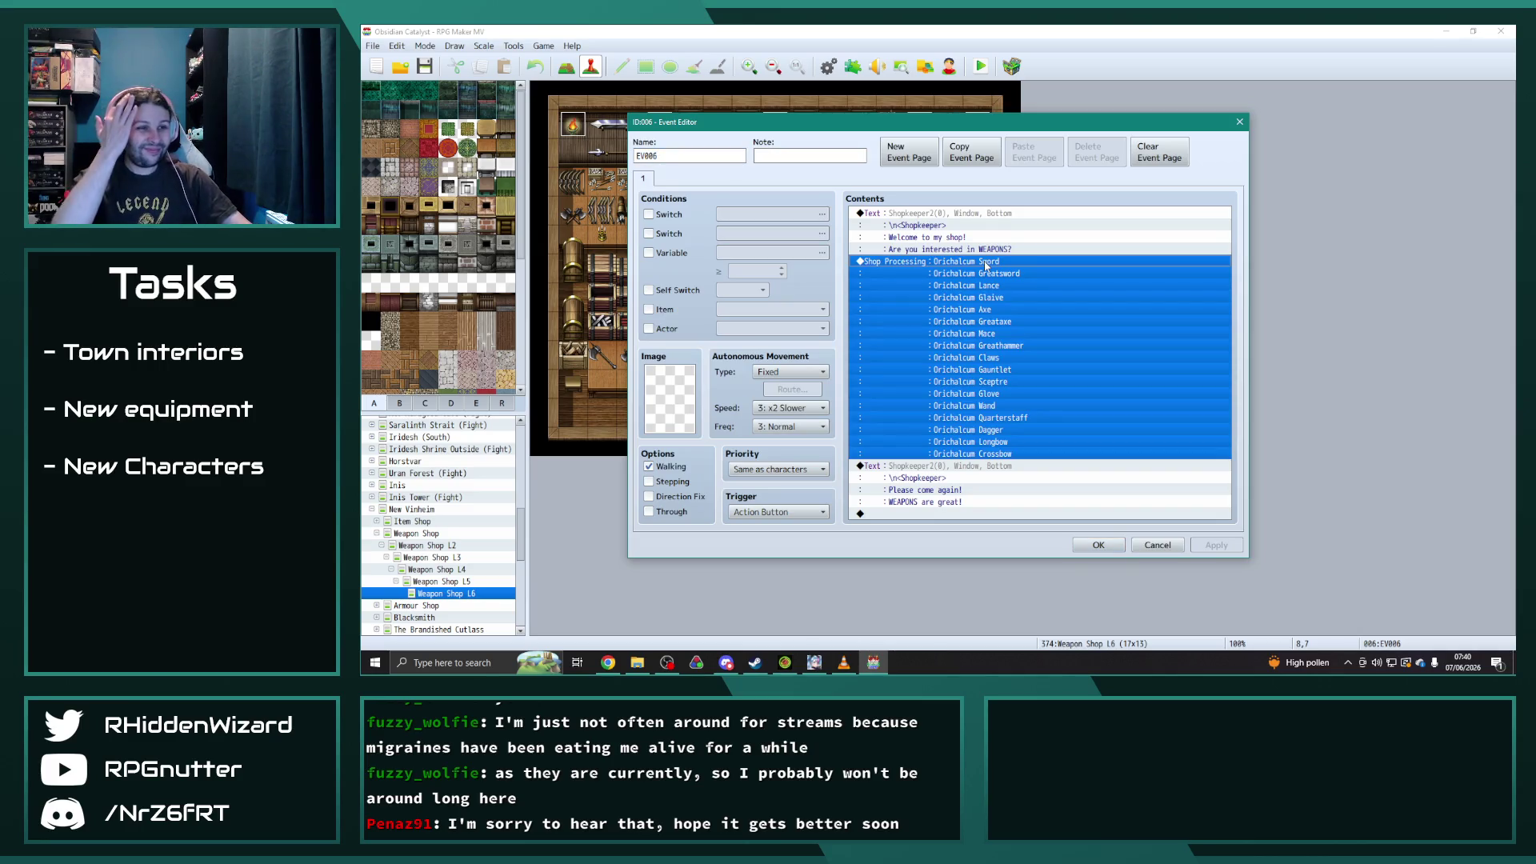
double_click(987, 266)
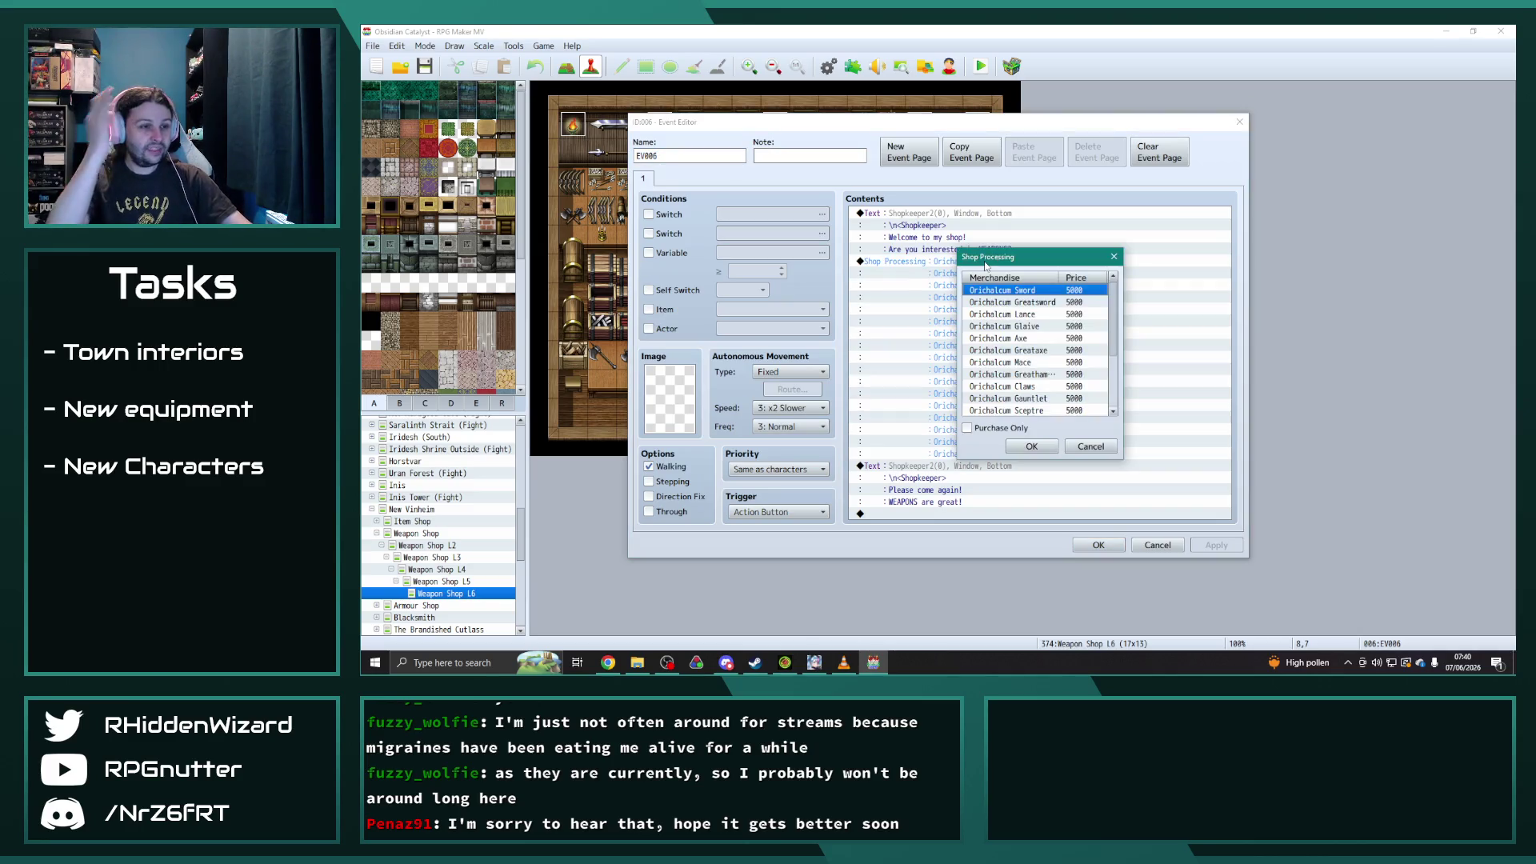
- Replace Orichalcum Sword with Frostforged Blade and Orichalcum Greatsword with Blade of the Dead
double_click(1032, 290)
left_click(1057, 319)
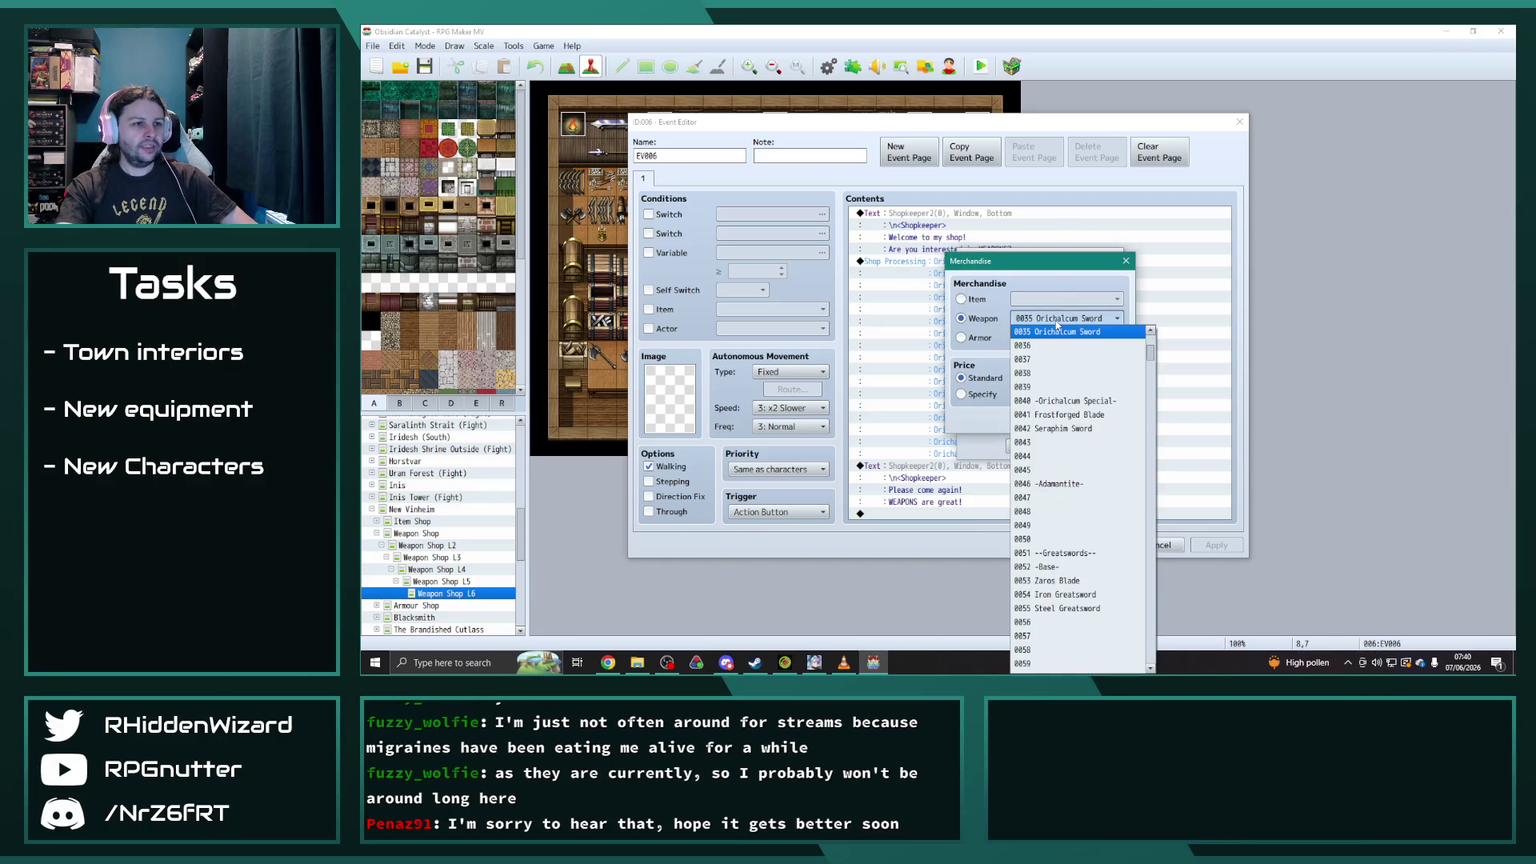
left_click(1064, 415)
left_click(1044, 421)
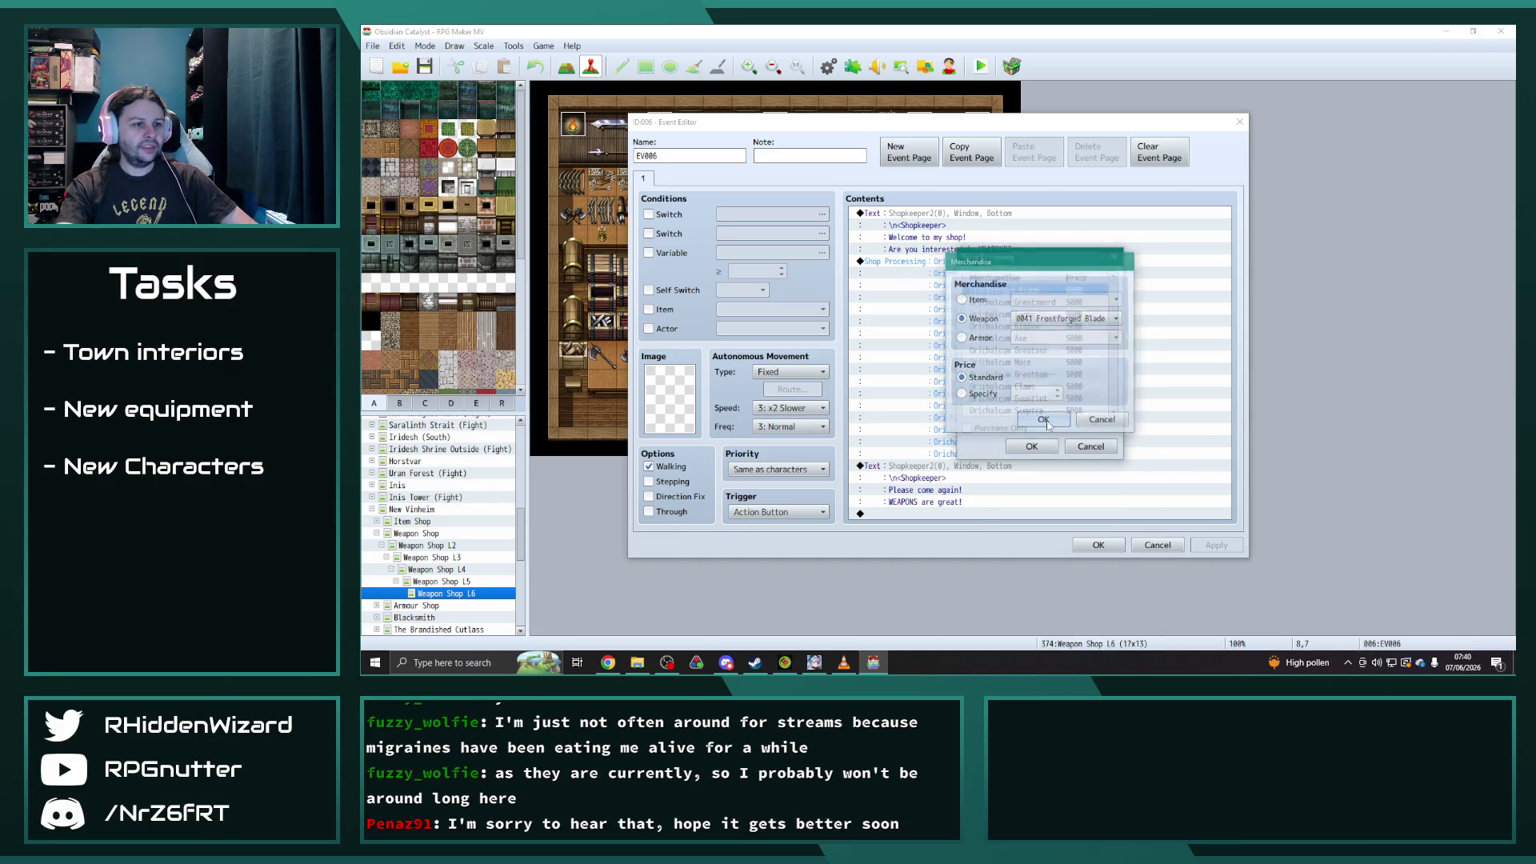
left_click(1042, 307)
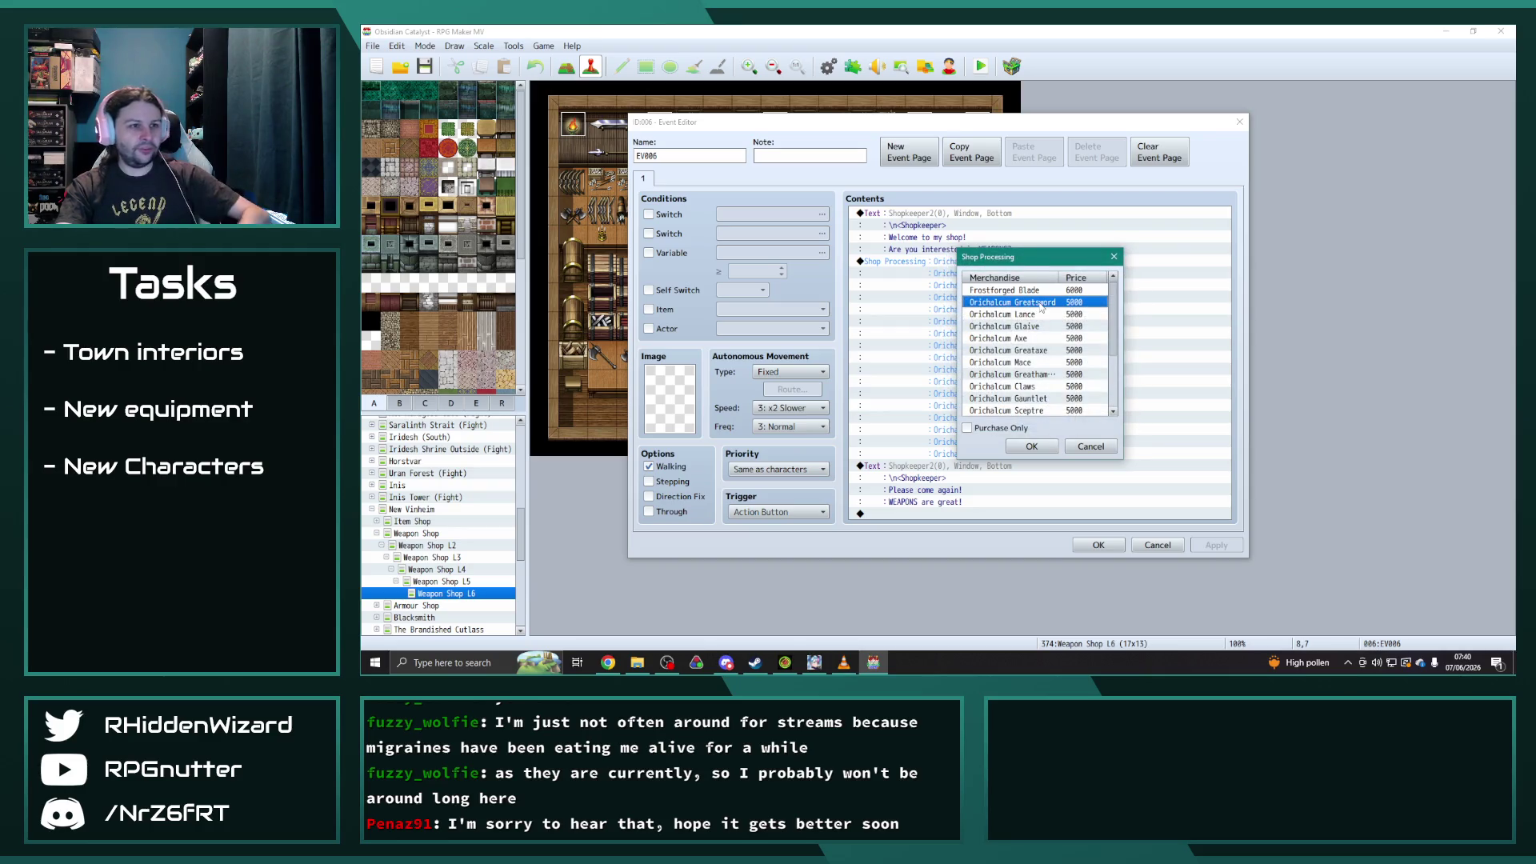
double_click(1042, 306)
left_click(1042, 318)
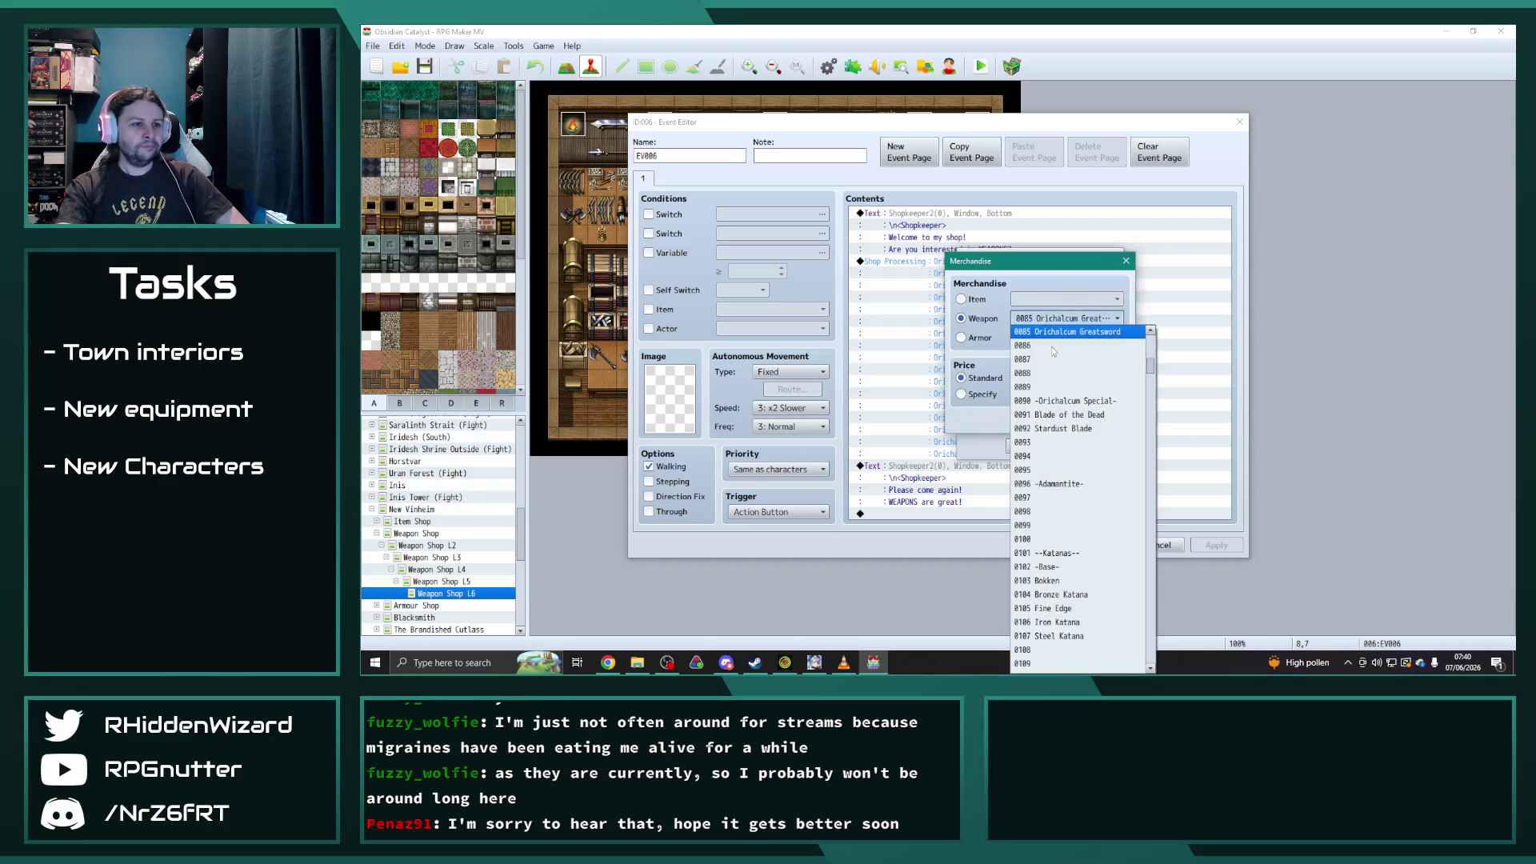
left_click(1056, 415)
left_click(1044, 421)
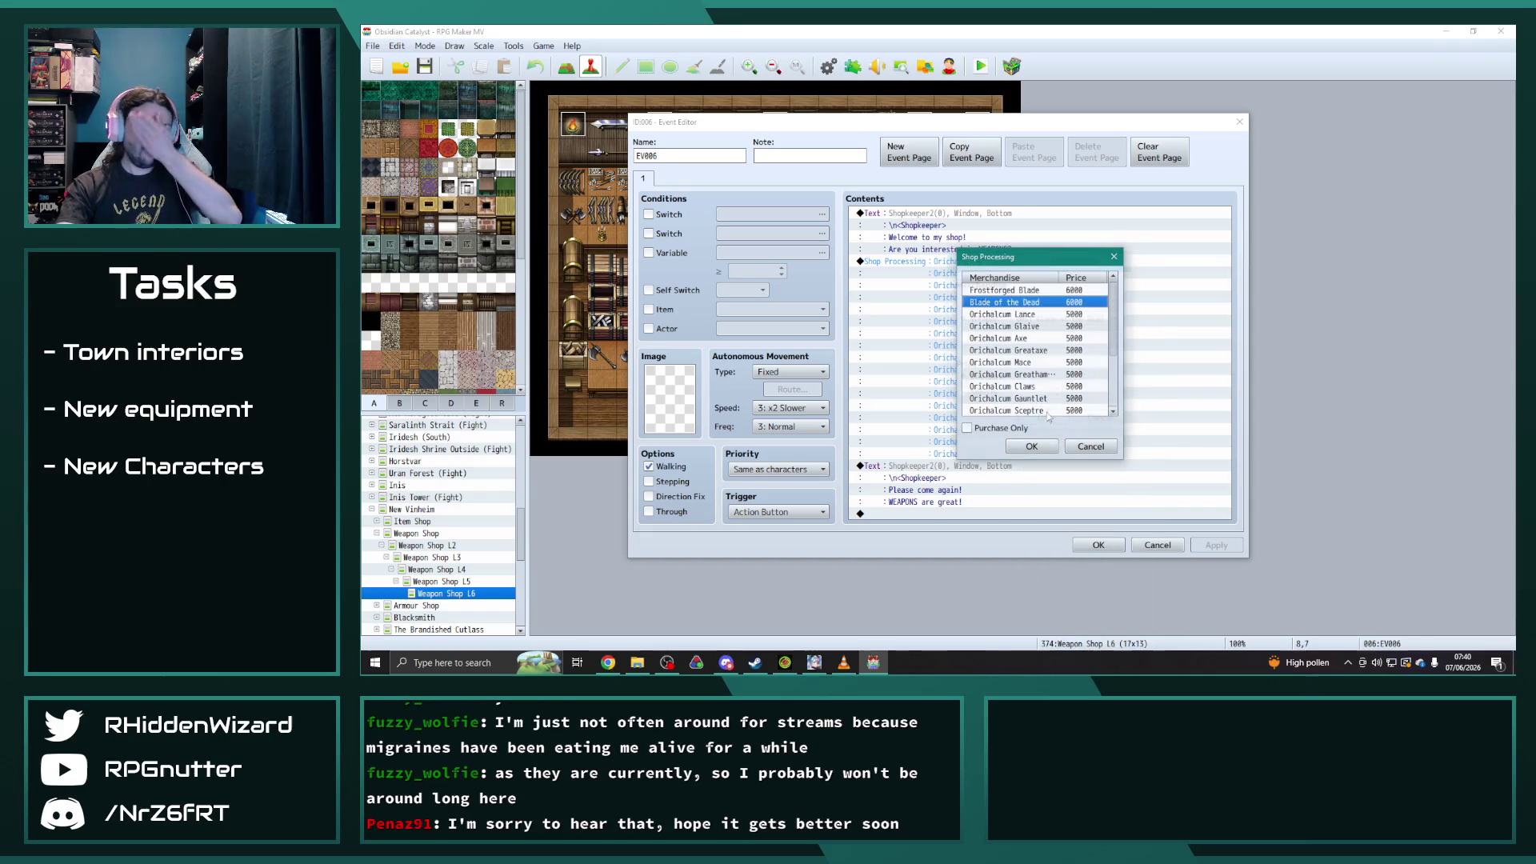
- Replace Orichalcum Lance with Shred Lance and Orichalcum Glaive with Thunderlord's Glaive
left_click(1025, 316)
double_click(1025, 315)
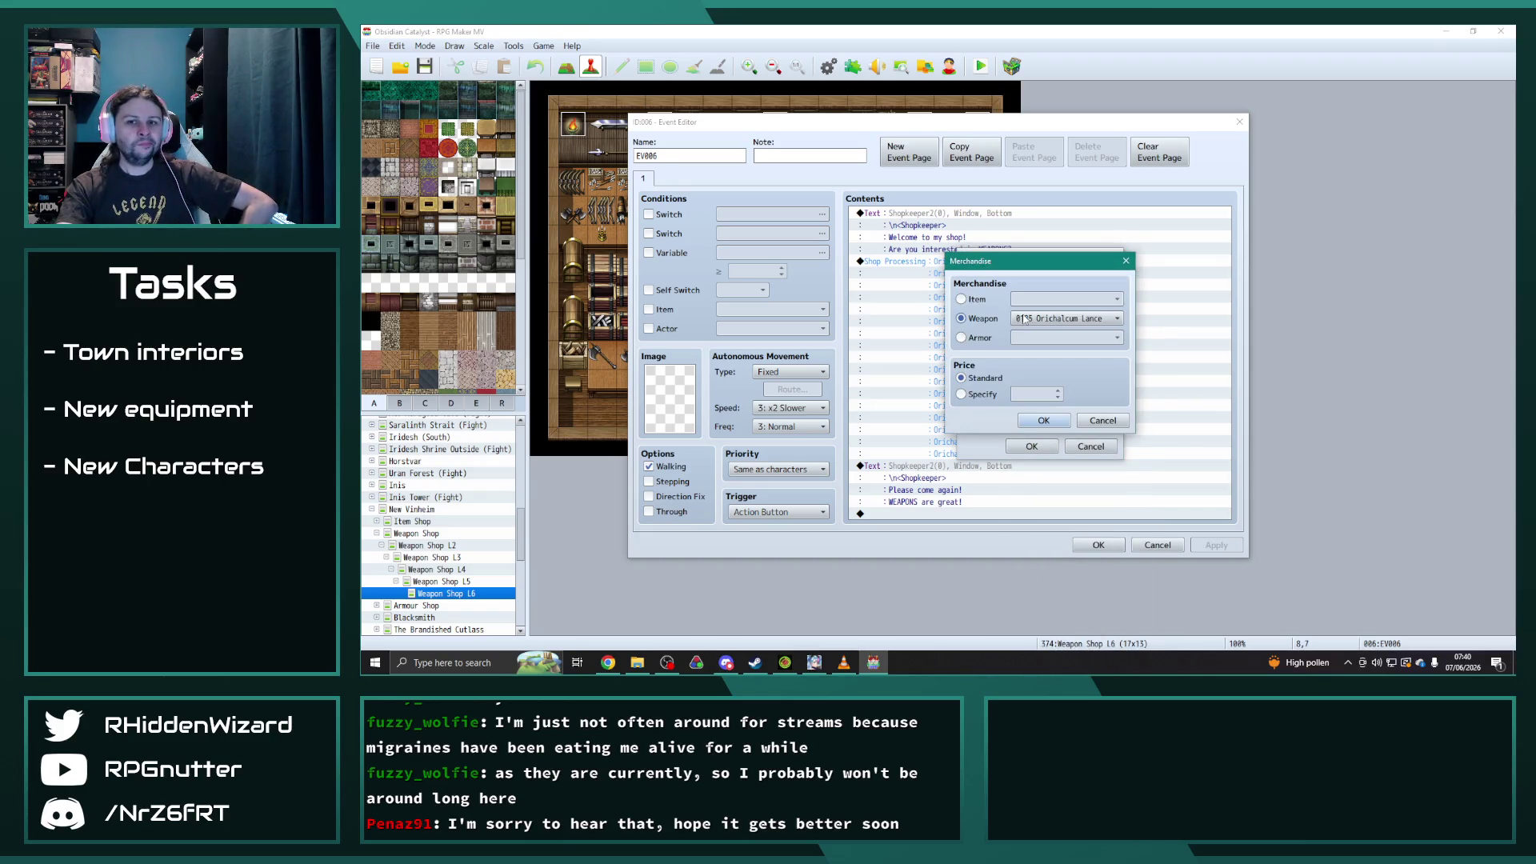
left_click(1047, 319)
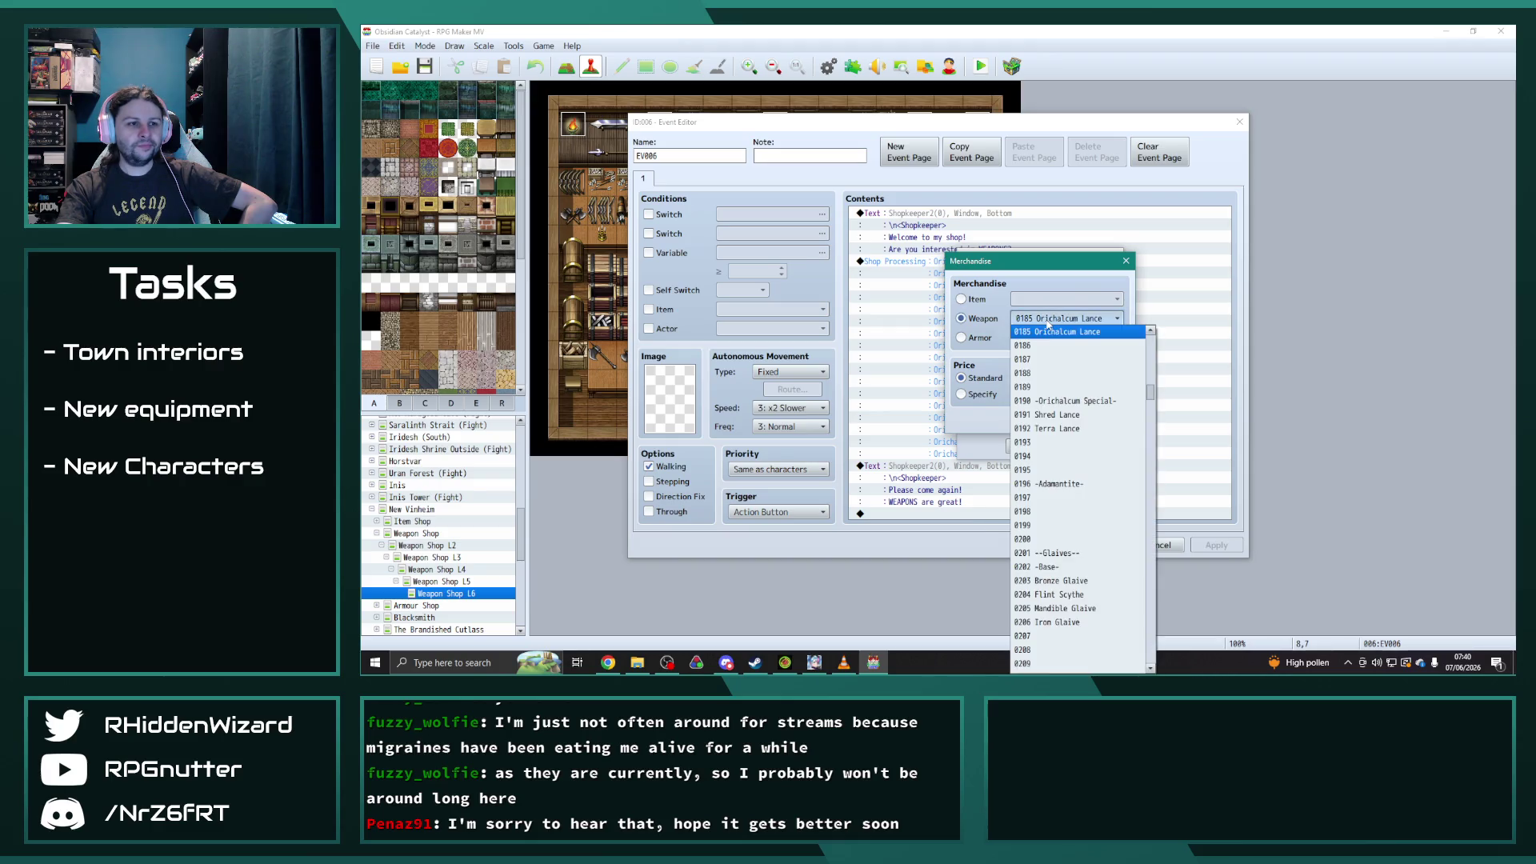
left_click(1057, 415)
left_click(1032, 446)
left_click(1039, 326)
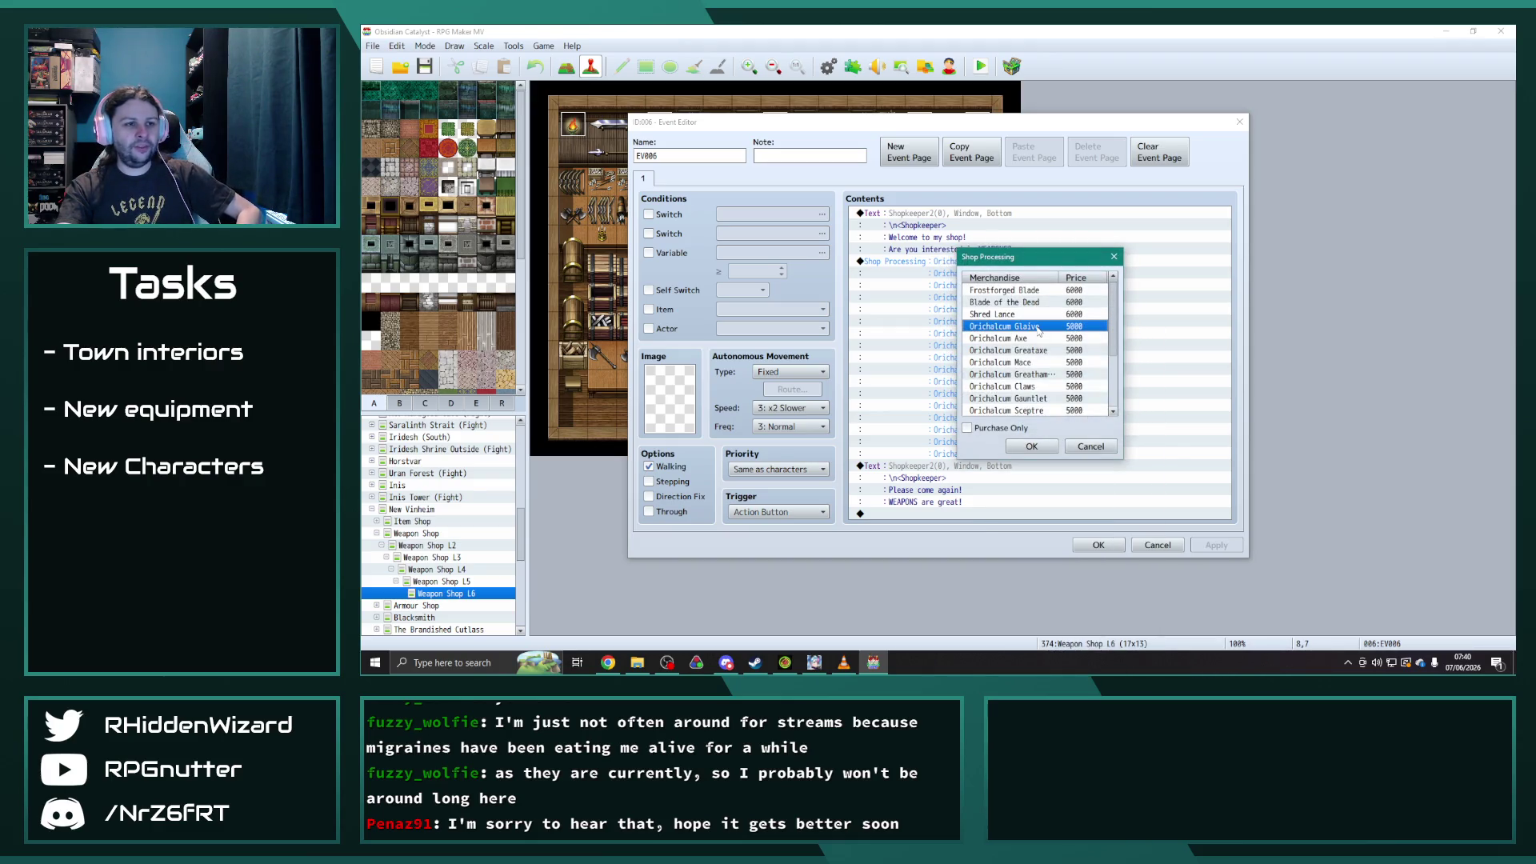
double_click(1040, 326)
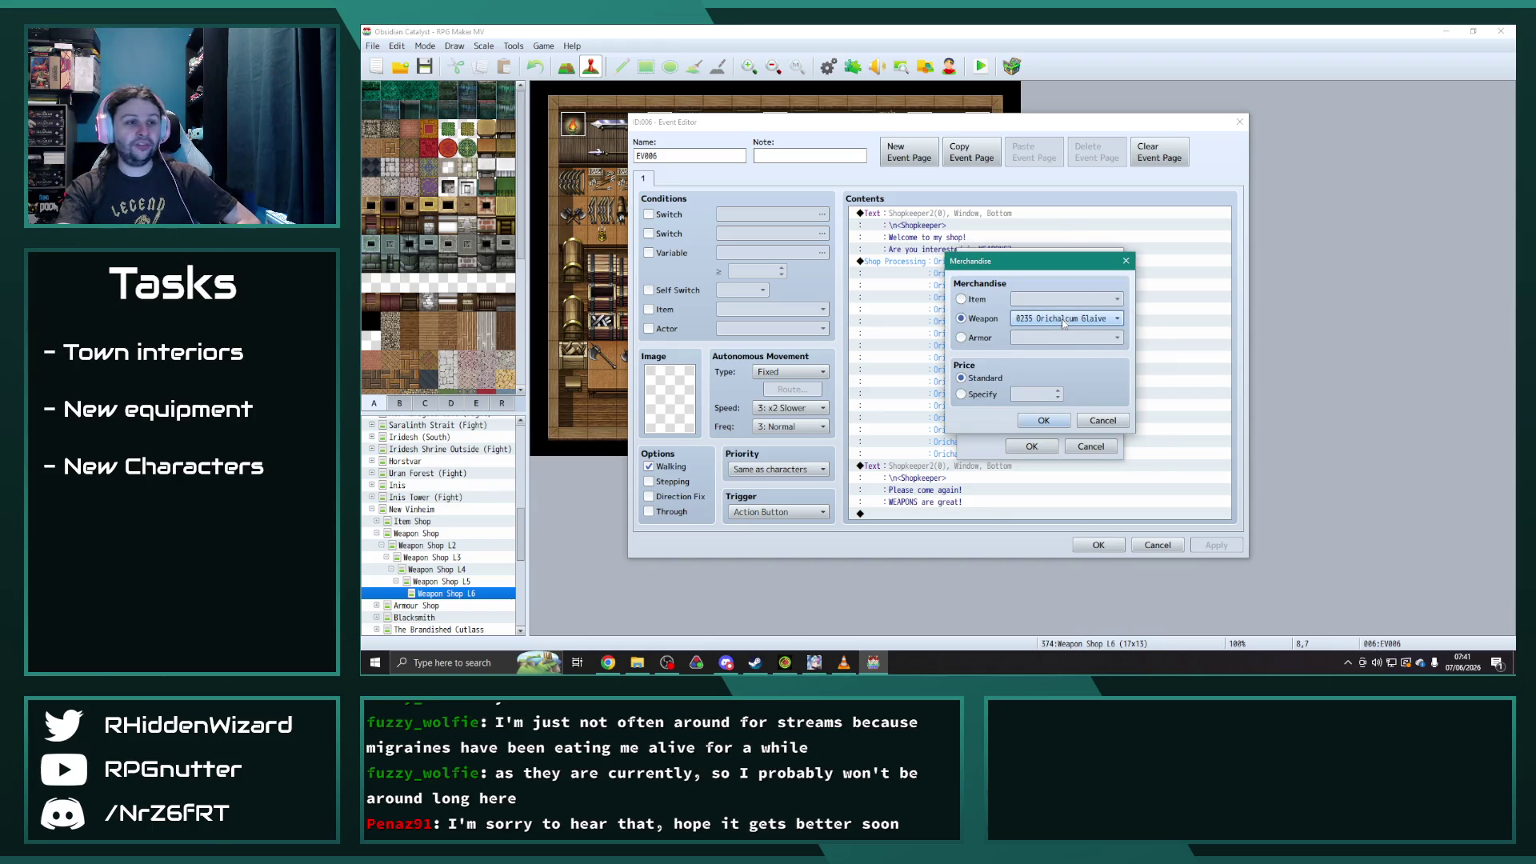
left_click(1064, 320)
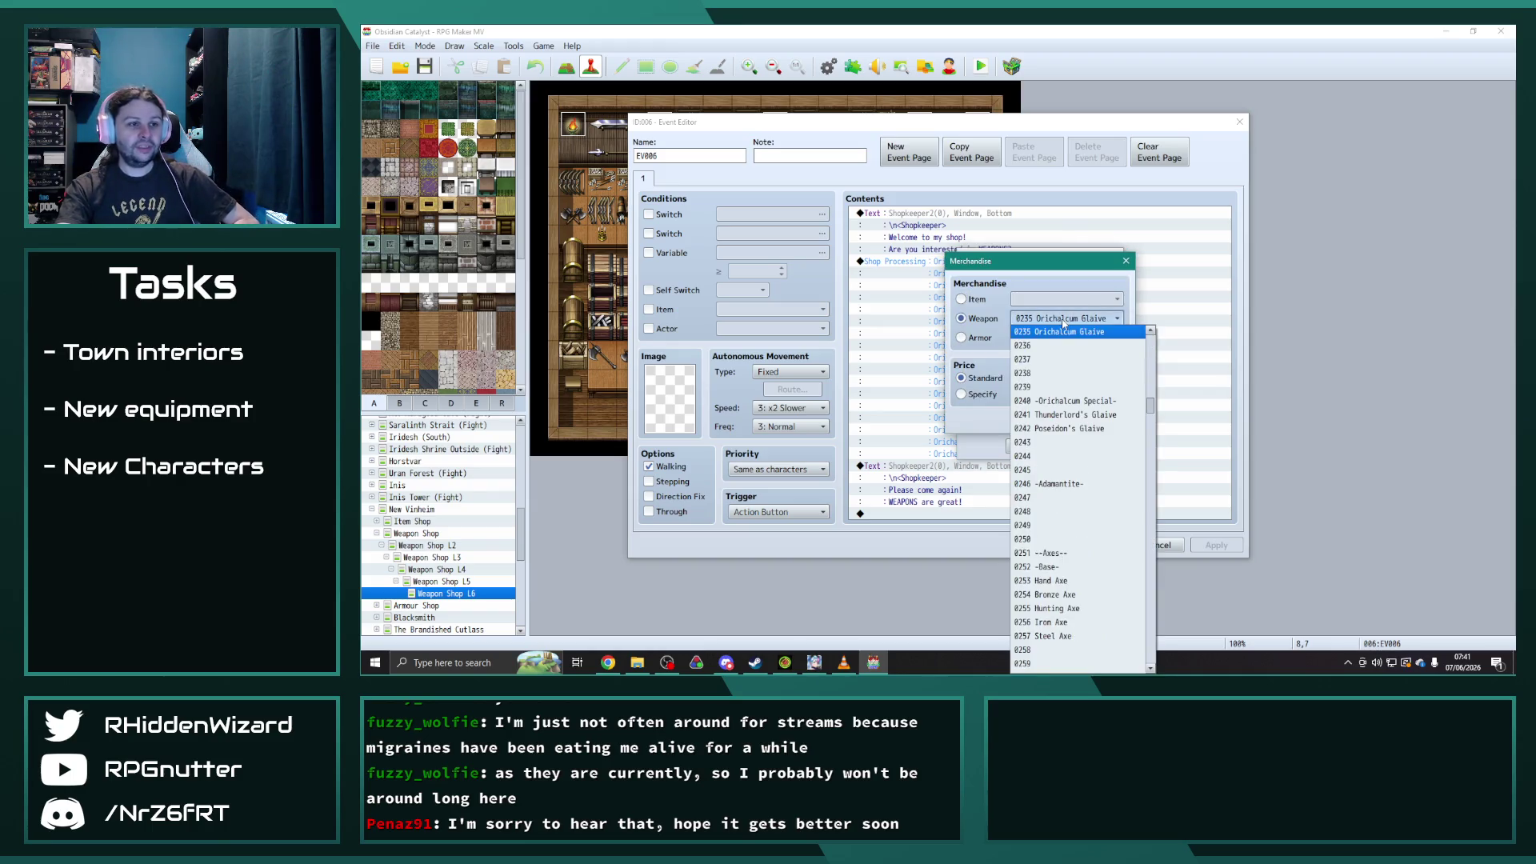
left_click(1064, 414)
left_click(1044, 420)
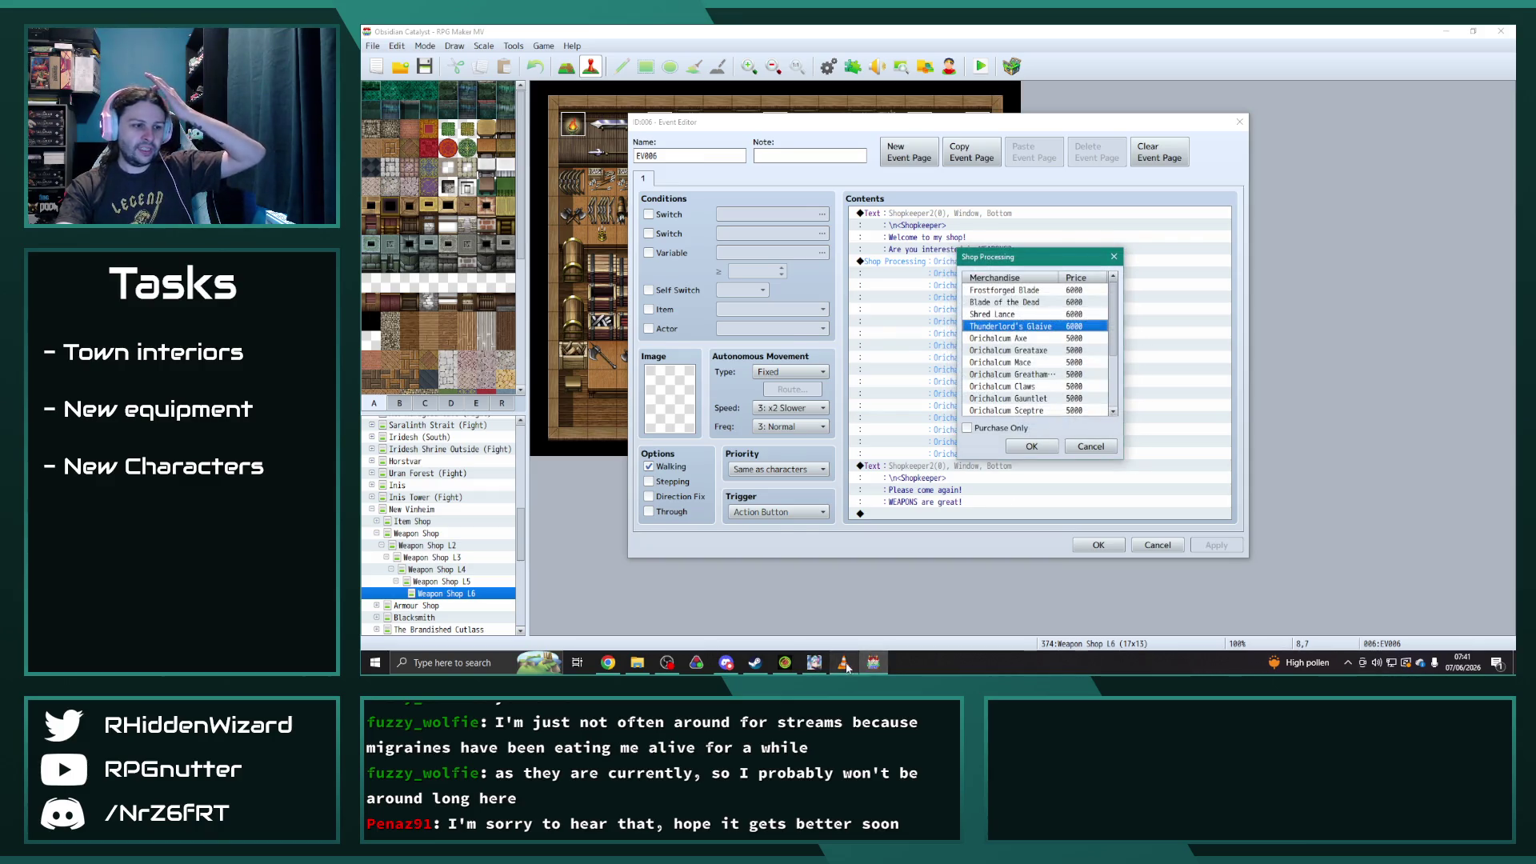
left_click(843, 663)
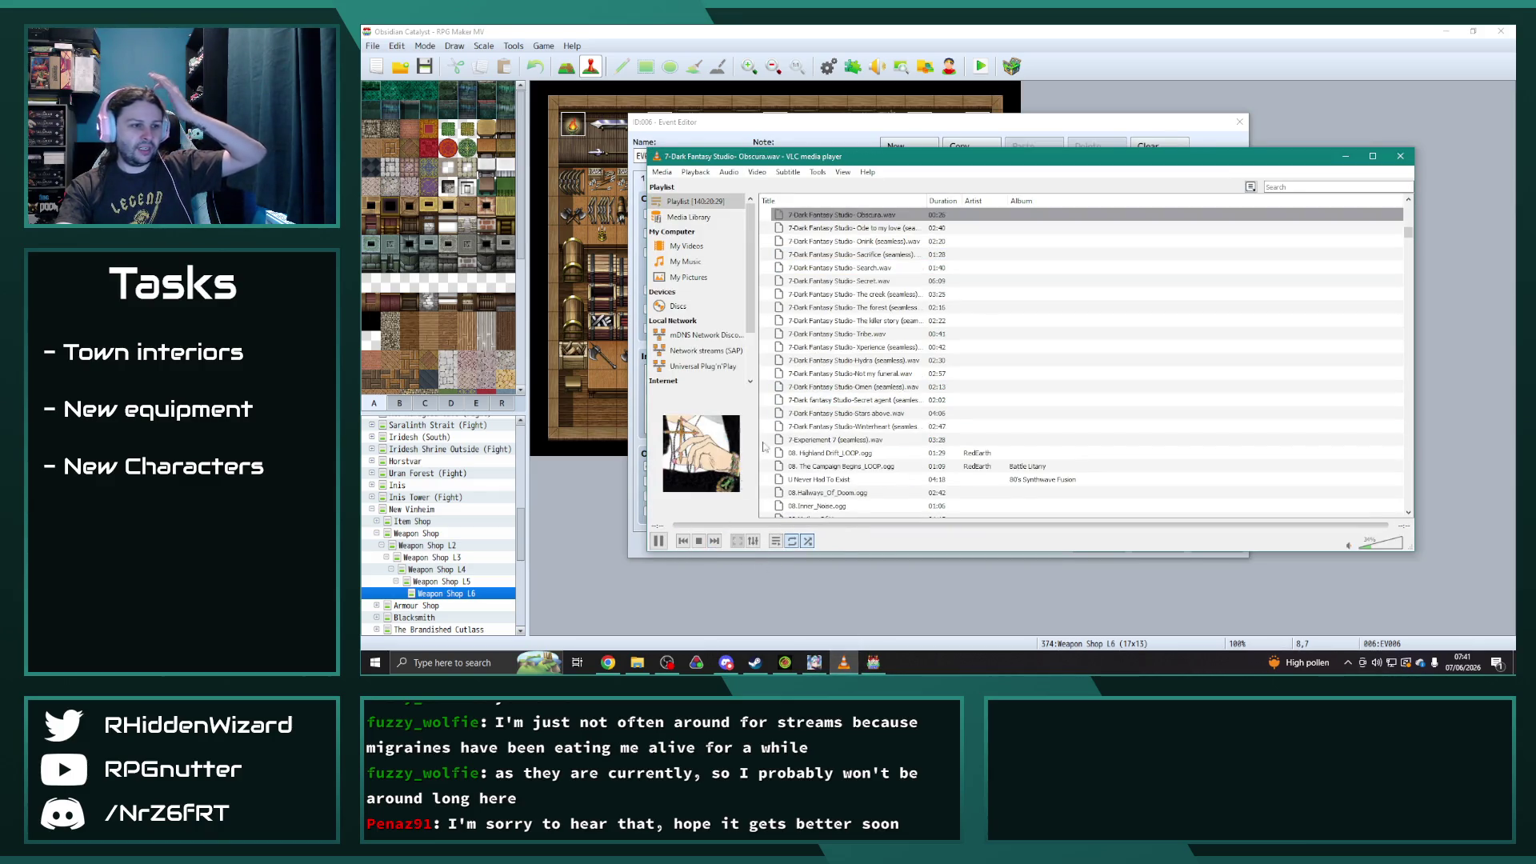
- Back in the shop event, replace Orichalcum Axe and Greataxe with Abyssal Axe and Coral Greataxe
left_click(993, 126)
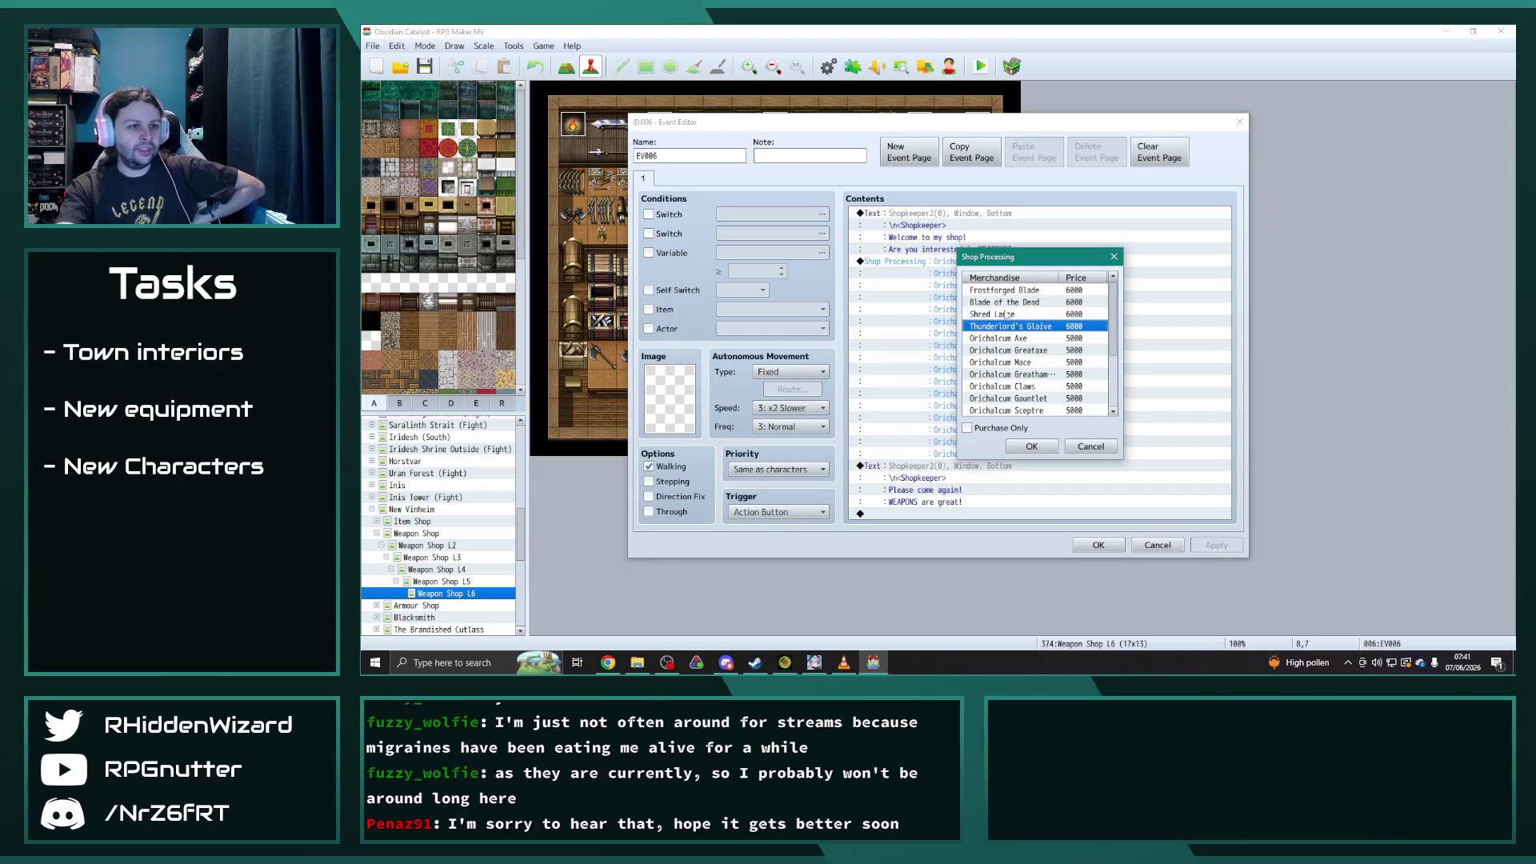
left_click(1006, 339)
key("Return")
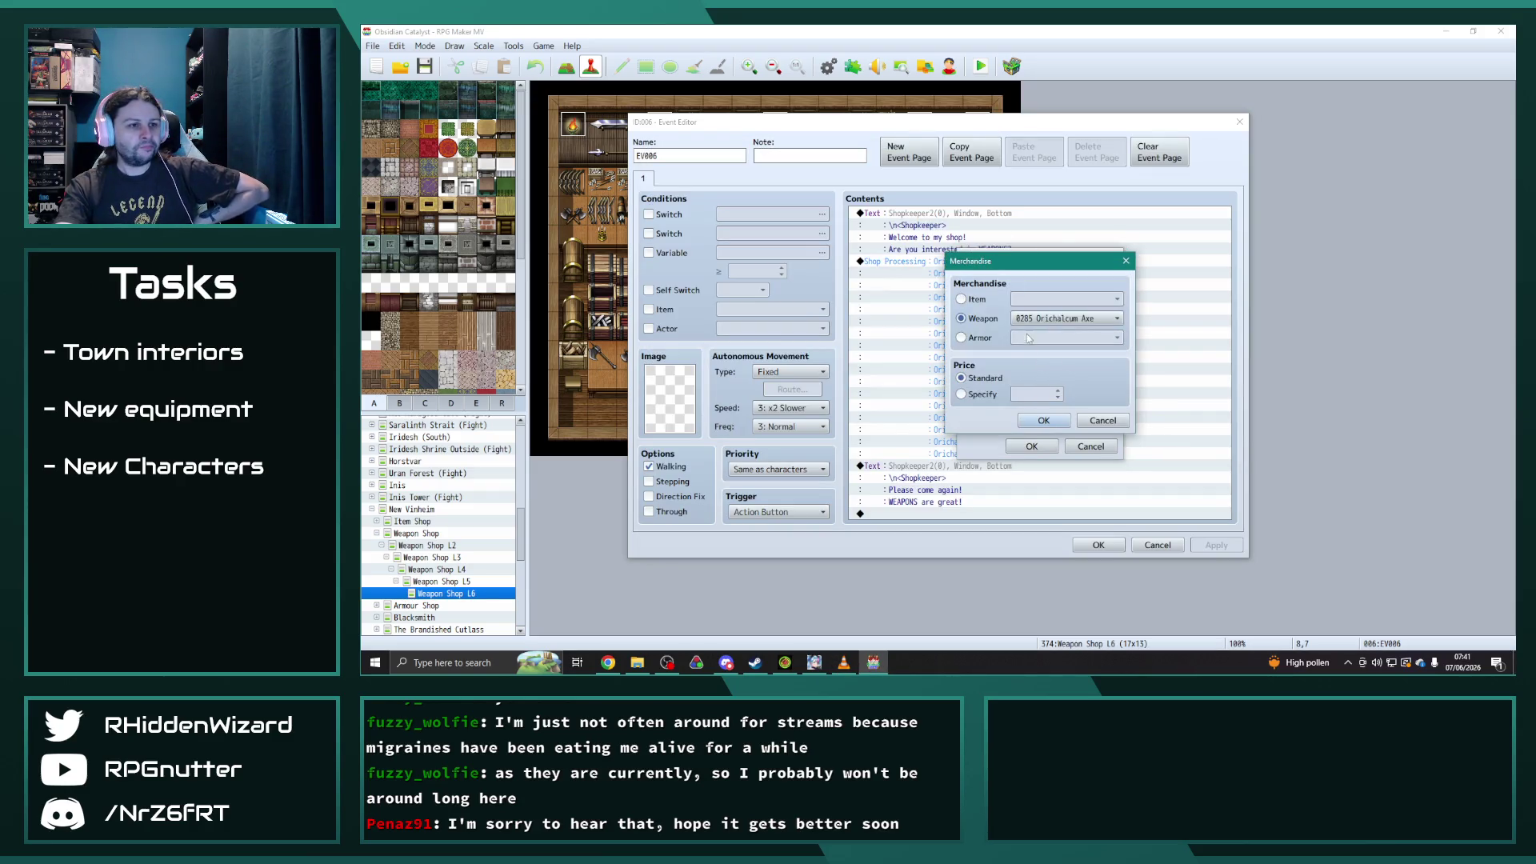
left_click(1072, 318)
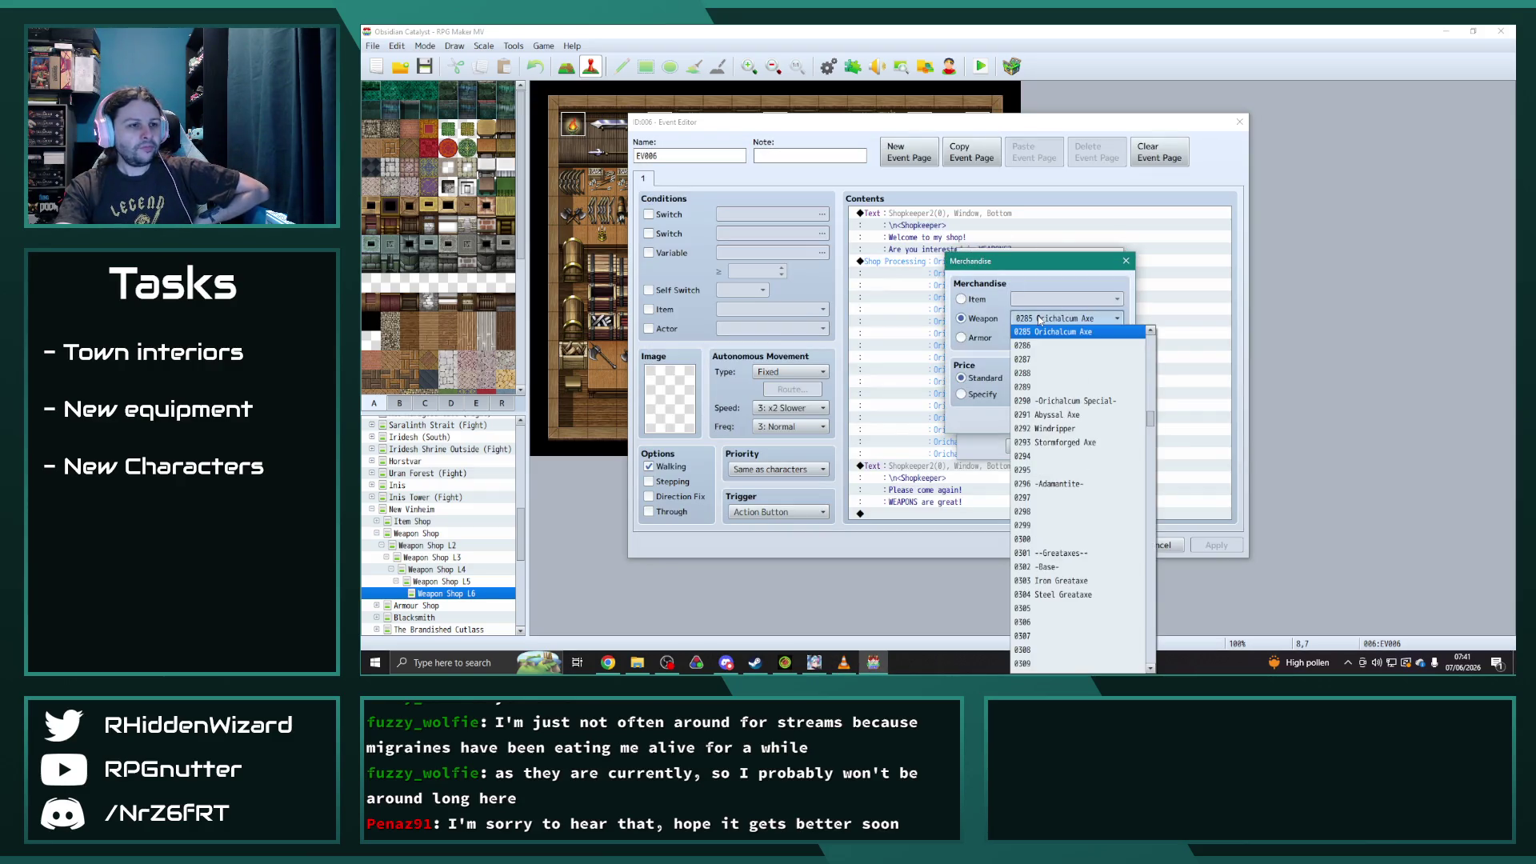
left_click(1069, 416)
left_click(1032, 445)
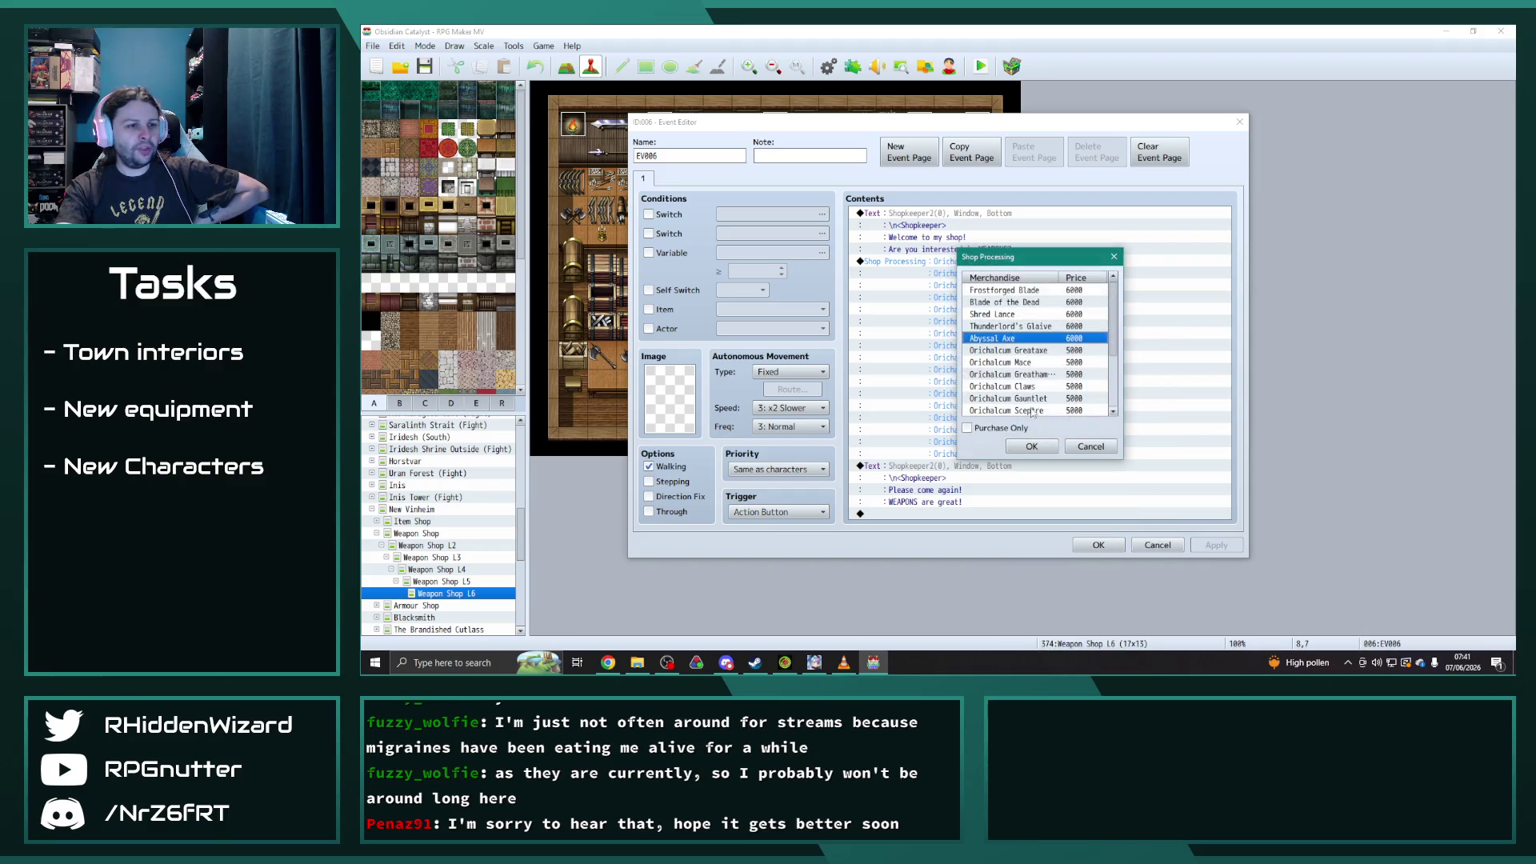
left_click(1021, 352)
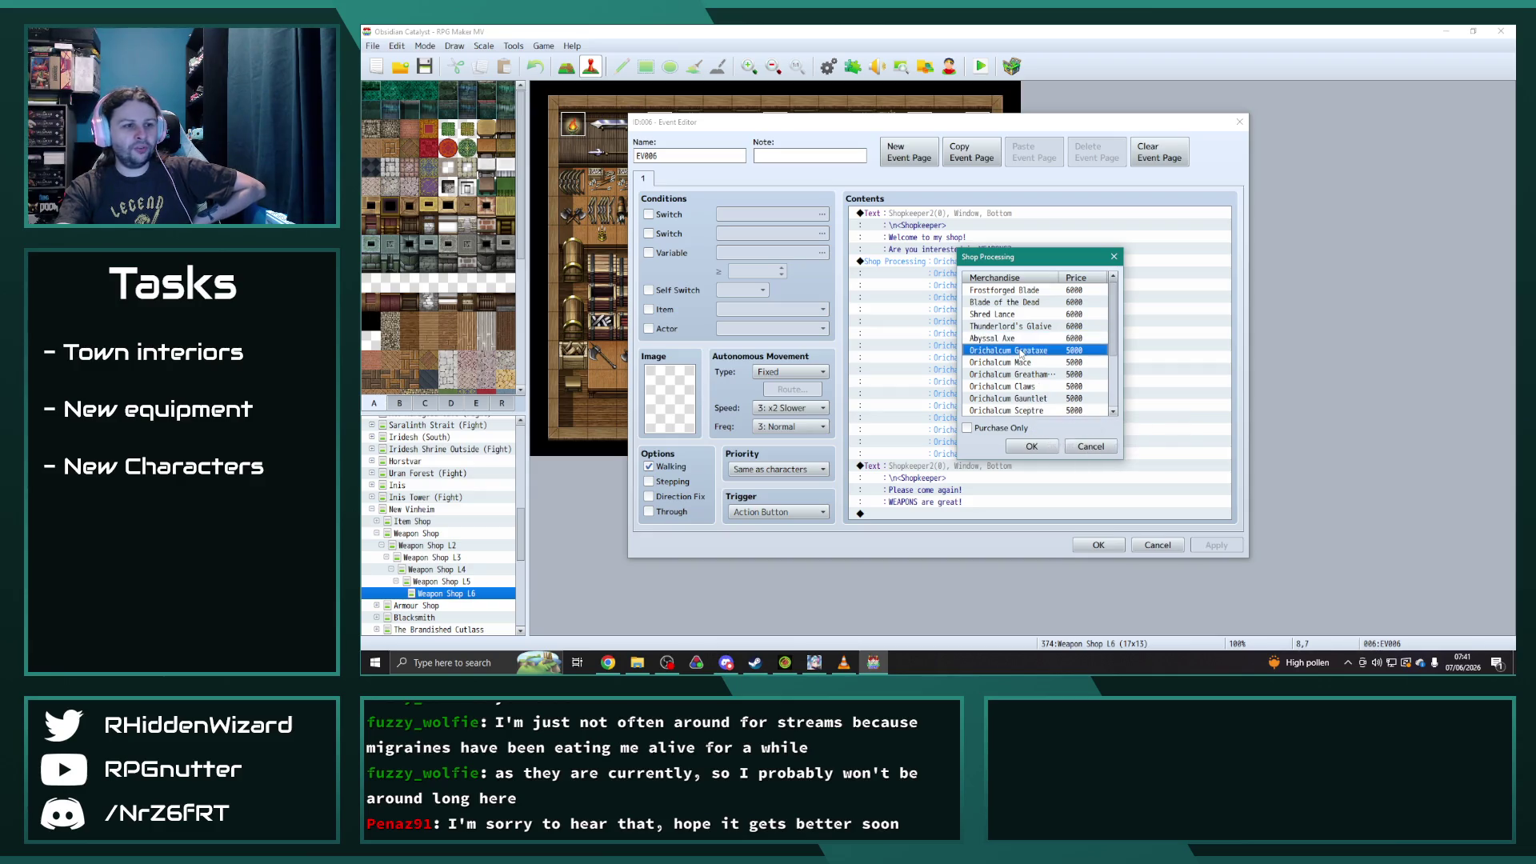
double_click(1021, 352)
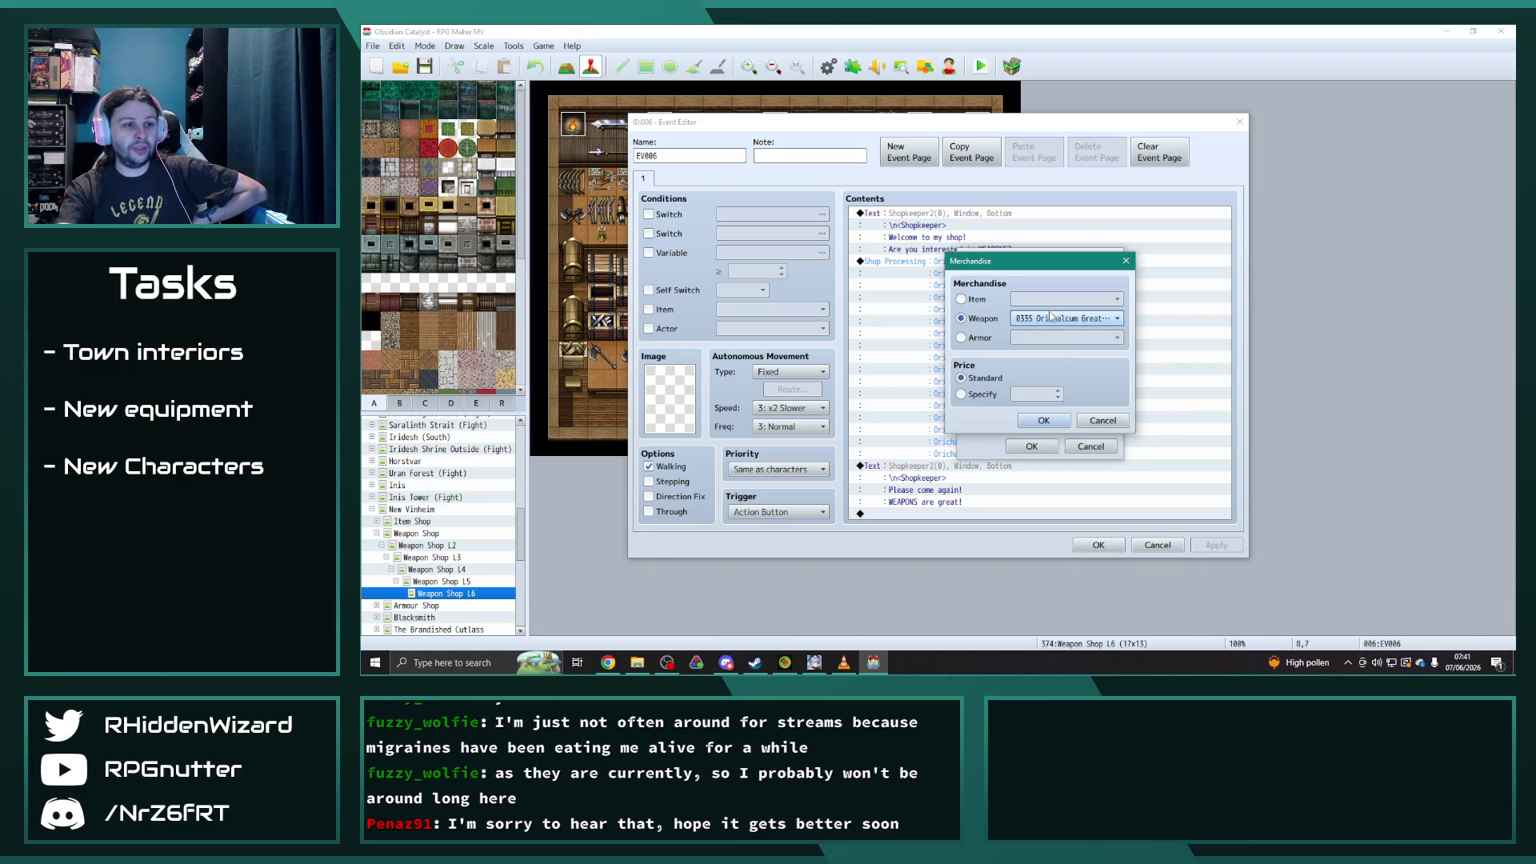
left_click(1051, 319)
left_click(1056, 415)
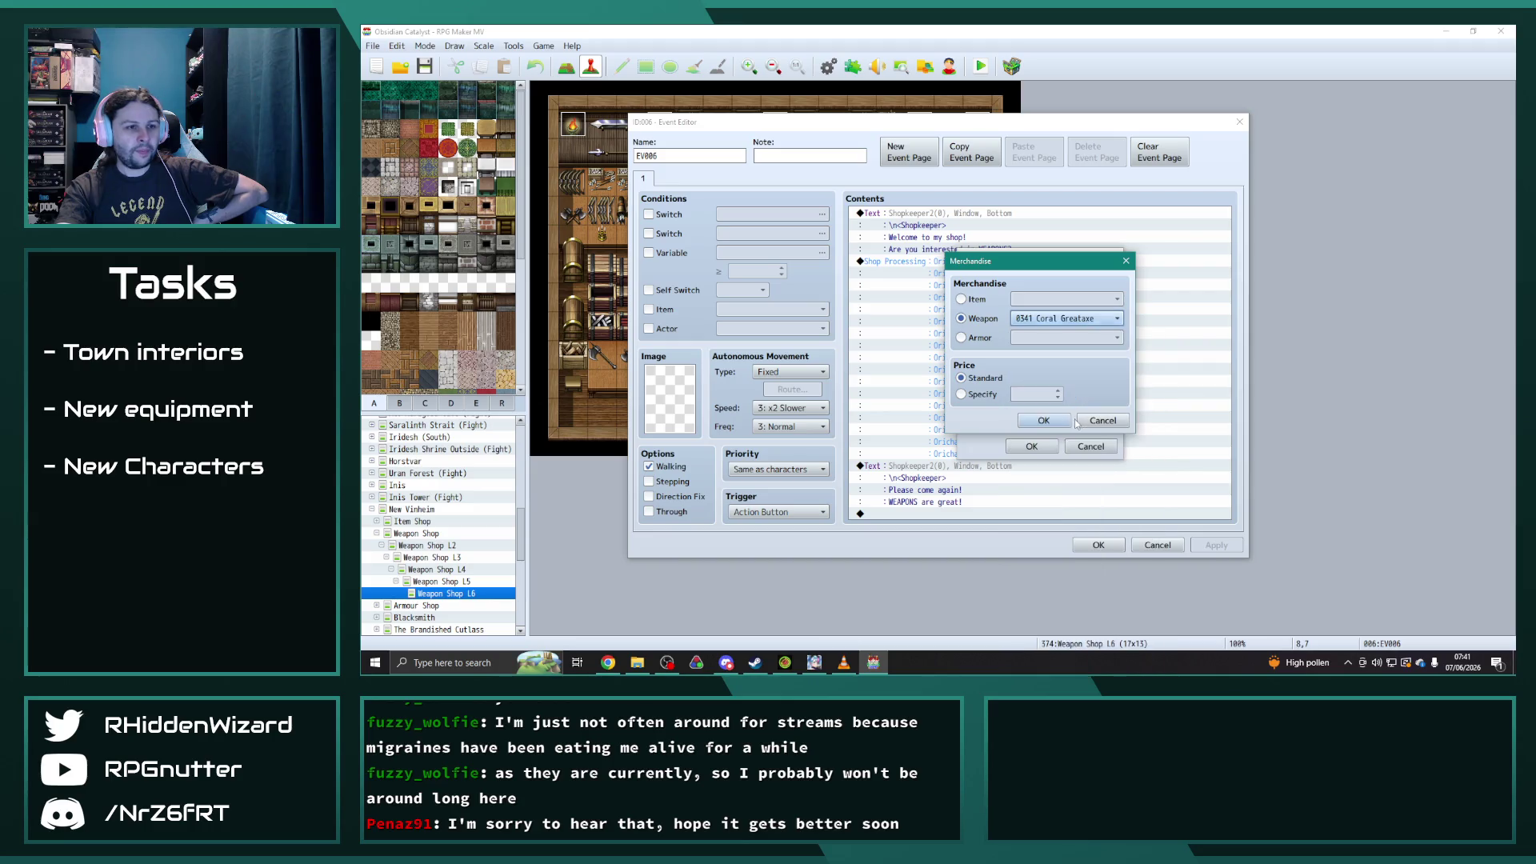
left_click(1044, 421)
- Replace Orichalcum Mace and Greathammer with Seraphim Mace and Stormforged Greathammer
left_click(1035, 363)
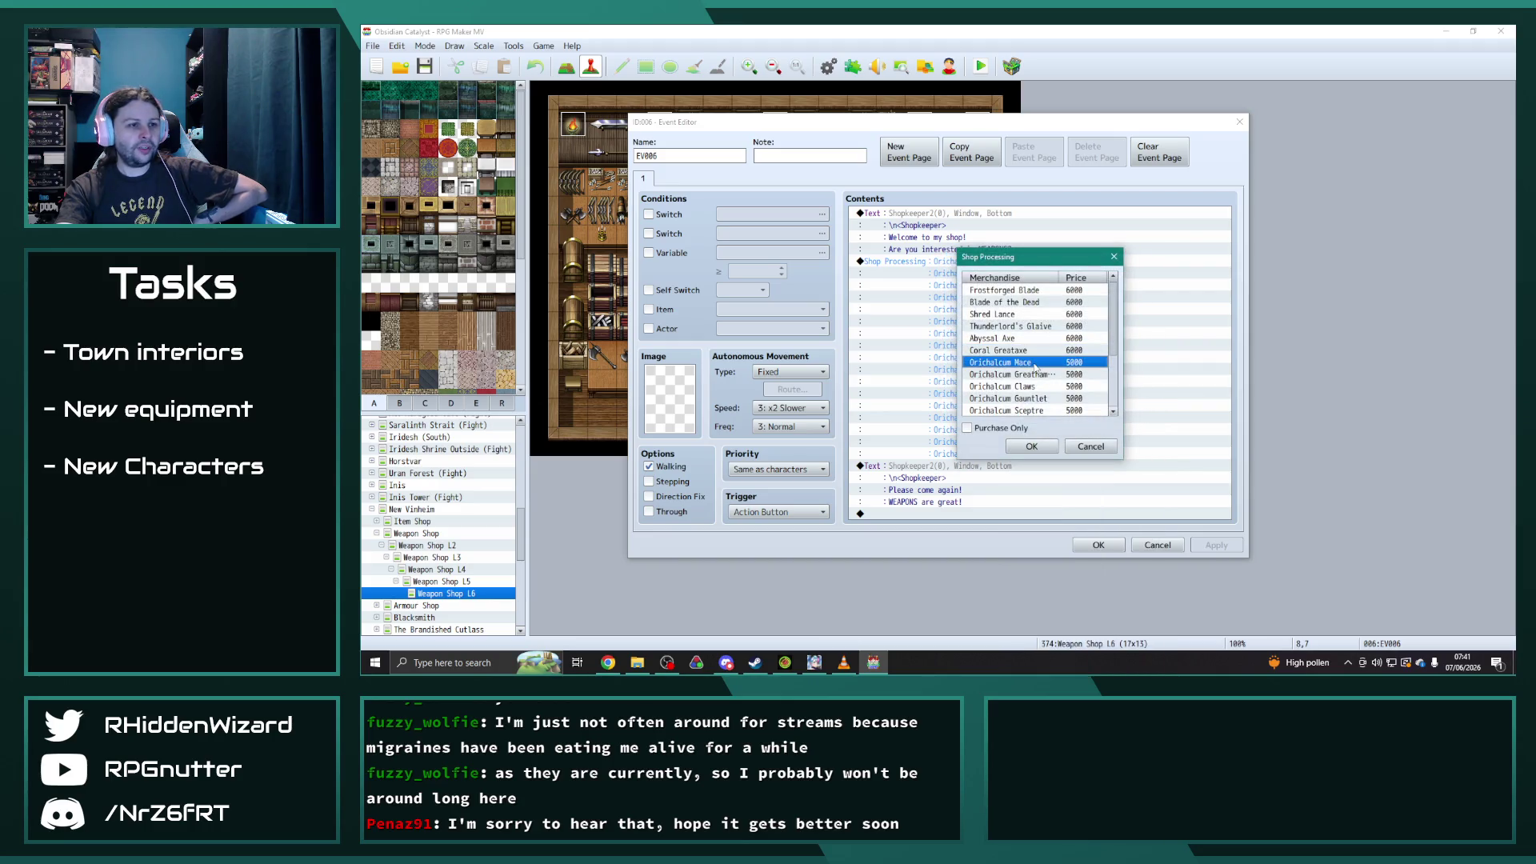
left_click(1048, 320)
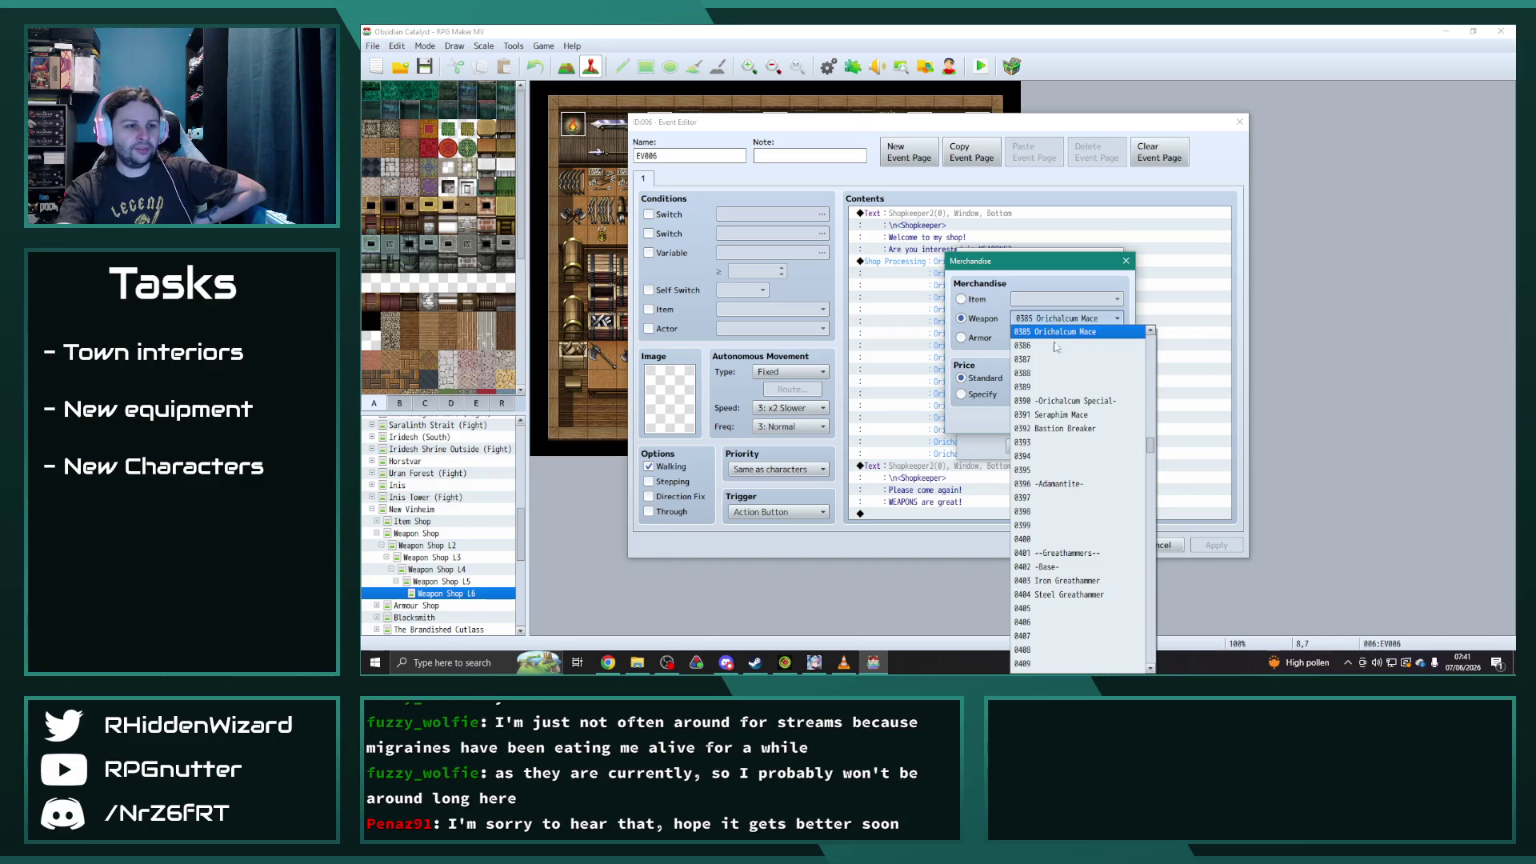
left_click(1057, 414)
left_click(1054, 422)
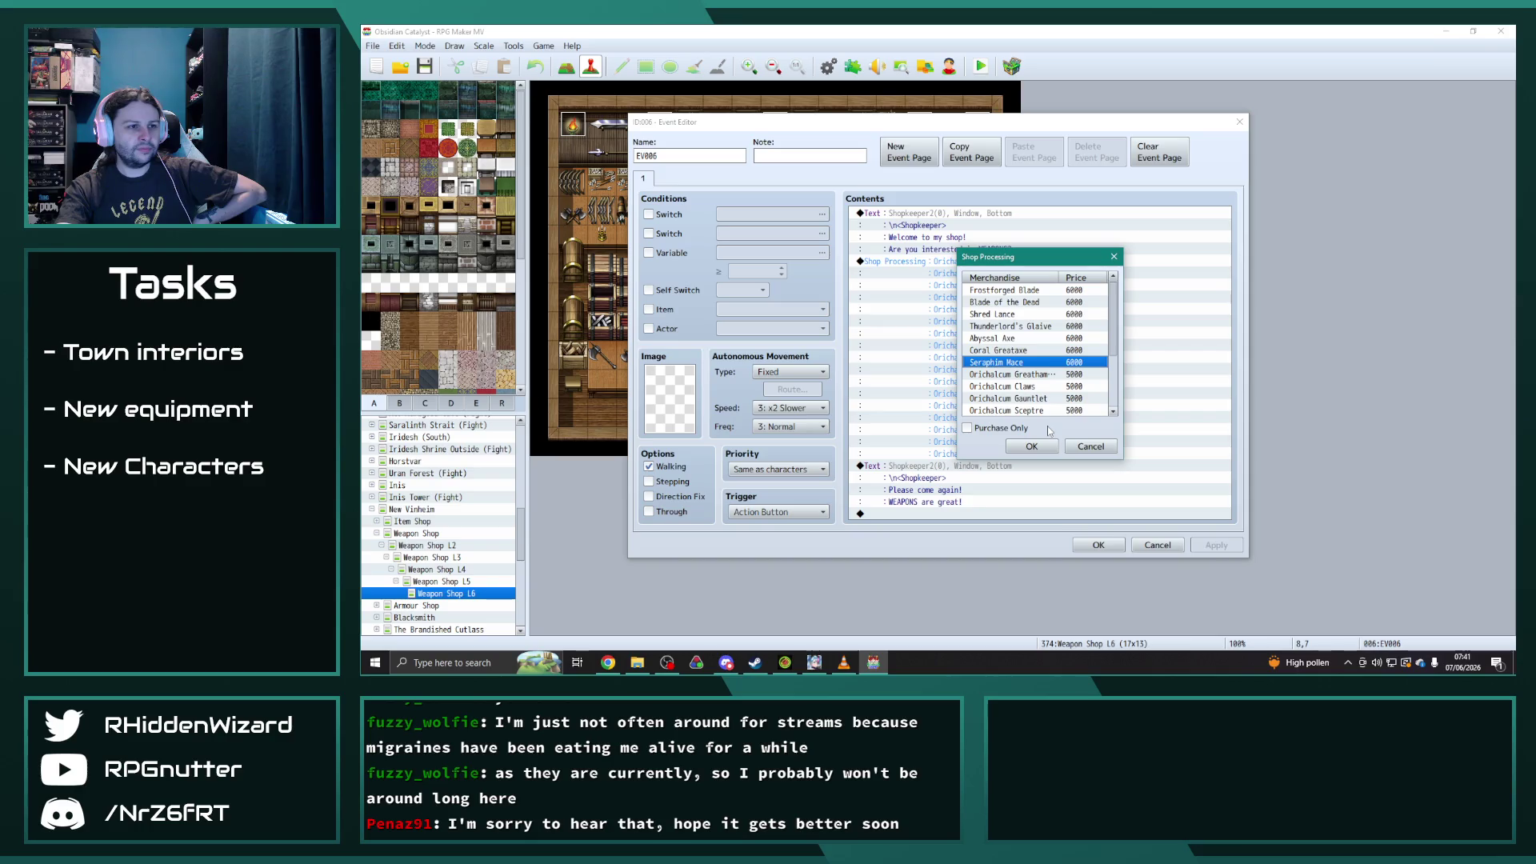
left_click(1015, 374)
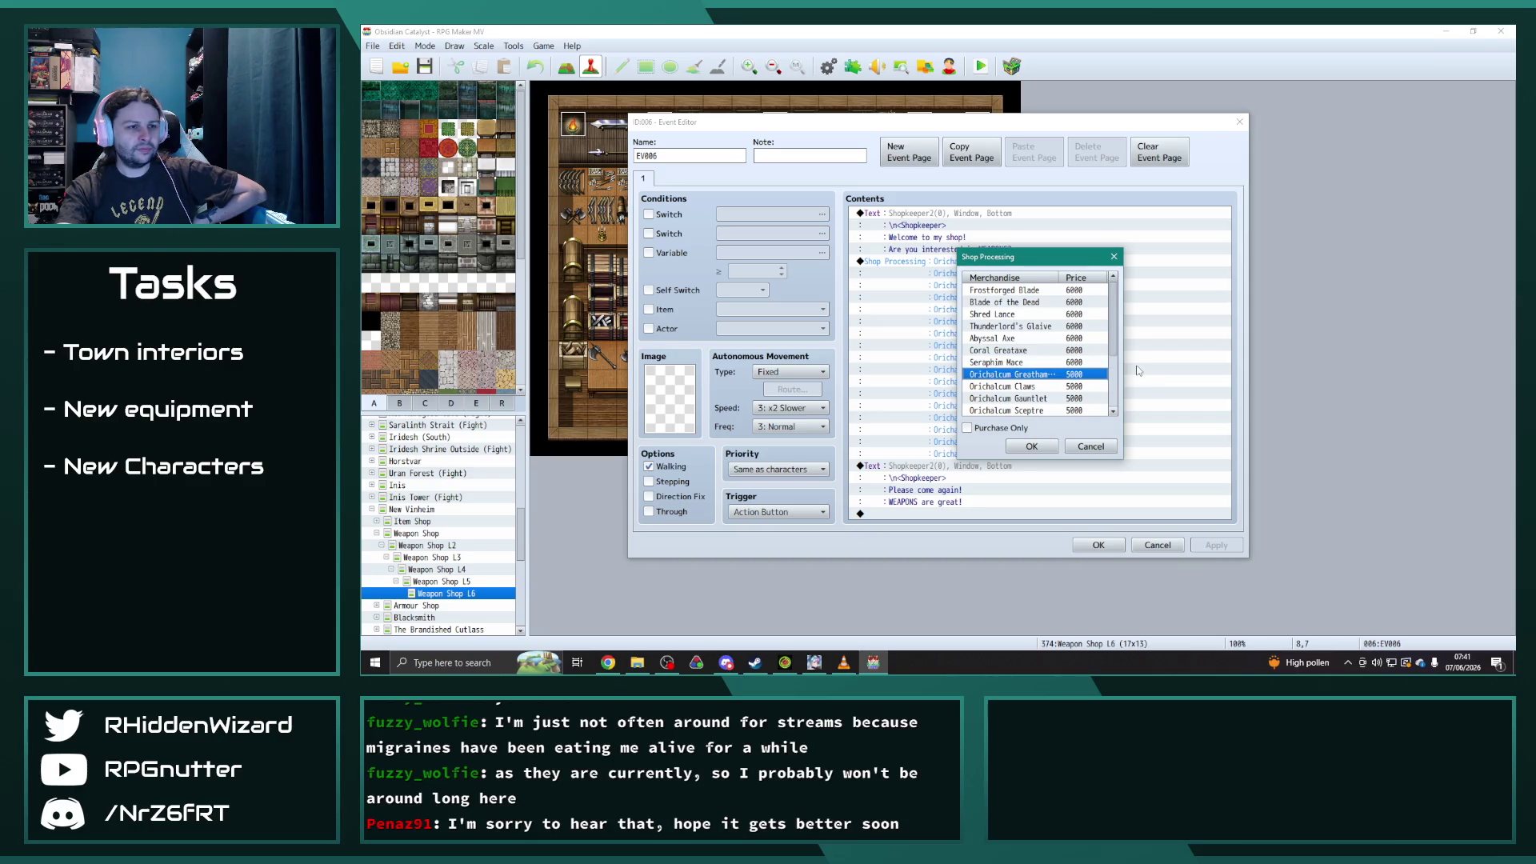
key("Return")
left_click(1072, 318)
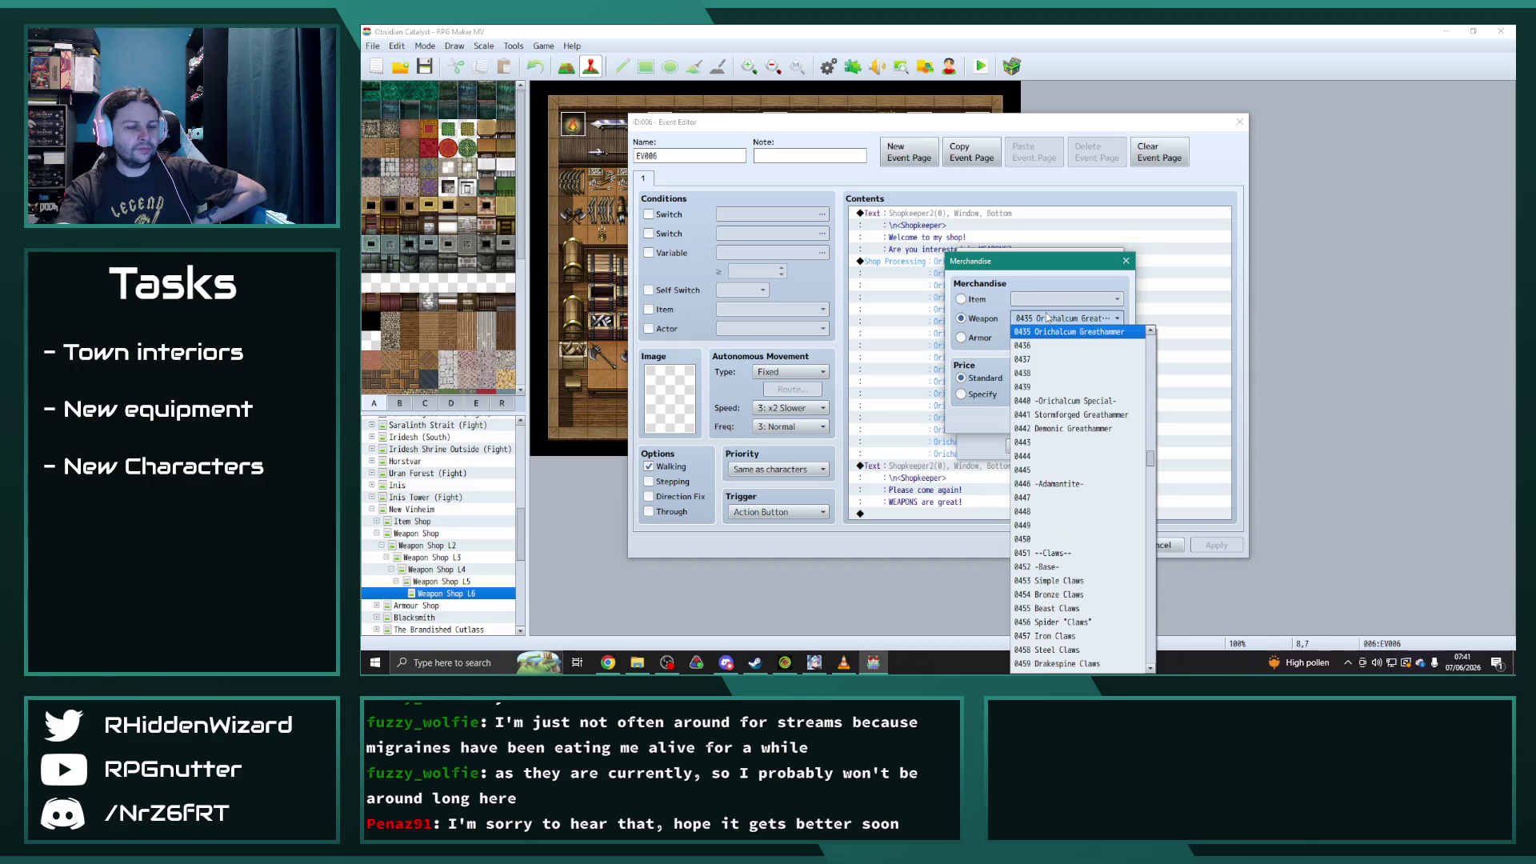
left_click(1080, 415)
left_click(1041, 447)
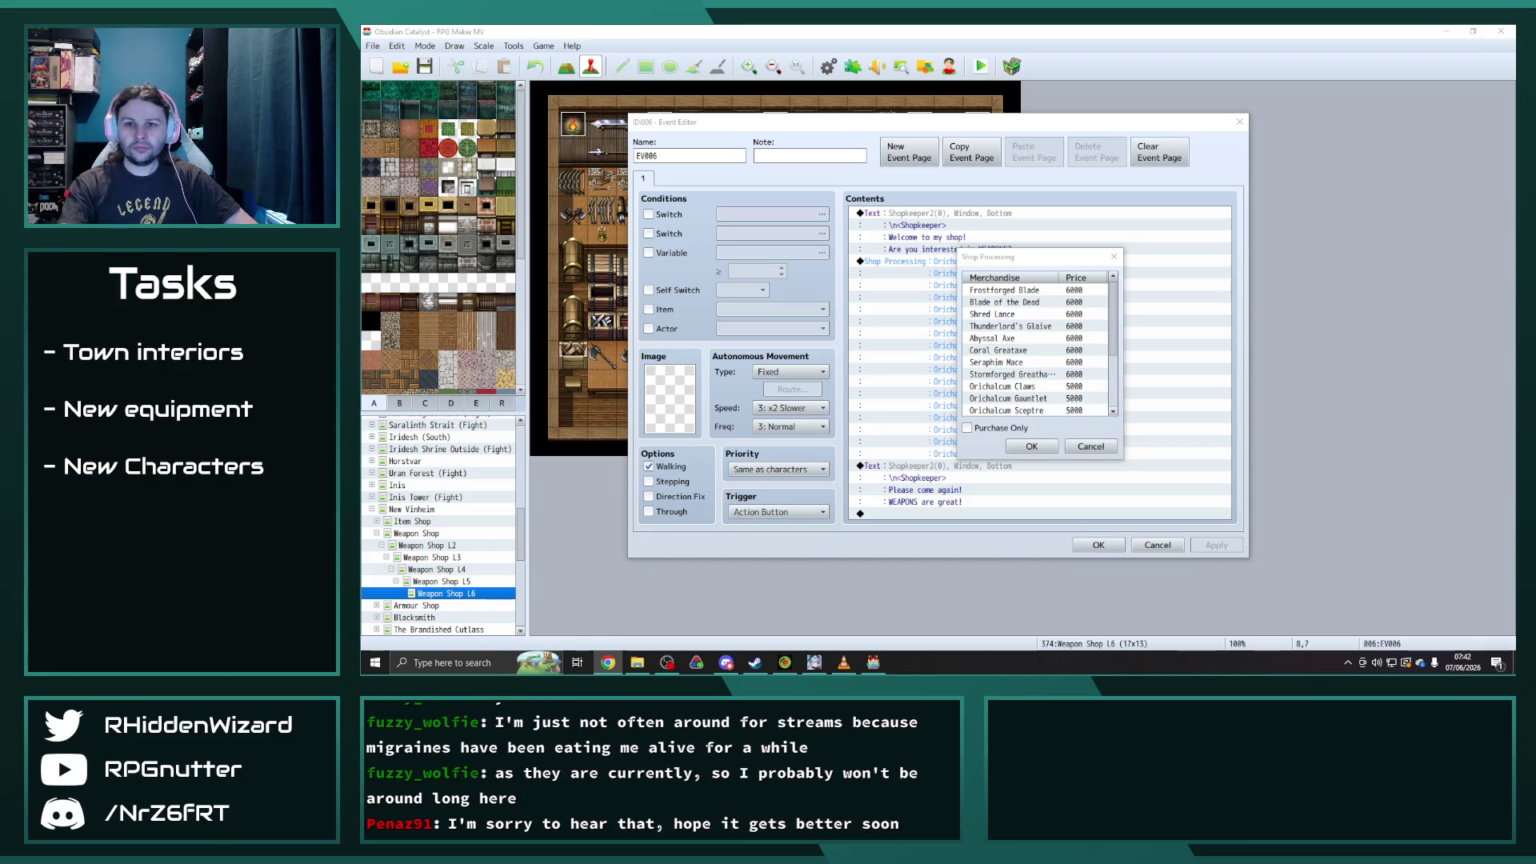
left_click(1012, 388)
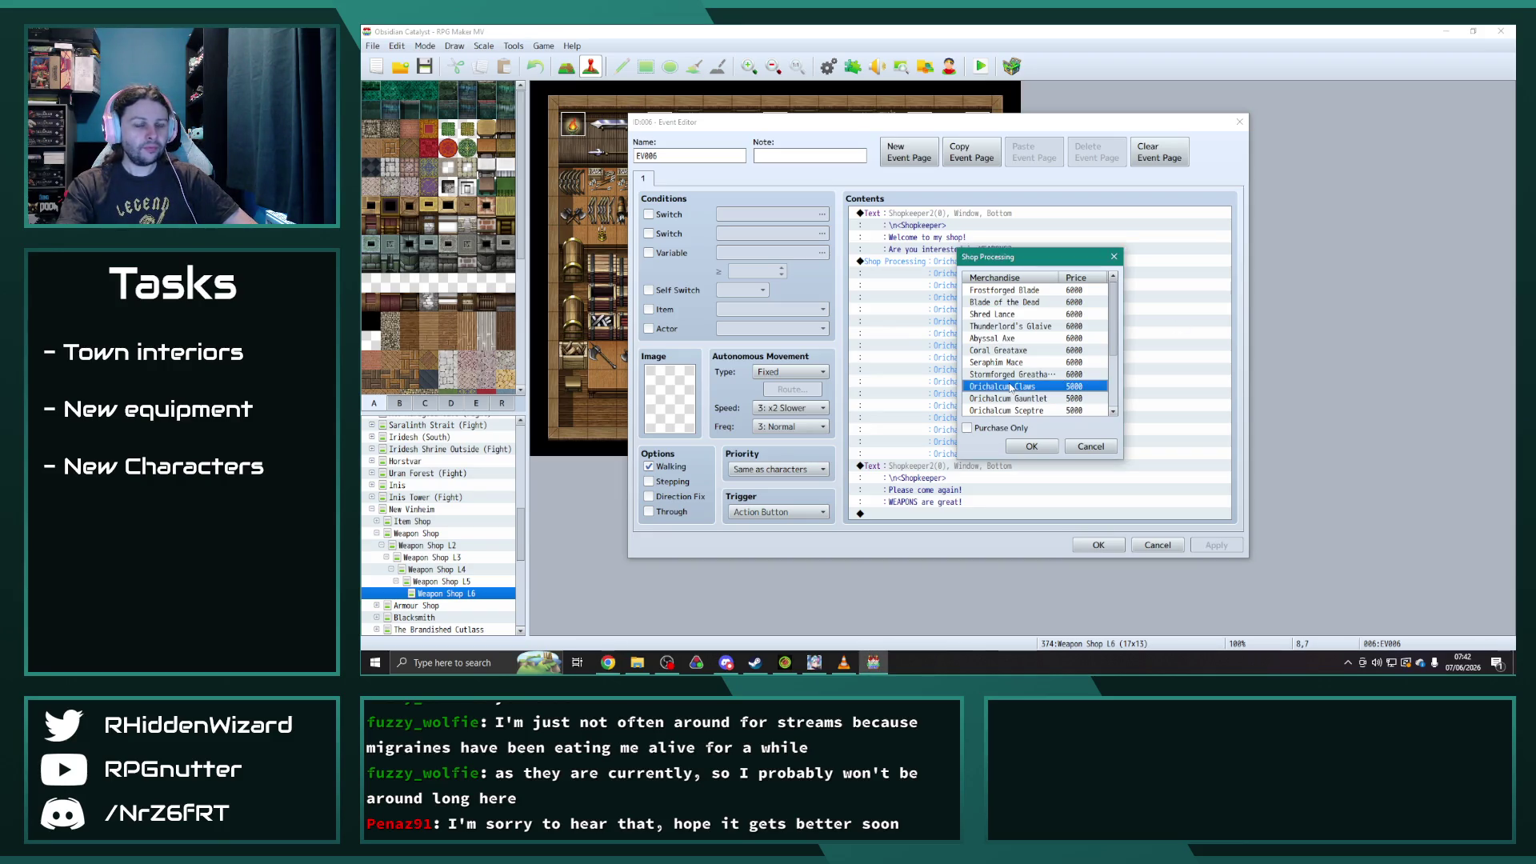
- Swap Orichalcum Claws and Gauntlet for Tornado Claws and Shockwave Gauntlet
key("Return")
key("alt+Down")
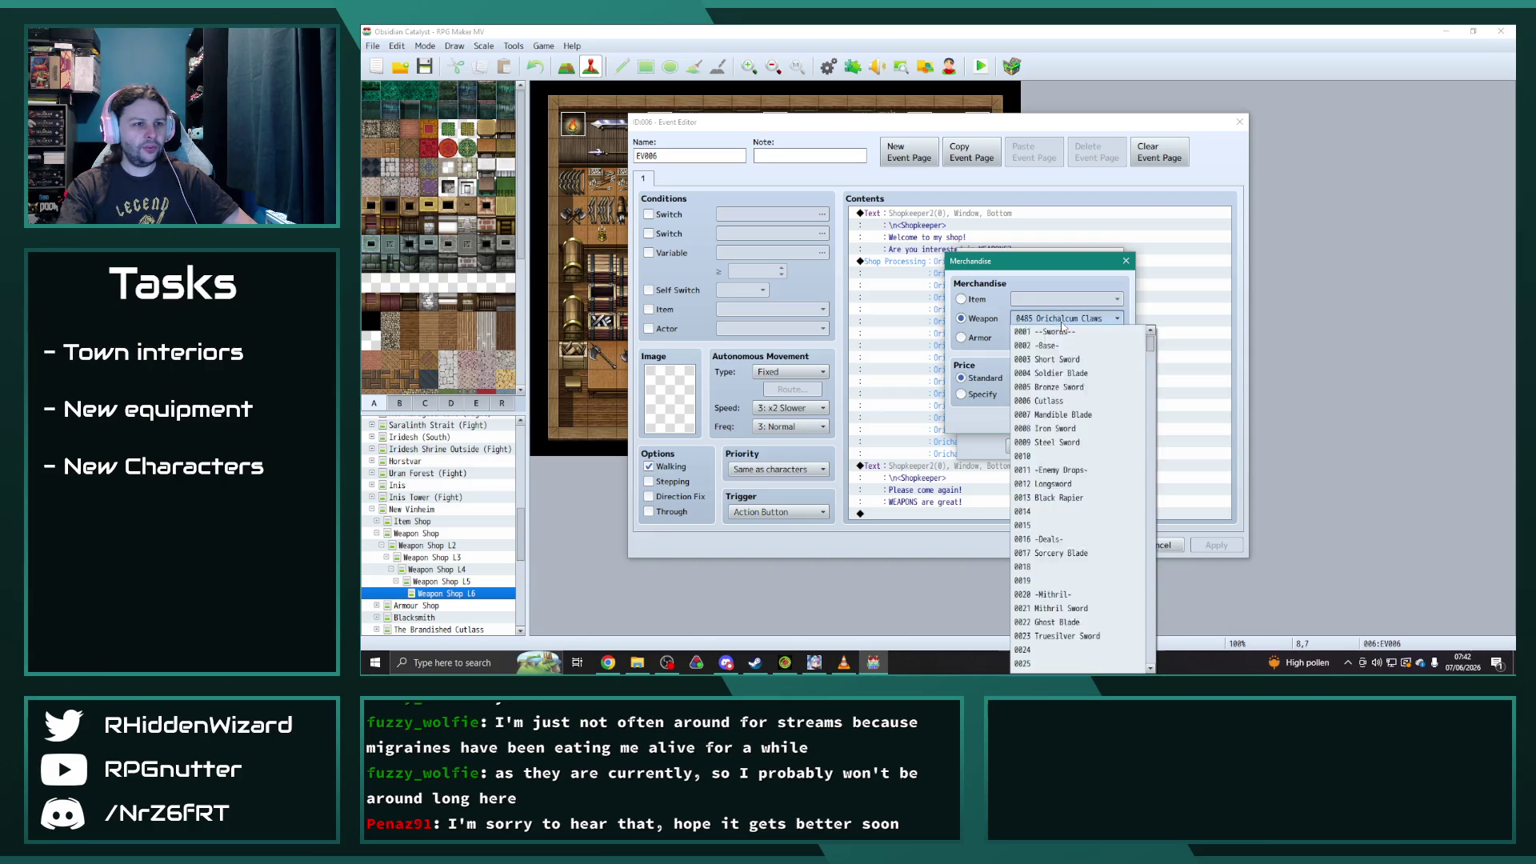
left_click(1065, 416)
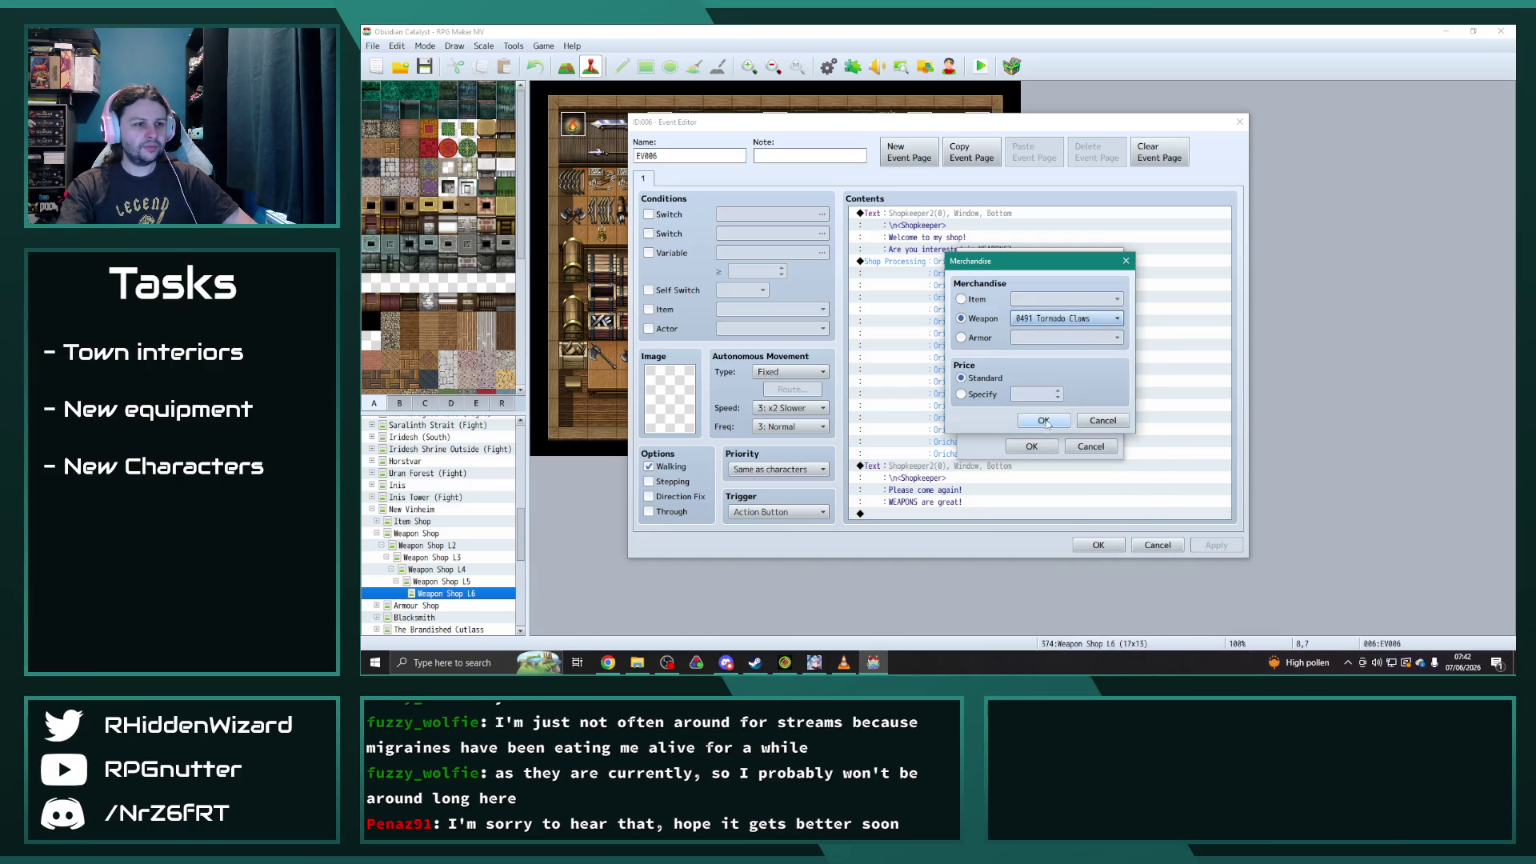
key("Return")
left_click(1039, 352)
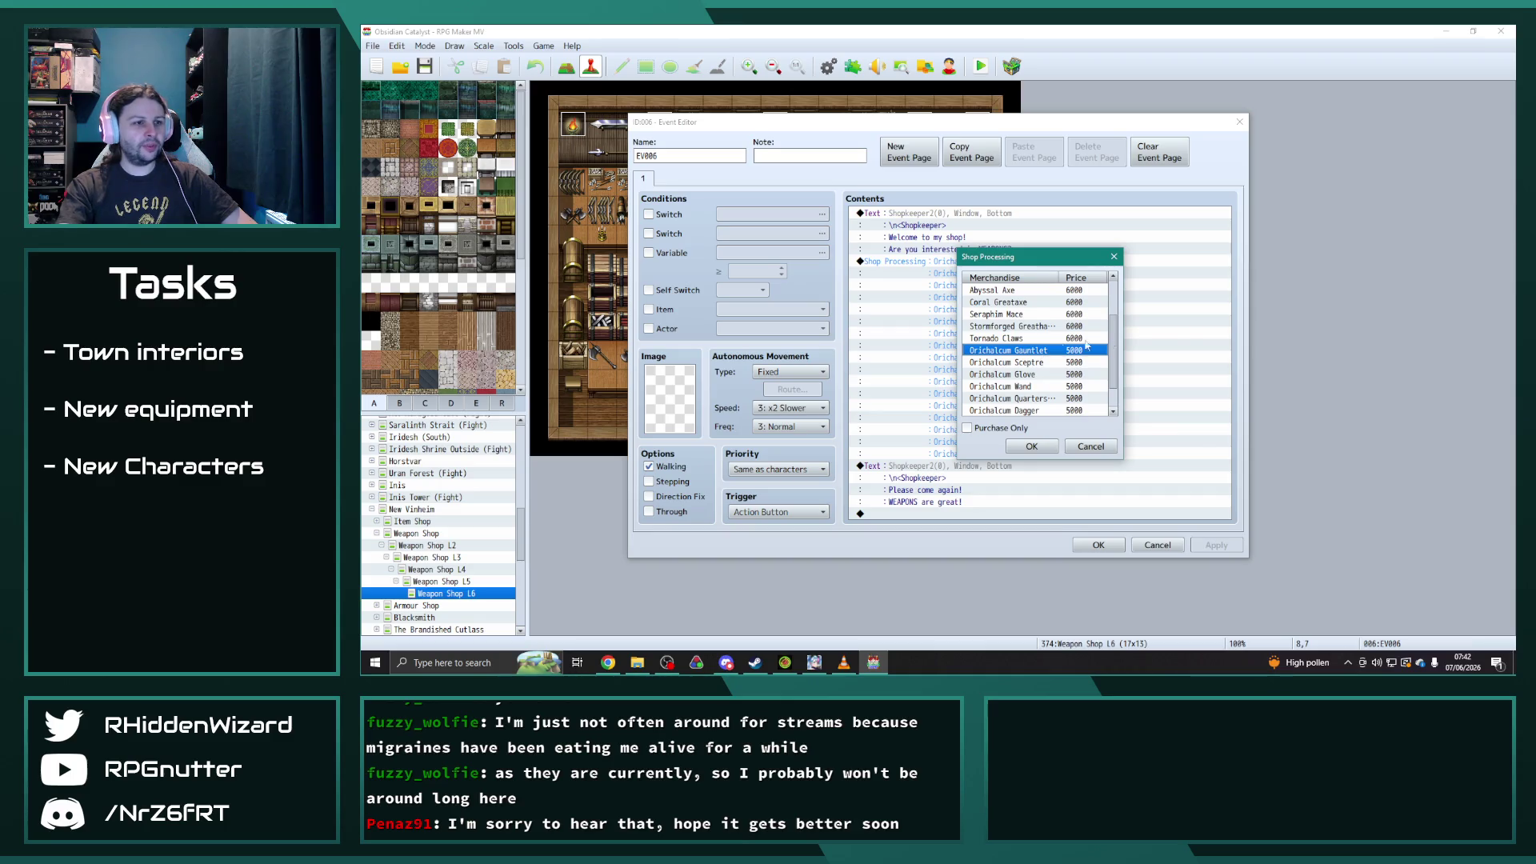
double_click(1039, 352)
left_click(1065, 319)
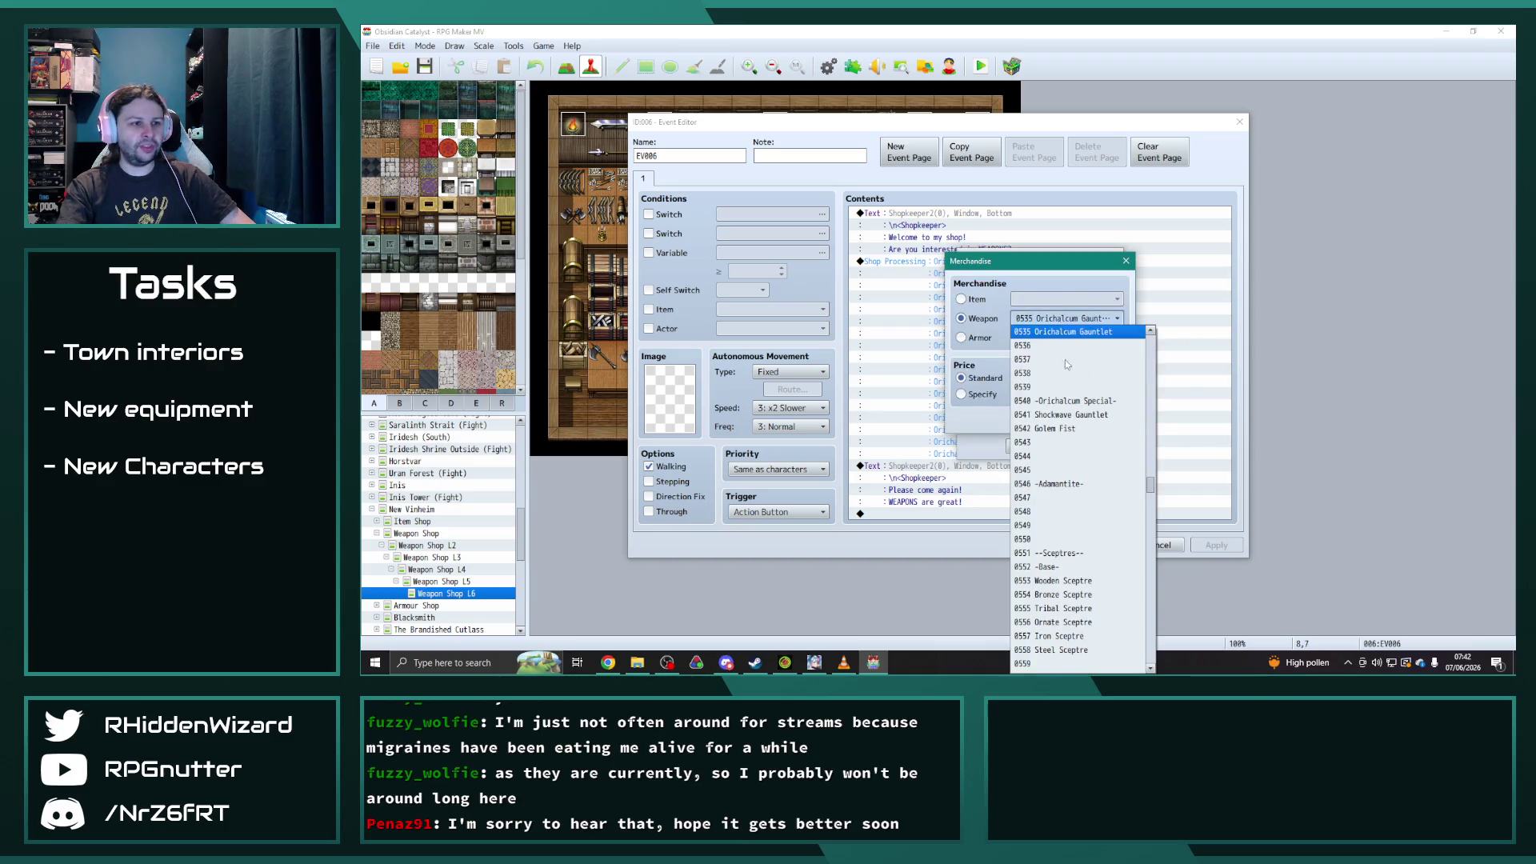
left_click(1048, 411)
key("Return")
- Swap Orichalcum Sceptre and Glove for Glimmering Gavel and Forgemaster's Glove
left_click(1025, 365)
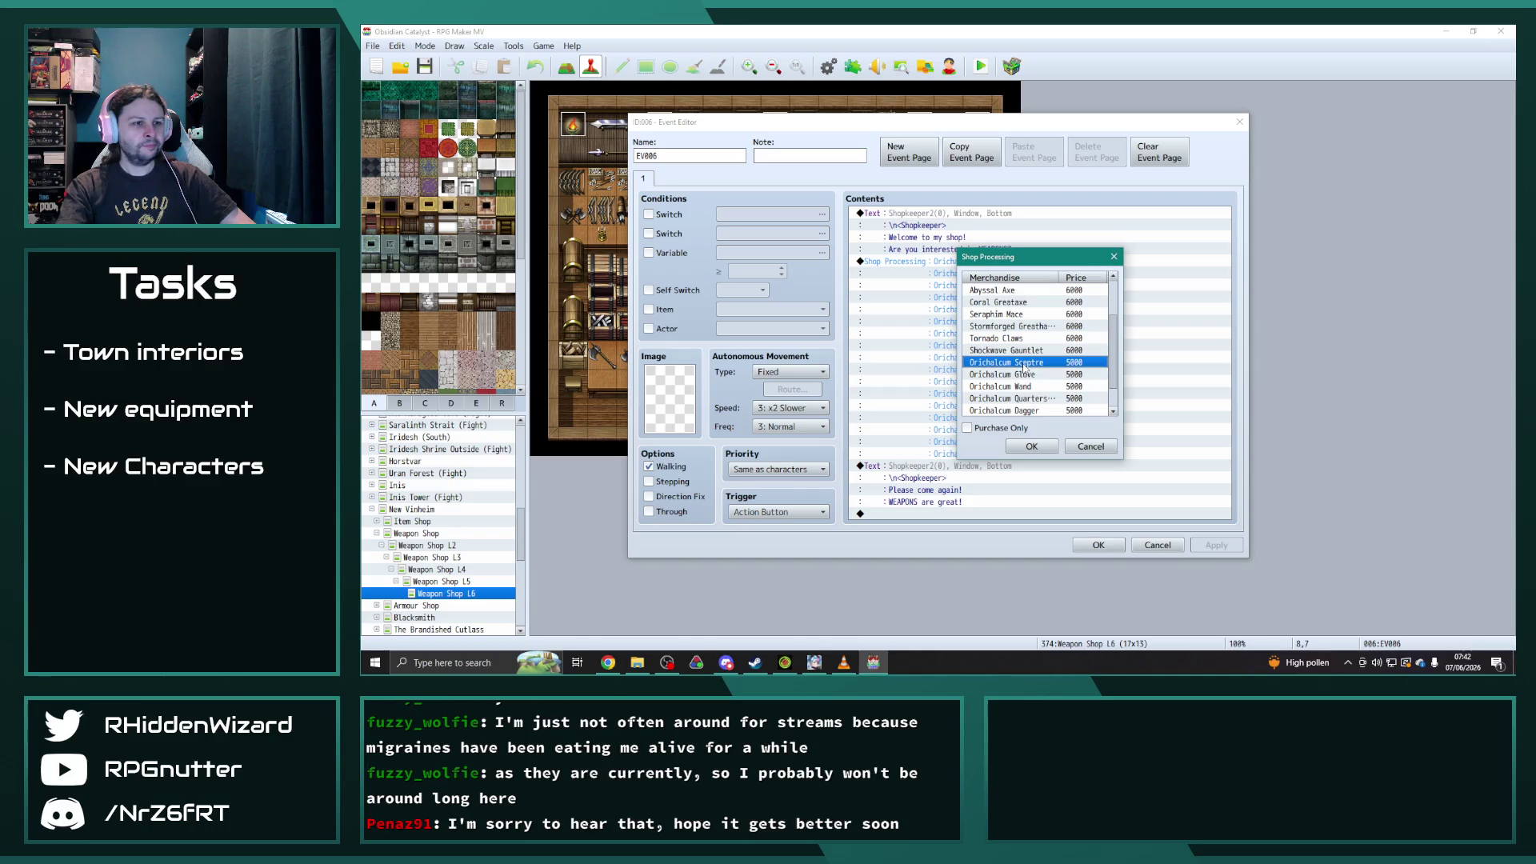
key("Return")
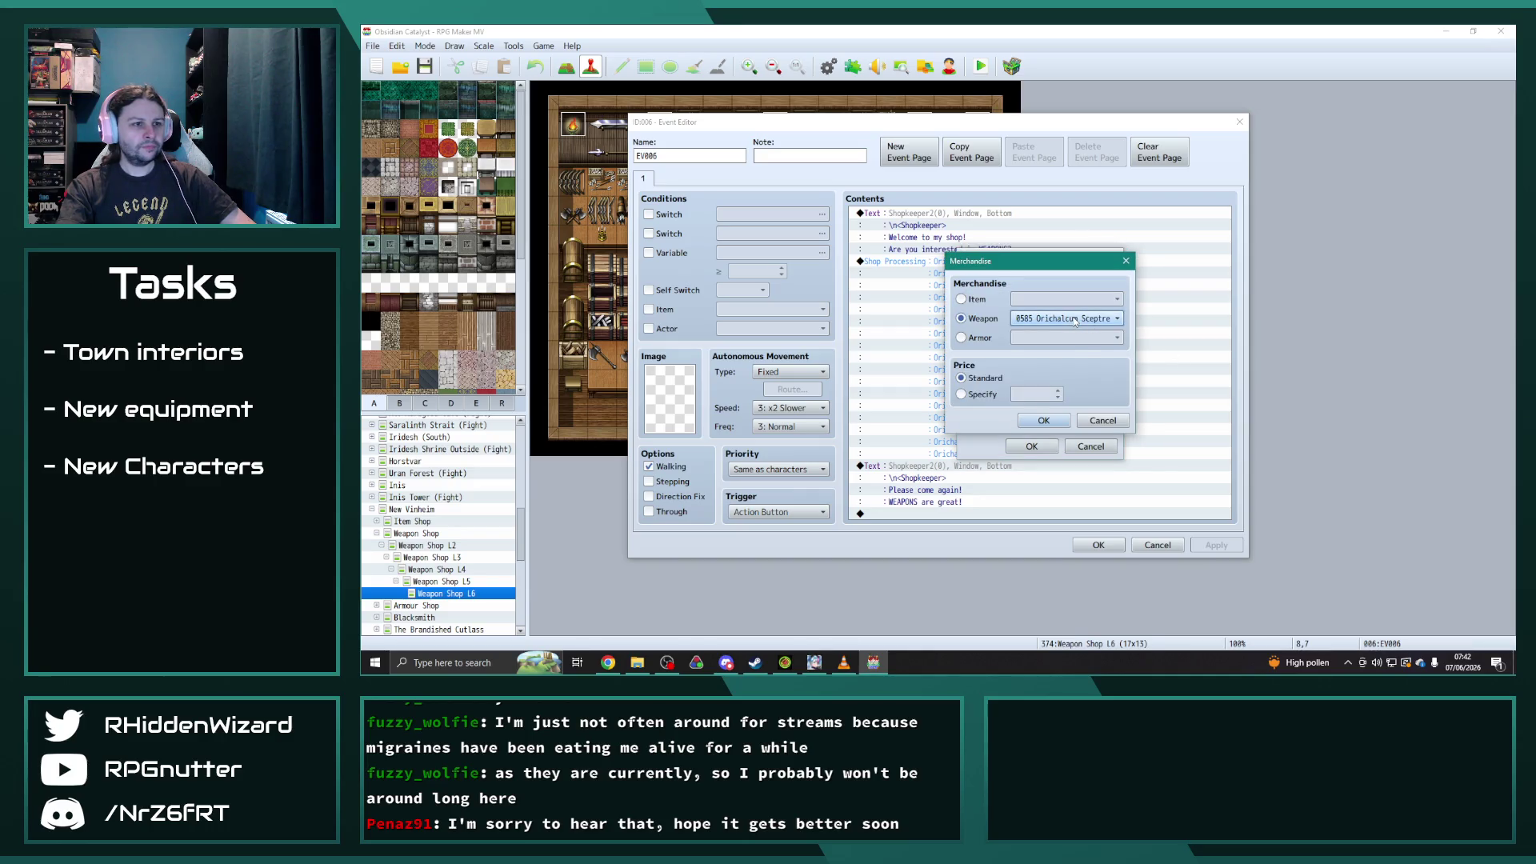
left_click(1074, 319)
left_click(1072, 415)
key("Return")
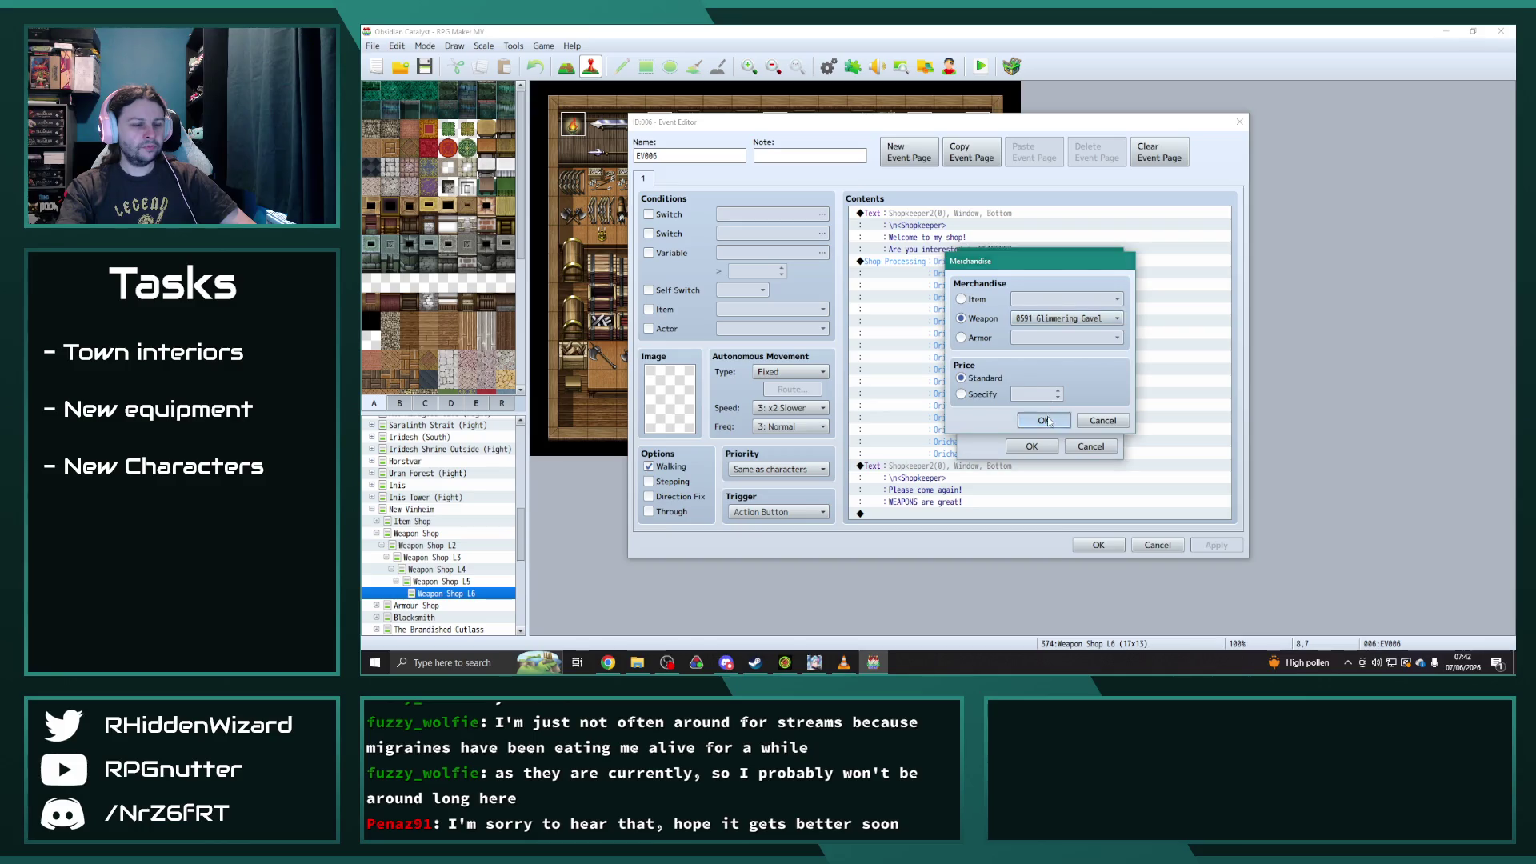
left_click(1035, 344)
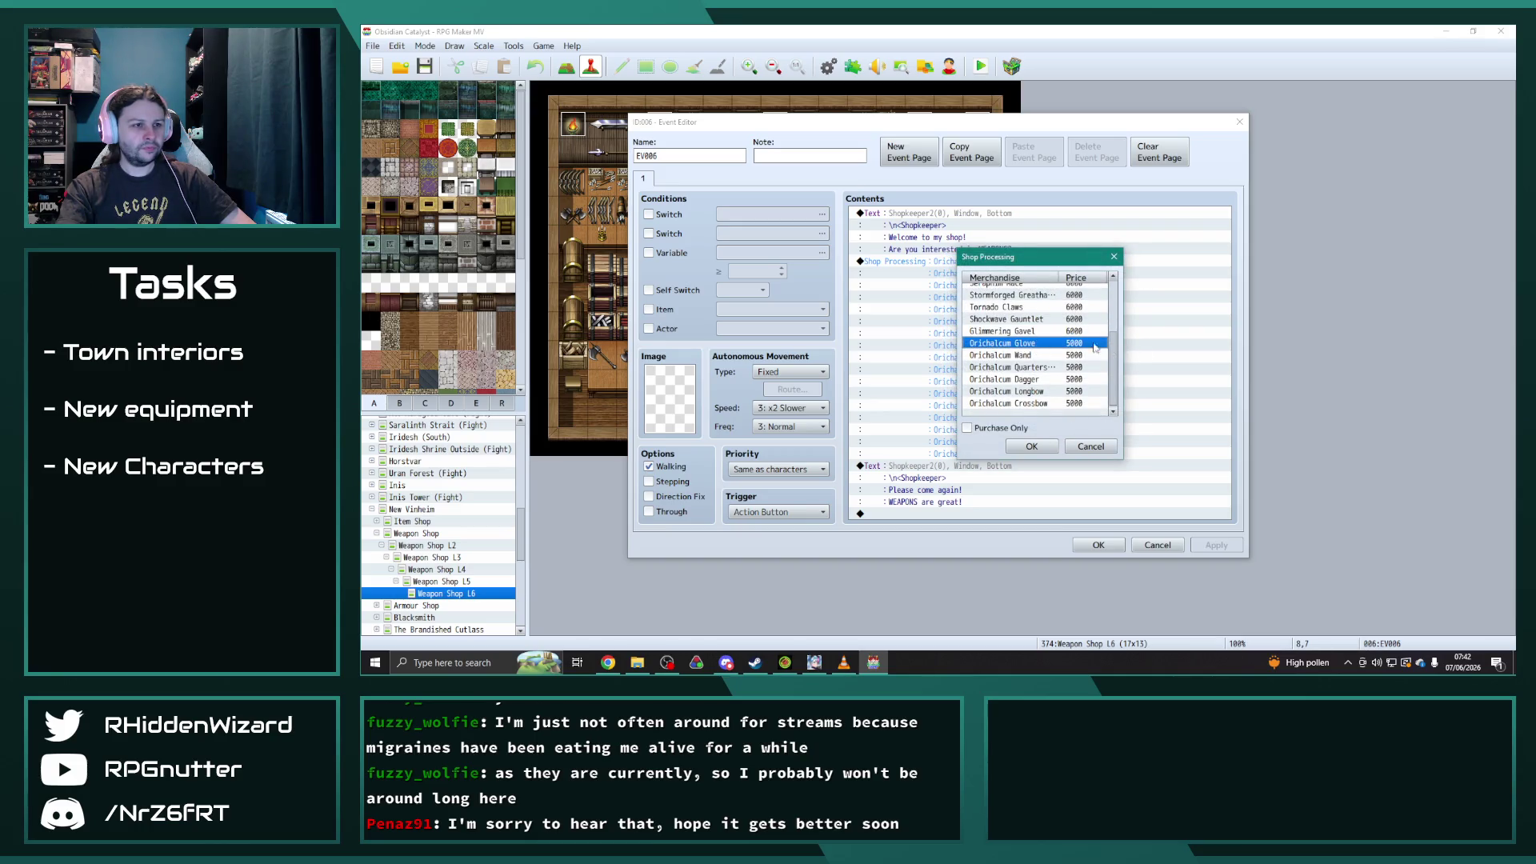
key("Return")
left_click(1053, 320)
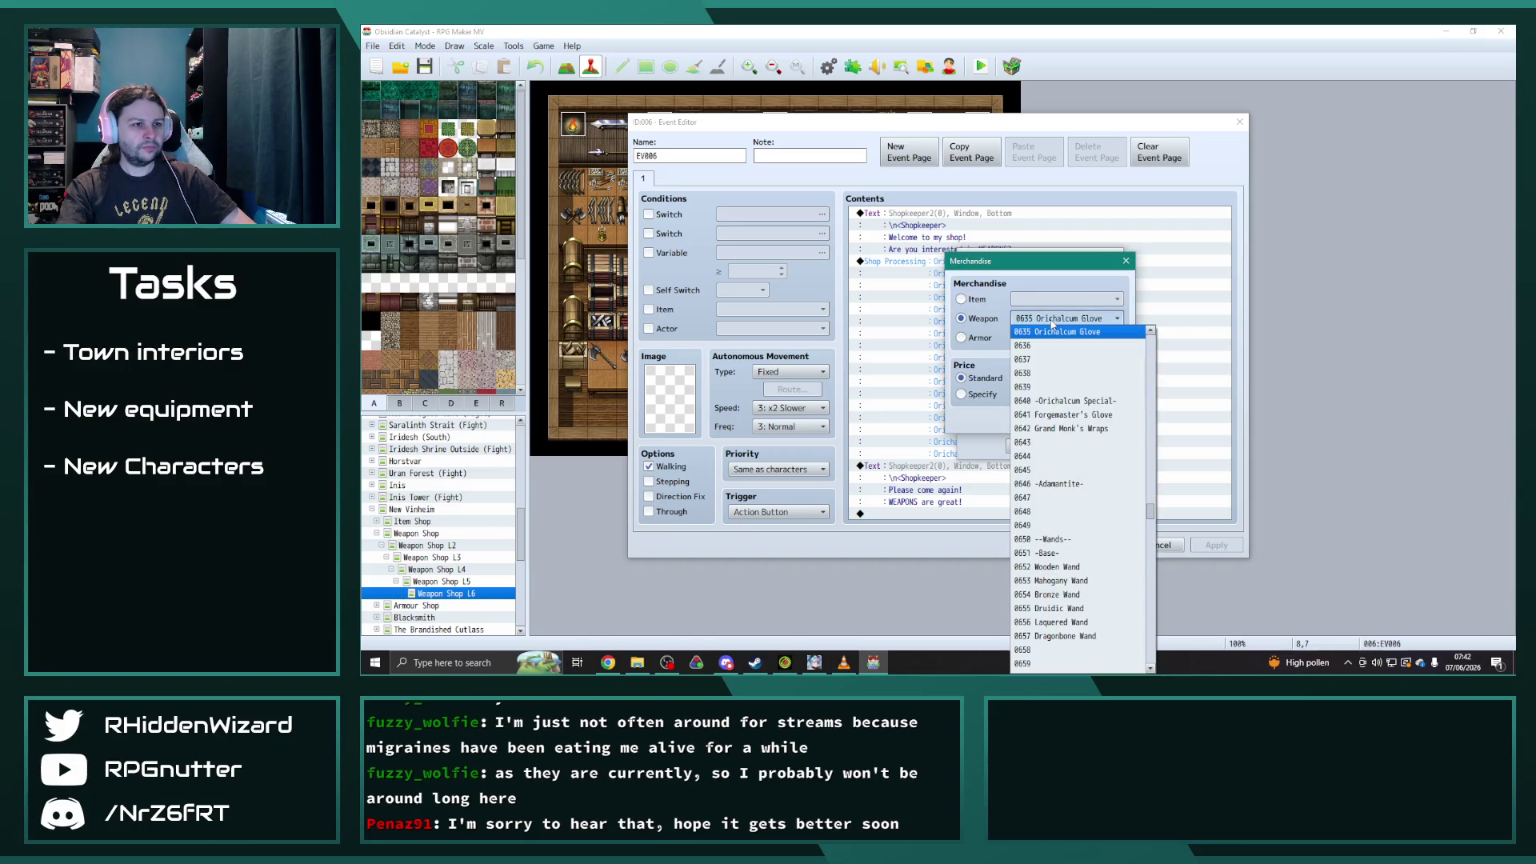
left_click(1063, 411)
left_click(1058, 419)
- Swap Orichalcum Wand and quarterstaff for Terra Wand and the Necromancer's weapon
left_click(1028, 358)
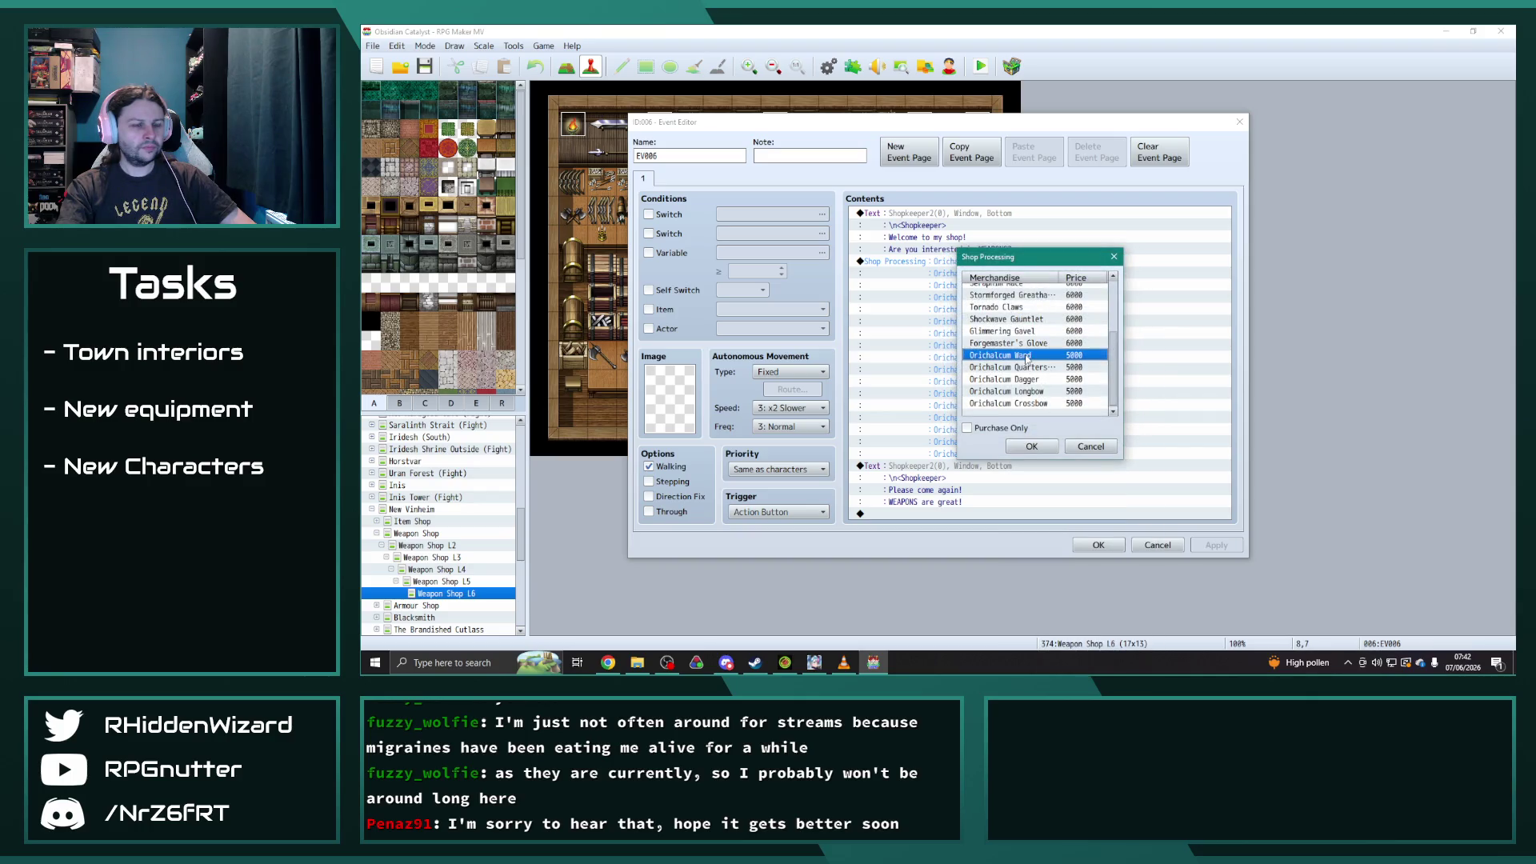
key("Return")
left_click(1055, 318)
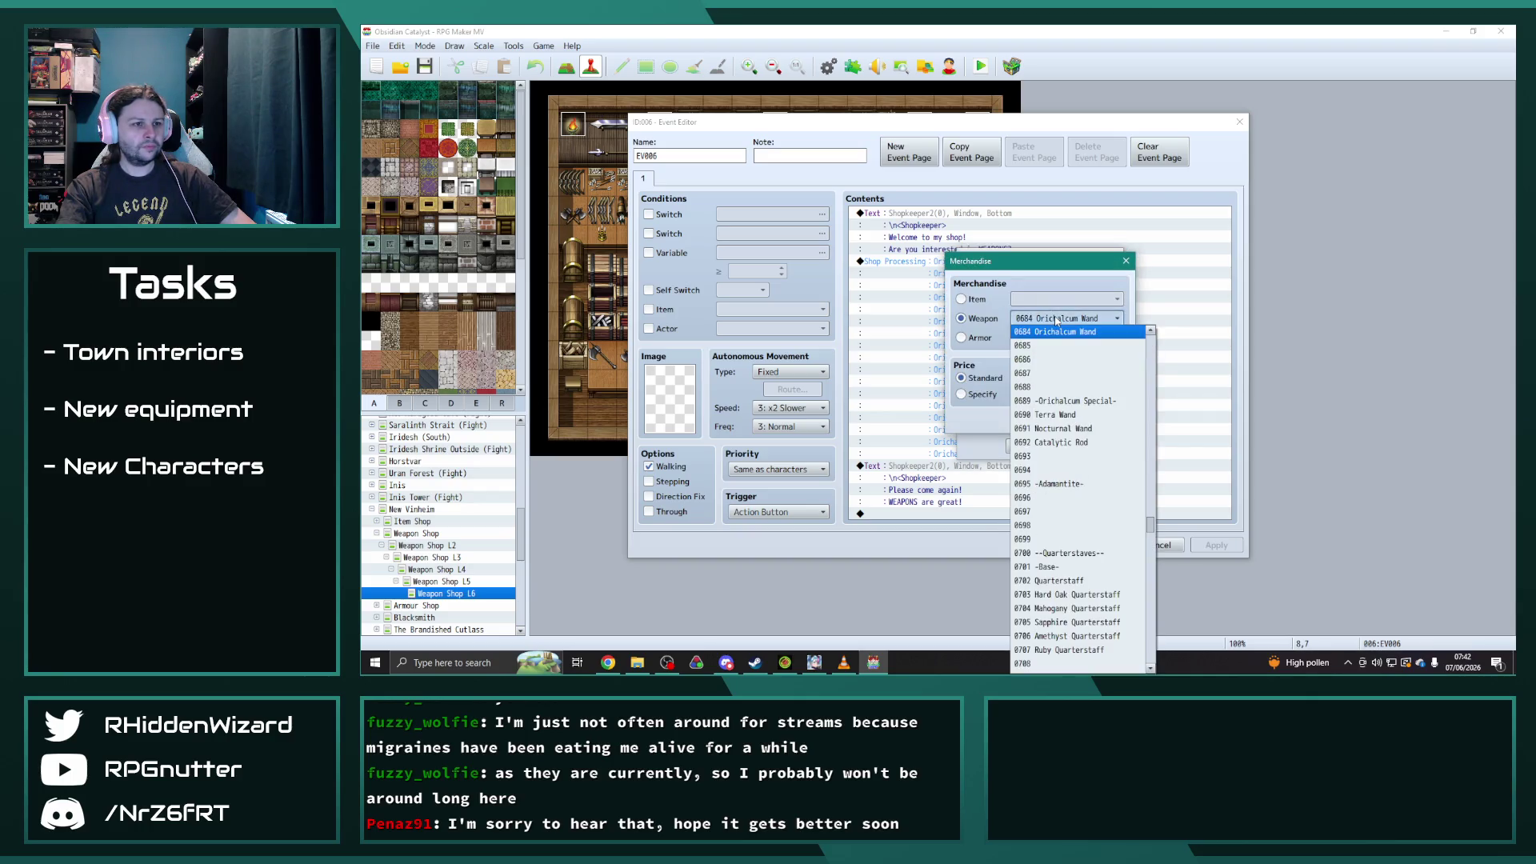
left_click(1072, 416)
left_click(1063, 411)
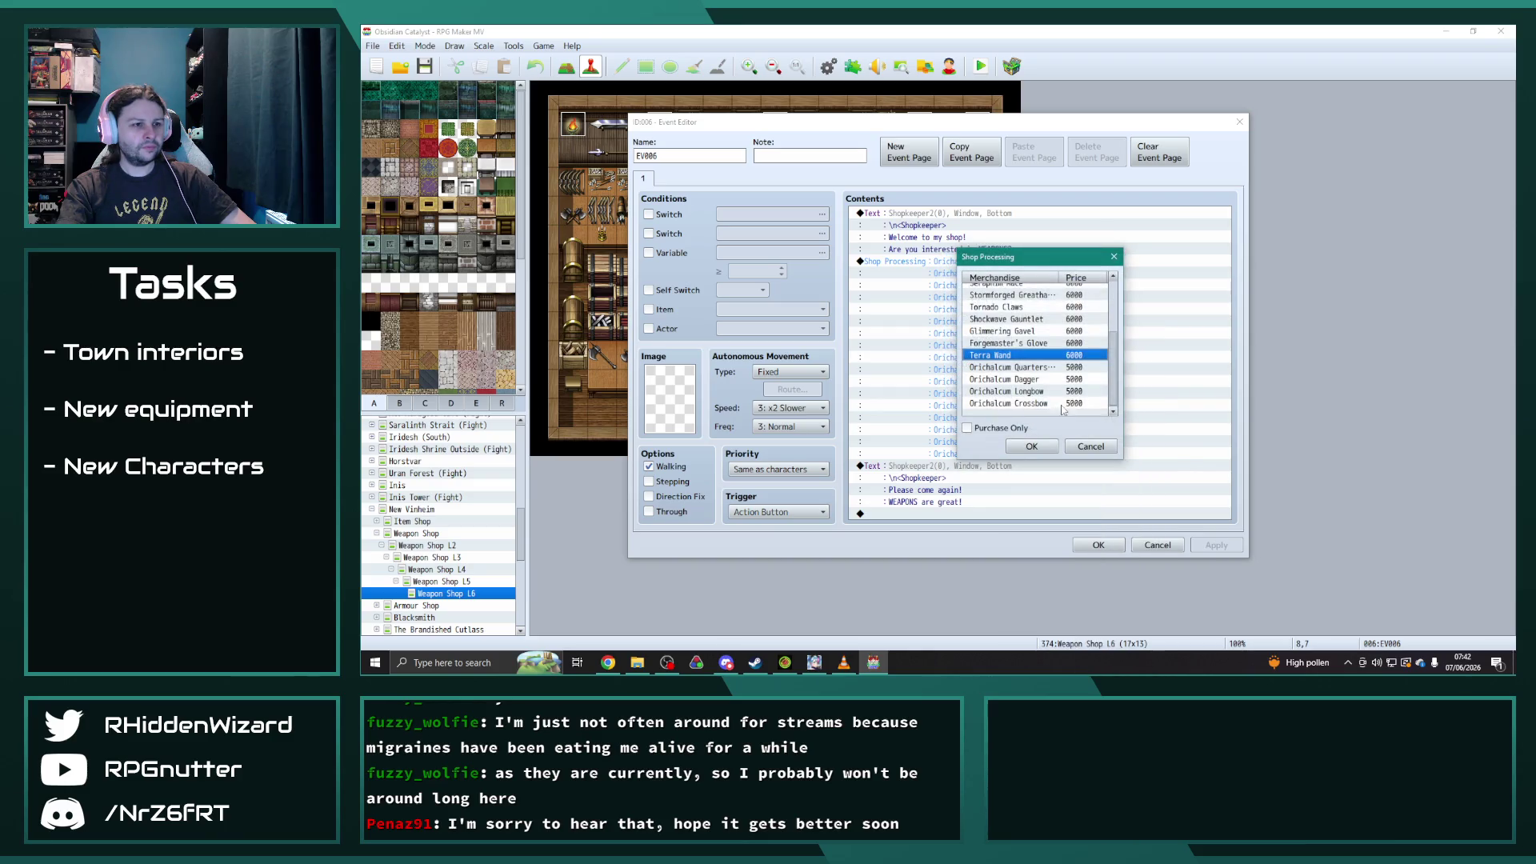
left_click(1041, 367)
key("Return")
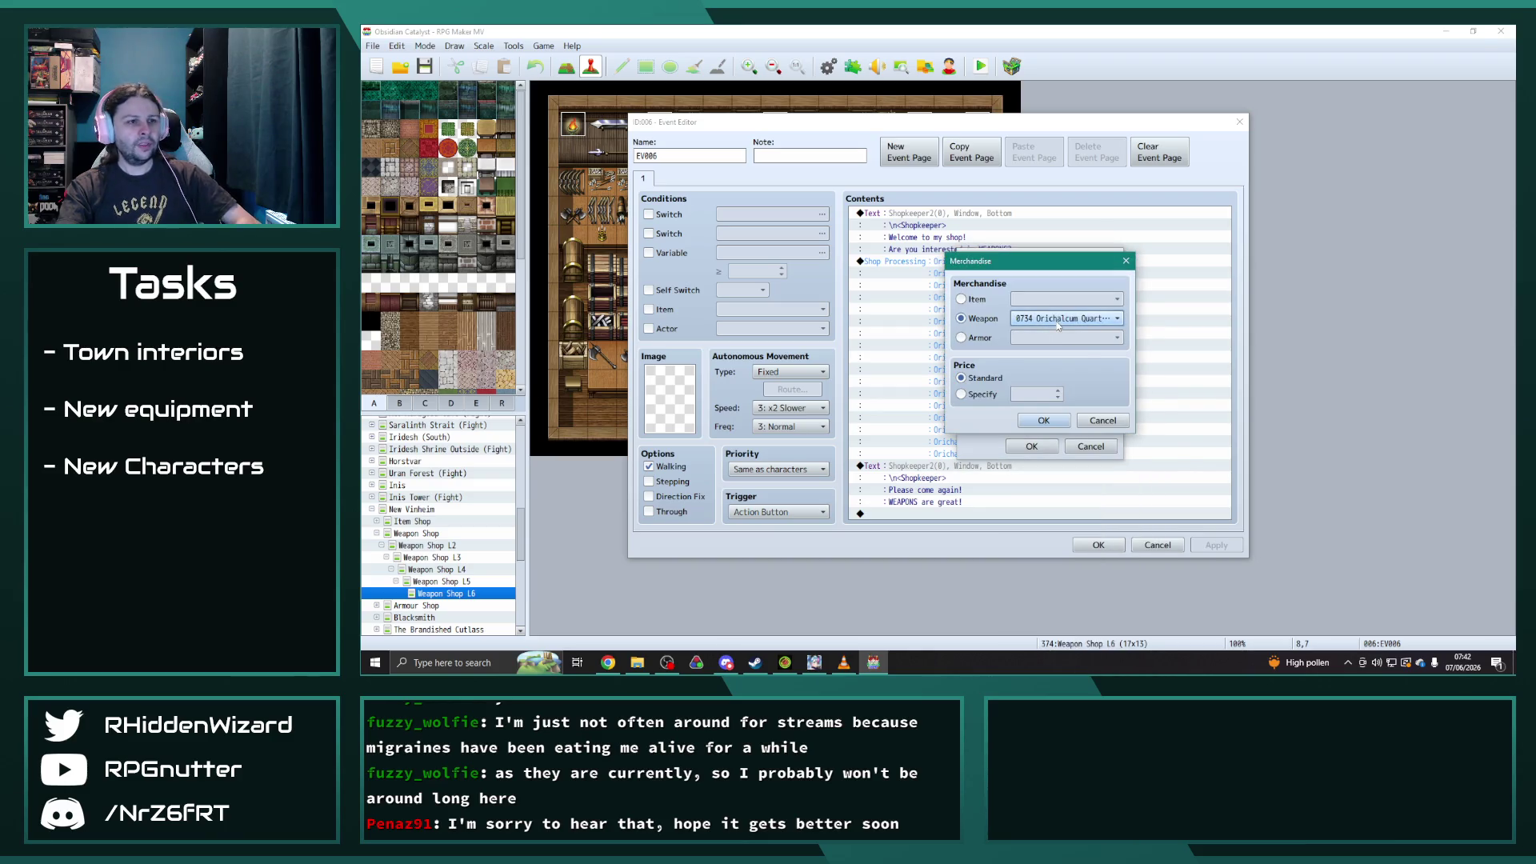
left_click(1058, 322)
left_click(1056, 412)
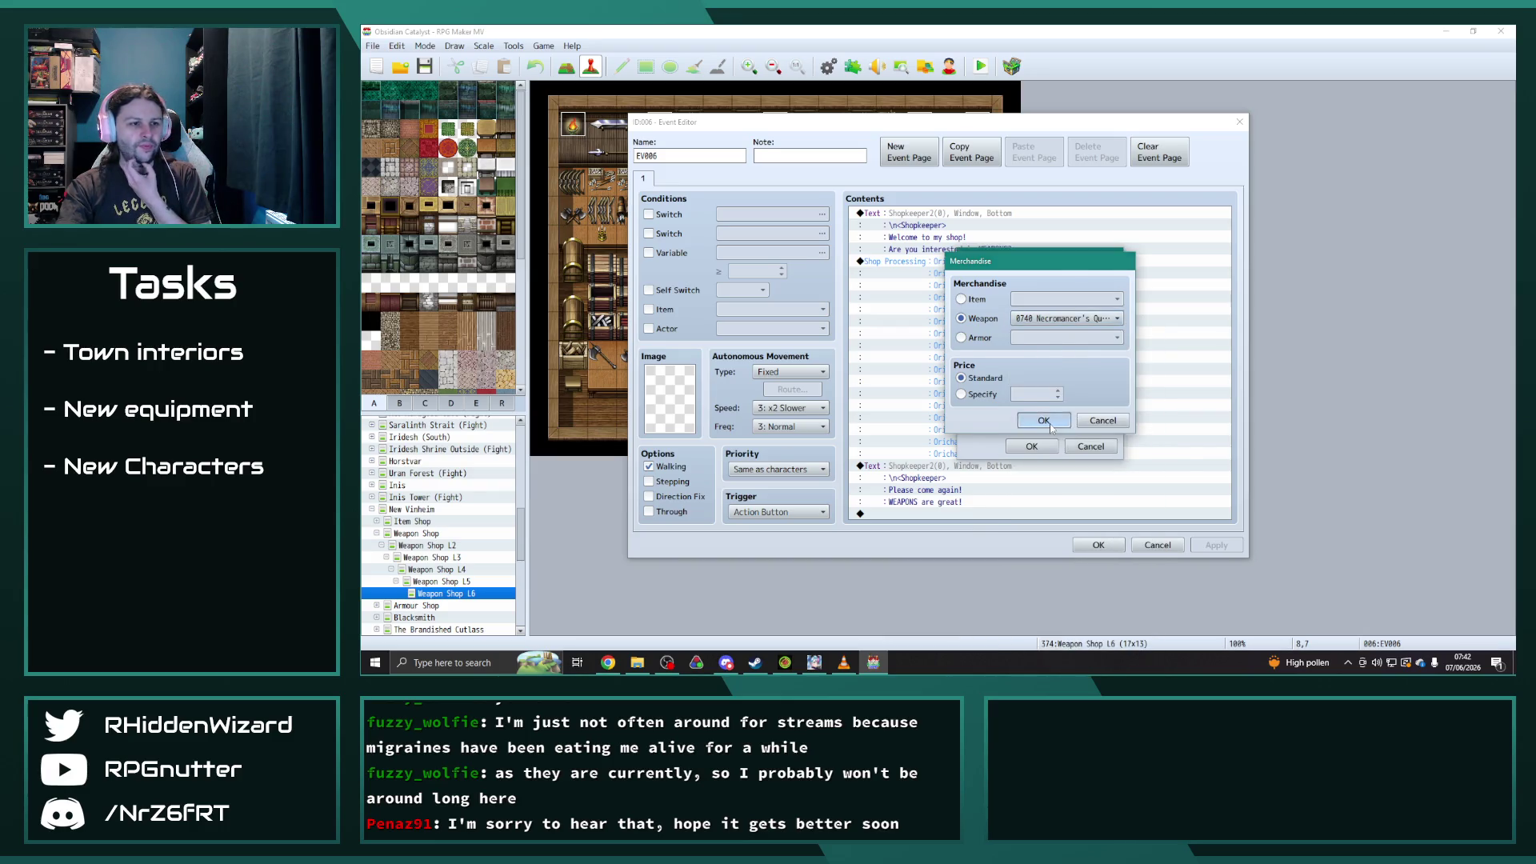
left_click(1065, 318)
- Swap Orichalcum Dagger, Longbow and Crossbow for Demon Fang, Magehunter and Shadowbolt Launcher
left_click(1059, 362)
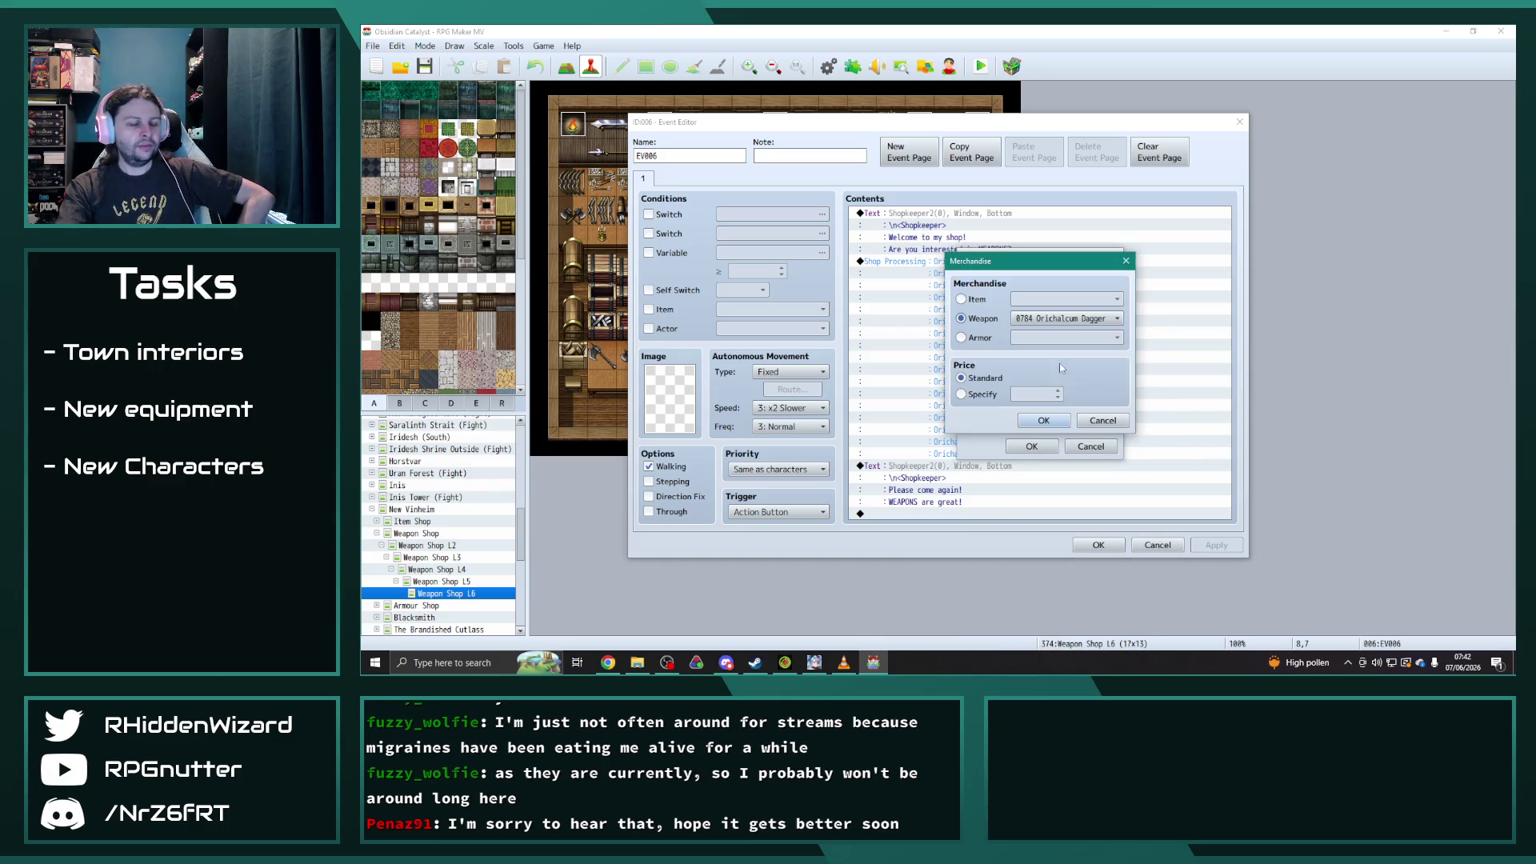
left_click(1065, 319)
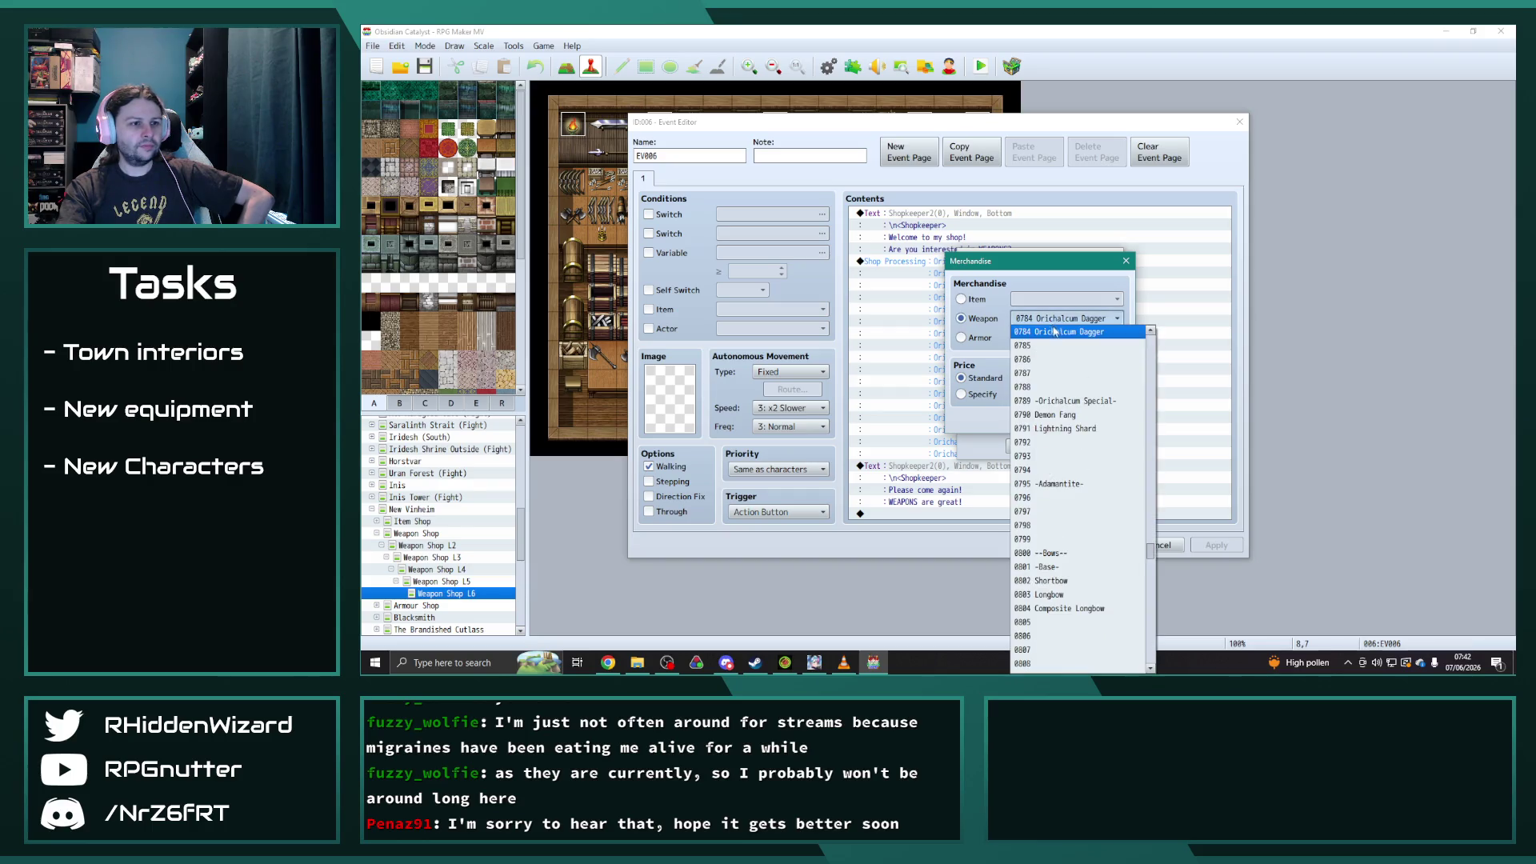
left_click(1069, 415)
left_click(1034, 446)
left_click(1052, 396)
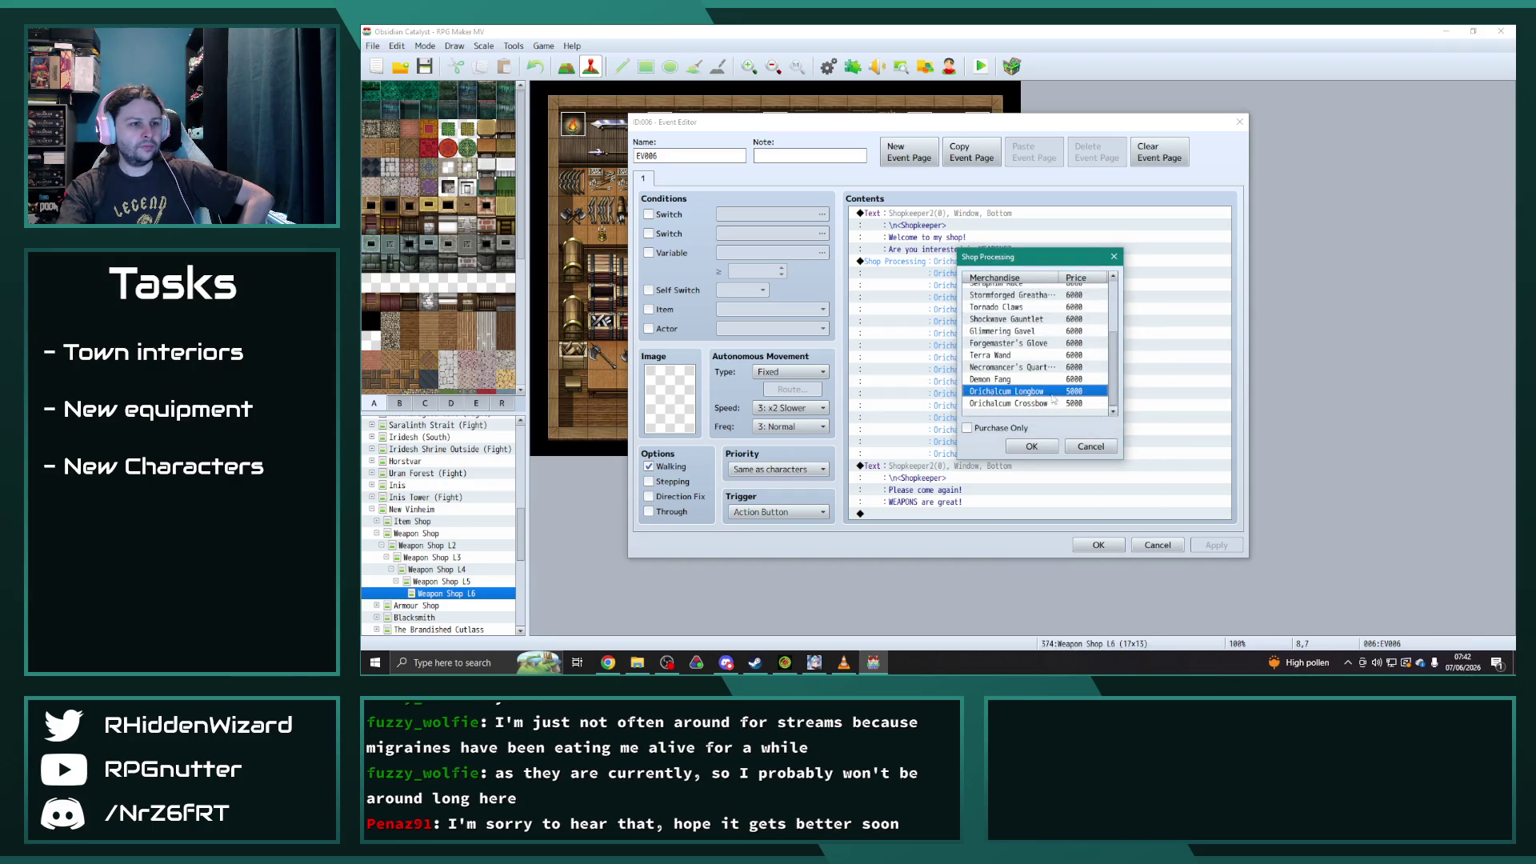
double_click(1040, 392)
left_click(1064, 319)
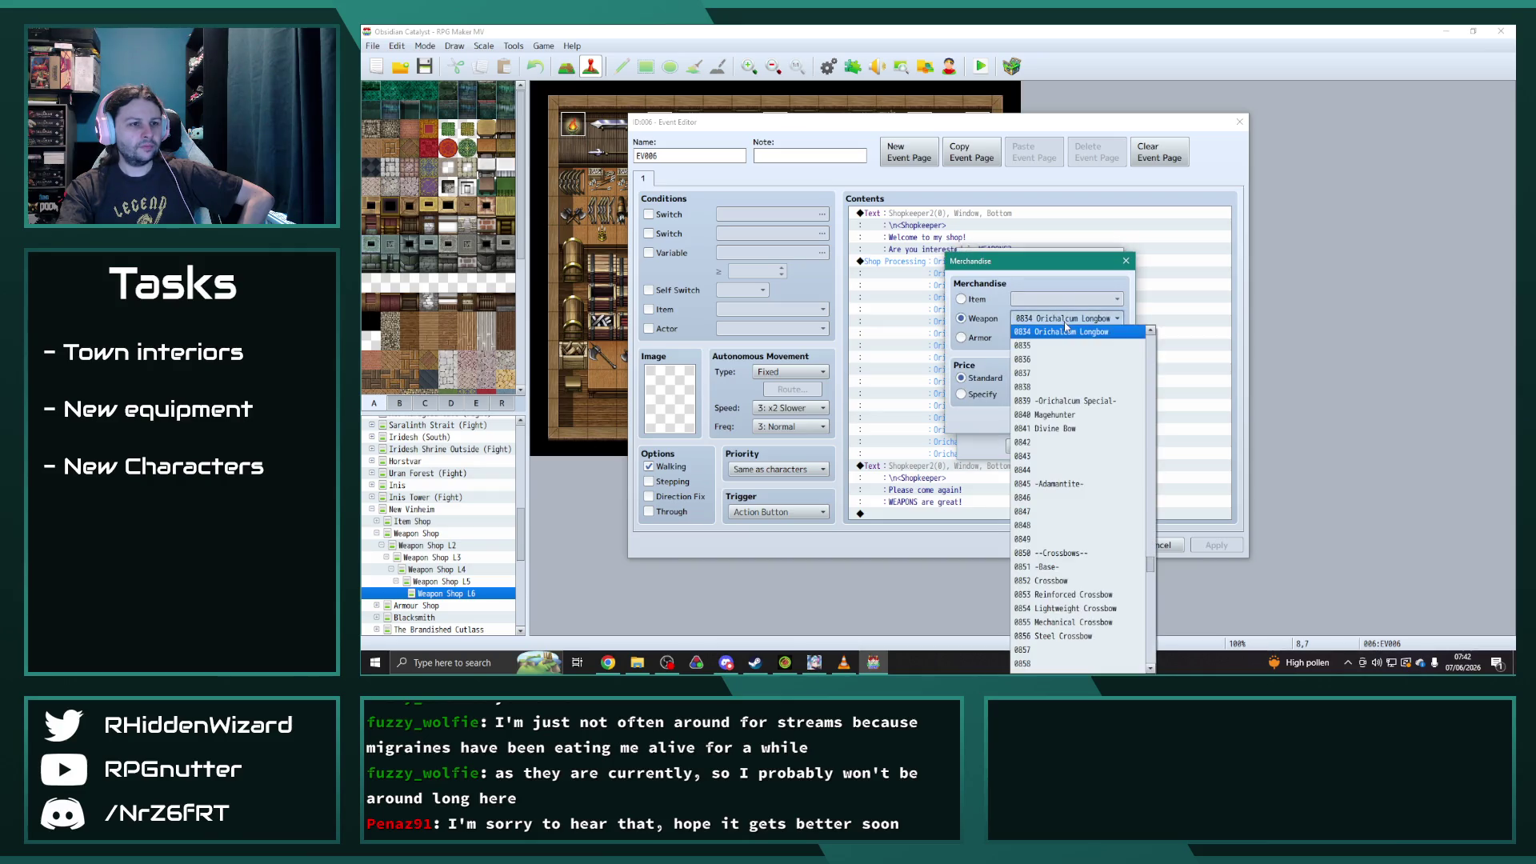
left_click(1071, 414)
left_click(1034, 446)
left_click(1104, 403)
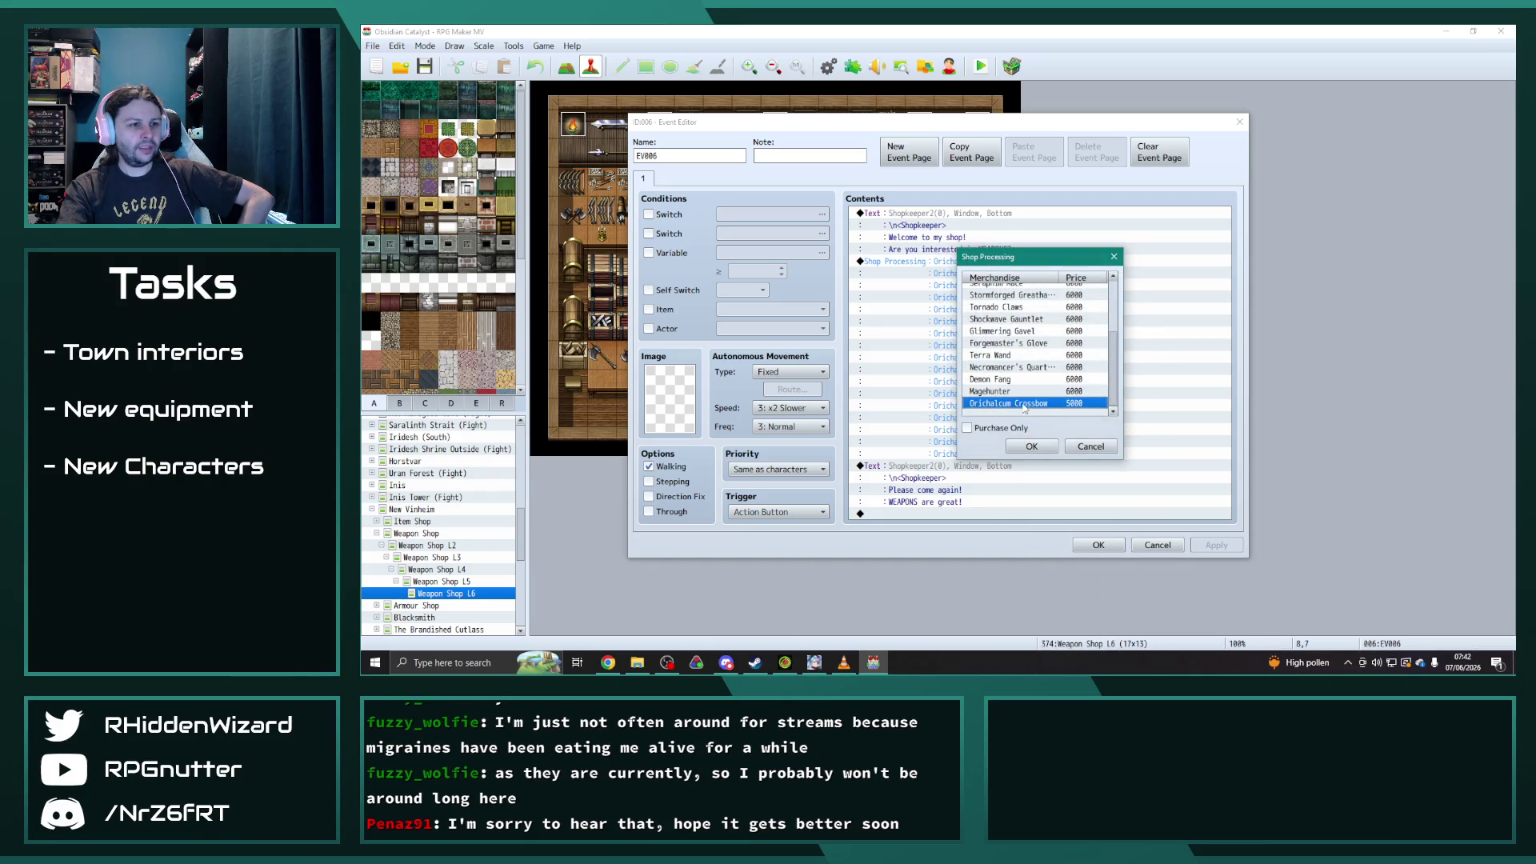
double_click(1064, 404)
left_click(1064, 319)
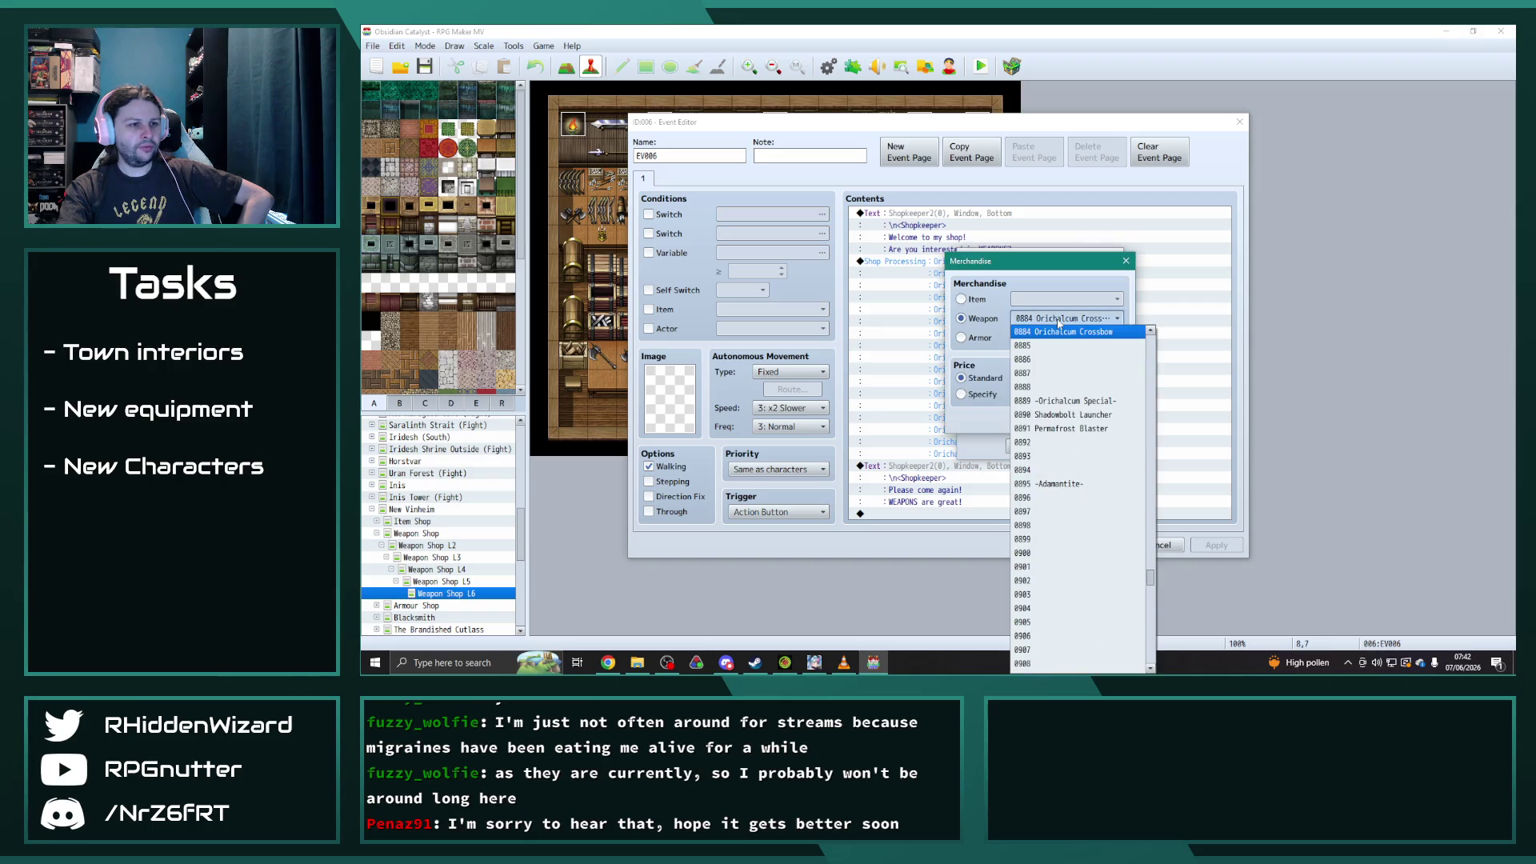
left_click(1071, 414)
left_click(1034, 445)
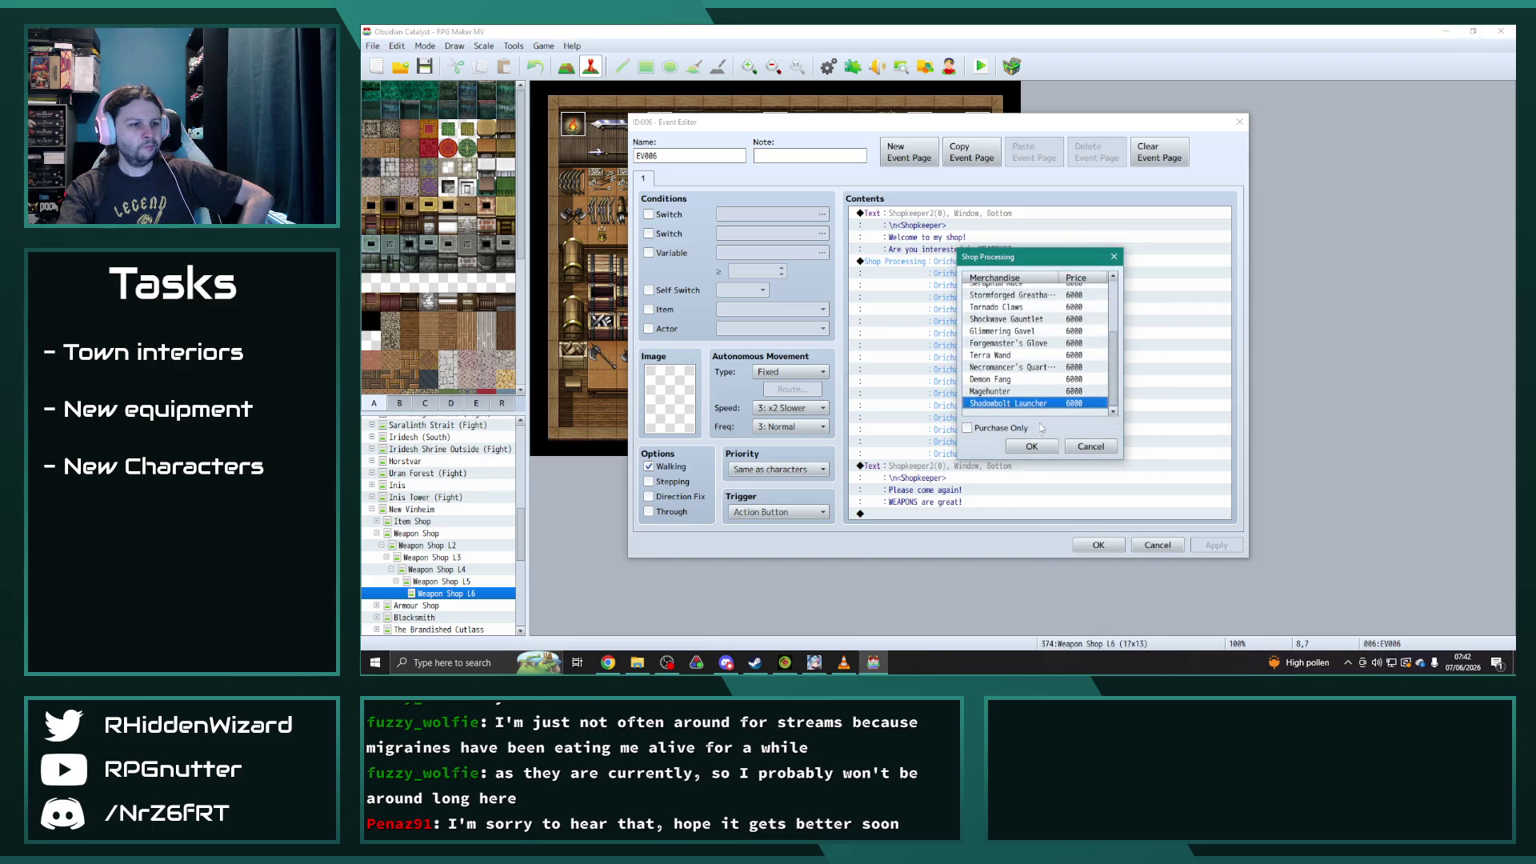
- Confirm the updated shop stock, close the Event Editor and save the project
left_click(1032, 446)
left_click(1099, 545)
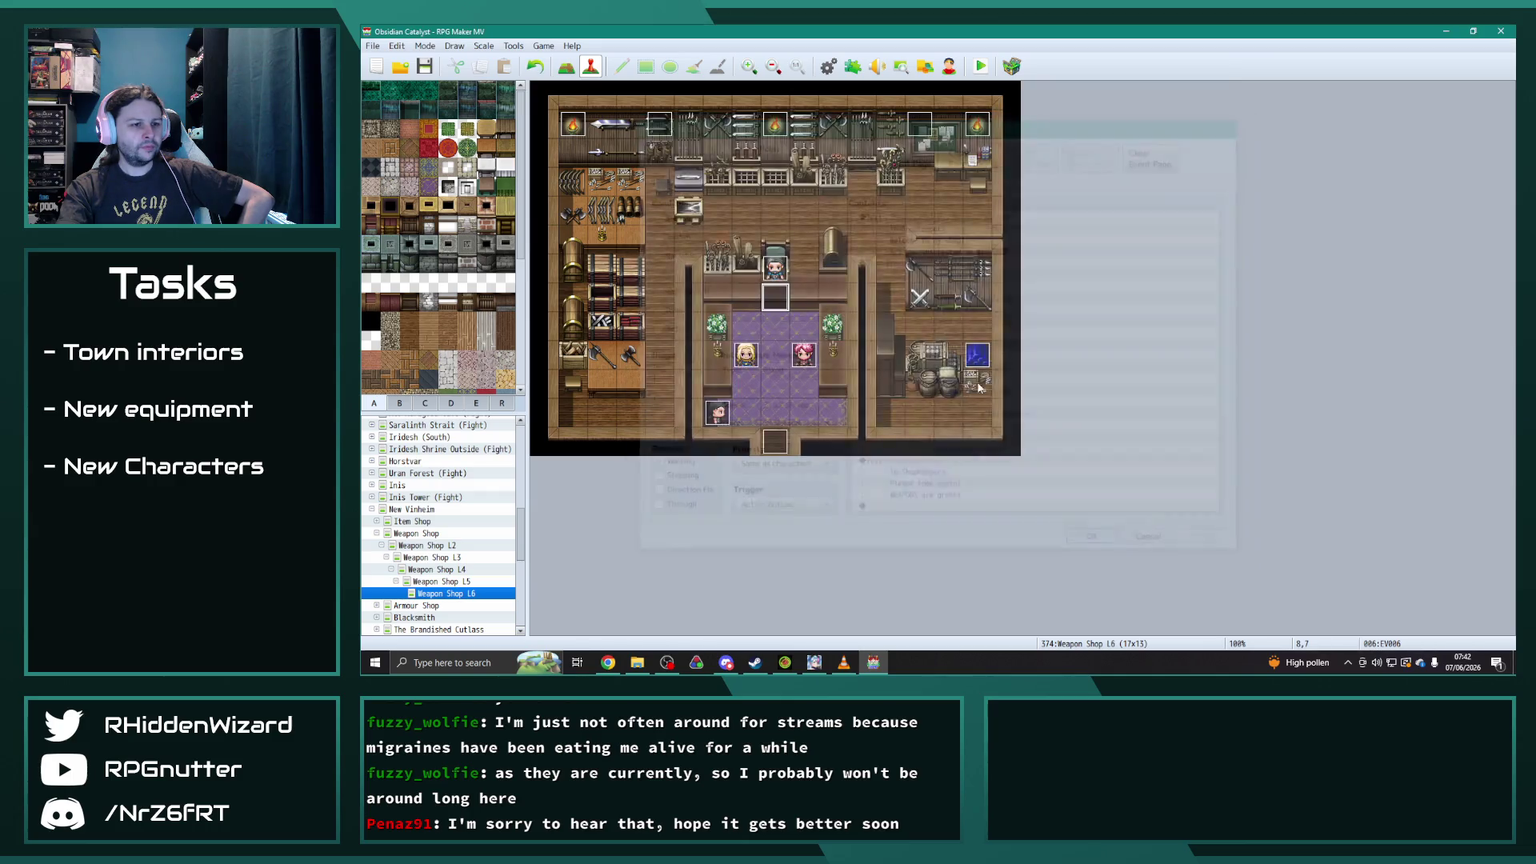
left_click(424, 66)
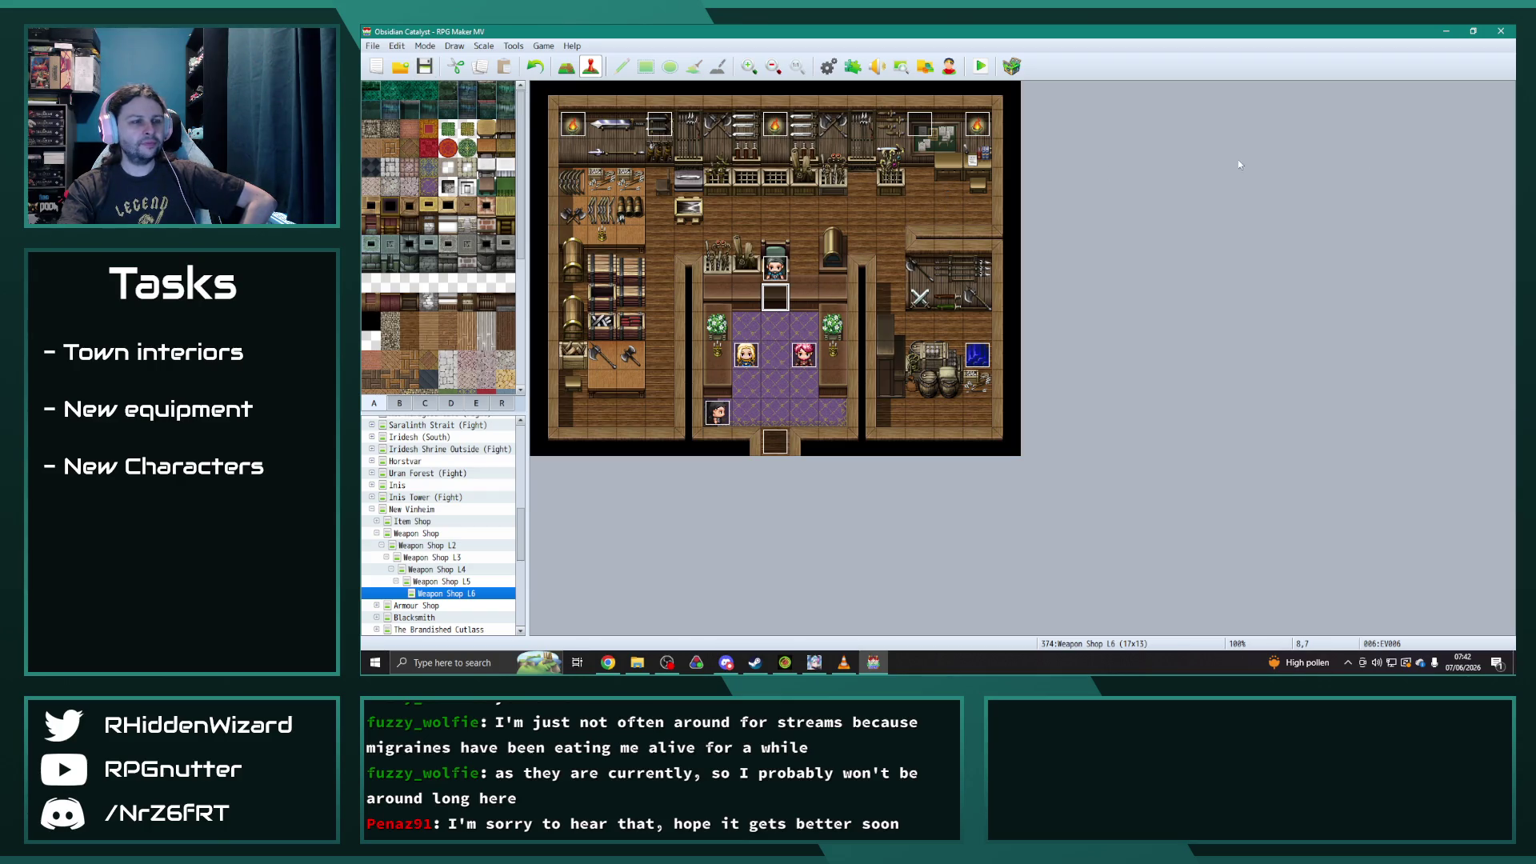
key("alt+Tab")
- Paste New Vinheim Town Upgrades into G57, give it a light fill, and move the sheet aside
left_click_drag(797, 66, 742, 55)
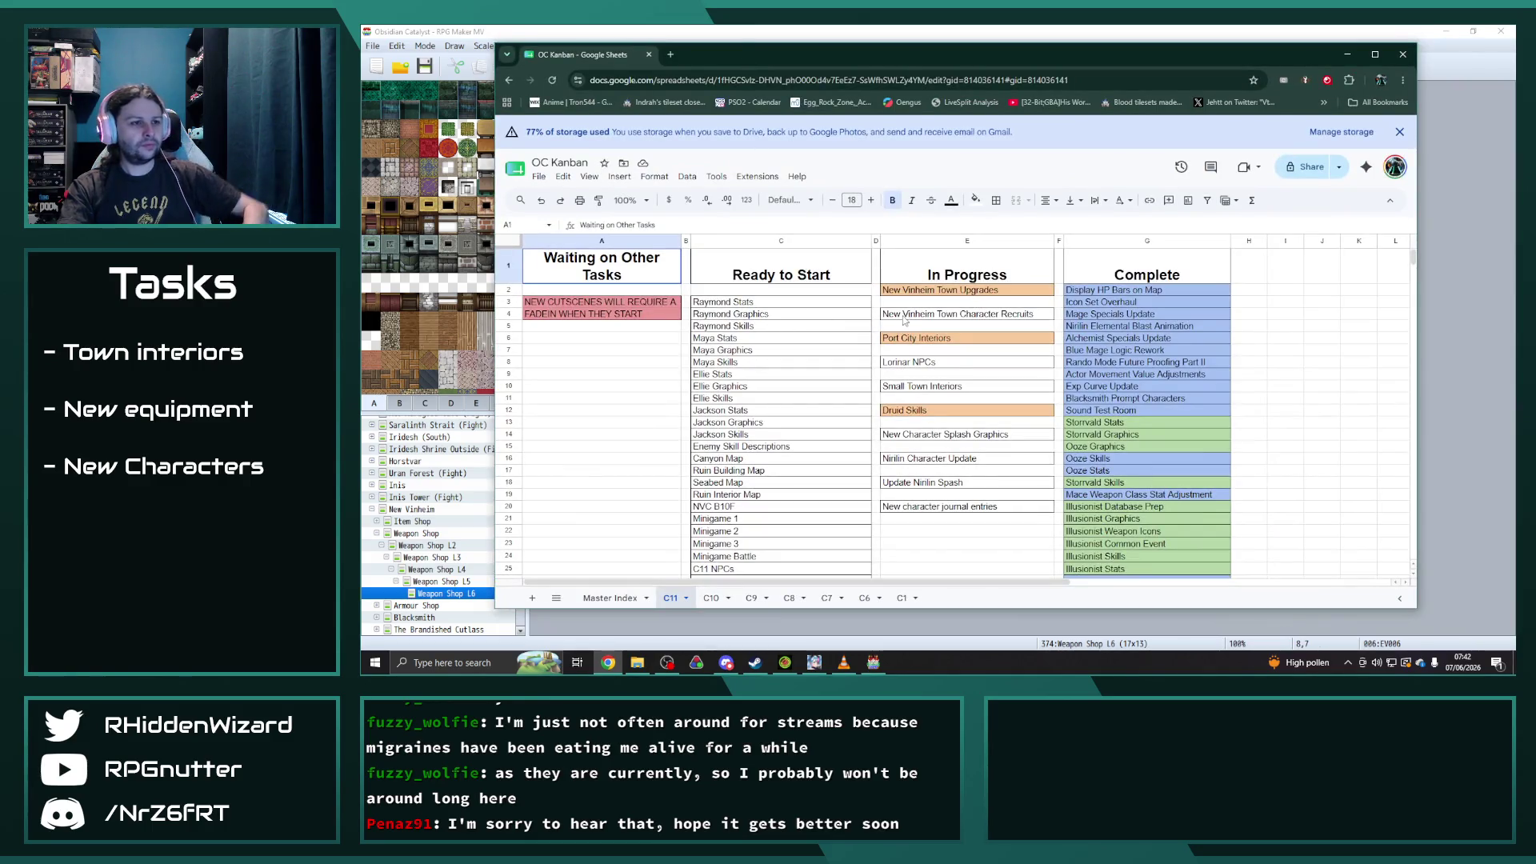
scroll(1040, 344, "down", 8)
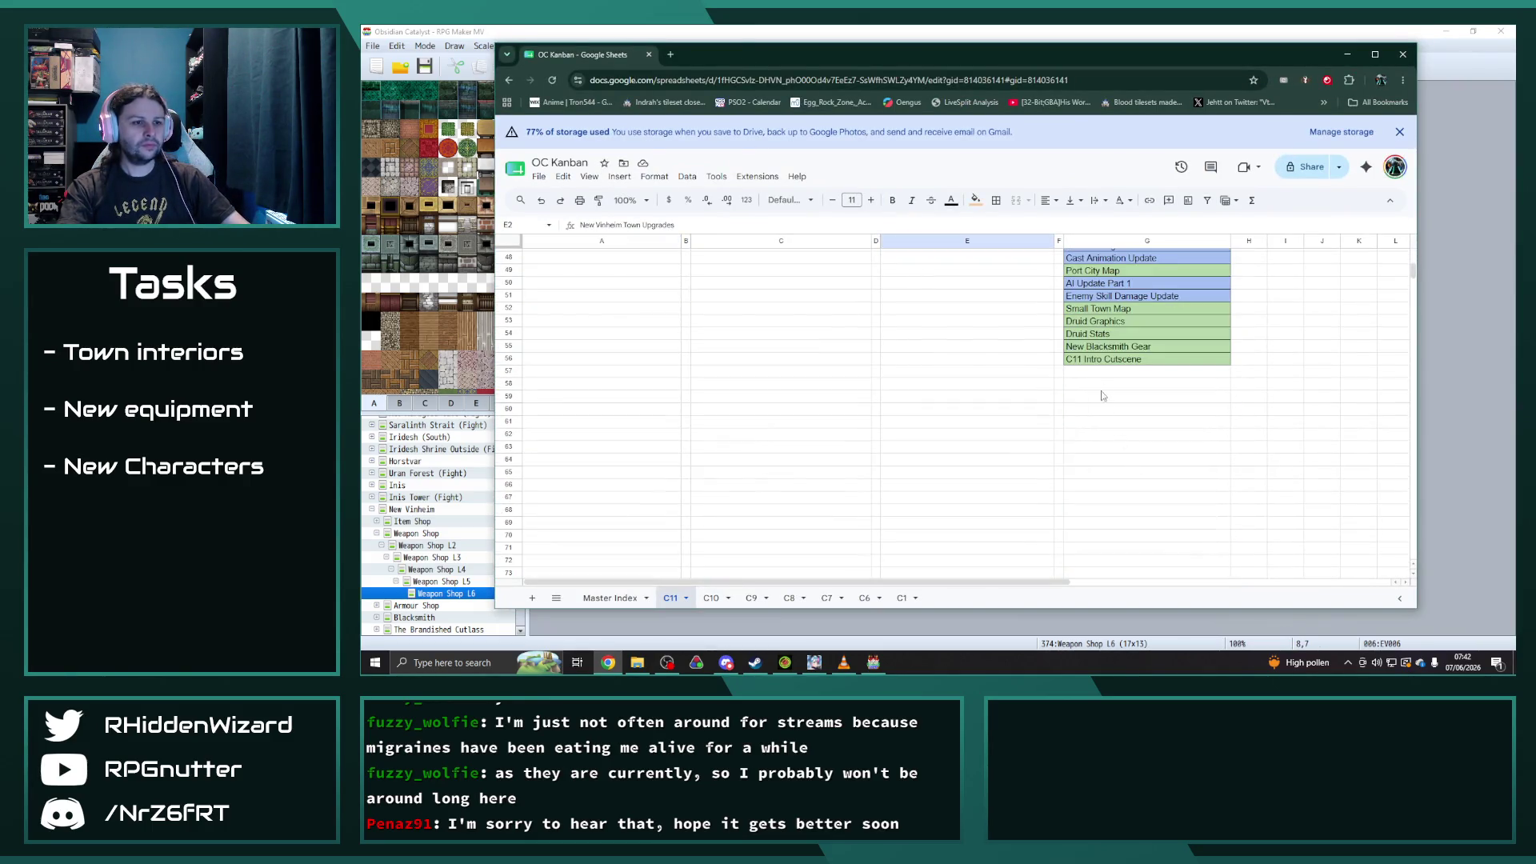
left_click(1097, 374)
type("New Vinheim Town Upgrades")
left_click(975, 200)
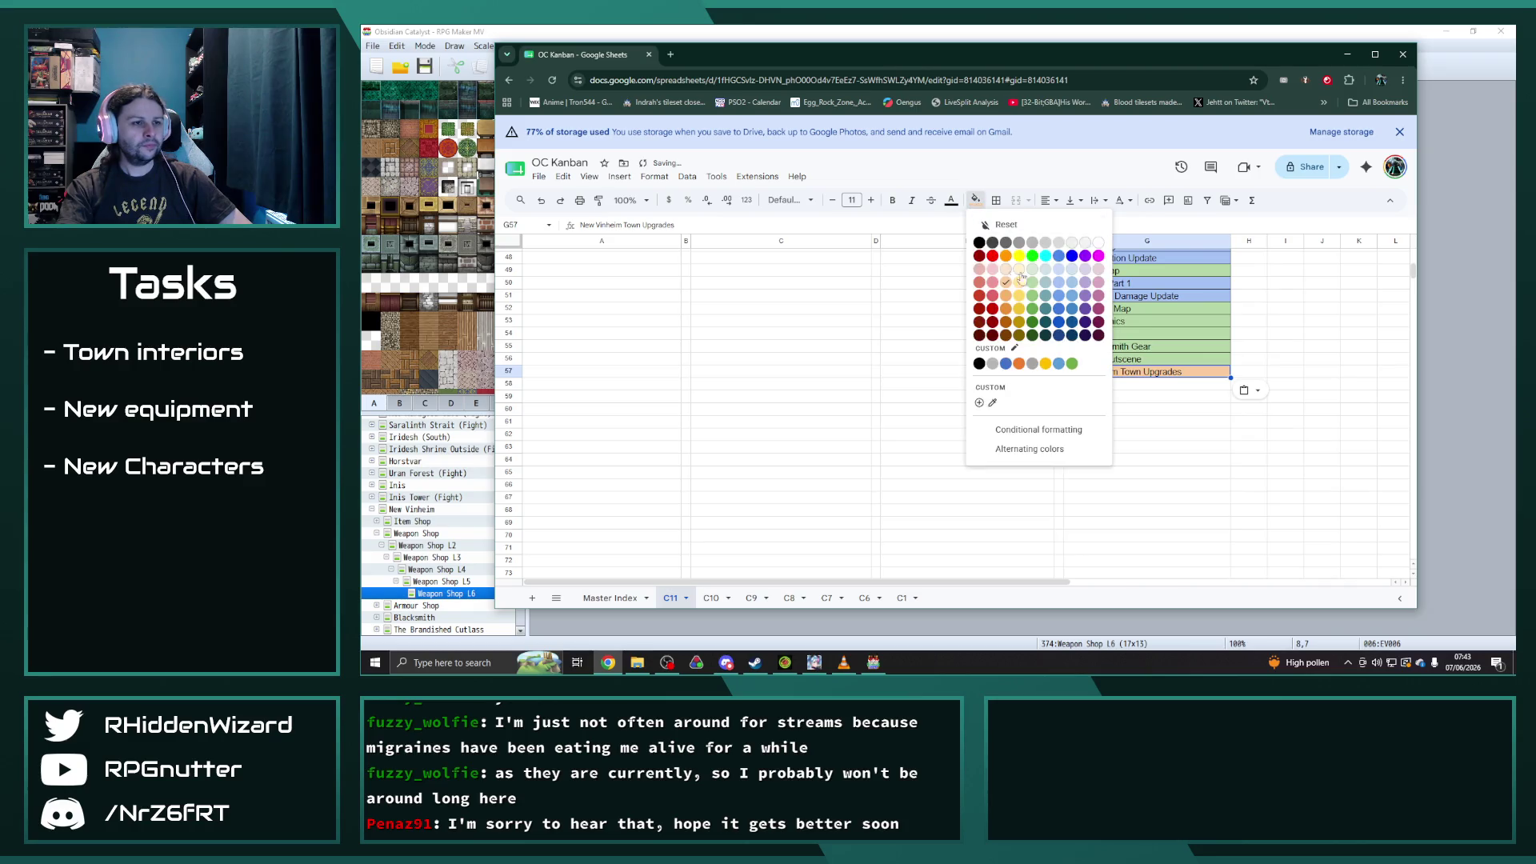
left_click(1032, 284)
scroll(984, 372, "up", 10)
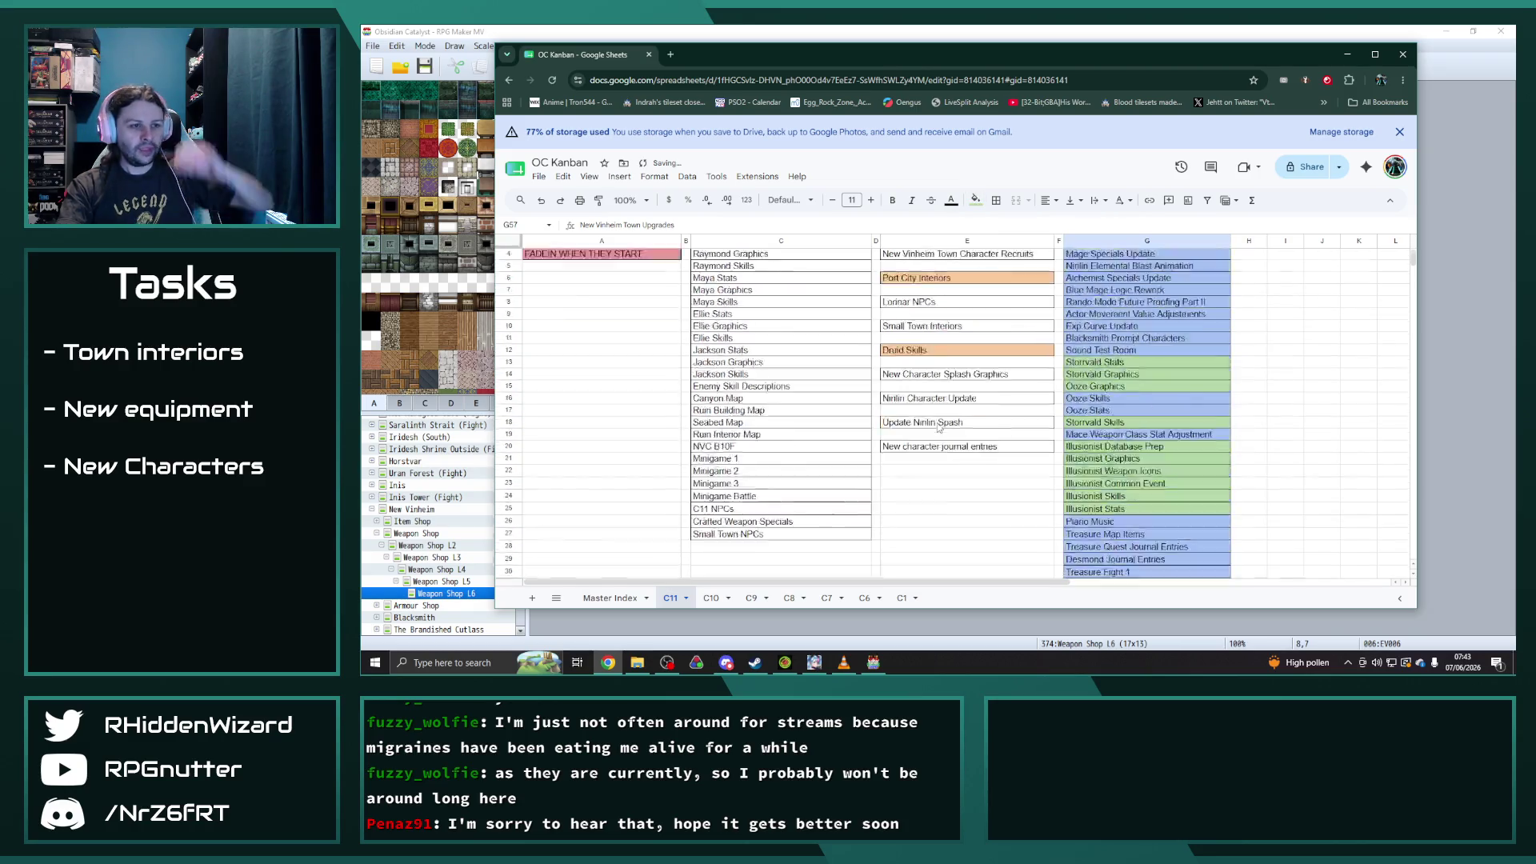
scroll(964, 420, "down", 1)
scroll(966, 418, "up", 1)
left_click_drag(880, 52, 1535, 64)
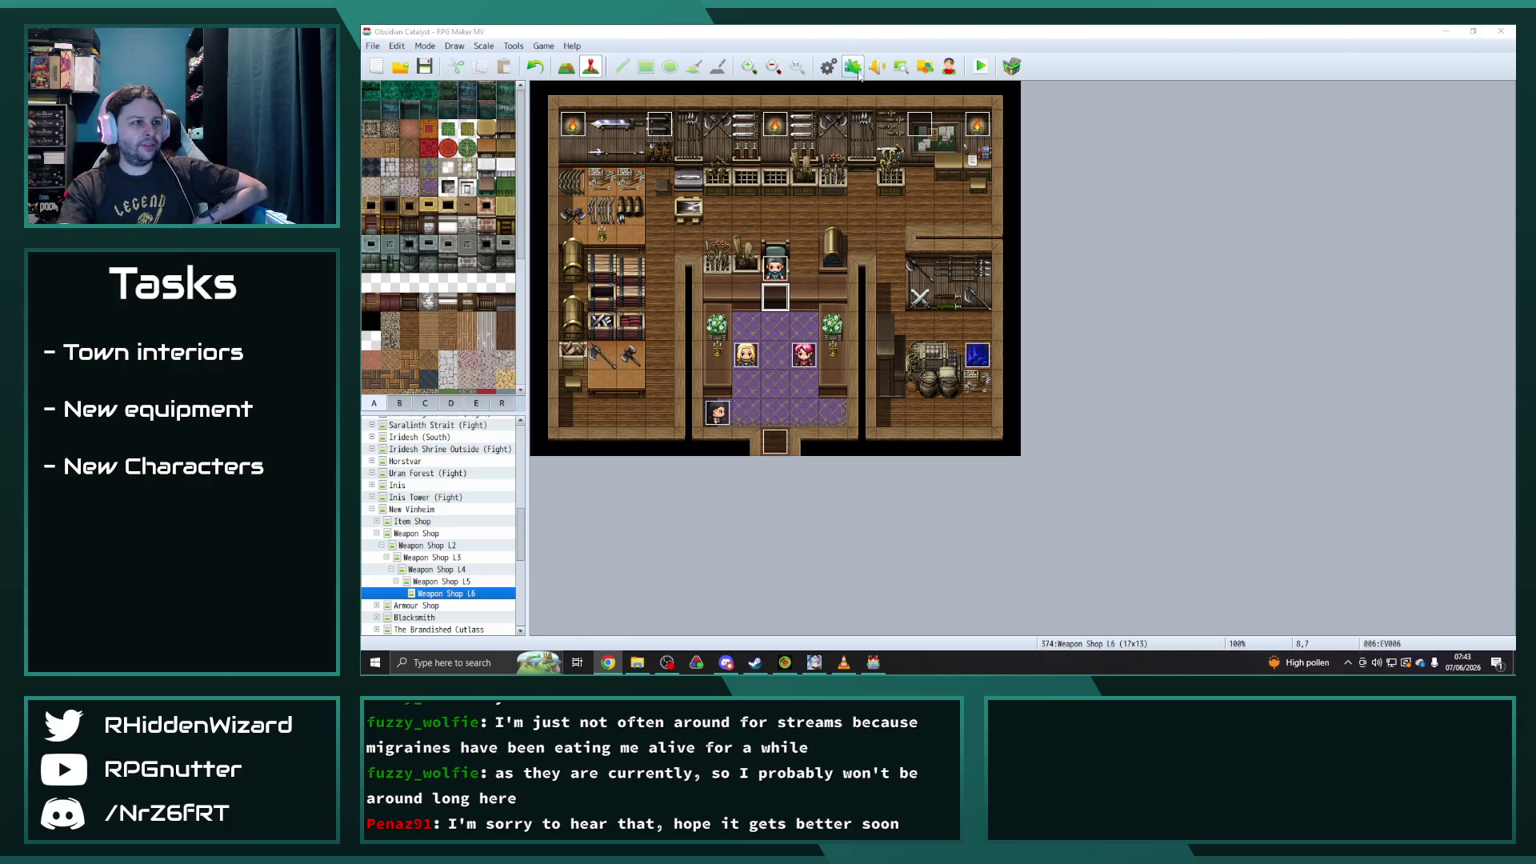
- Launch the Character Generator from the RPG Maker MV toolbar
left_click(955, 71)
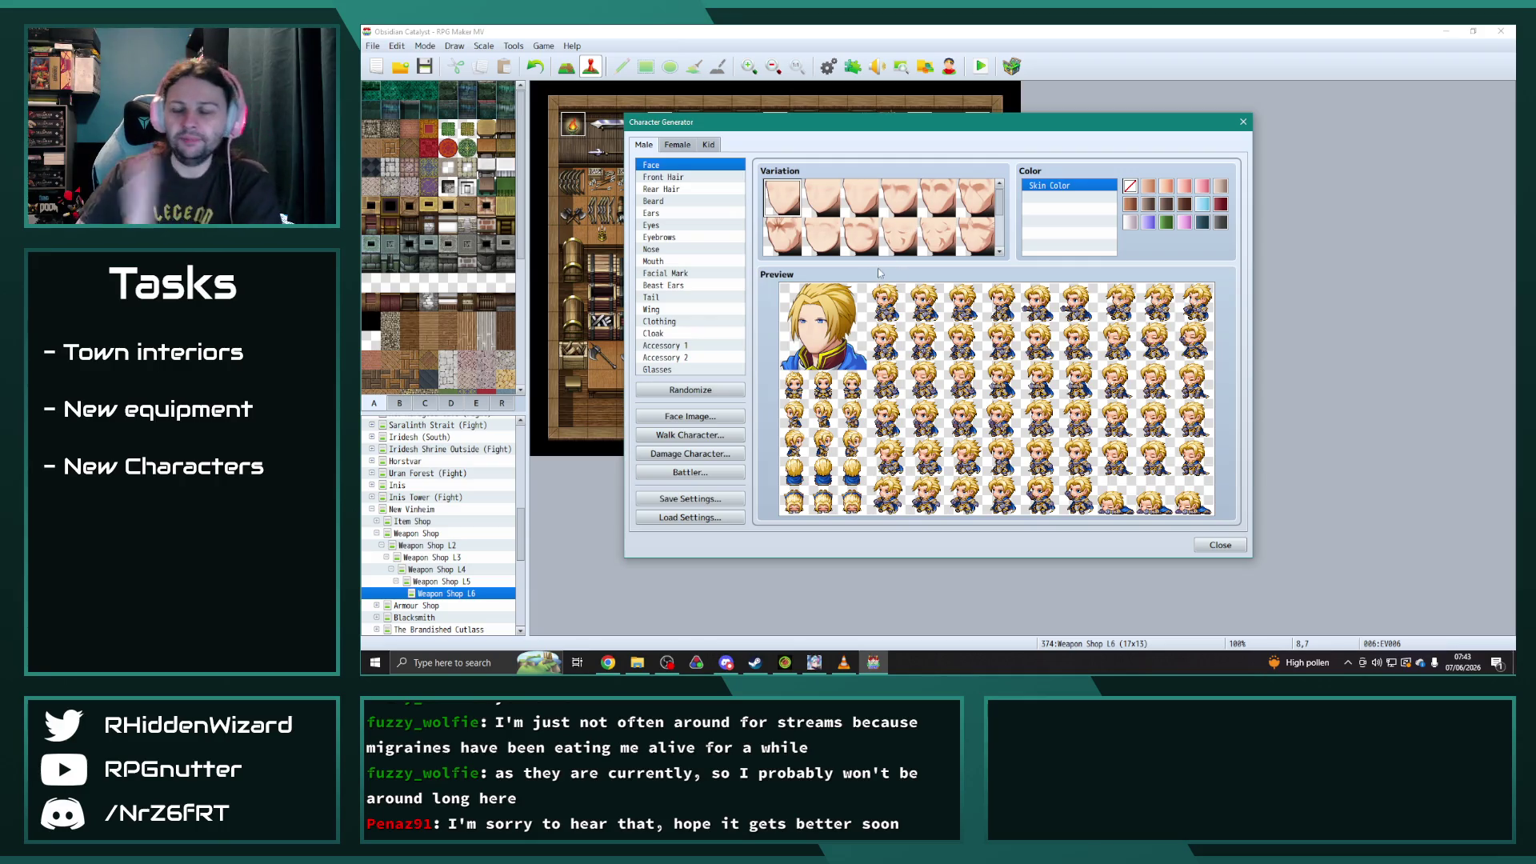
- Reroll the male character until purple hair and a dark bandana appear, then pick the second face
left_click(704, 390)
left_click(705, 389)
left_click(704, 390)
left_click(704, 389)
left_click(704, 390)
left_click(705, 389)
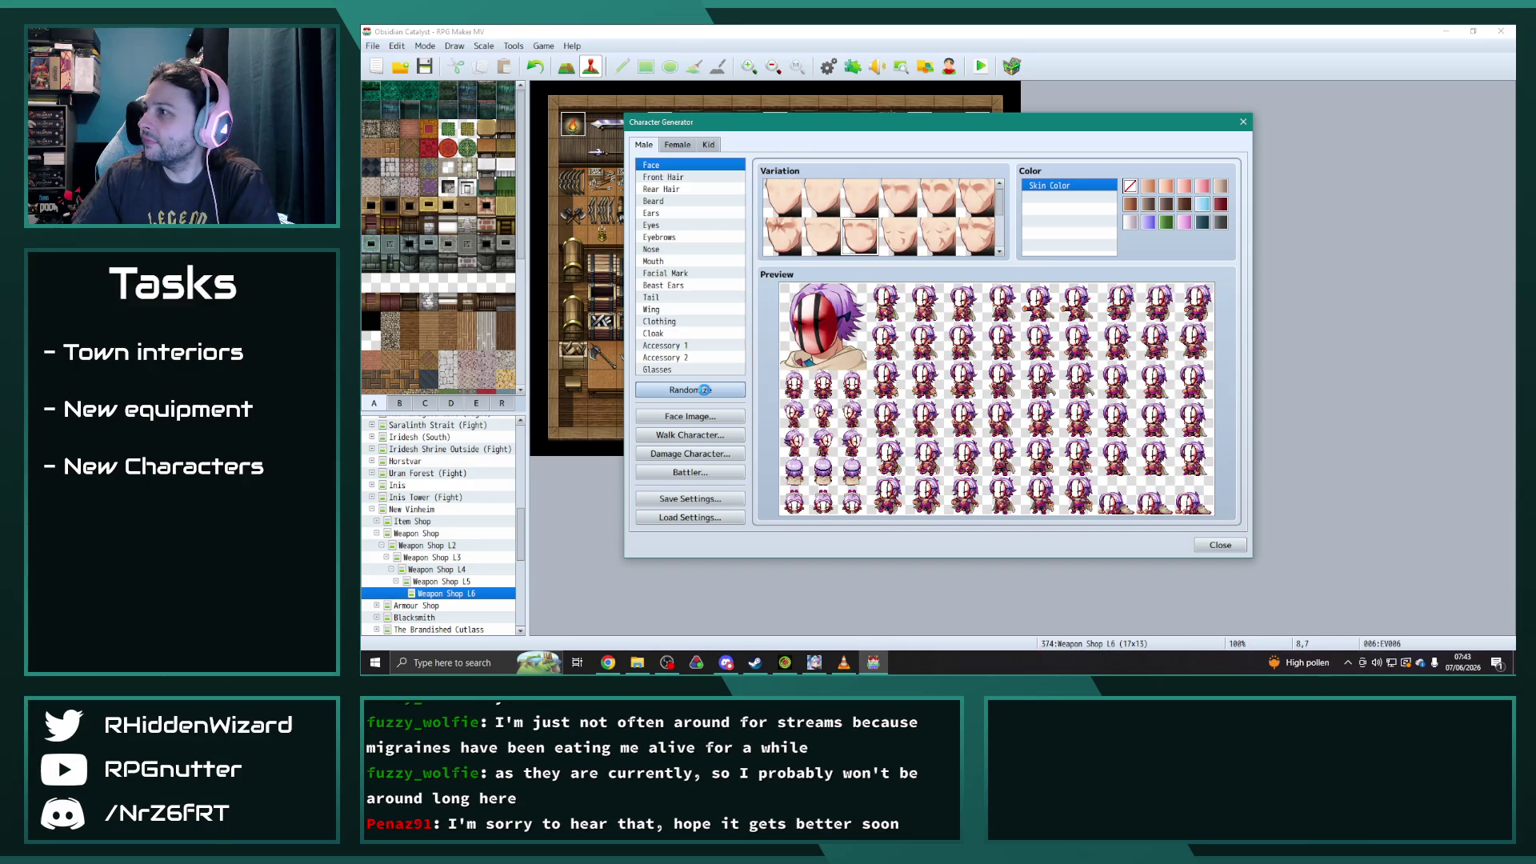
left_click(704, 389)
left_click(706, 393)
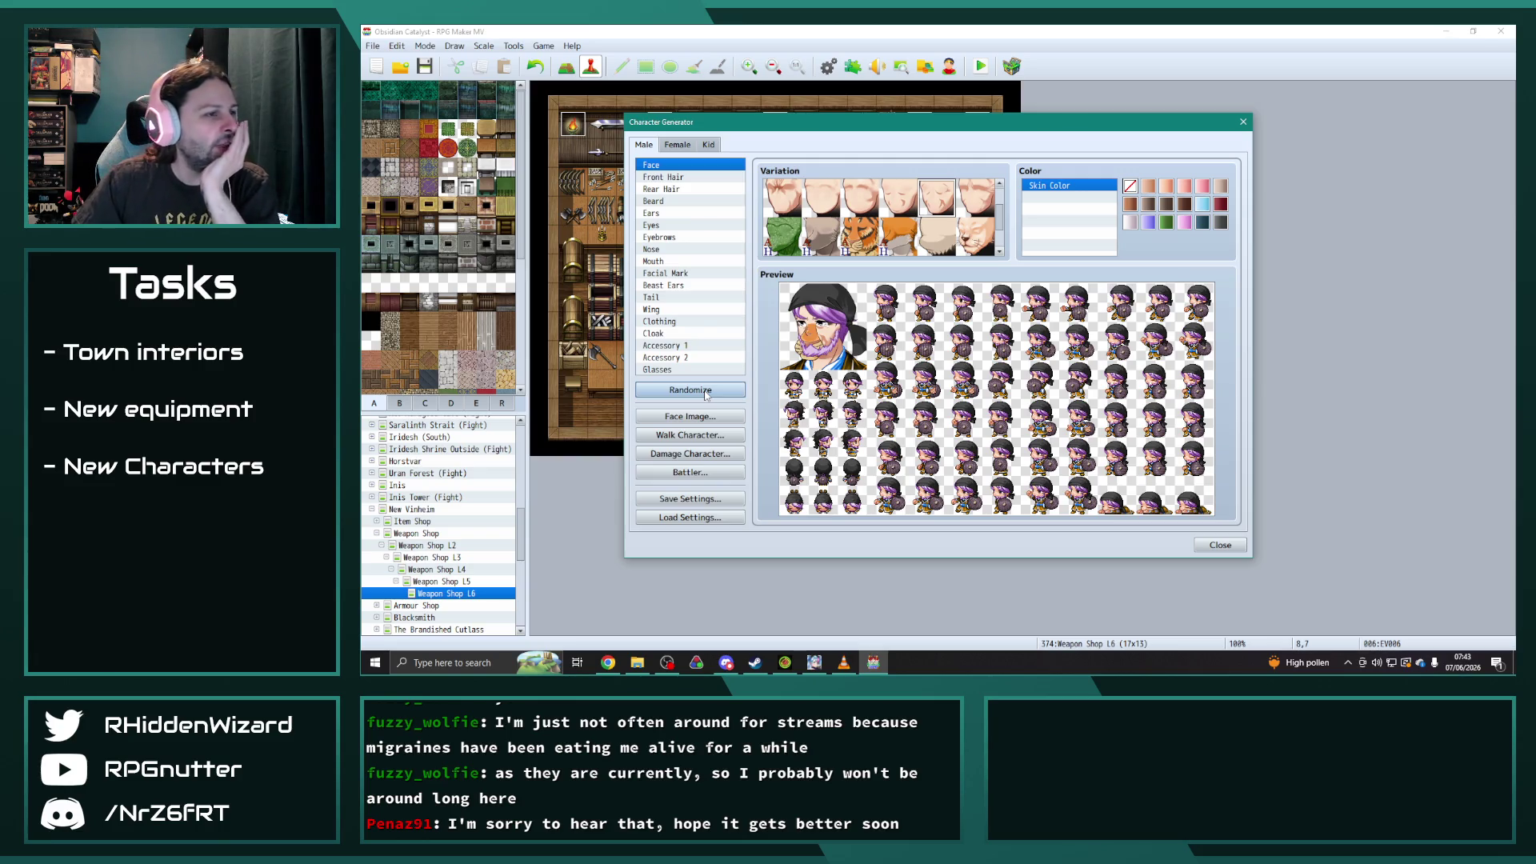
left_click(829, 203)
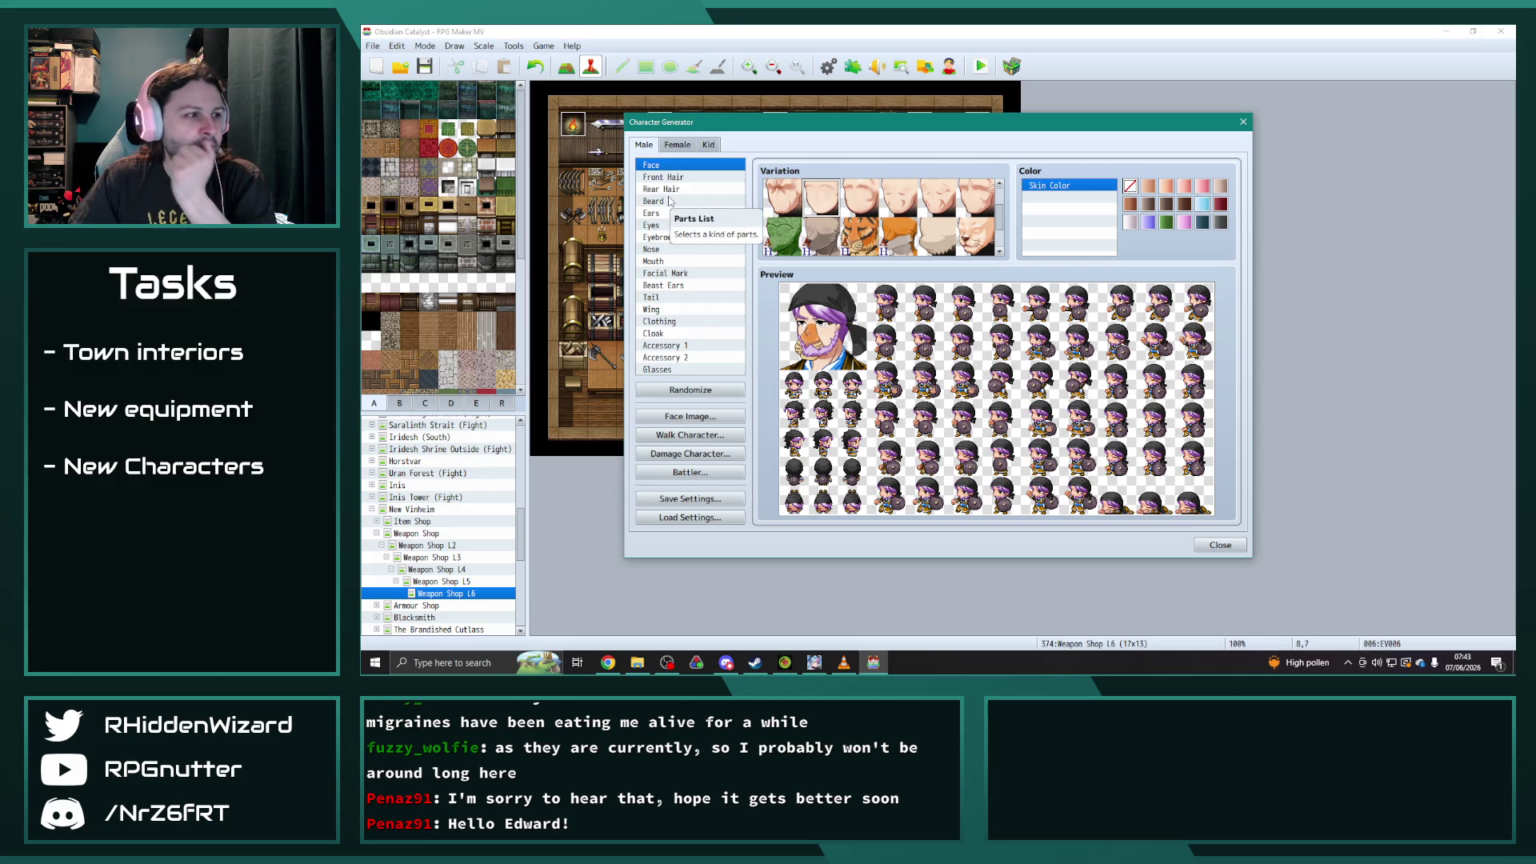
- Try several Mouth variations and settle on a different mouth shape for the character
left_click(677, 273)
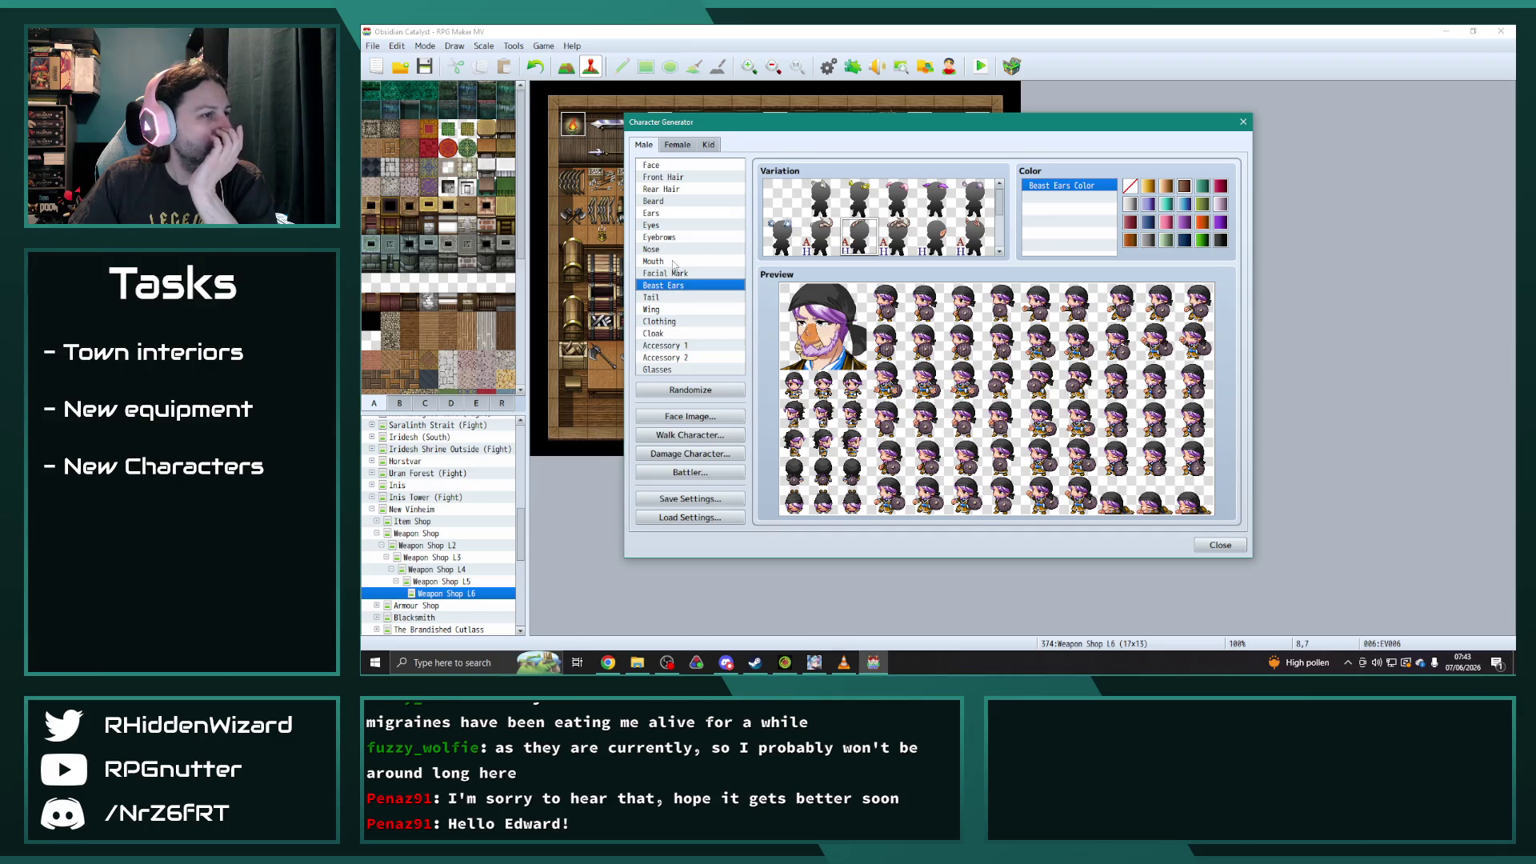
left_click(667, 261)
scroll(920, 239, "up", 5)
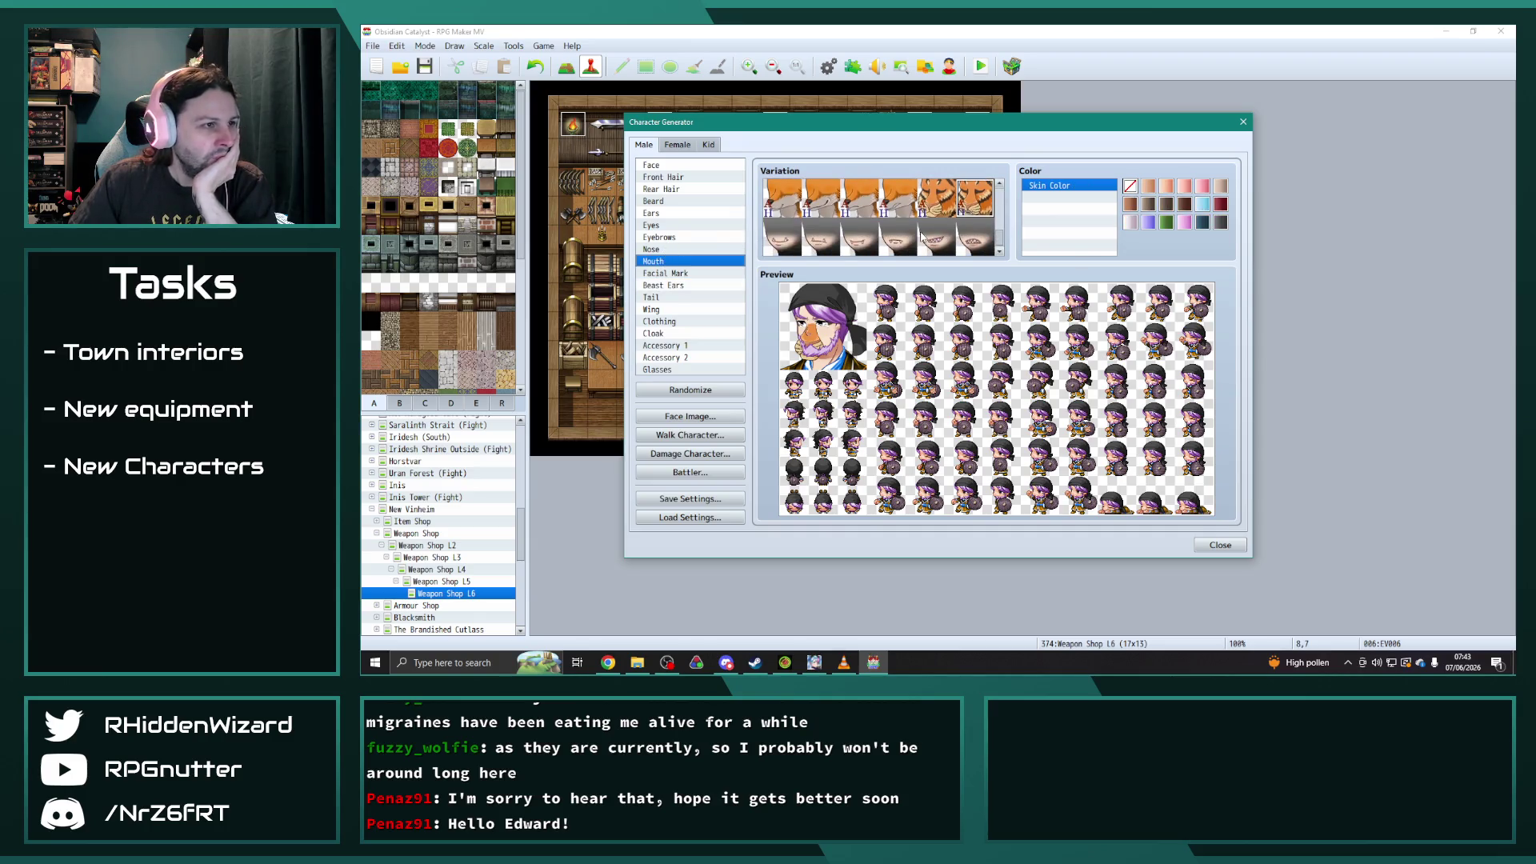
scroll(868, 232, "up", 4)
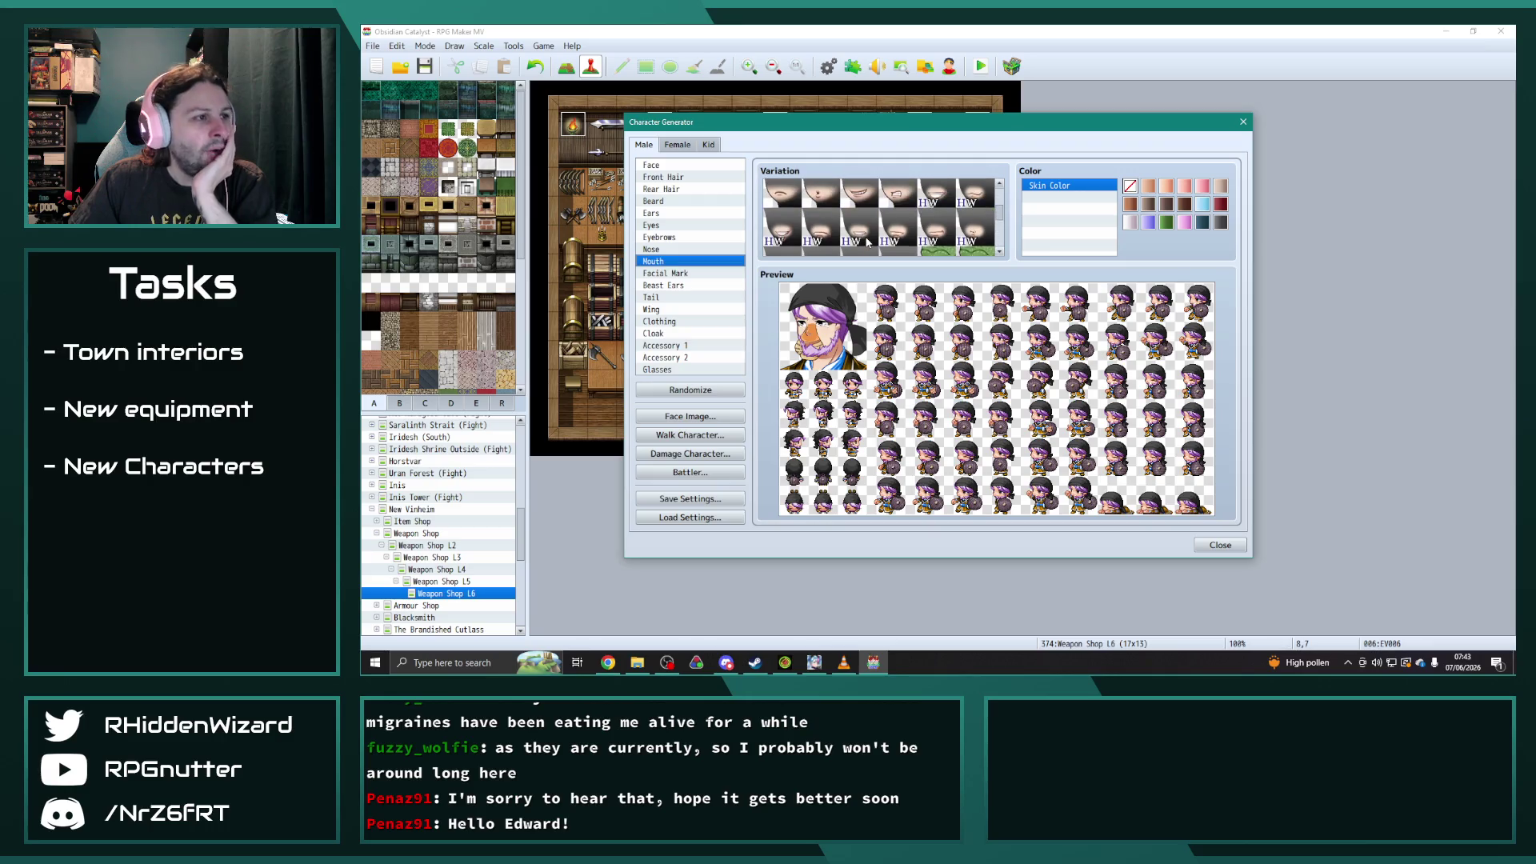
left_click(896, 226)
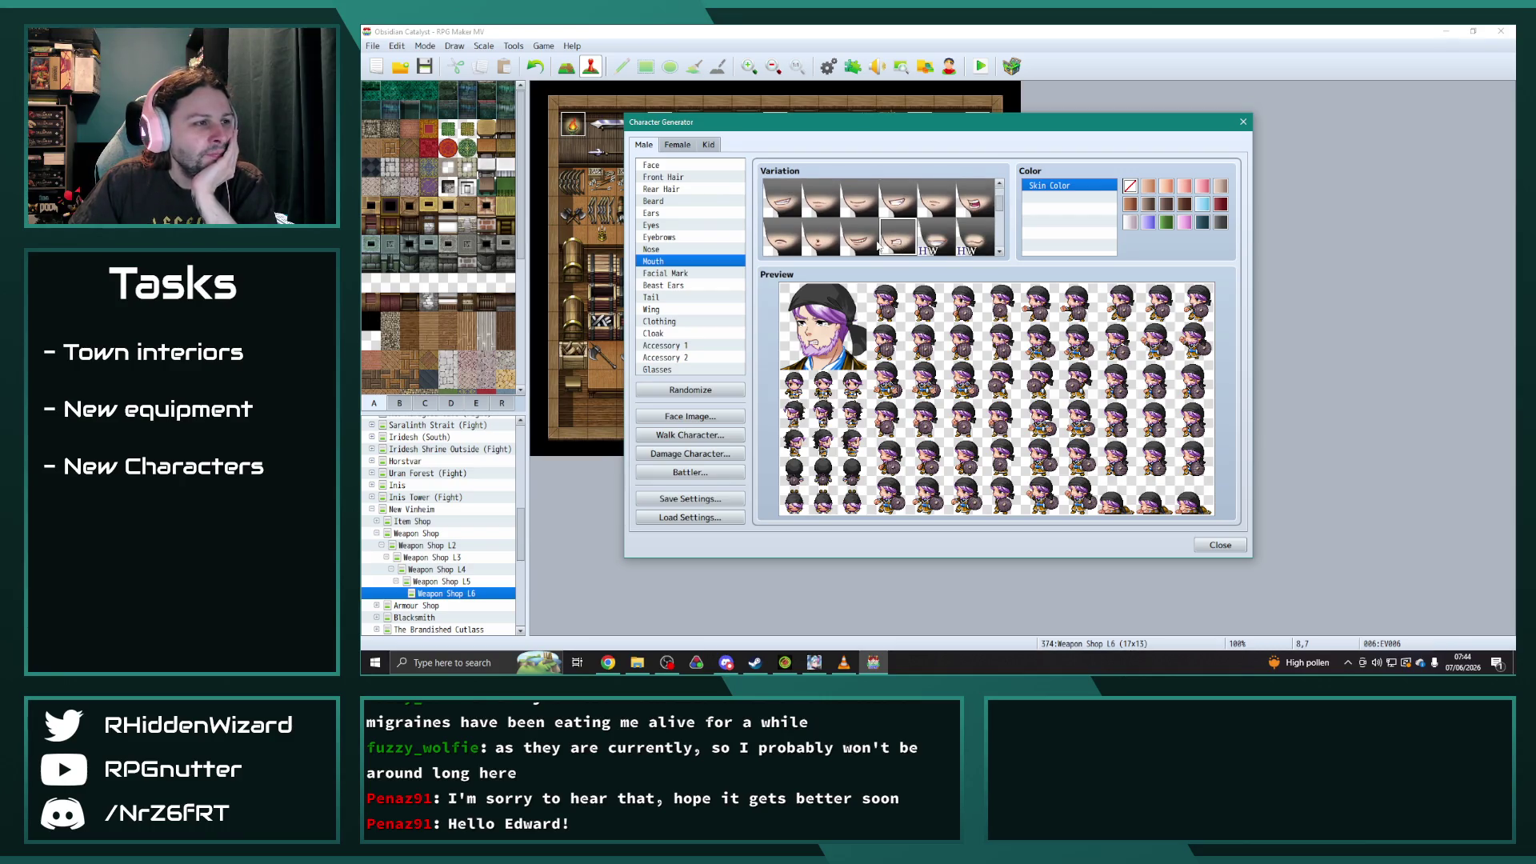
left_click(782, 238)
scroll(915, 250, "up", 1)
scroll(916, 250, "up", 1)
left_click(932, 227)
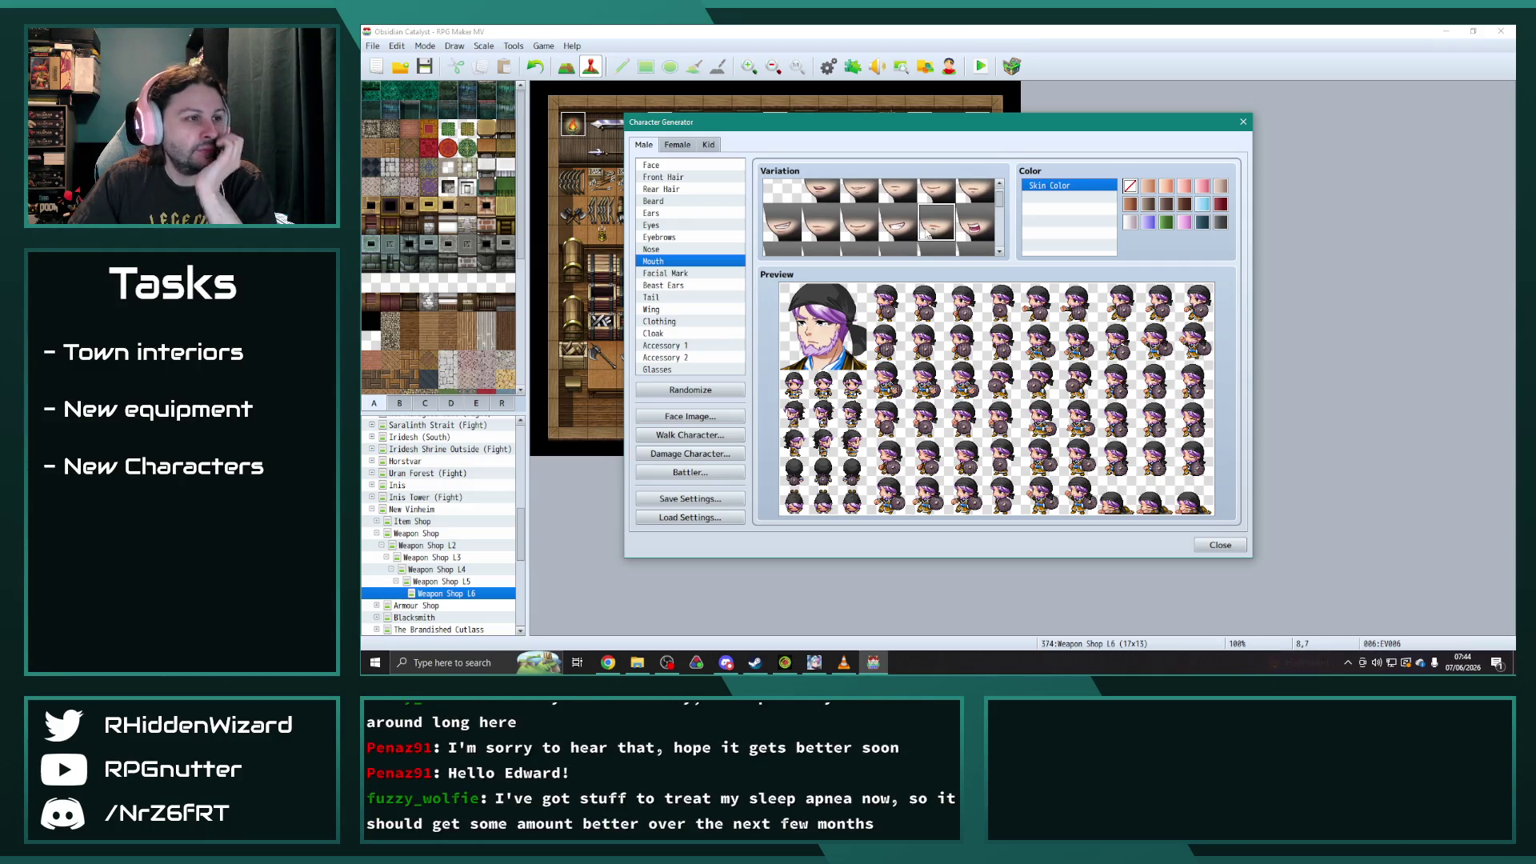
scroll(936, 224, "up", 1)
left_click(901, 201)
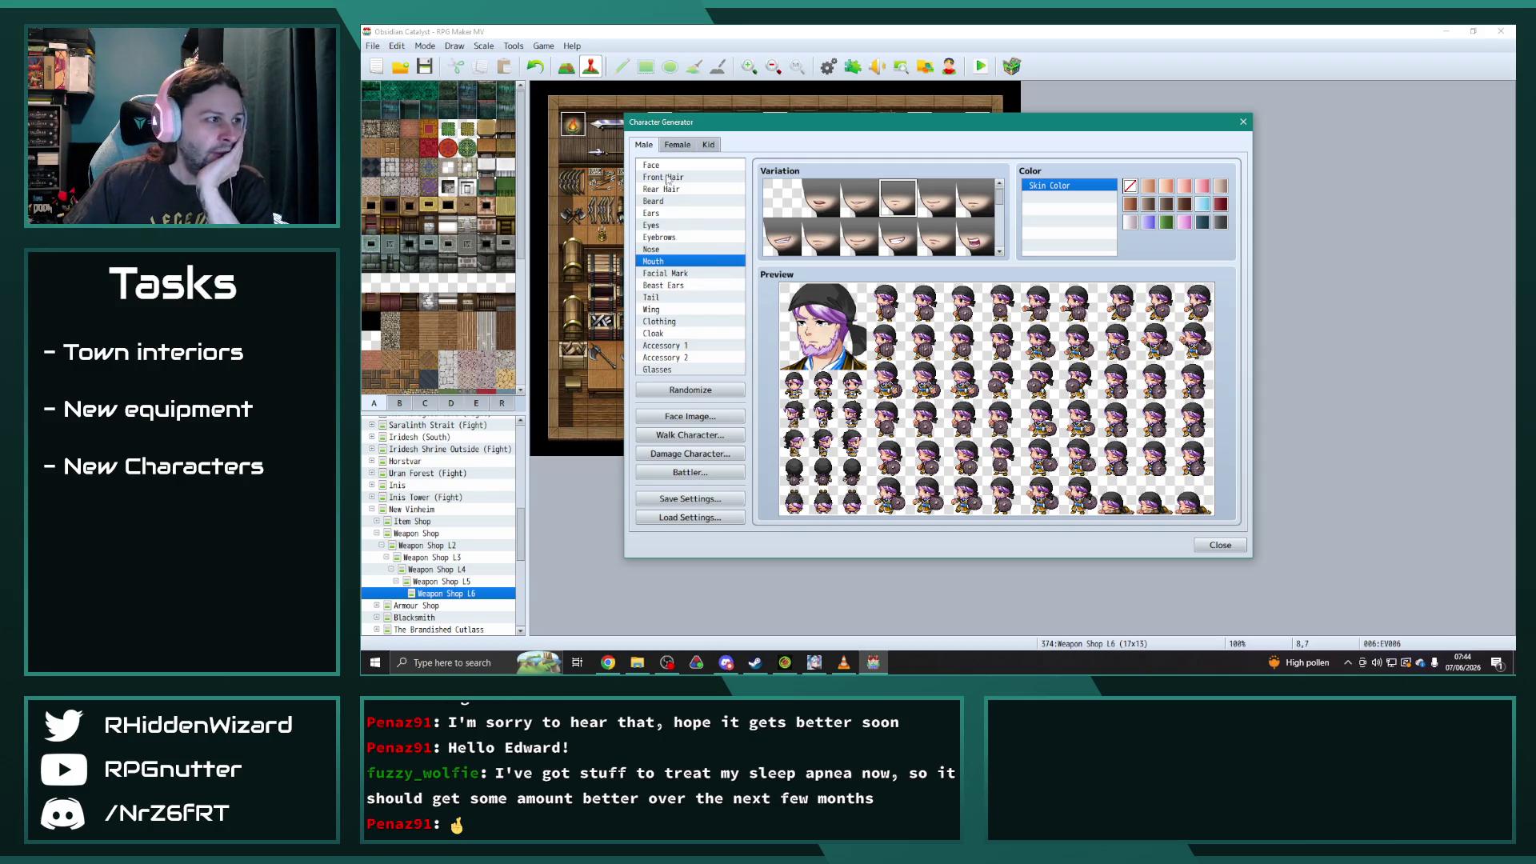
left_click(651, 225)
- Set the character's eyes to the second eye variation
left_click(783, 237)
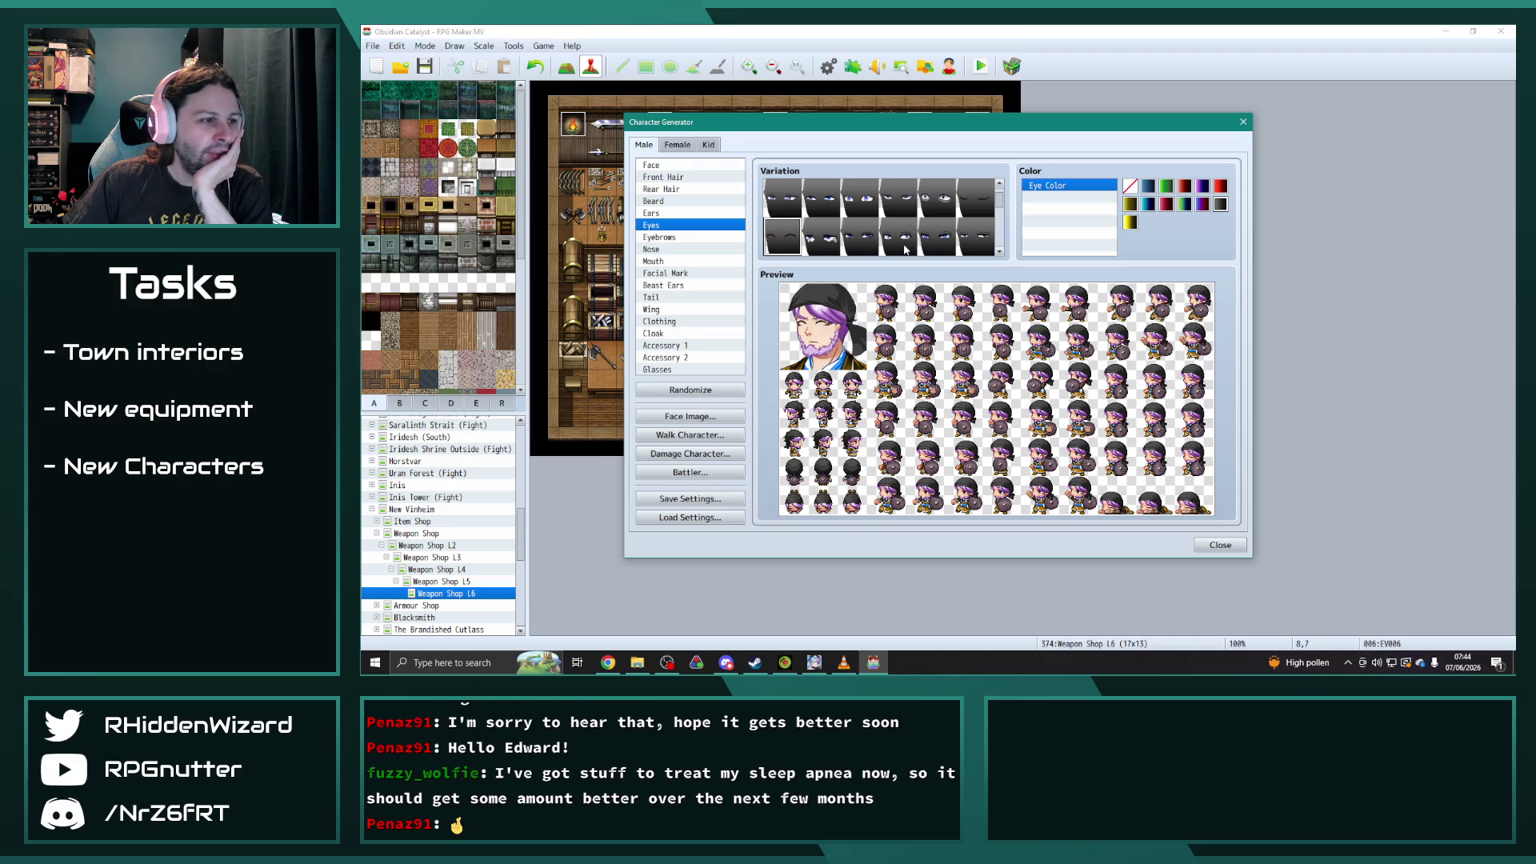
left_click(868, 199)
left_click(823, 204)
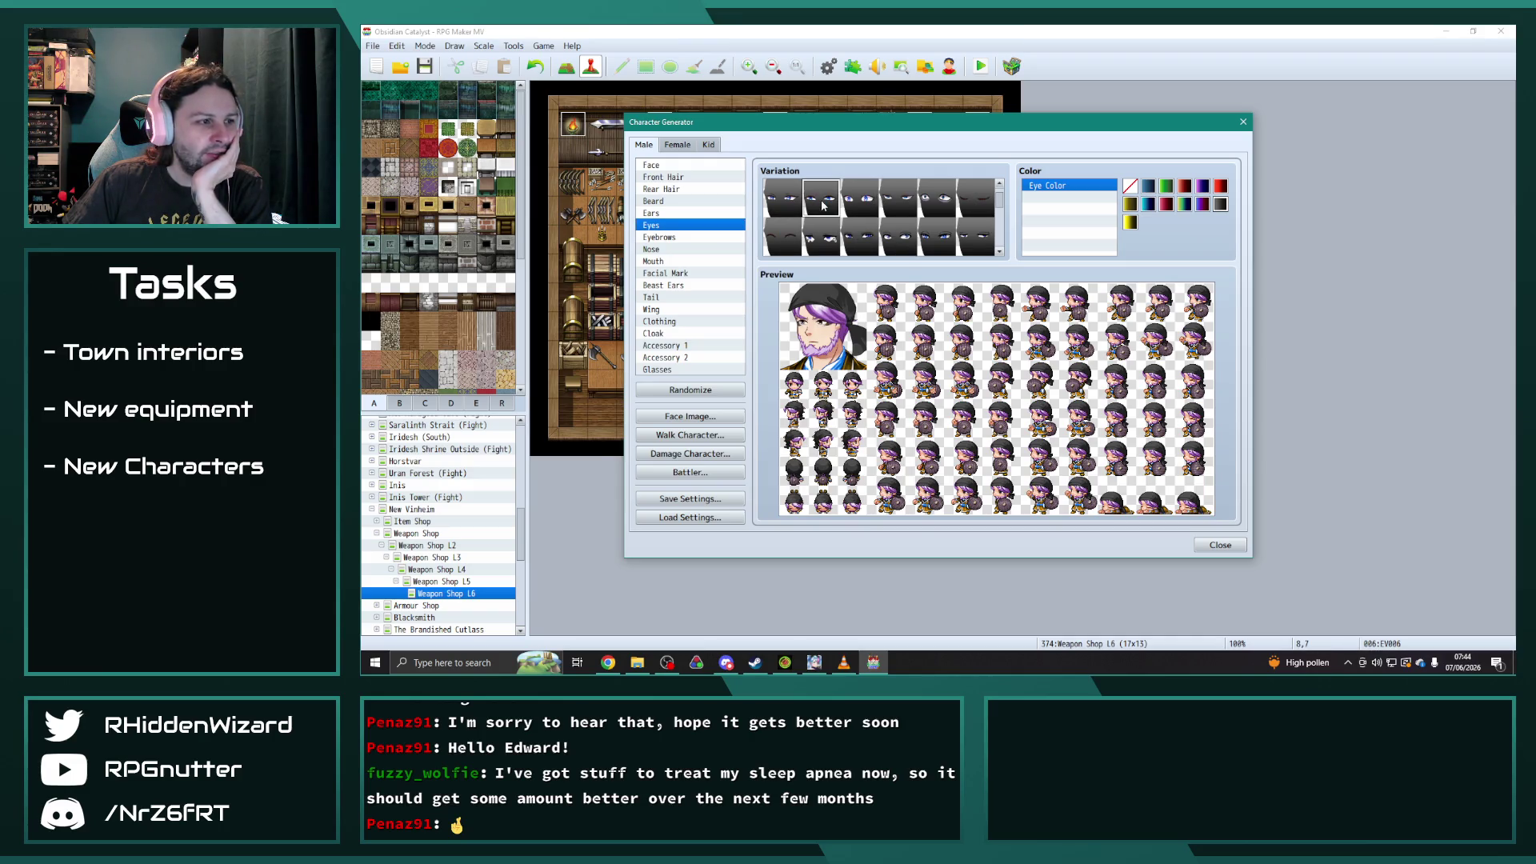
left_click(786, 200)
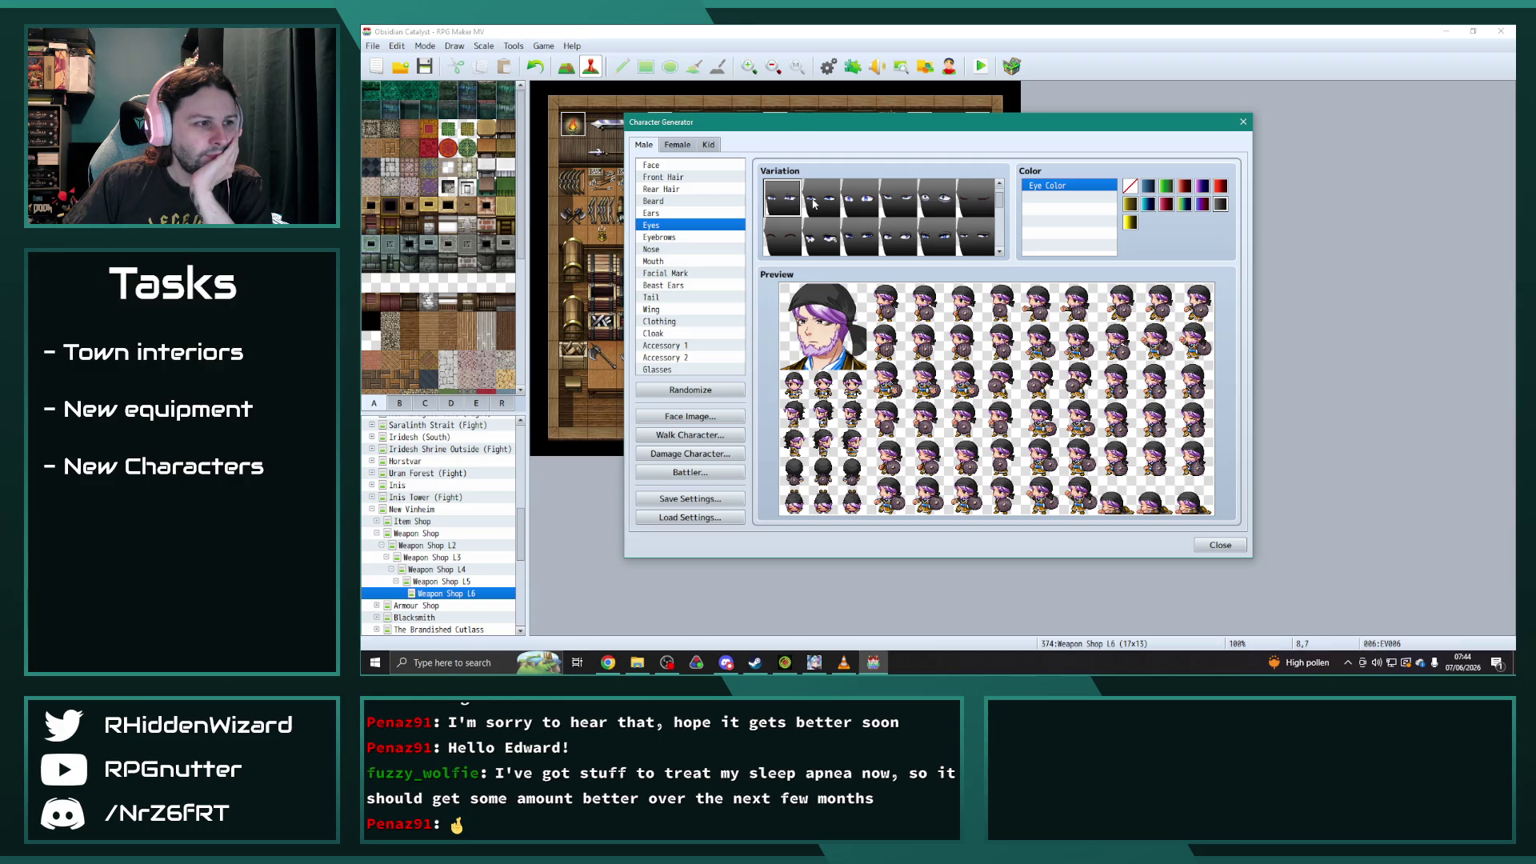
left_click(822, 204)
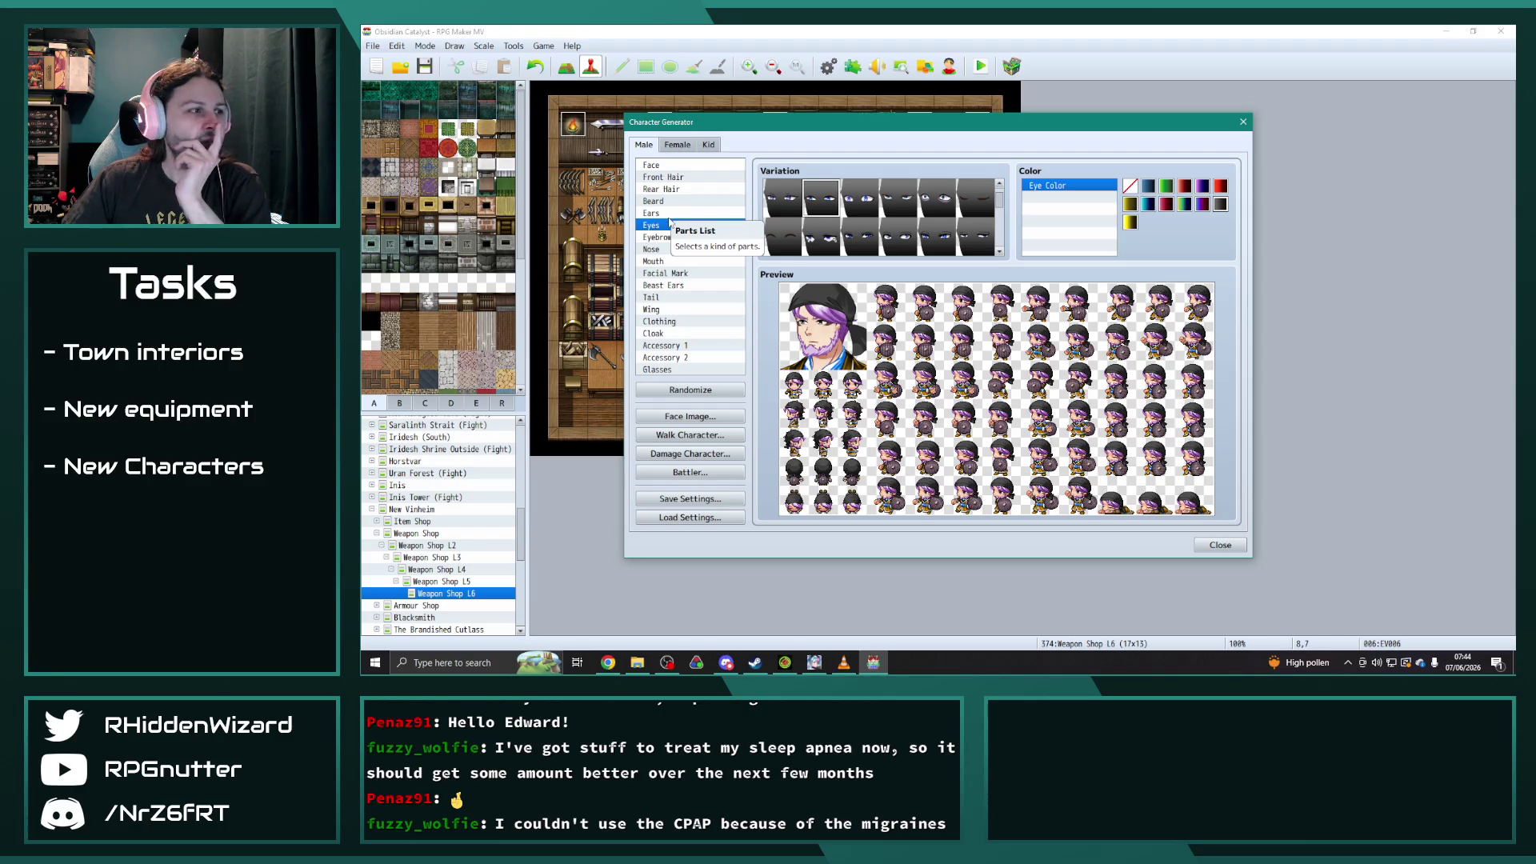
- Try several ear shapes and apply the preferred ear variation
left_click(672, 214)
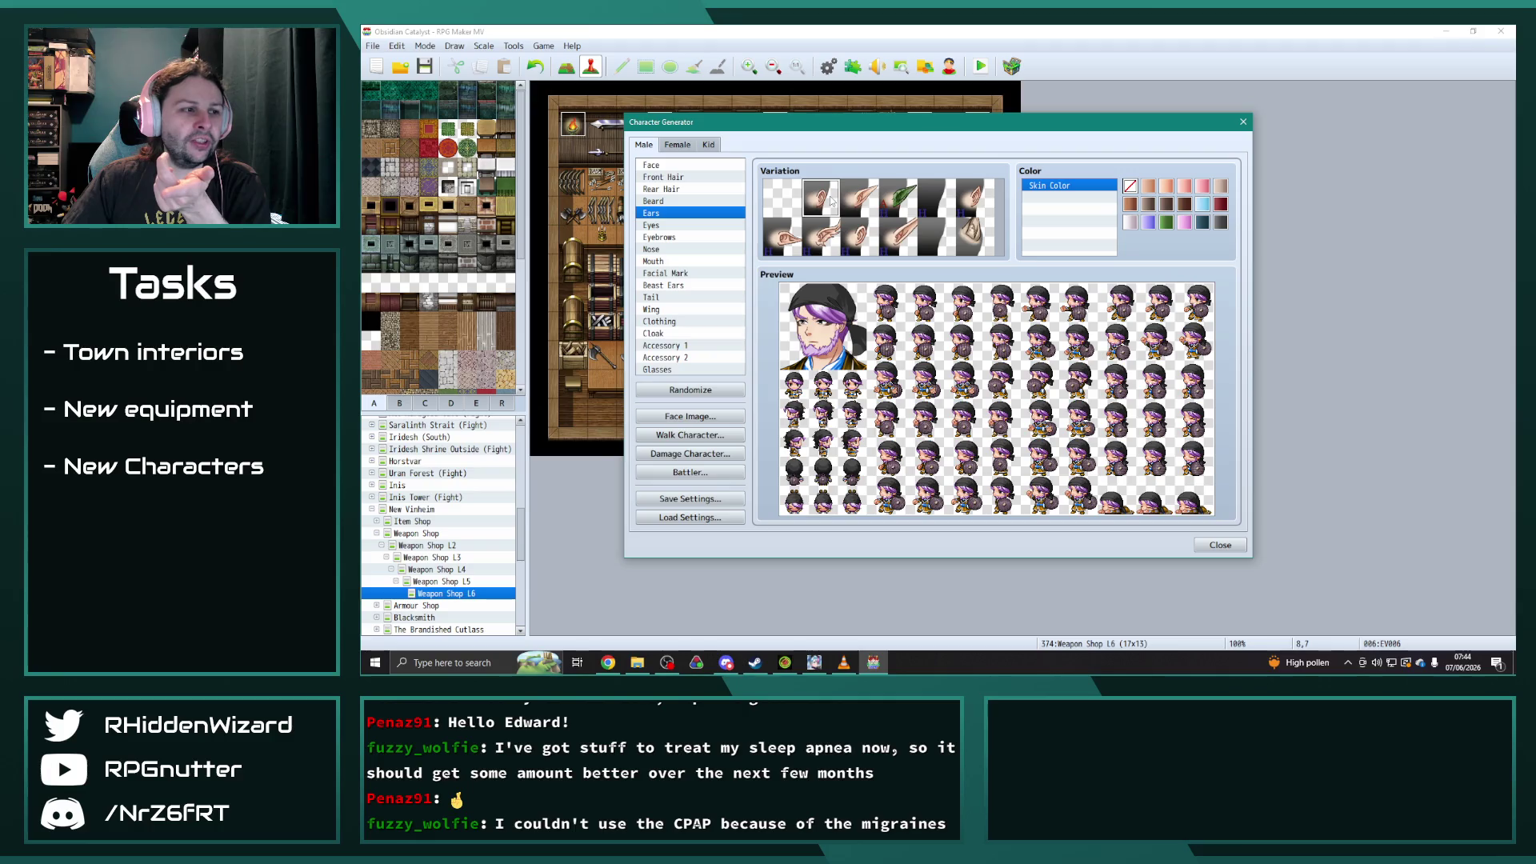
left_click(904, 234)
left_click(861, 235)
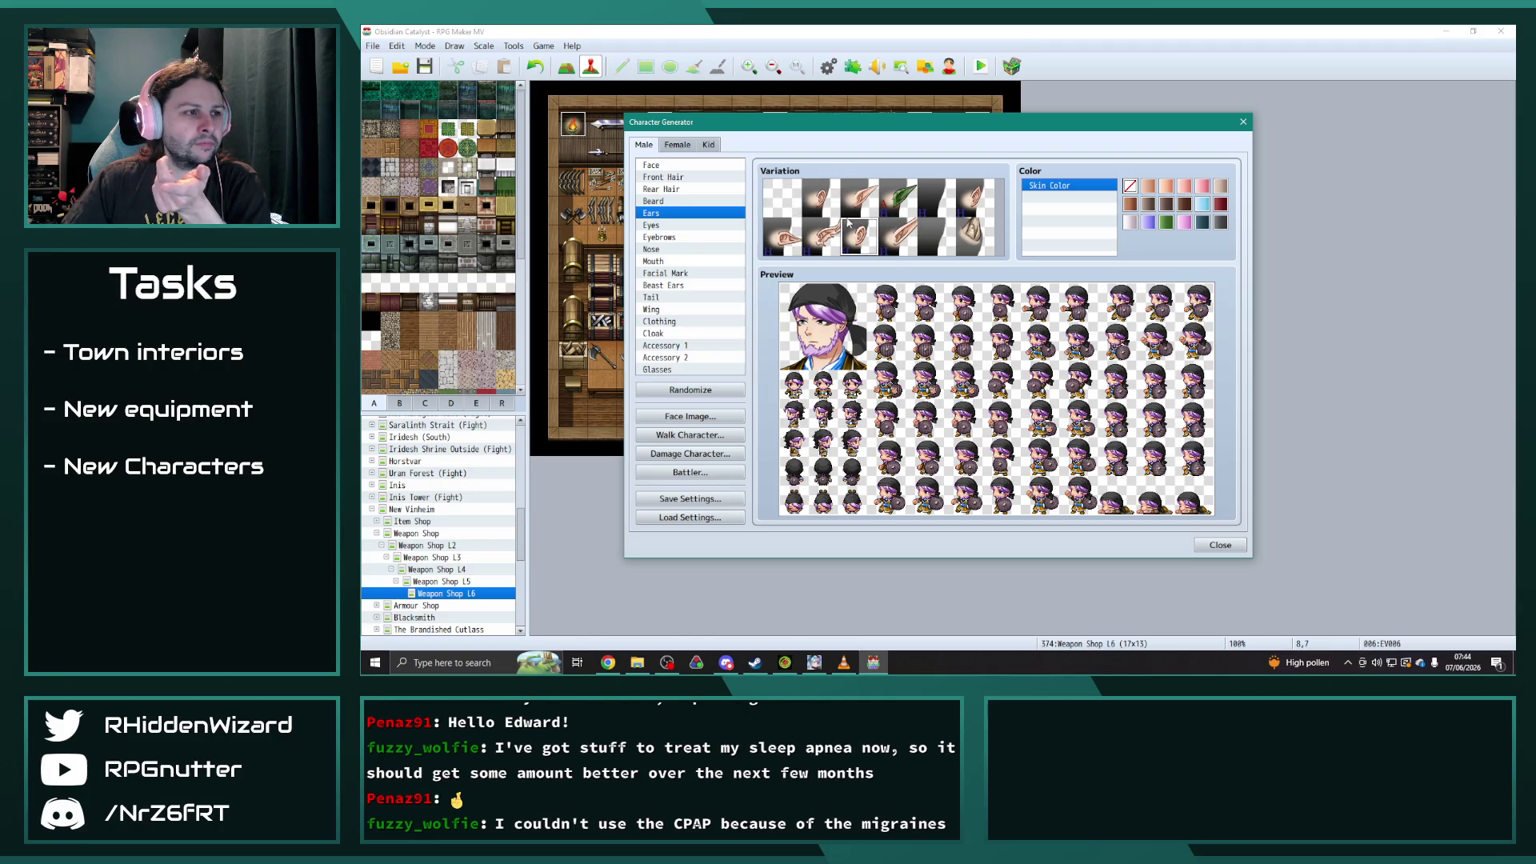
left_click(815, 199)
left_click(789, 200)
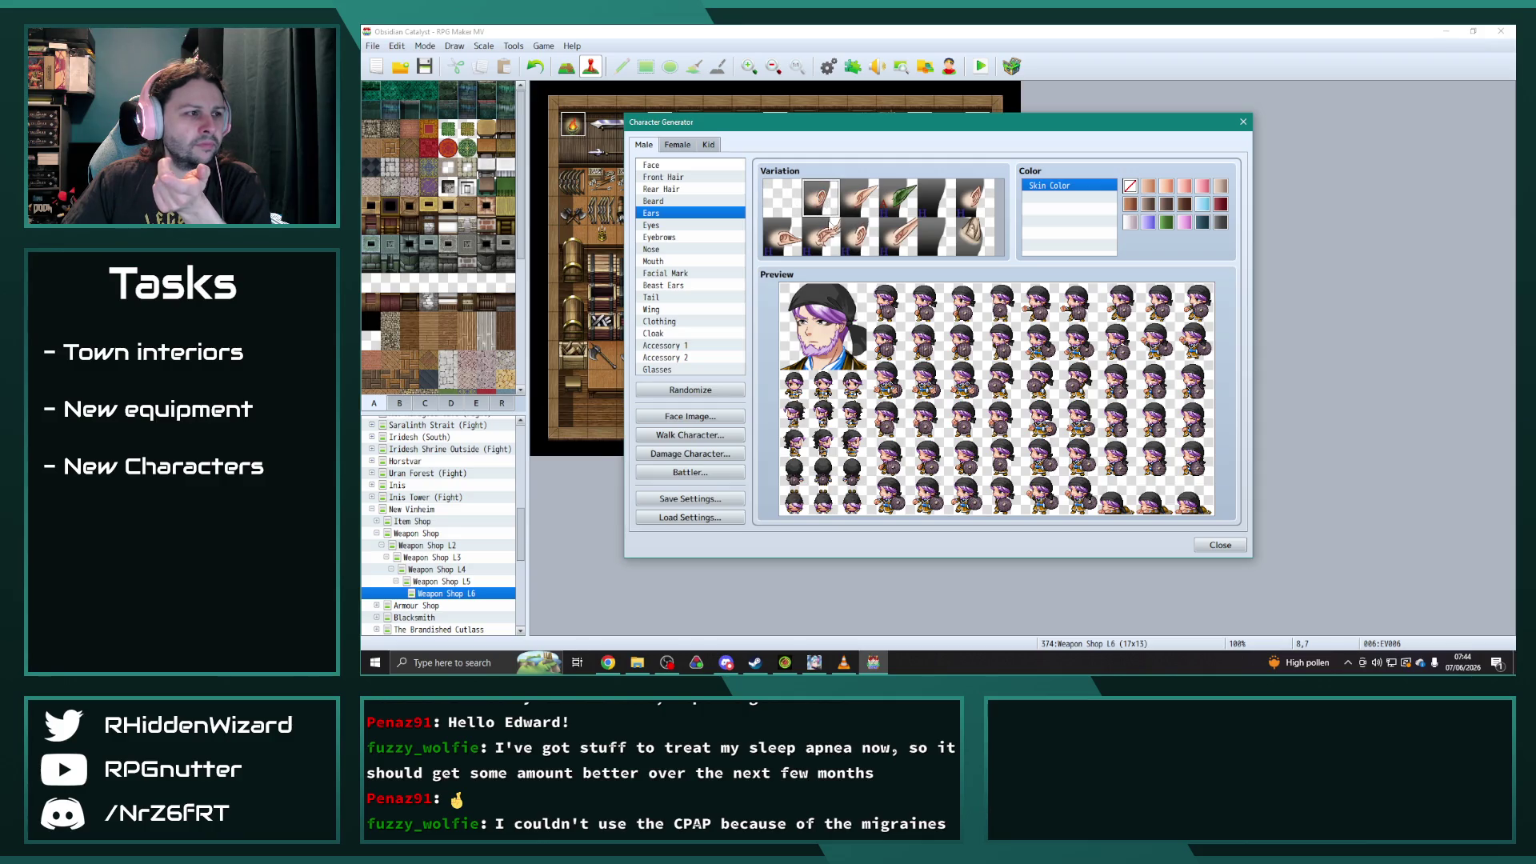
left_click(859, 235)
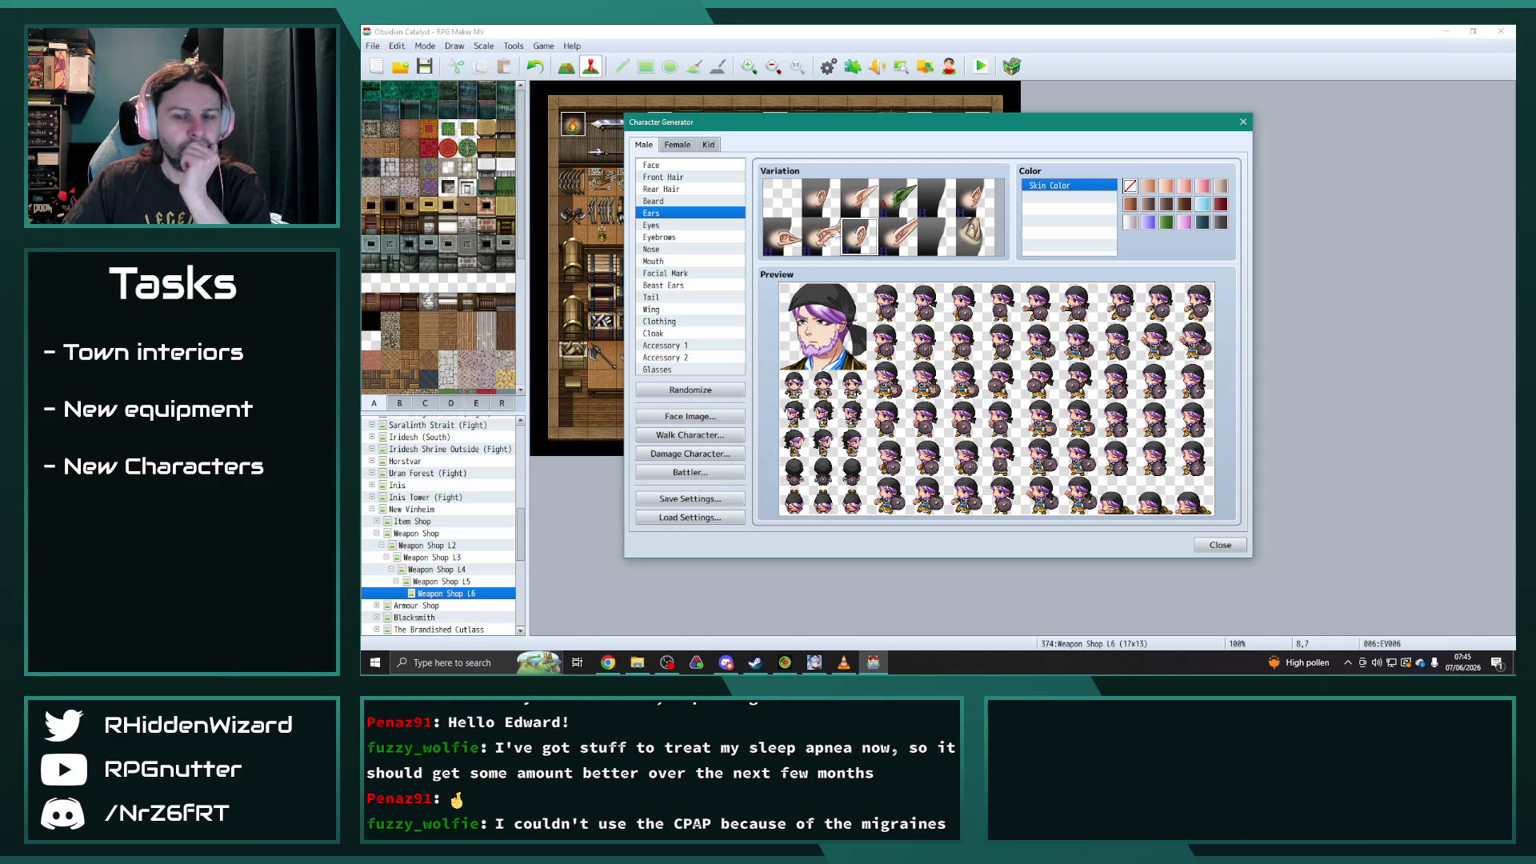
left_click(669, 202)
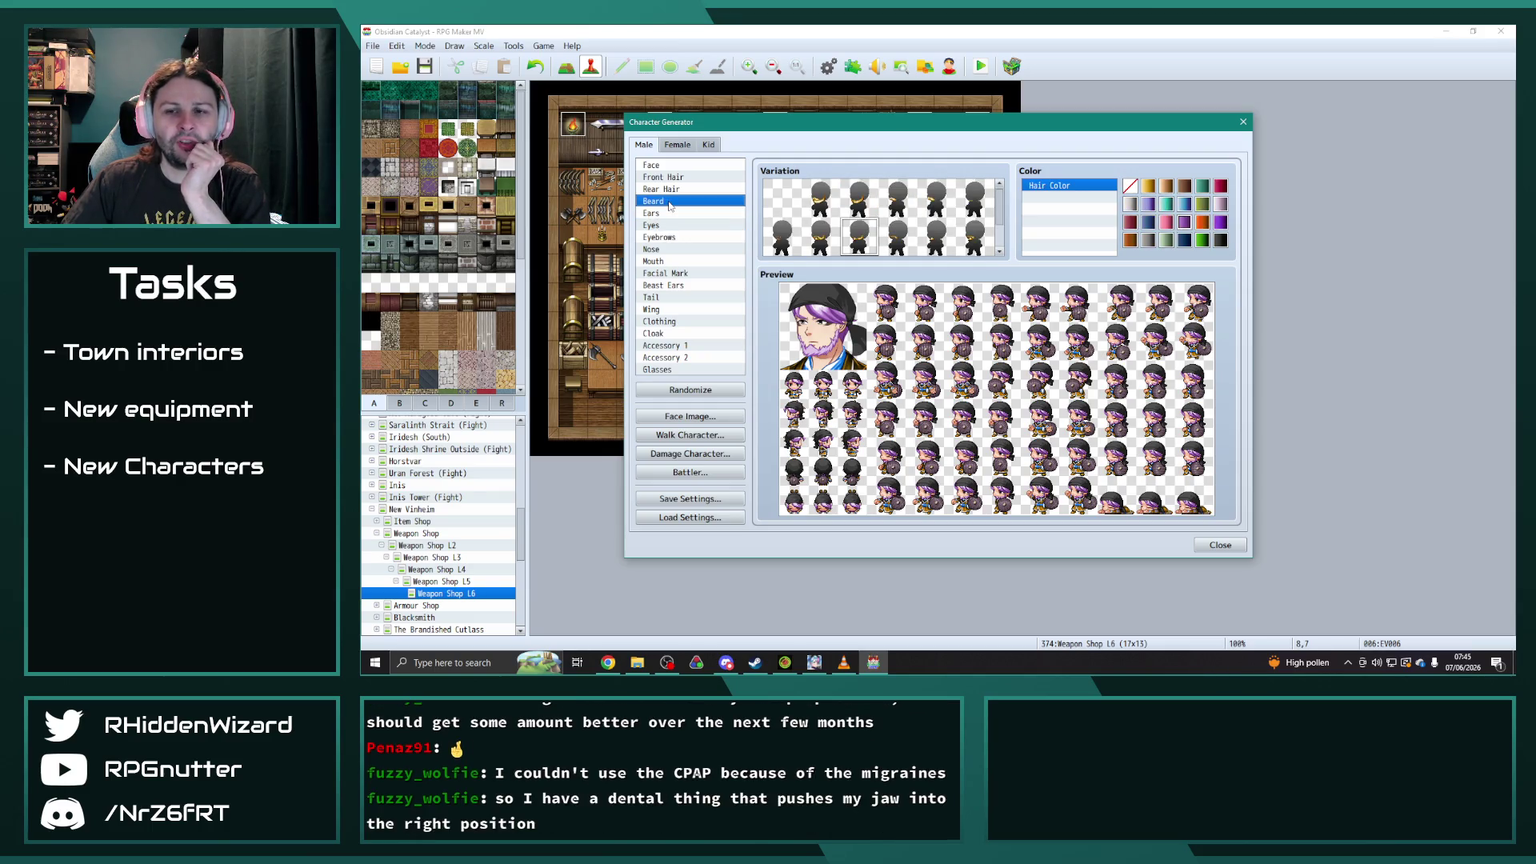
- Compare rear and front hair options and choose a dark front hairstyle
left_click(669, 191)
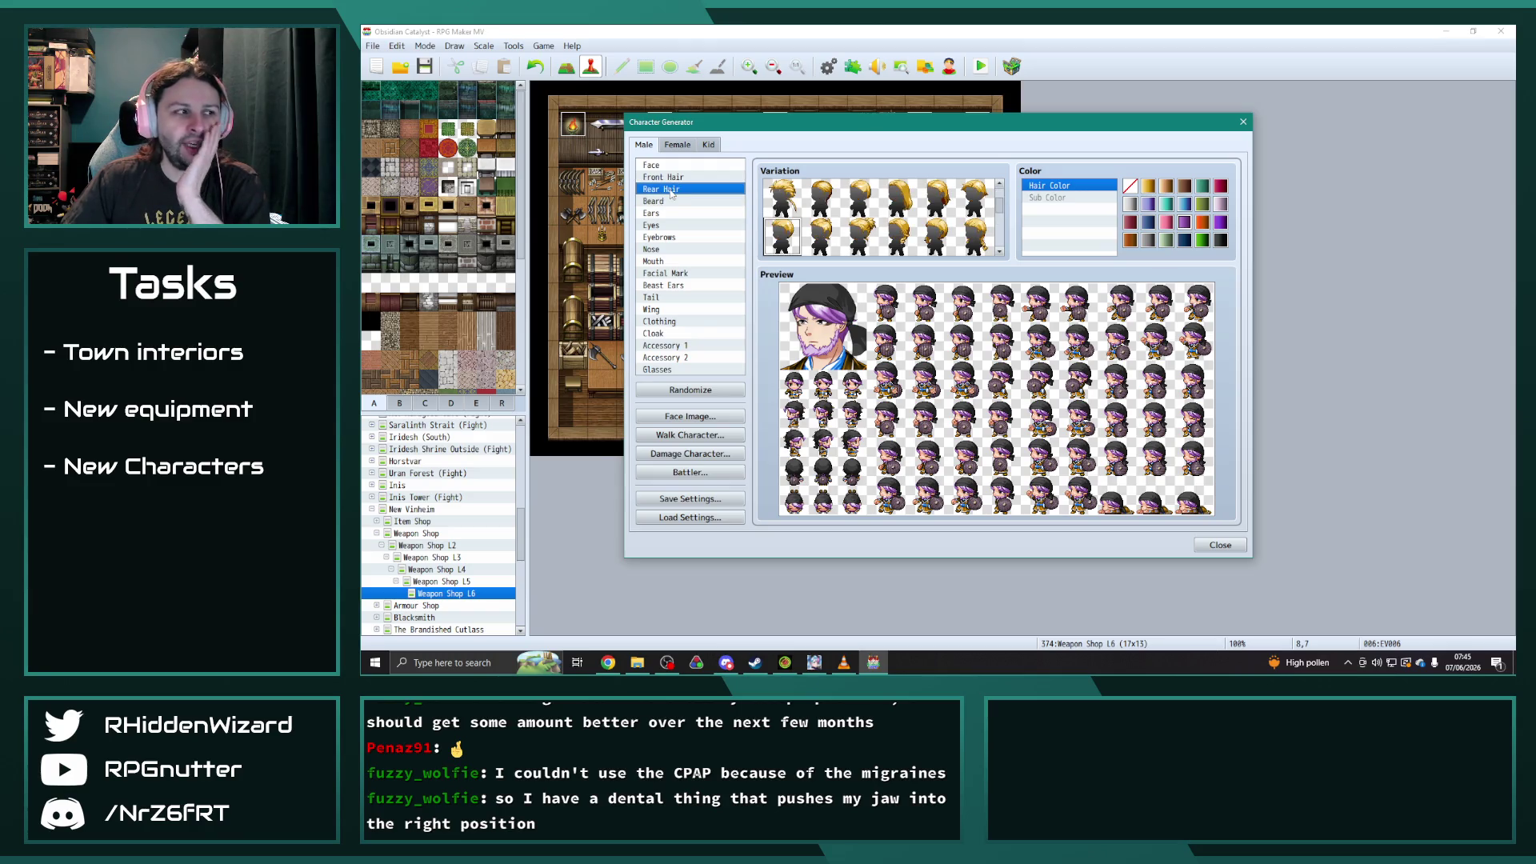
left_click(669, 178)
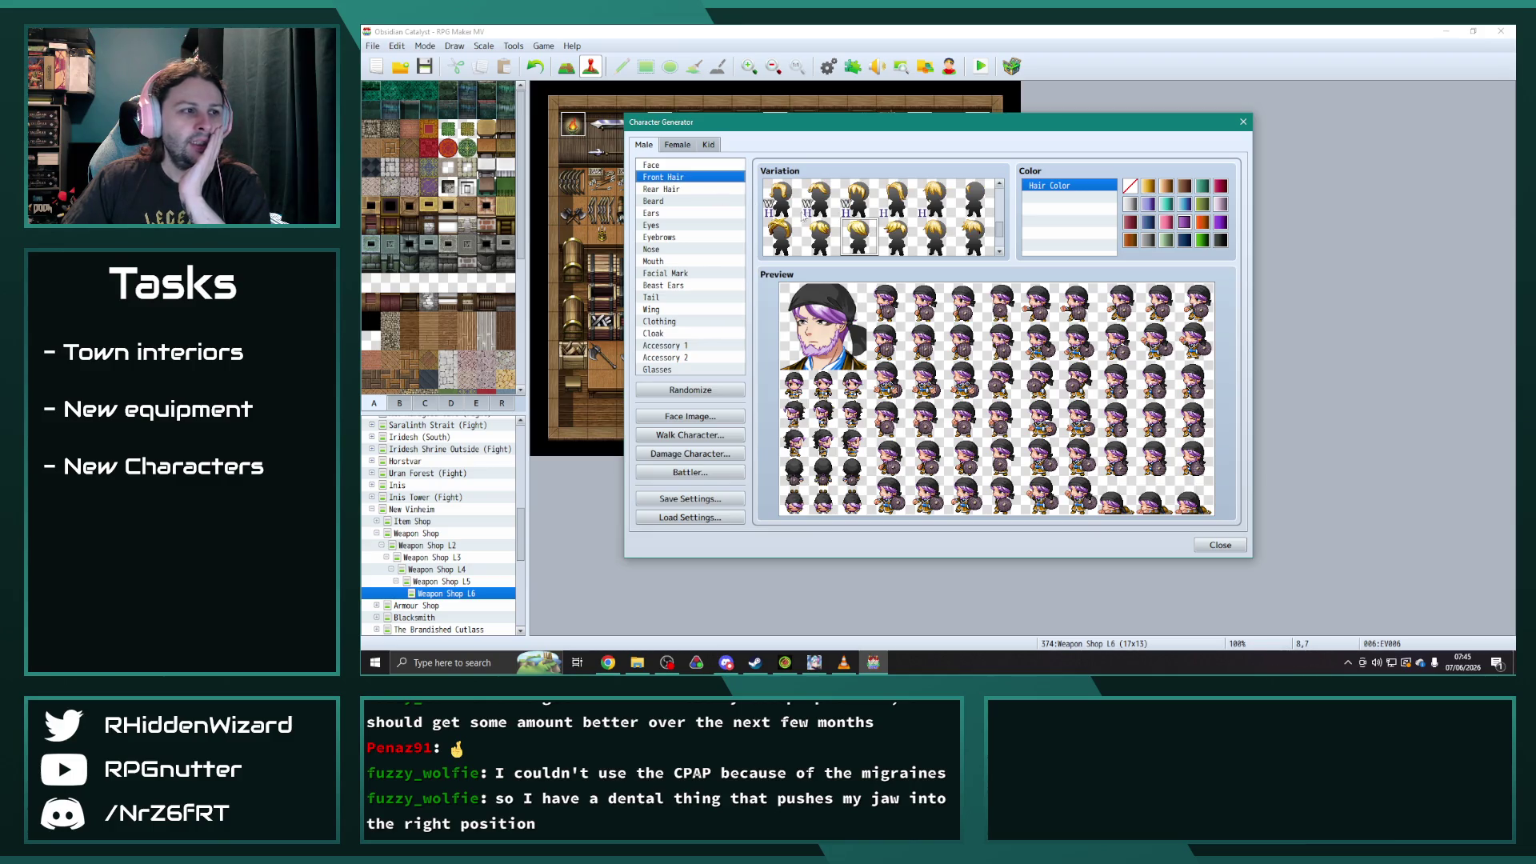
left_click(678, 191)
left_click(701, 178)
scroll(889, 232, "down", 5)
left_click(897, 239)
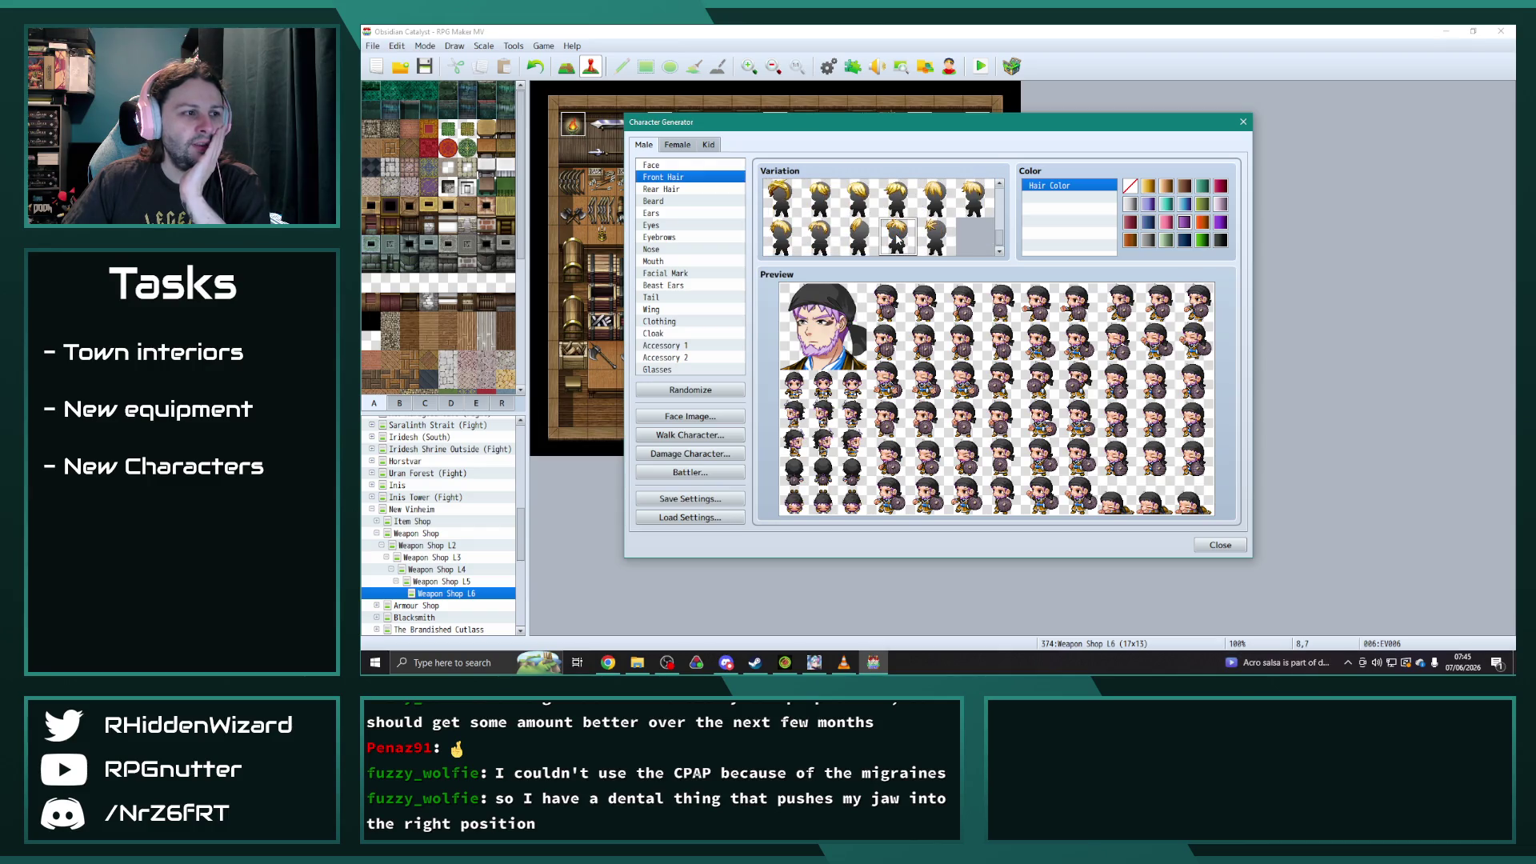
left_click(855, 206)
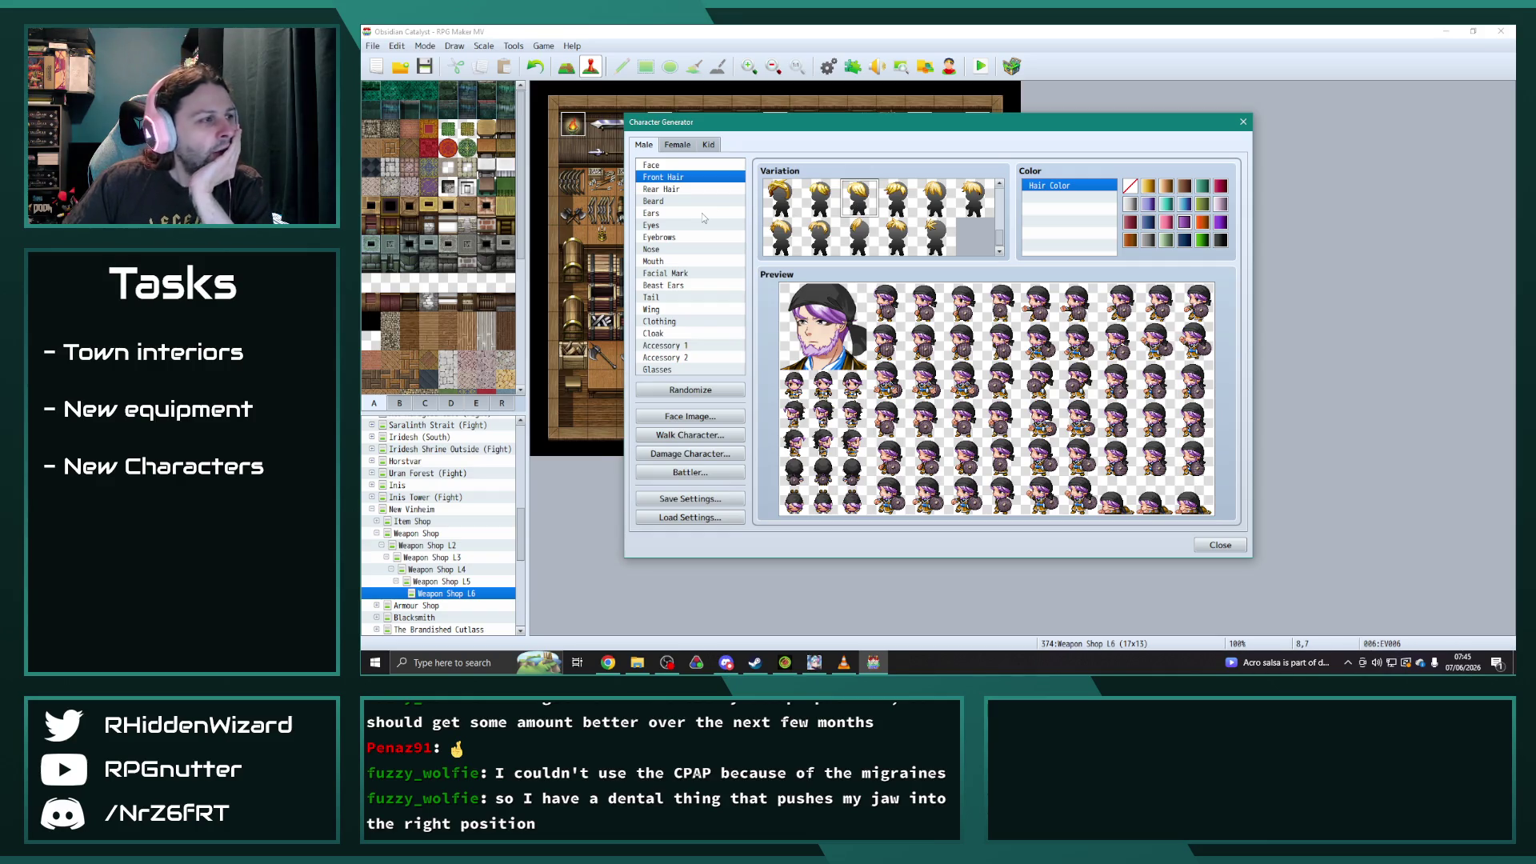
scroll(880, 216, "up", 5)
scroll(888, 230, "up", 1)
left_click(905, 223)
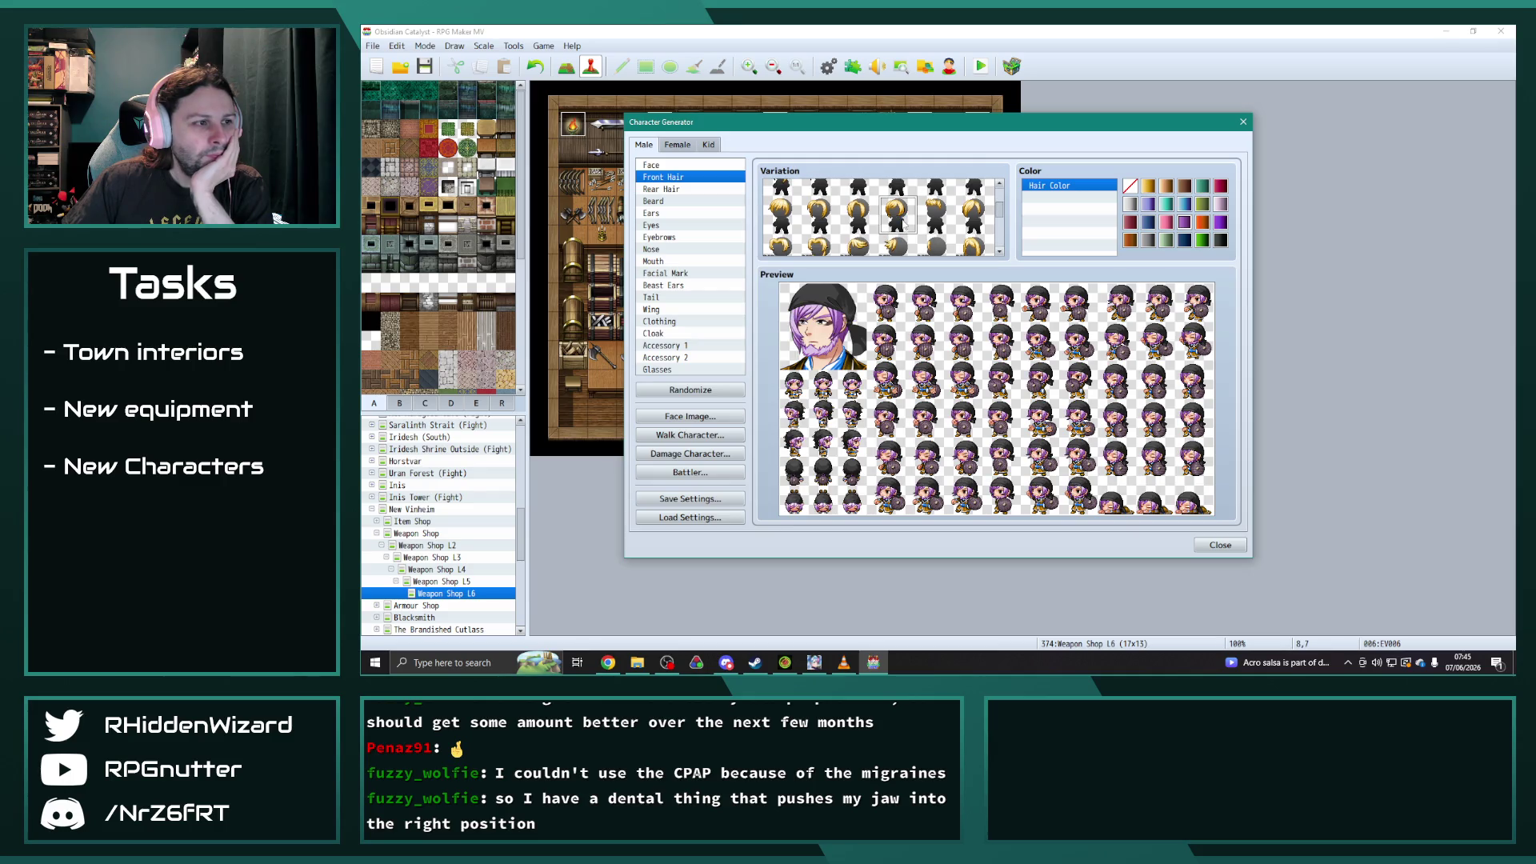
left_click(938, 240)
scroll(938, 238, "down", 1)
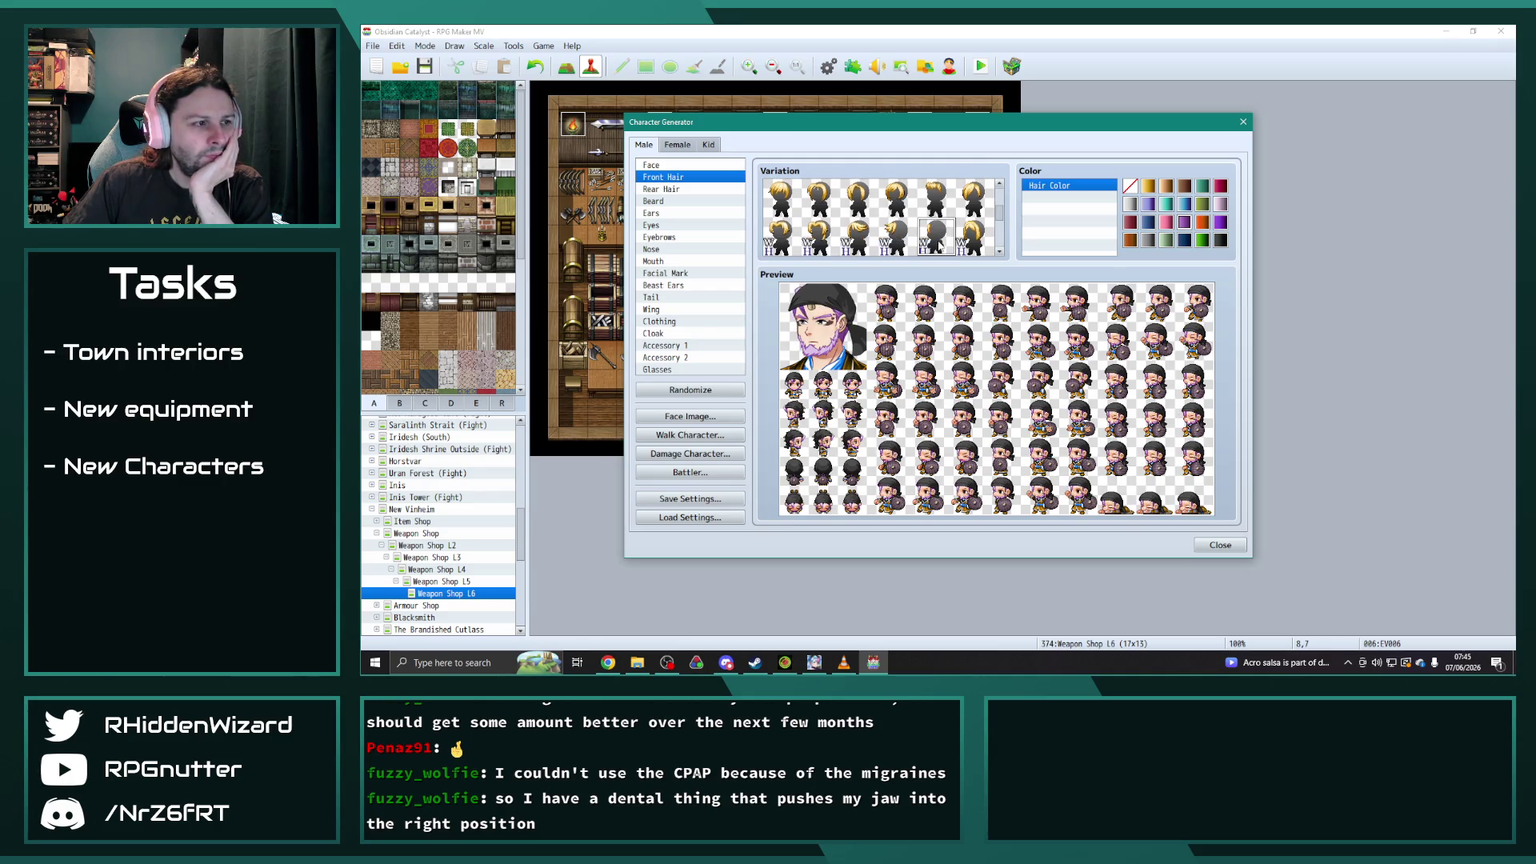
- Try several Beast Ears variations, then leave the character with no beast ears
left_click(672, 286)
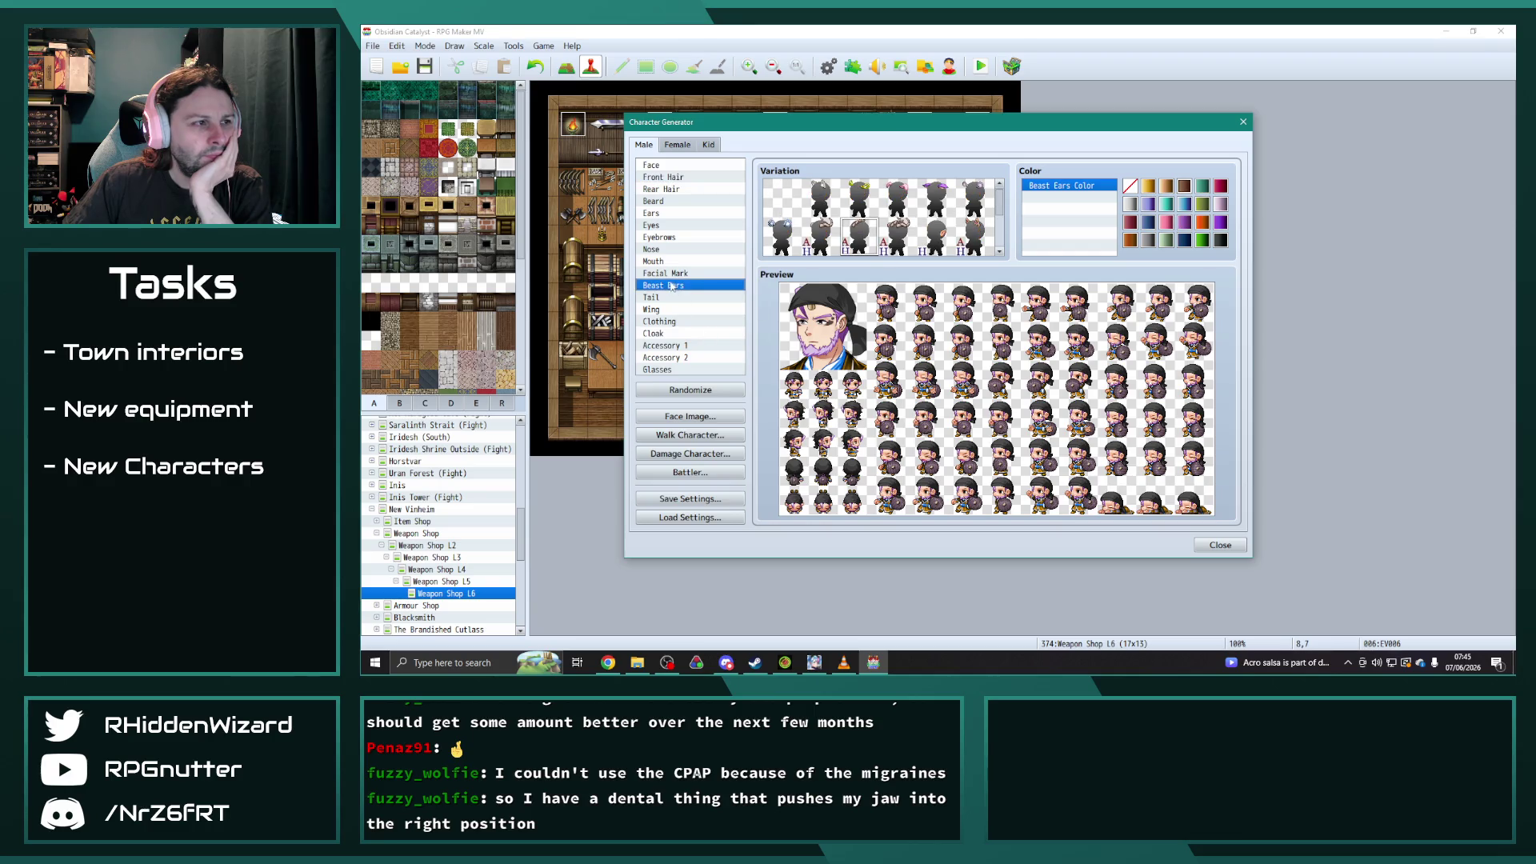
left_click(825, 233)
scroll(824, 231, "down", 1)
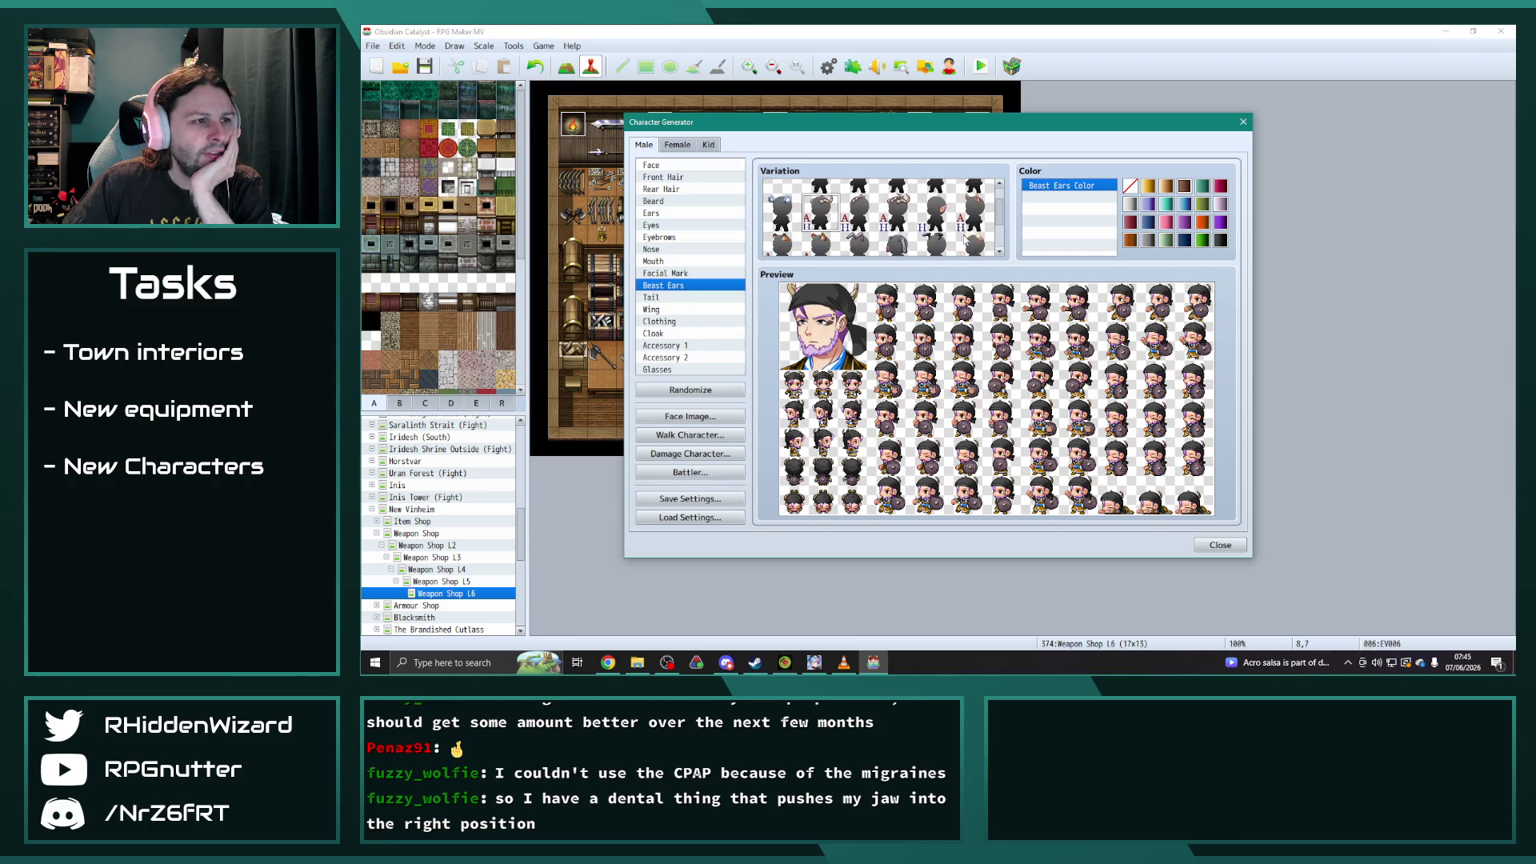
scroll(881, 216, "down", 2)
left_click(974, 212)
left_click(942, 212)
scroll(944, 213, "down", 1)
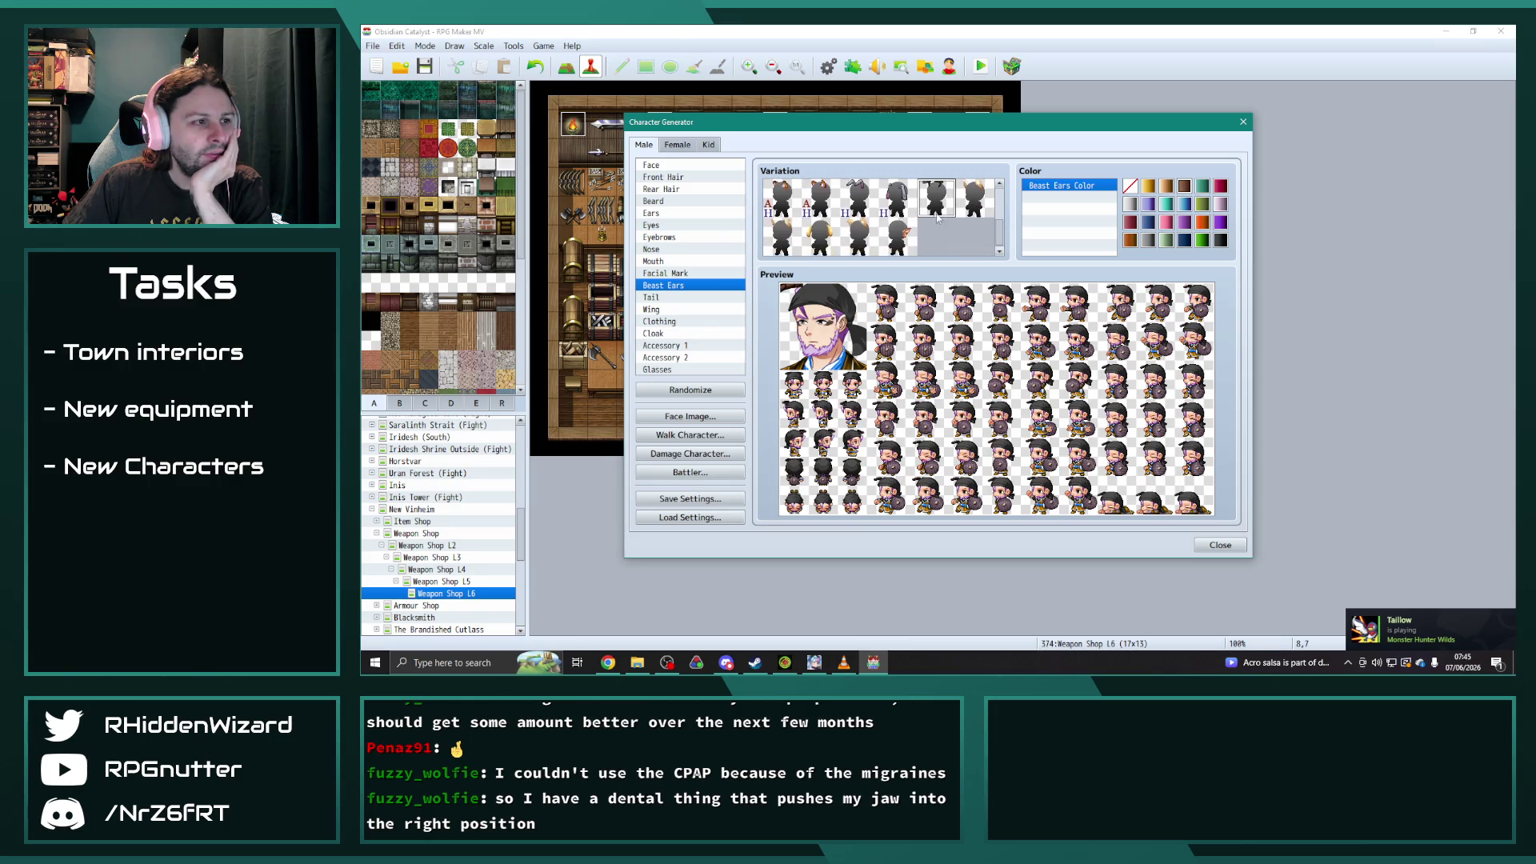
left_click(898, 237)
scroll(815, 248, "up", 3)
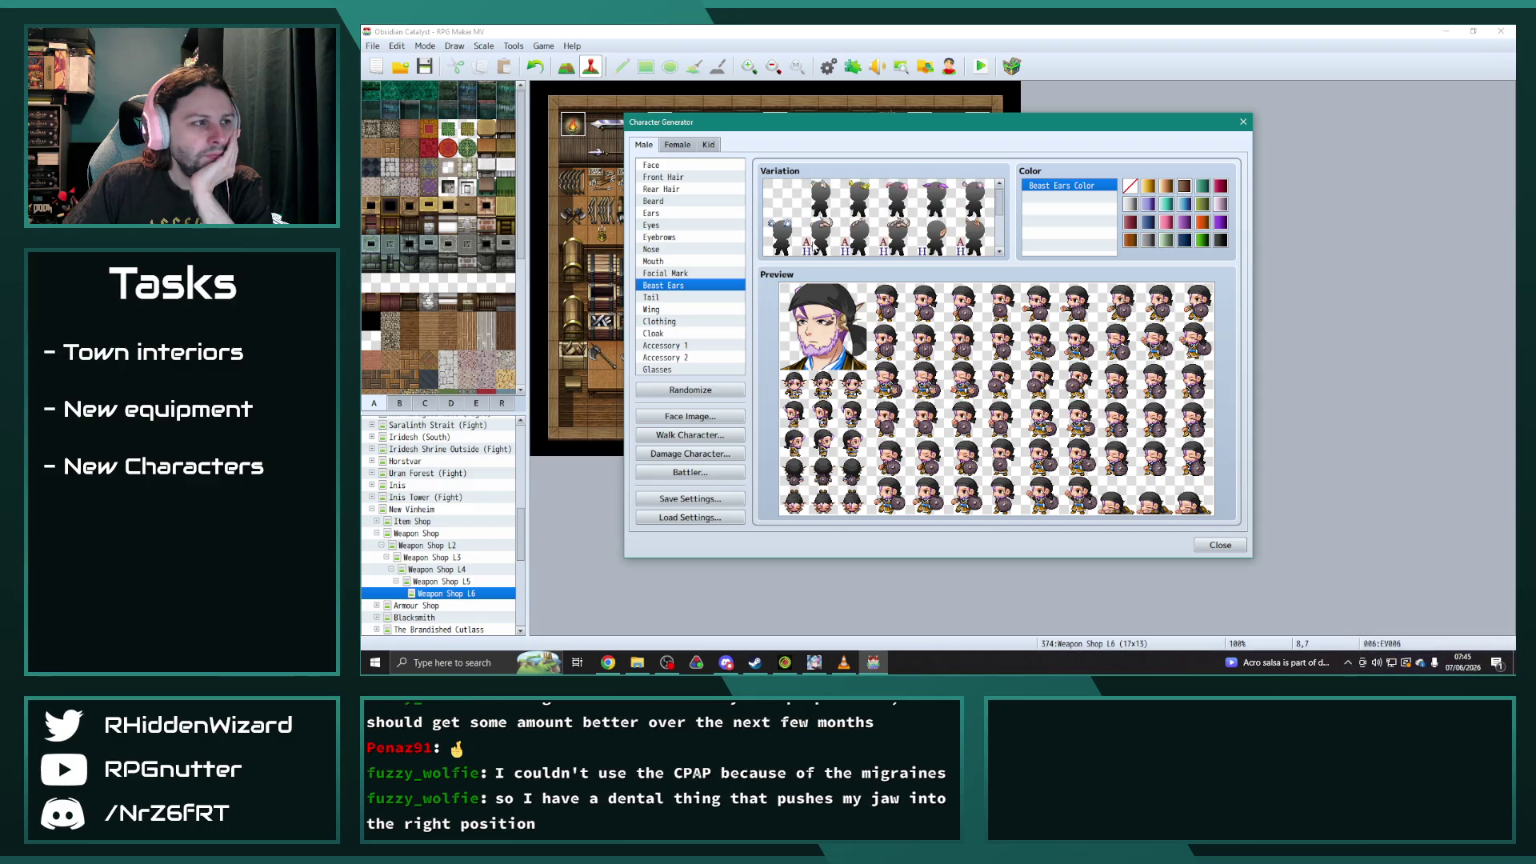
left_click(786, 202)
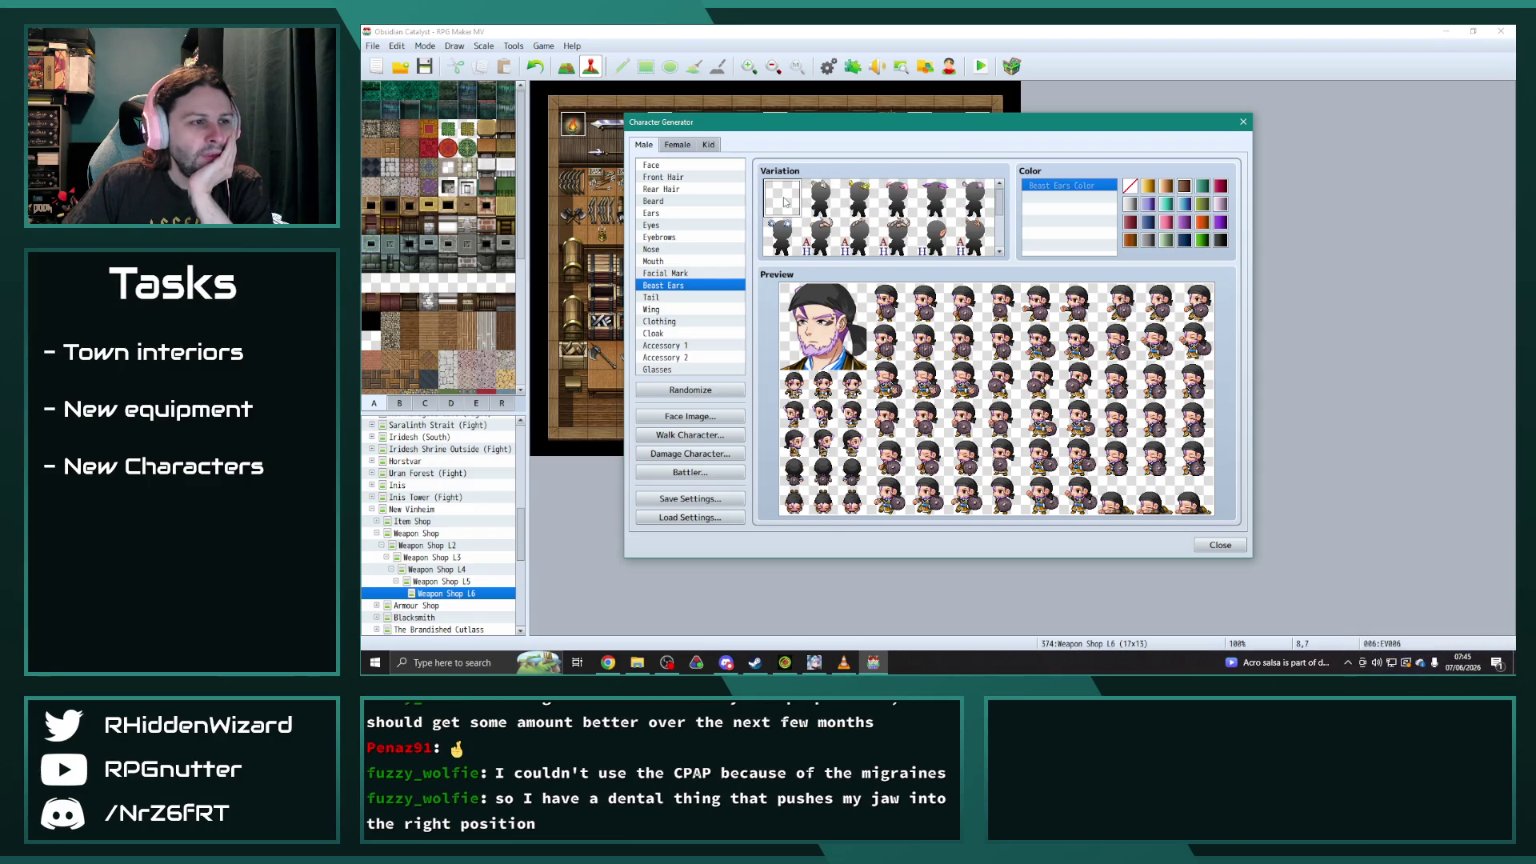
left_click(671, 273)
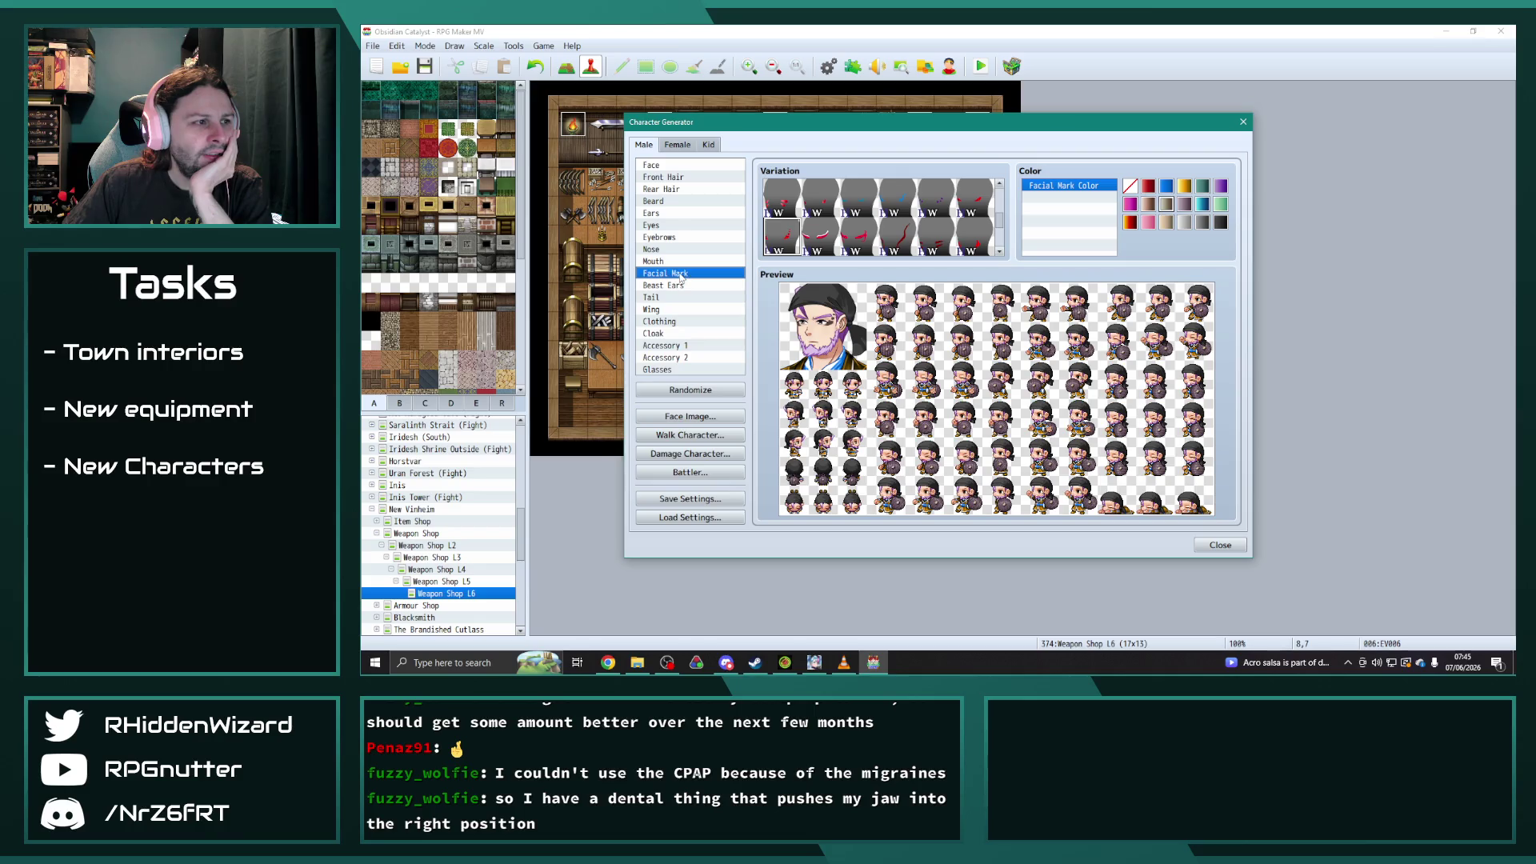
- Scroll through the facial mark variations and try the first two designs
scroll(860, 236, "down", 2)
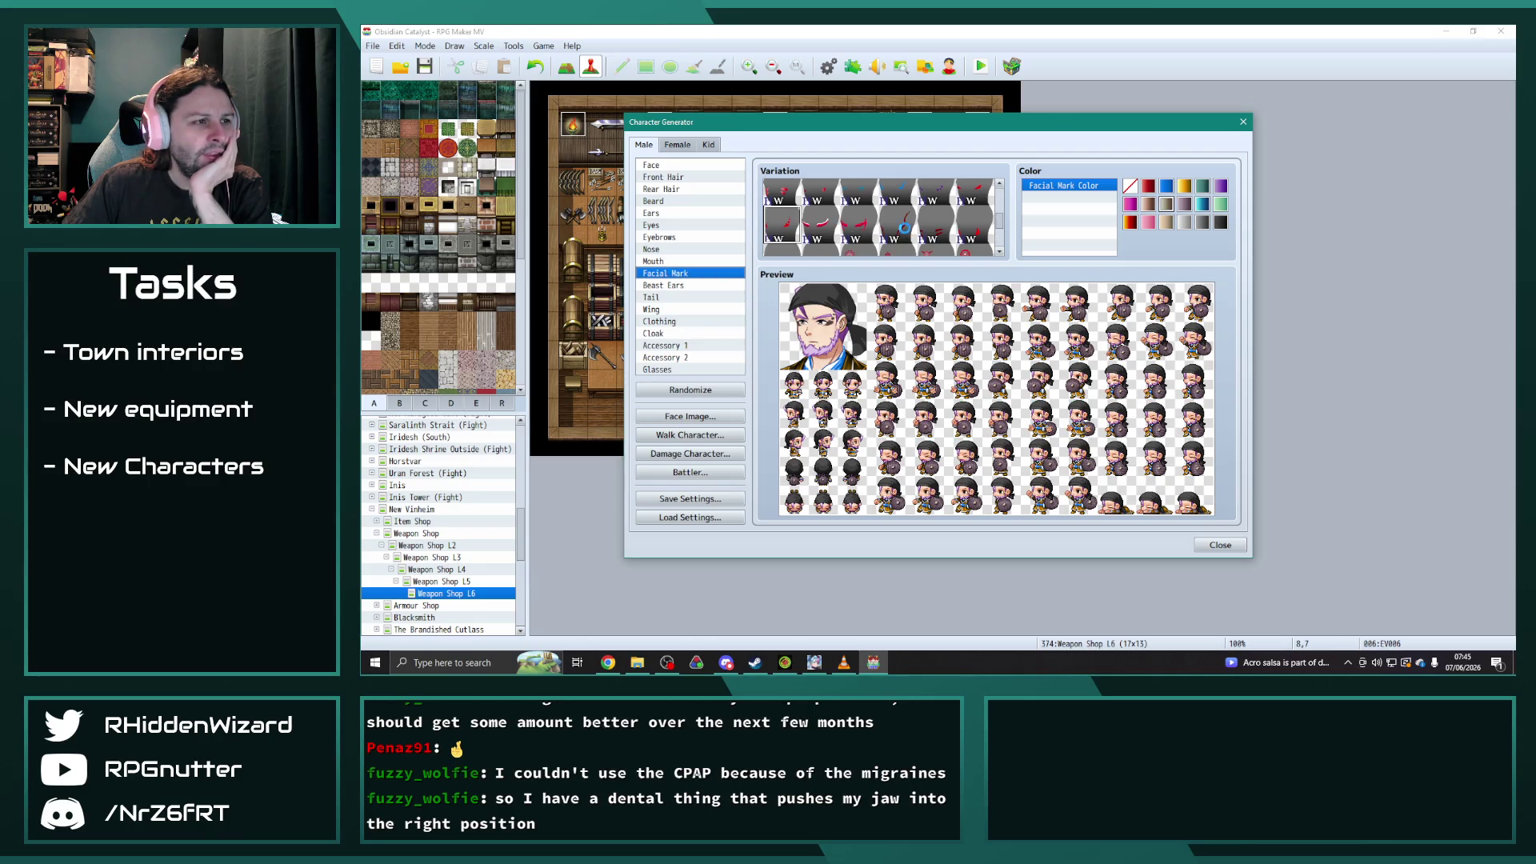
scroll(920, 233, "down", 2)
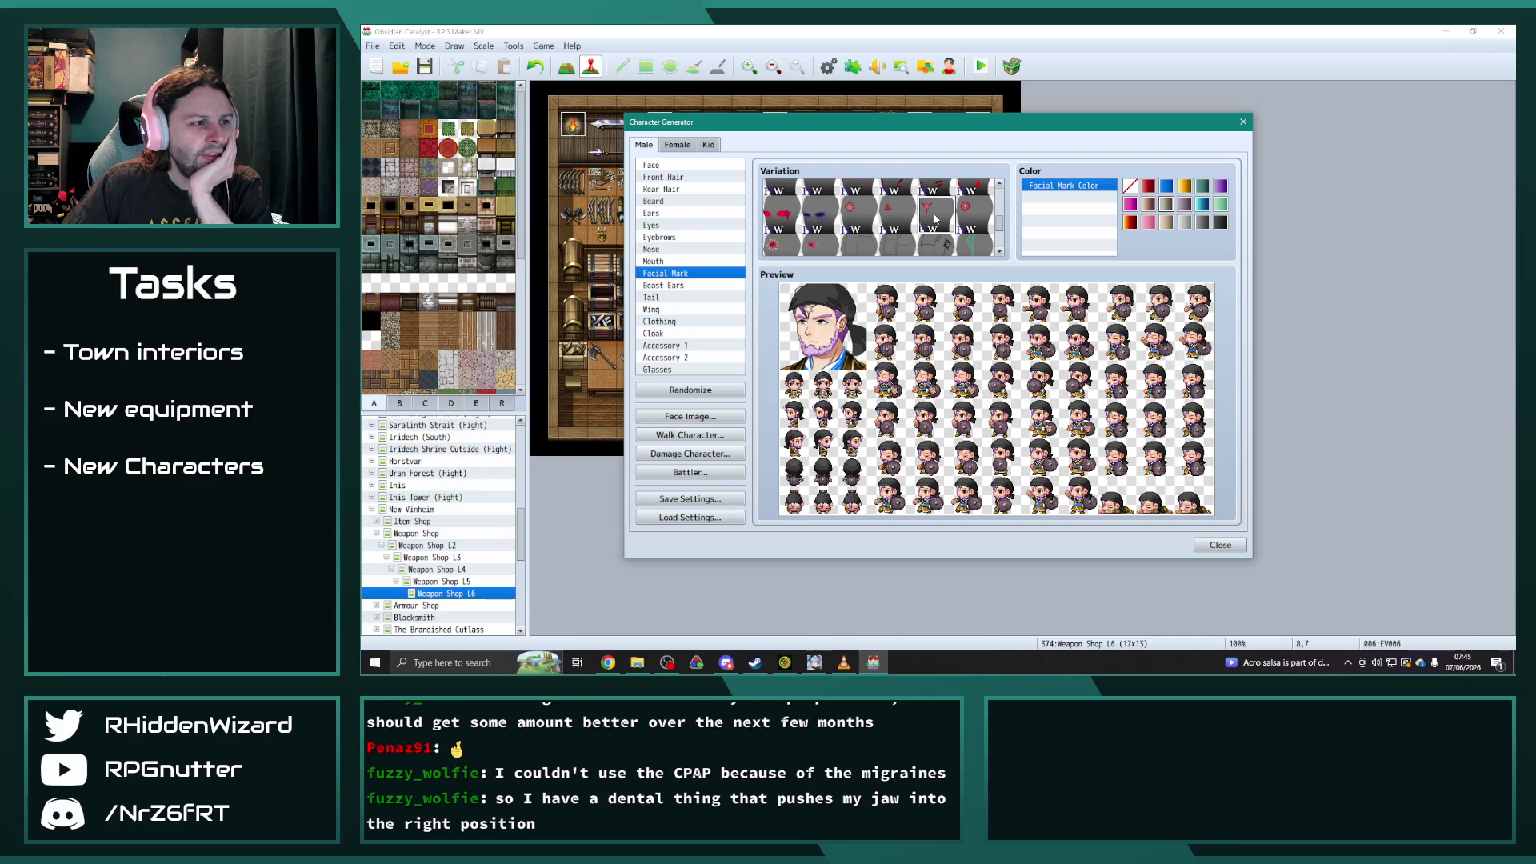
scroll(975, 245, "down", 1)
scroll(974, 245, "down", 1)
scroll(944, 244, "down", 1)
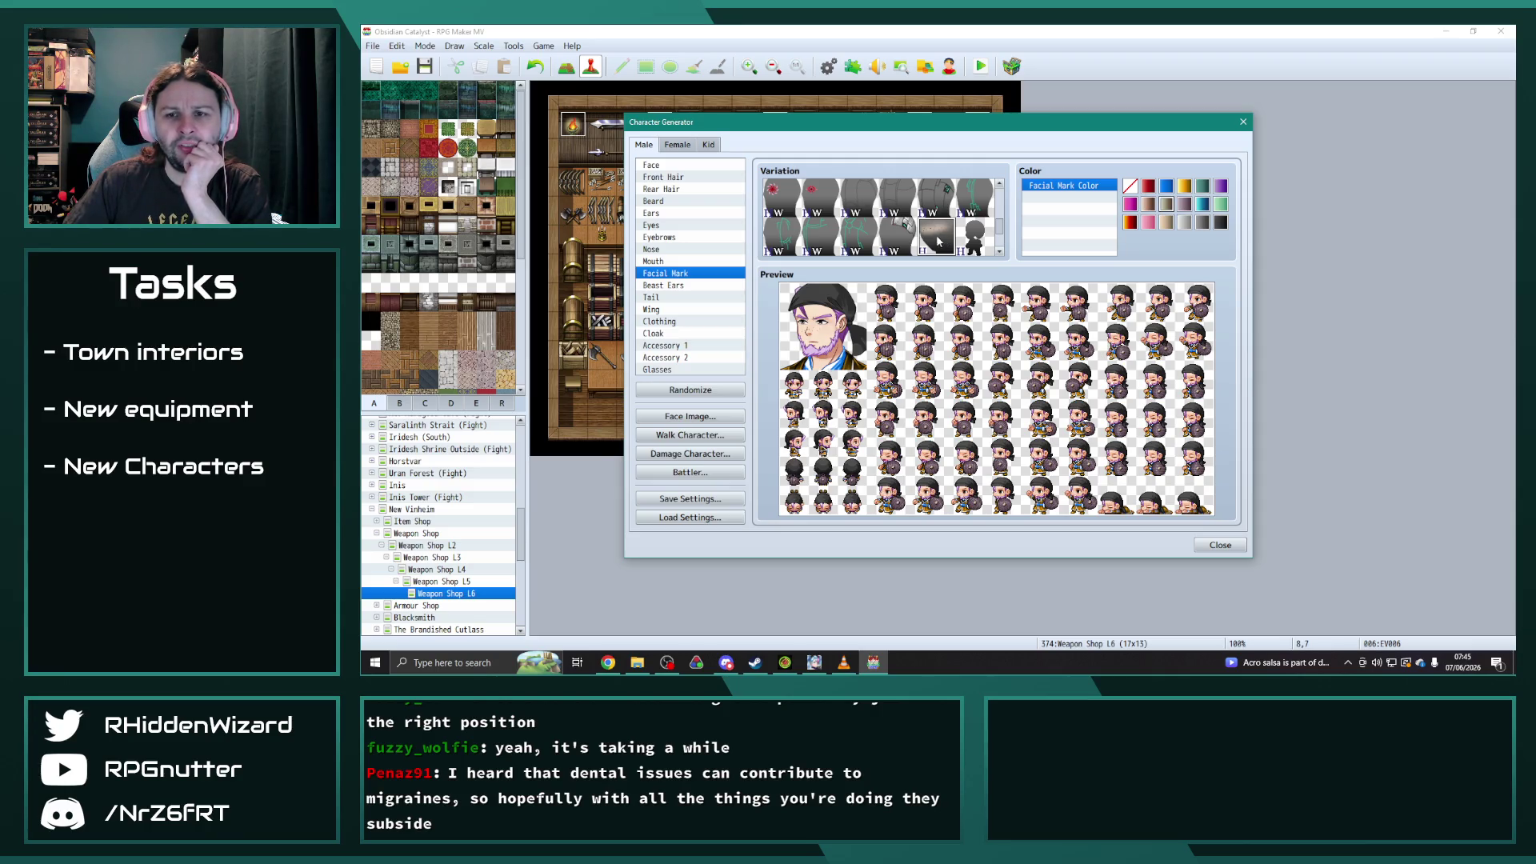
scroll(938, 242, "down", 1)
scroll(910, 238, "down", 1)
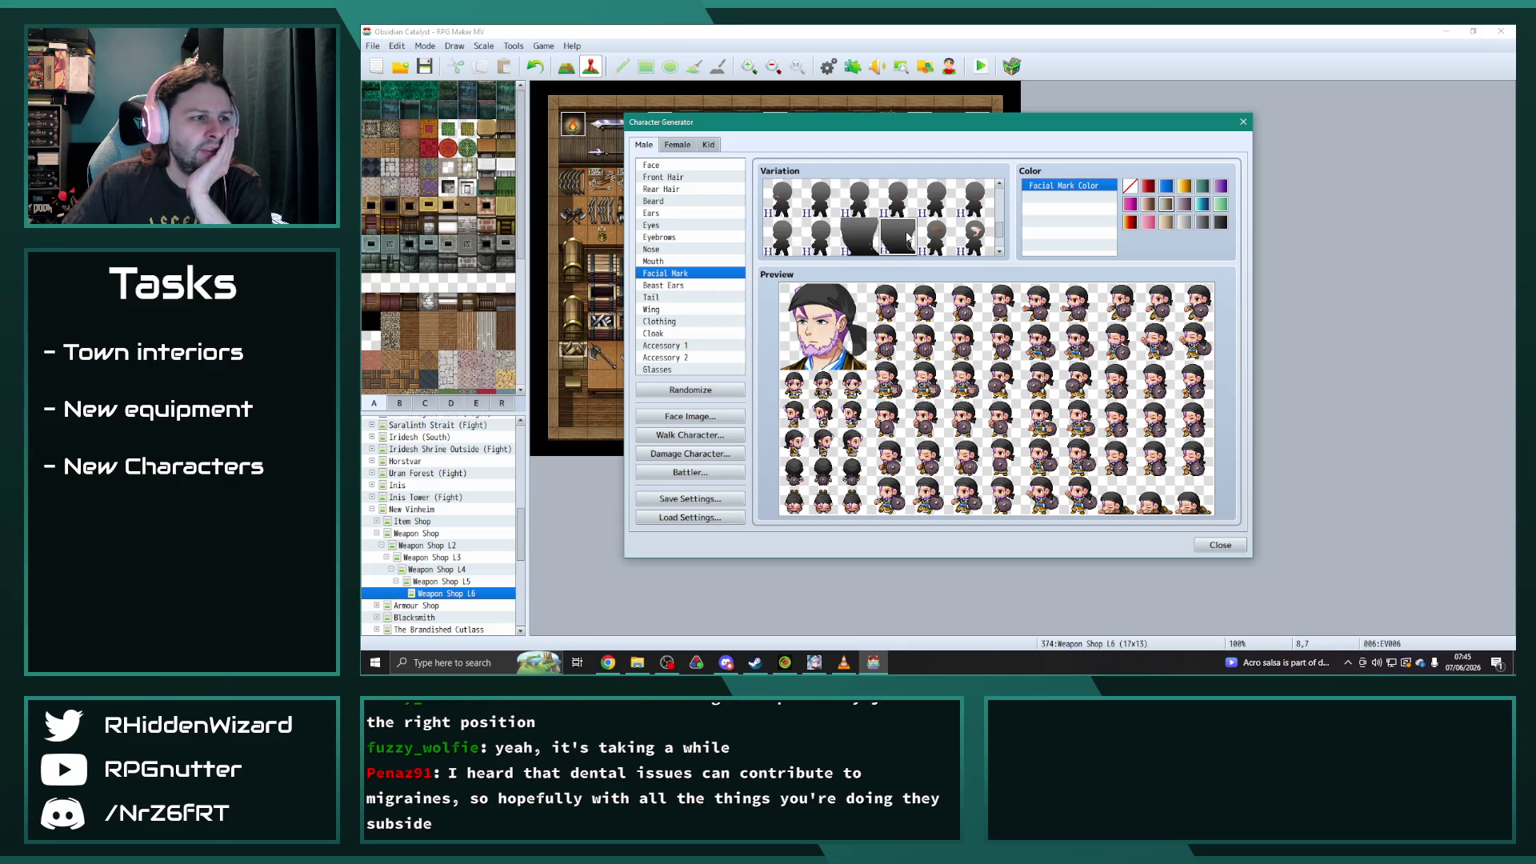
left_click(941, 236)
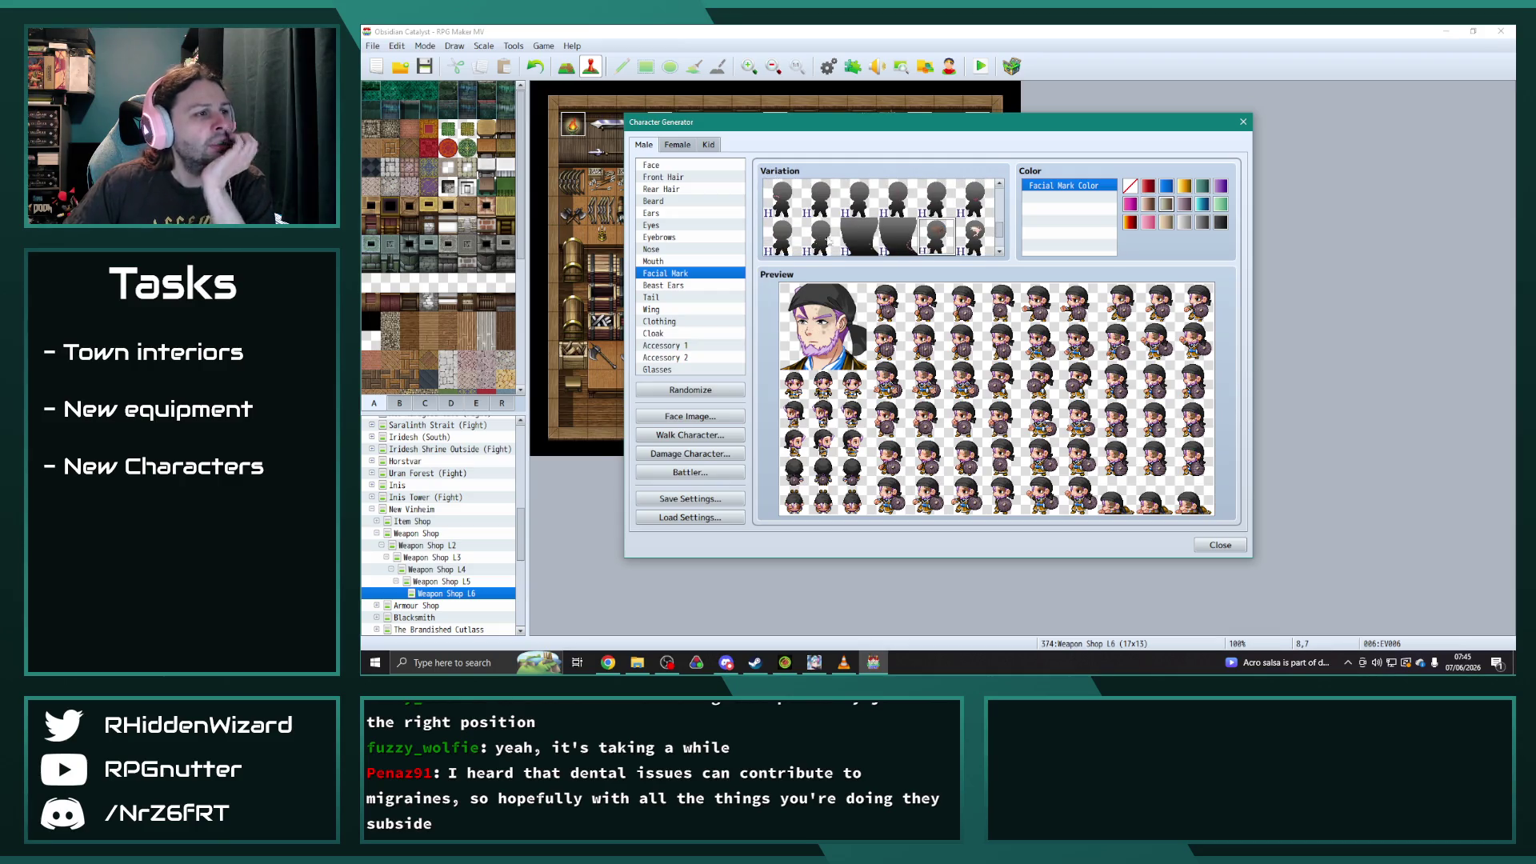
left_click(776, 231)
- Try several further facial mark variations and settle on one for his face
scroll(987, 215, "down", 3)
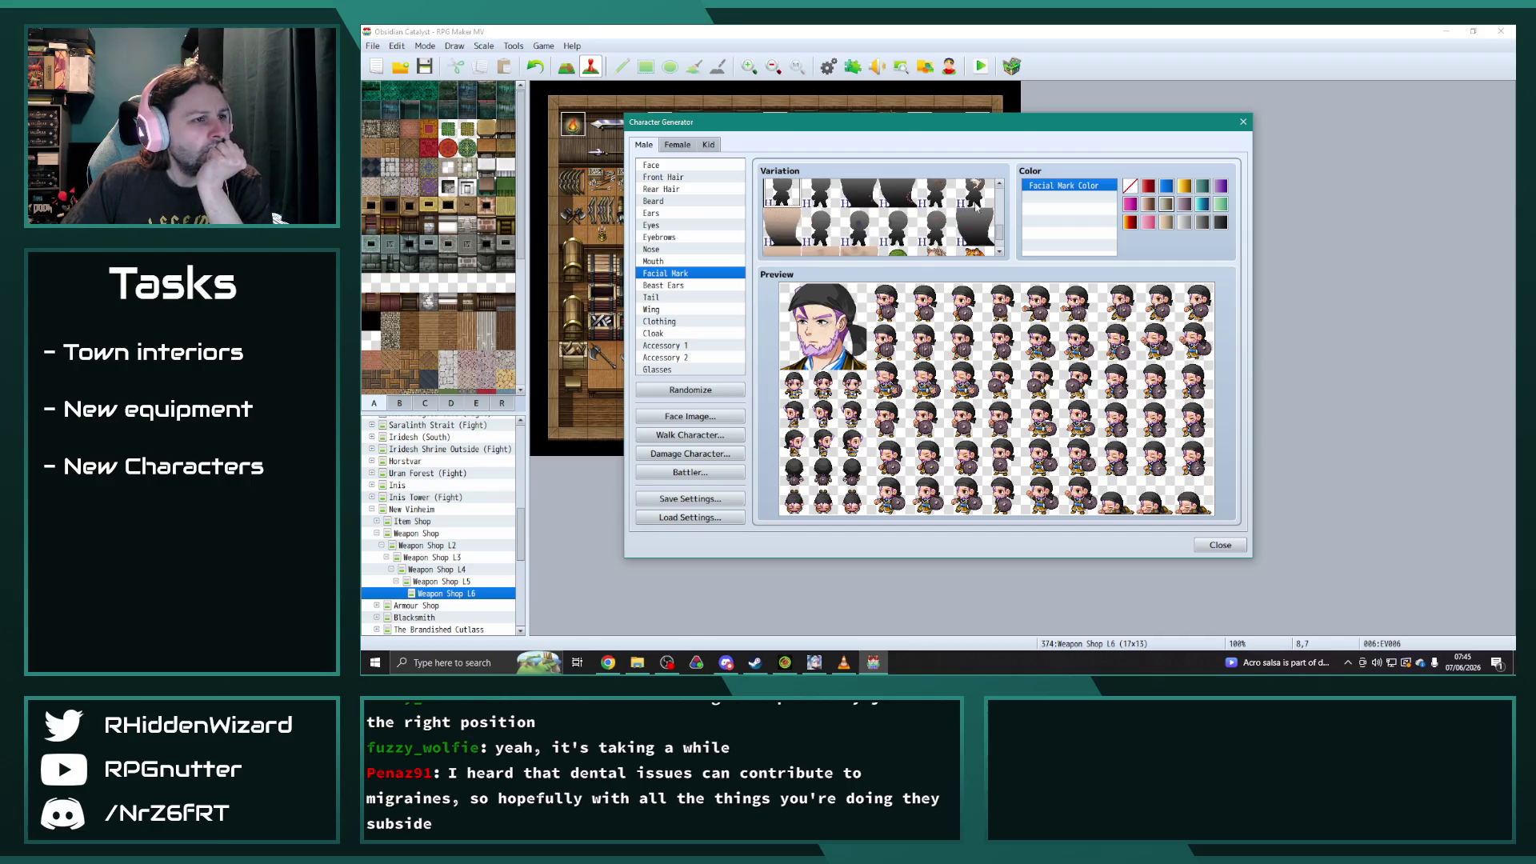
left_click(987, 214)
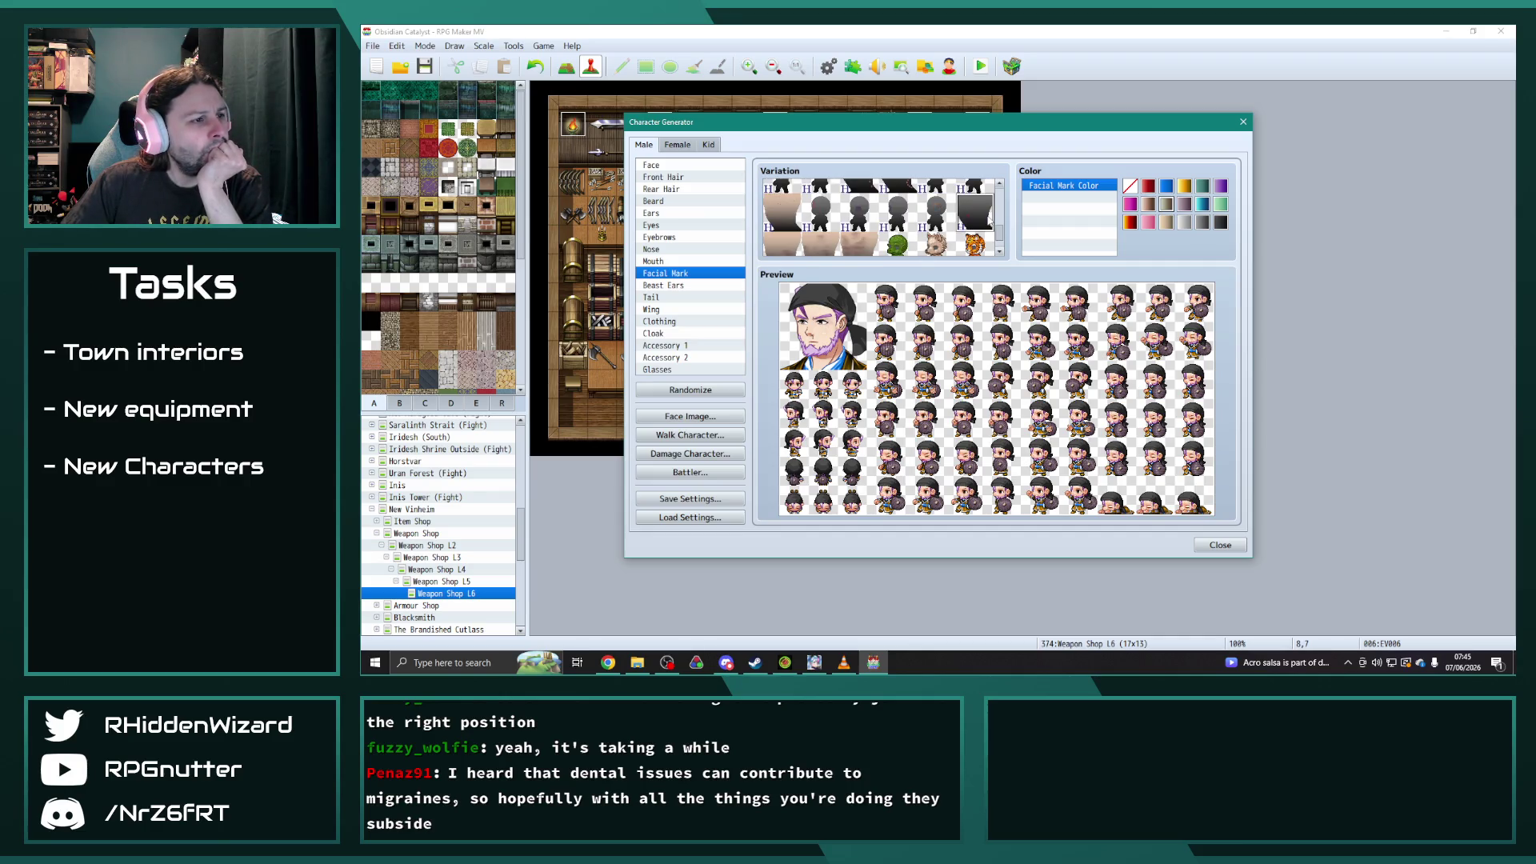
left_click(789, 238)
scroll(832, 228, "down", 1)
left_click(866, 216)
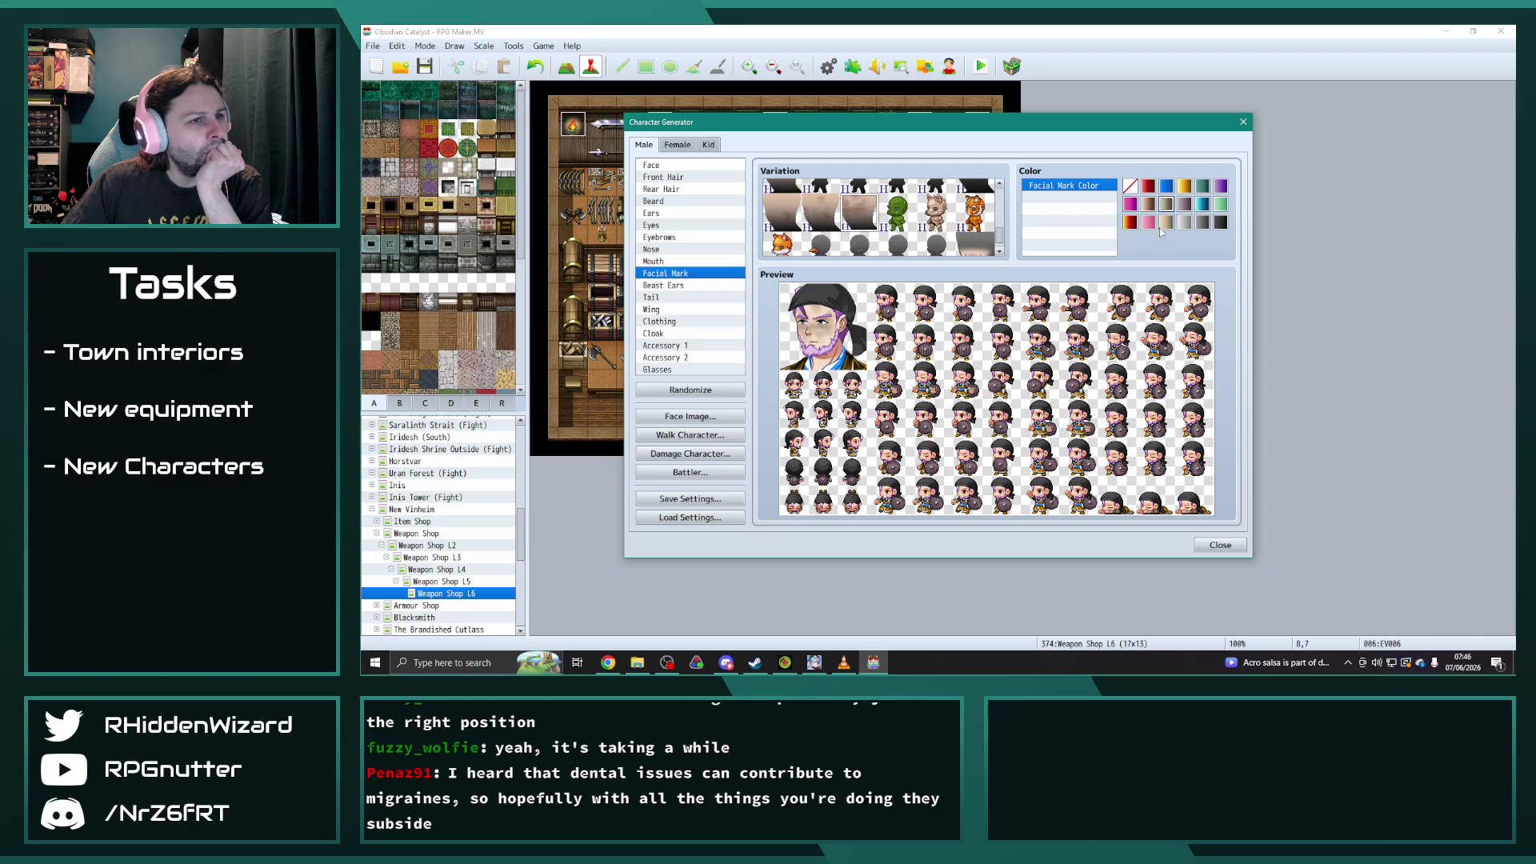
scroll(840, 216, "down", 1)
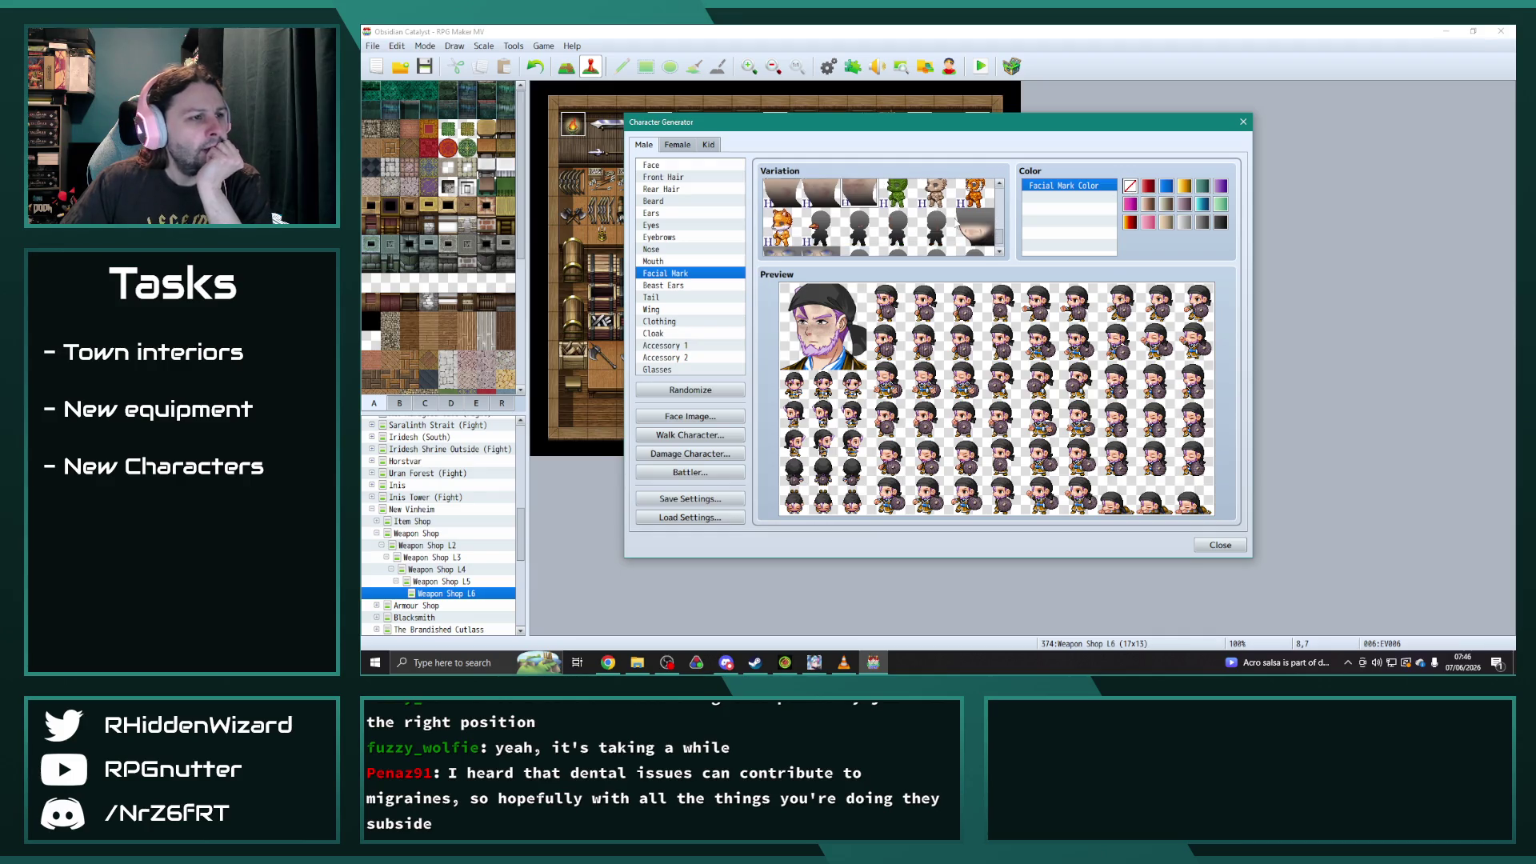
left_click(978, 231)
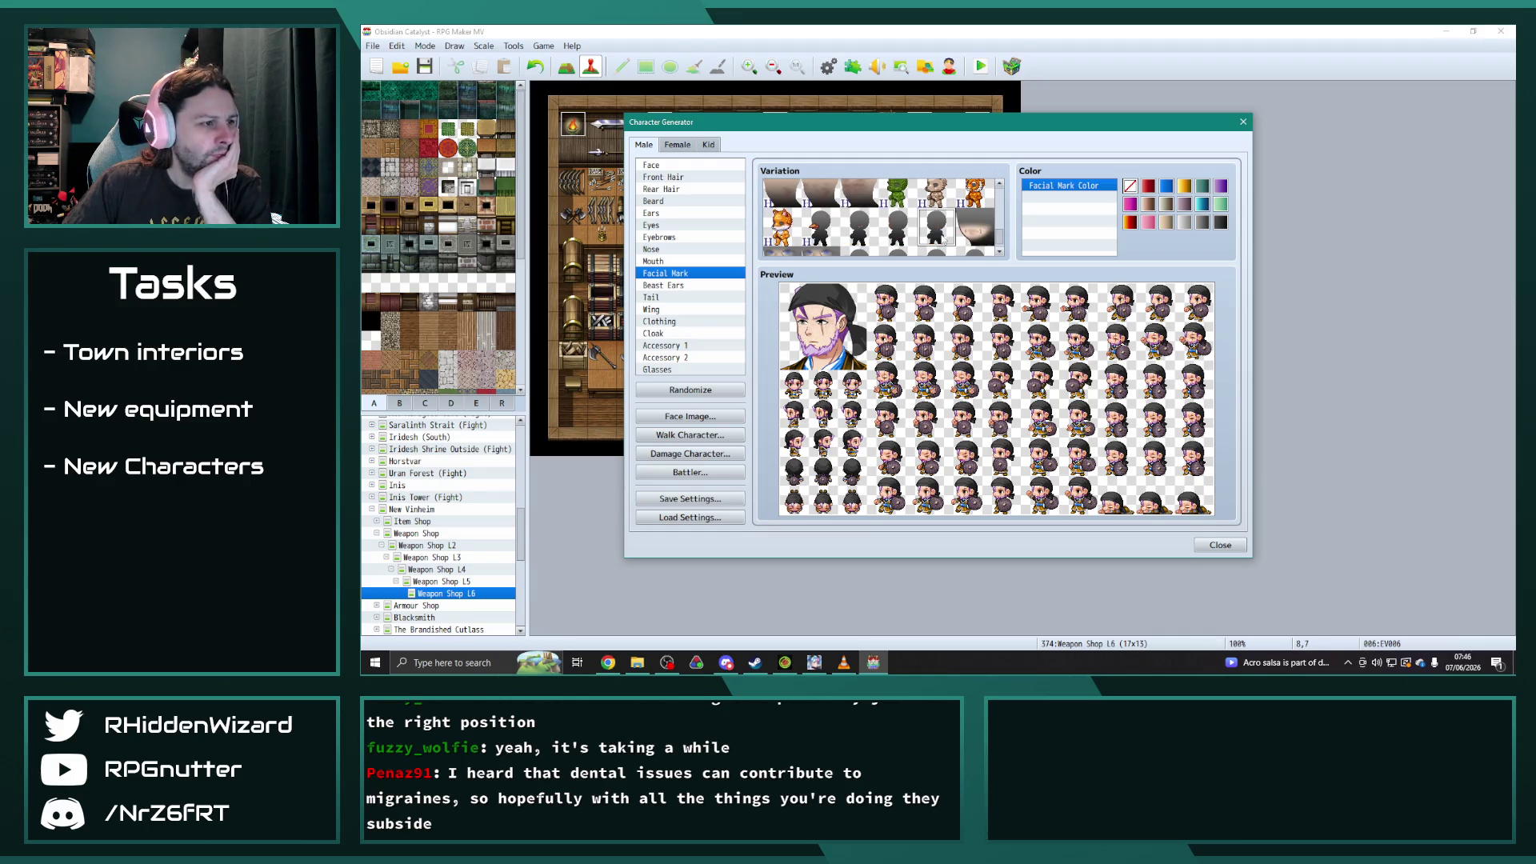
scroll(936, 237, "down", 1)
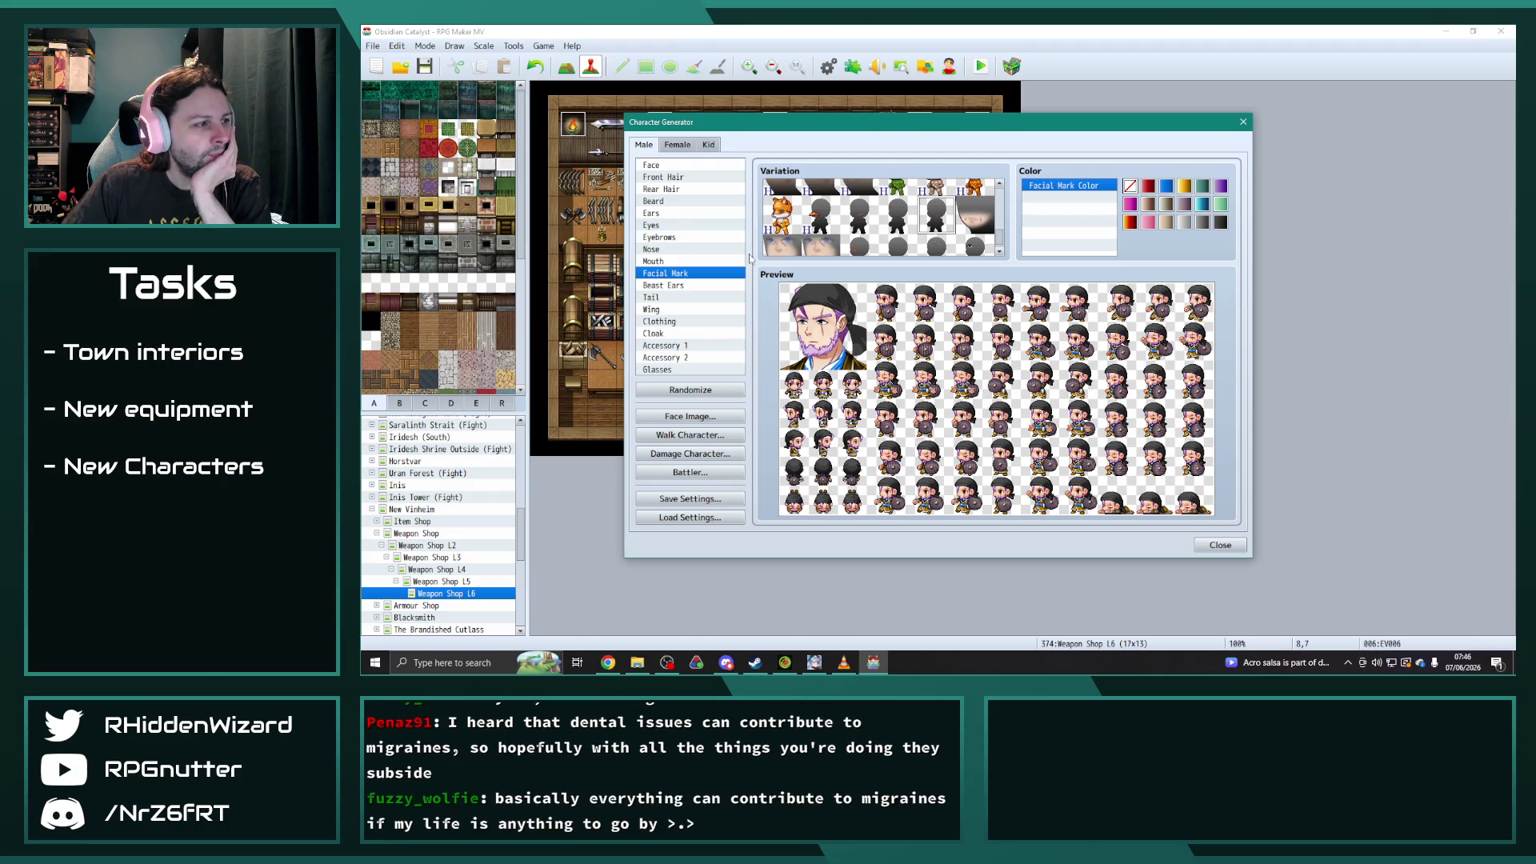
left_click(671, 262)
- Review the nose, eyebrow, eye, face, wing, clothing and headwear options, leaving him wingless
left_click(670, 250)
left_click(671, 238)
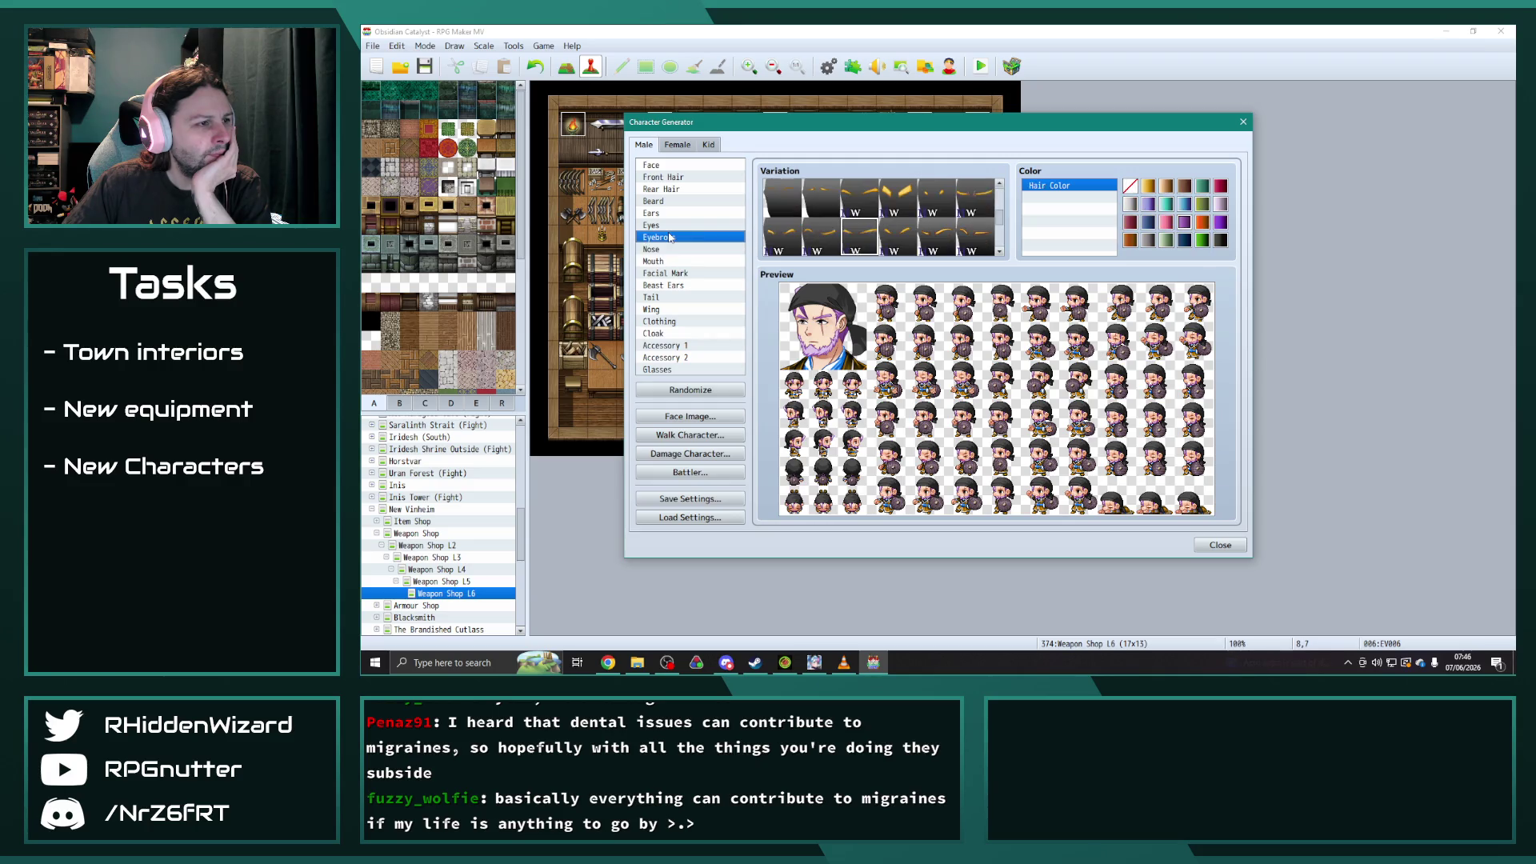
left_click(680, 226)
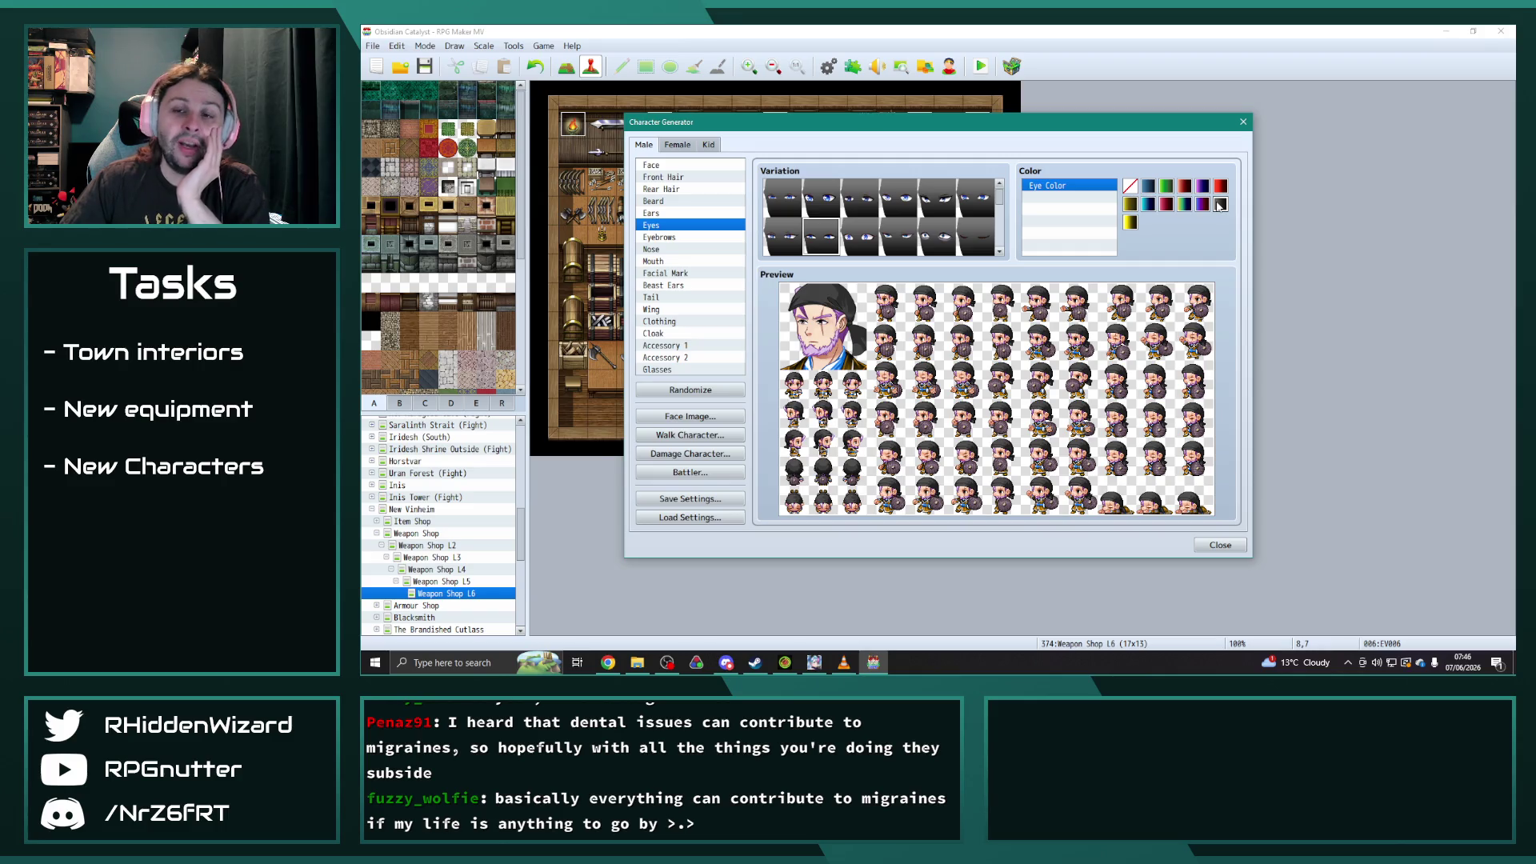
key("Up")
key("Up")
key("Up")
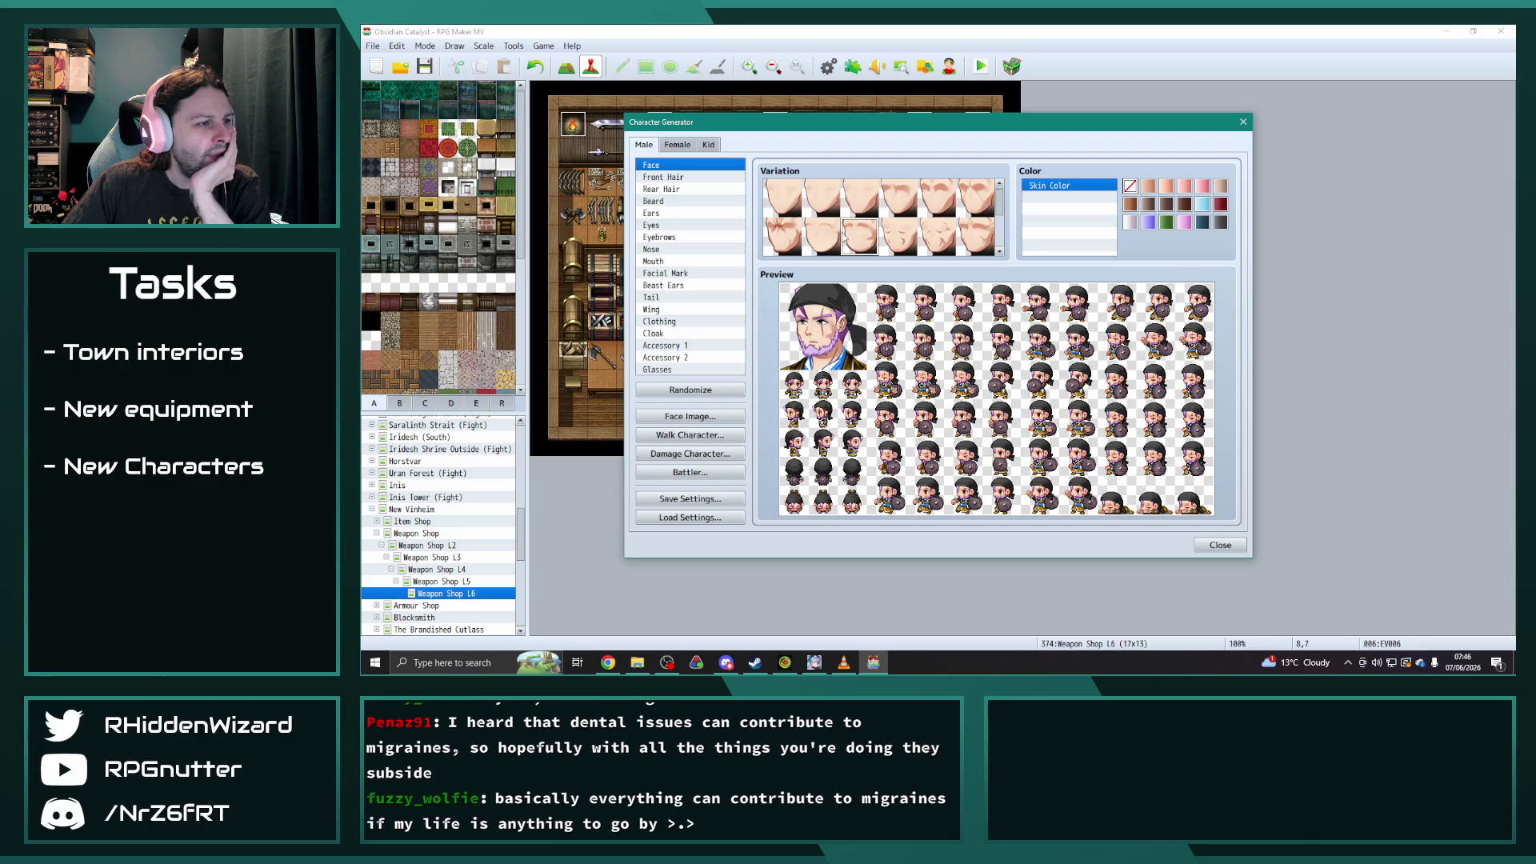
left_click(669, 310)
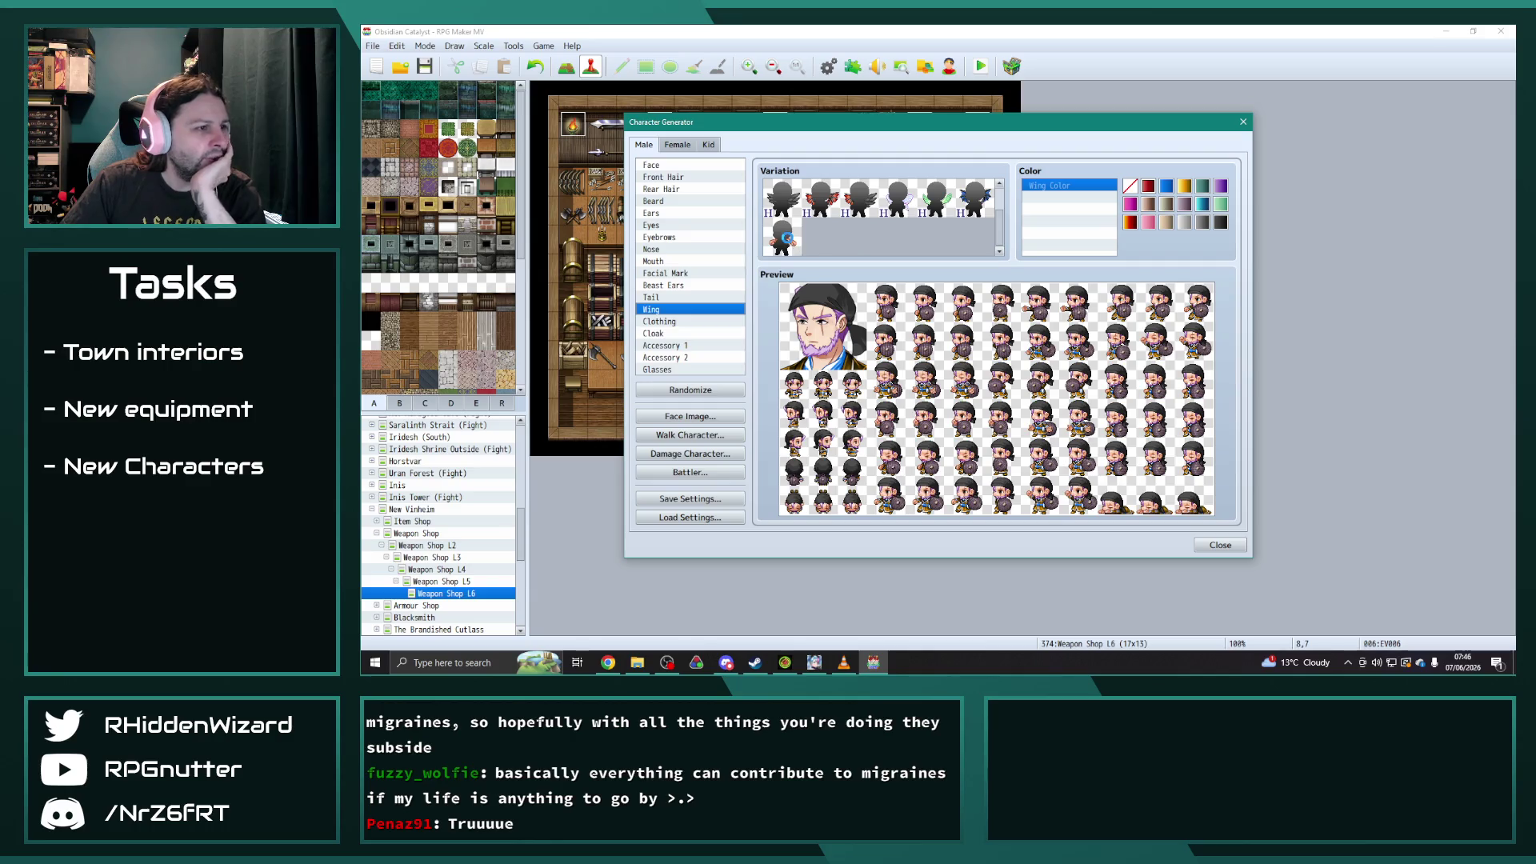
left_click(668, 311)
left_click(669, 320)
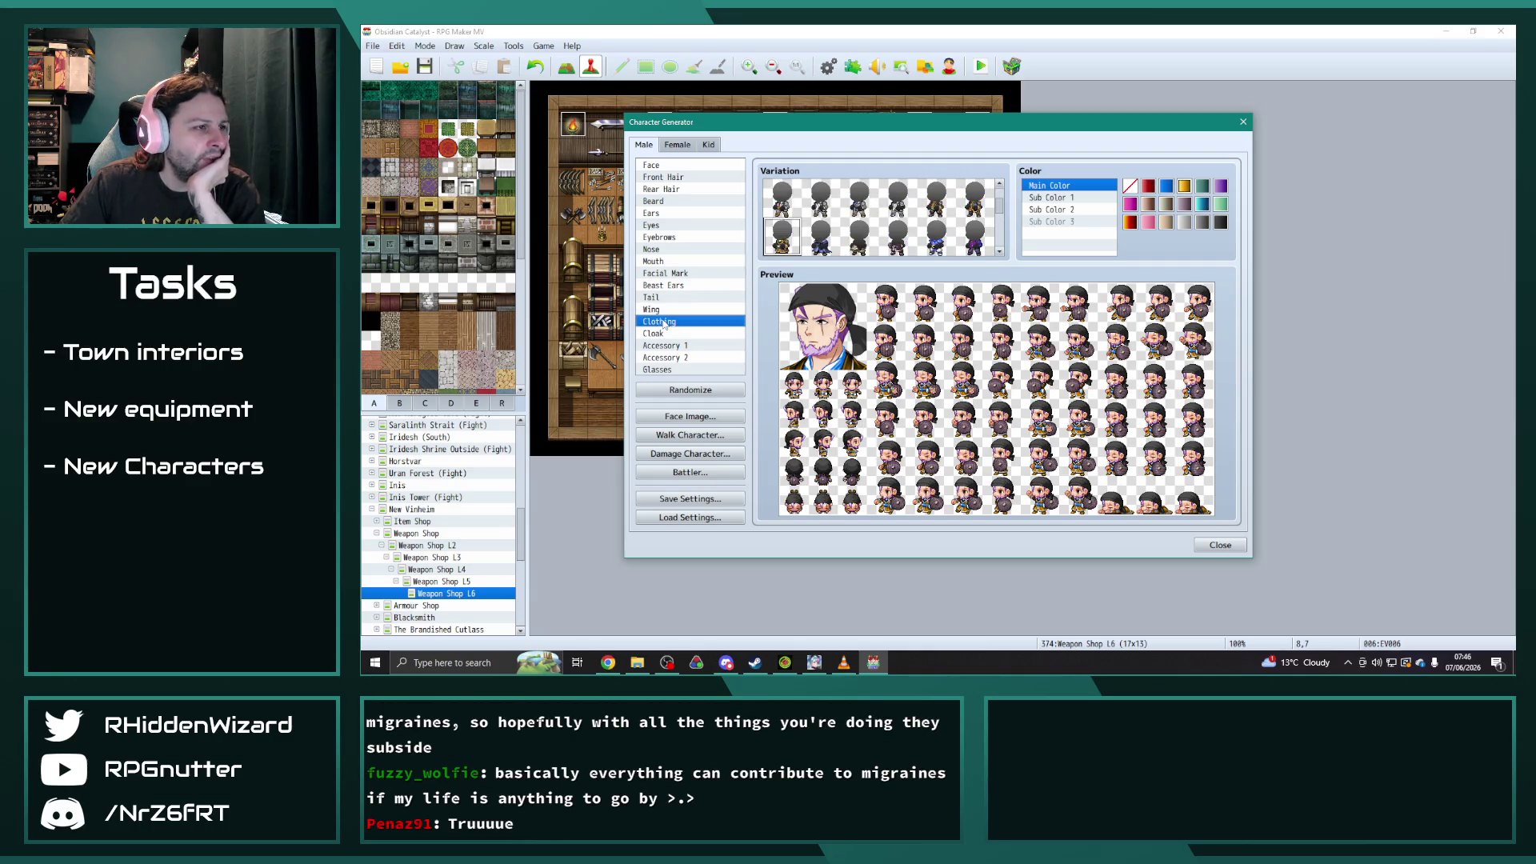
left_click(669, 347)
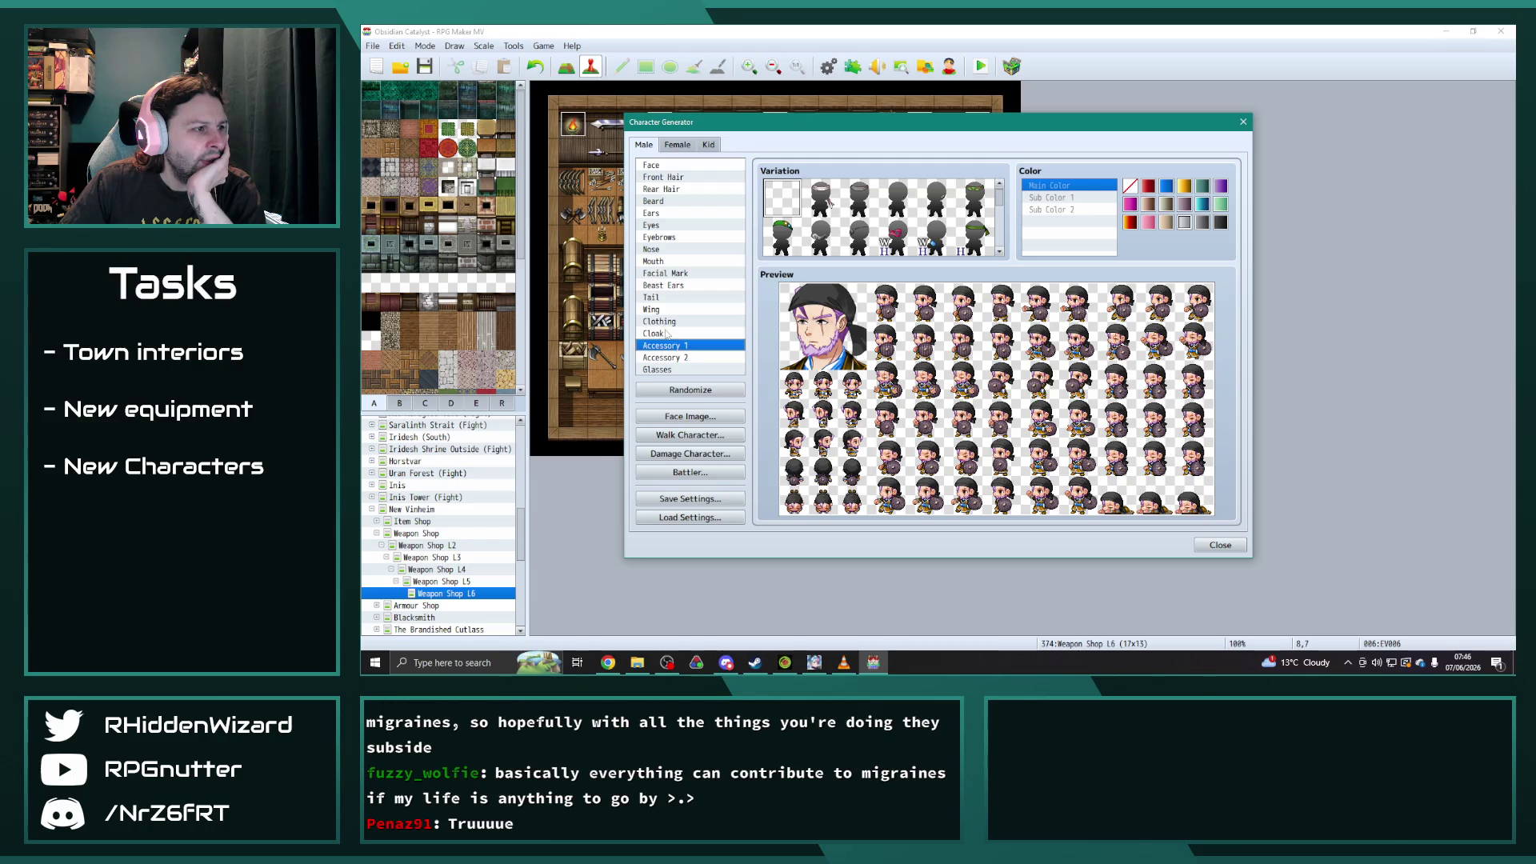
- Put a cloak on the character and choose the blue cloak variation
left_click(664, 333)
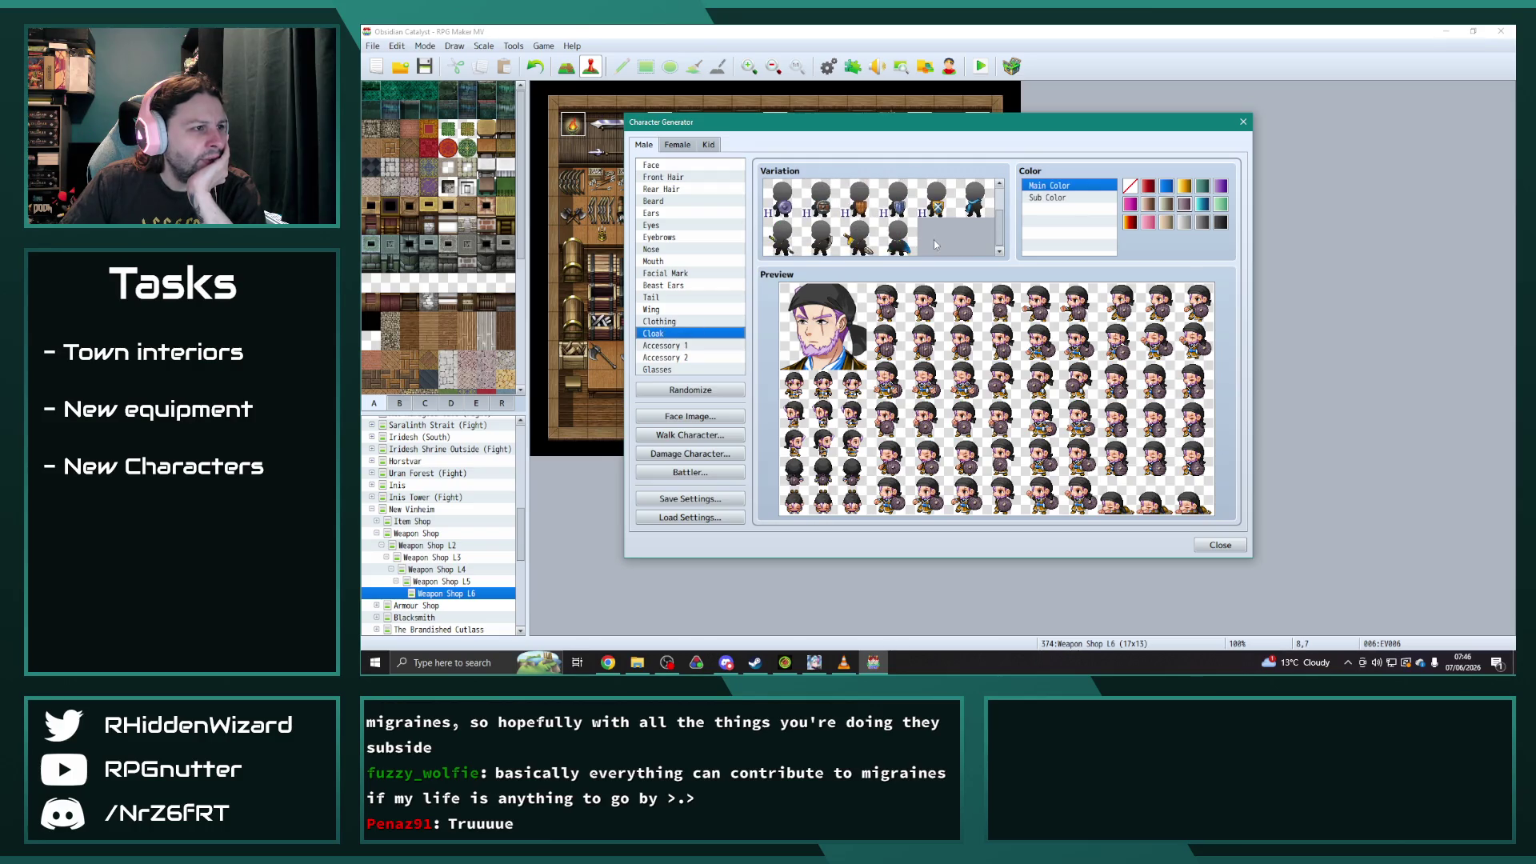
left_click(784, 241)
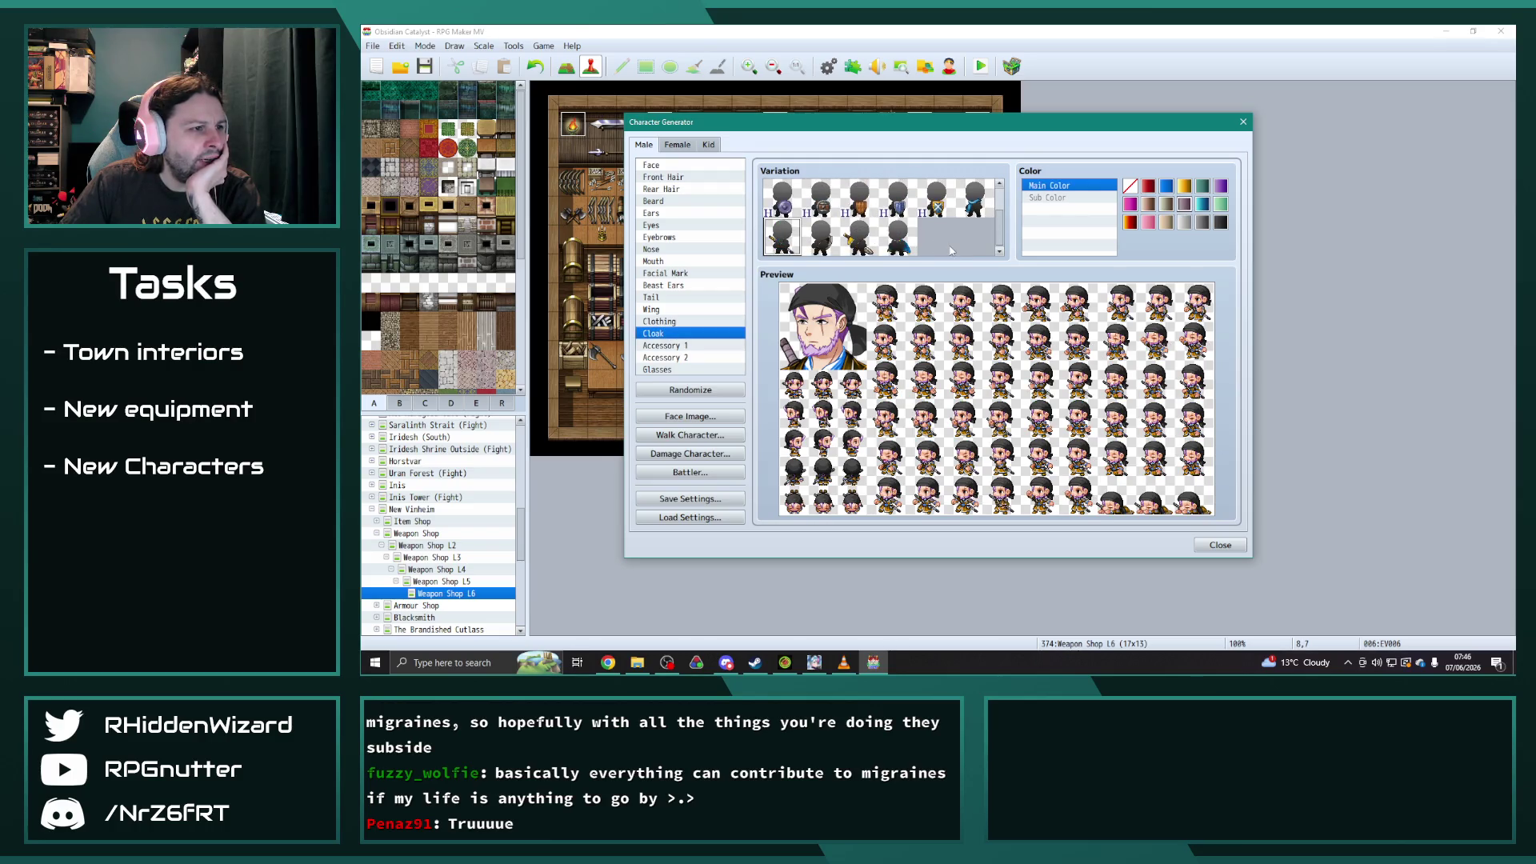
scroll(952, 250, "up", 1)
scroll(978, 200, "down", 1)
scroll(973, 232, "down", 1)
scroll(973, 243, "down", 1)
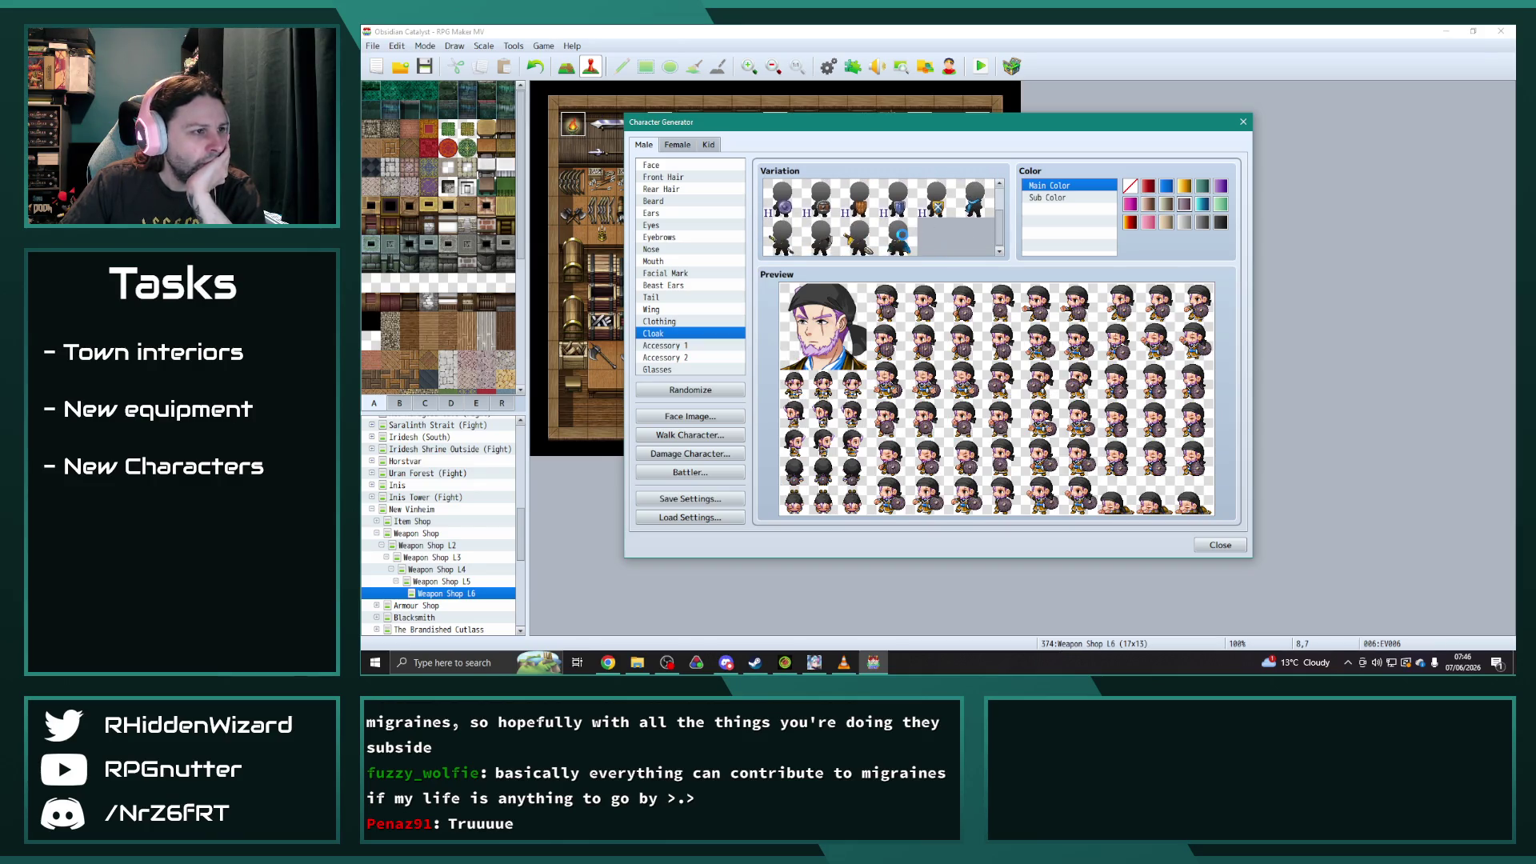
left_click(901, 235)
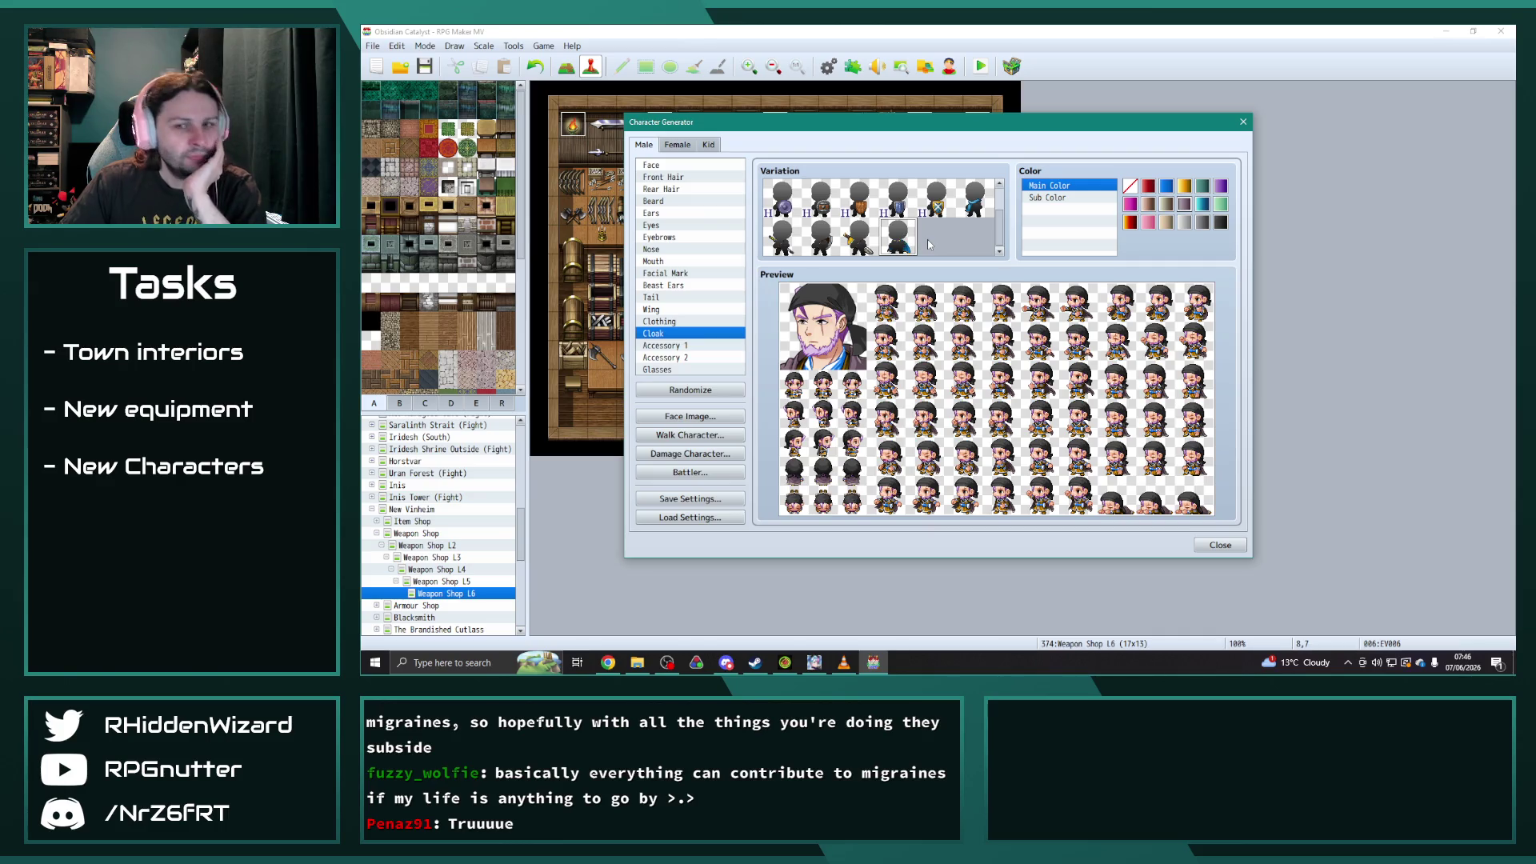
scroll(929, 244, "up", 1)
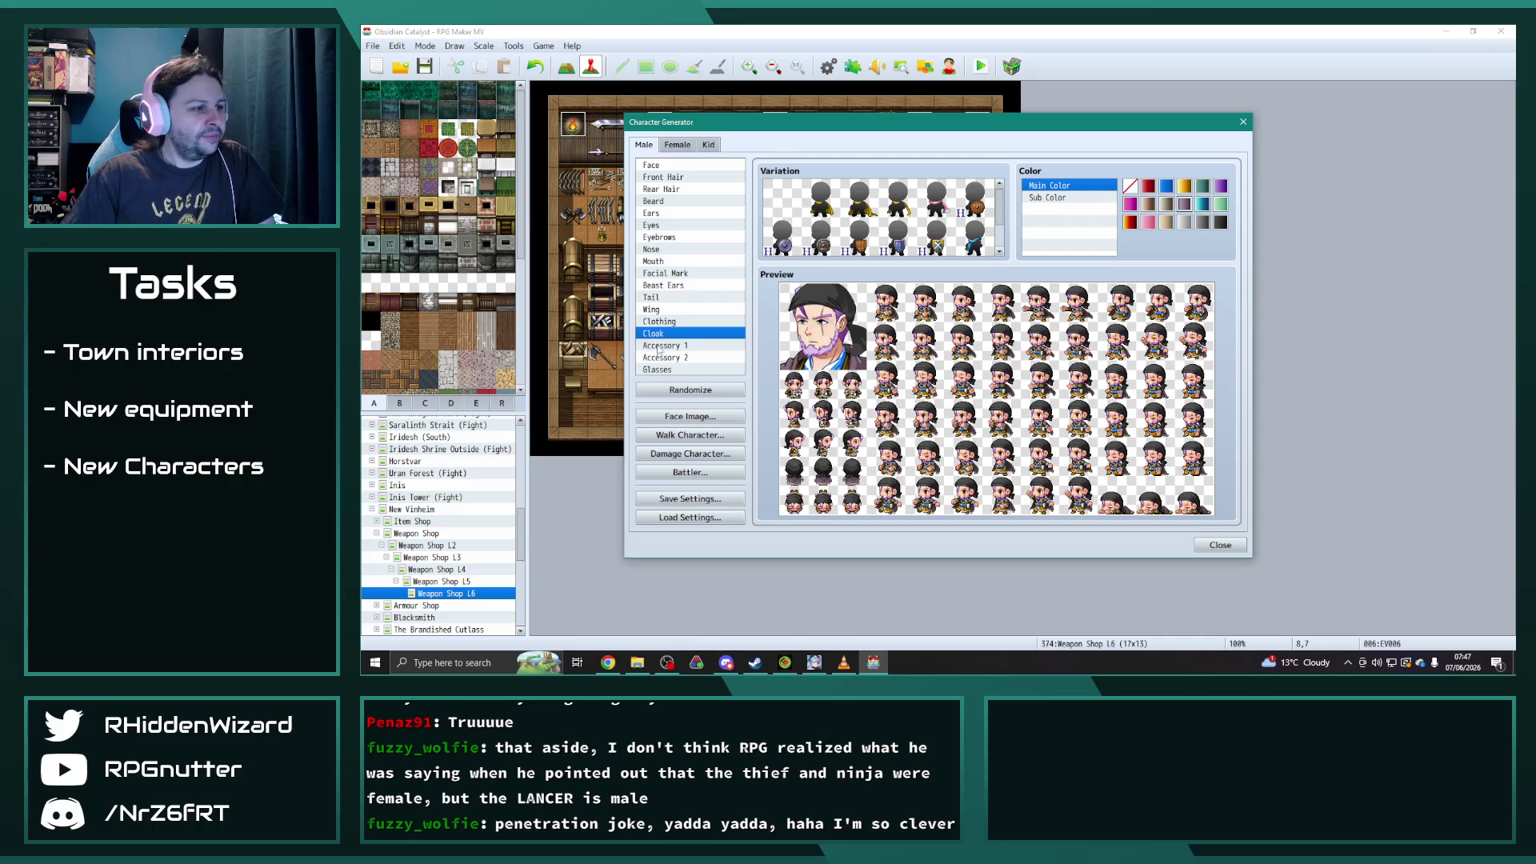
- Browse the glasses, second-accessory and first-accessory options
left_click(668, 371)
left_click(683, 359)
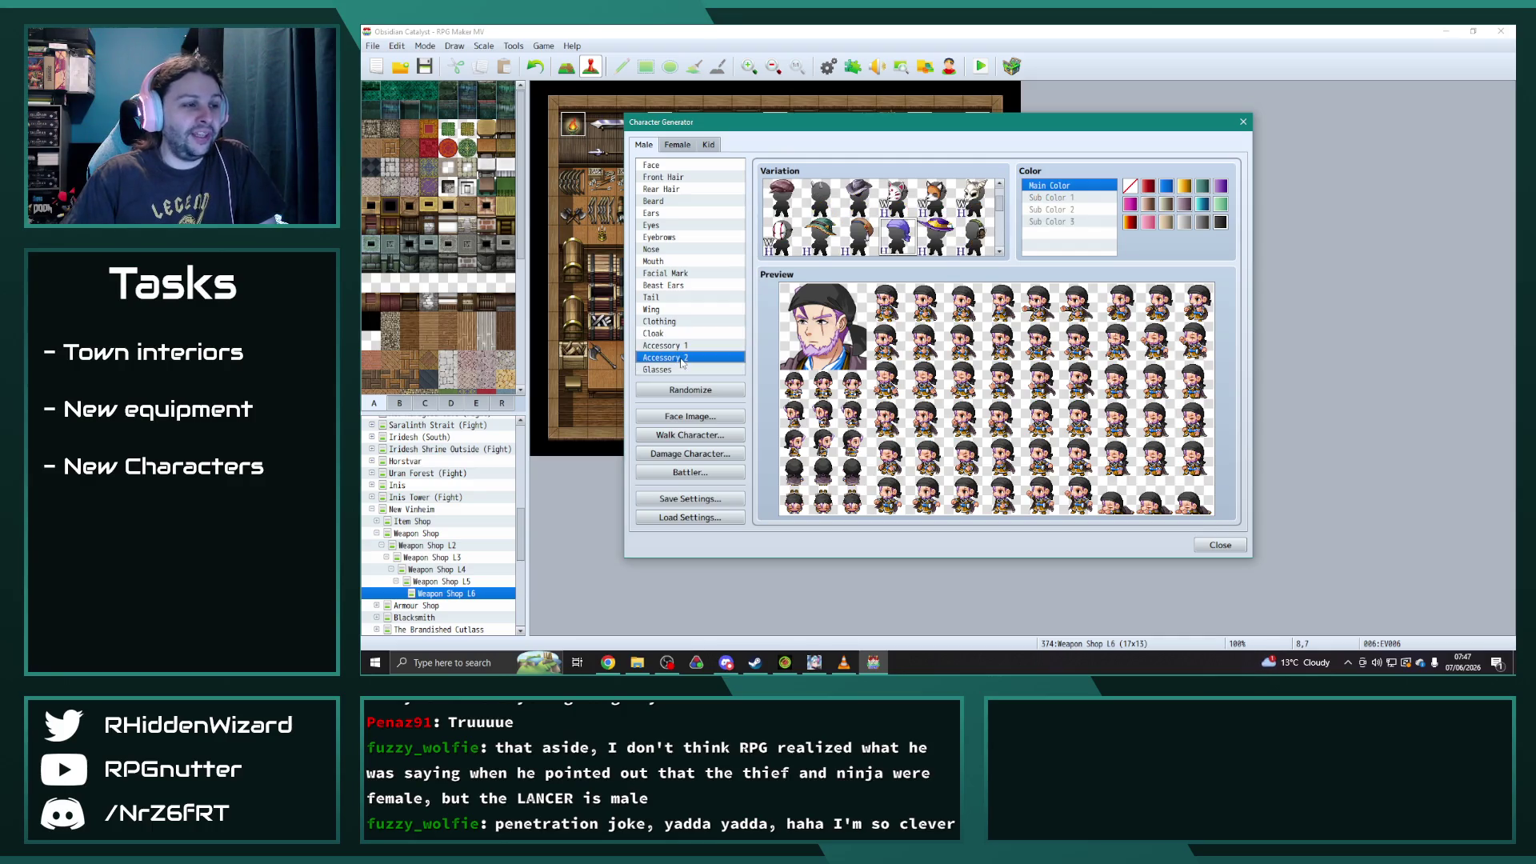
left_click(664, 345)
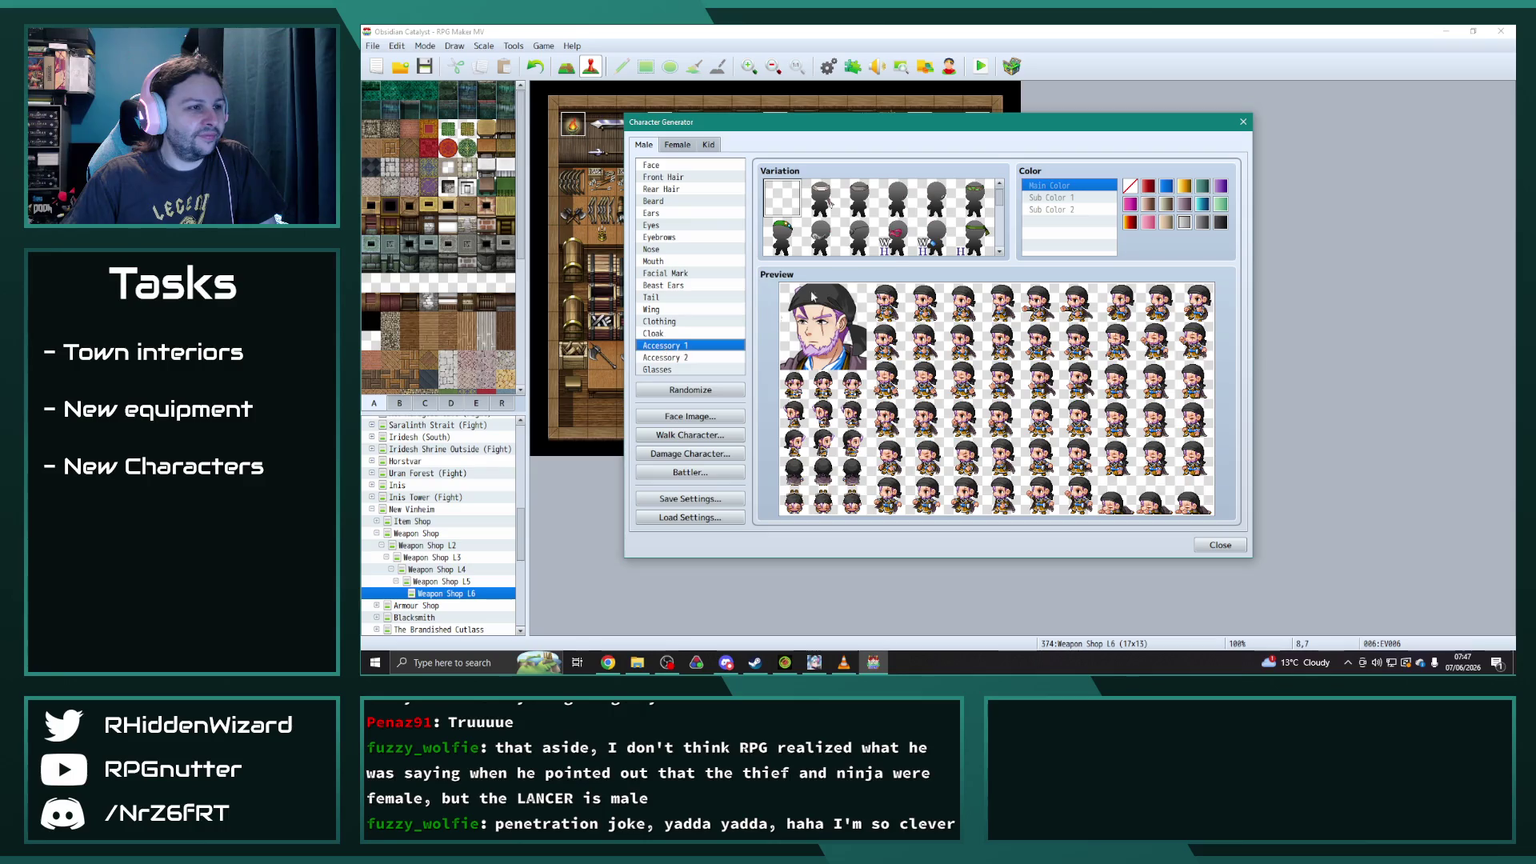
scroll(986, 249, "down", 2)
scroll(987, 248, "down", 3)
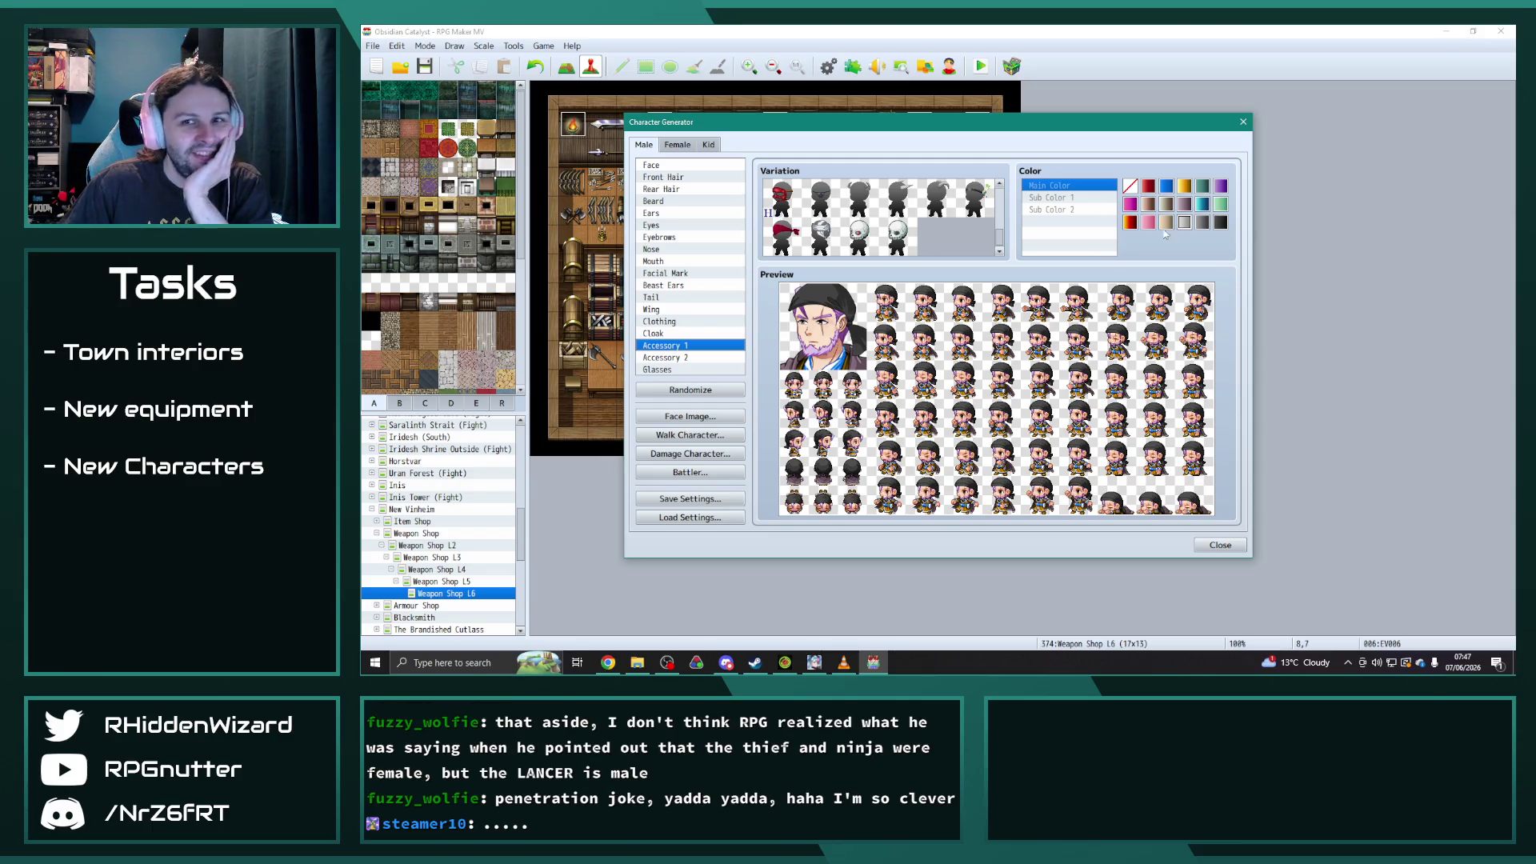
scroll(857, 225, "up", 3)
scroll(893, 230, "up", 2)
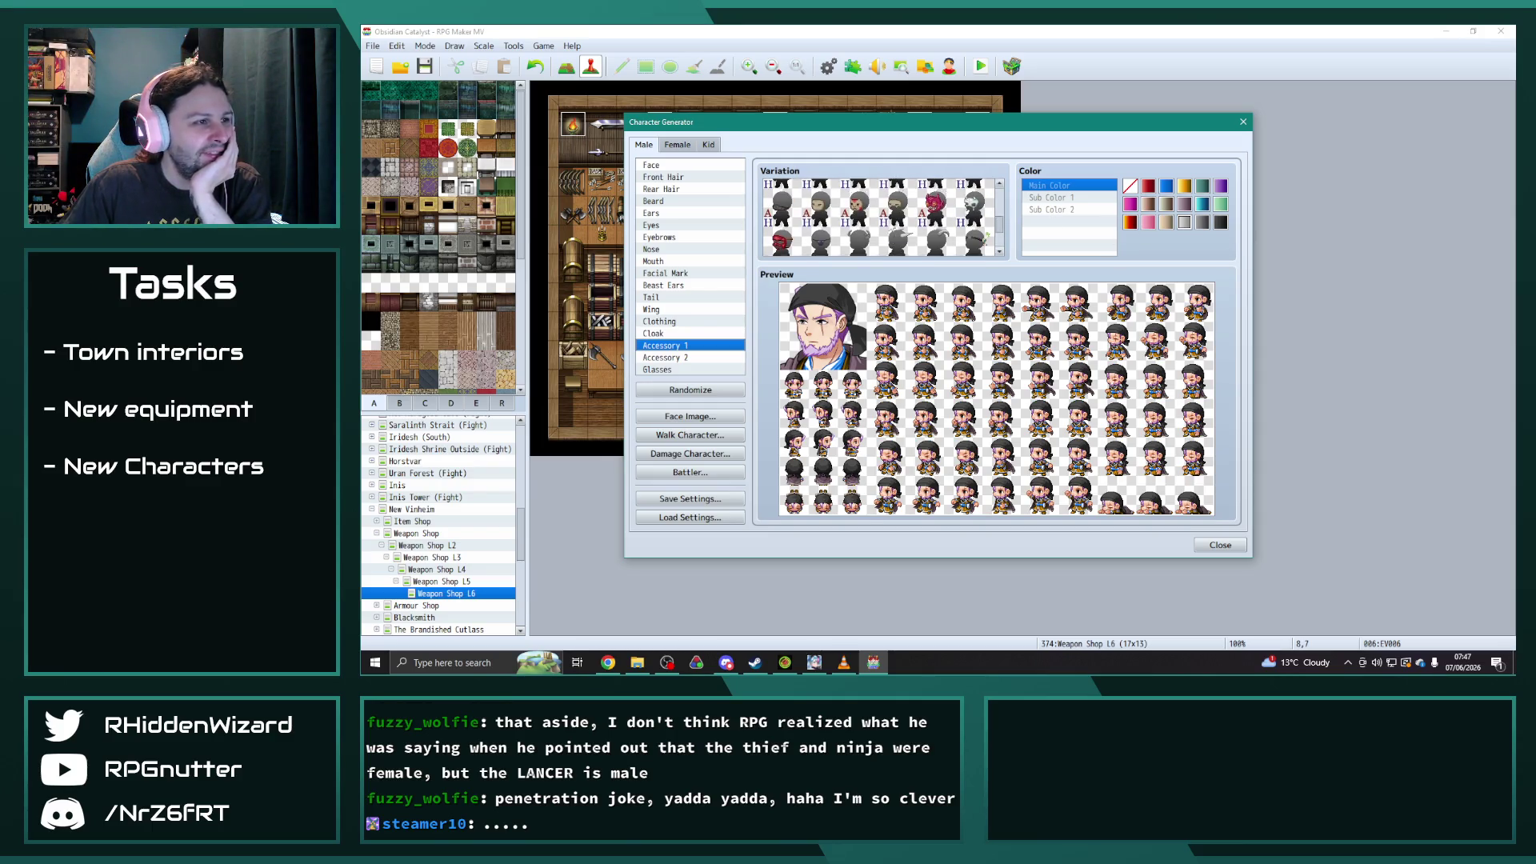
- Try a face mask, remove it, and give the character an earring instead
left_click(792, 245)
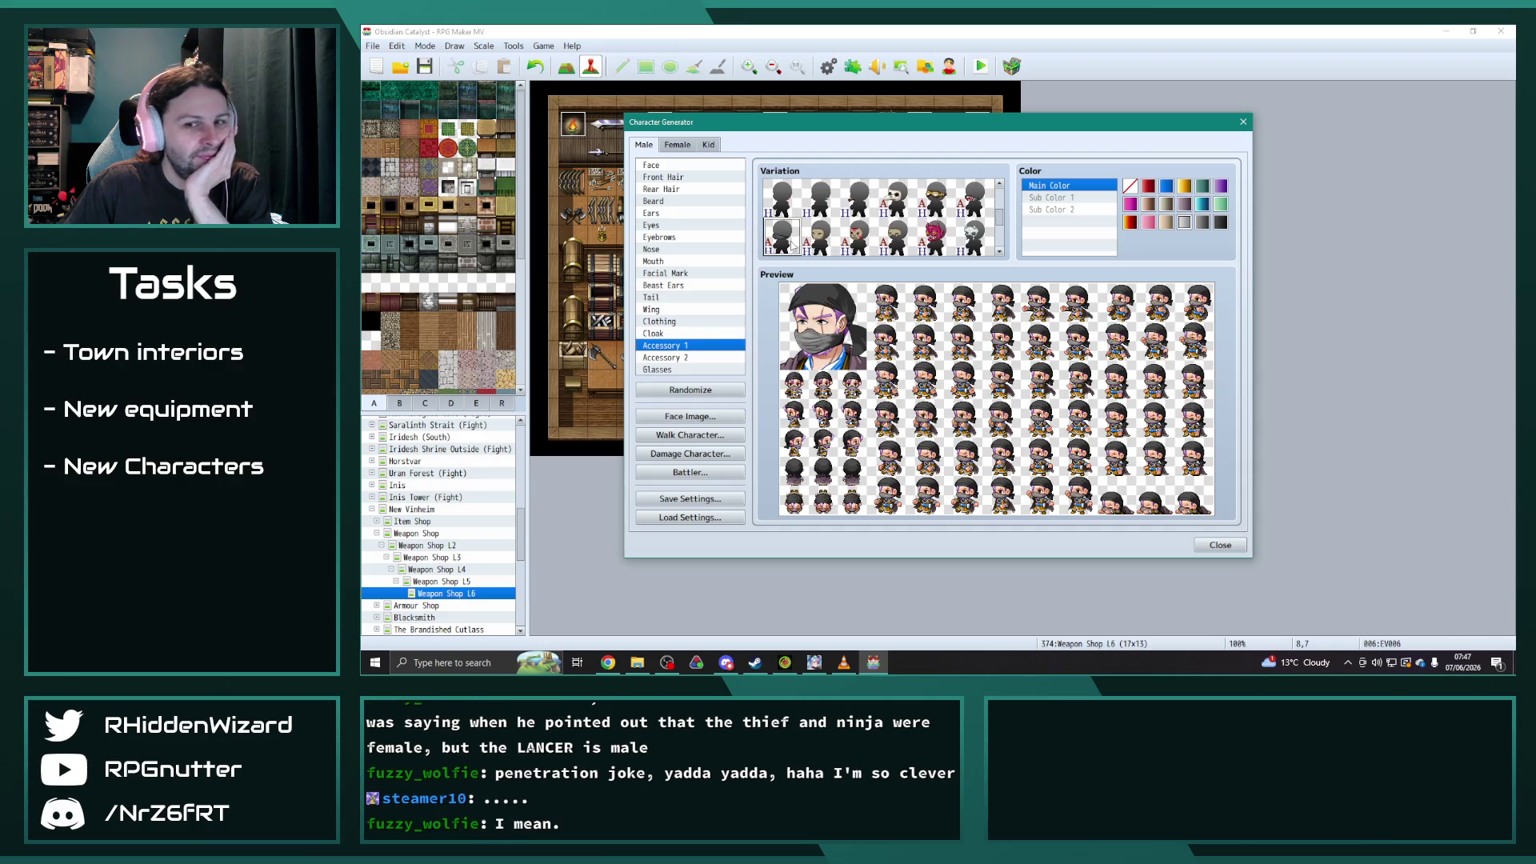
scroll(792, 245, "up", 2)
left_click(784, 227)
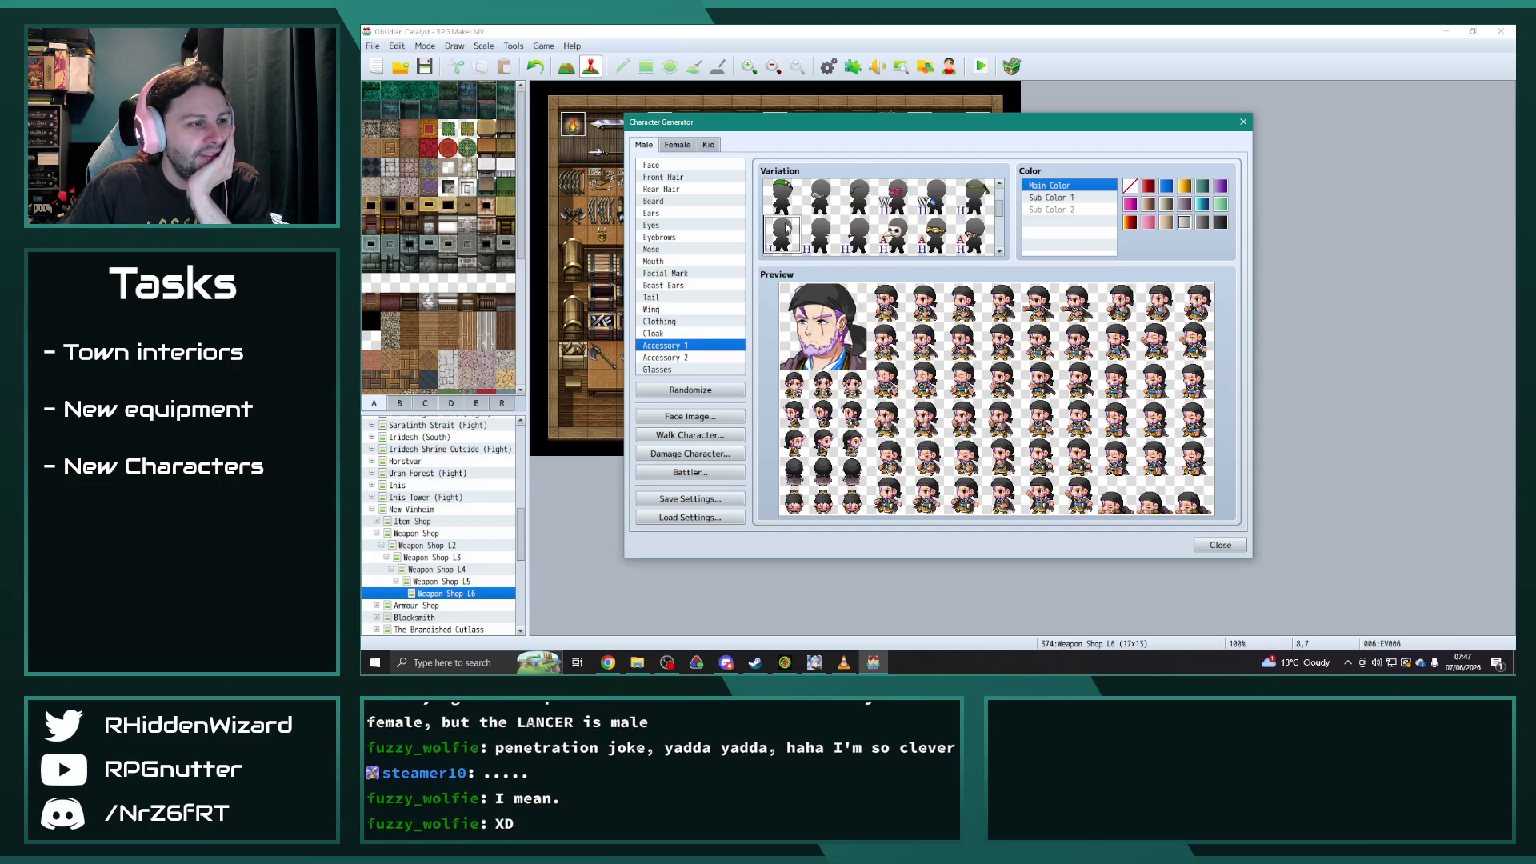
left_click(814, 228)
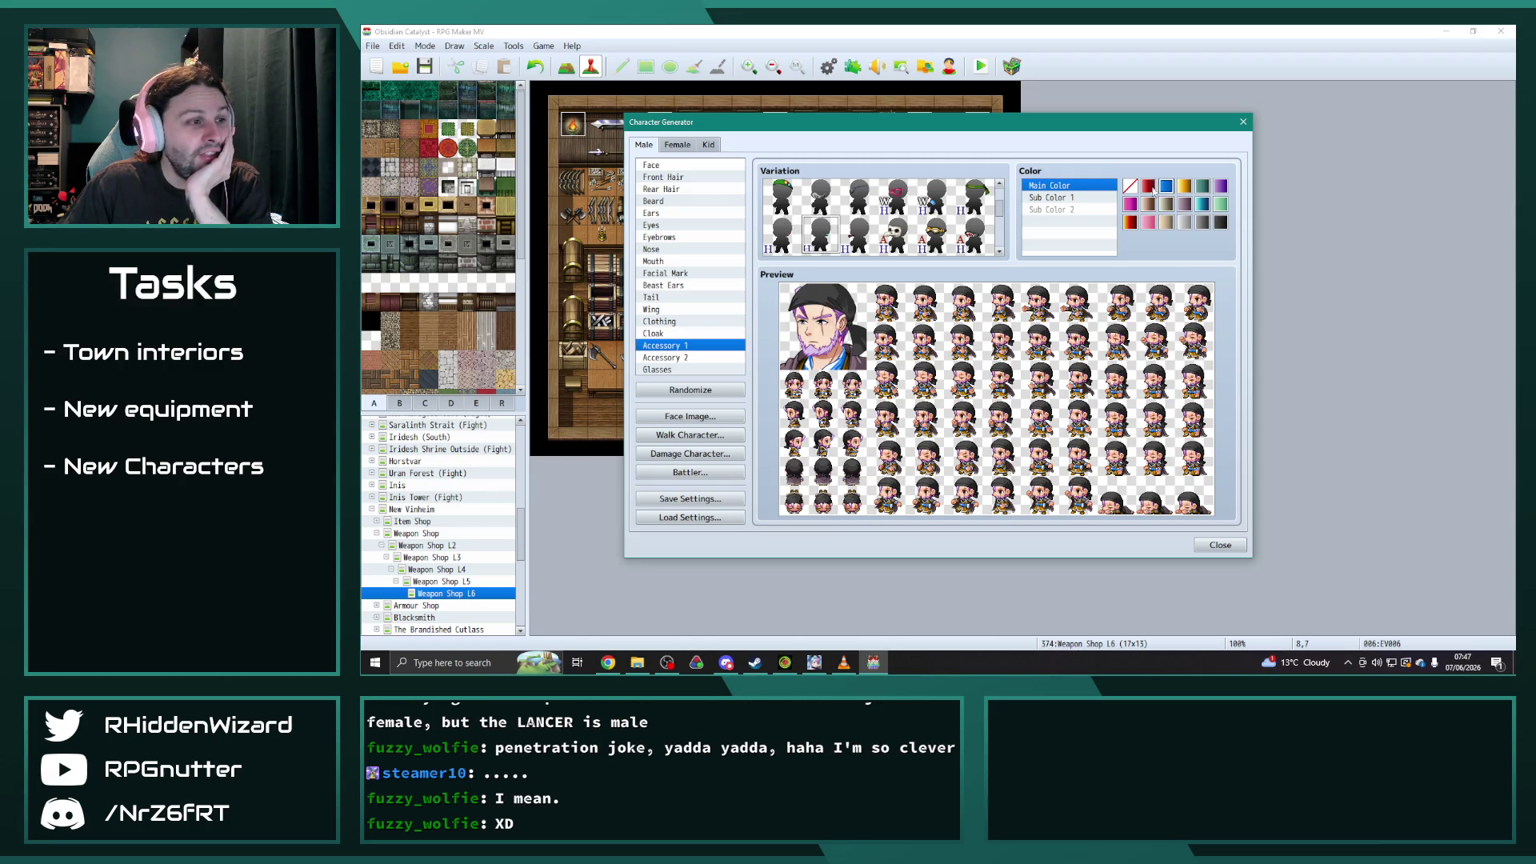
left_click(782, 234)
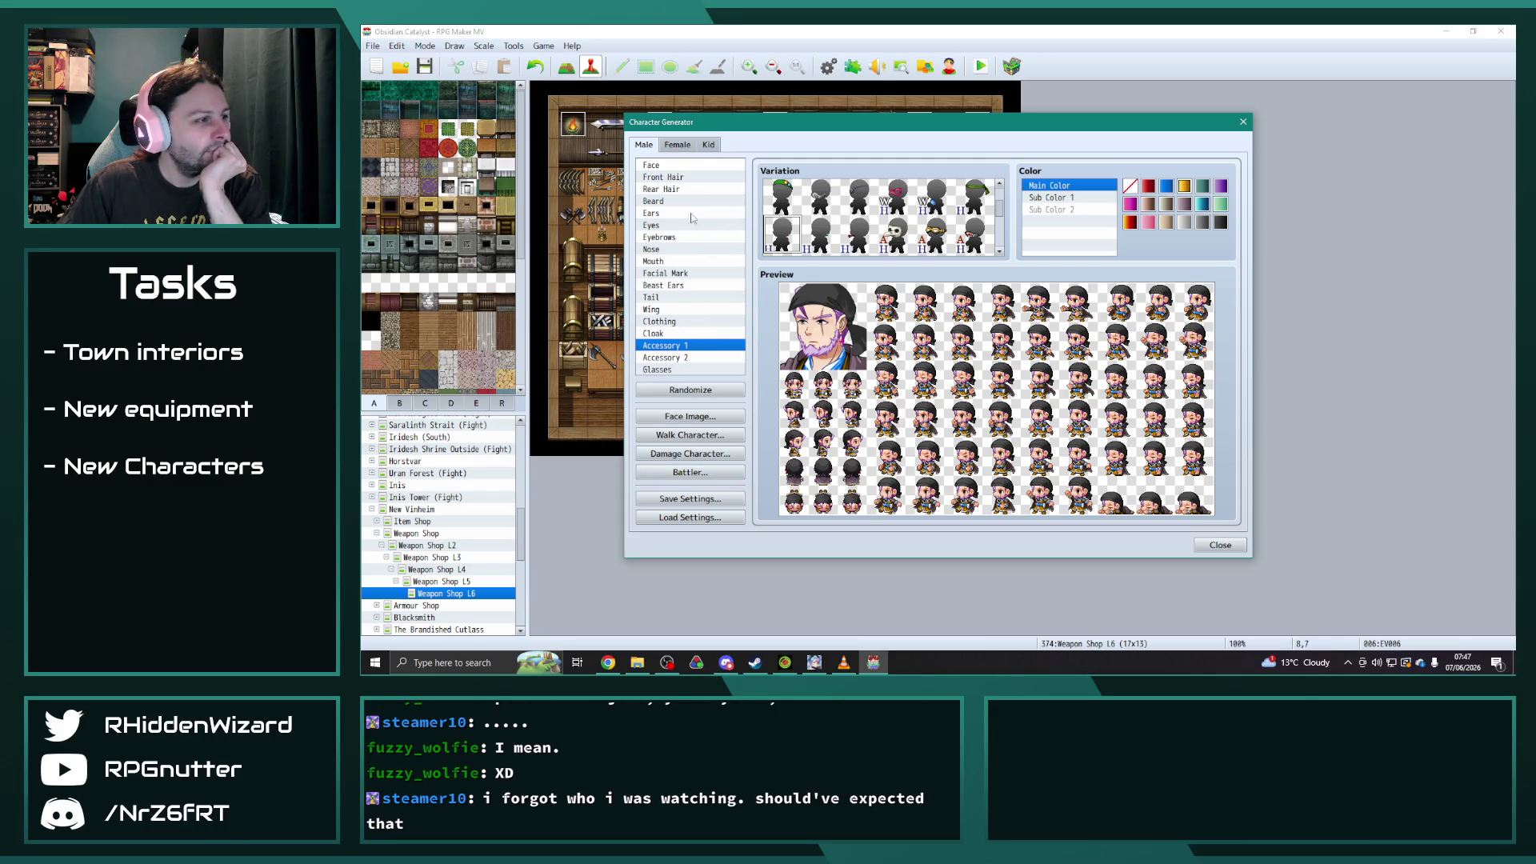
left_click(663, 166)
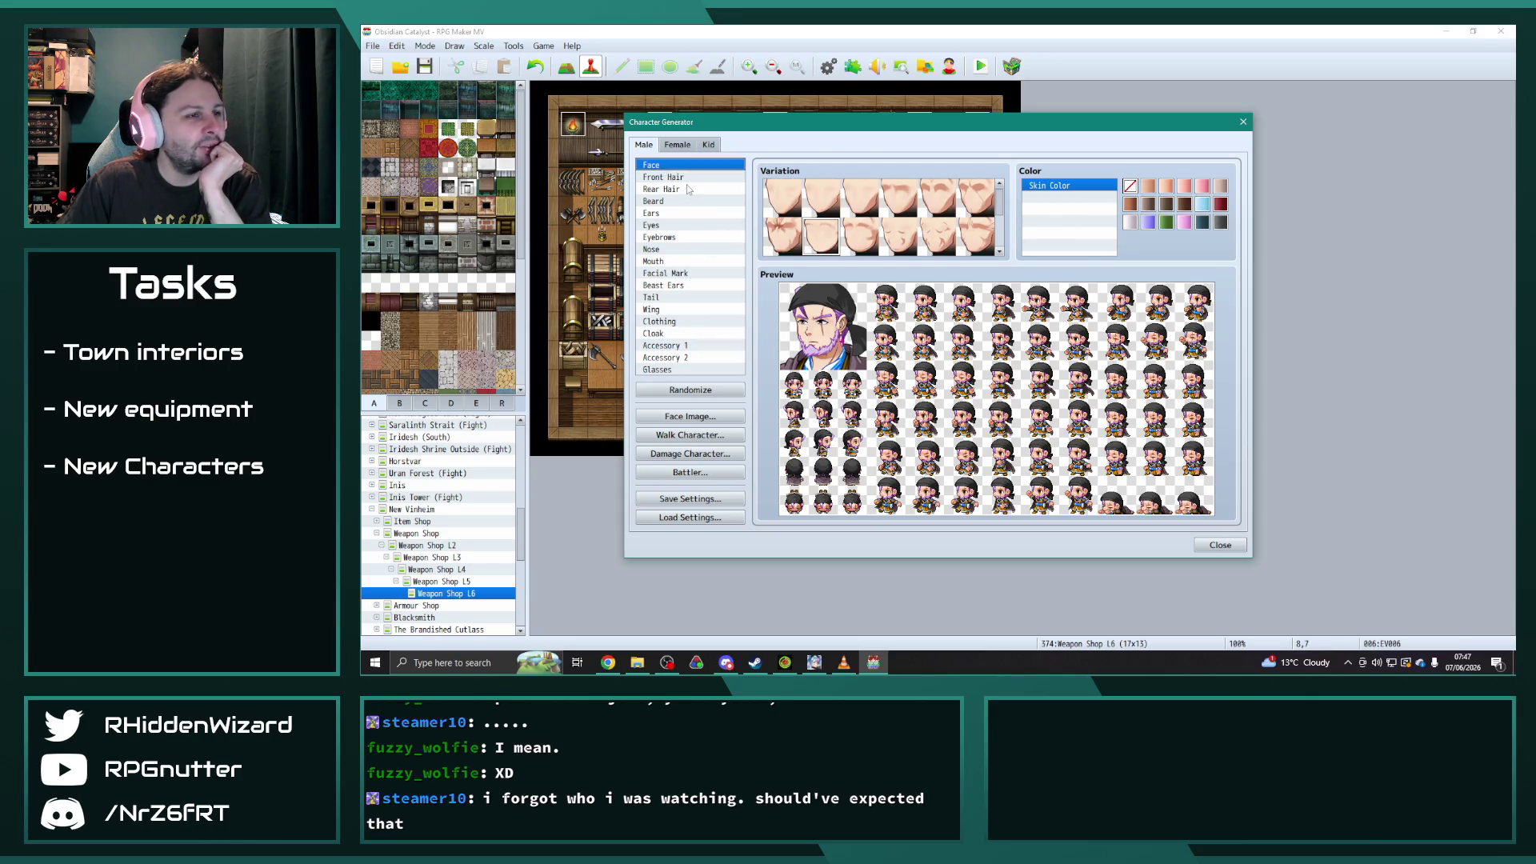
- Try dark blue, pink, orange, green and white-grey hair, settling on purple
left_click(679, 178)
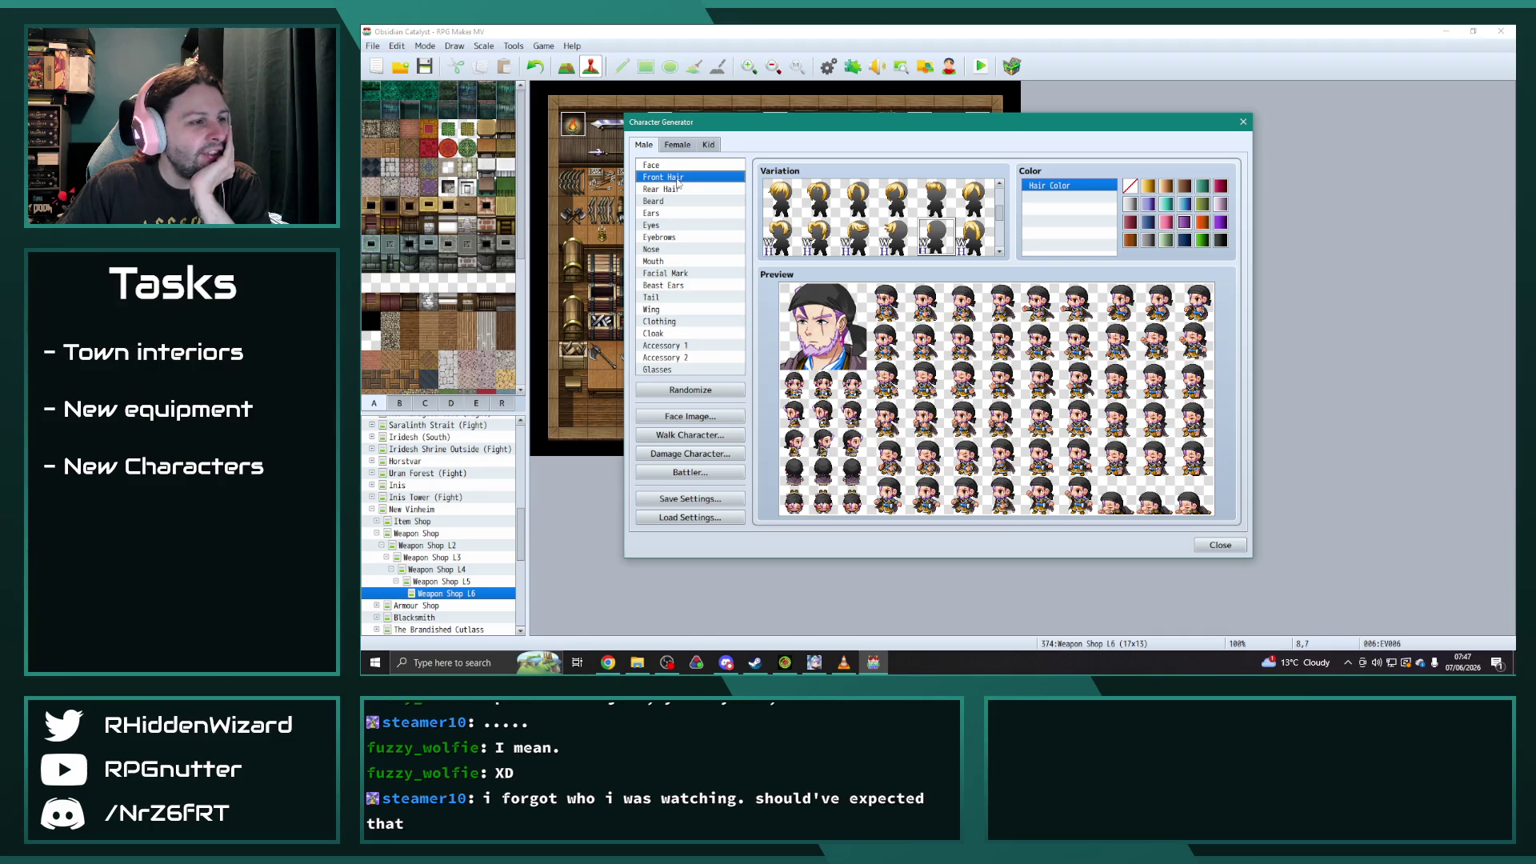
left_click(1184, 241)
left_click(1184, 221)
left_click(1166, 221)
left_click(1184, 223)
left_click(1203, 223)
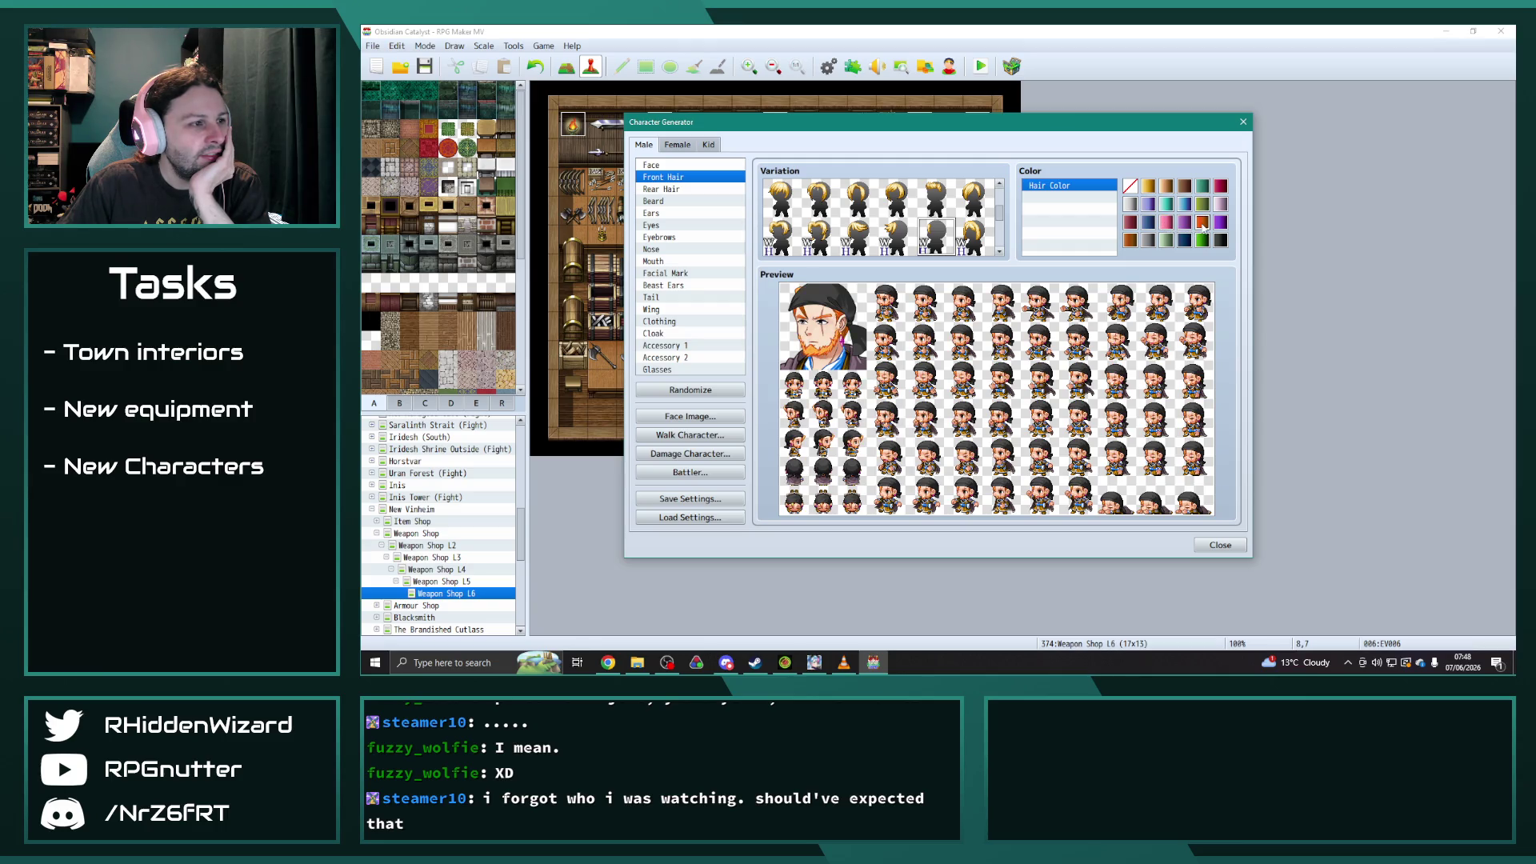
left_click(1184, 222)
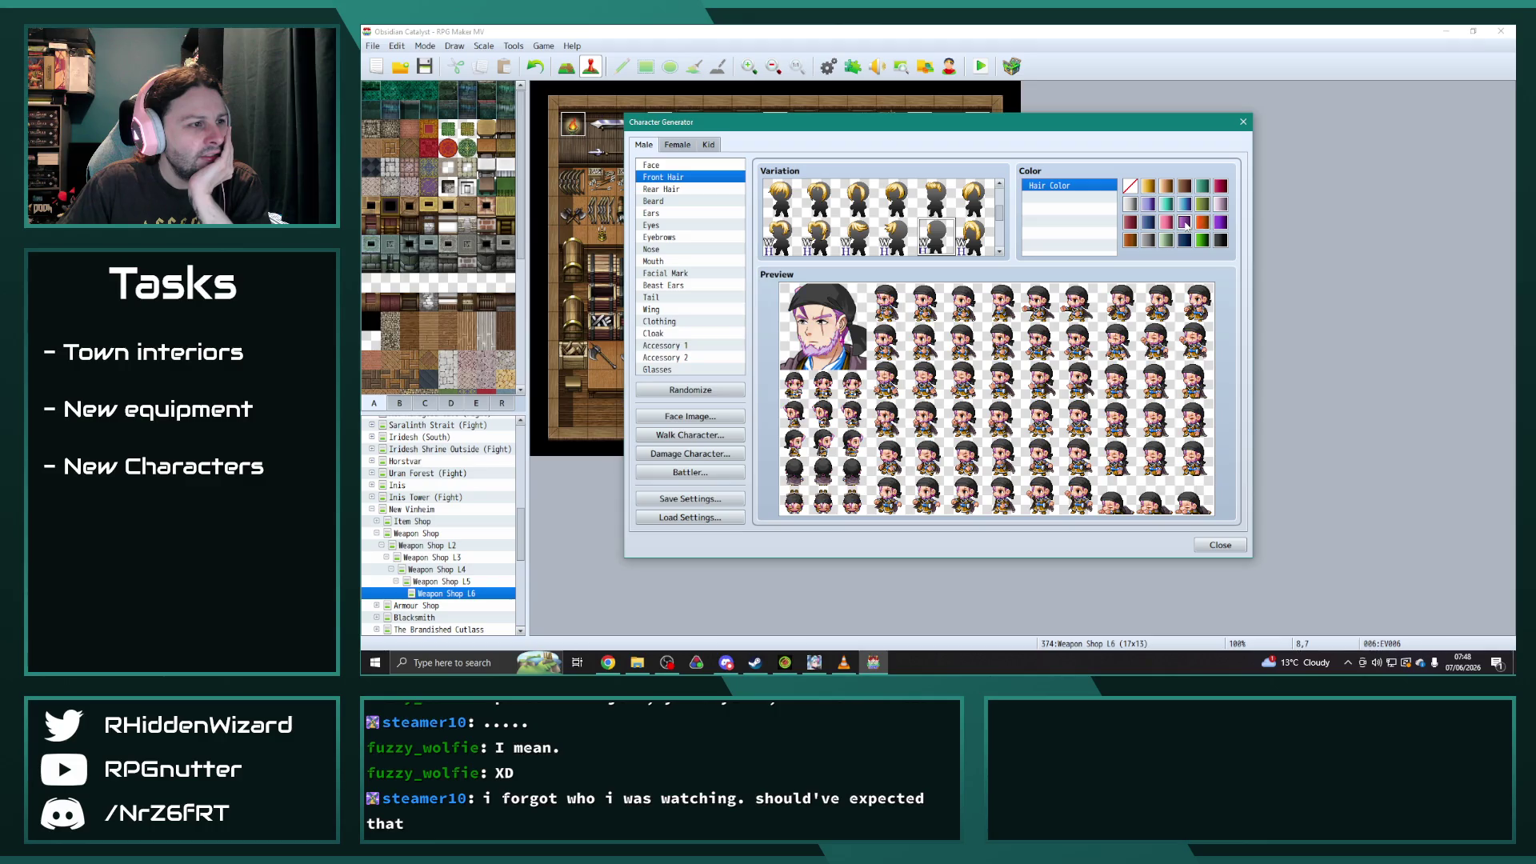
left_click(1202, 239)
left_click(1185, 222)
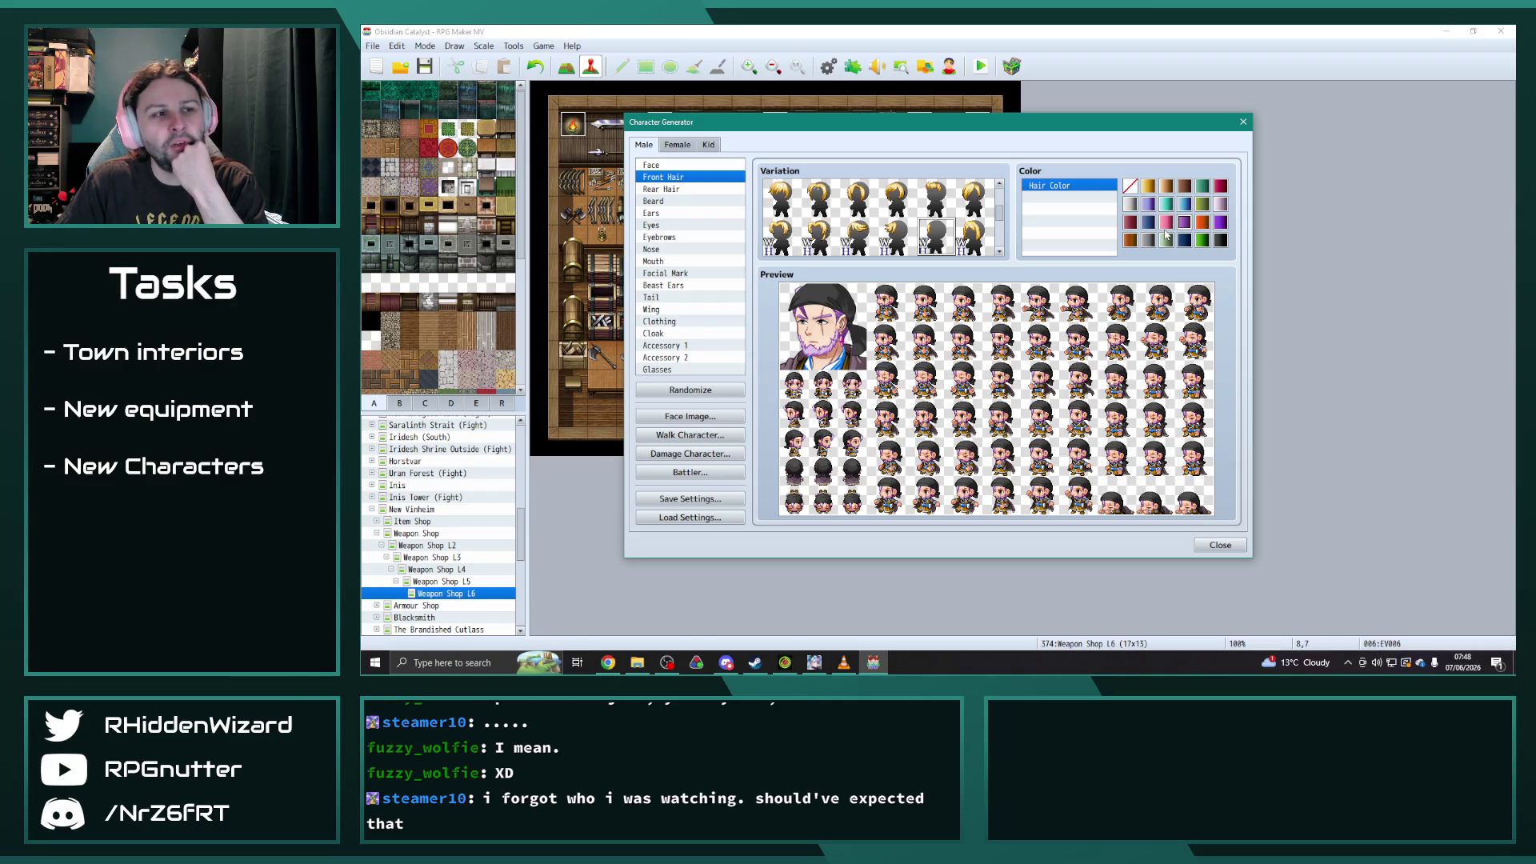
left_click(1223, 205)
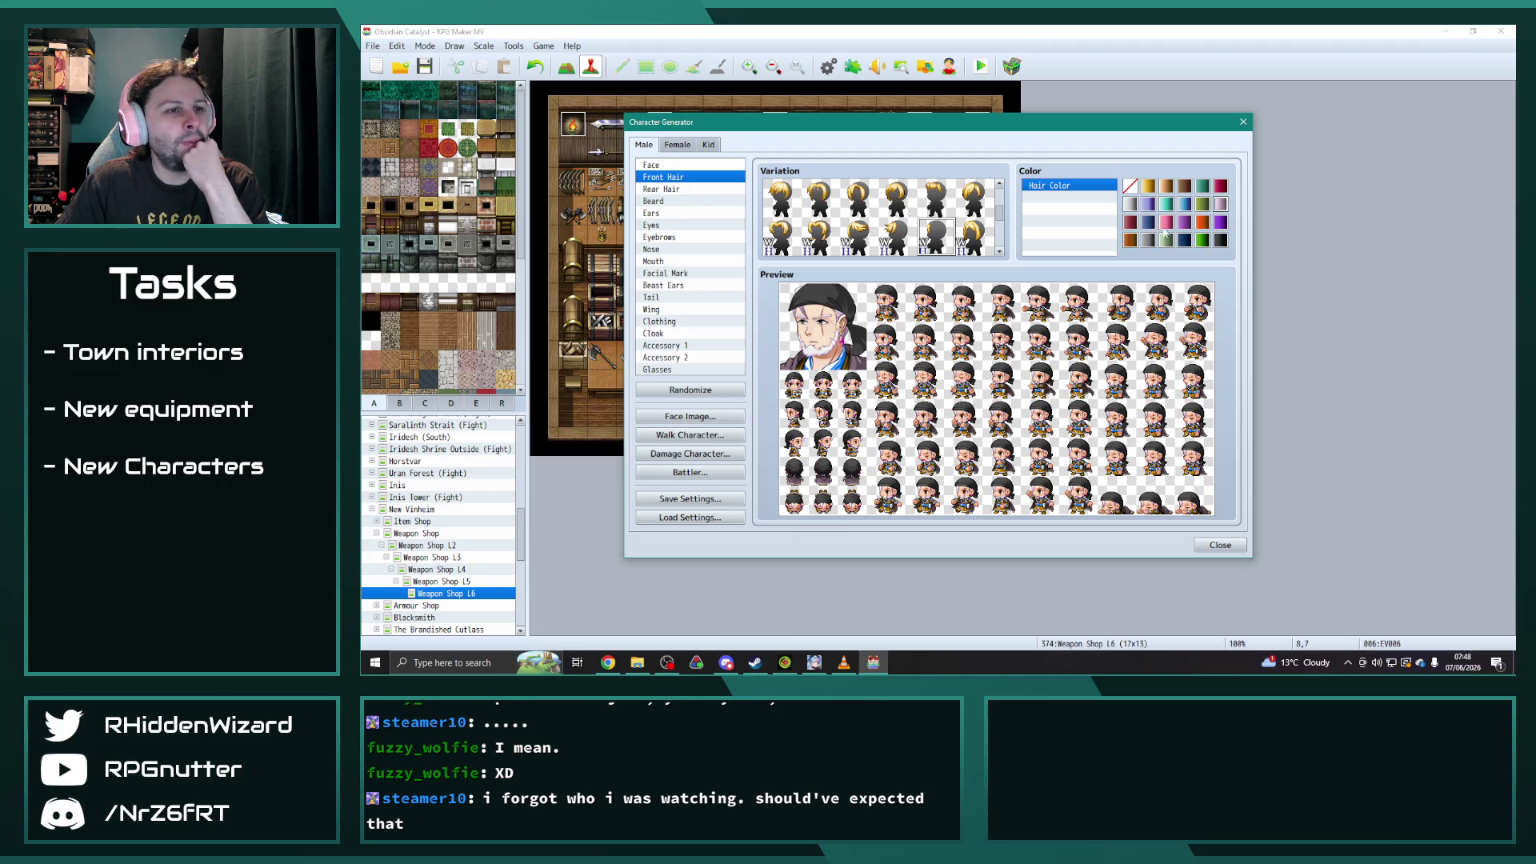
left_click(1185, 222)
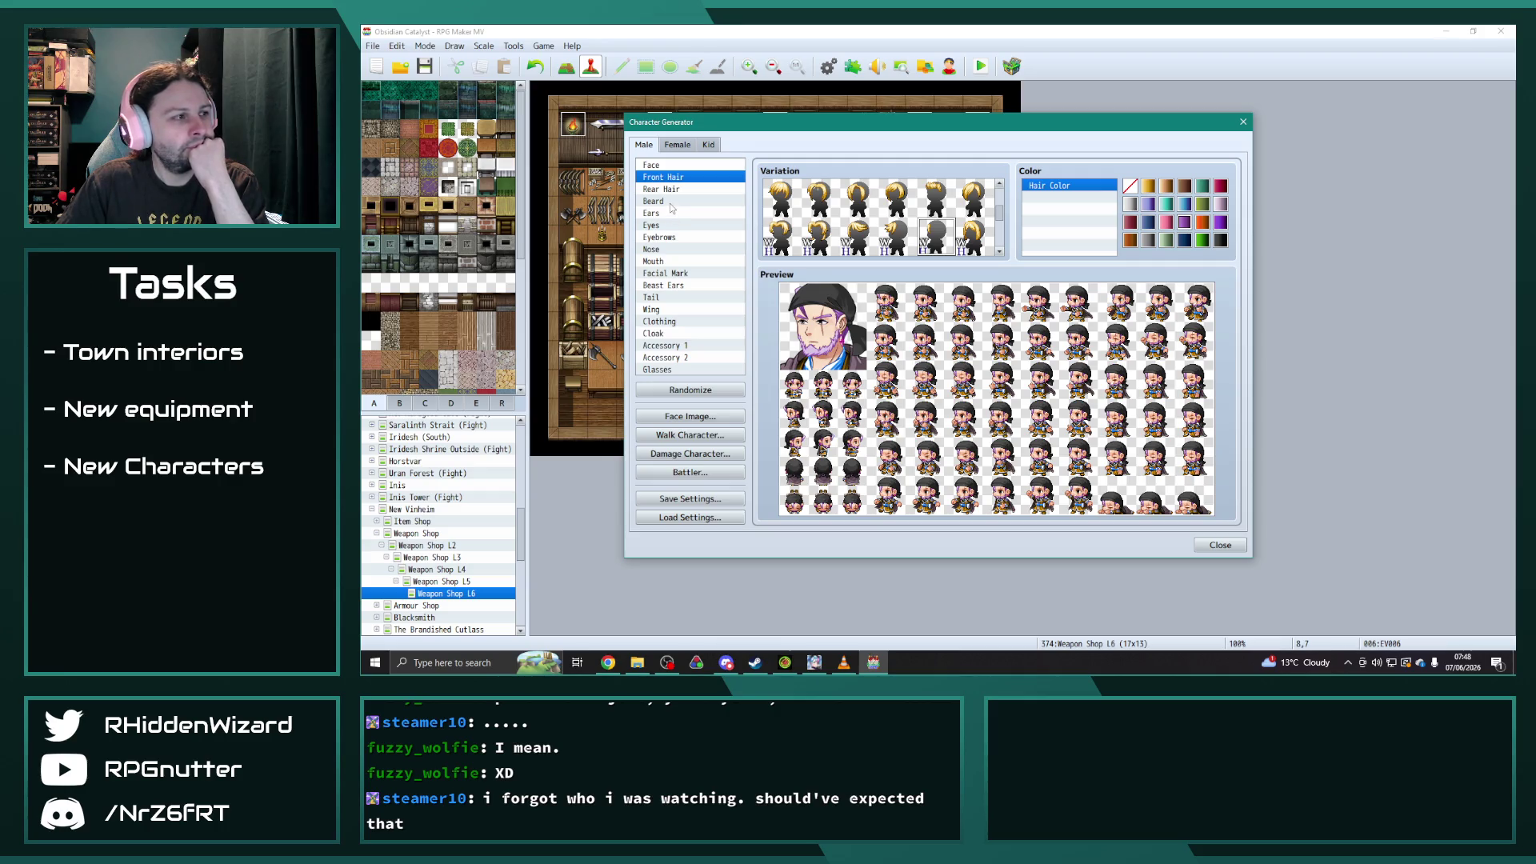
- Colour the beard purple after briefly trying pink
left_click(670, 202)
left_click(1167, 223)
left_click(1185, 224)
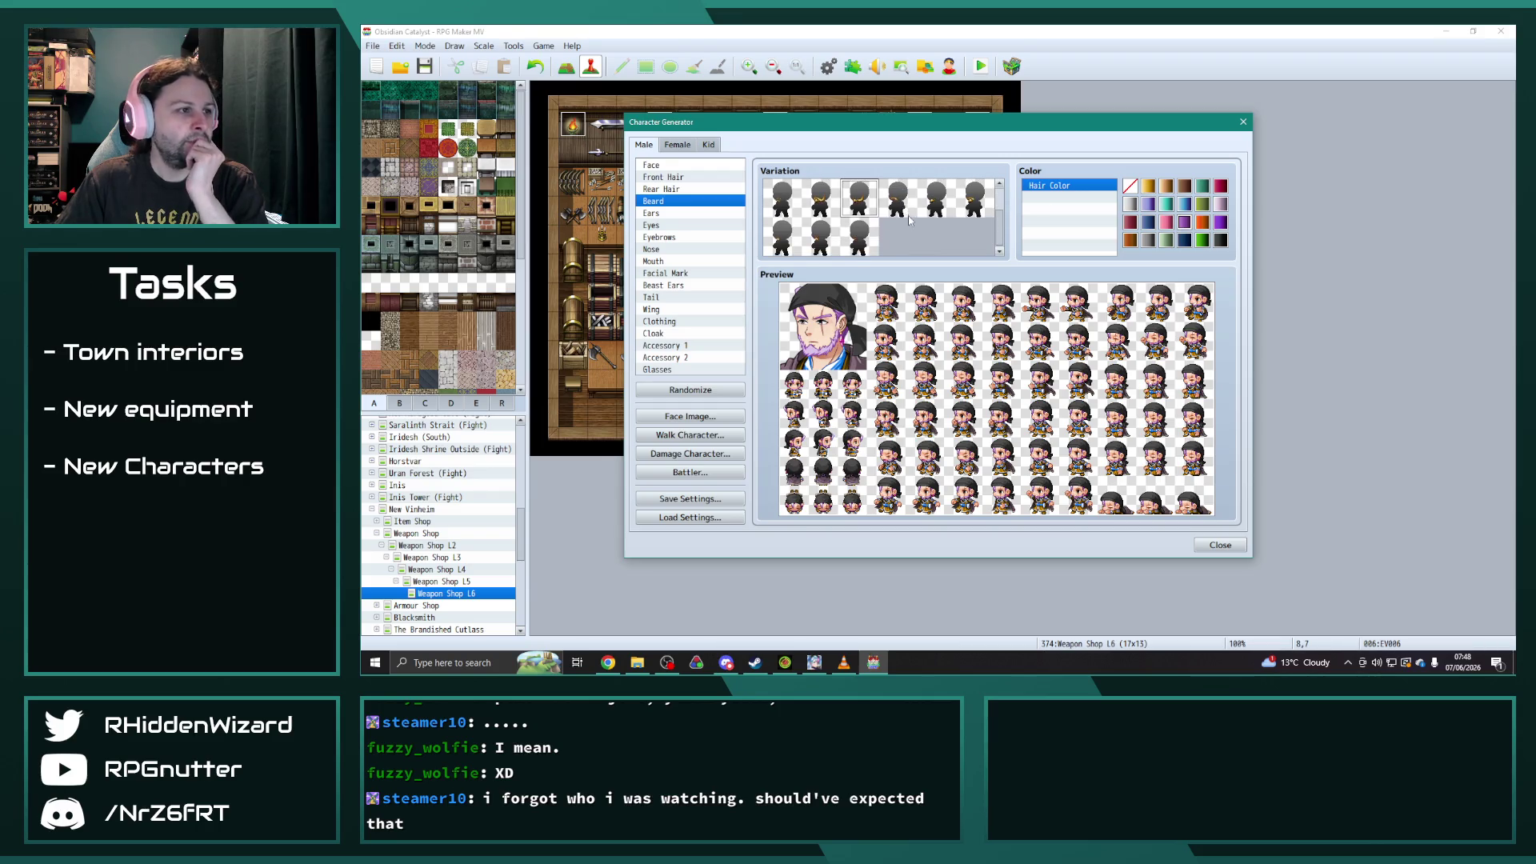
- Browse the ear, eye and accessory parts, trying and removing a black wide-brim hat
left_click(657, 213)
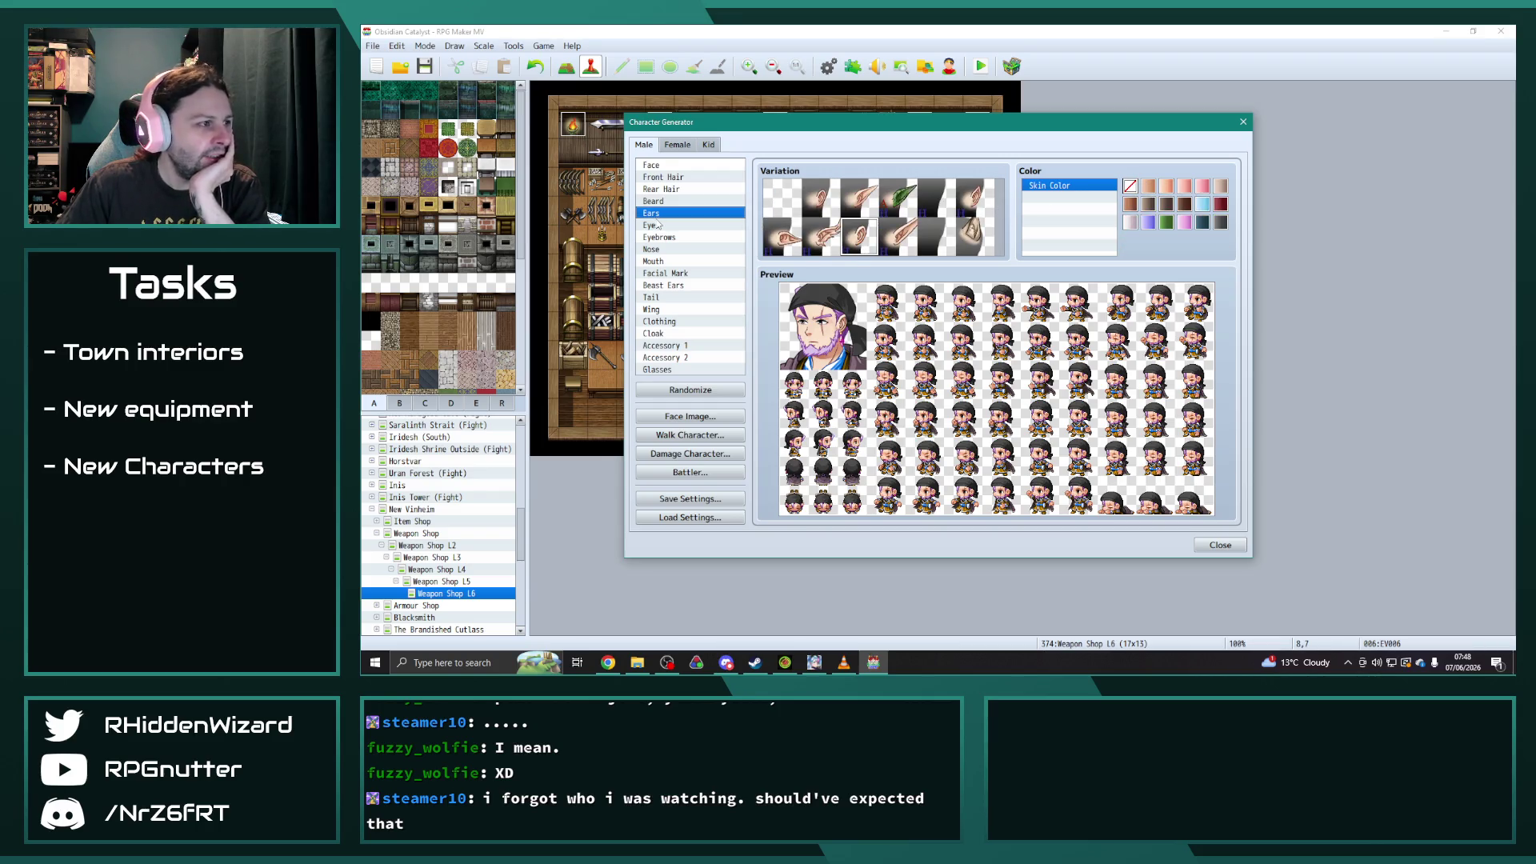
left_click(658, 225)
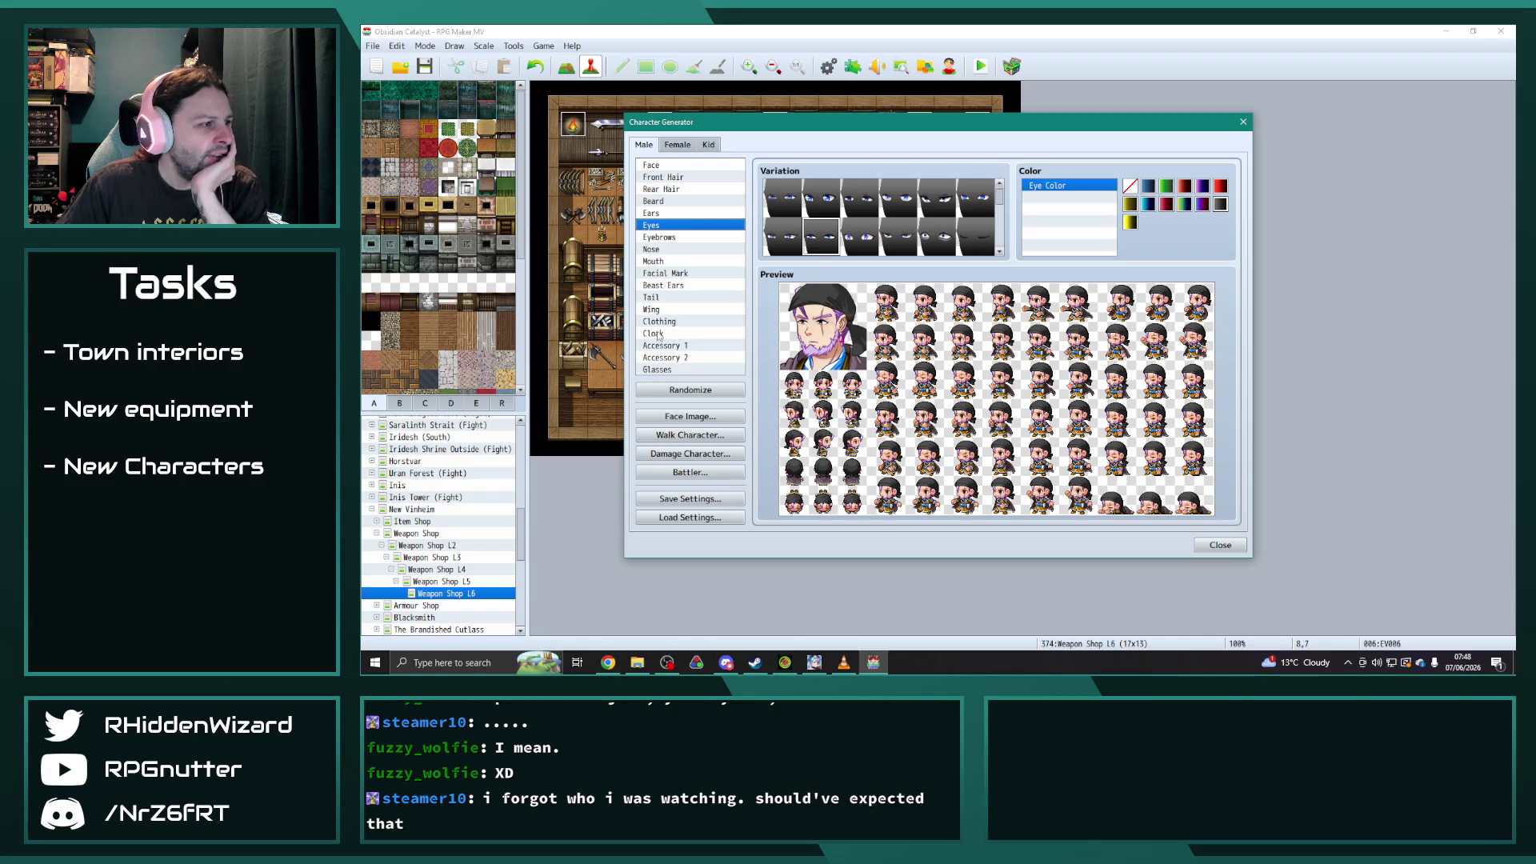
left_click(663, 345)
left_click(672, 358)
scroll(899, 220, "down", 4)
left_click(899, 220)
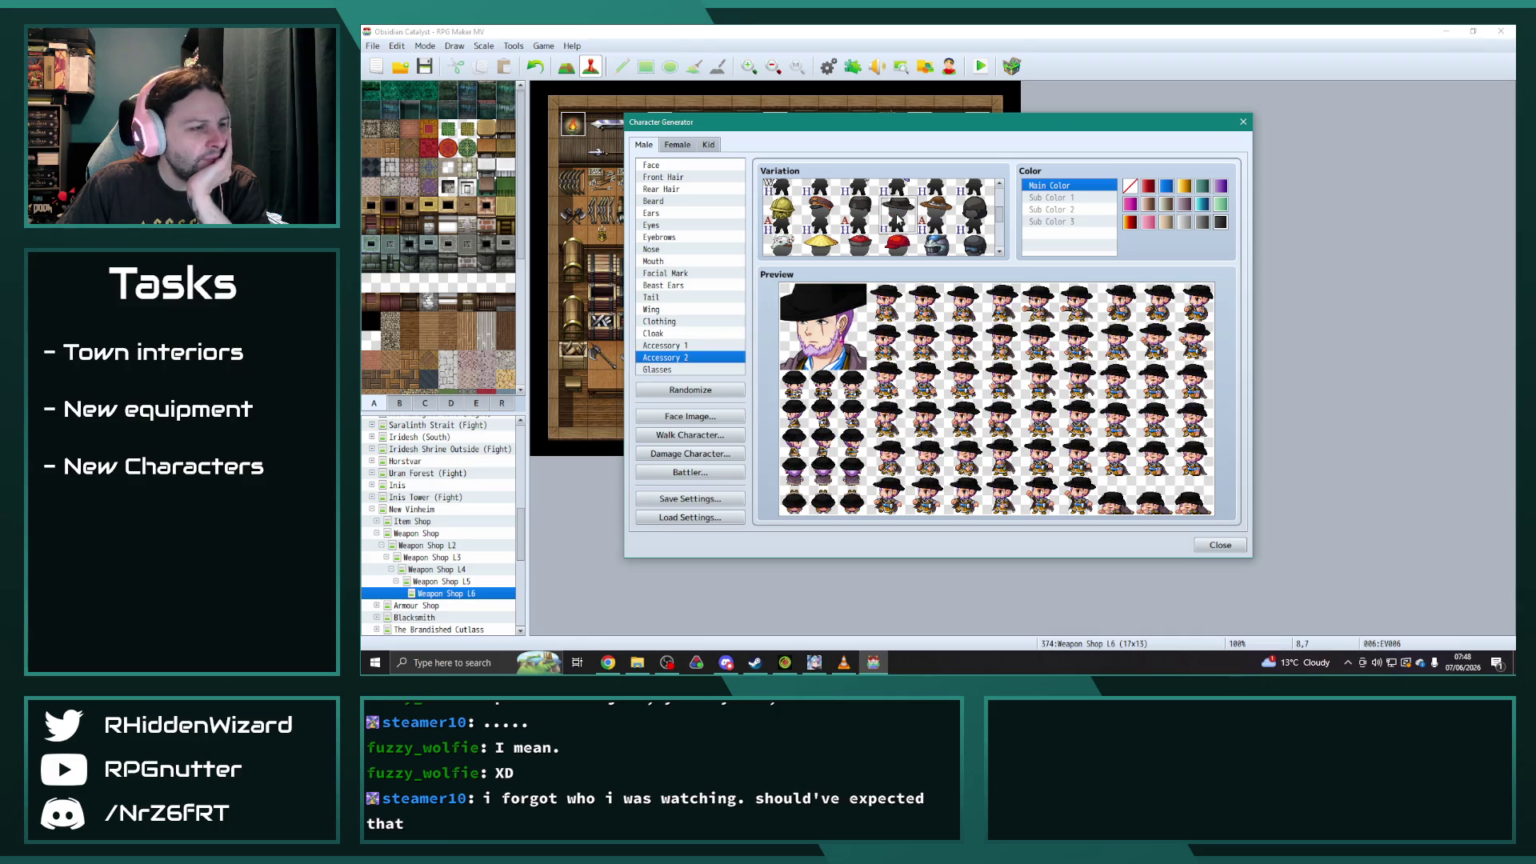
scroll(899, 220, "down", 4)
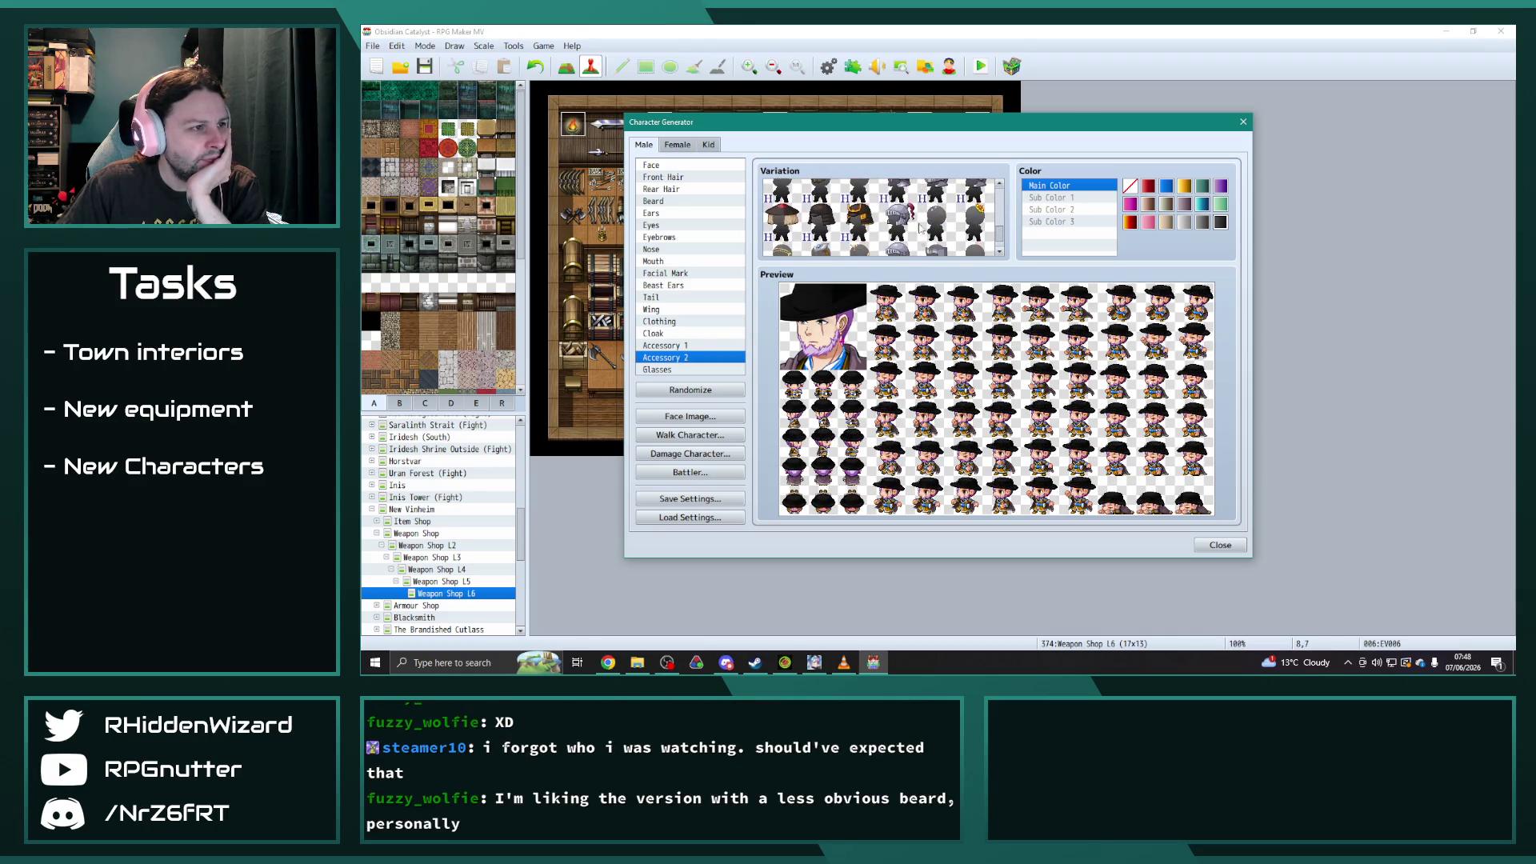
left_click(937, 200)
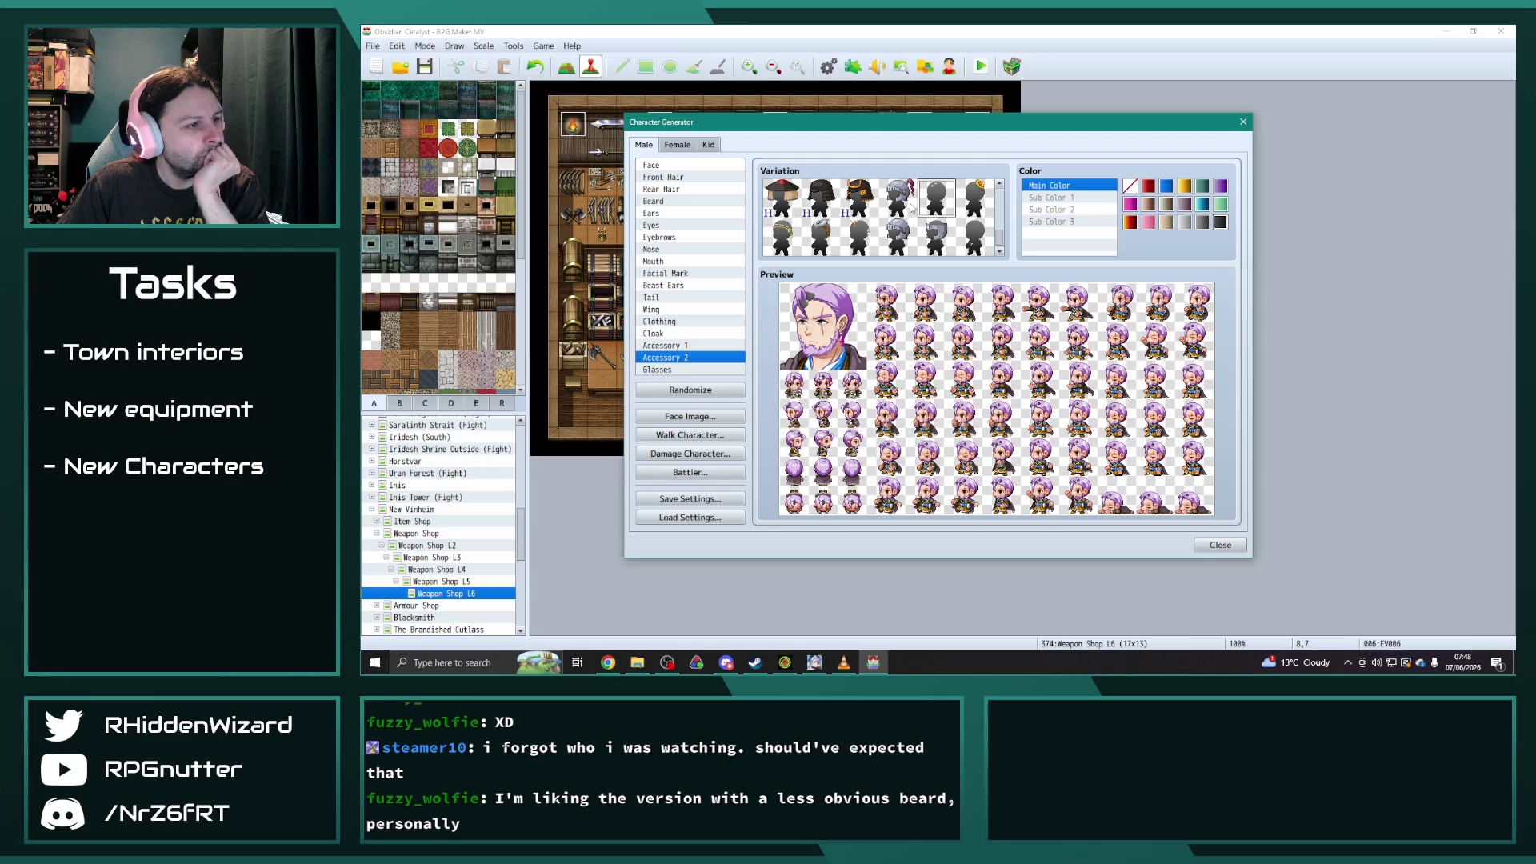
- Try a visor helmet, a cap and a dark hat, then settle on the purple bandana
left_click(945, 241)
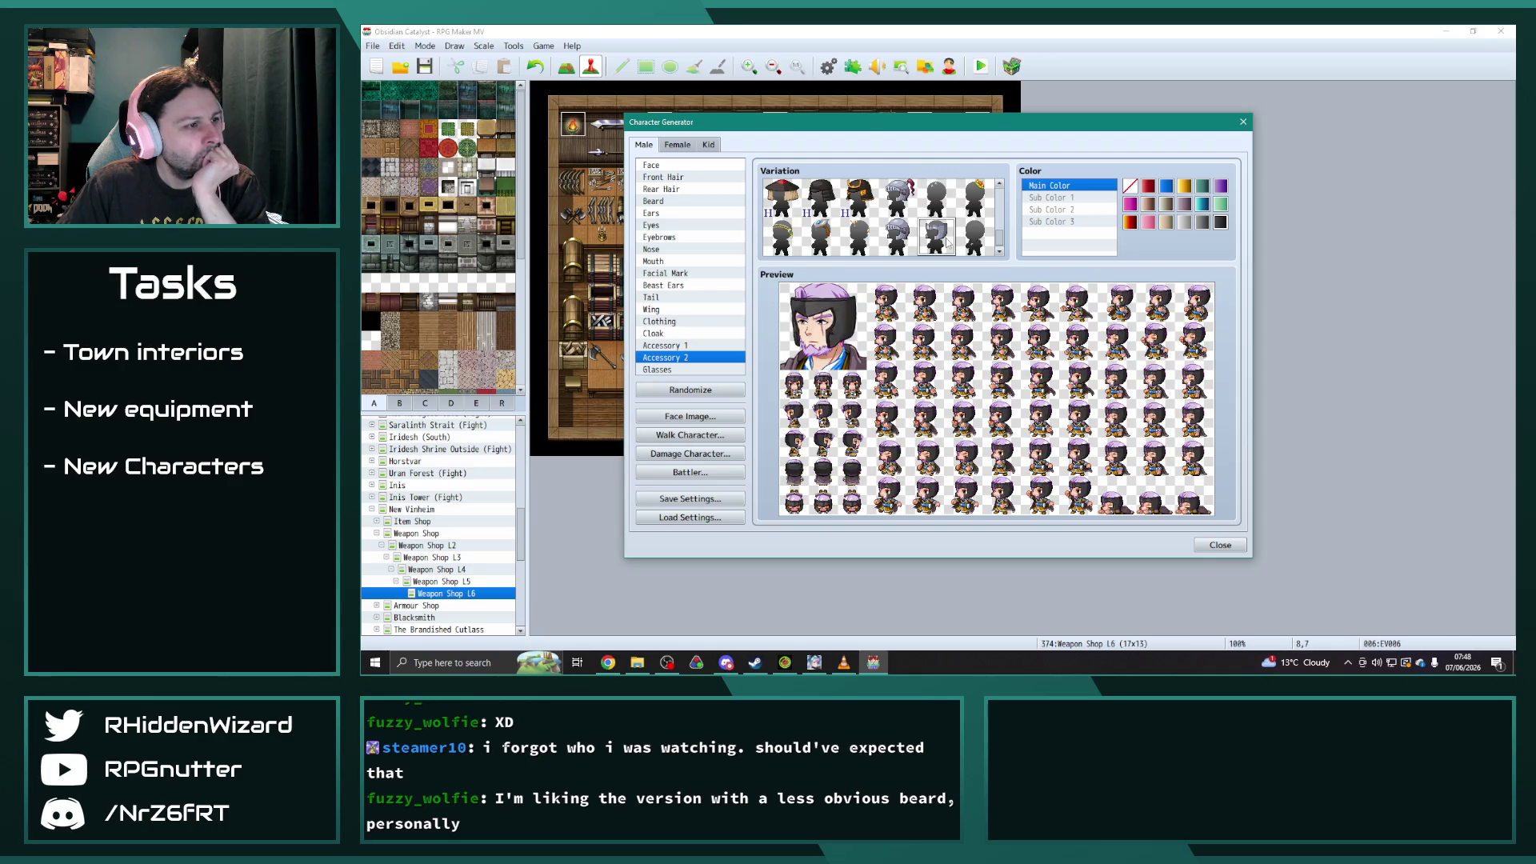
scroll(946, 240, "up", 8)
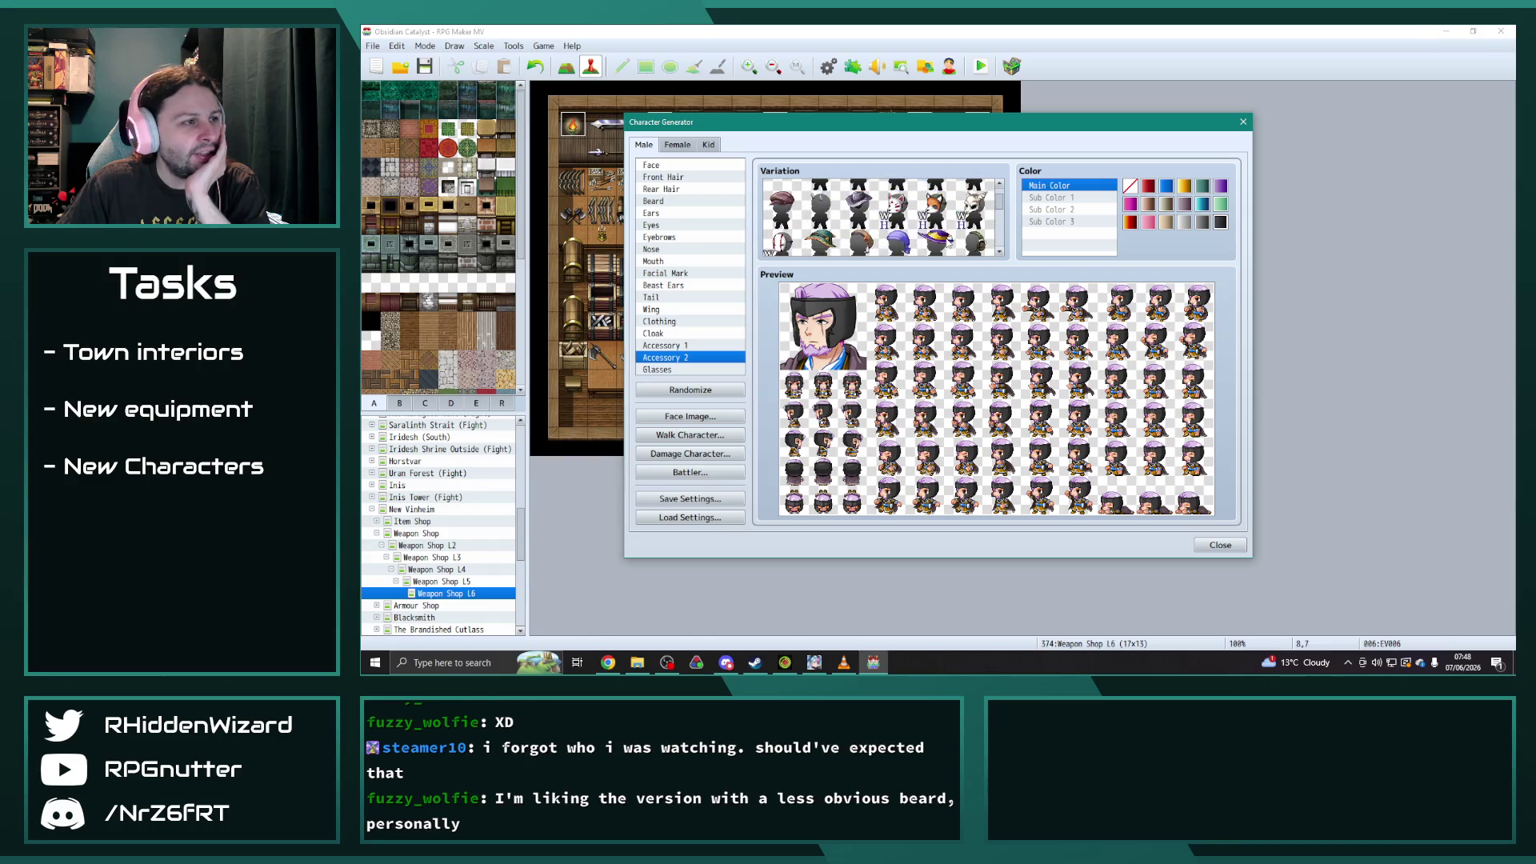
left_click(789, 198)
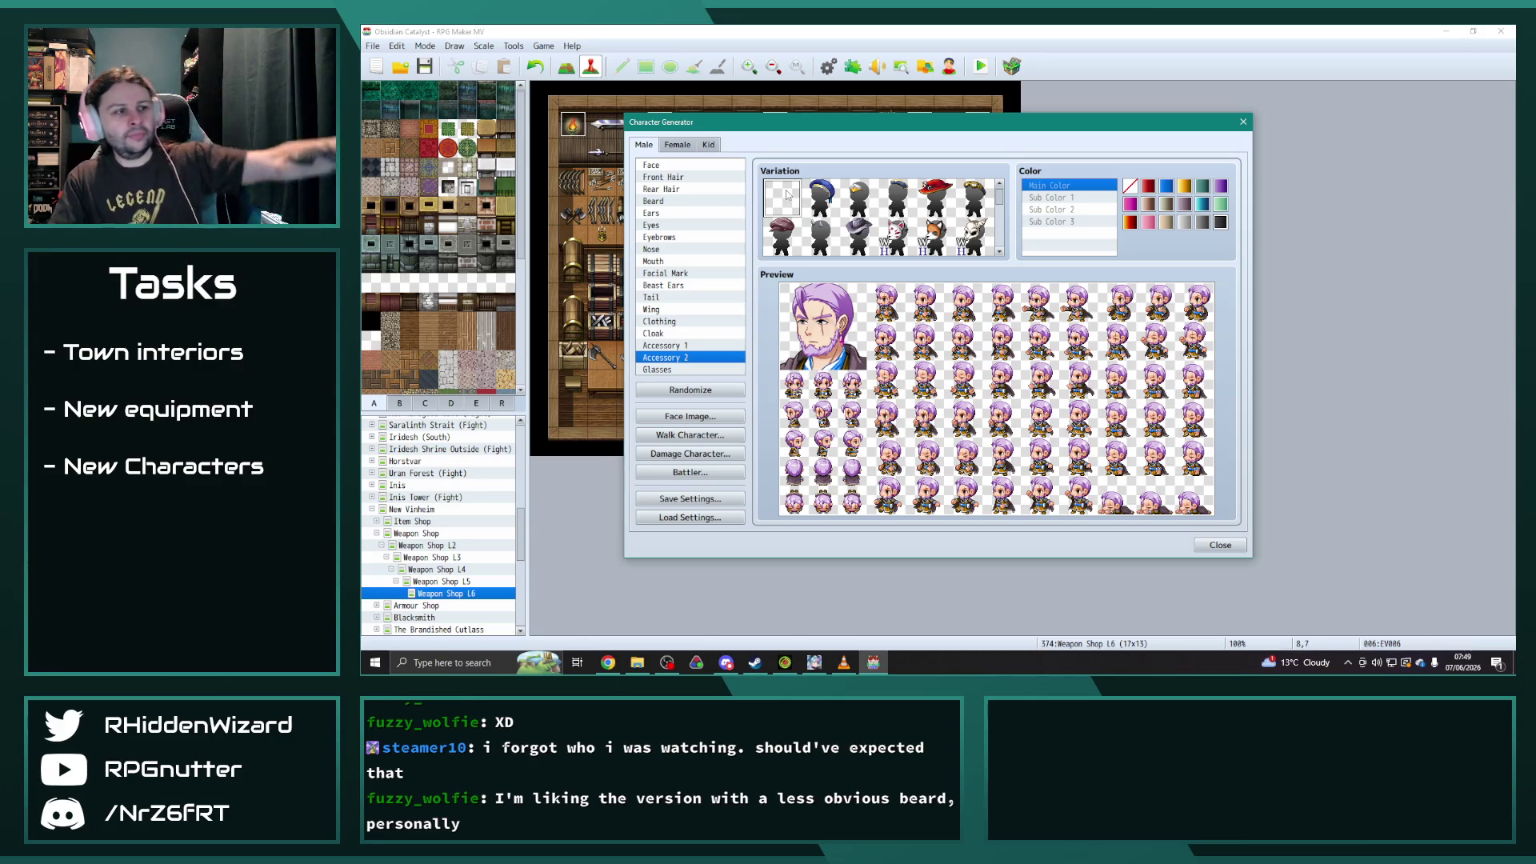
left_click(910, 197)
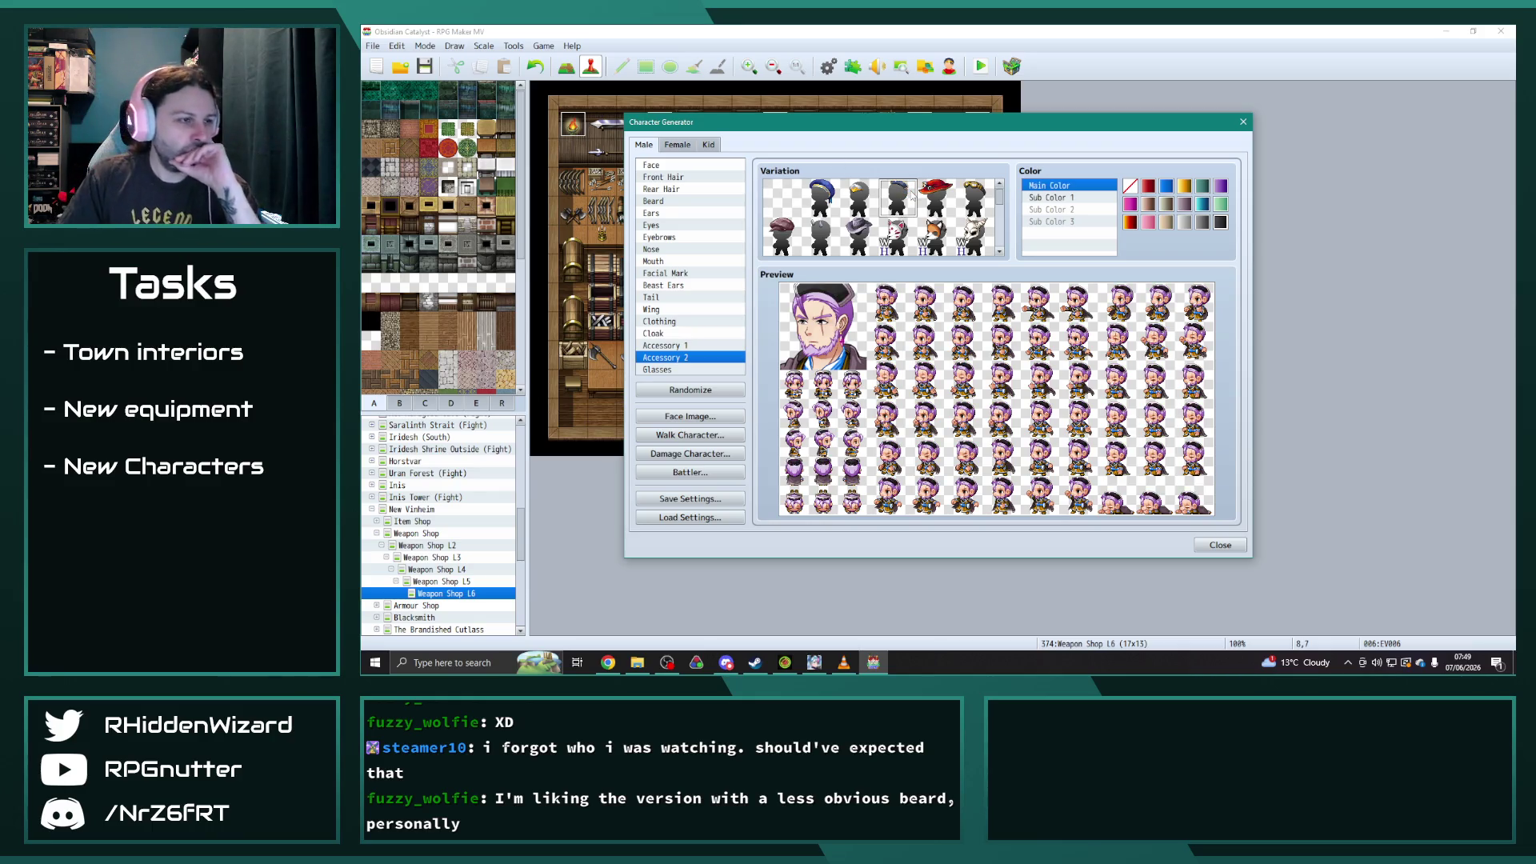
left_click(859, 236)
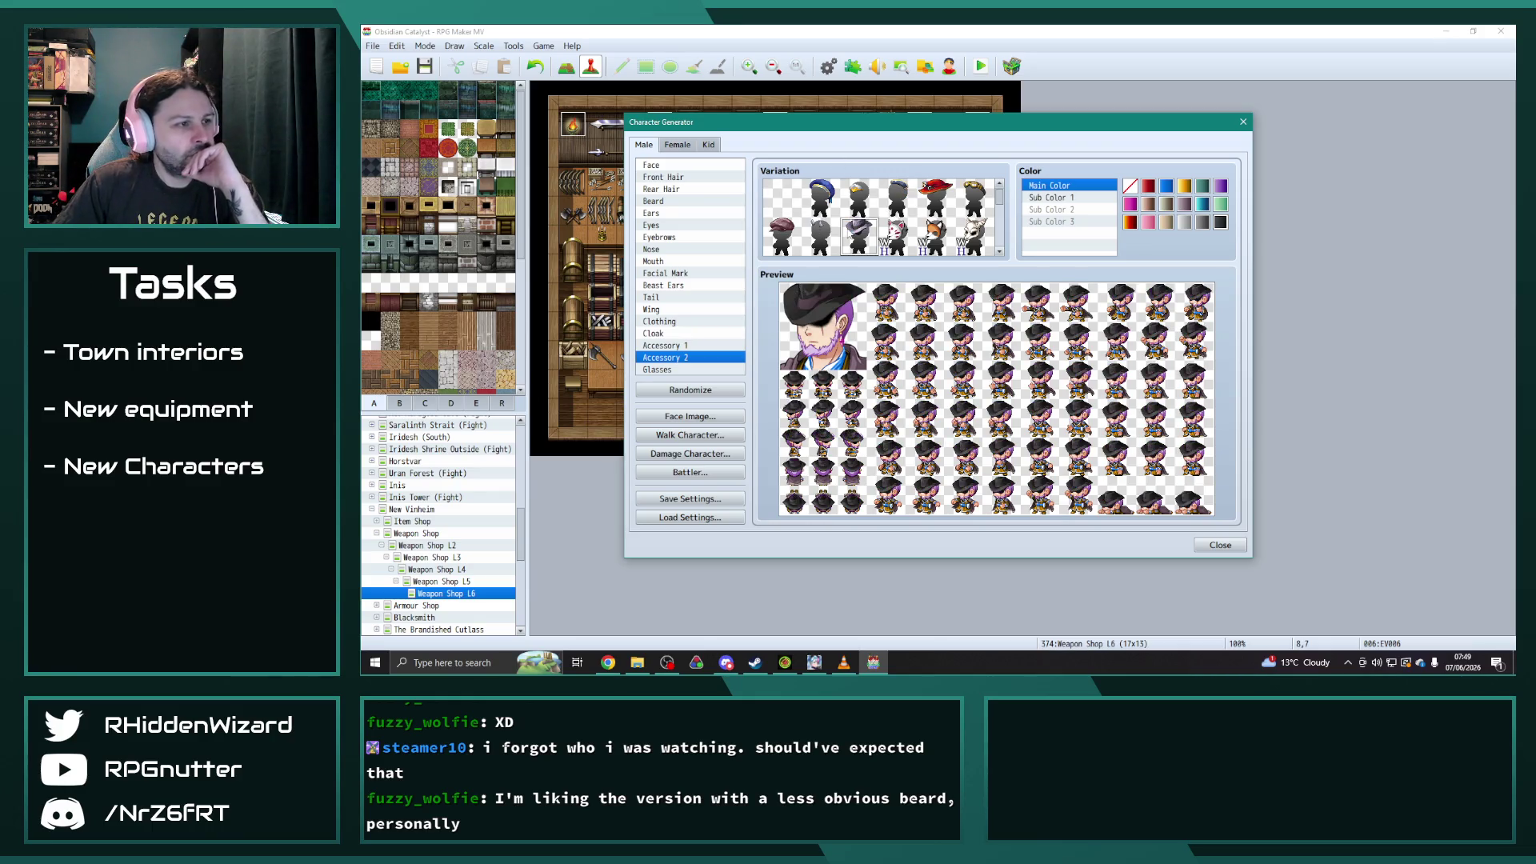
scroll(884, 217, "down", 2)
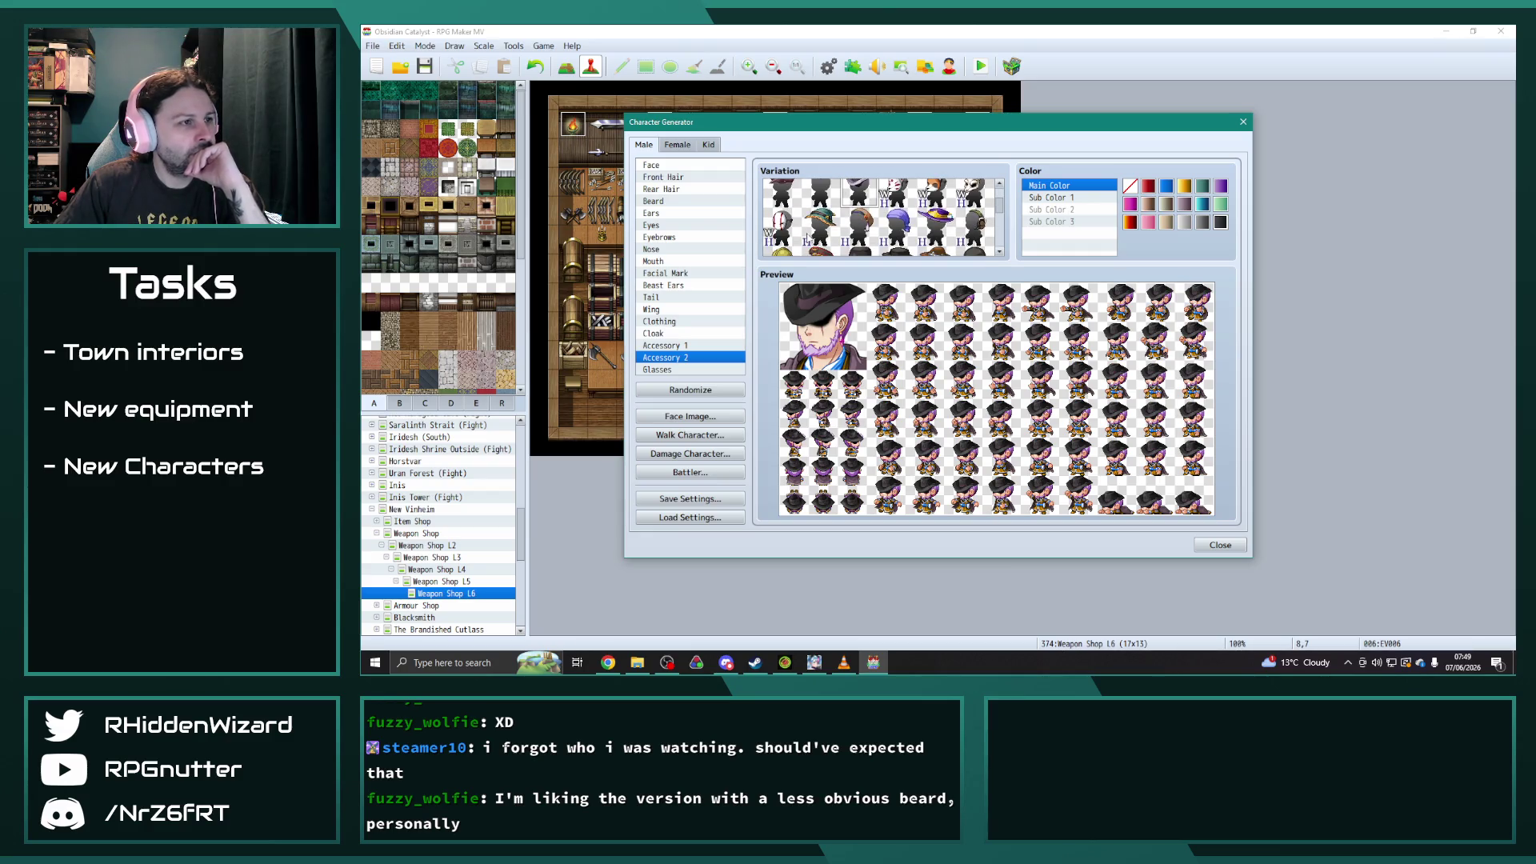
scroll(896, 220, "down", 1)
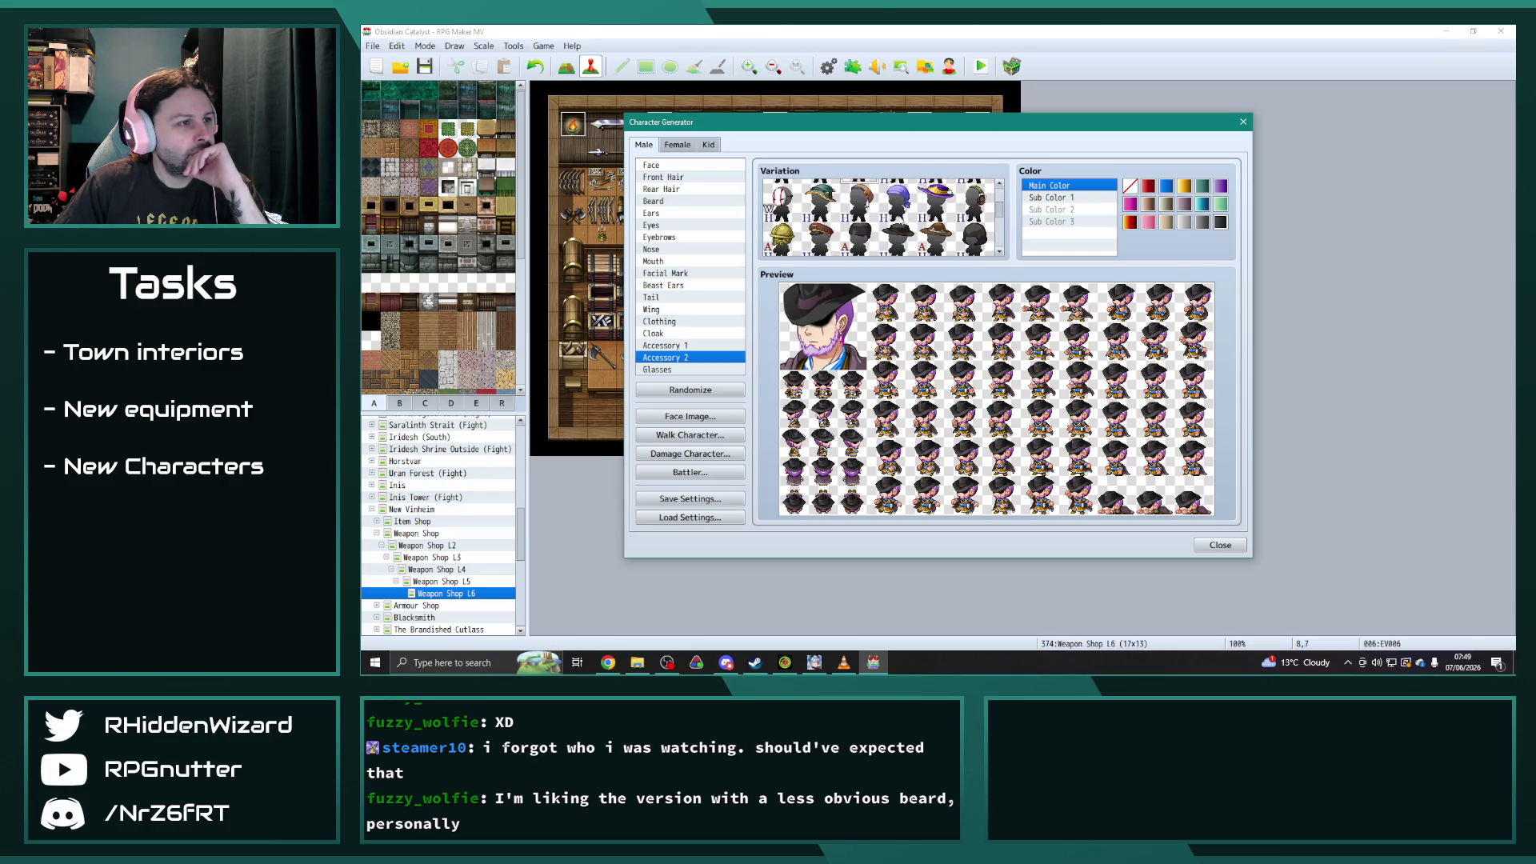
left_click(893, 202)
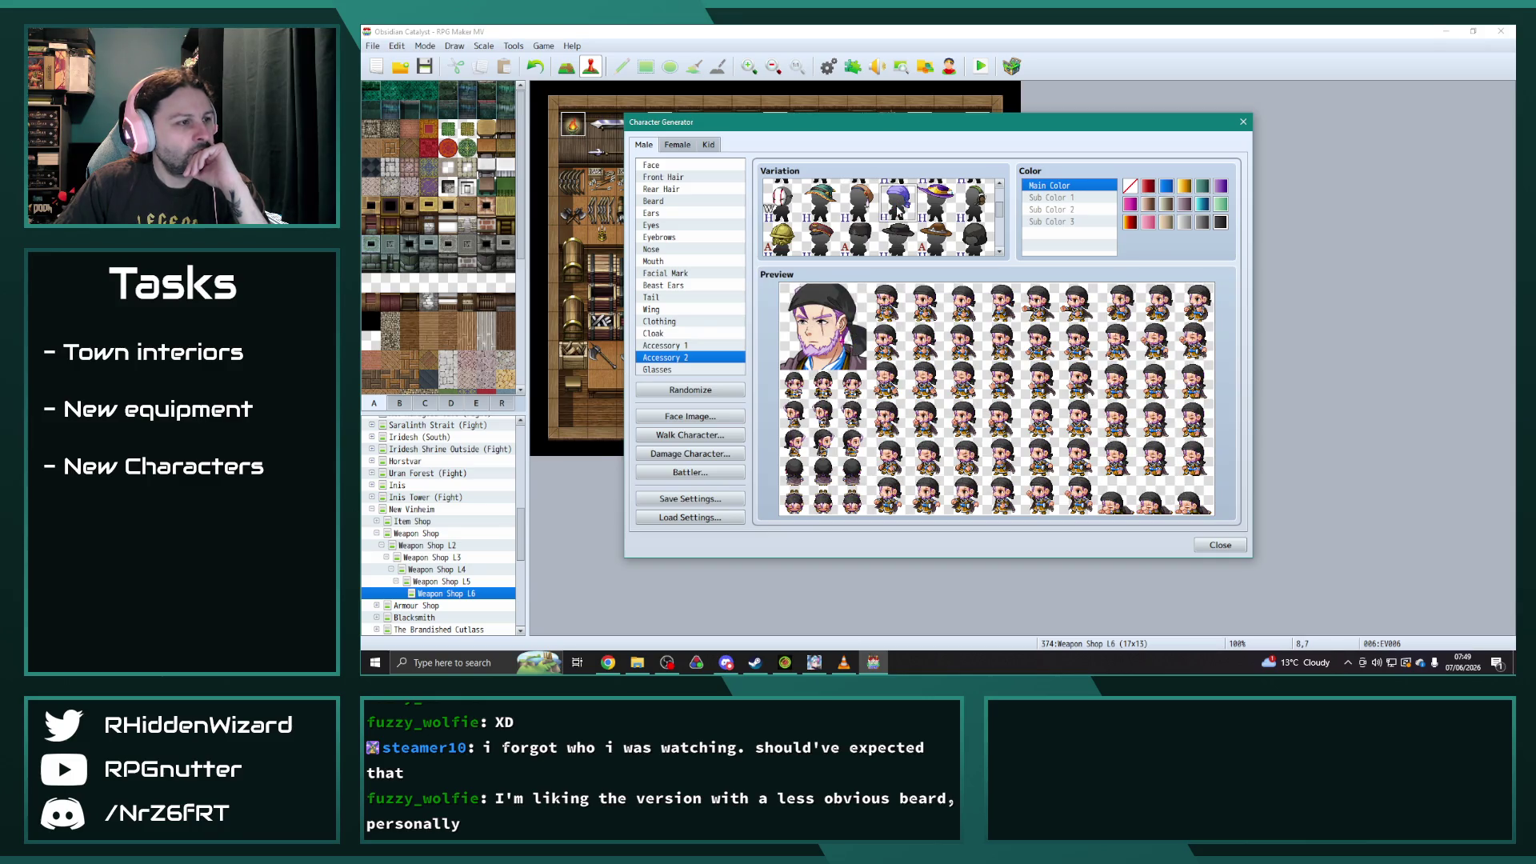
left_click(684, 177)
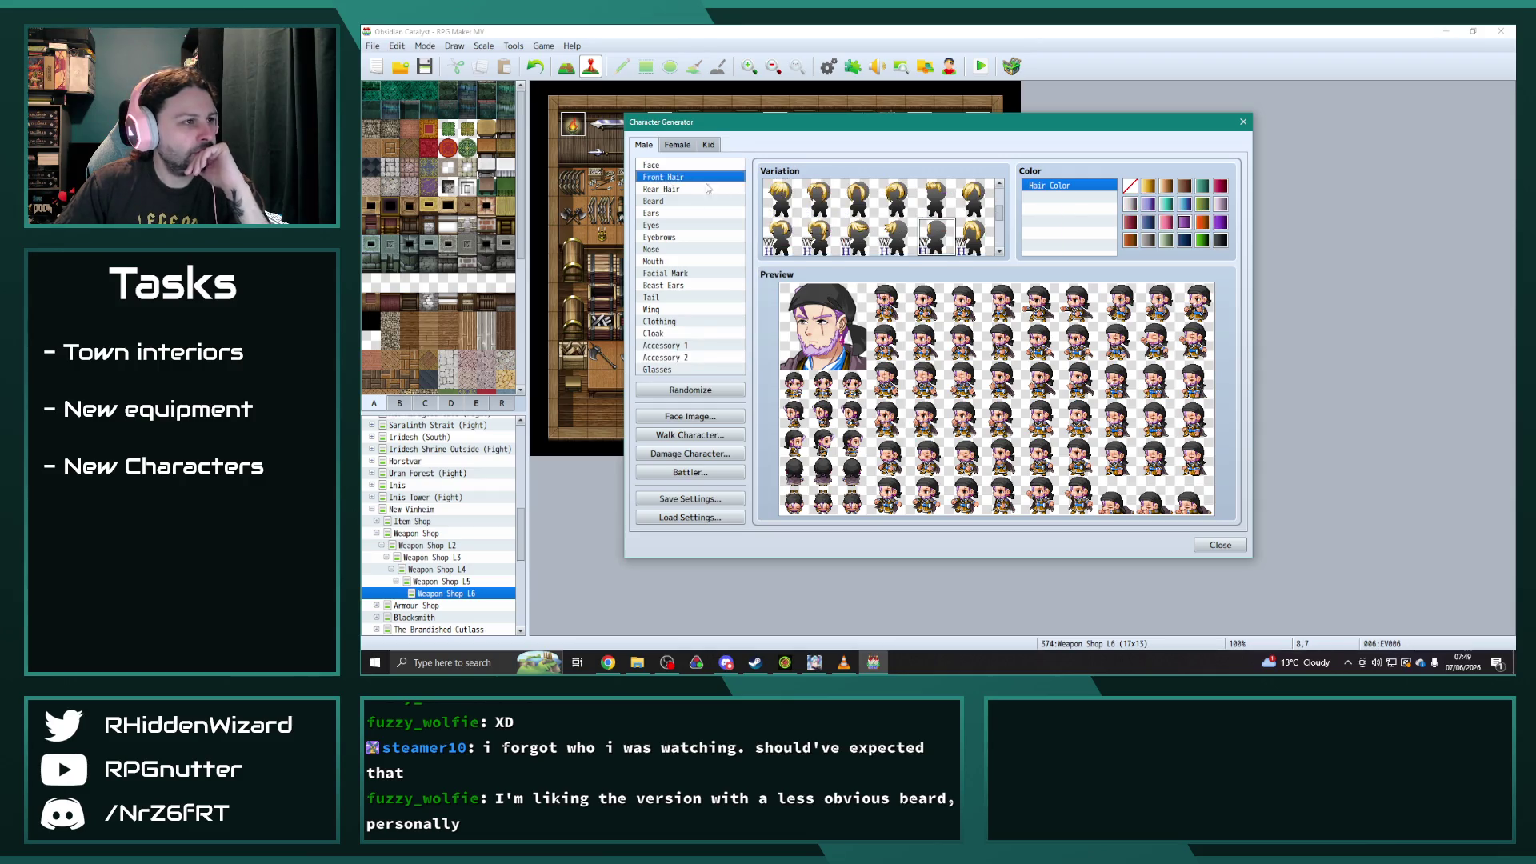
- Clear the front hair, keep a full beard over two moustaches, and pick a new second-row outfit
left_click(784, 197)
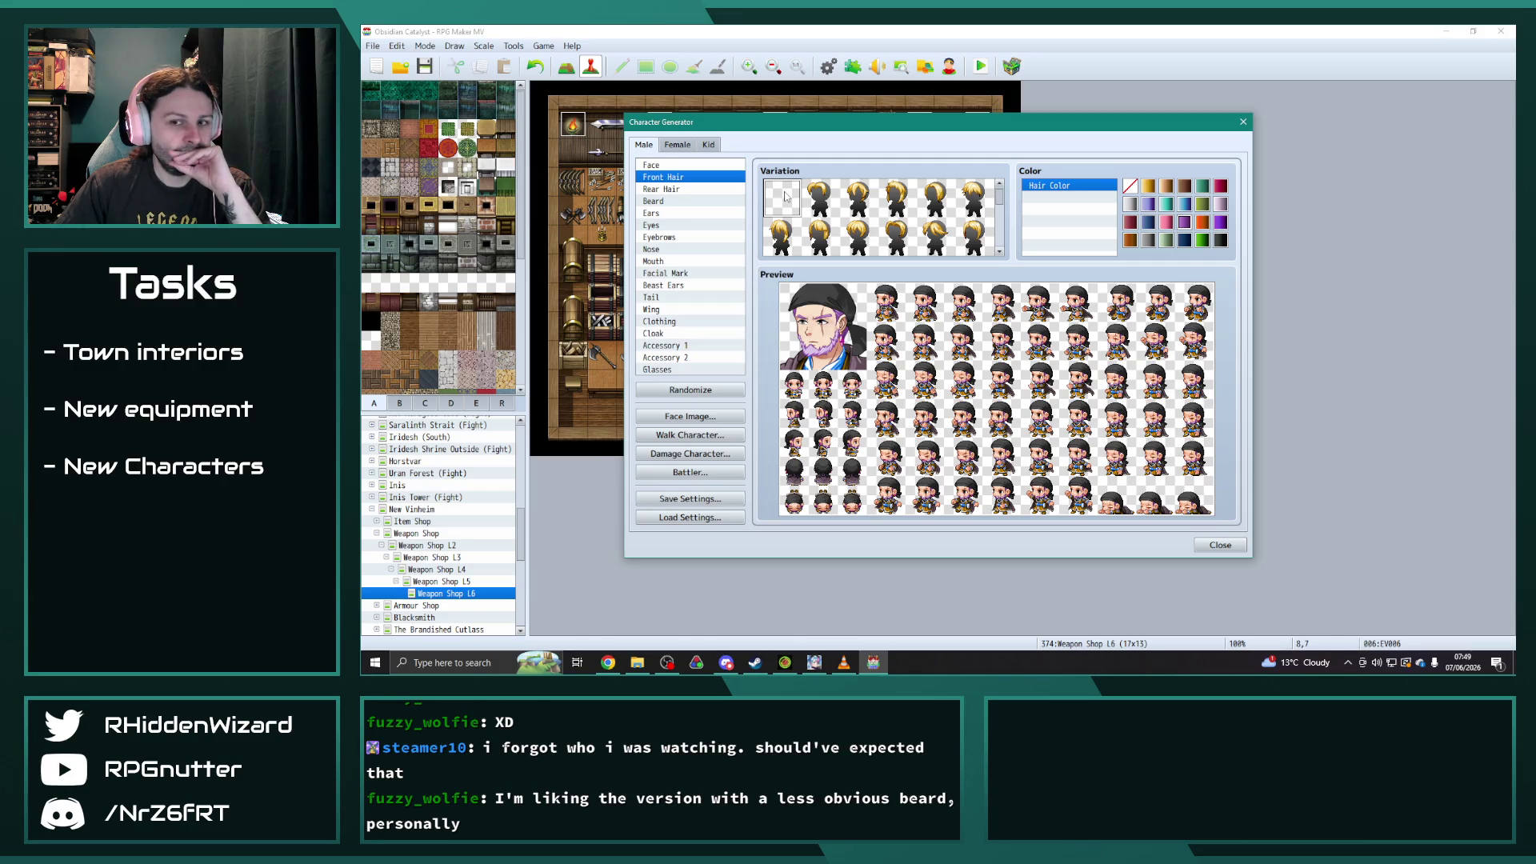
left_click(684, 201)
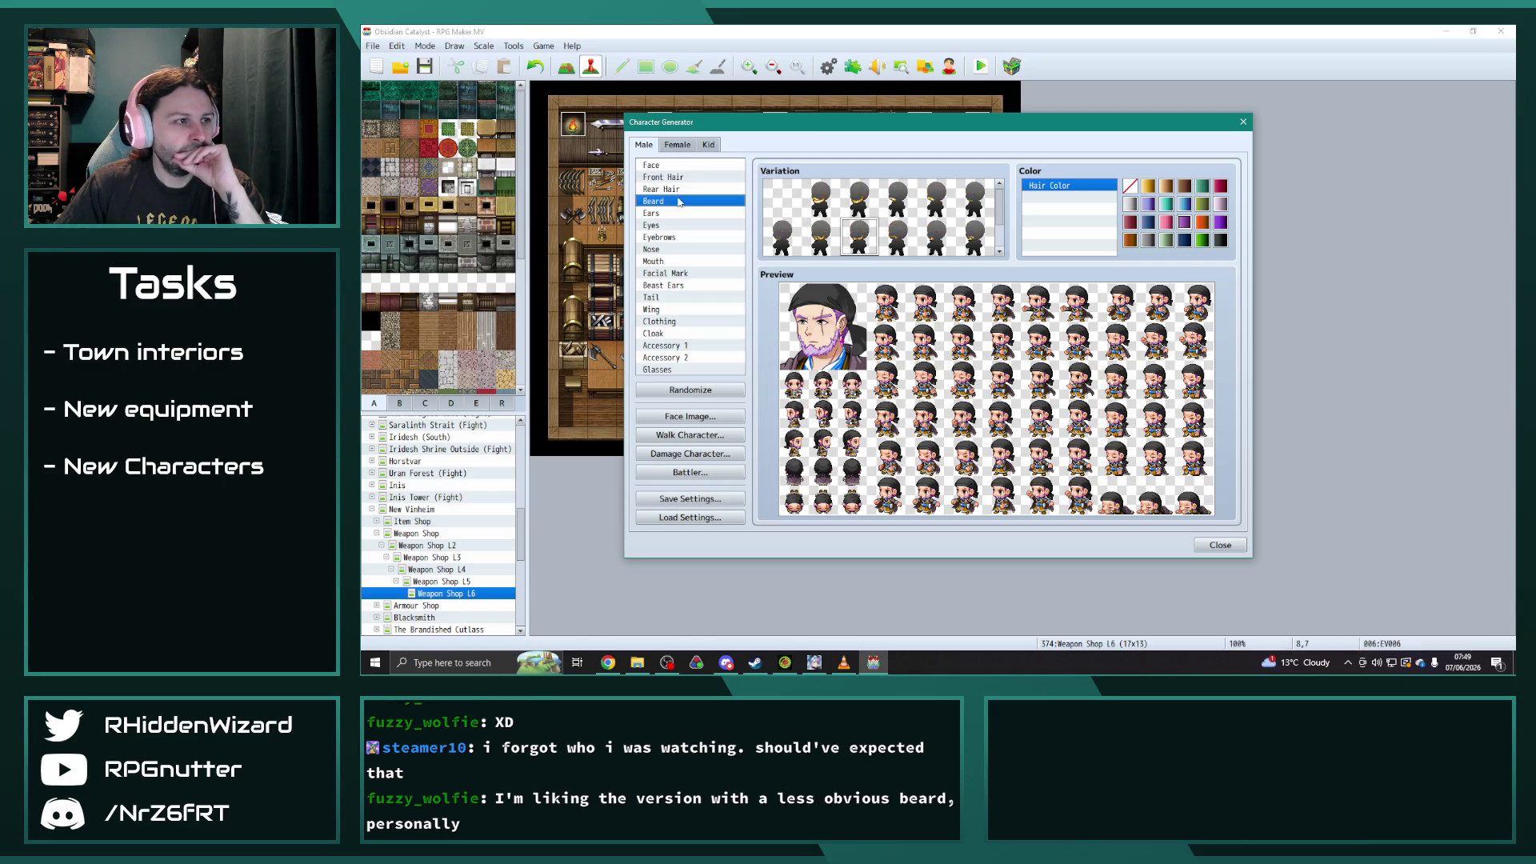
left_click(820, 200)
left_click(868, 245)
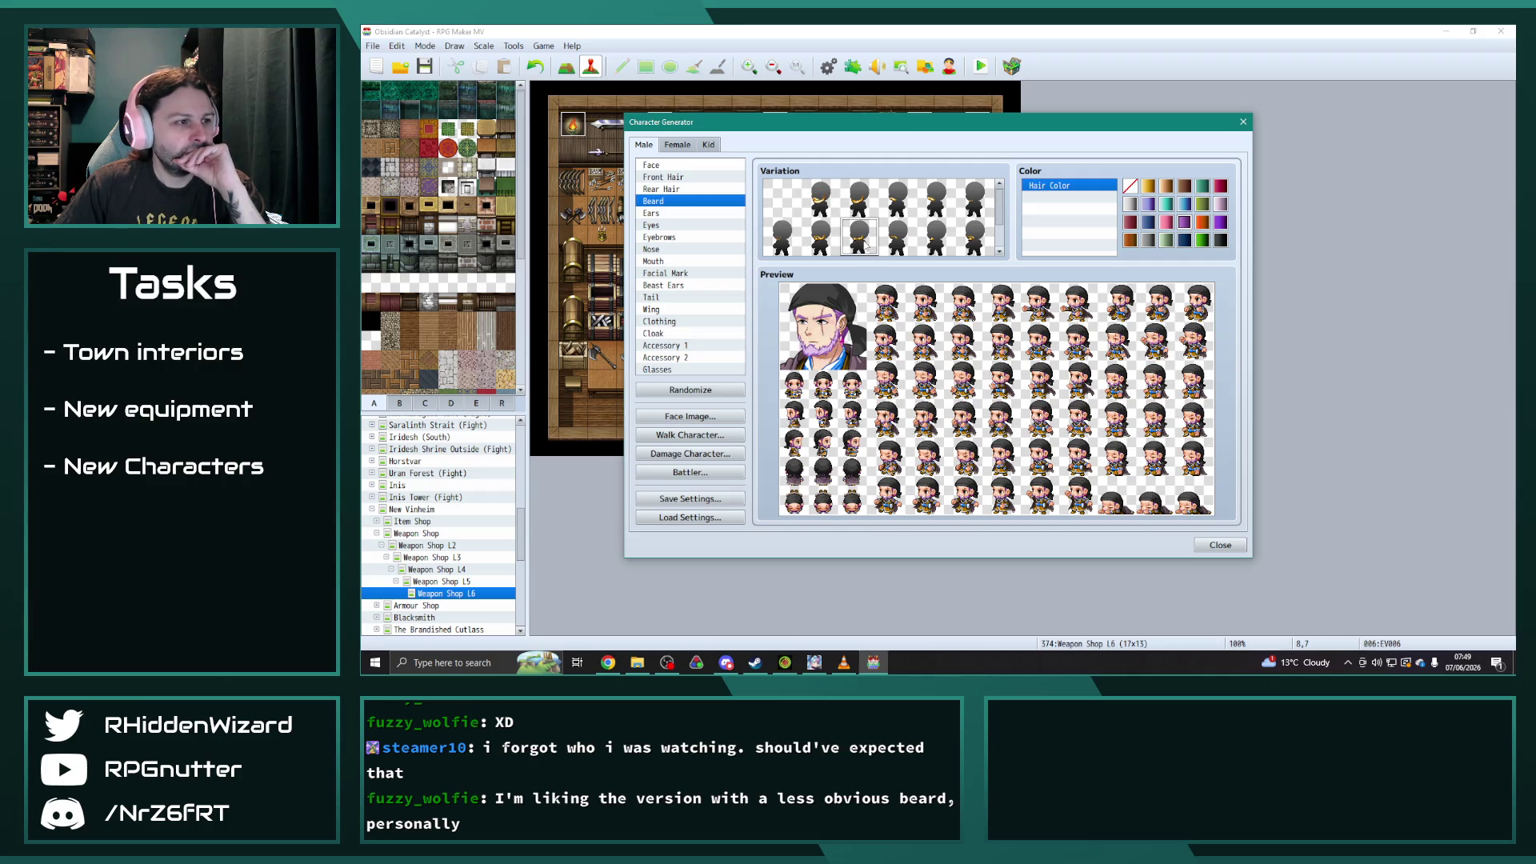
left_click(896, 246)
left_click(856, 239)
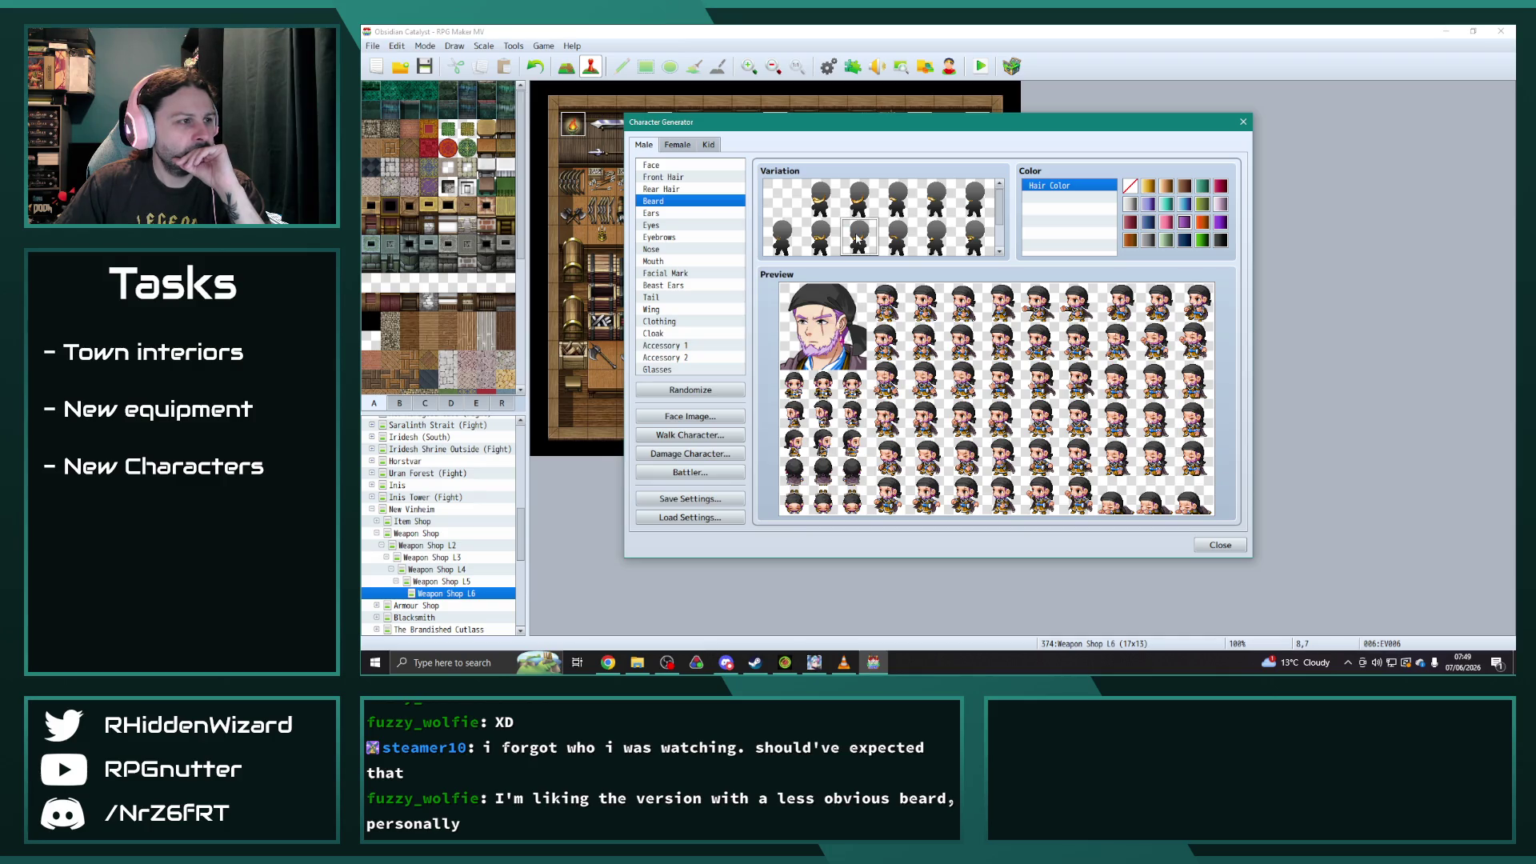
left_click(680, 320)
left_click(820, 241)
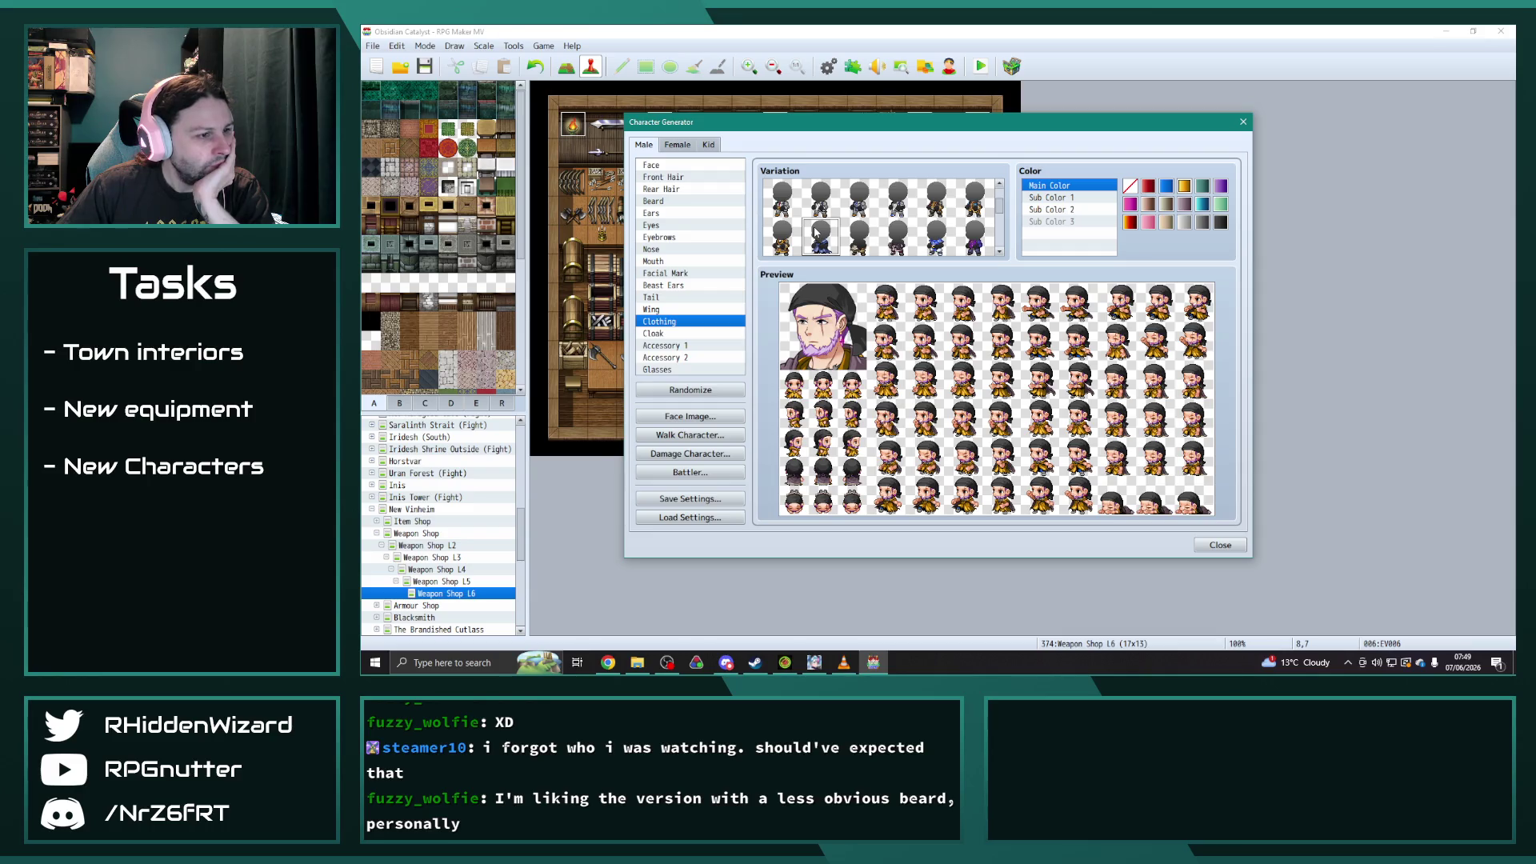
- Pick a golden-brown outfit from the next row and give him an open-visor helmet
scroll(816, 233, "down", 1)
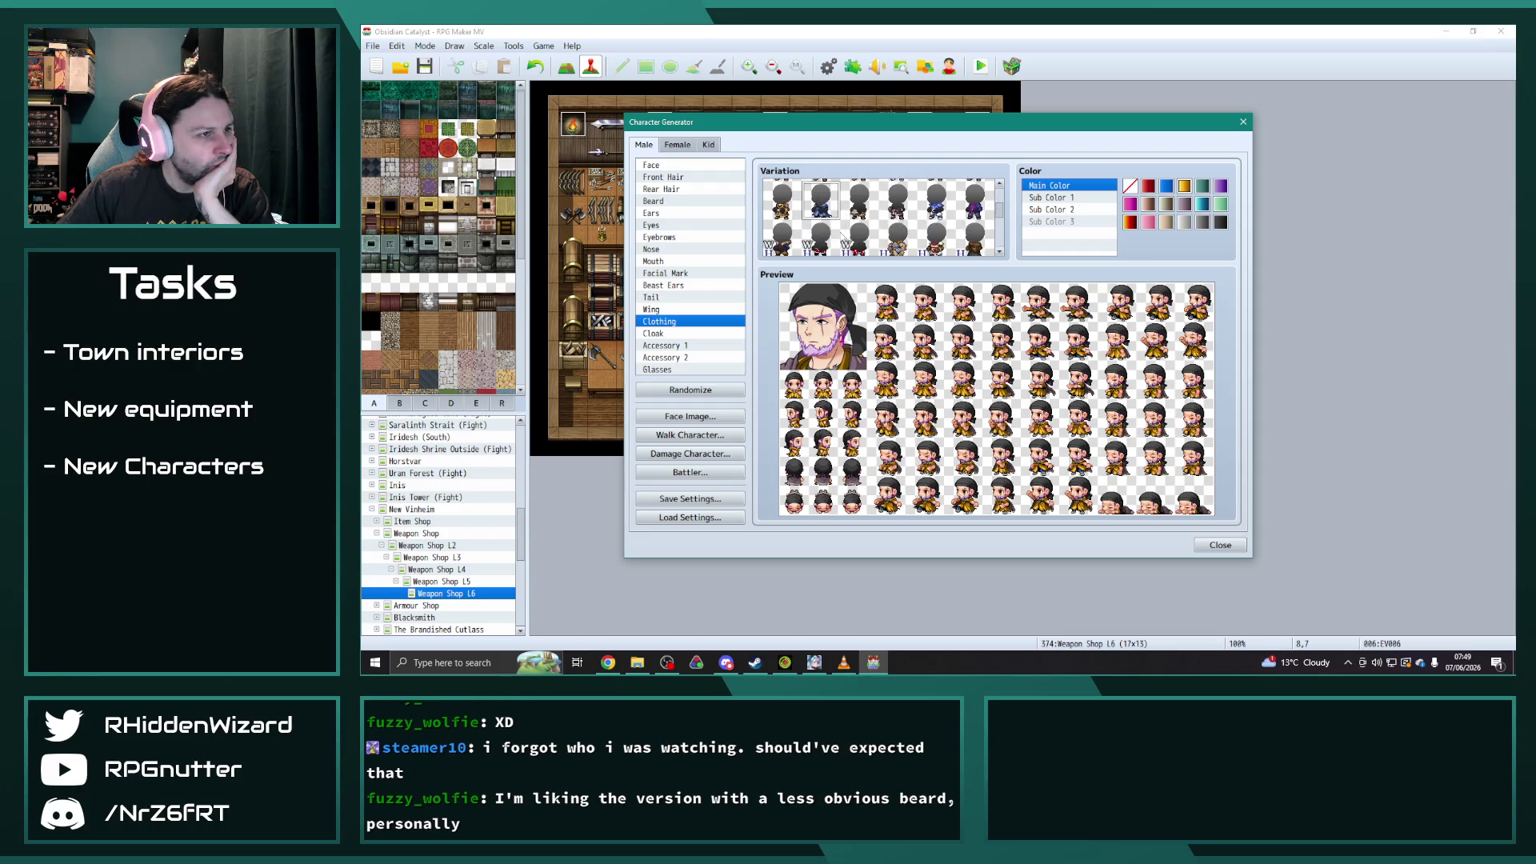
left_click(896, 232)
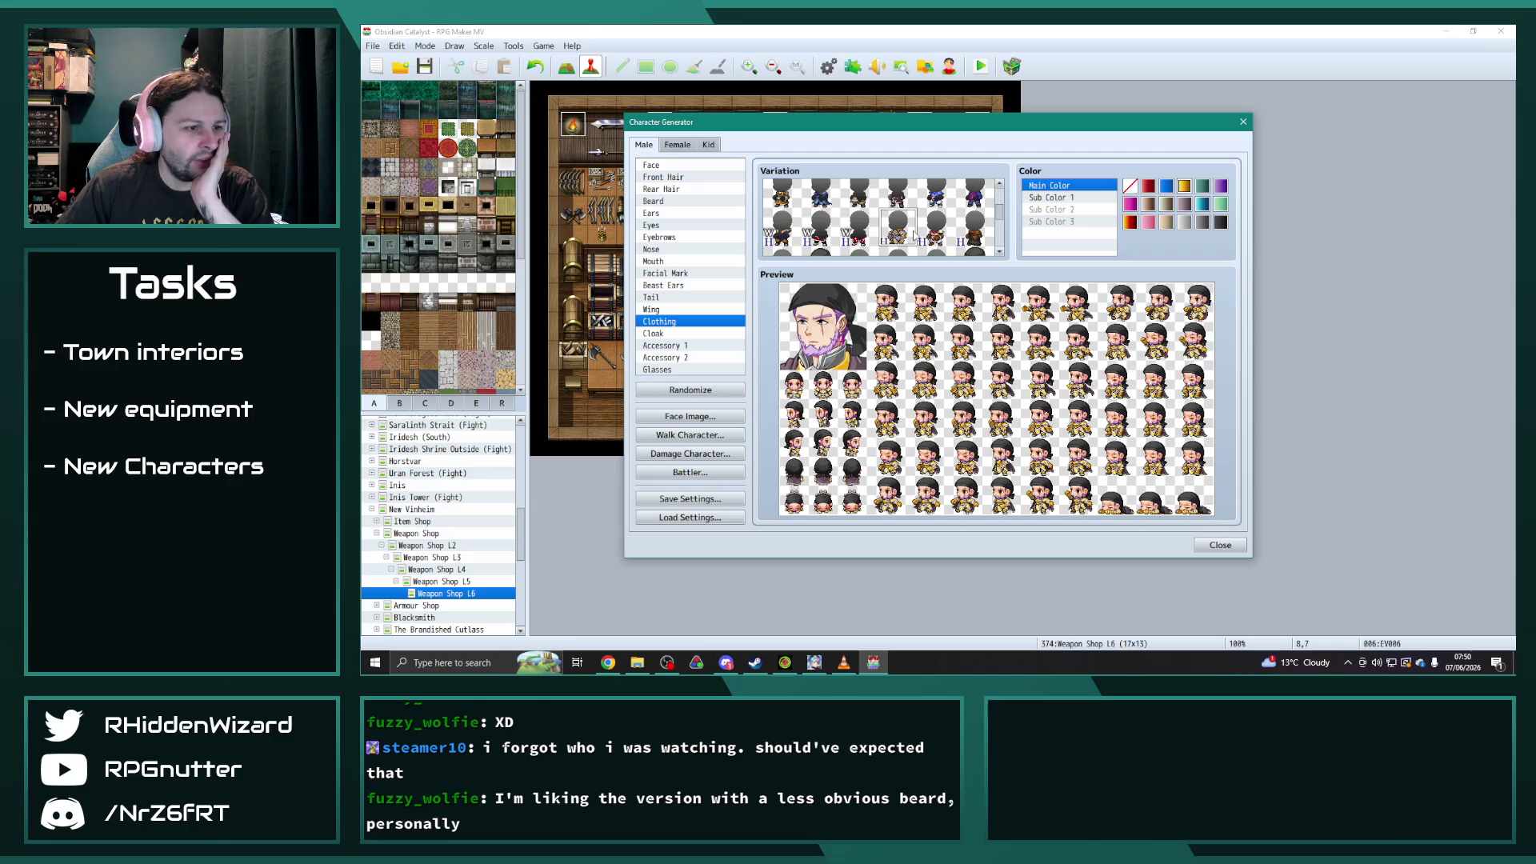
left_click(677, 356)
scroll(868, 208, "down", 5)
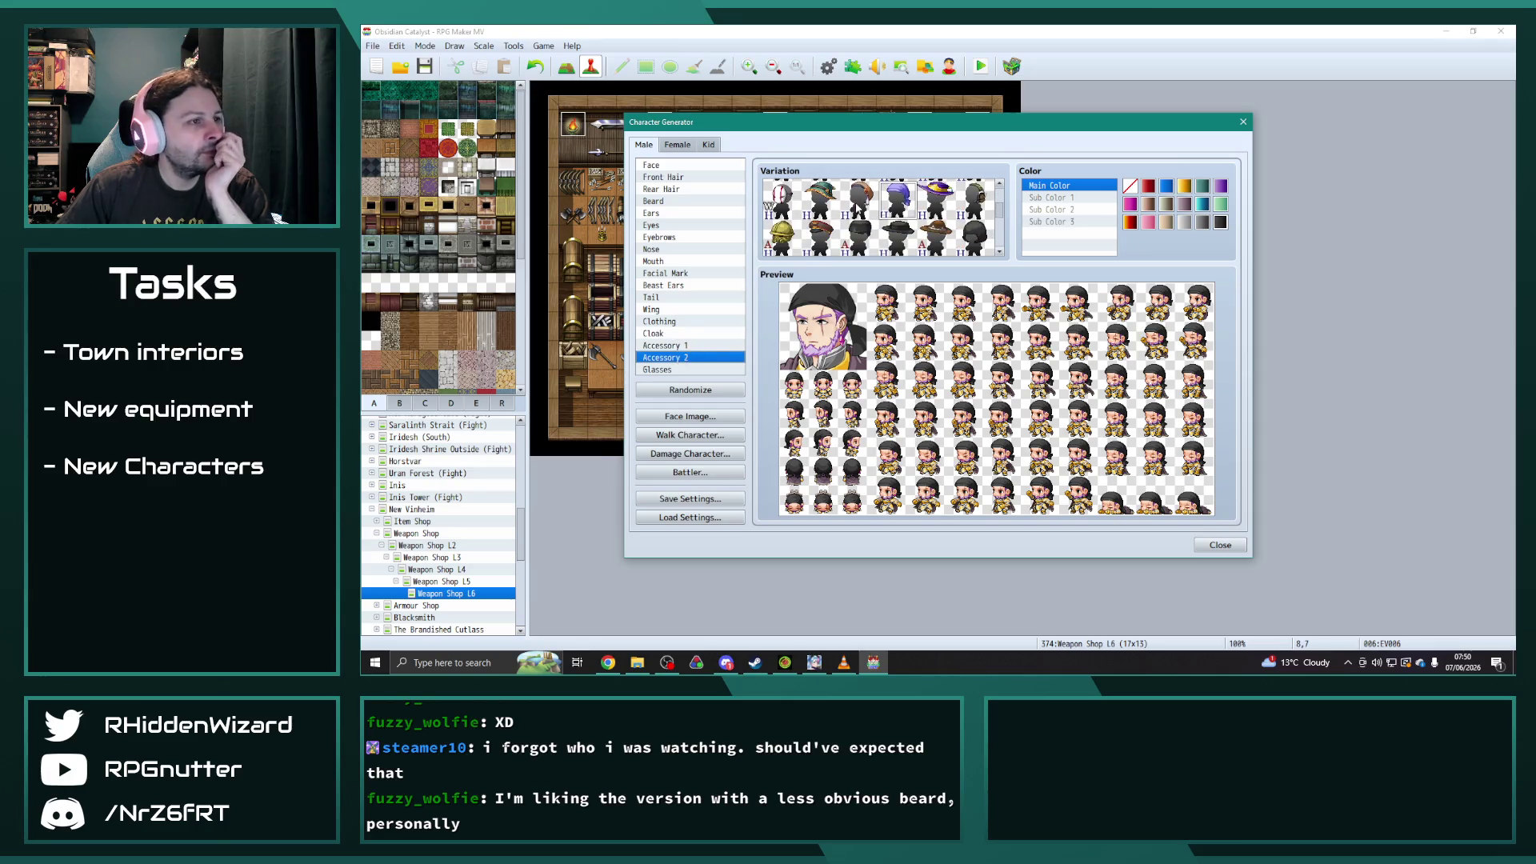
scroll(918, 236, "down", 3)
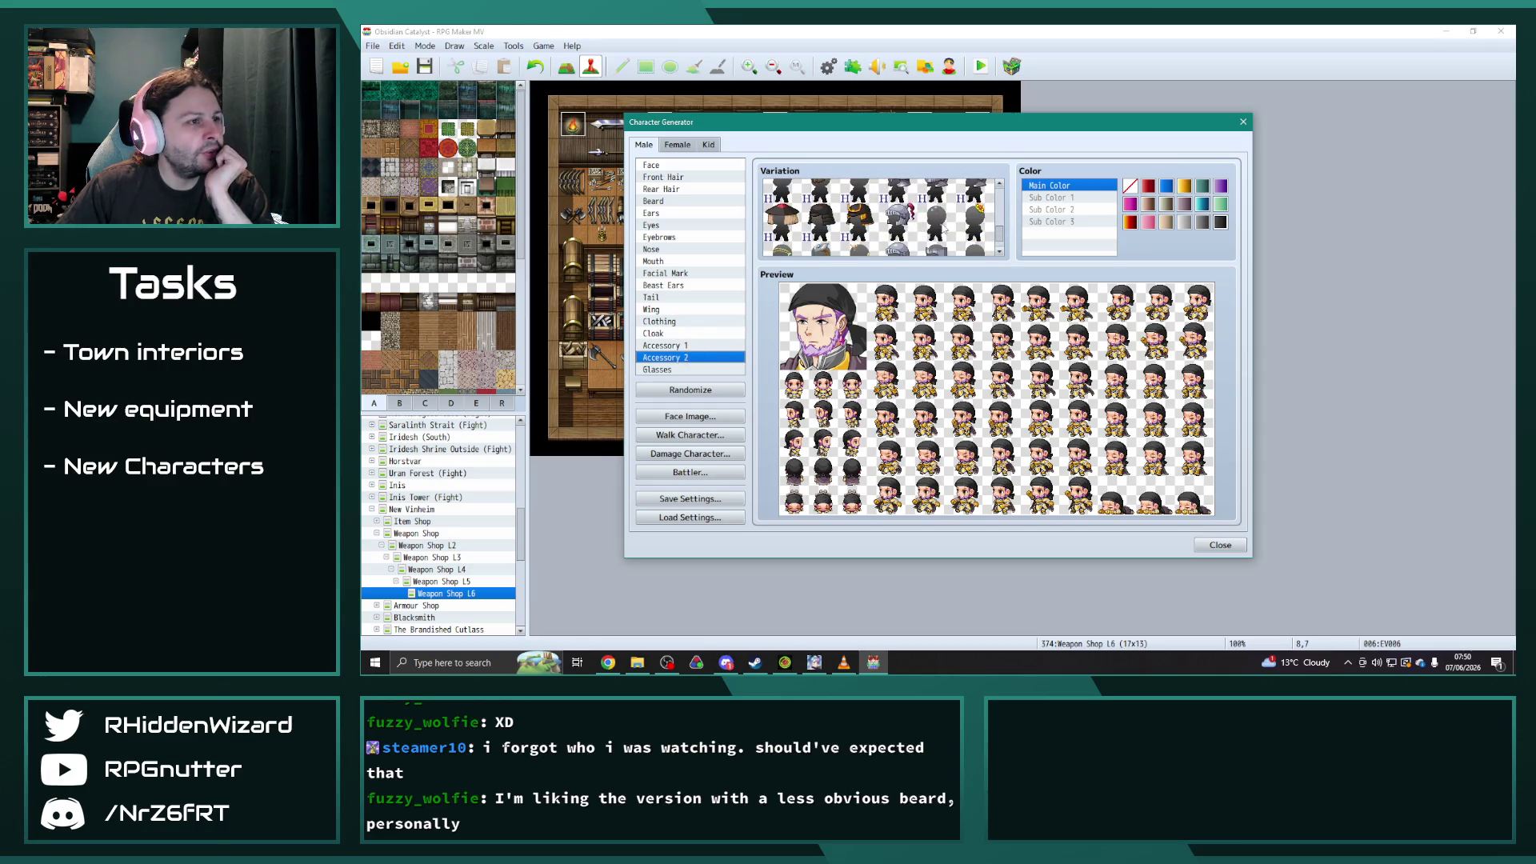
left_click(934, 214)
scroll(932, 220, "down", 1)
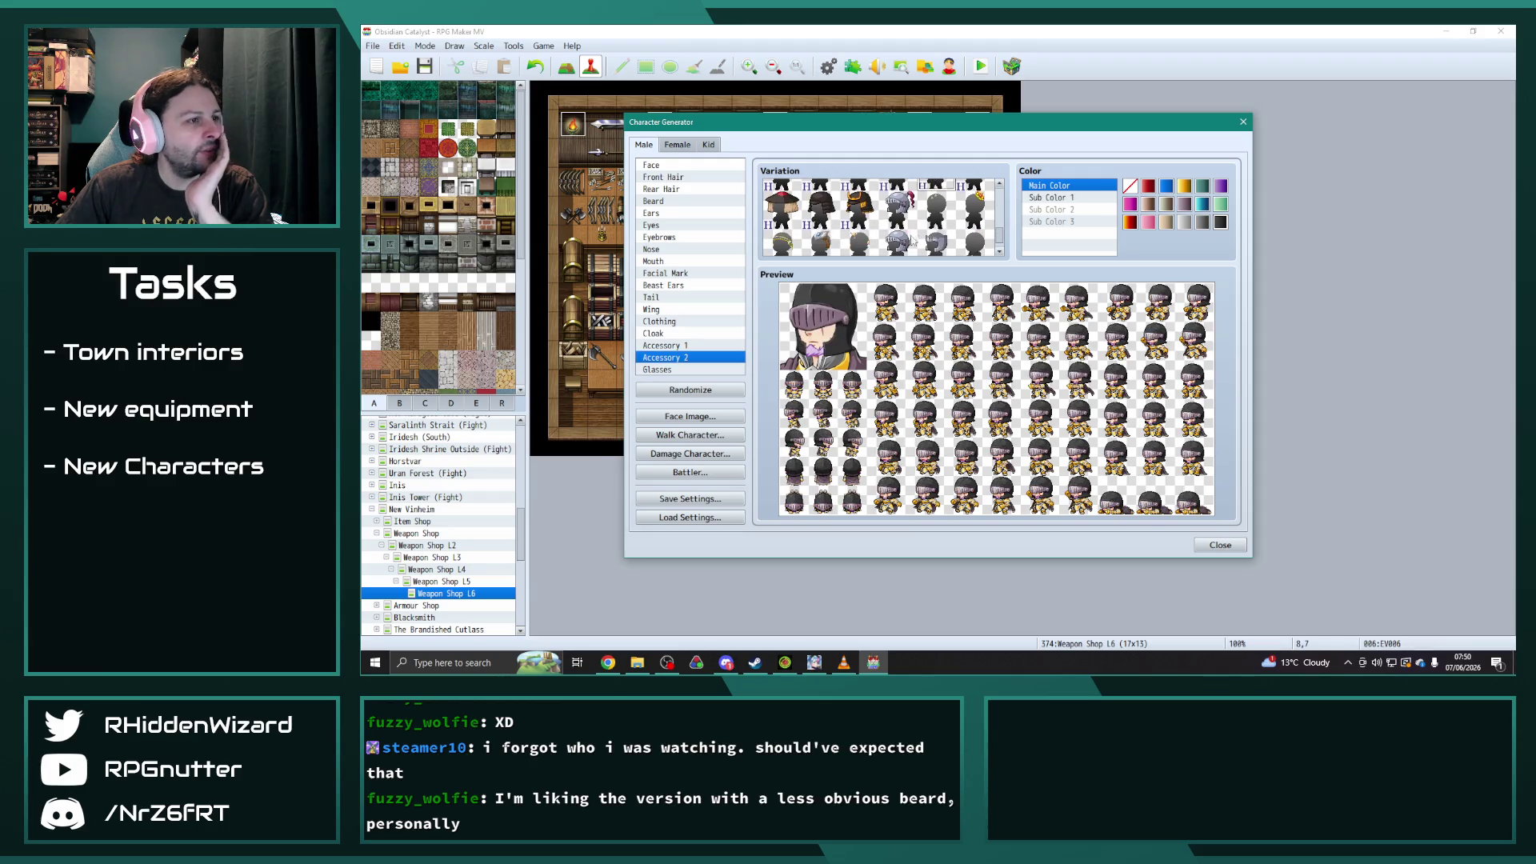
left_click(909, 241)
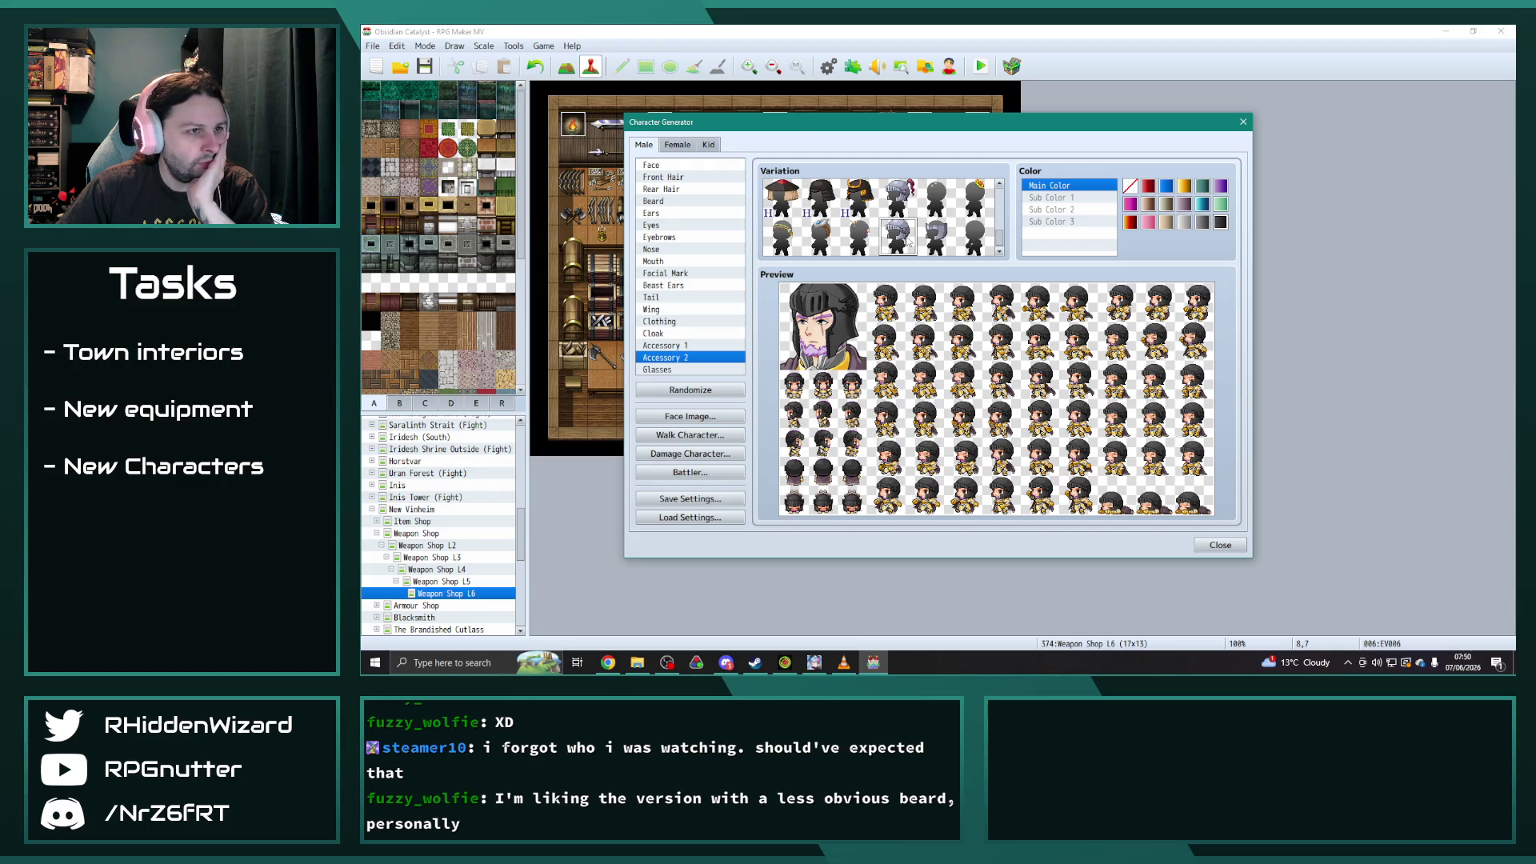
- Recolour the helmet through gold, red and several greys, ending on dark grey
left_click(1184, 185)
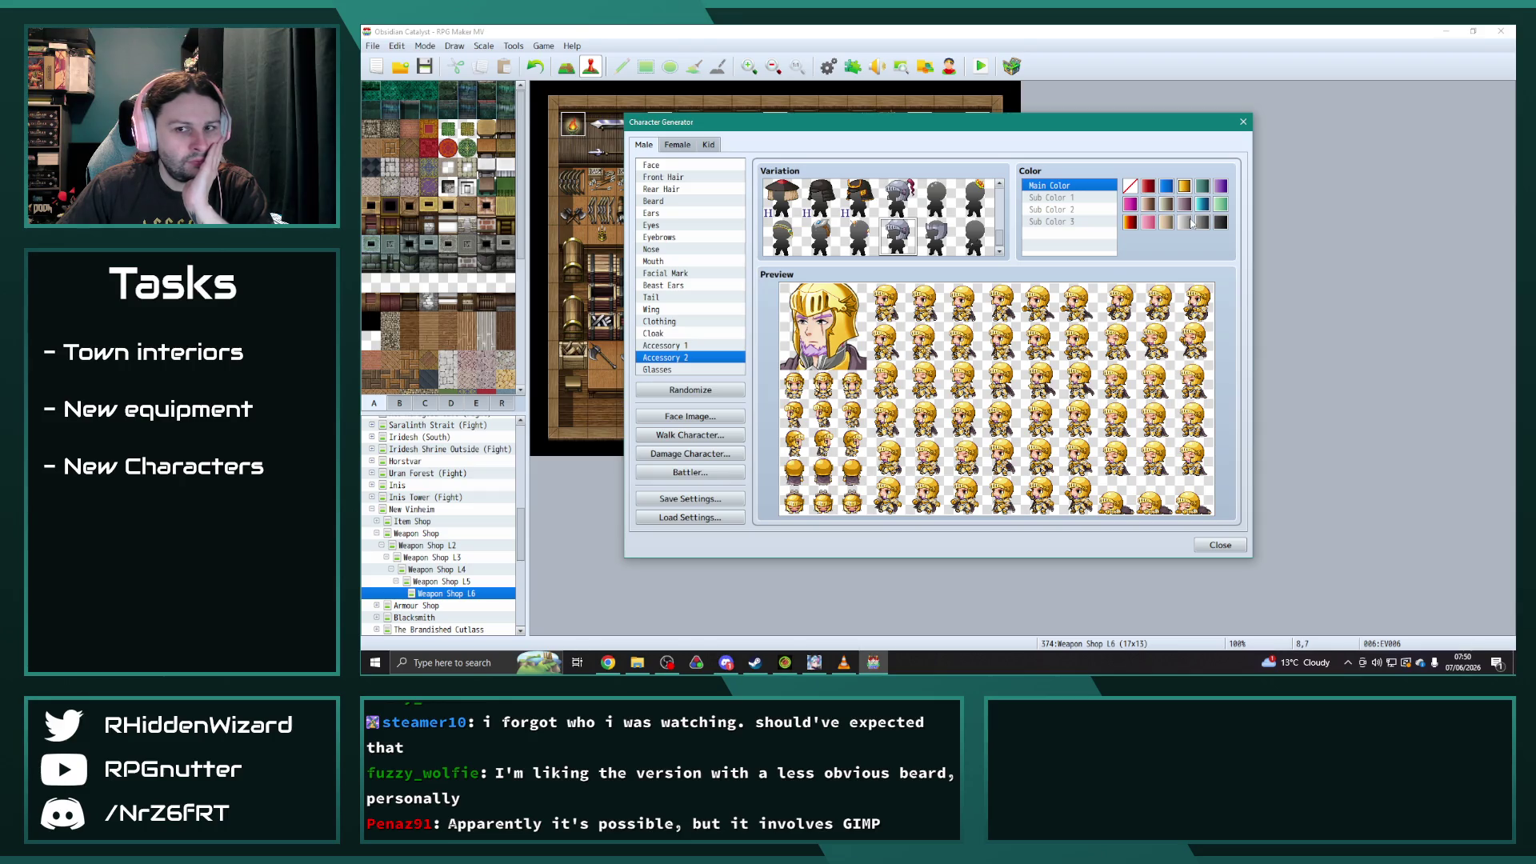
left_click(1130, 223)
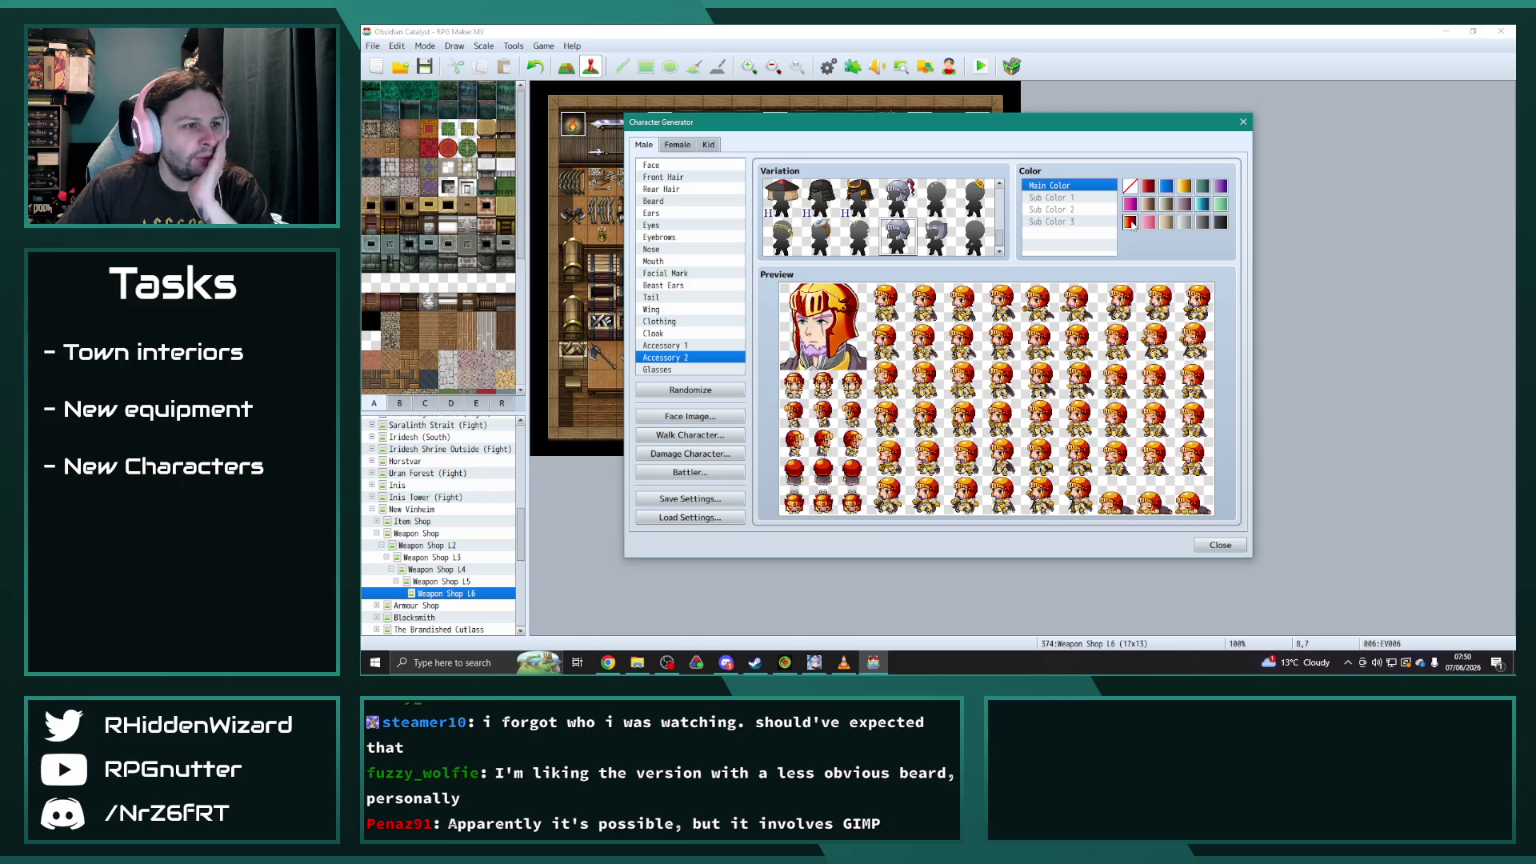
left_click(1222, 224)
left_click(1203, 225)
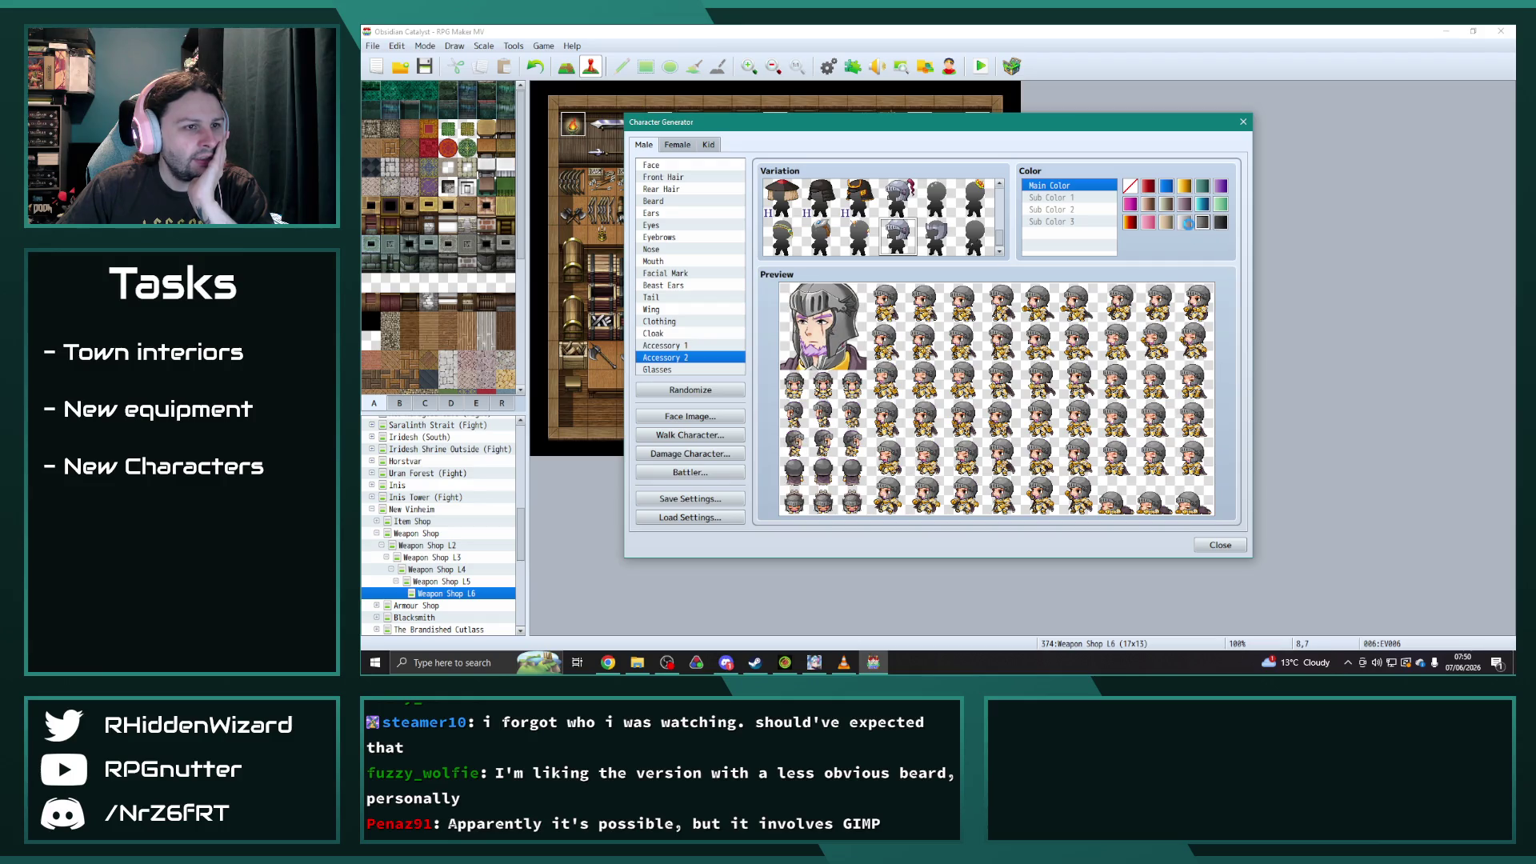
left_click(1189, 227)
left_click(1221, 224)
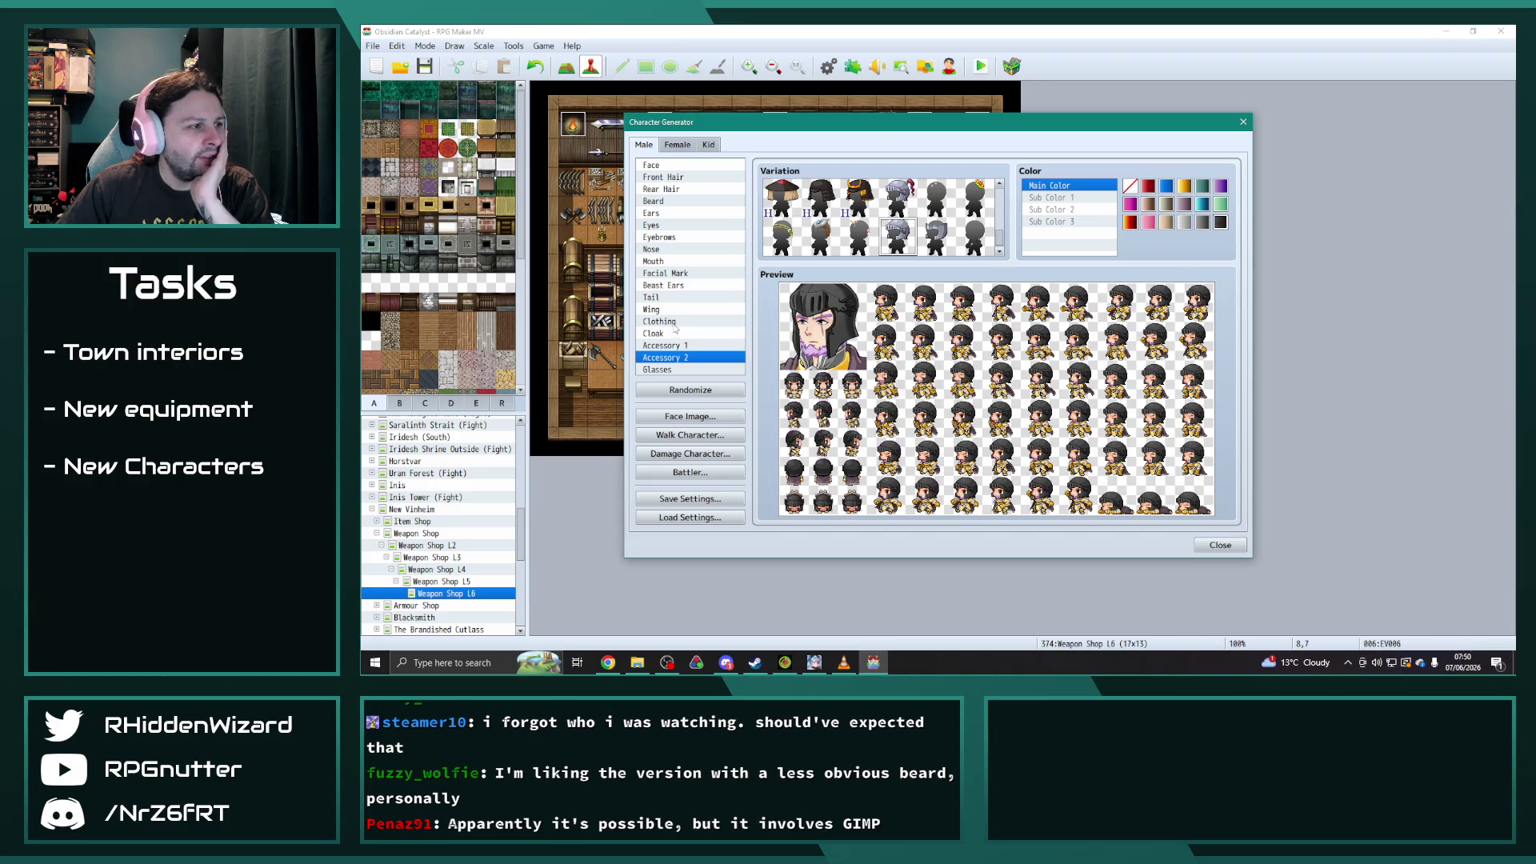
left_click(701, 323)
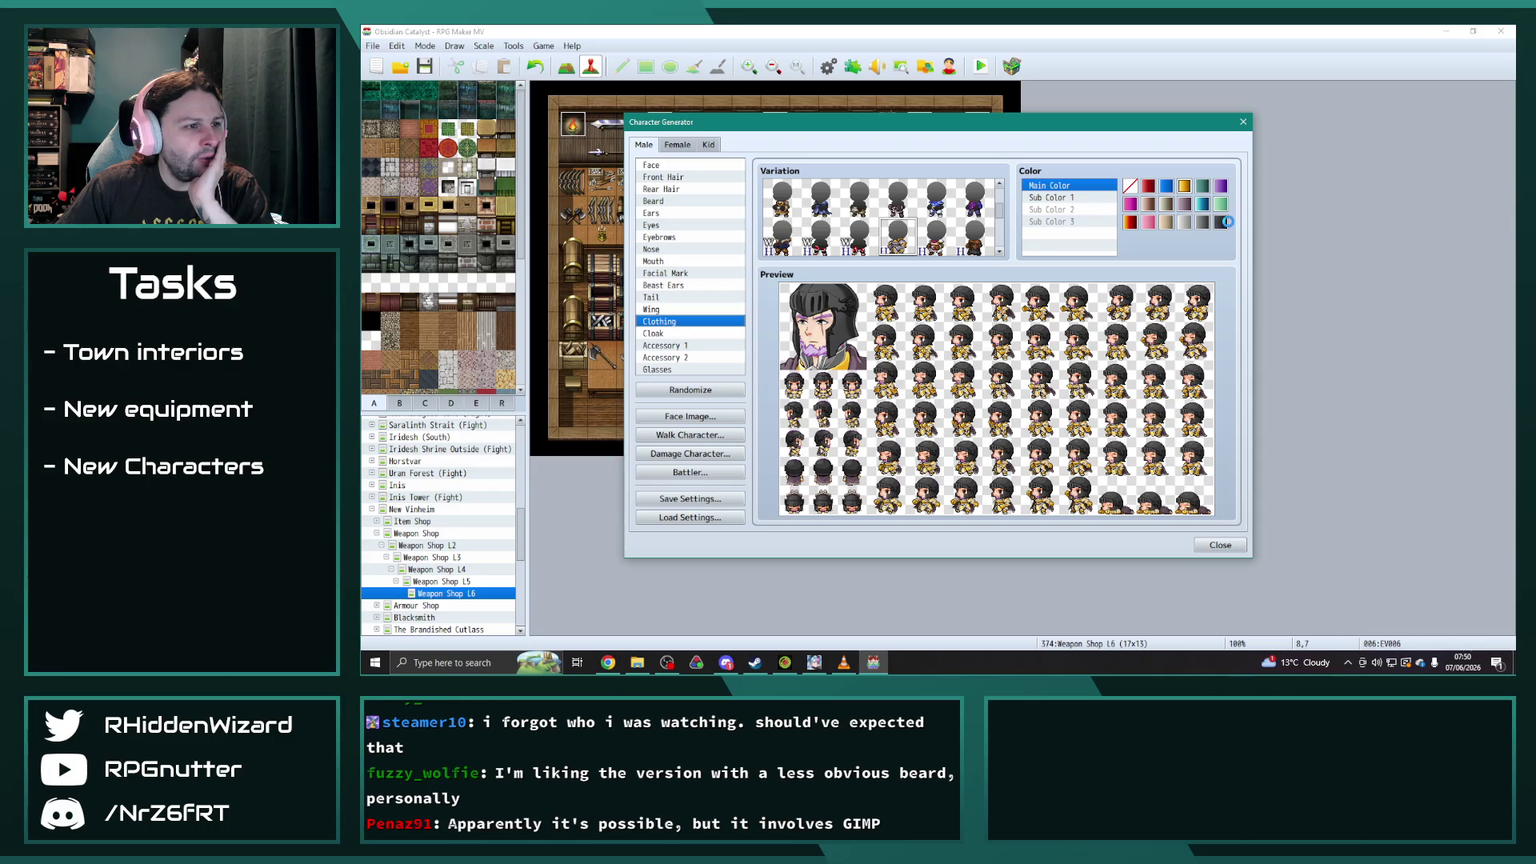
- Set the clothing's Main Color to black and Sub Color 1 to dark grey
left_click(1221, 223)
left_click(1048, 197)
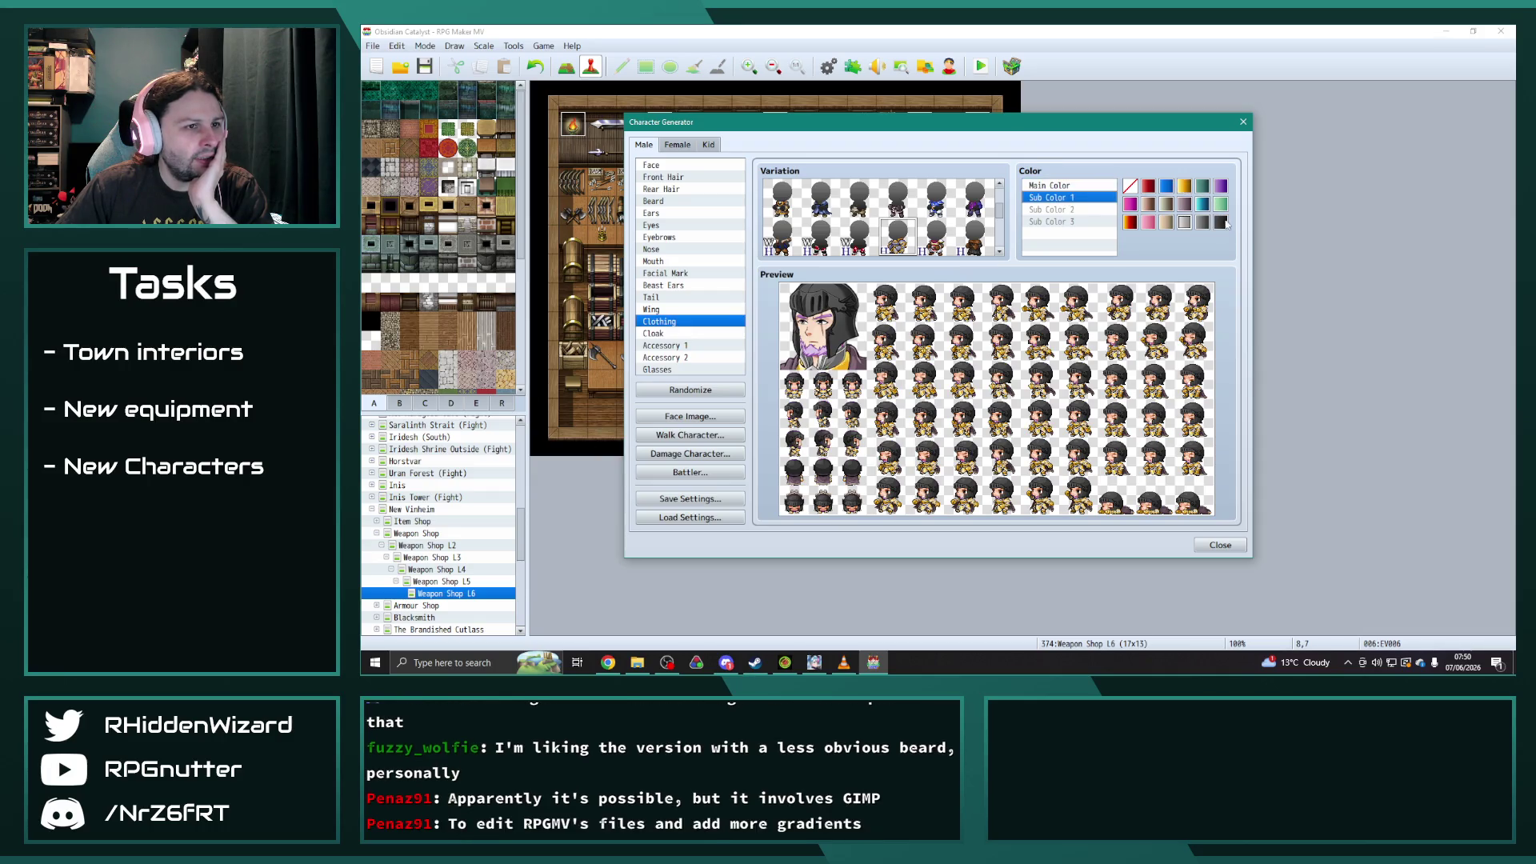
left_click(1220, 222)
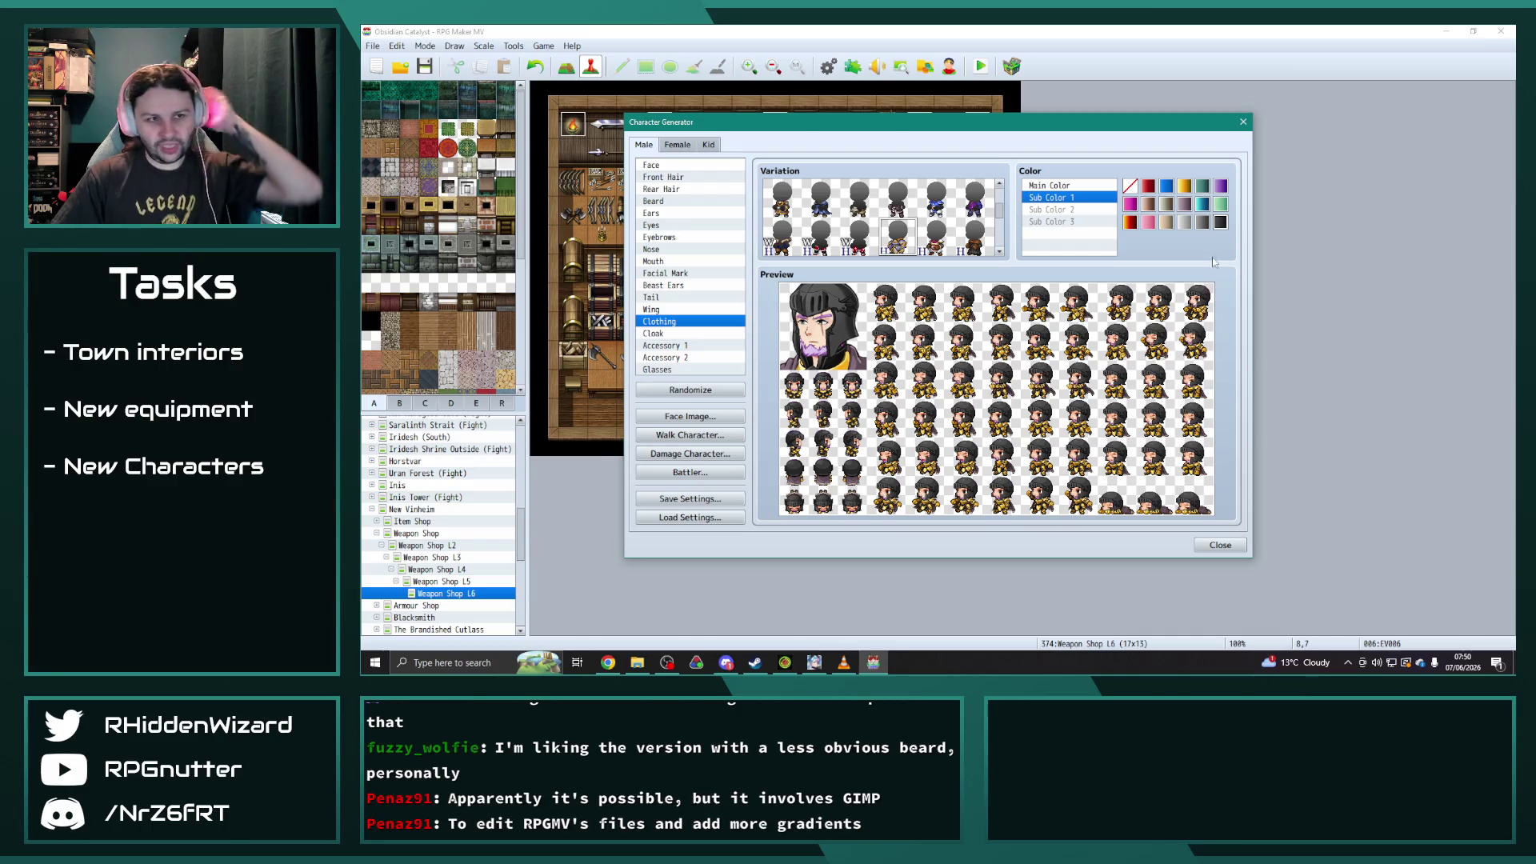
left_click(1203, 223)
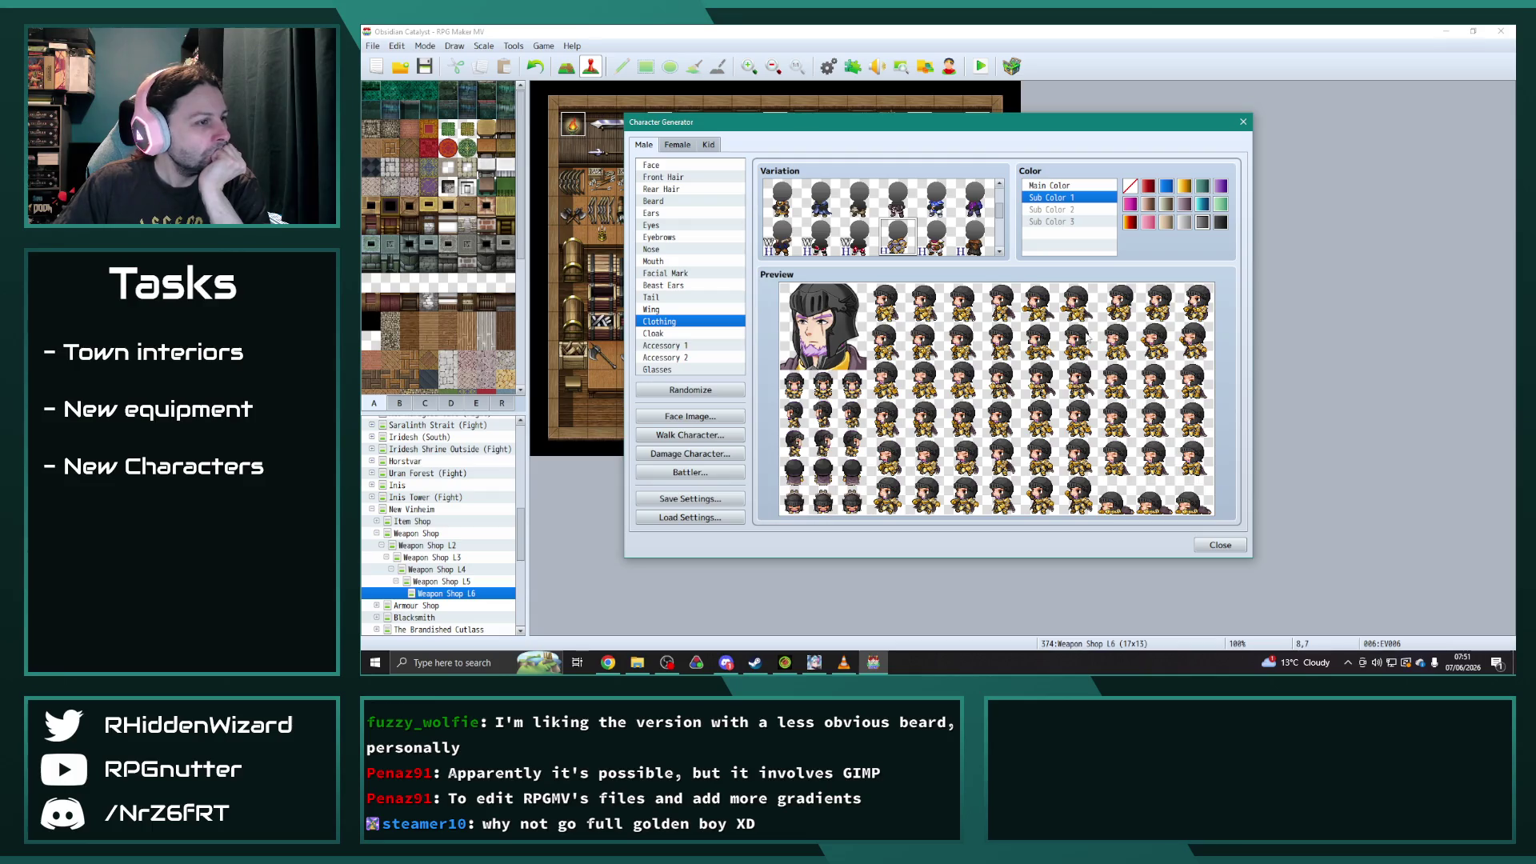
left_click(672, 177)
- Try dark red, gold and light grey hair colours, finishing with brown hair and beard
left_click(1131, 224)
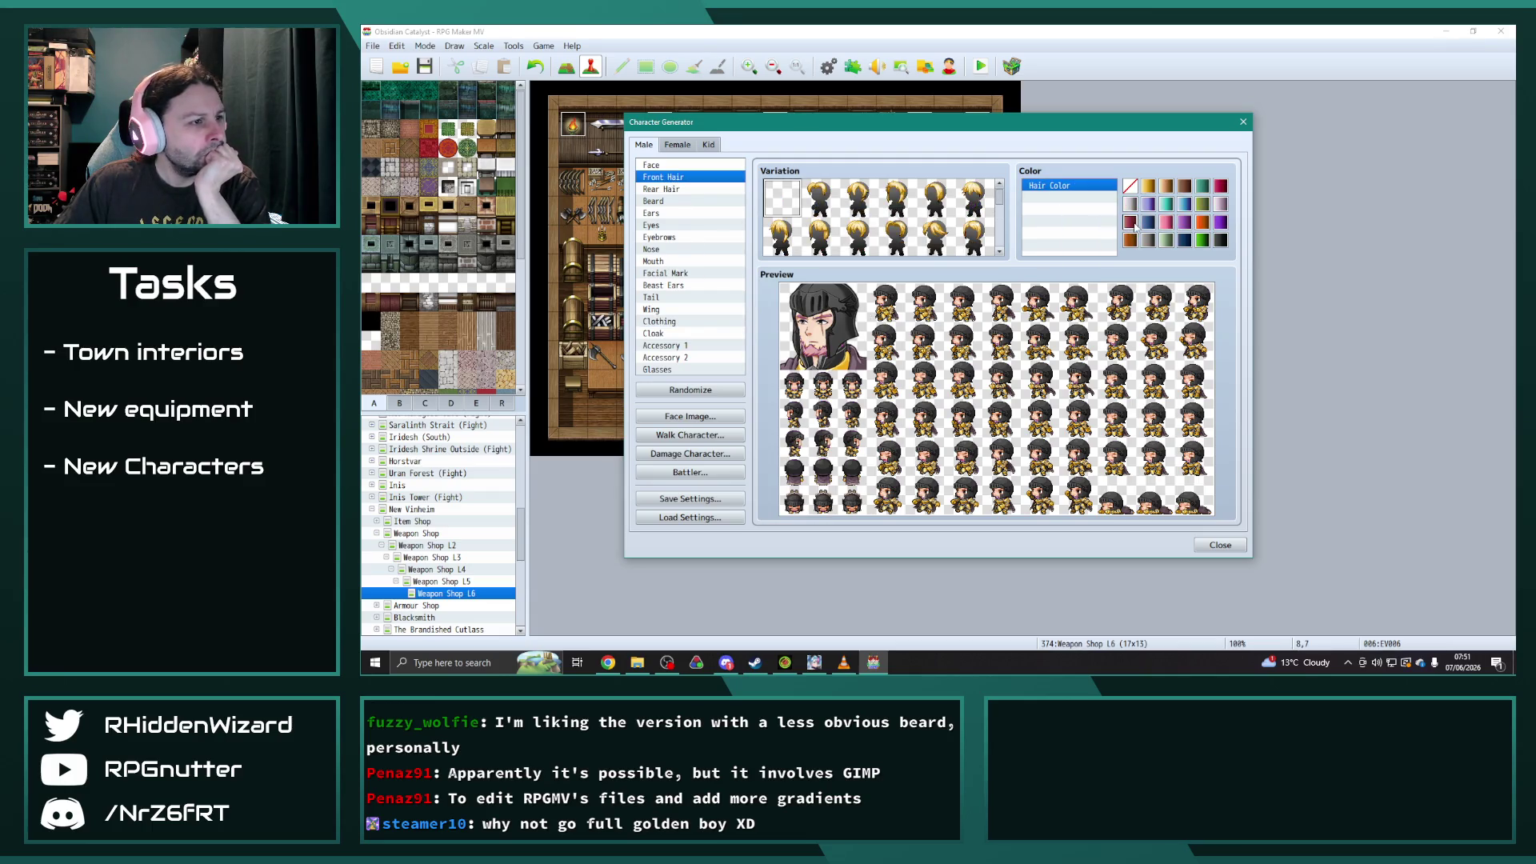
left_click(1132, 244)
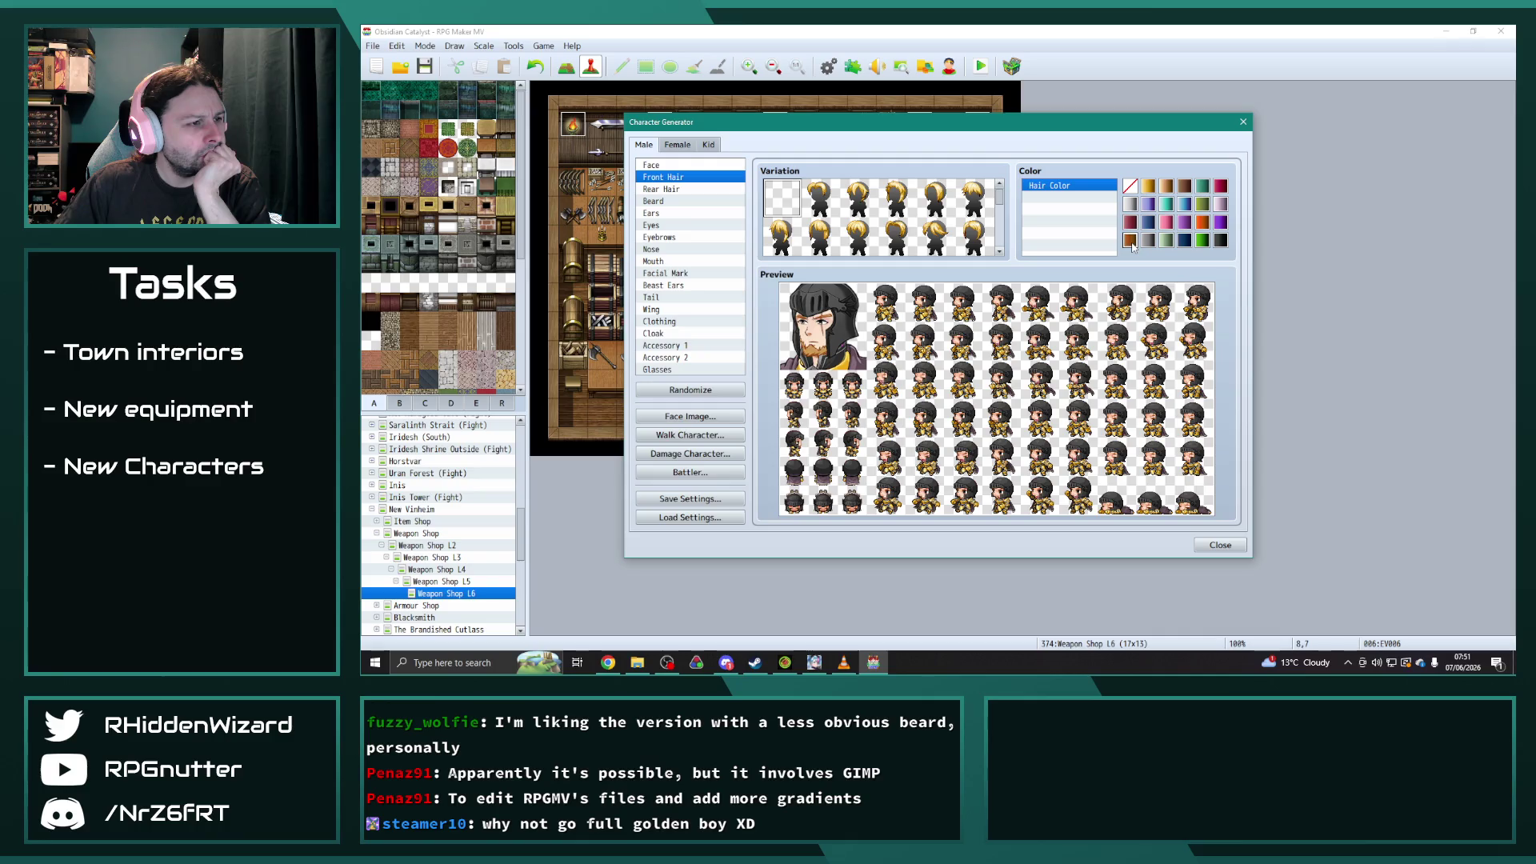
left_click(1148, 187)
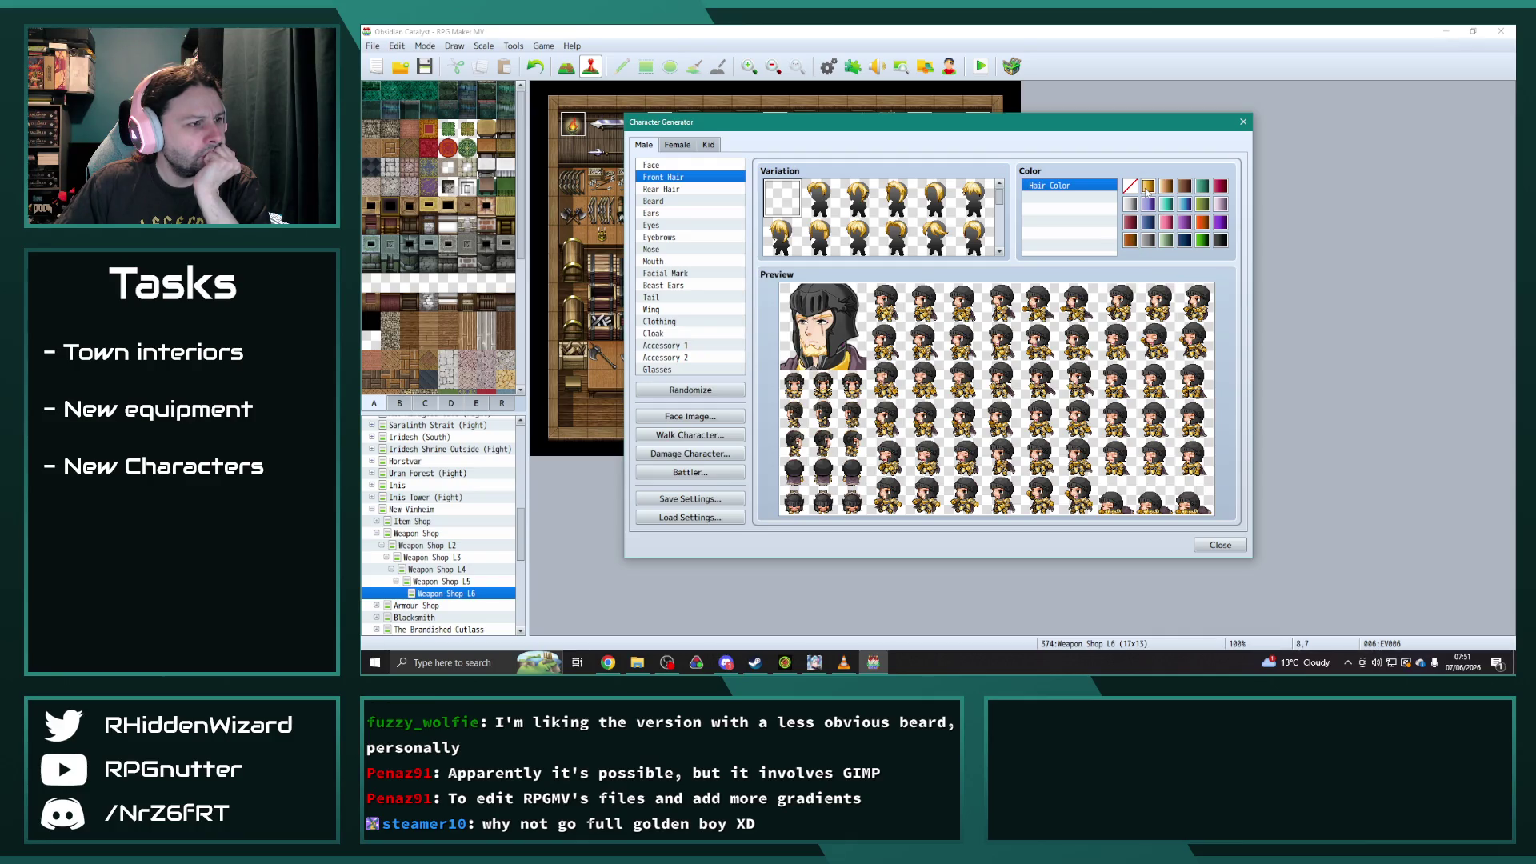
left_click(1130, 240)
left_click(1150, 242)
left_click(1135, 242)
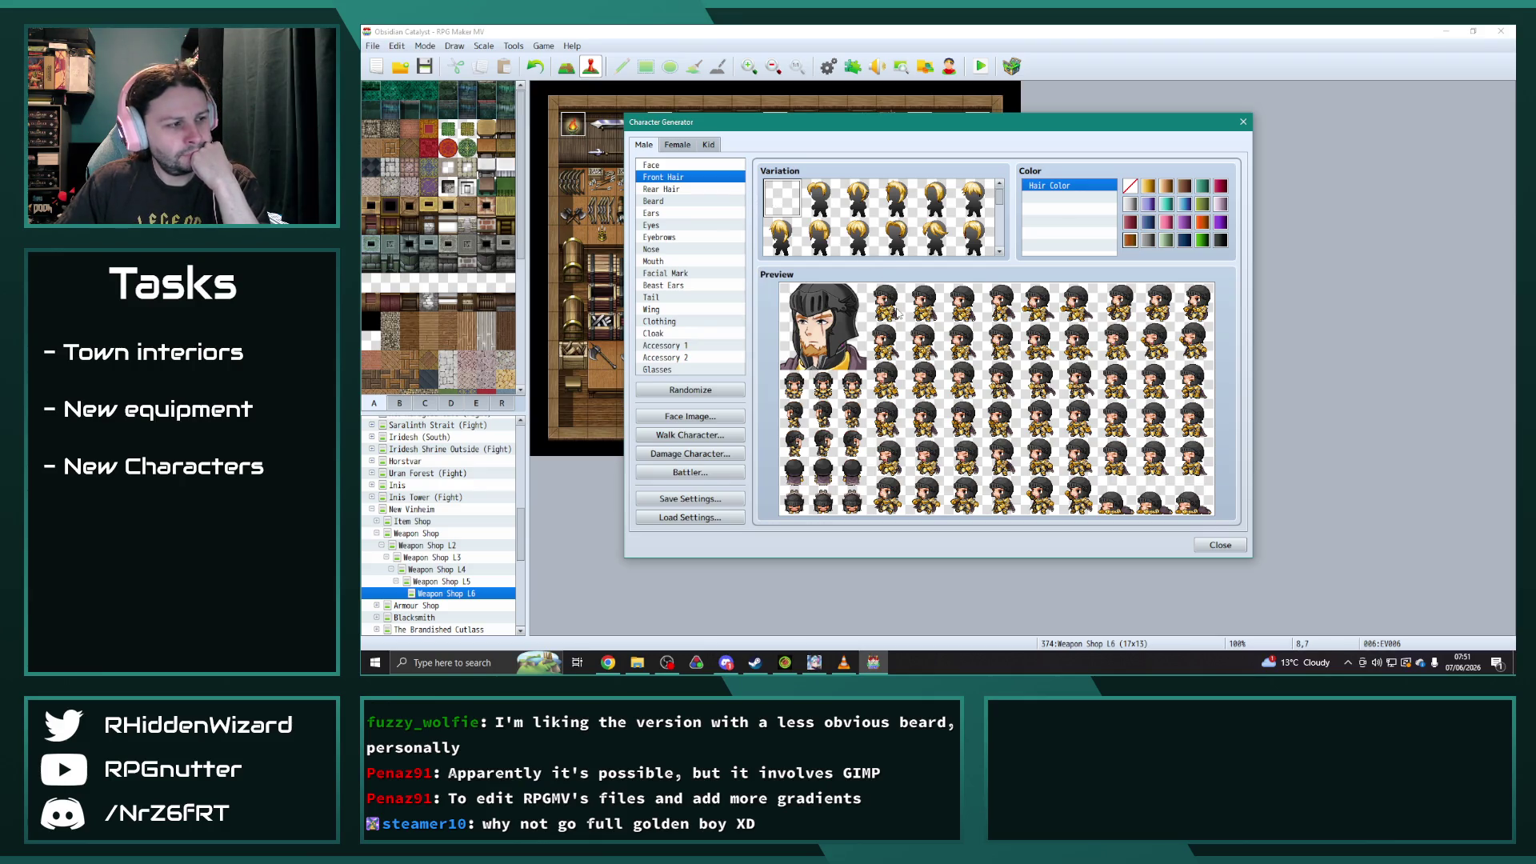
left_click(851, 669)
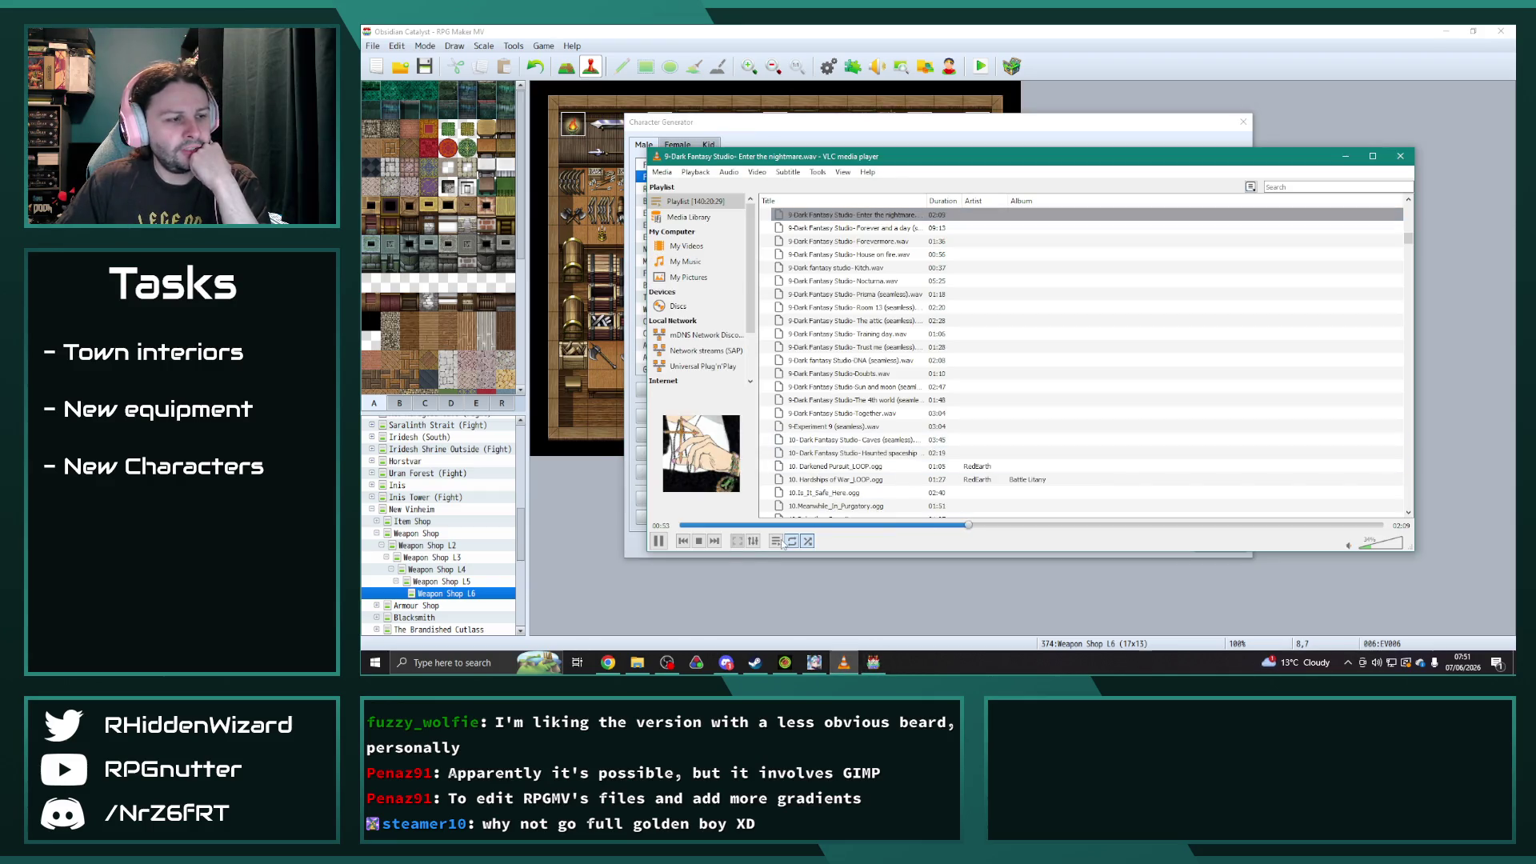
left_click(1374, 264)
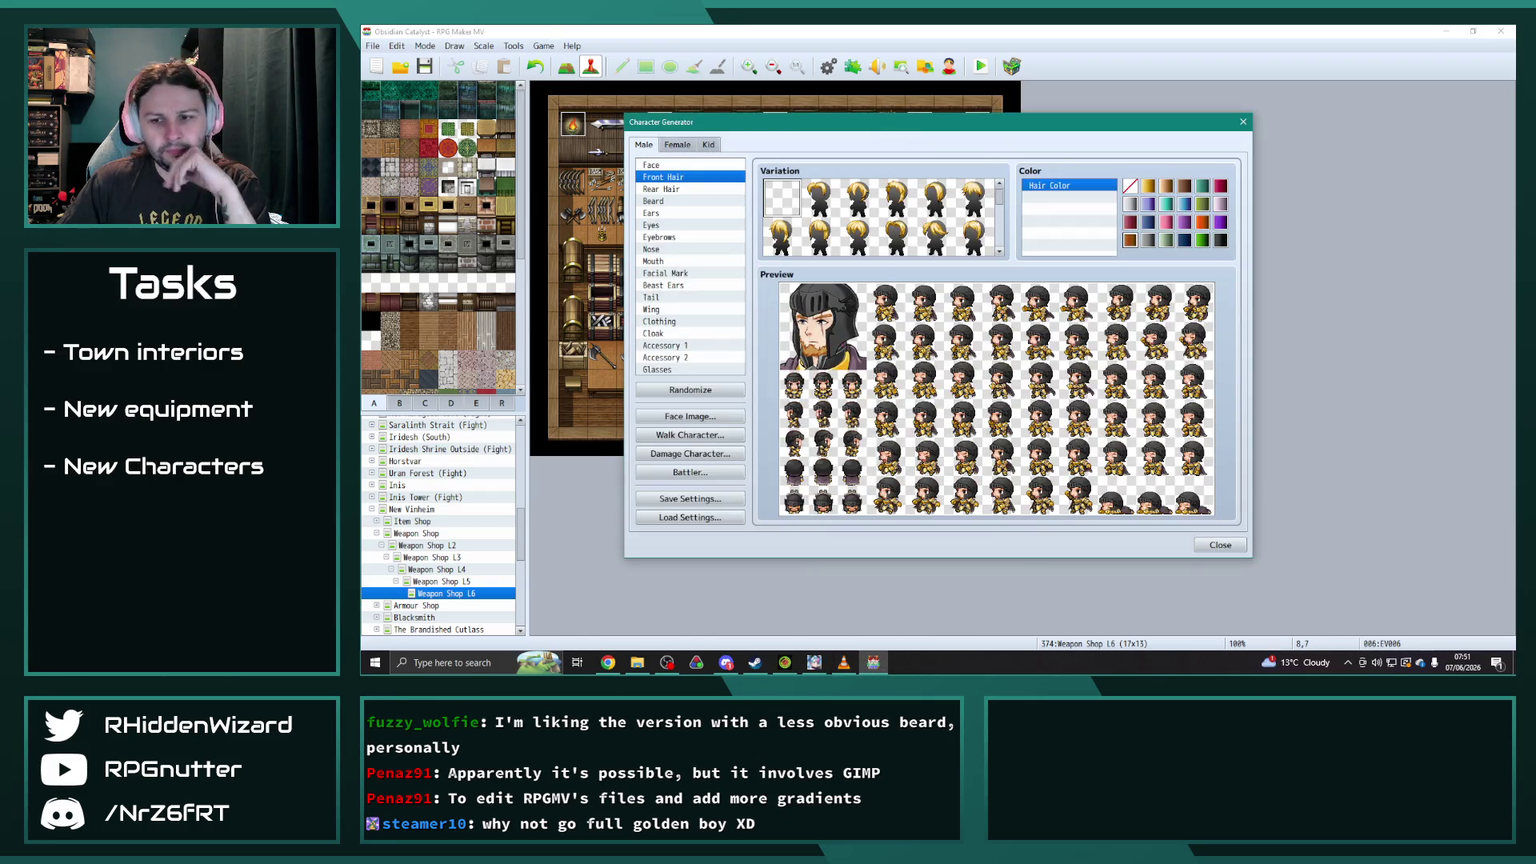
key("alt+Tab")
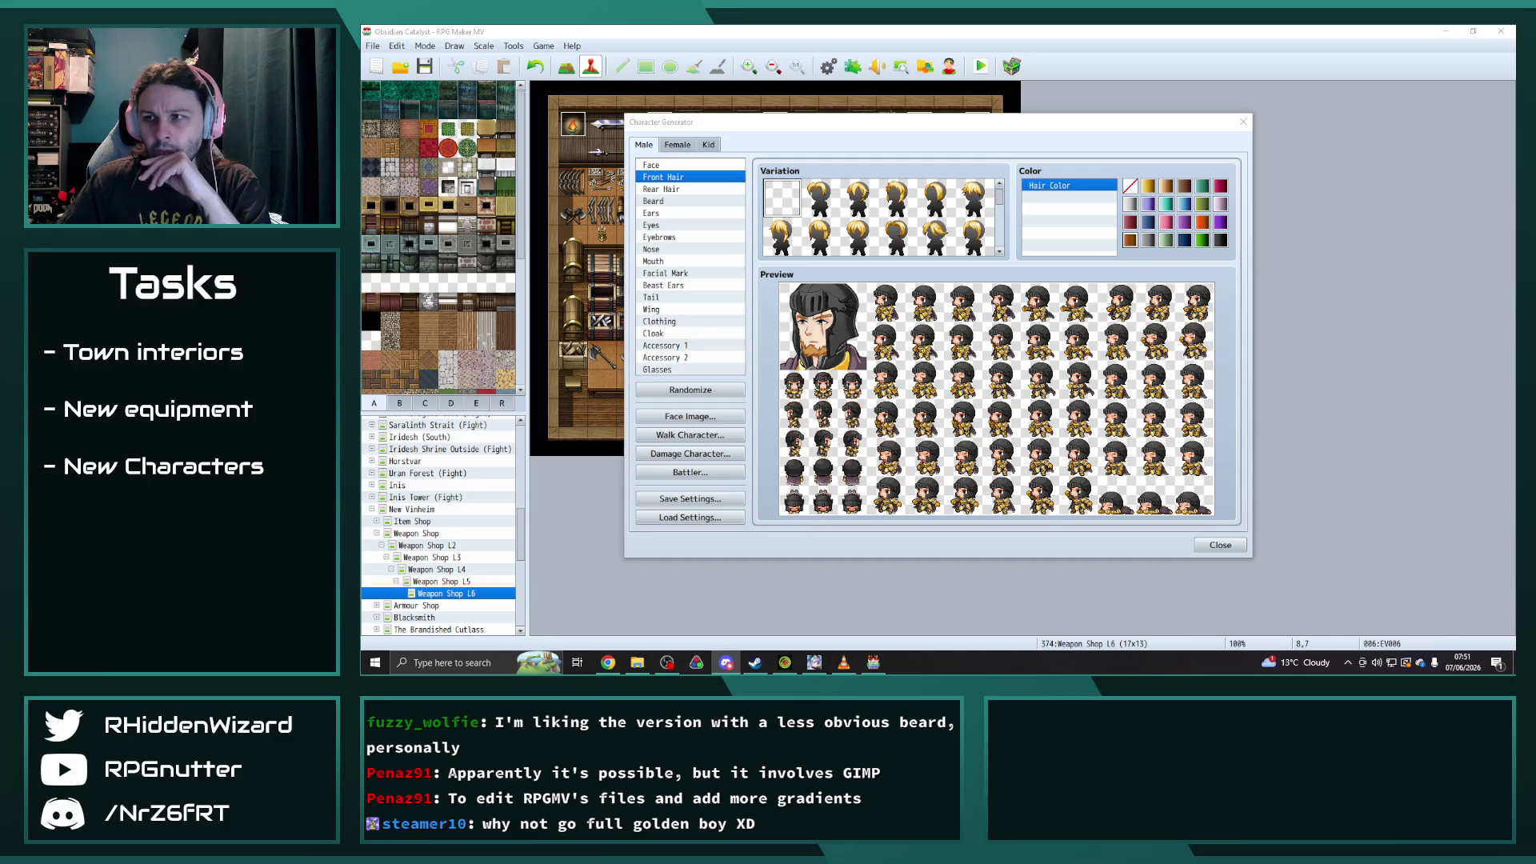
key("alt+Tab")
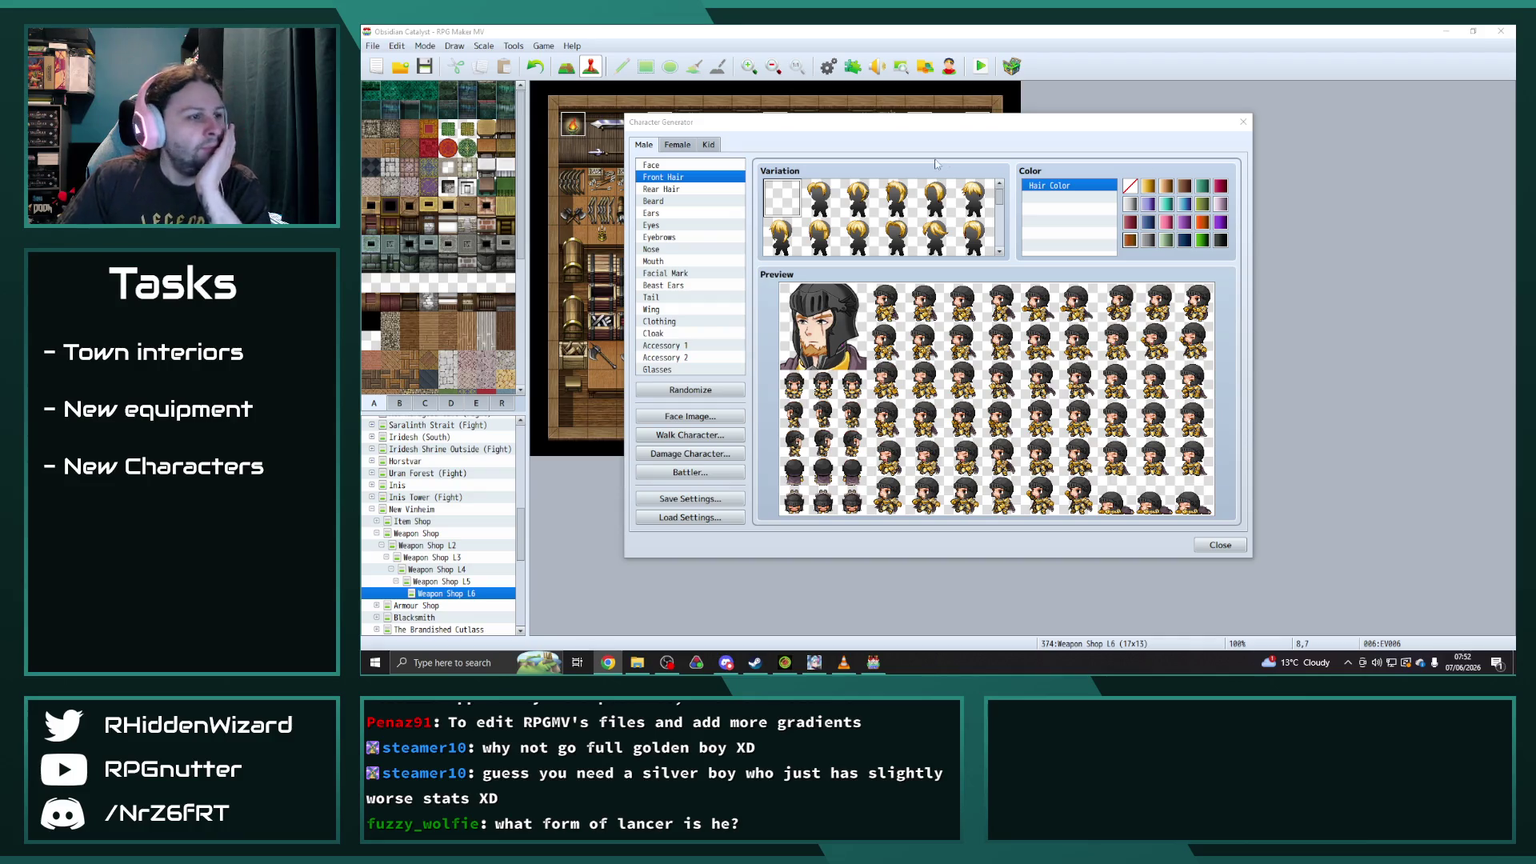
left_click_drag(941, 128, 975, 116)
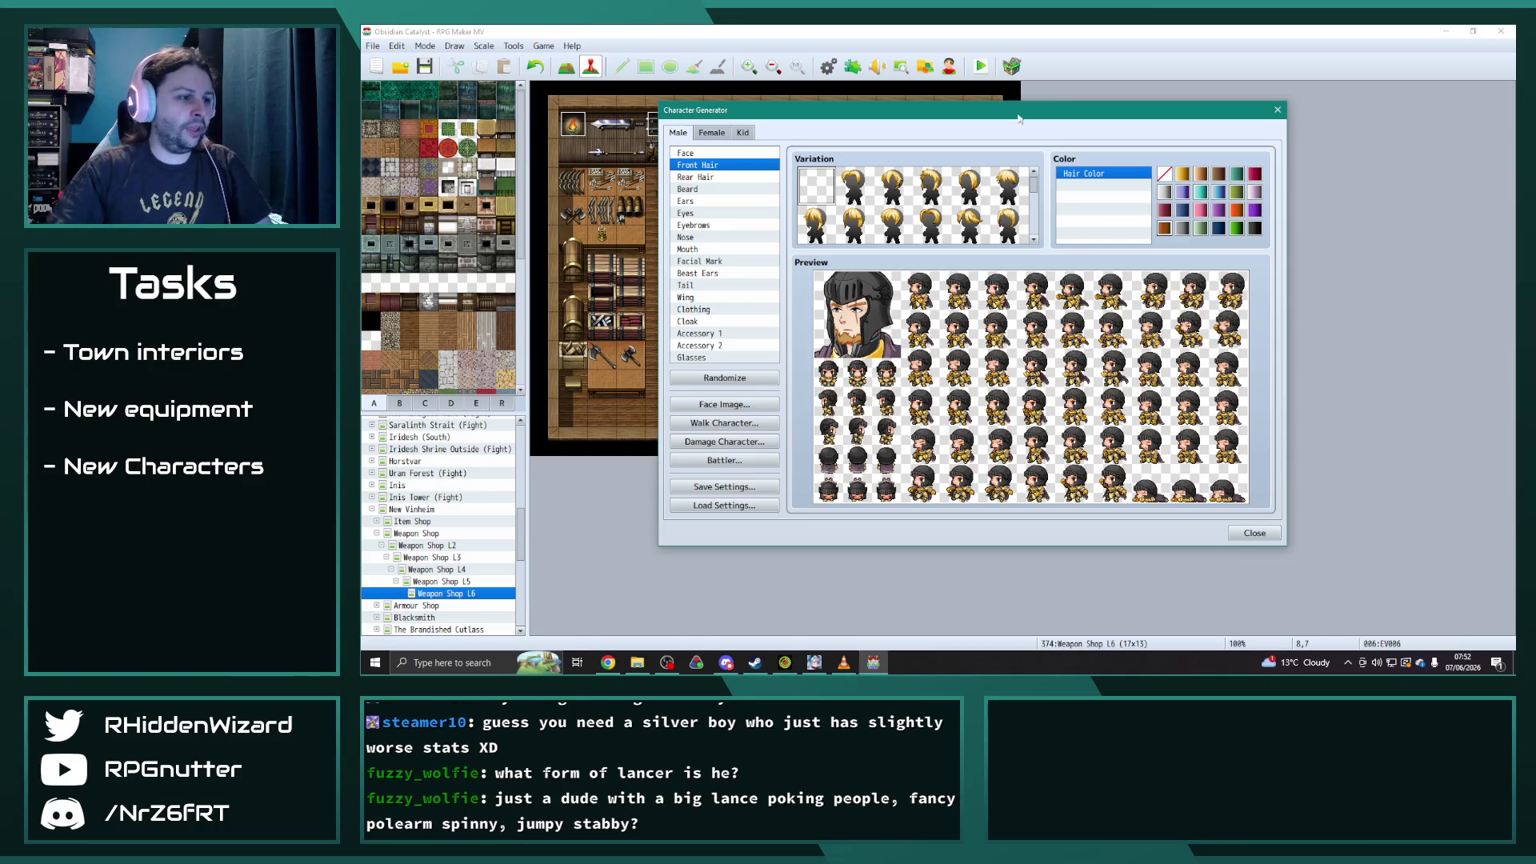
left_click(724, 405)
- Export the face image as a PNG, changing the file name's last character to 4
left_click(948, 231)
left_click(1157, 506)
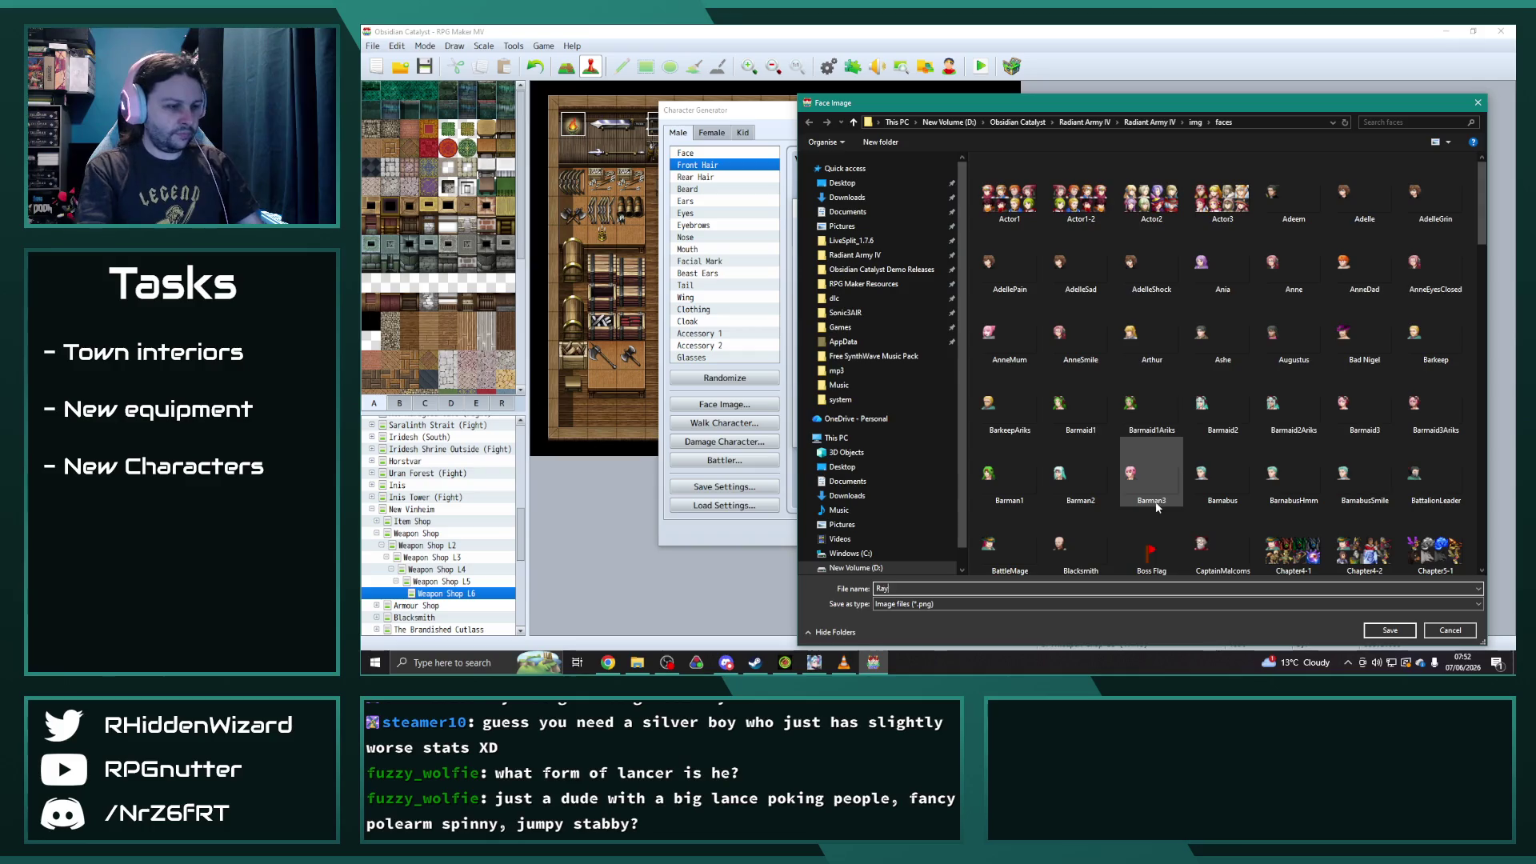
key("BackSpace")
type("4")
key("Return")
left_click(1121, 434)
- Export the walking sprite sheet as 'Raymond'
left_click(724, 423)
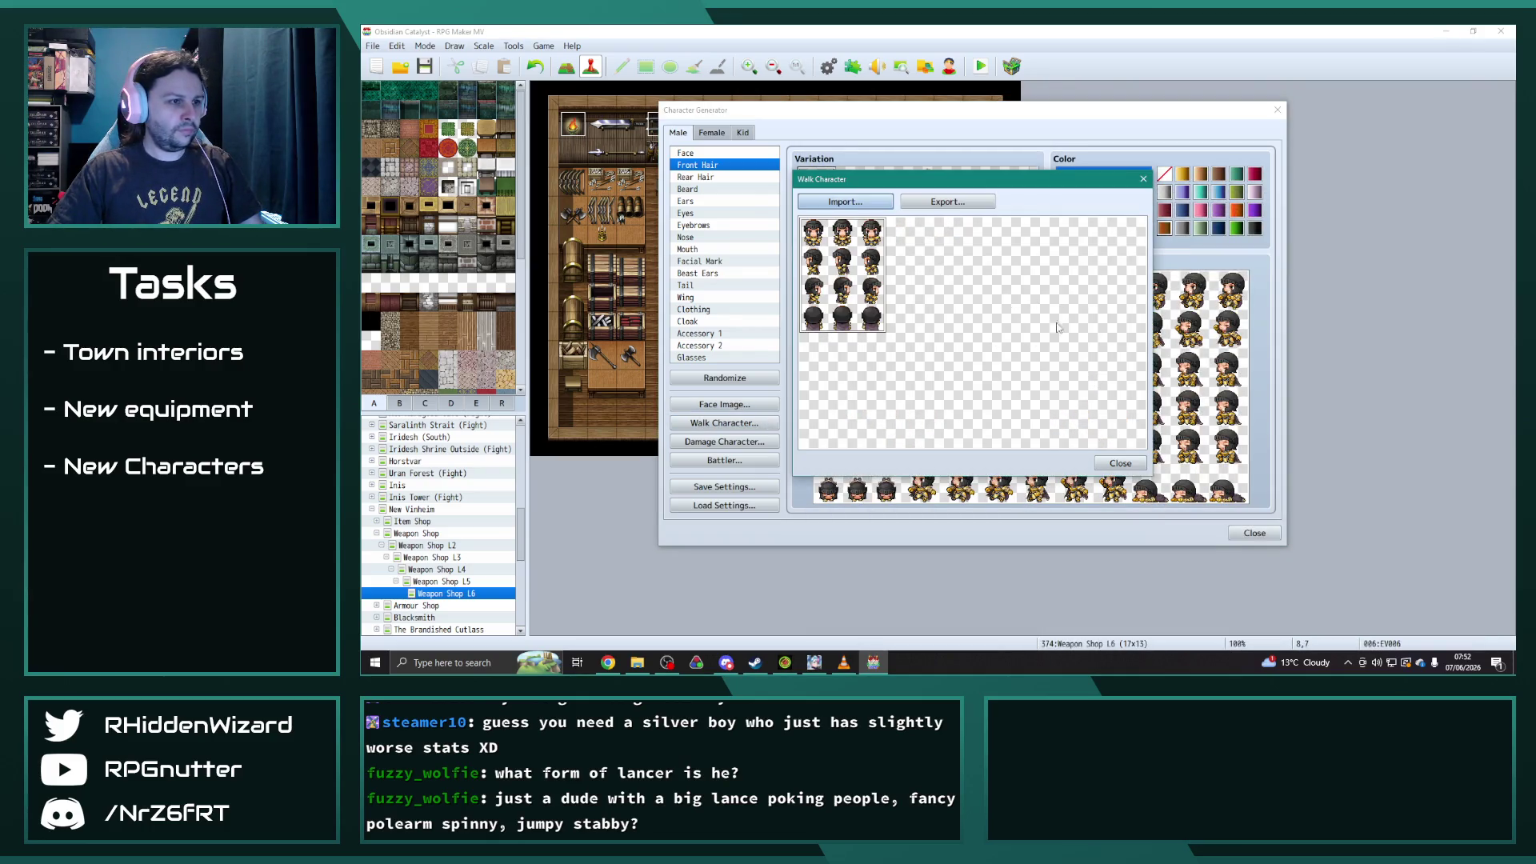
left_click(945, 205)
type("Raymond")
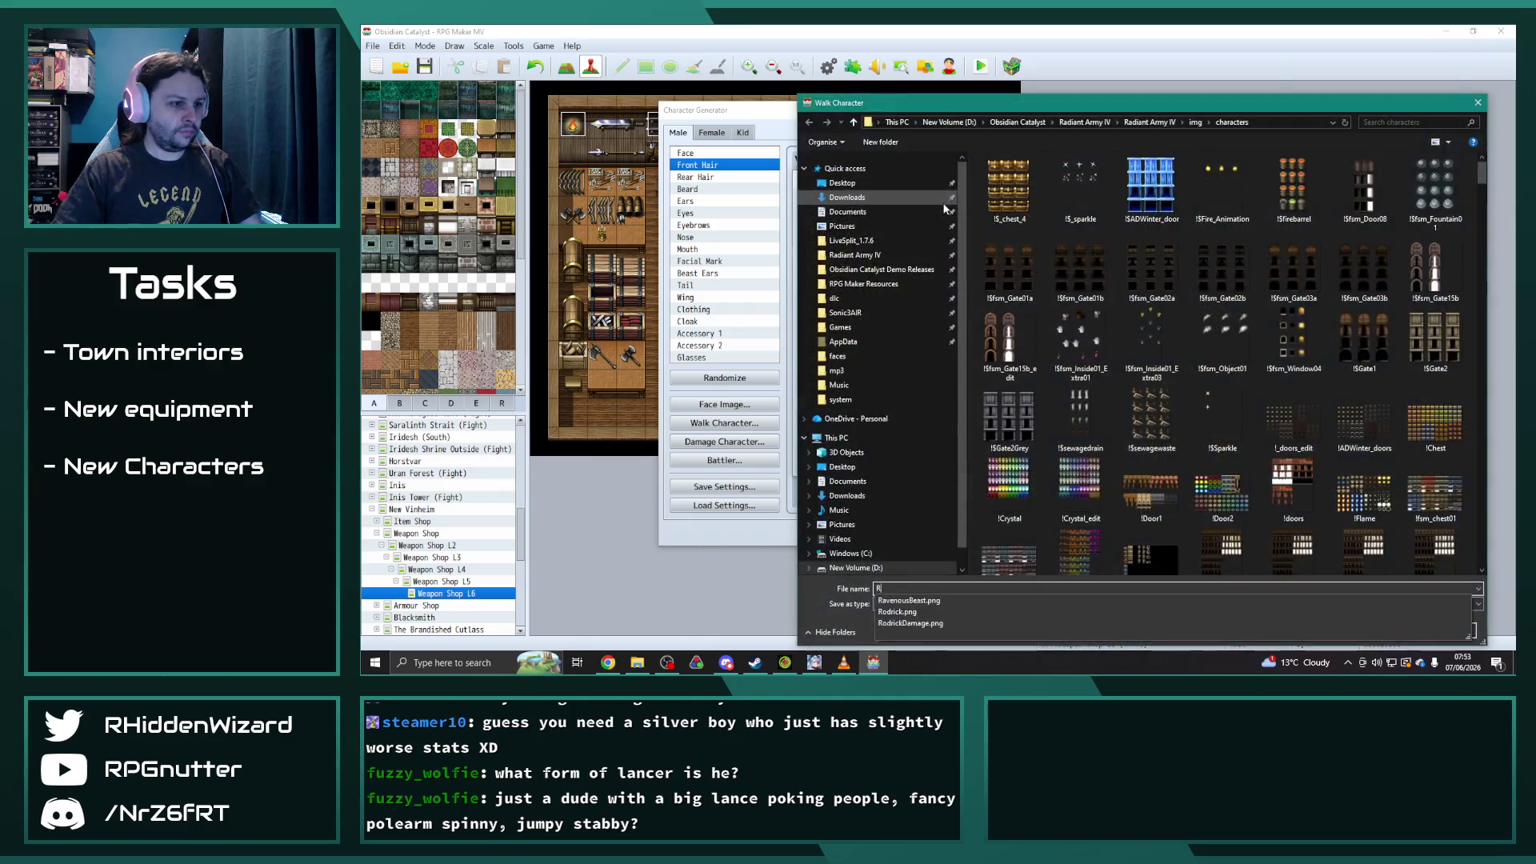
key("Return")
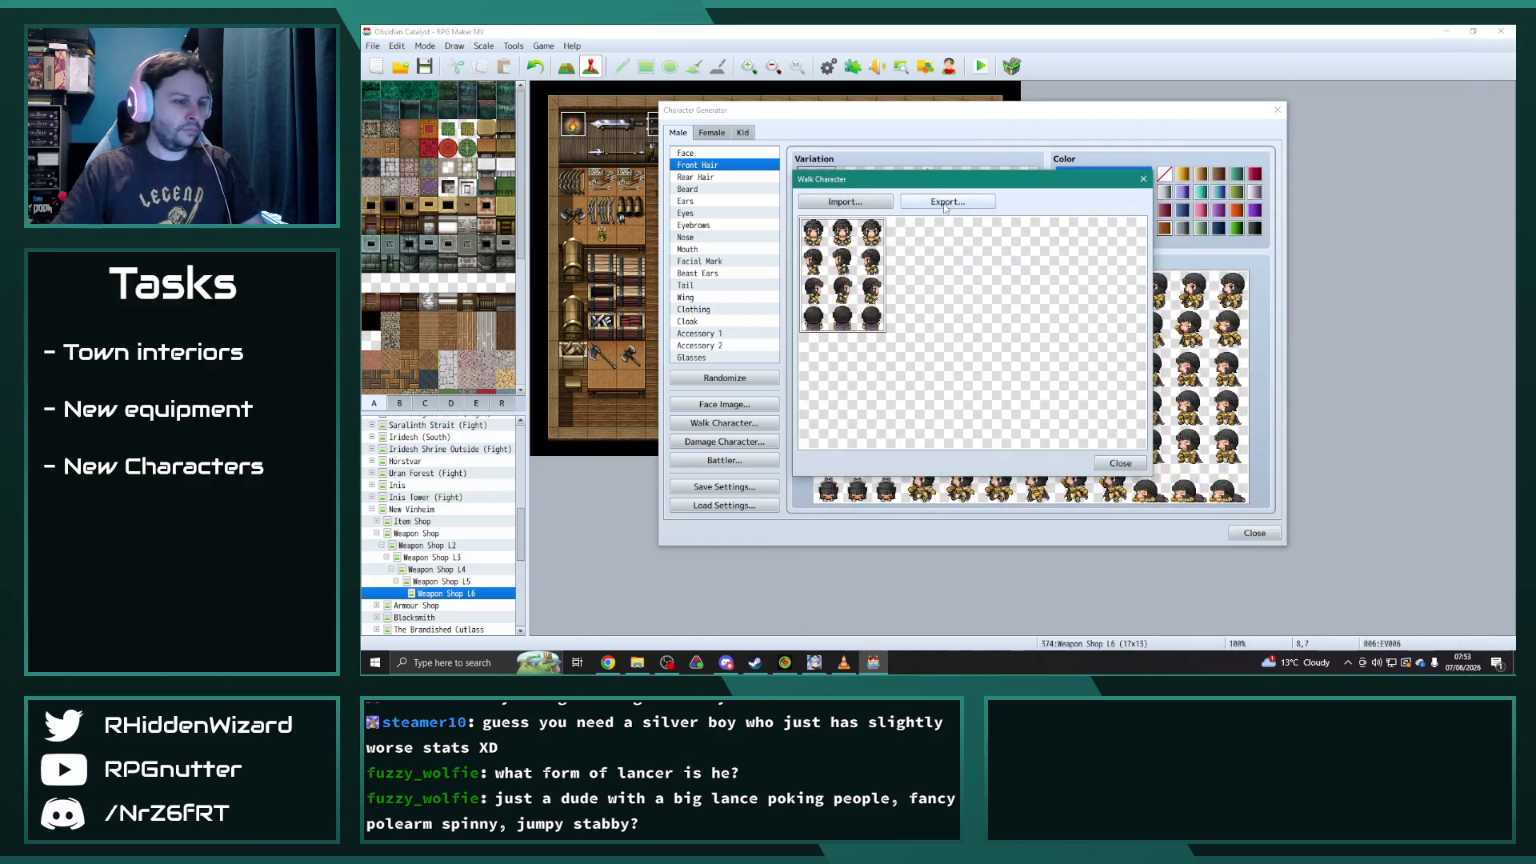
left_click(1121, 465)
- Export the damage pose sprites as 'RaymondDmg'
left_click(724, 441)
left_click(948, 202)
type("Raymo")
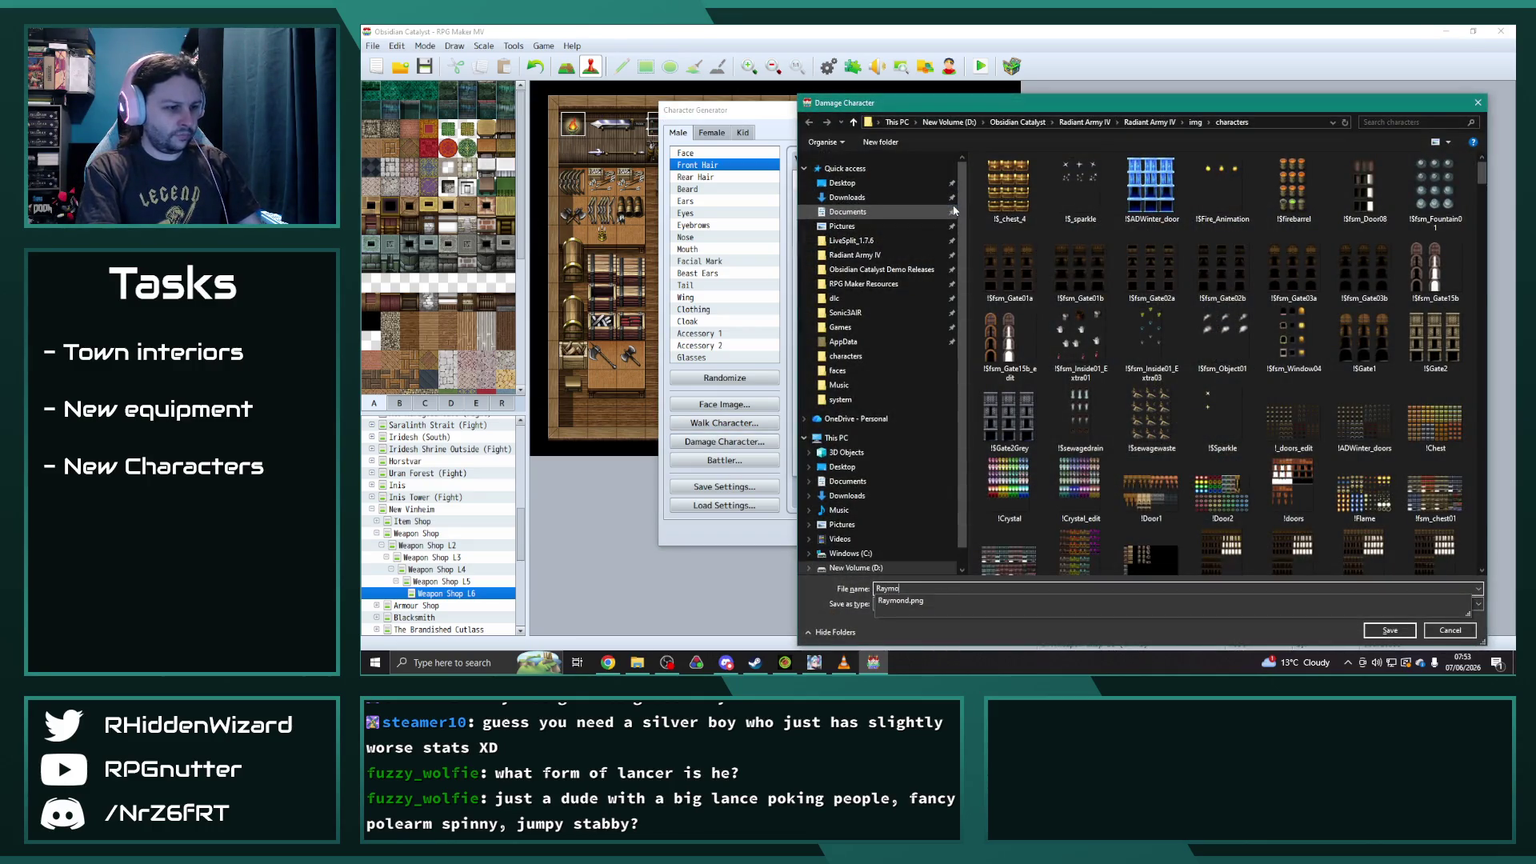
type("ndDmge")
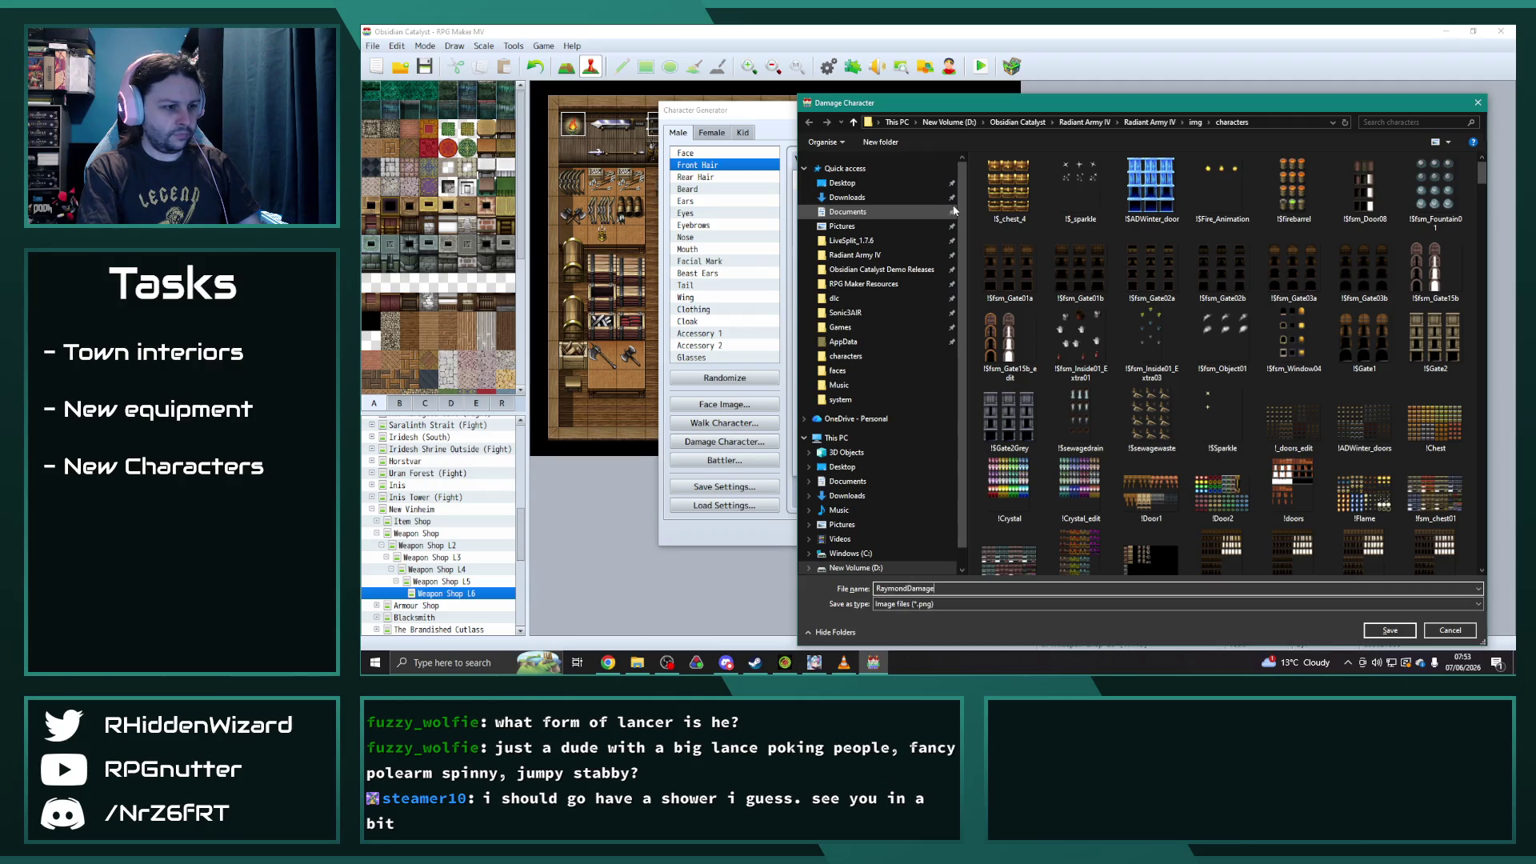
key("Return")
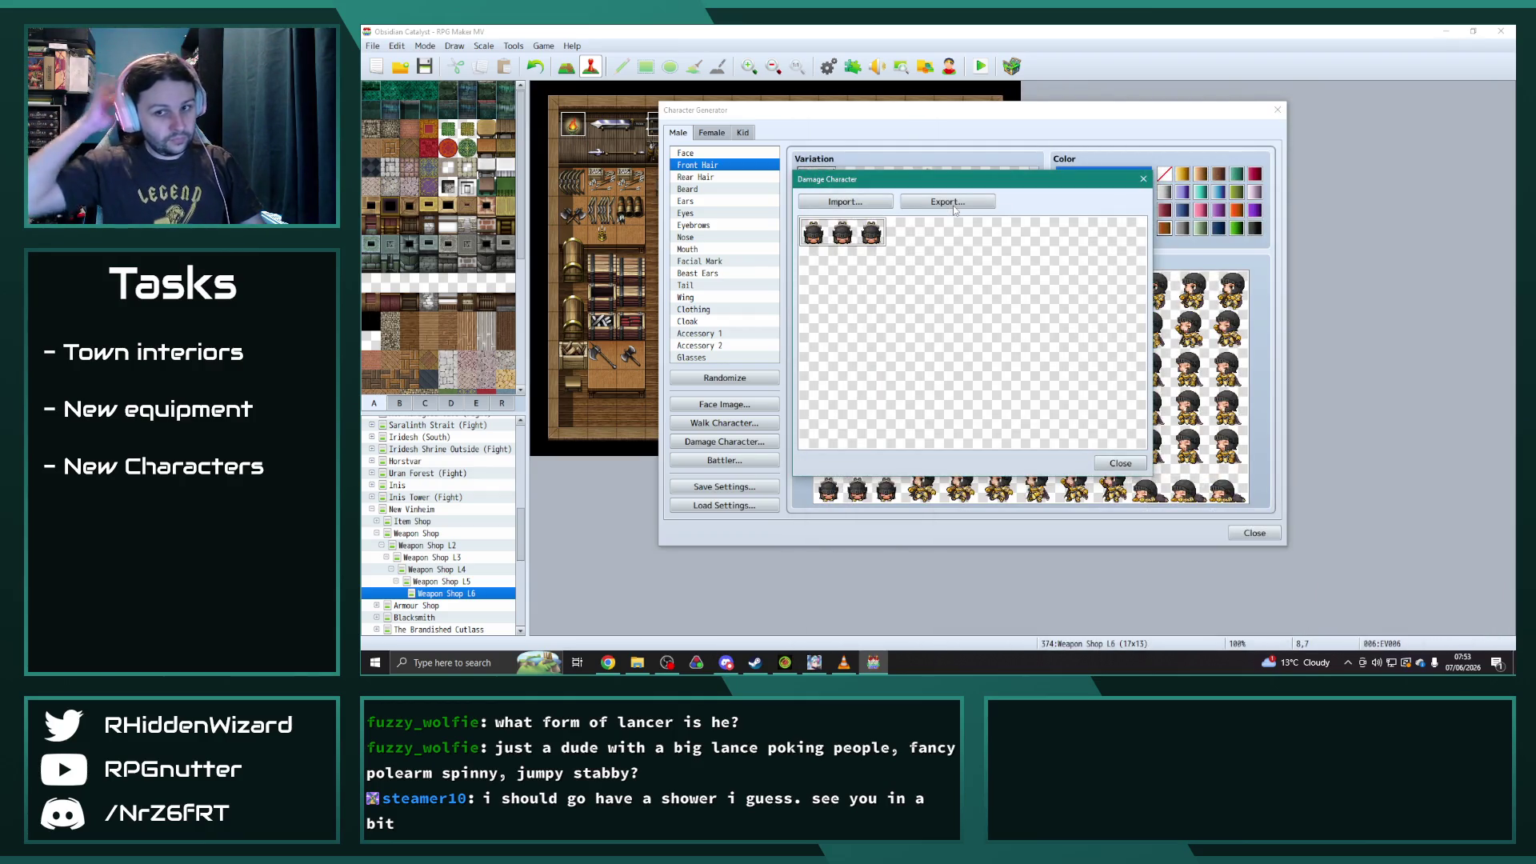
left_click(1120, 463)
- Export the battler sprite sheet under its default name
left_click(725, 460)
left_click(959, 203)
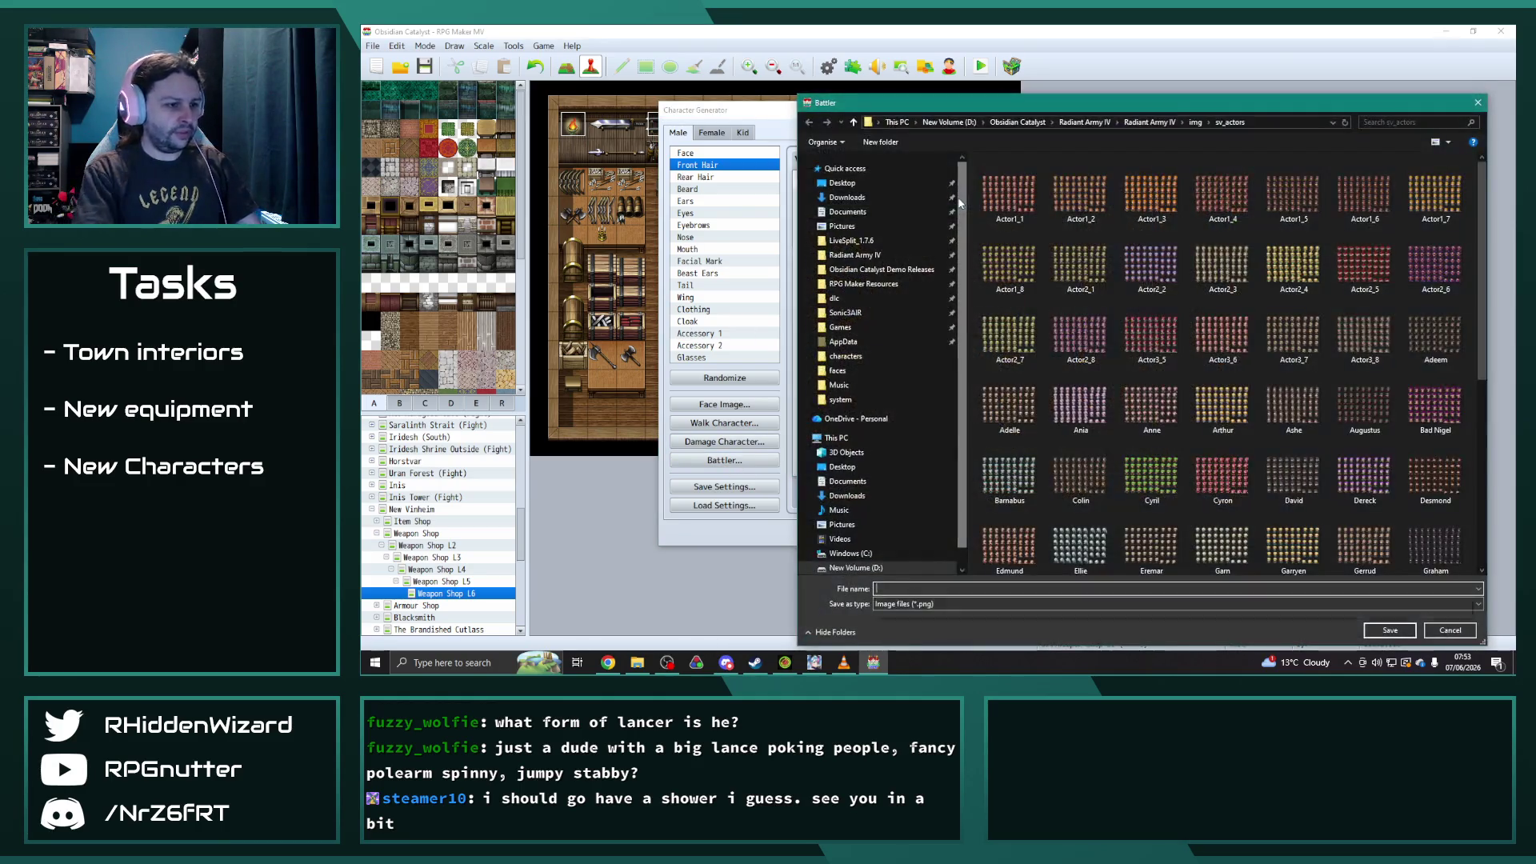
type("Raymo")
key("Return")
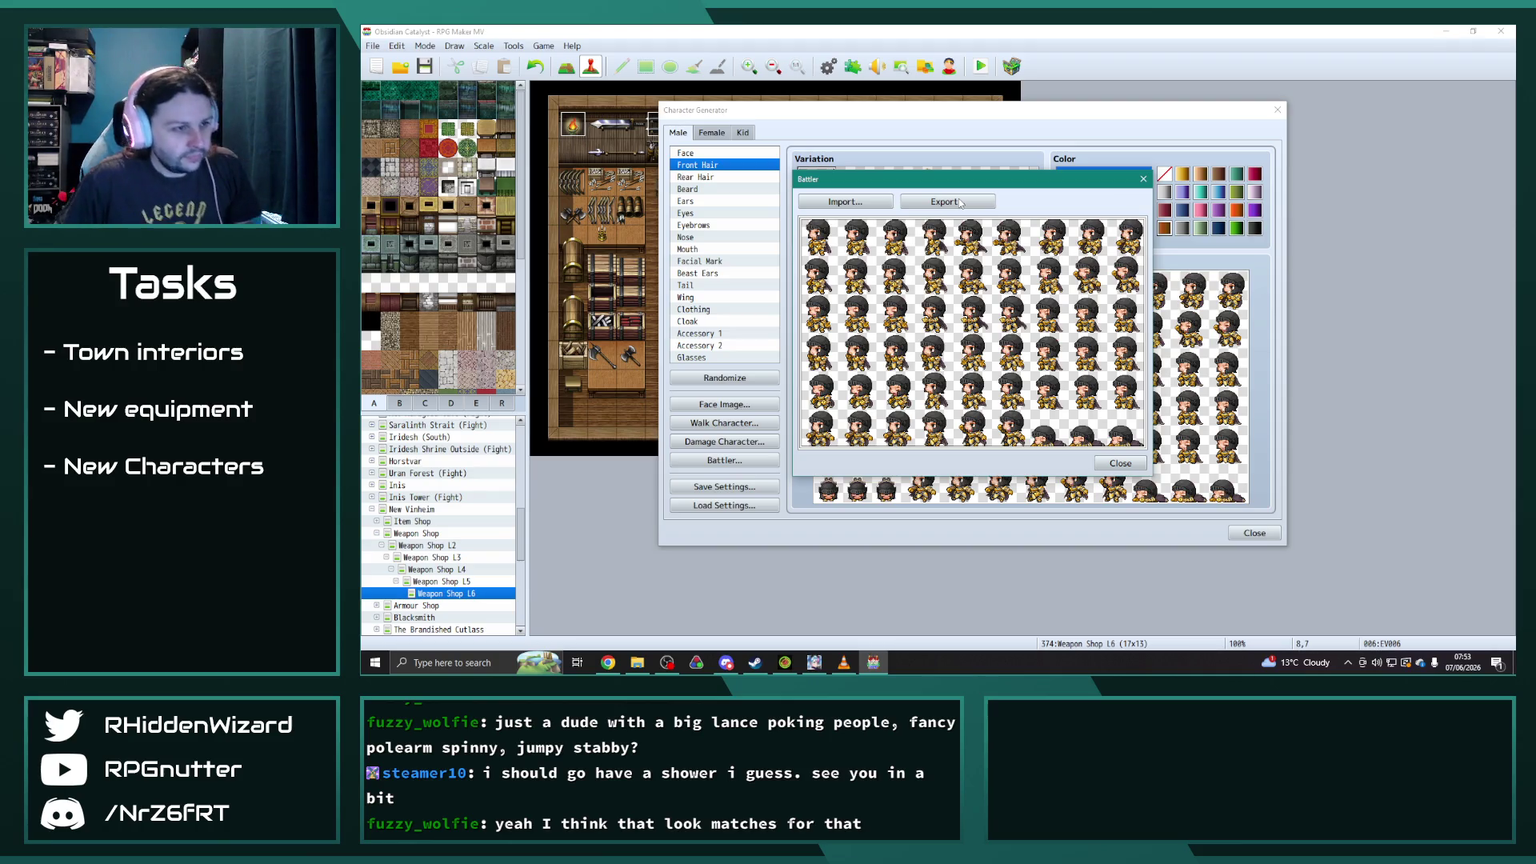
left_click(1120, 463)
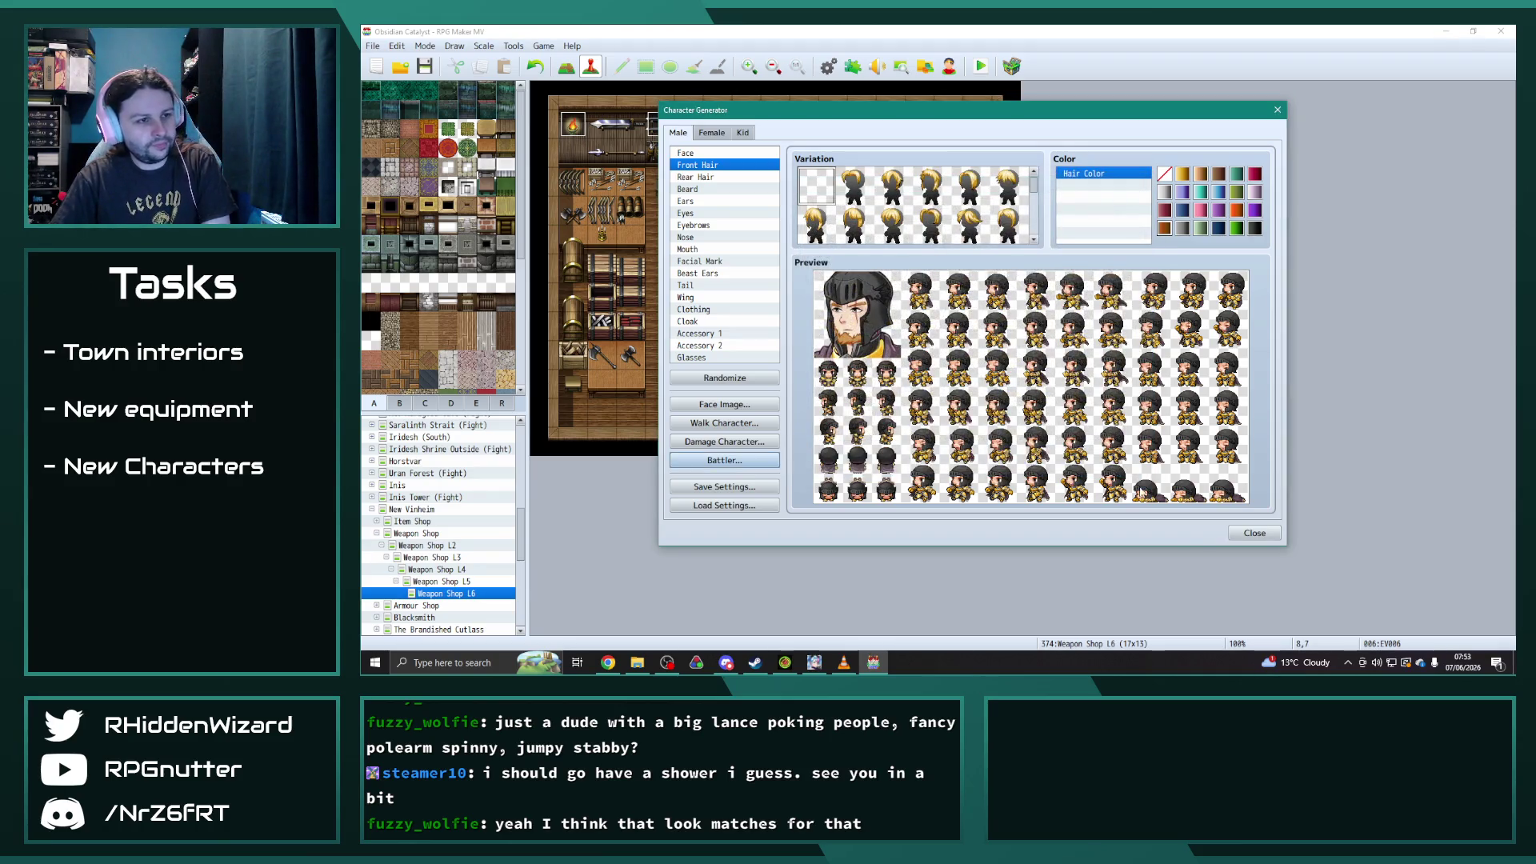
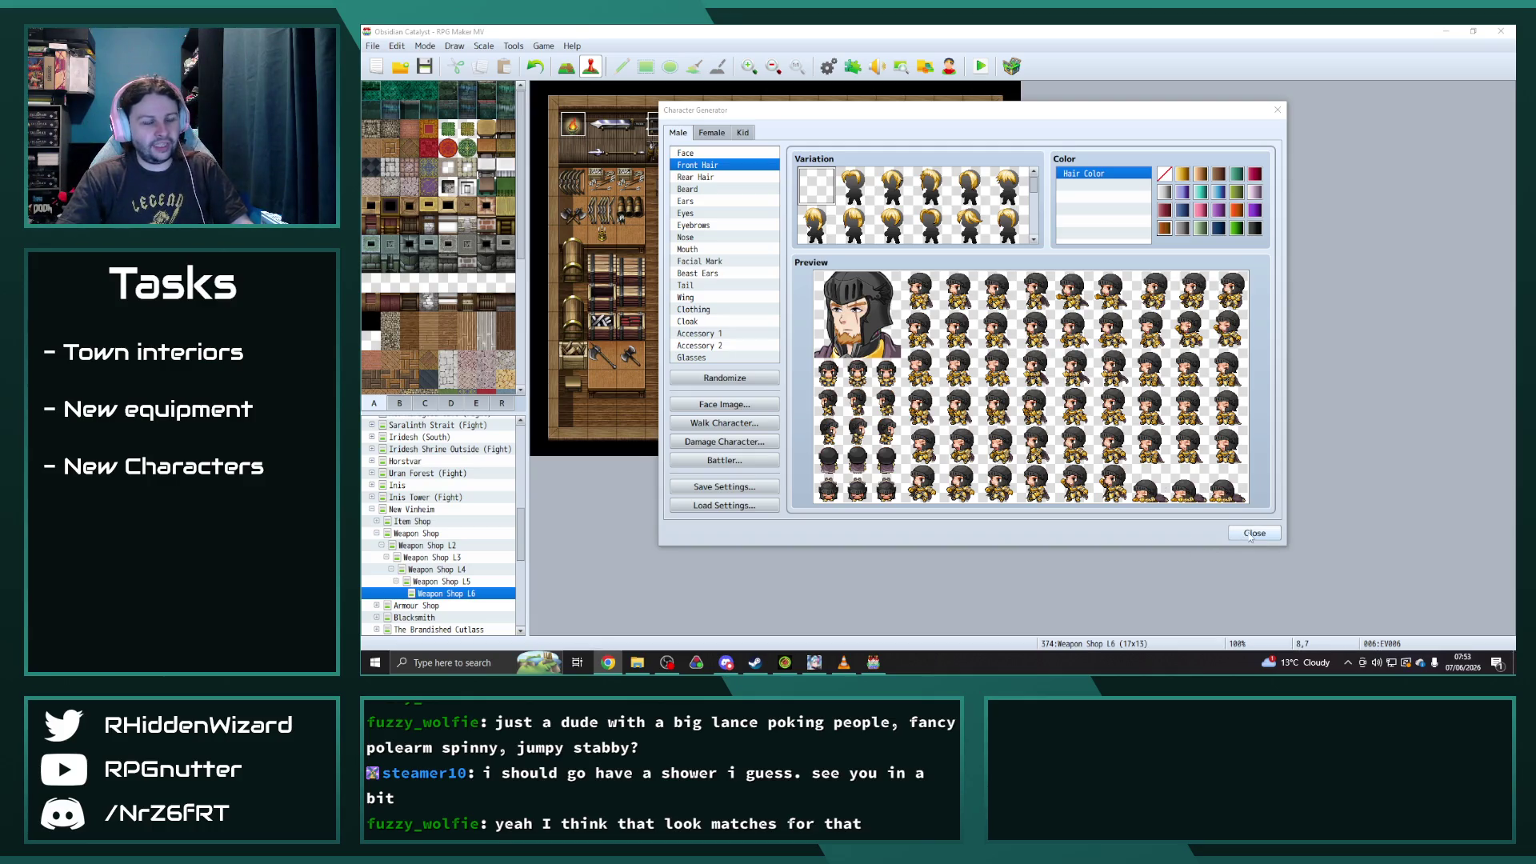
- Close the Character Generator and reopen it from the toolbar to reset to the default male
left_click(1253, 534)
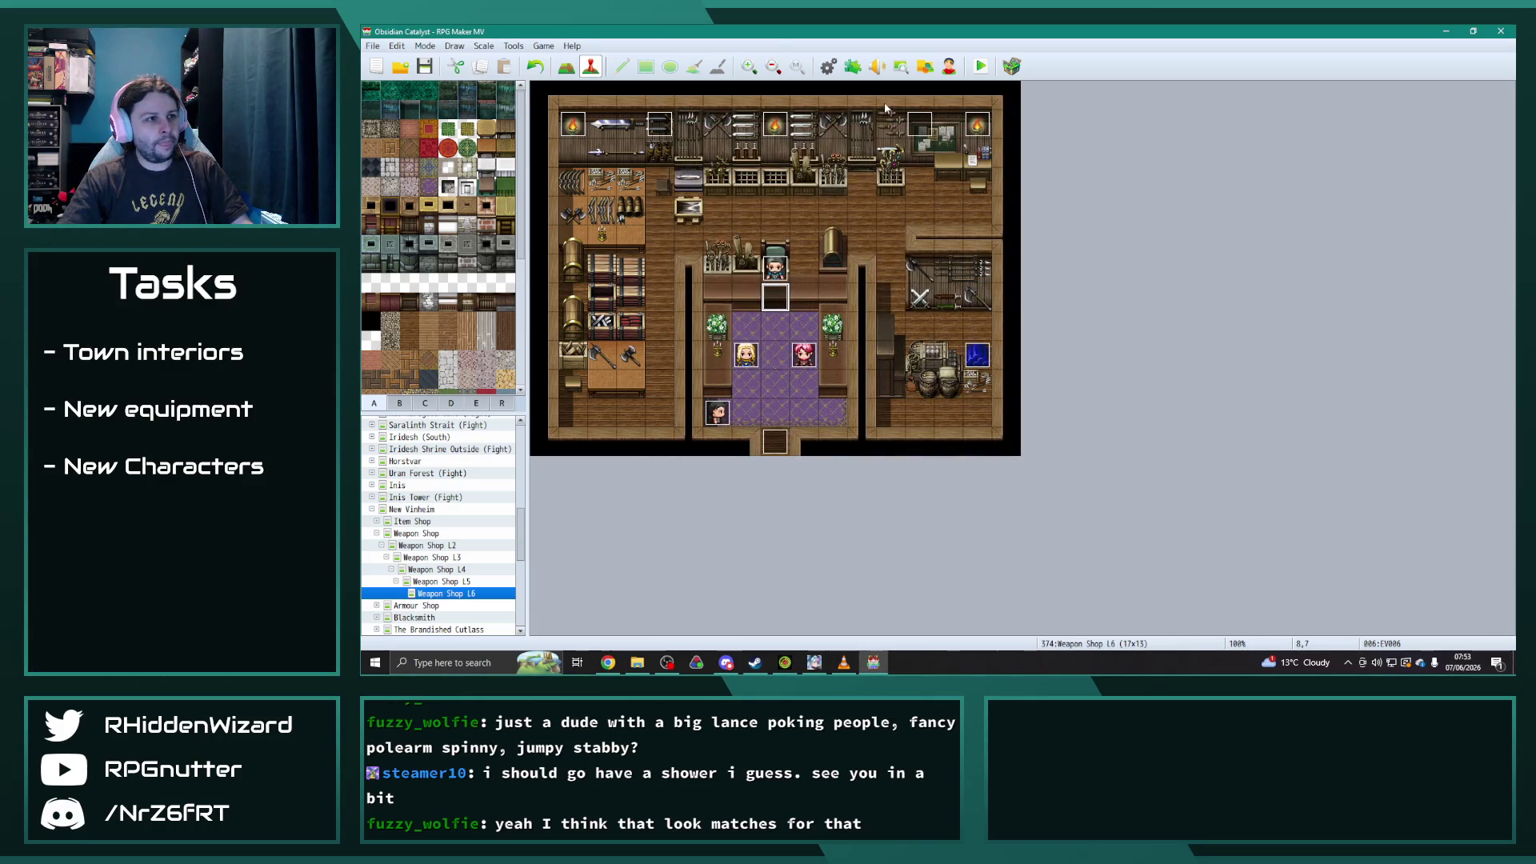
left_click(949, 67)
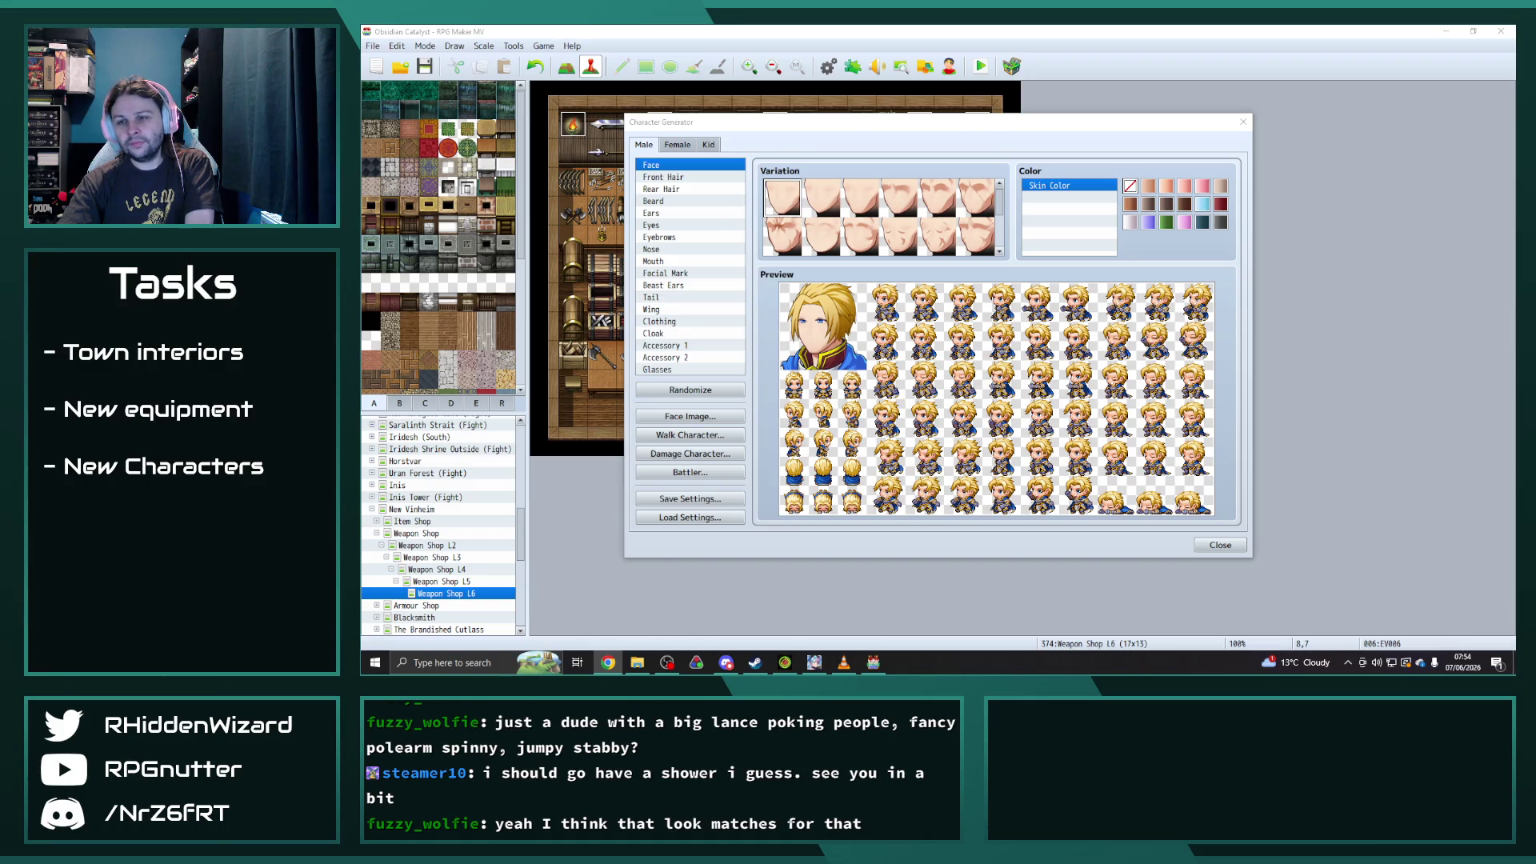
- Switch to Female parts and reroll Randomize repeatedly until a blonde girl in a straw hat appears
left_click(677, 144)
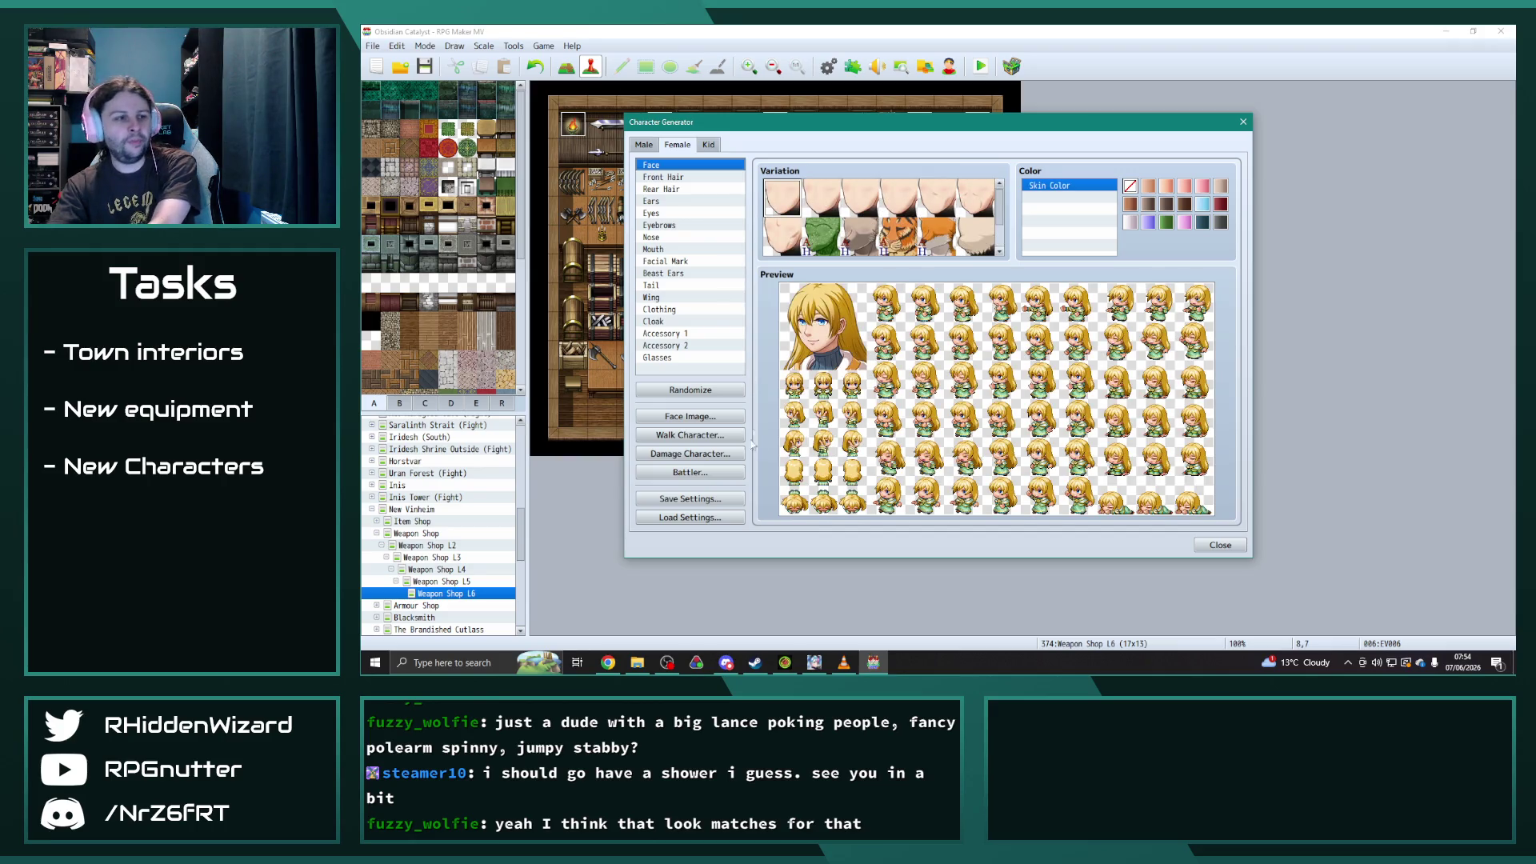
left_click(703, 390)
left_click(703, 389)
left_click(702, 390)
left_click(702, 390)
left_click(703, 390)
left_click(702, 390)
left_click(702, 390)
left_click(703, 389)
left_click(703, 390)
left_click(703, 390)
left_click(702, 390)
left_click(703, 390)
left_click(703, 389)
left_click(703, 390)
left_click(703, 390)
left_click(703, 390)
left_click(702, 389)
left_click(703, 390)
left_click(704, 391)
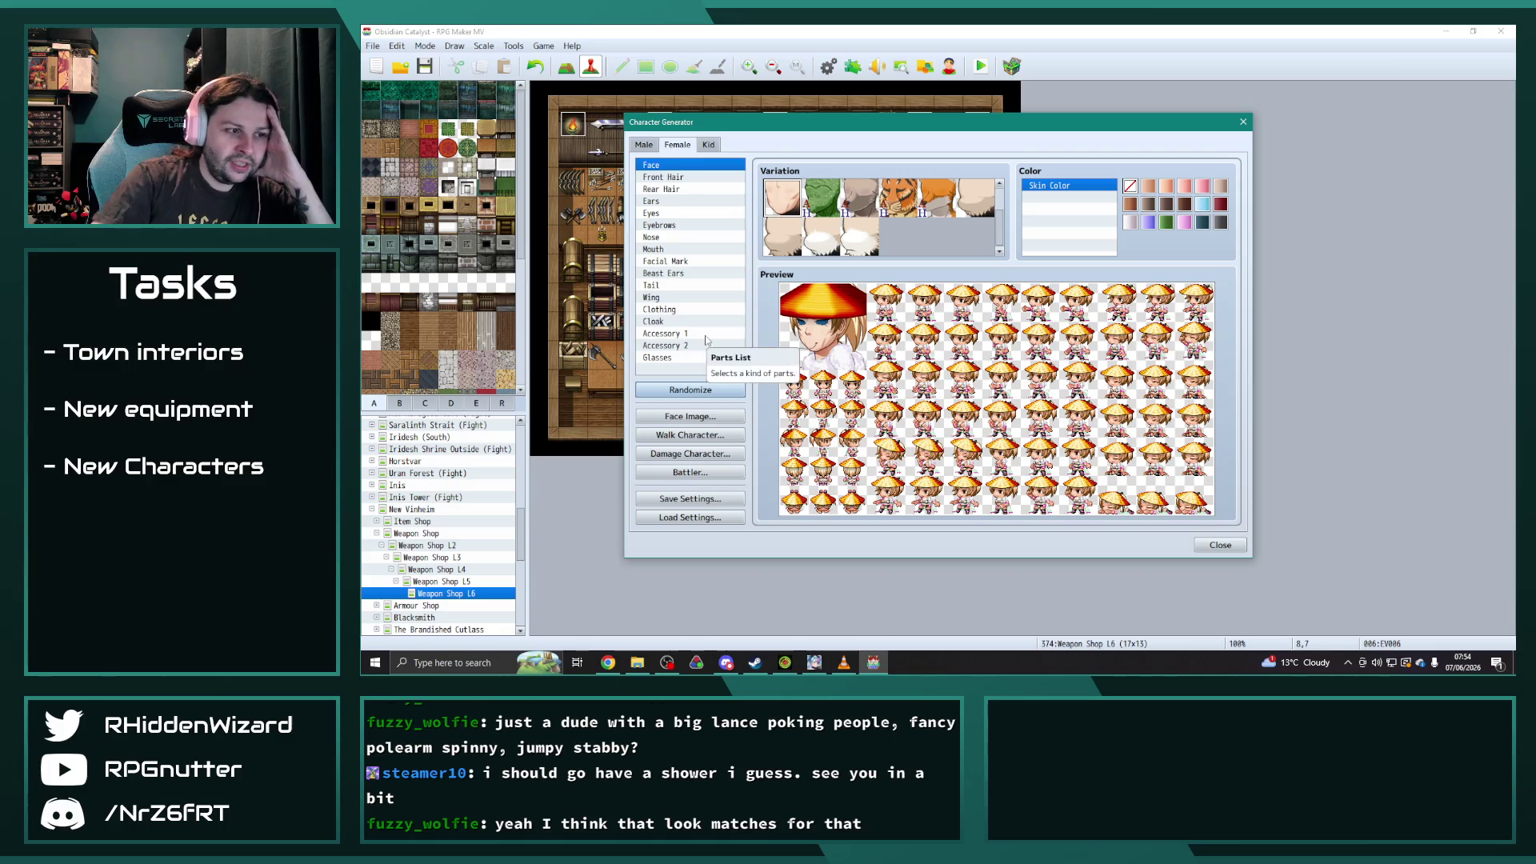
- Set Accessory 2 to the blank variation to drop the straw hat, and add Accessory 1's blue ribbon
left_click(668, 359)
left_click(674, 347)
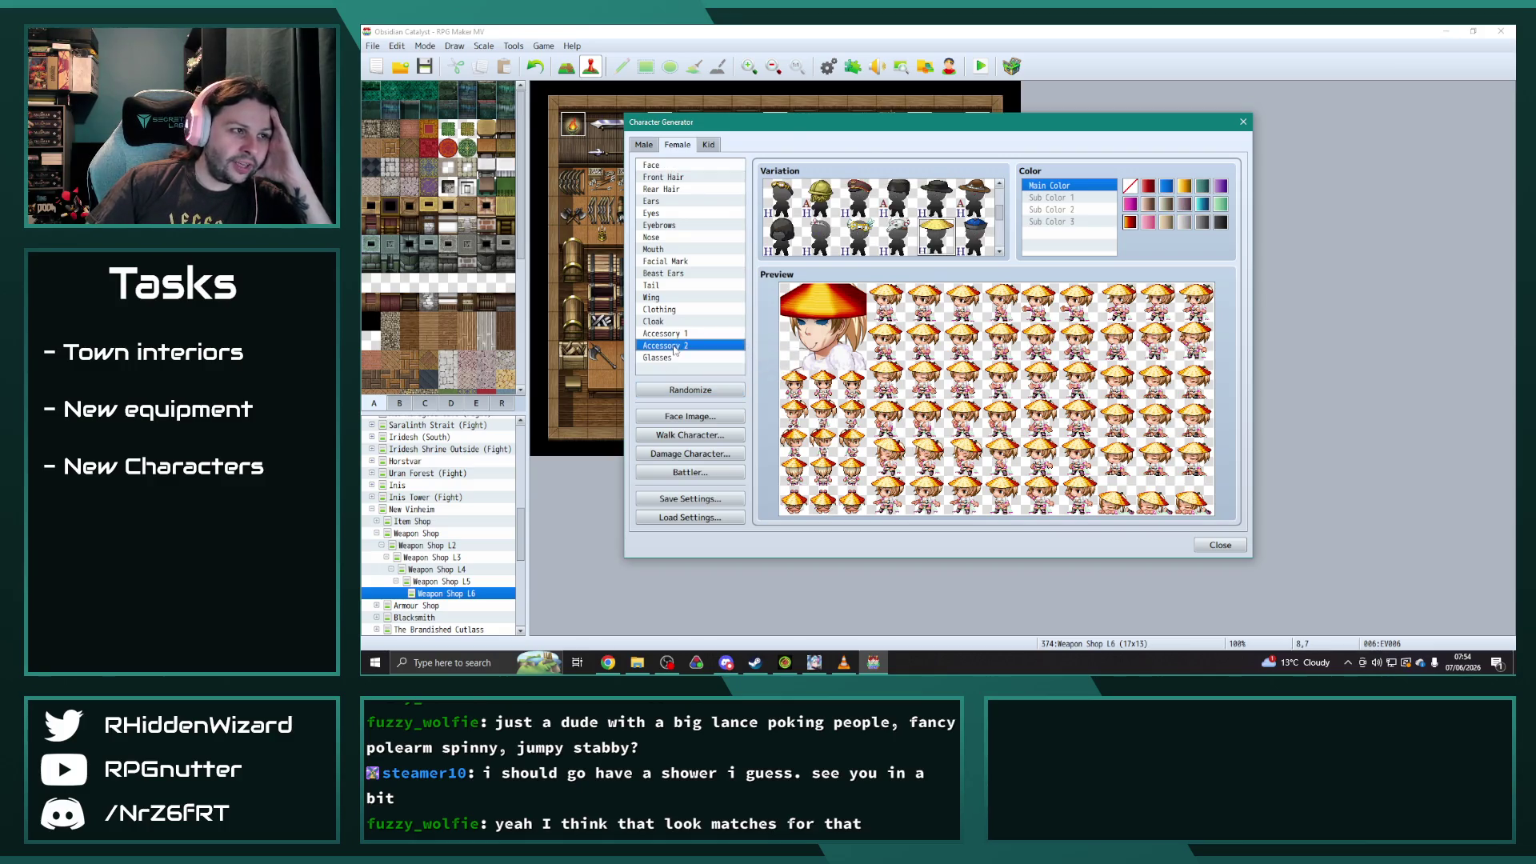
scroll(836, 216, "up", 3)
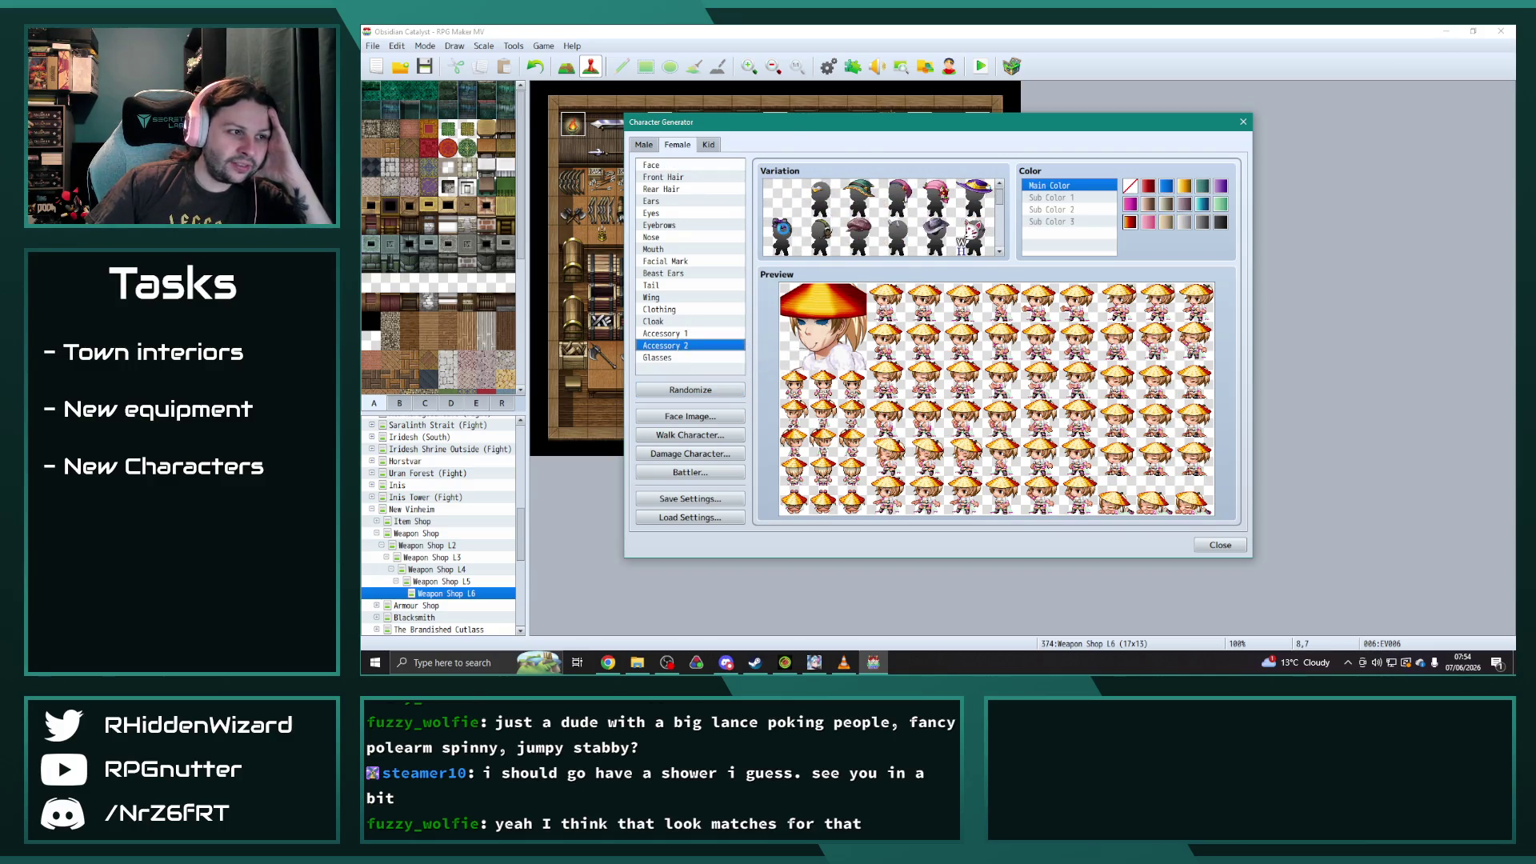
left_click(779, 190)
left_click(685, 333)
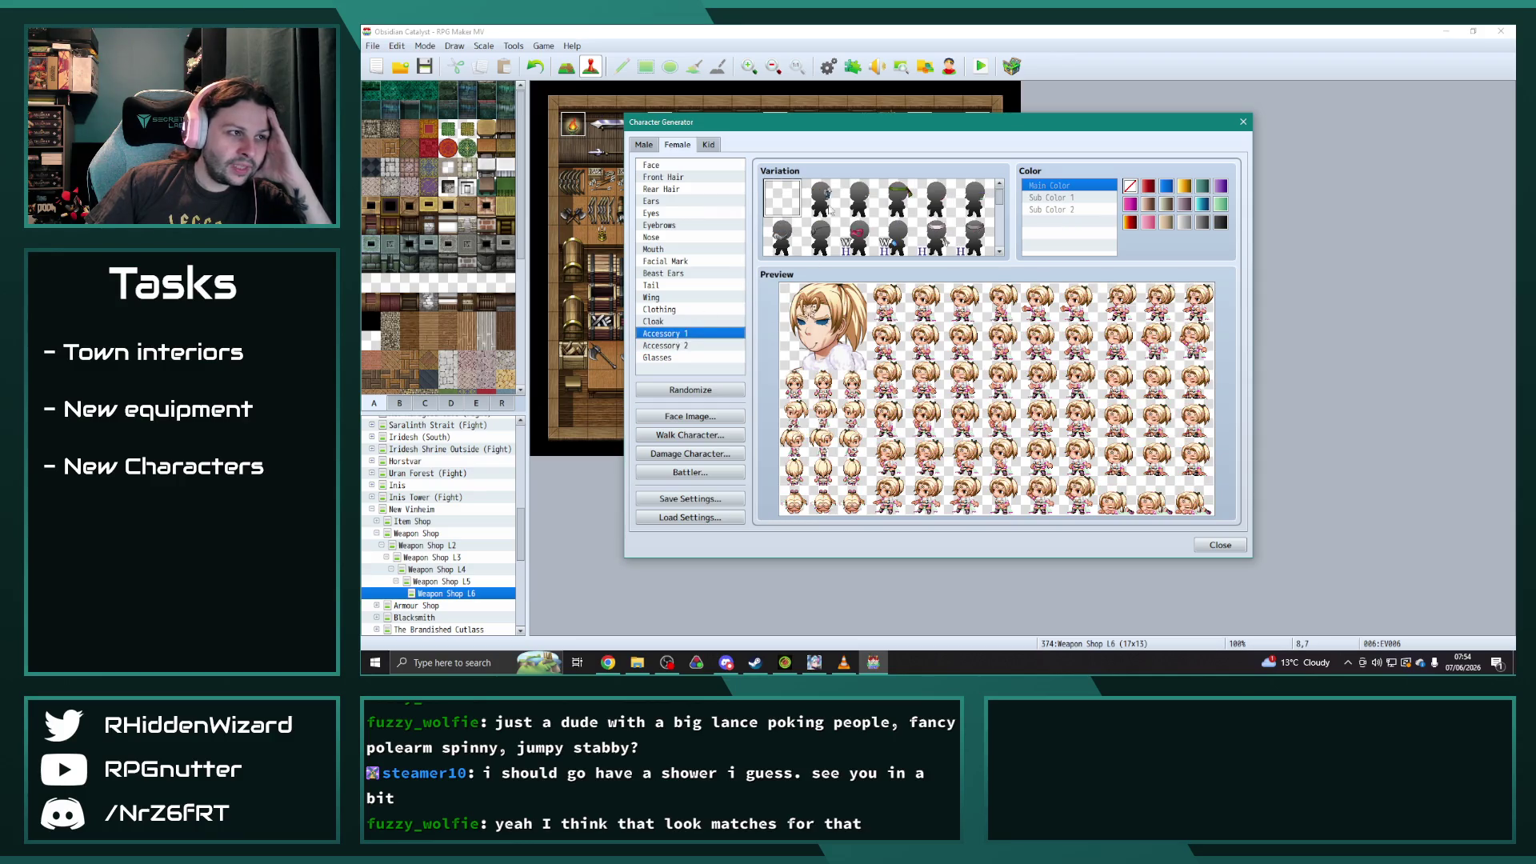
left_click(817, 193)
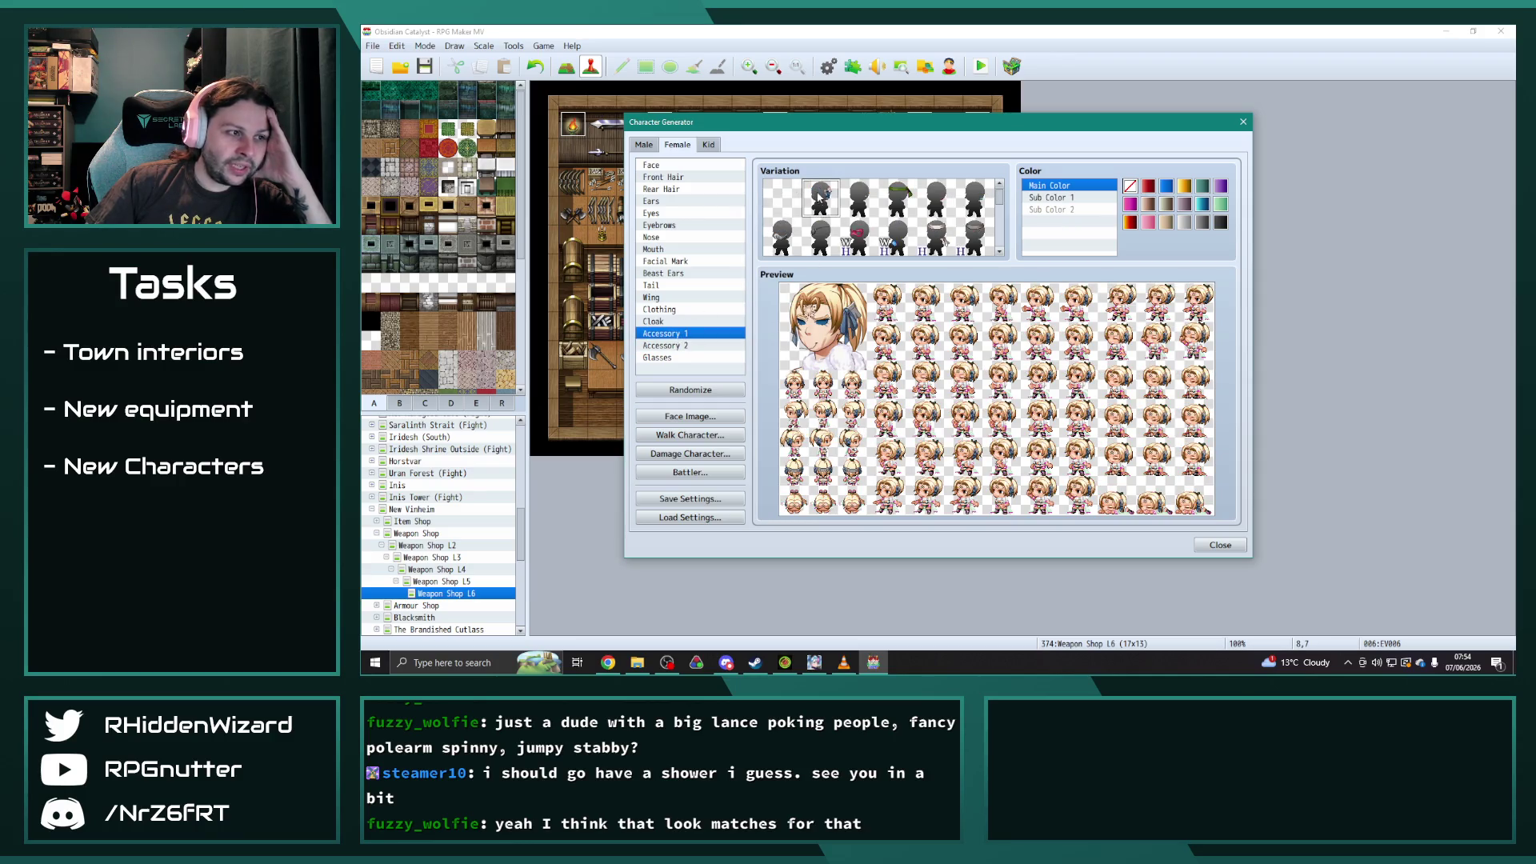
- Browse the Cloak, Clothing, Wing, Tail and Beast Ears options without changing them
left_click(680, 322)
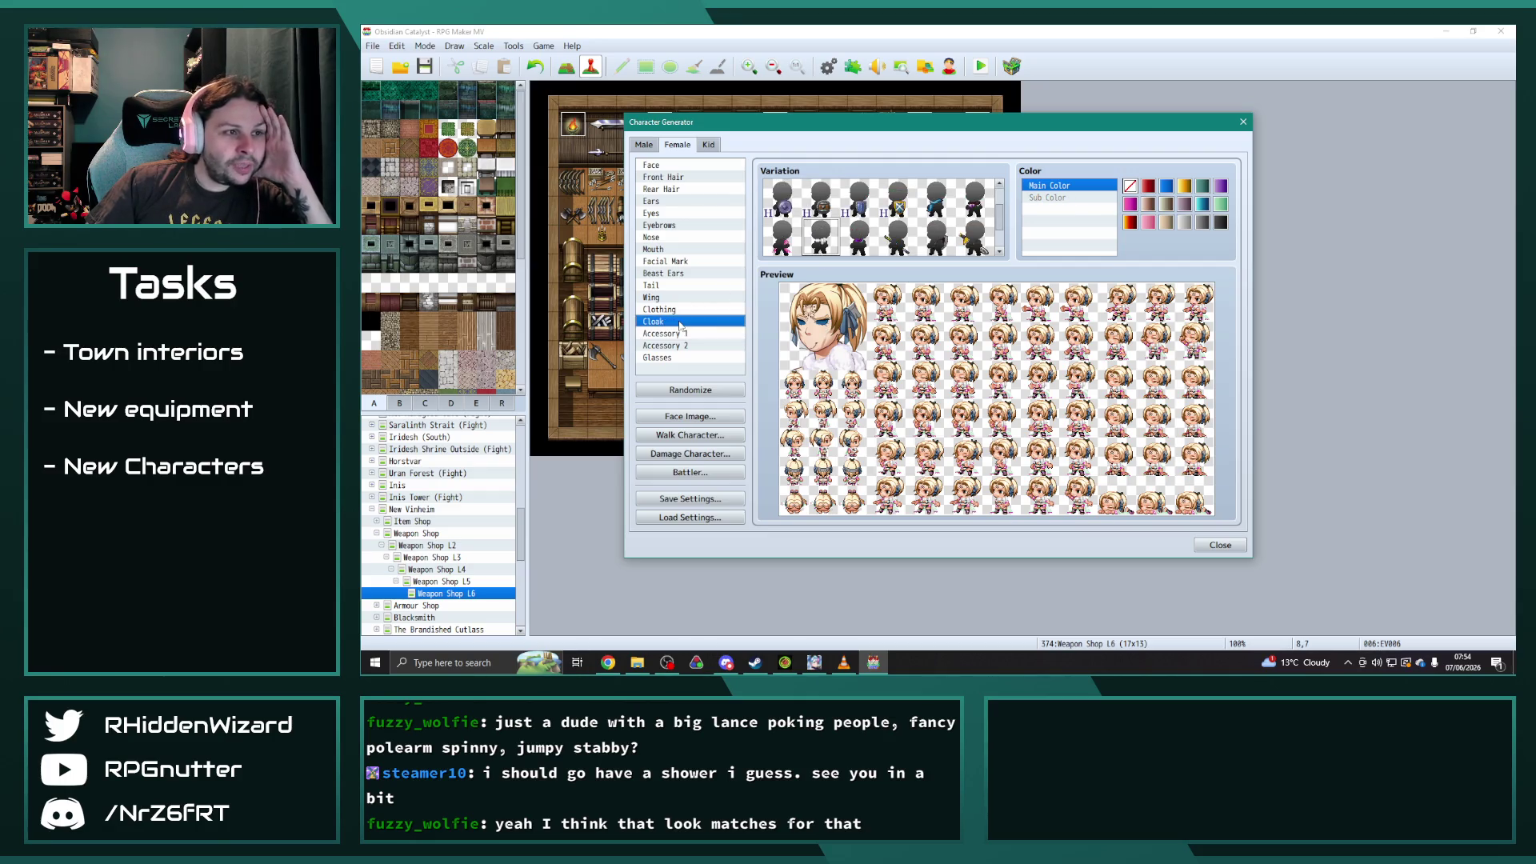
left_click(658, 310)
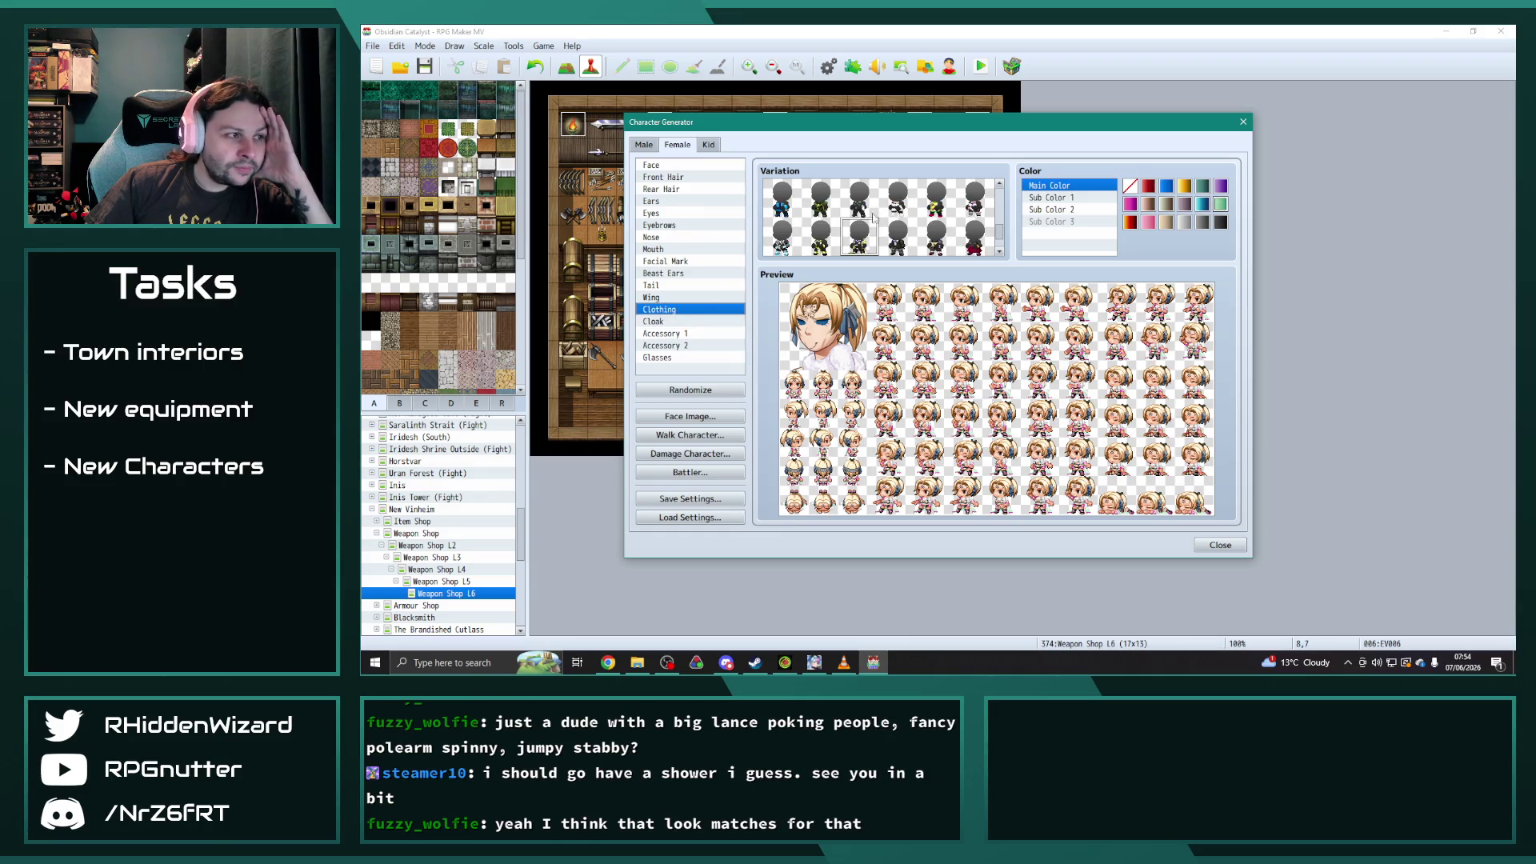
left_click(665, 297)
left_click(664, 285)
left_click(665, 298)
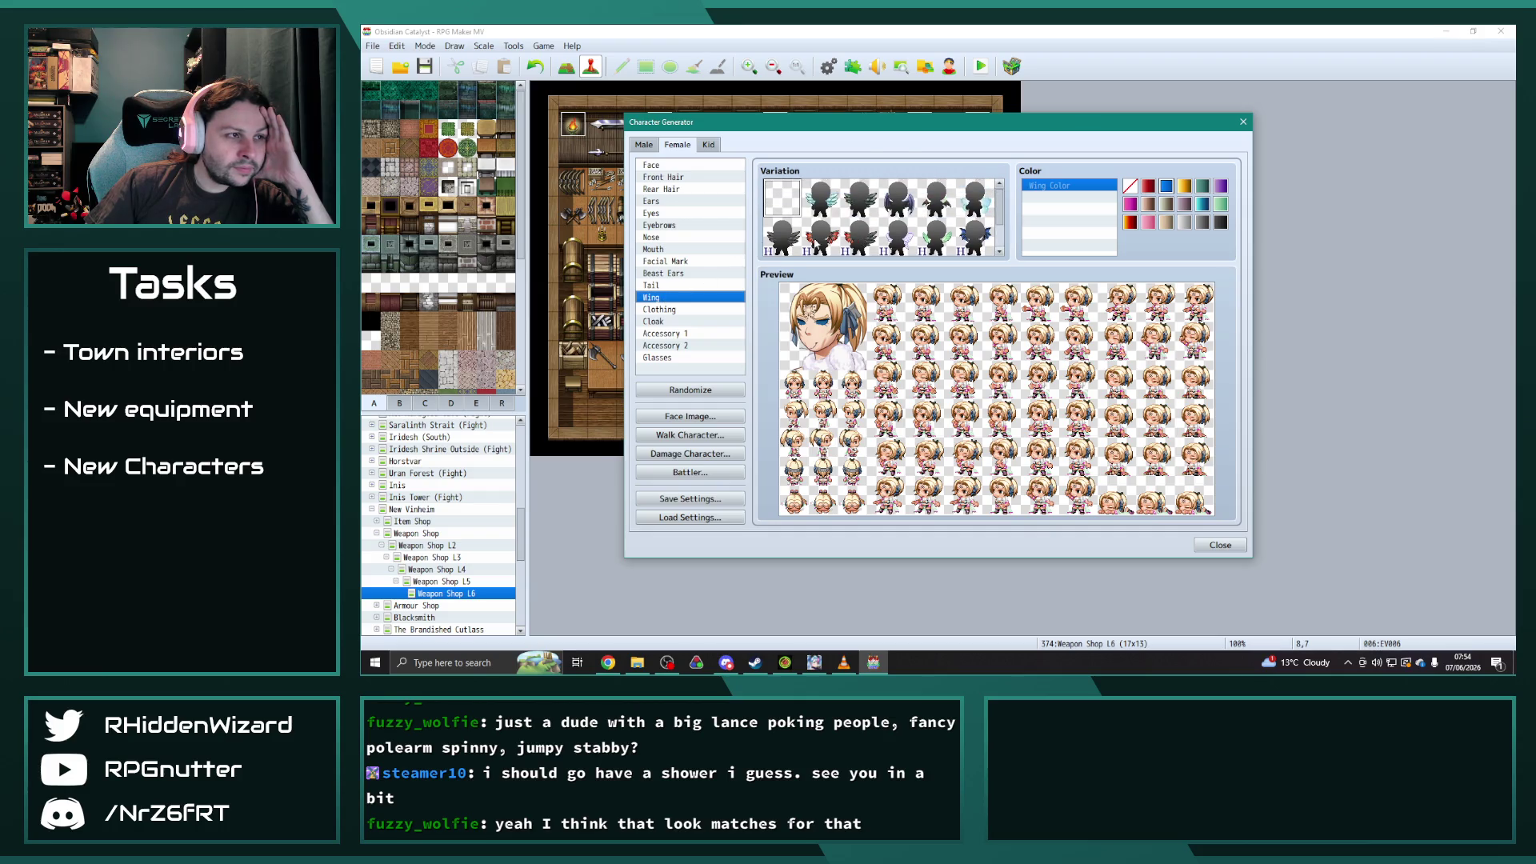
left_click(661, 286)
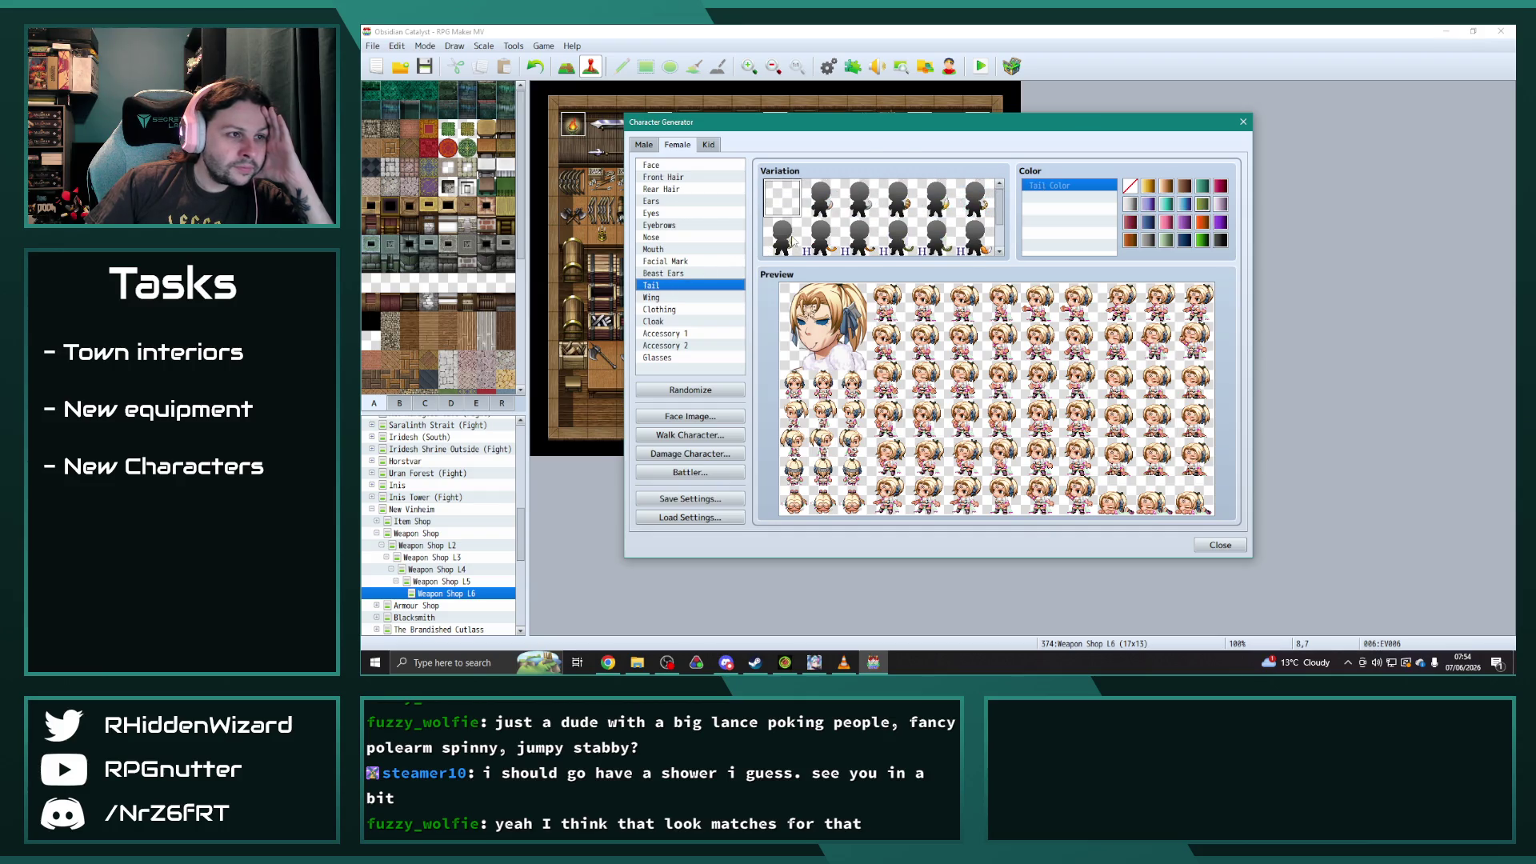
left_click(667, 273)
- In Facial Mark, remove the forehead mark from her face
left_click(684, 263)
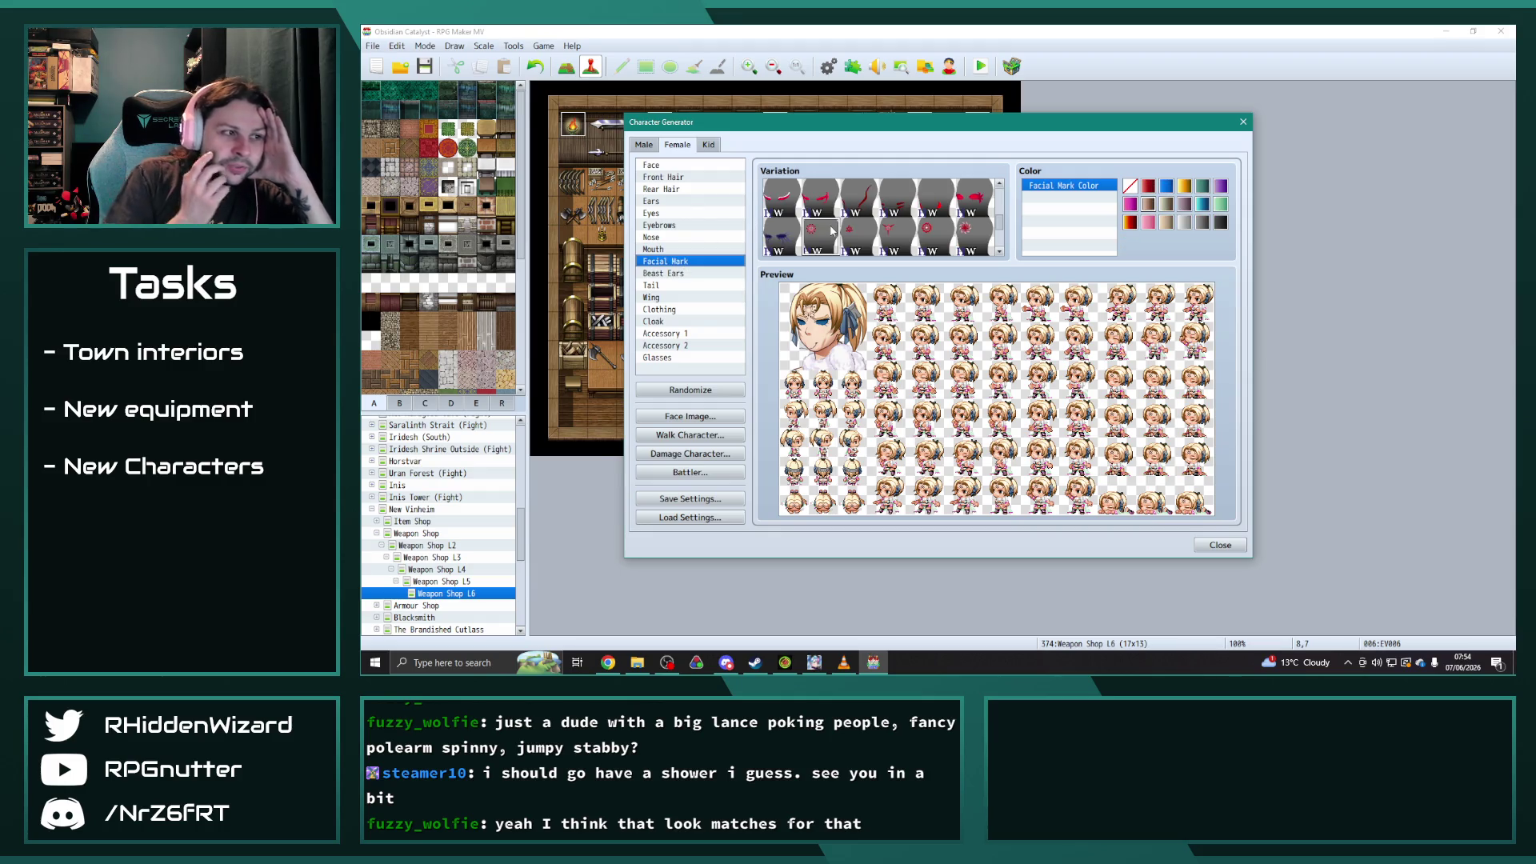
scroll(847, 233, "down", 2)
scroll(846, 232, "down", 3)
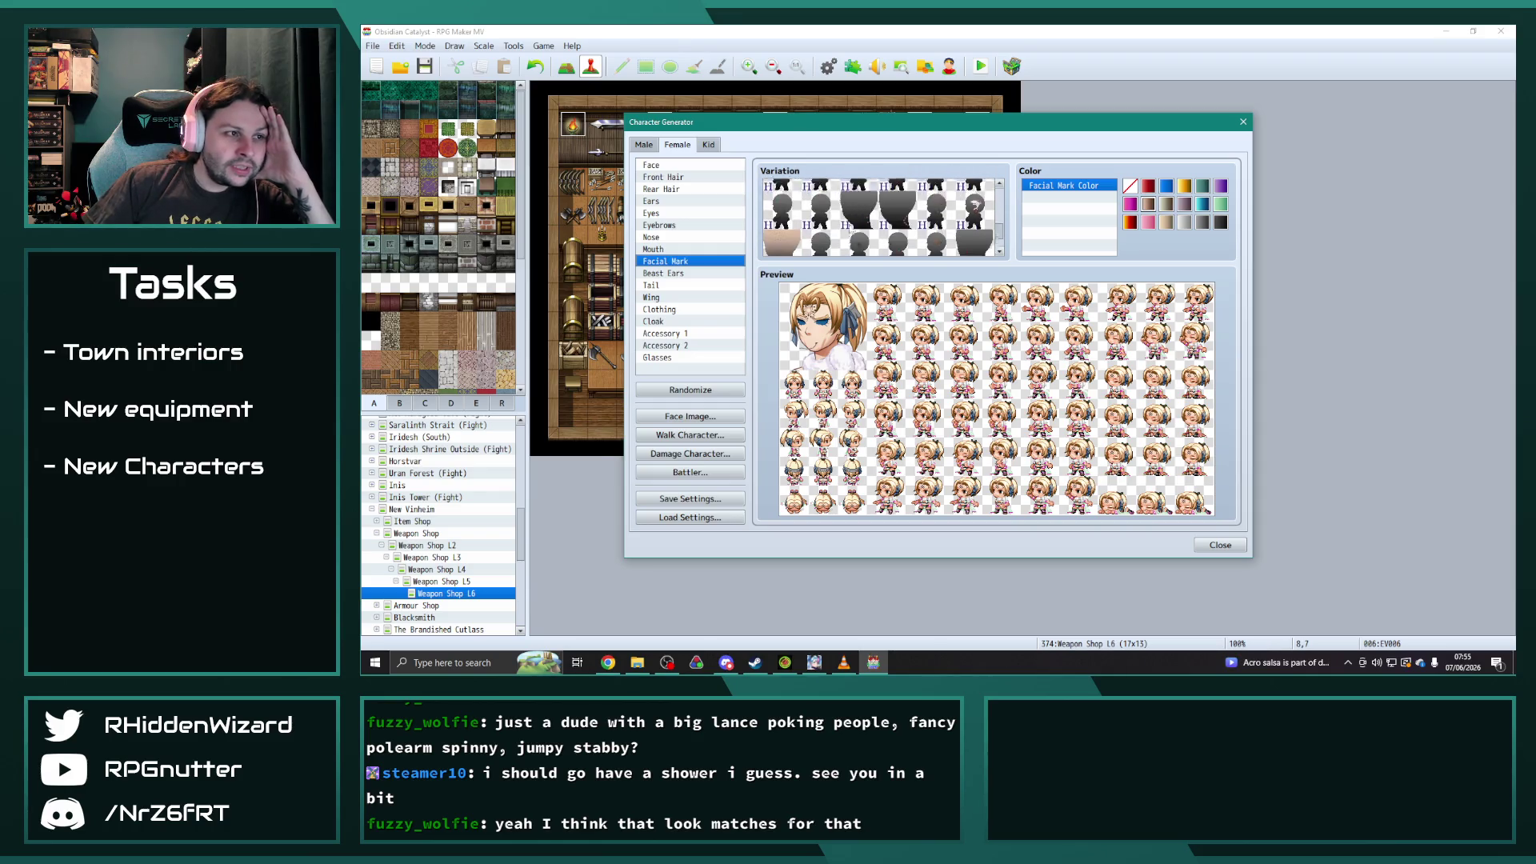
left_click(888, 242)
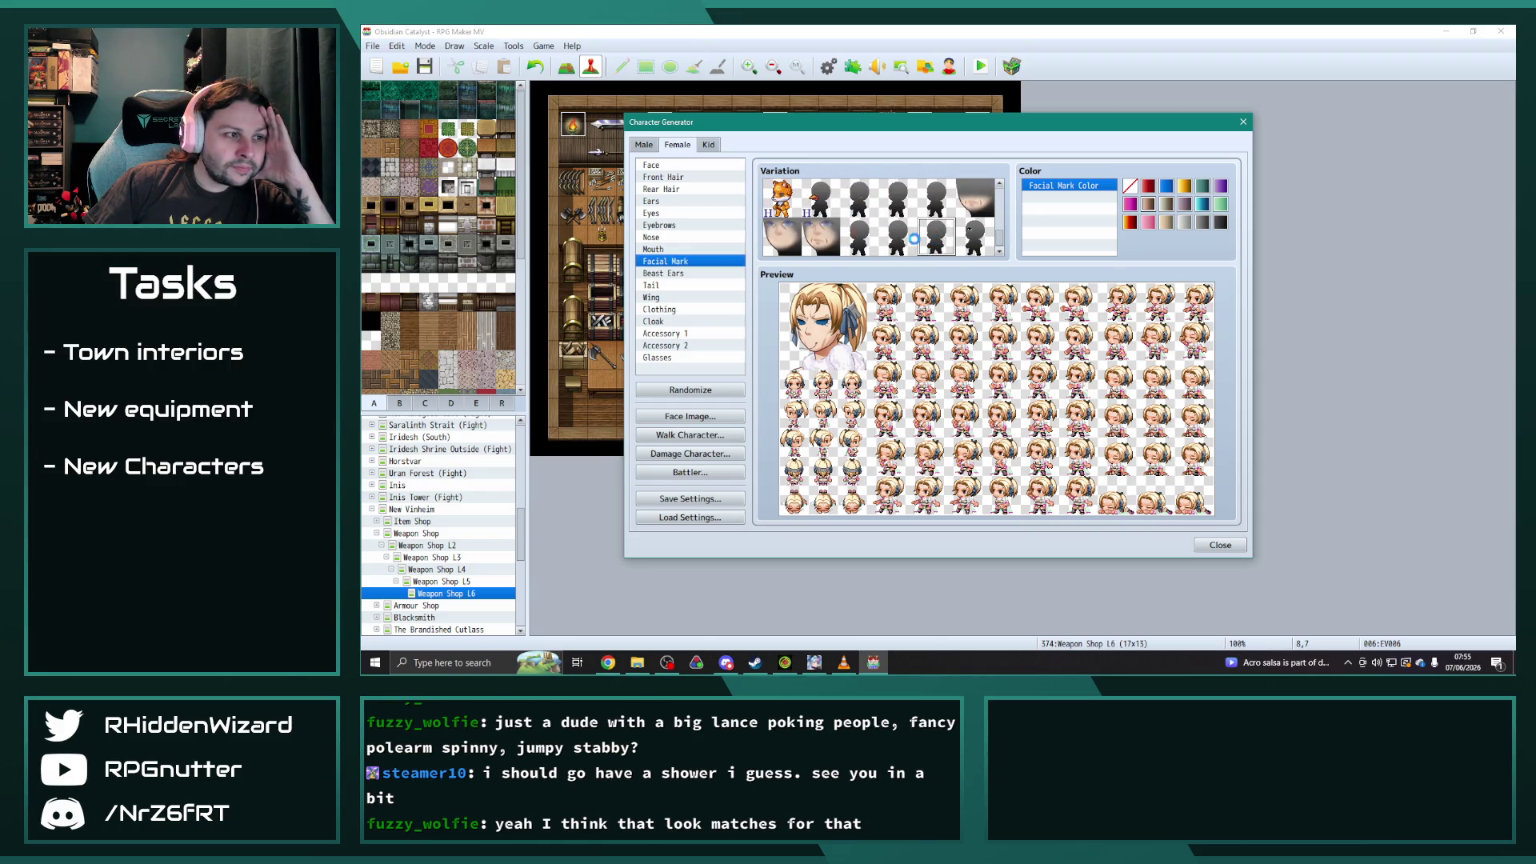
- Try out several Facial Mark variations on her face
left_click(858, 242)
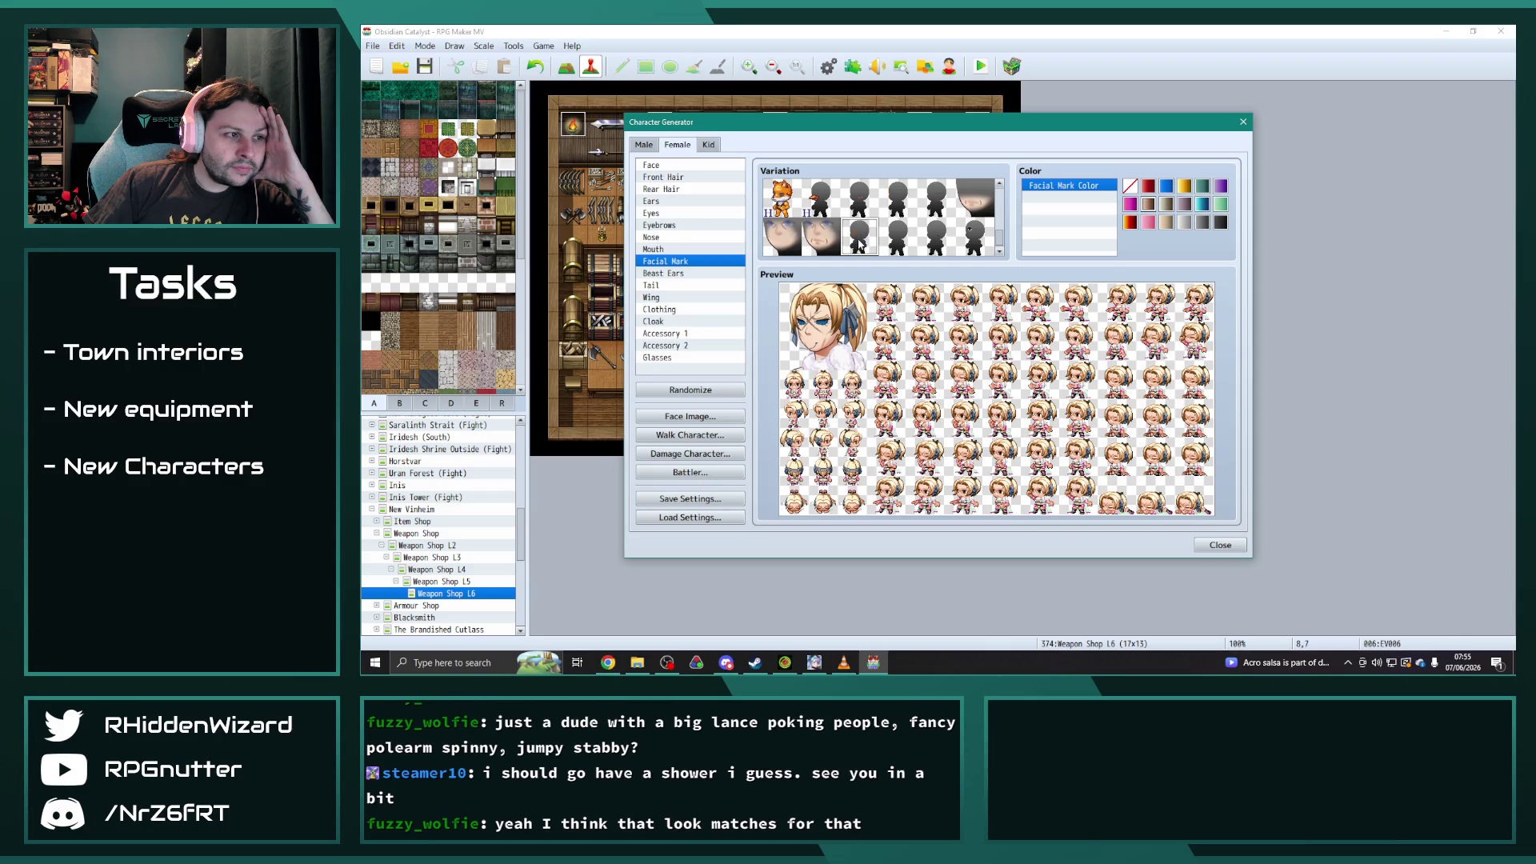
left_click(902, 249)
scroll(998, 241, "up", 2)
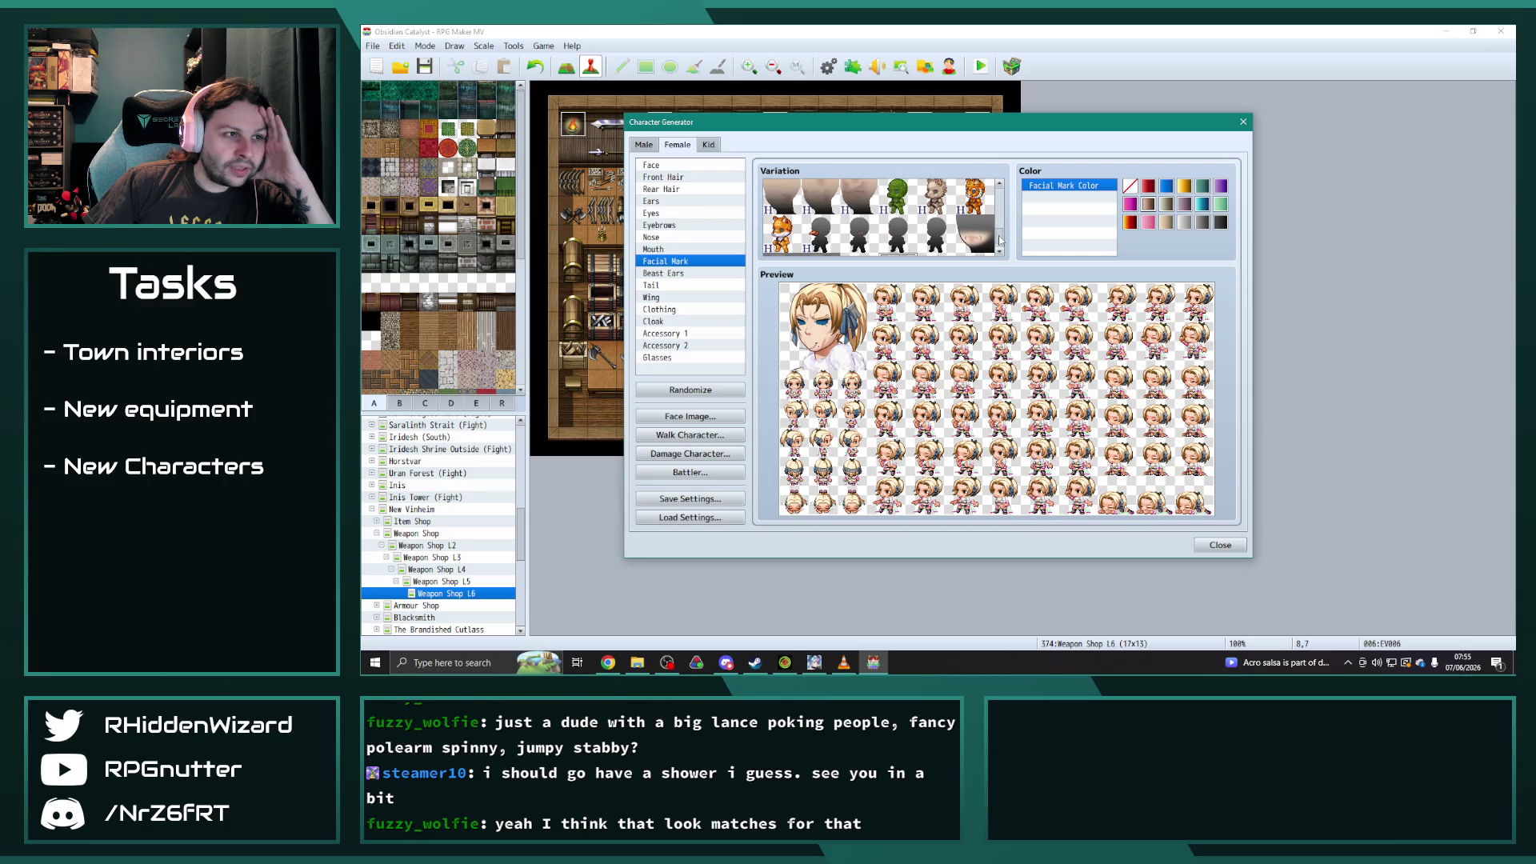
left_click_drag(999, 240, 1000, 174)
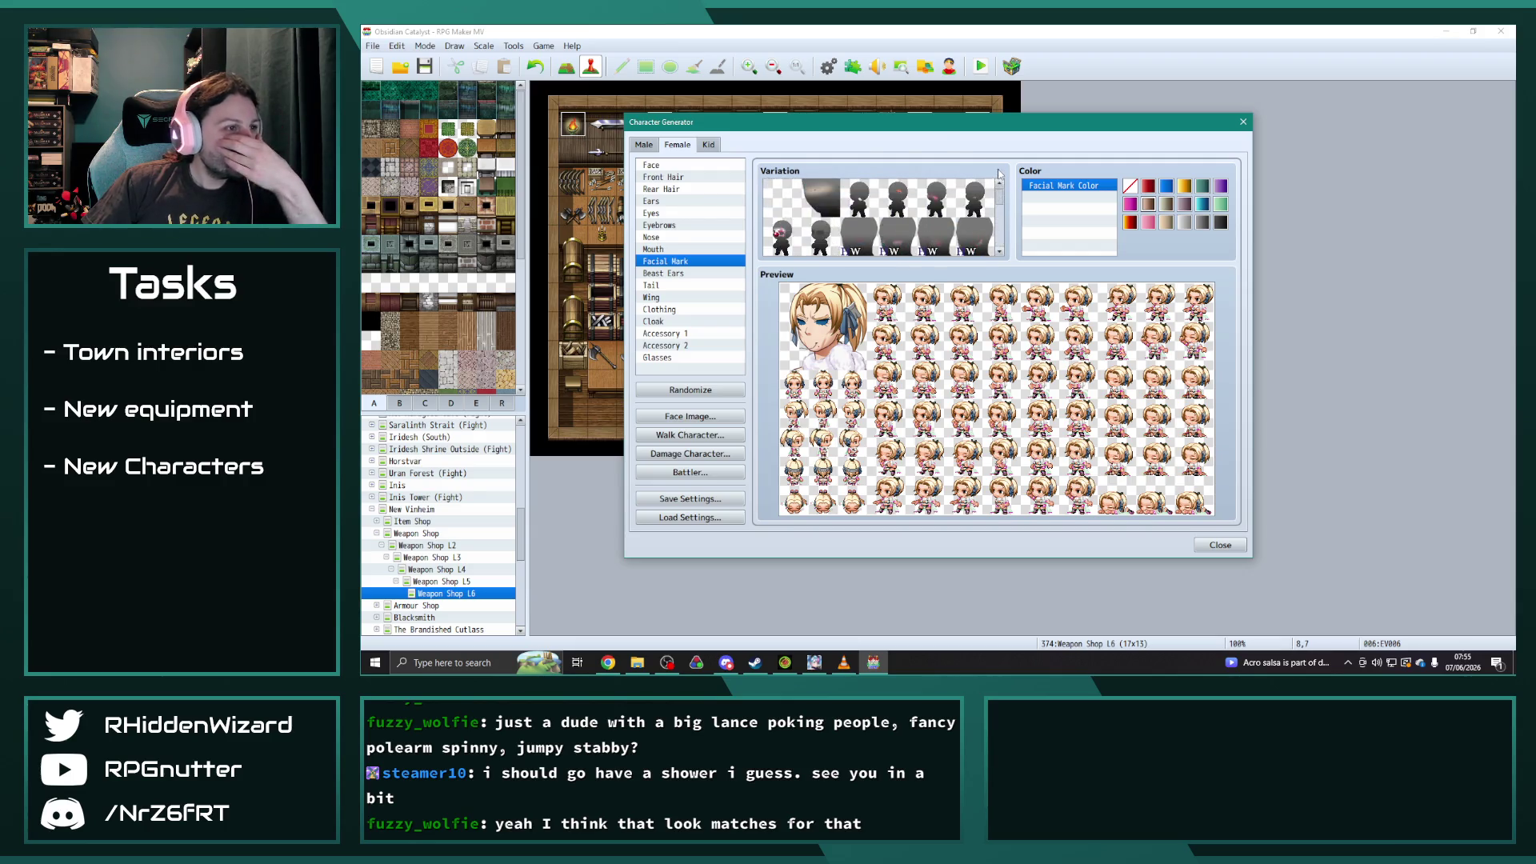
left_click(898, 200)
left_click(936, 204)
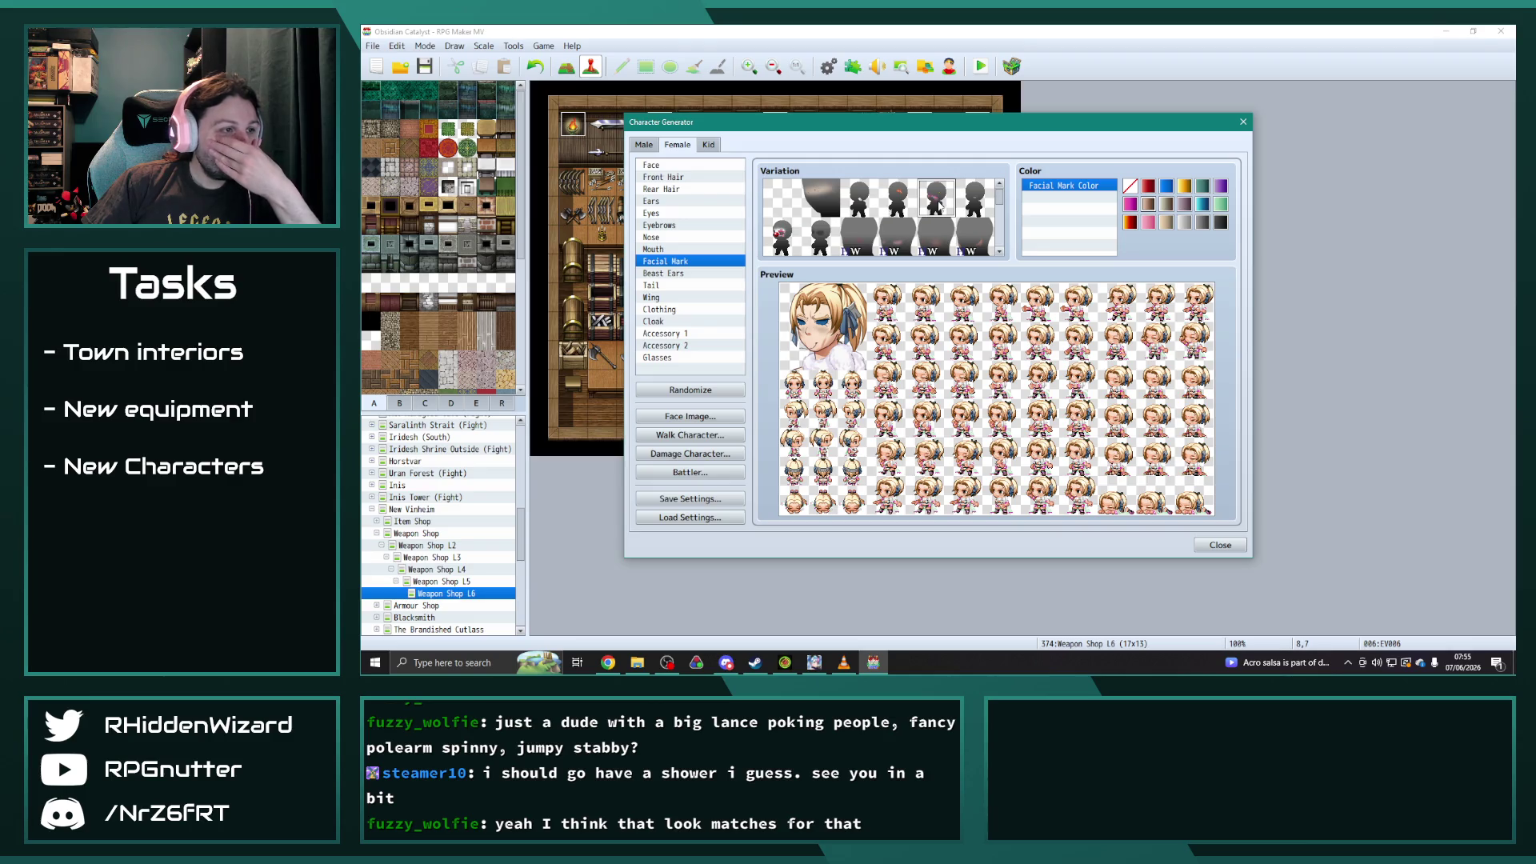
left_click(972, 201)
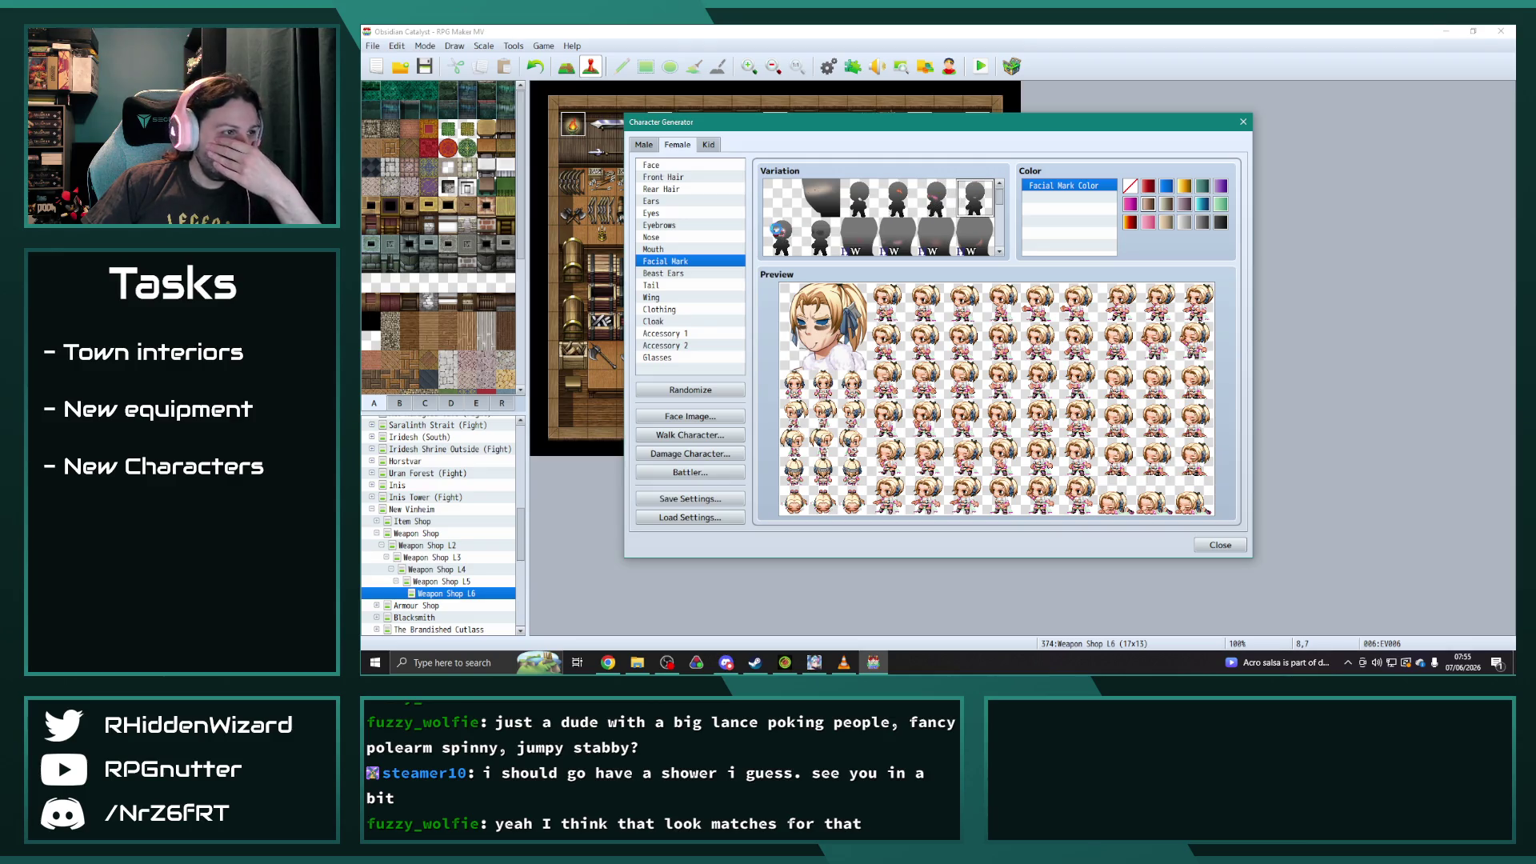
left_click(828, 243)
left_click(857, 244)
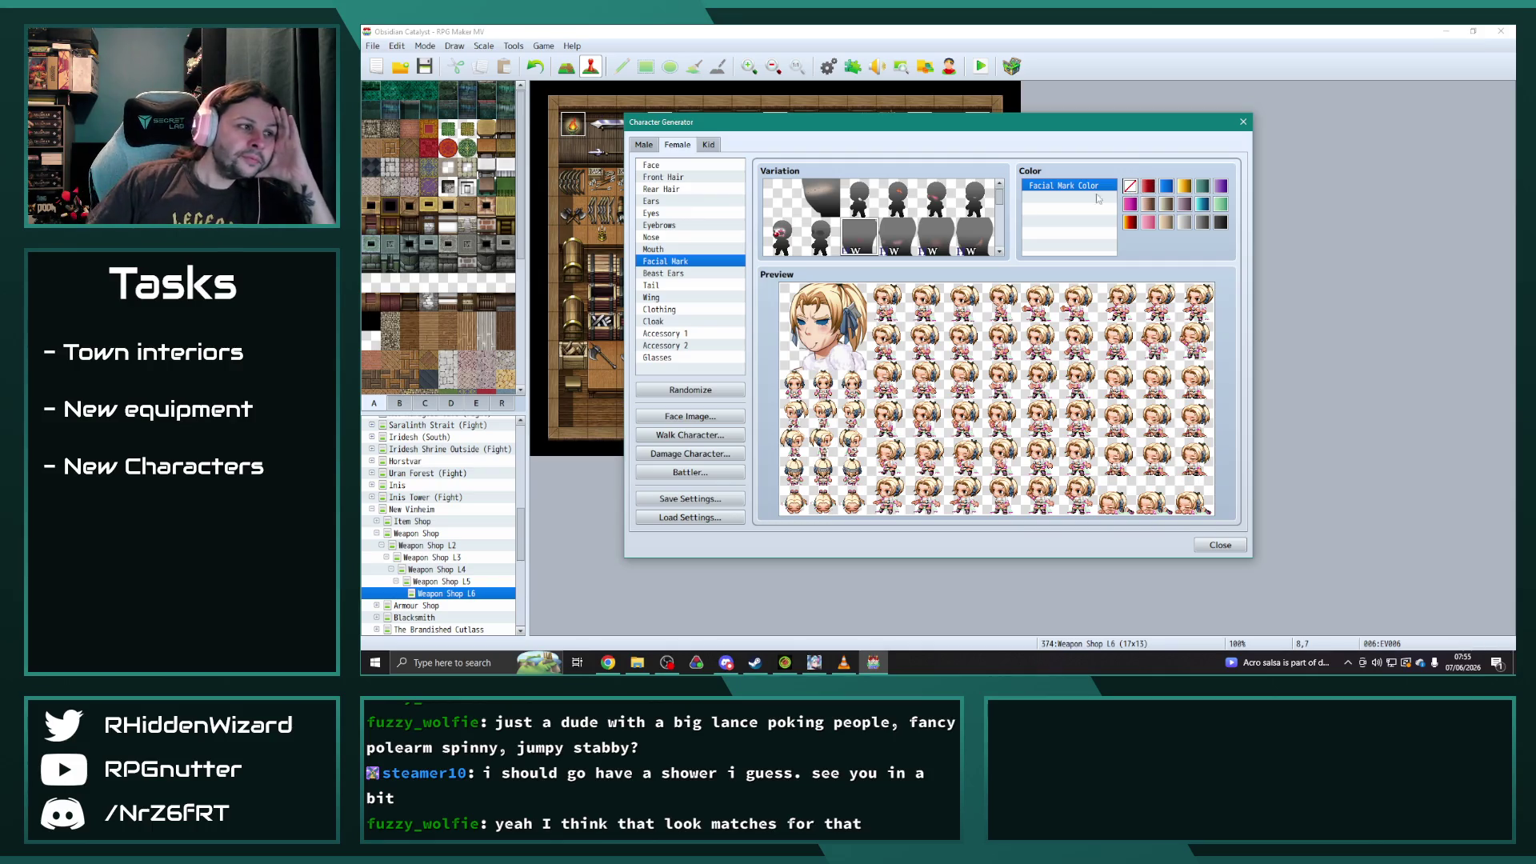
- Give her the third Mouth variation
left_click(668, 250)
scroll(865, 245, "up", 3)
left_click(859, 220)
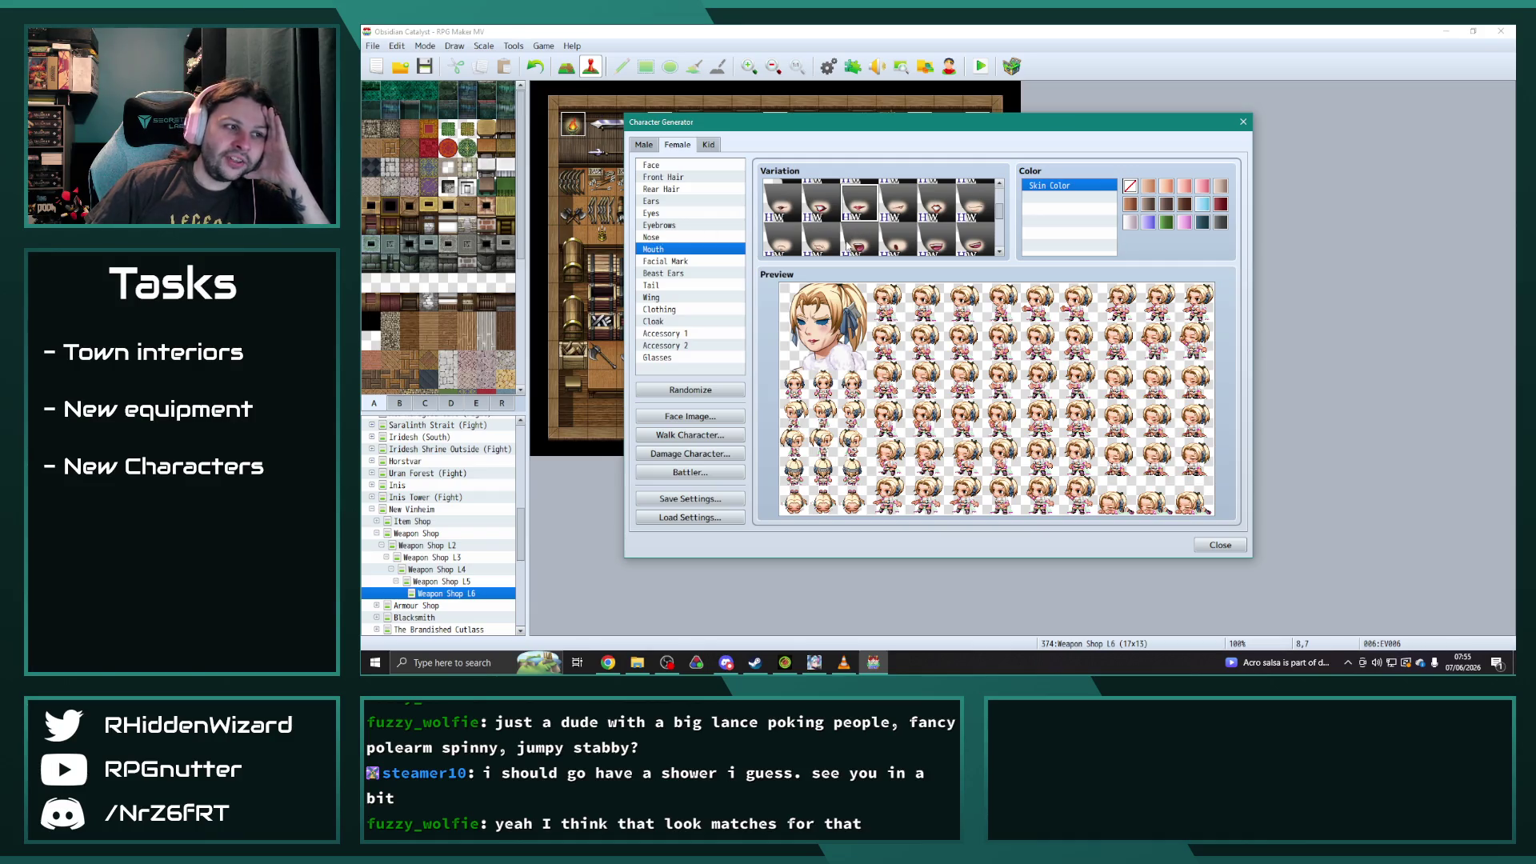
- In the Eyes part, try pink eyes and a darker eye style among other variations
scroll(850, 245, "down", 5)
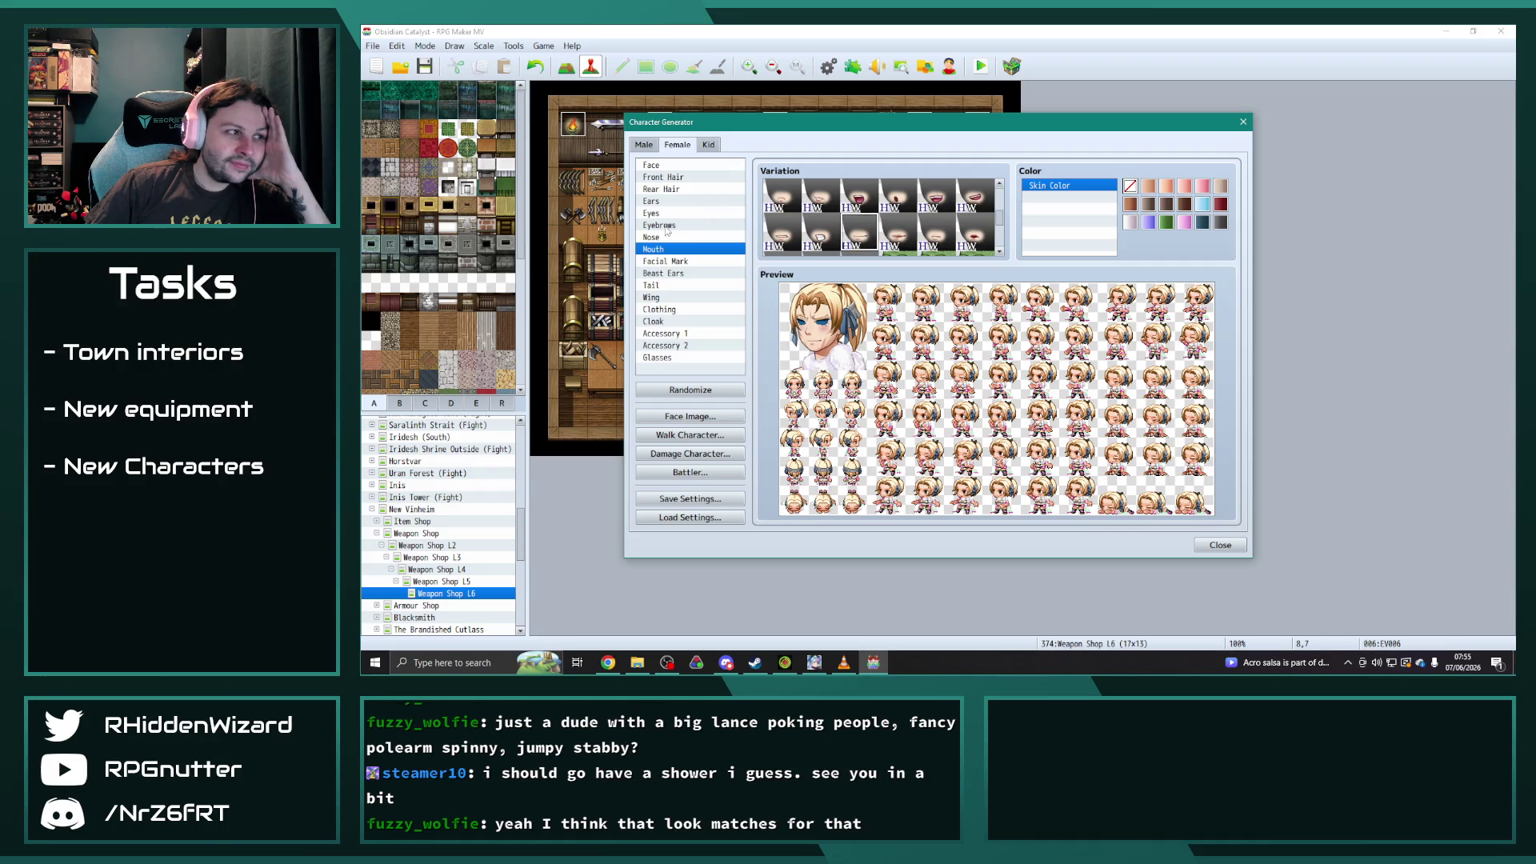
left_click(661, 204)
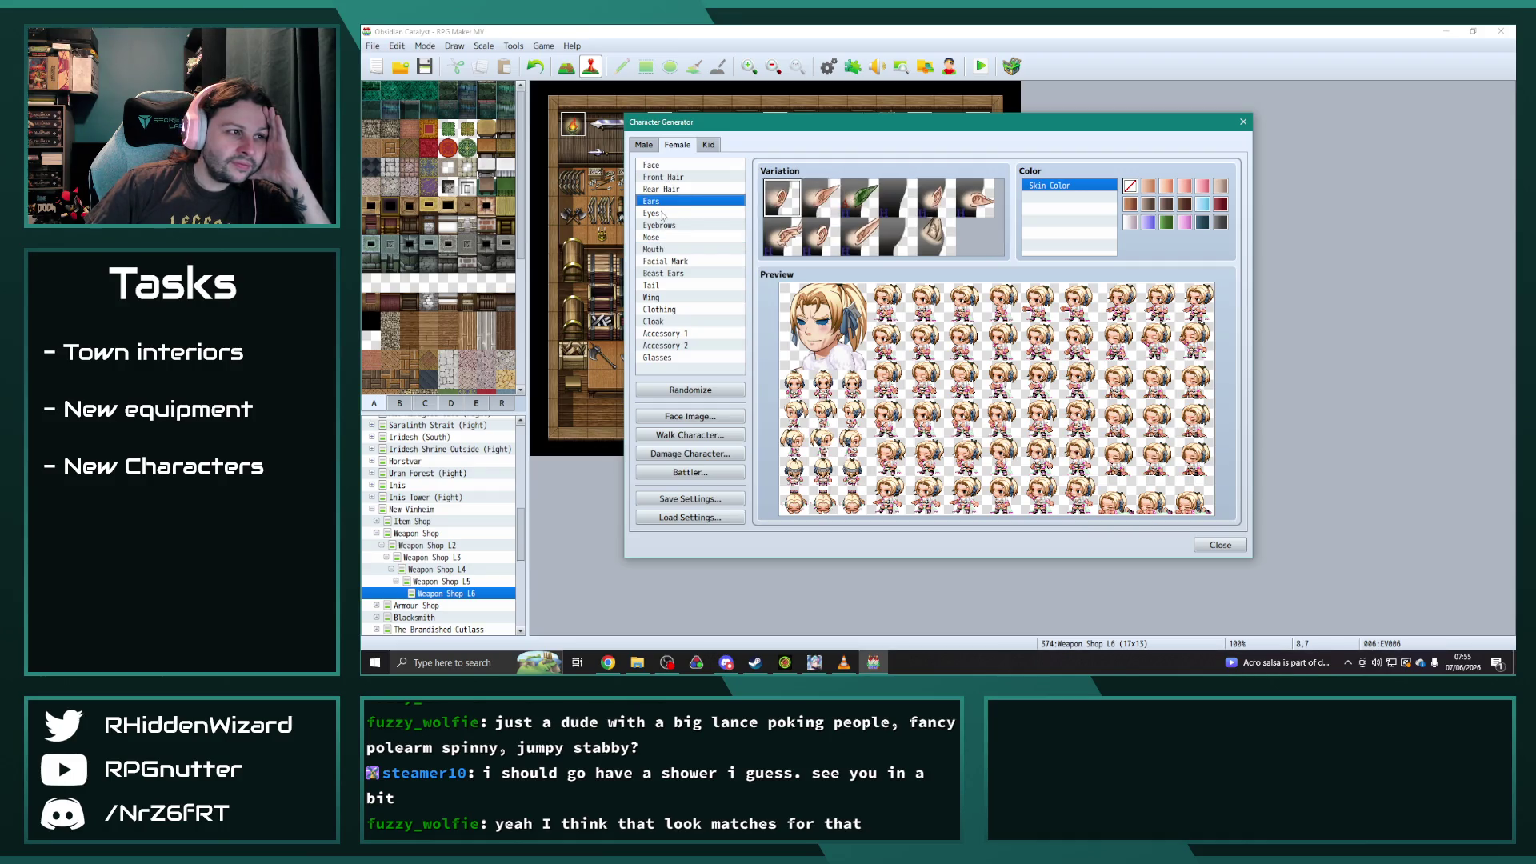
left_click(688, 215)
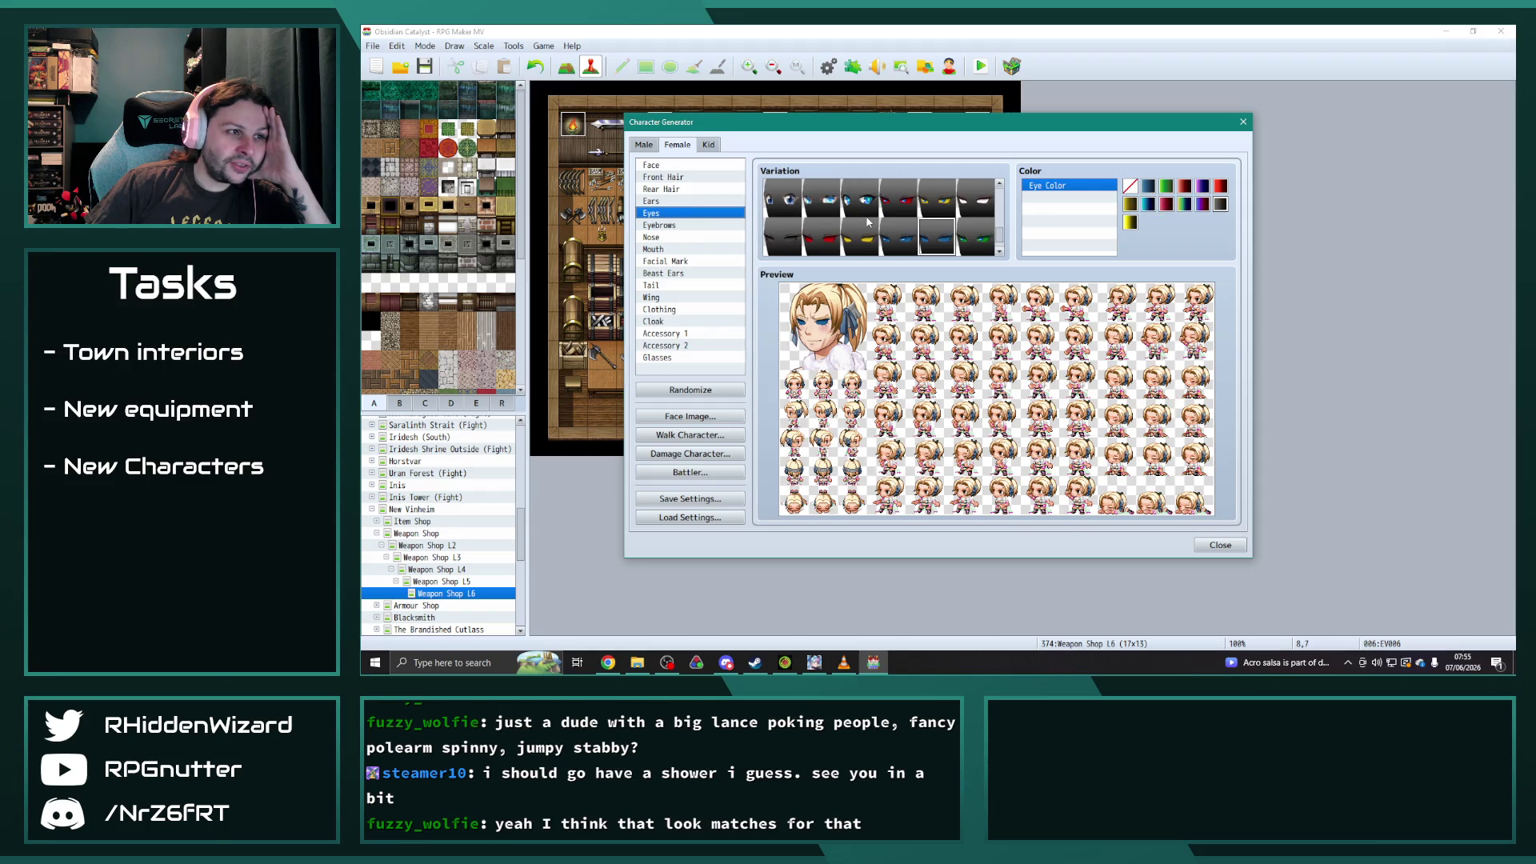
scroll(869, 222, "down", 1)
left_click(860, 234)
scroll(862, 240, "up", 2)
left_click(782, 237)
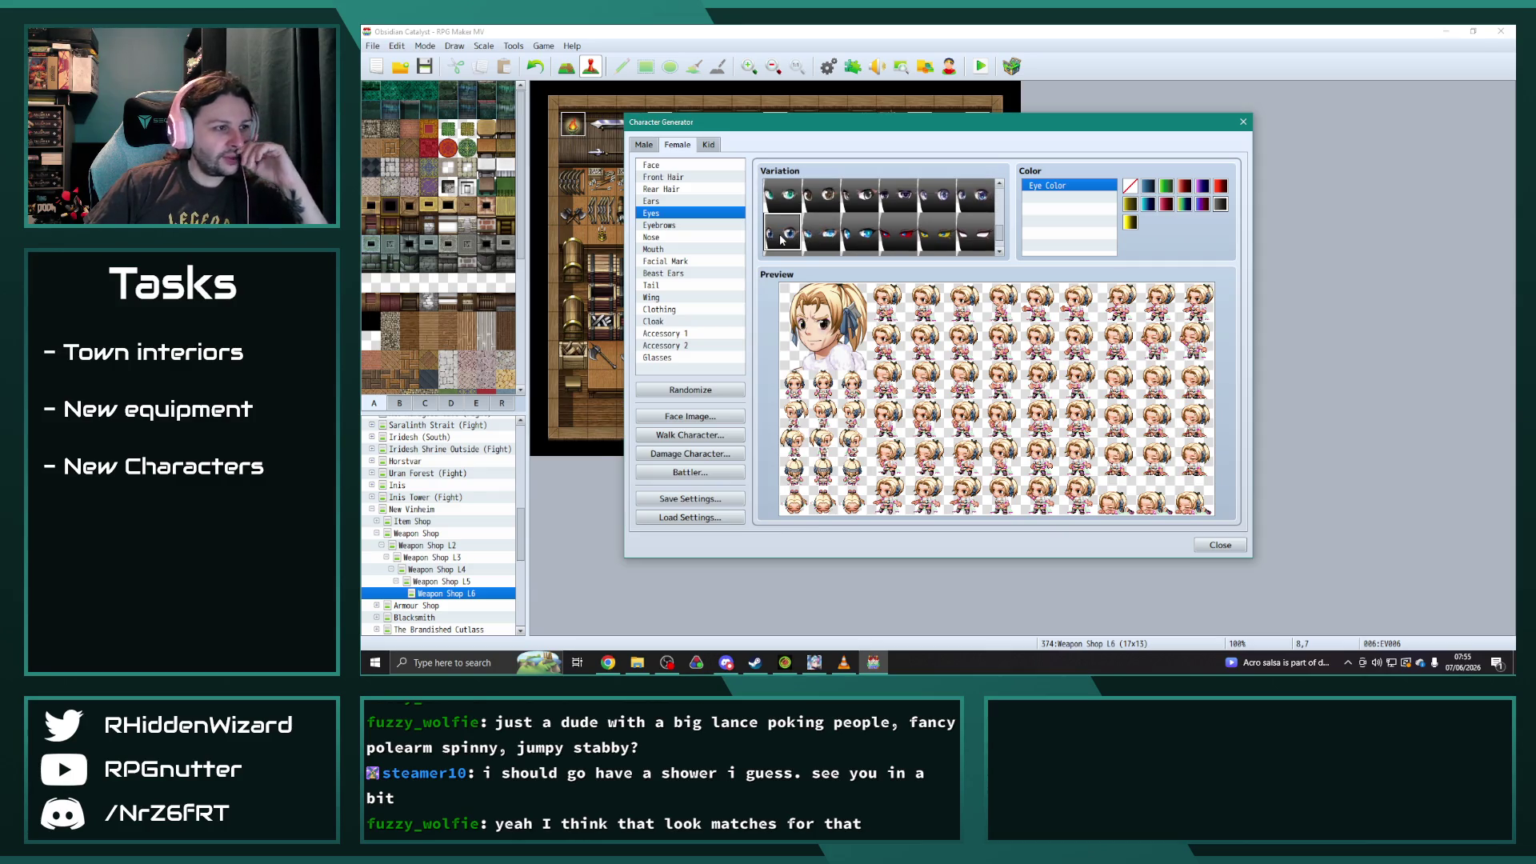
left_click(982, 200)
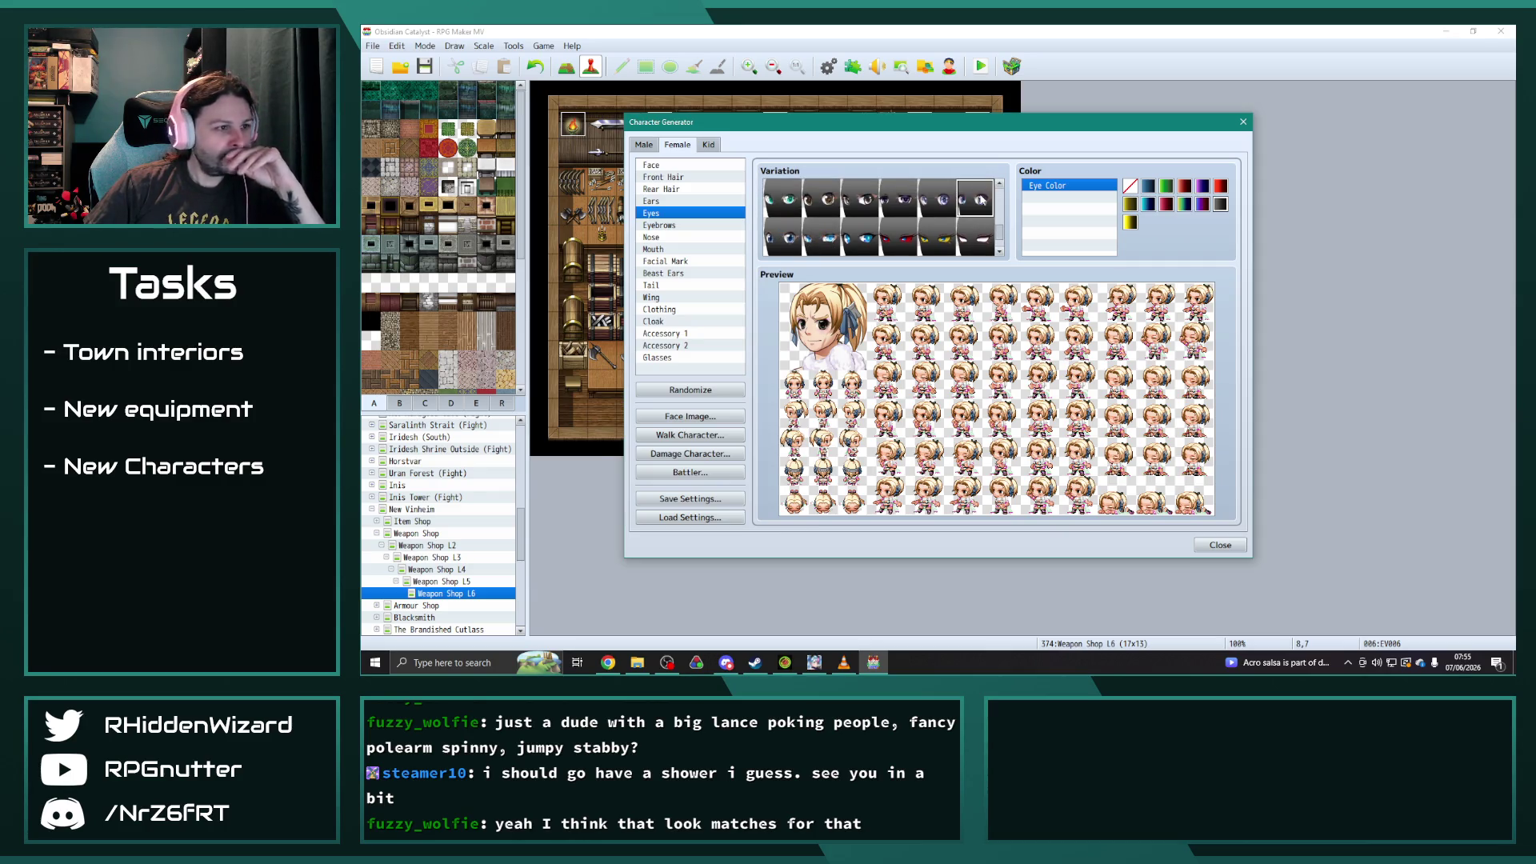
left_click(945, 200)
left_click(906, 201)
- Try more eye variations, landing on a big blue eye style
scroll(888, 216, "up", 1)
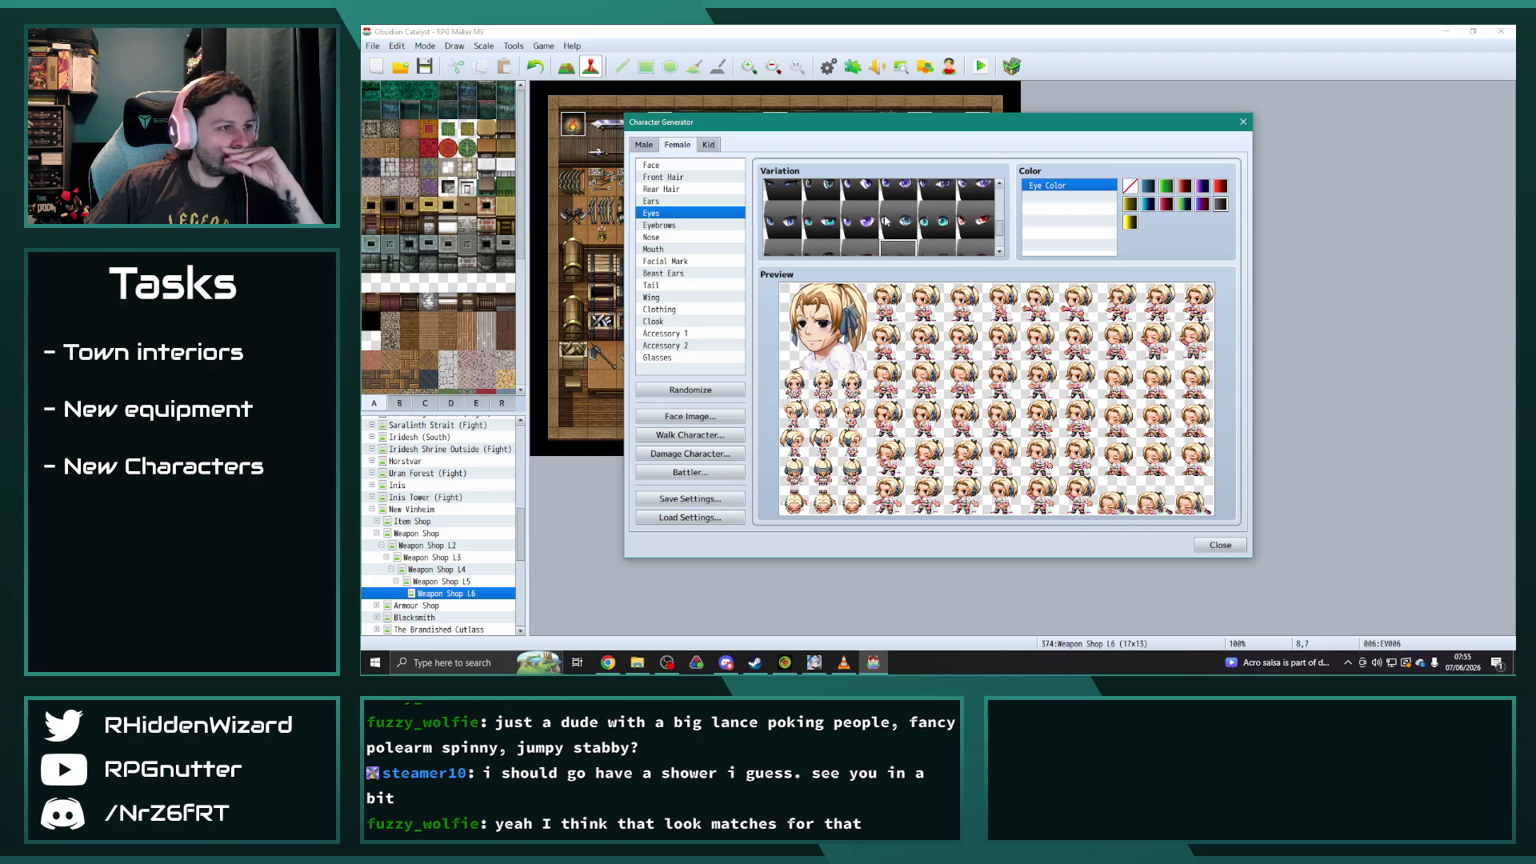
left_click(973, 222)
left_click(932, 223)
left_click(898, 223)
left_click(869, 218)
scroll(896, 224, "up", 2)
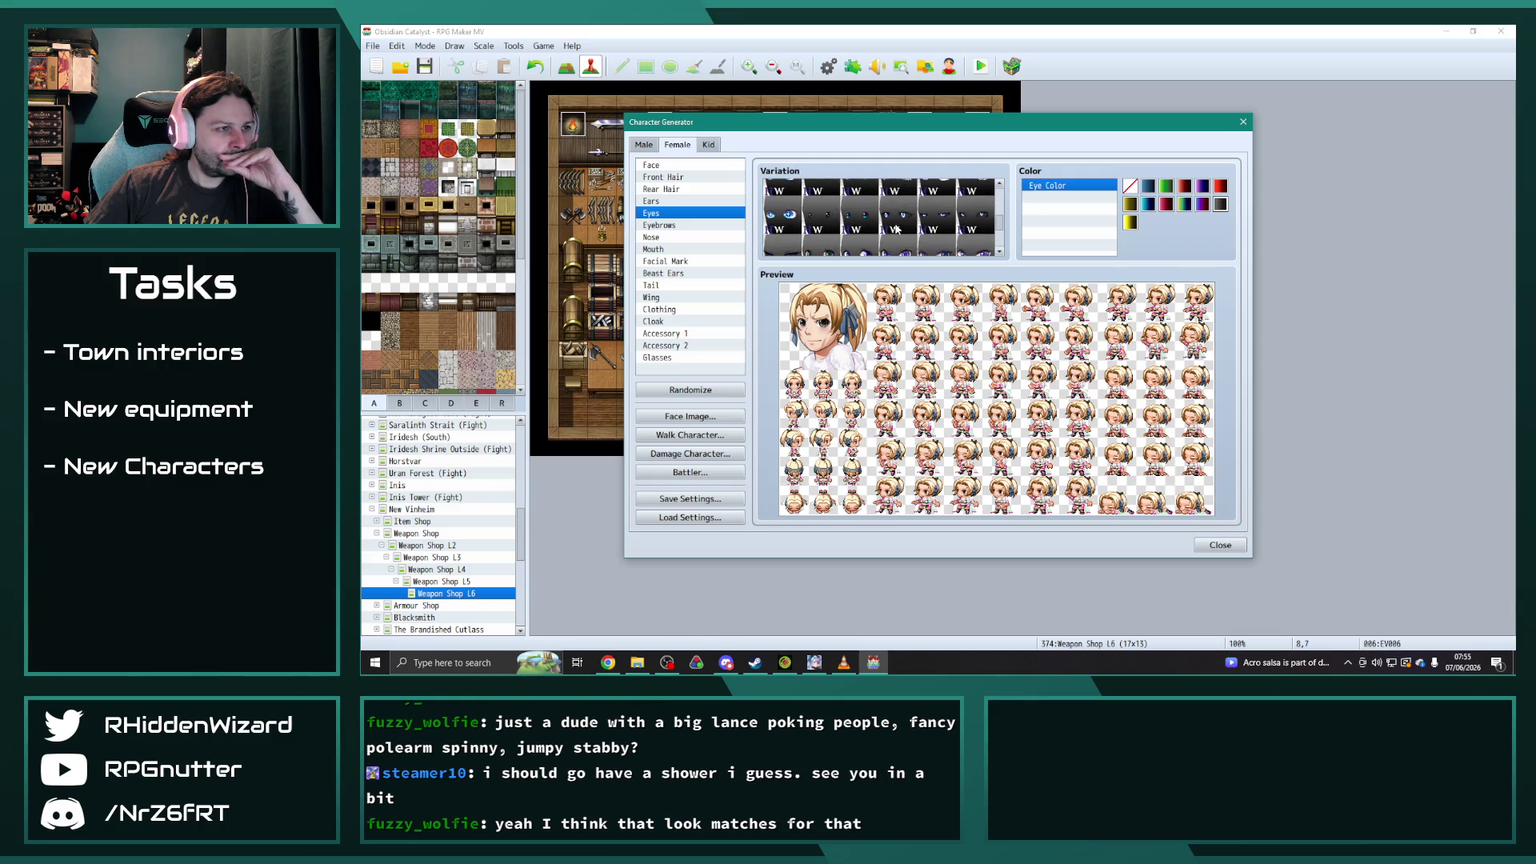
left_click(861, 221)
left_click(975, 218)
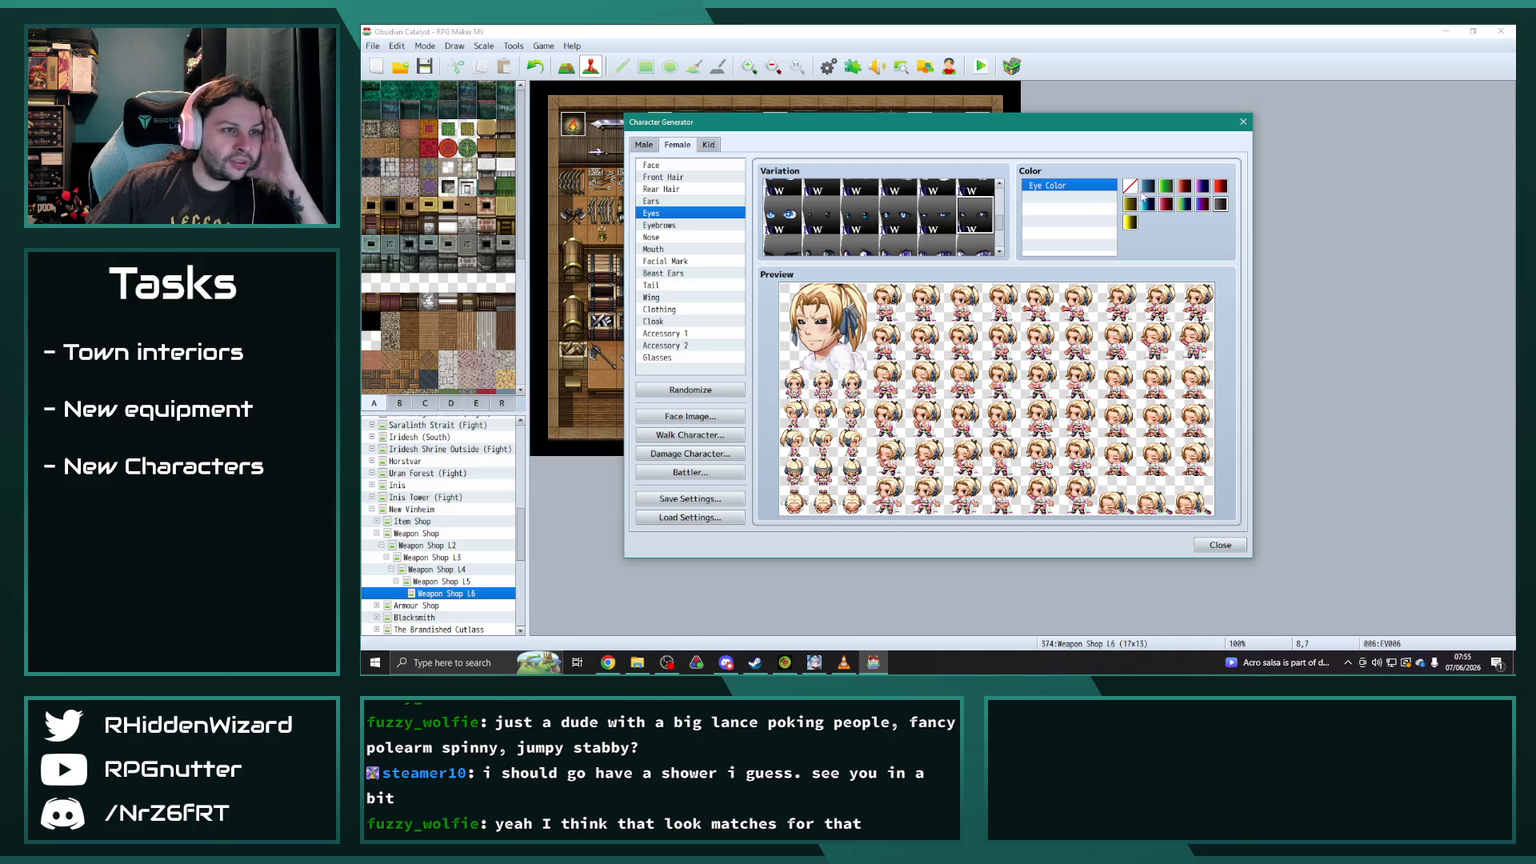
scroll(881, 216, "down", 2)
left_click(785, 218)
scroll(818, 227, "up", 1)
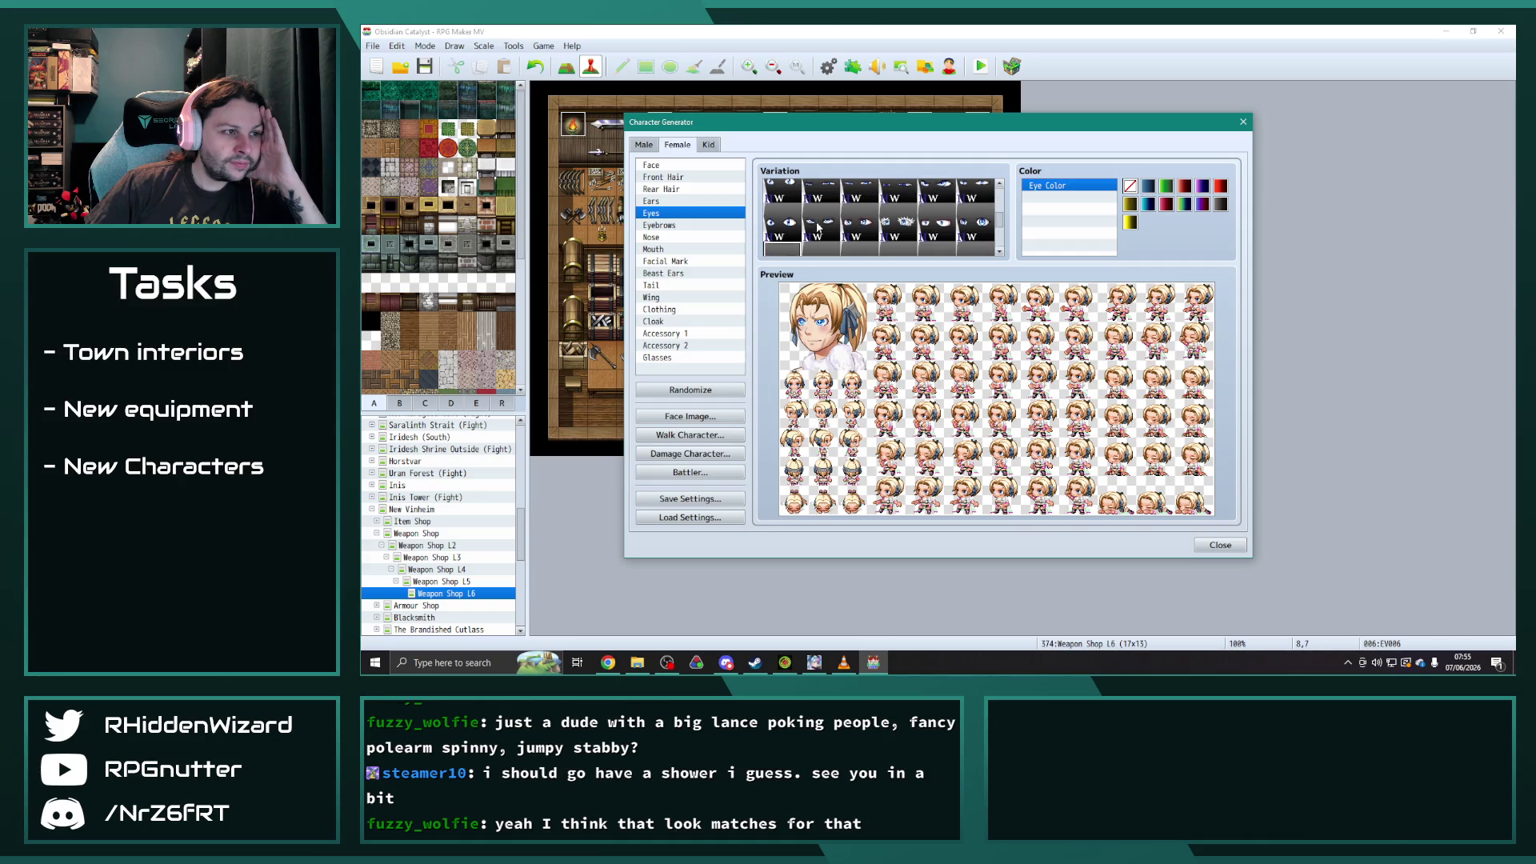
left_click(893, 229)
left_click(660, 225)
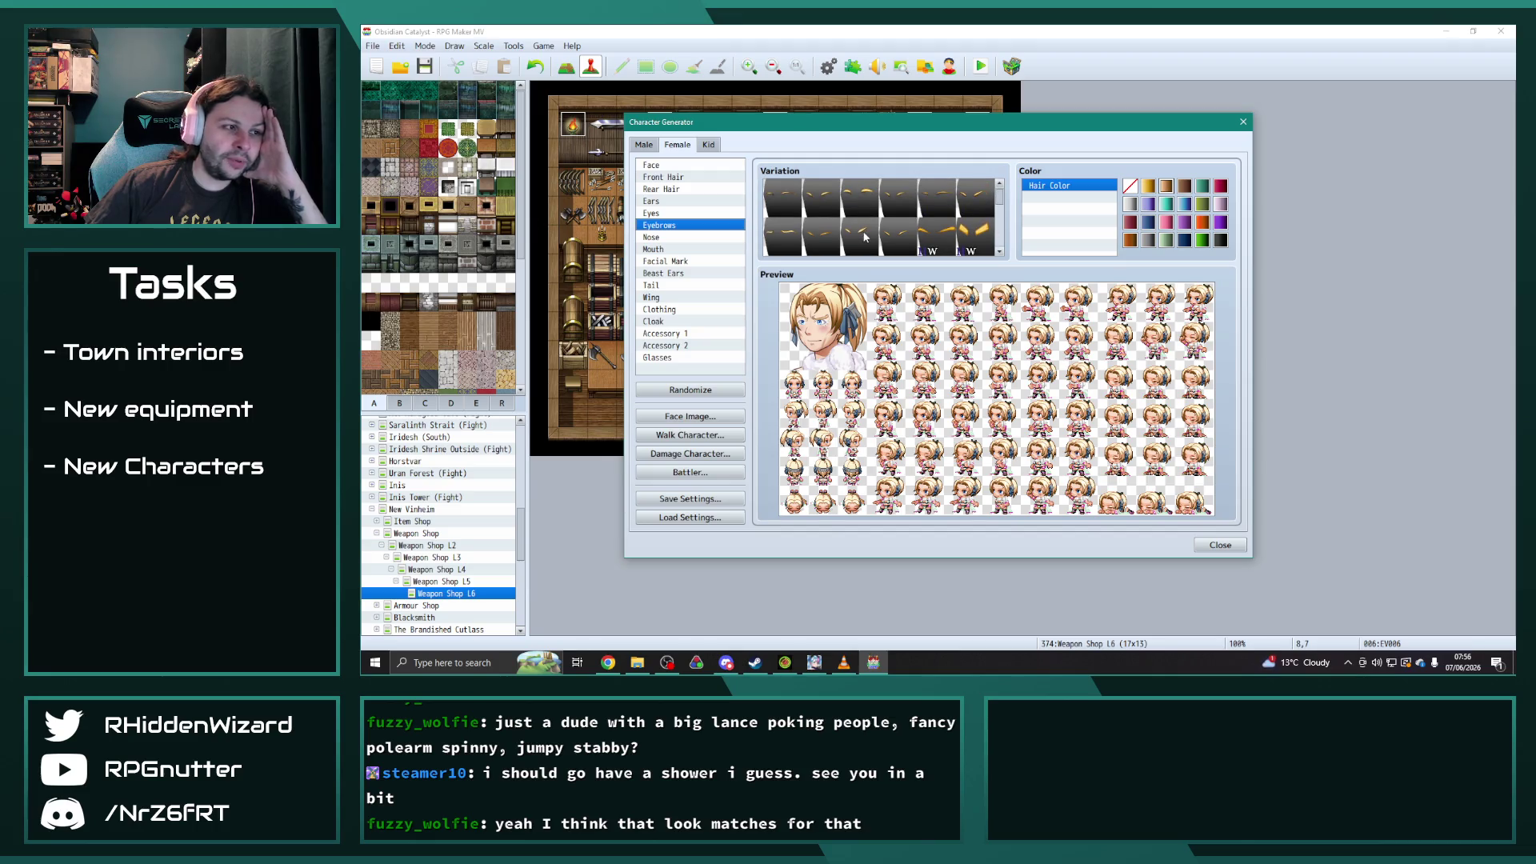
- Set both Eyebrows and Face to their first variations
left_click(782, 197)
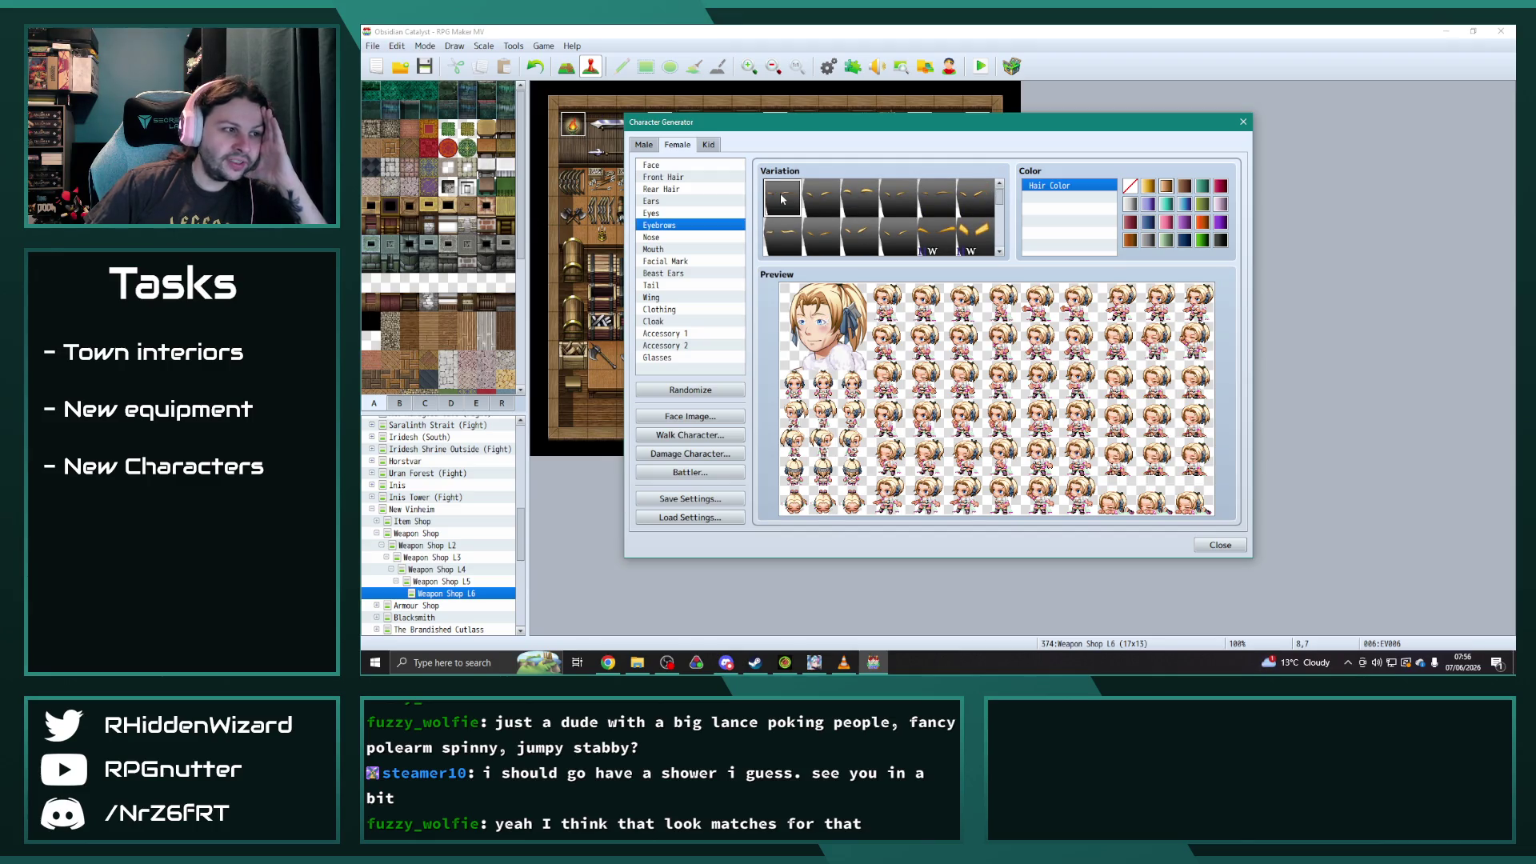
left_click(656, 165)
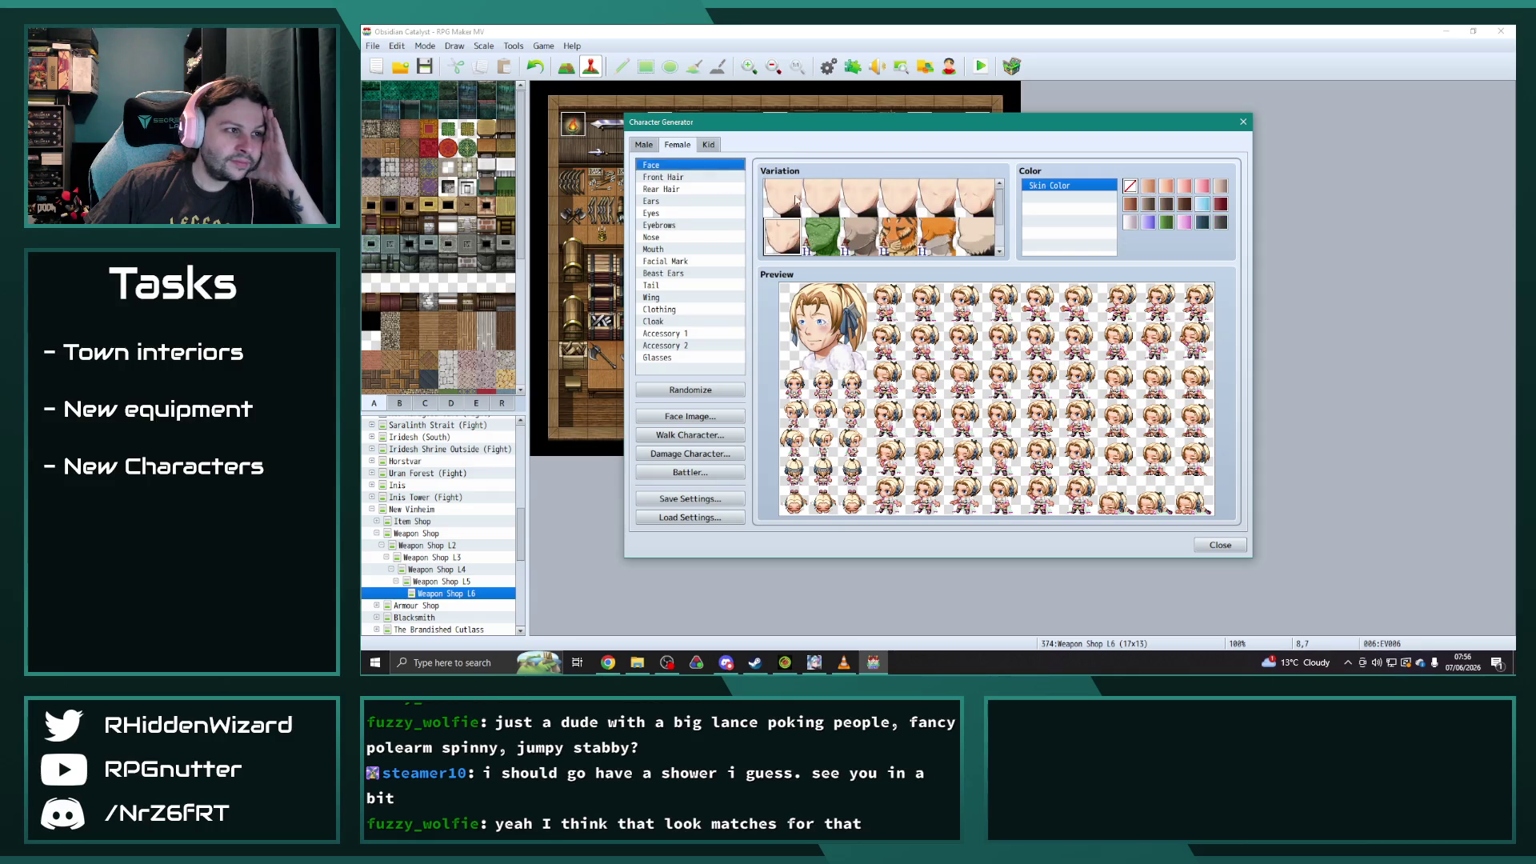
left_click(773, 189)
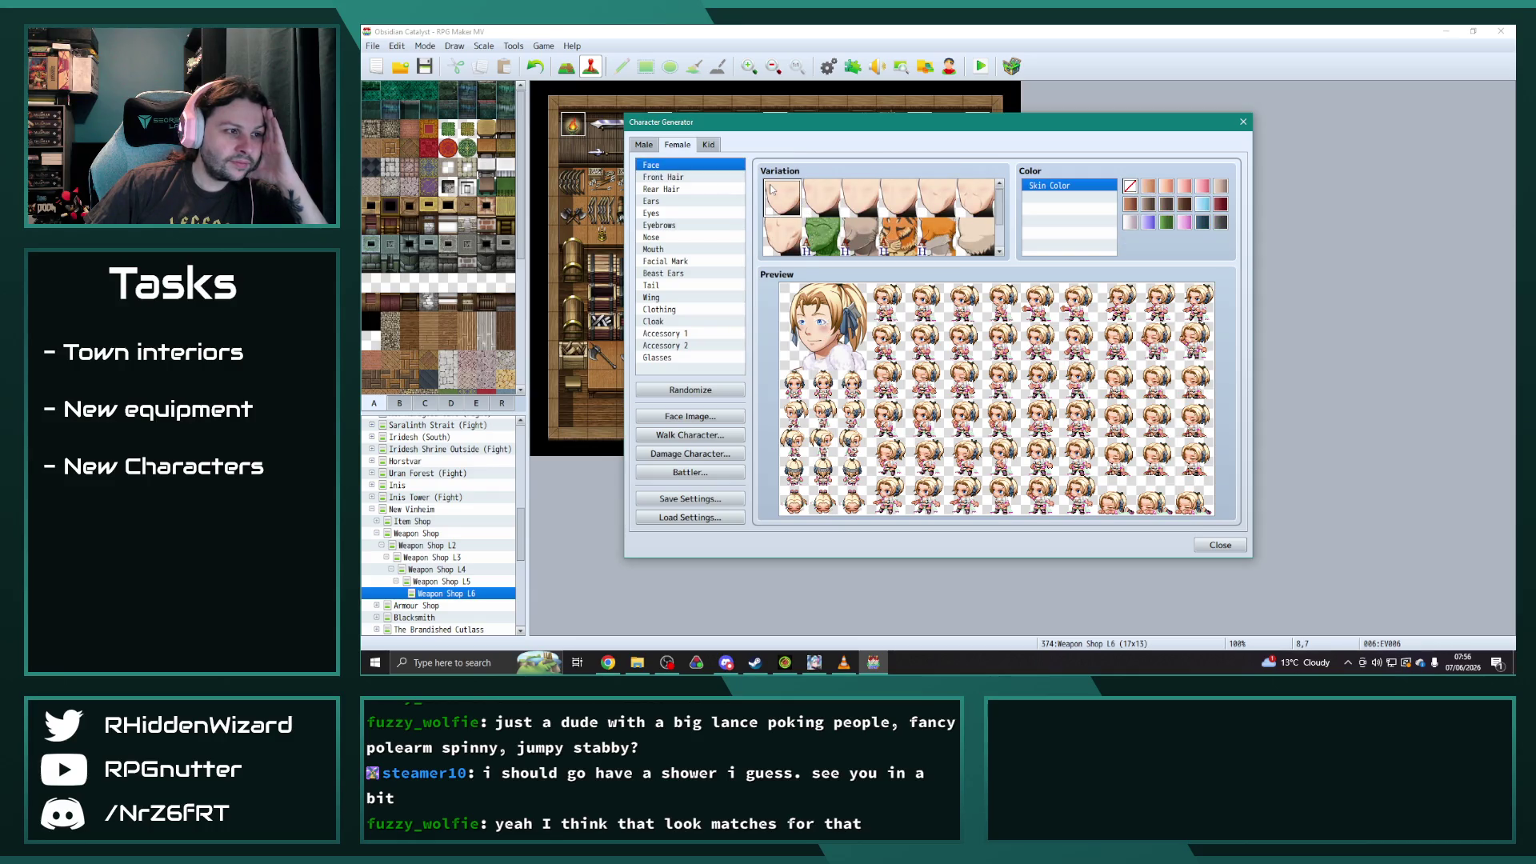
- Try several eye styles, including grey and wide grey eyes
left_click(652, 213)
left_click(848, 206)
left_click(818, 203)
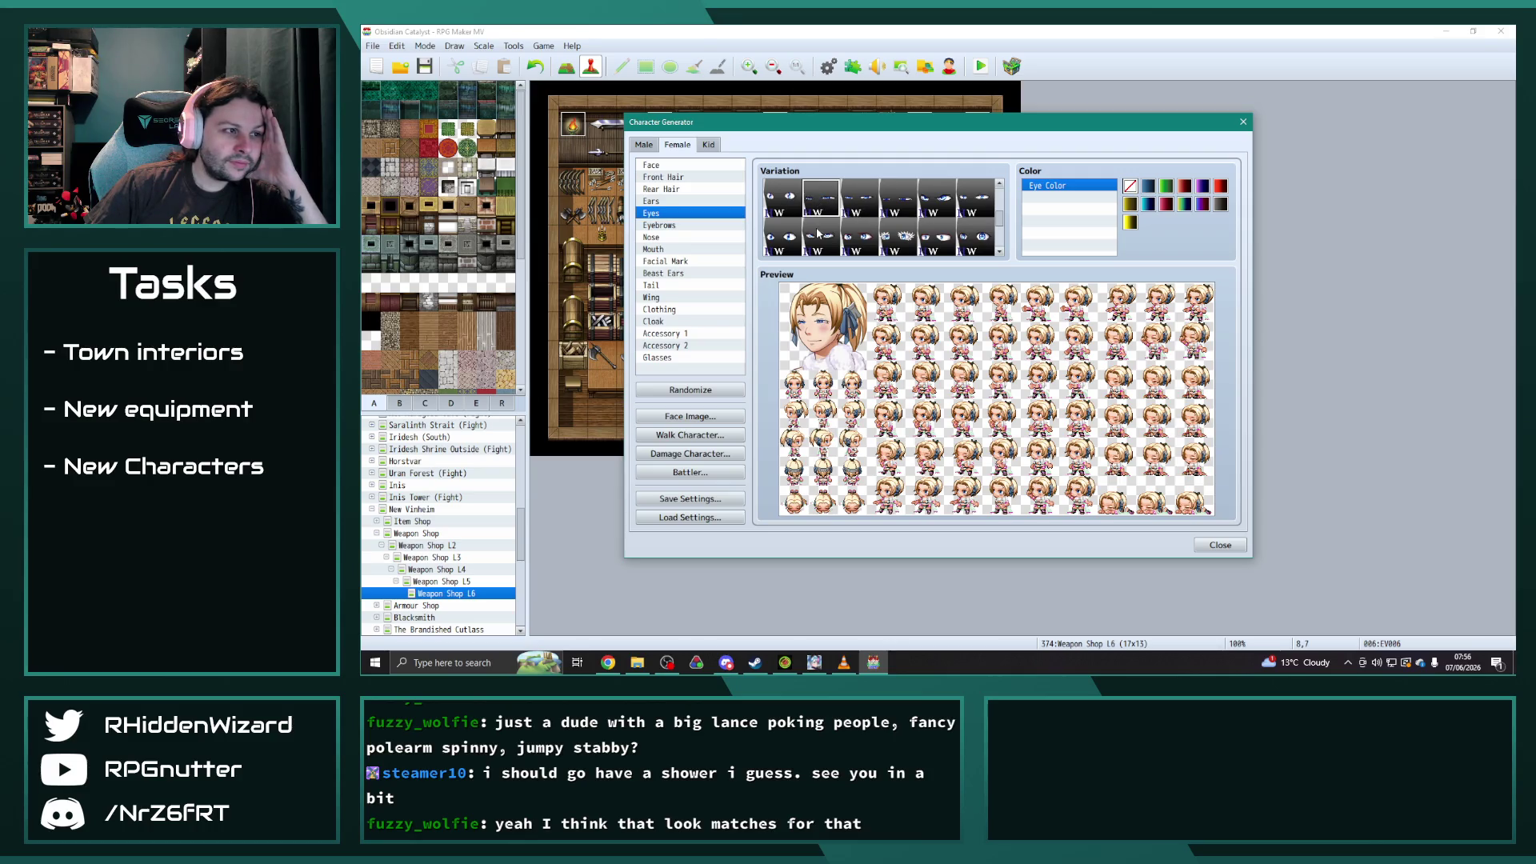
scroll(880, 224, "down", 2)
left_click(936, 221)
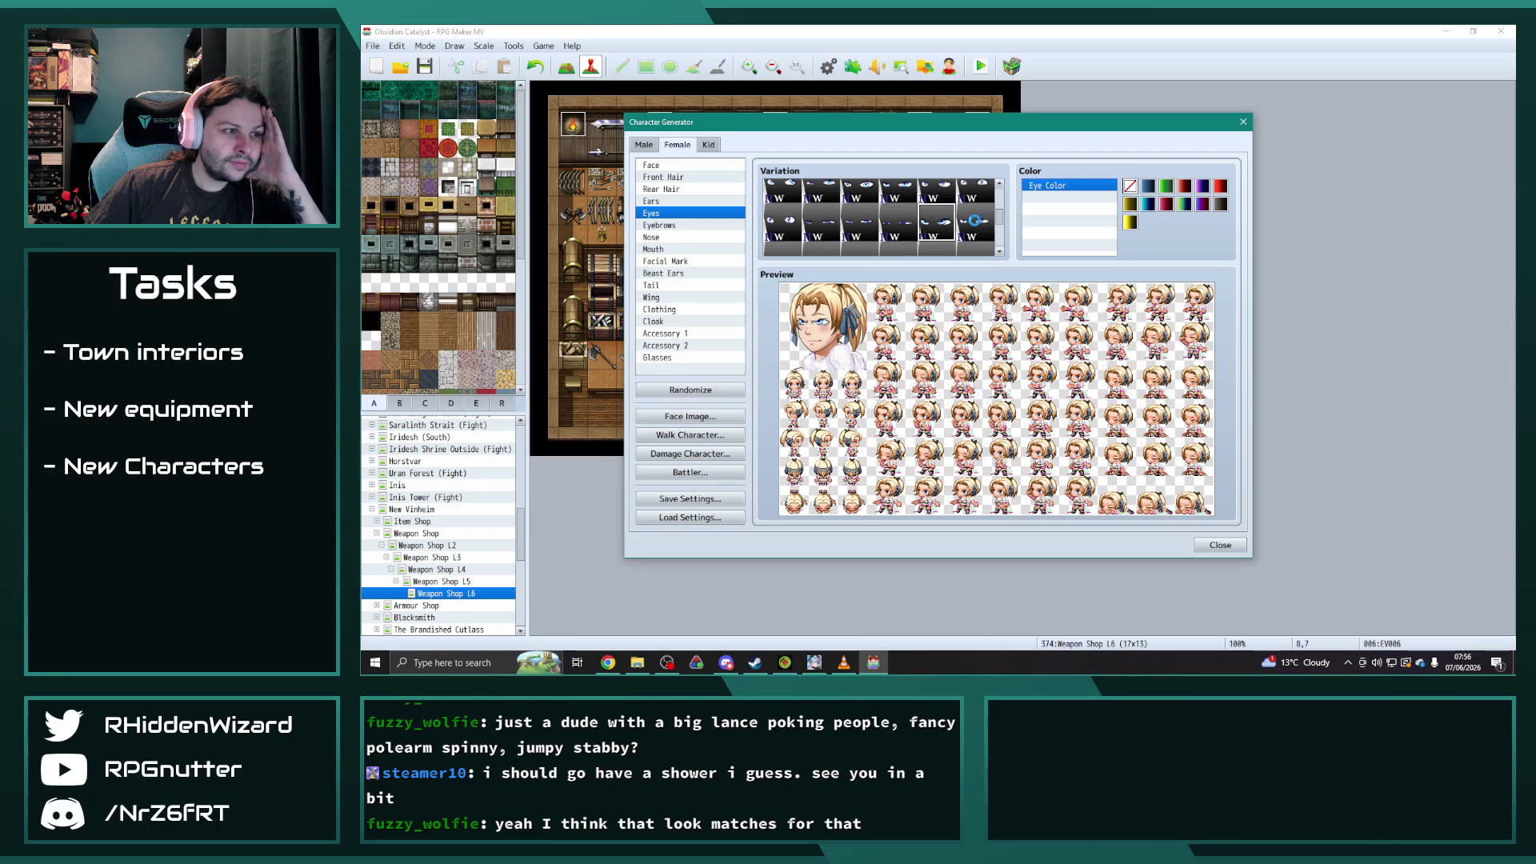
scroll(943, 227, "down", 2)
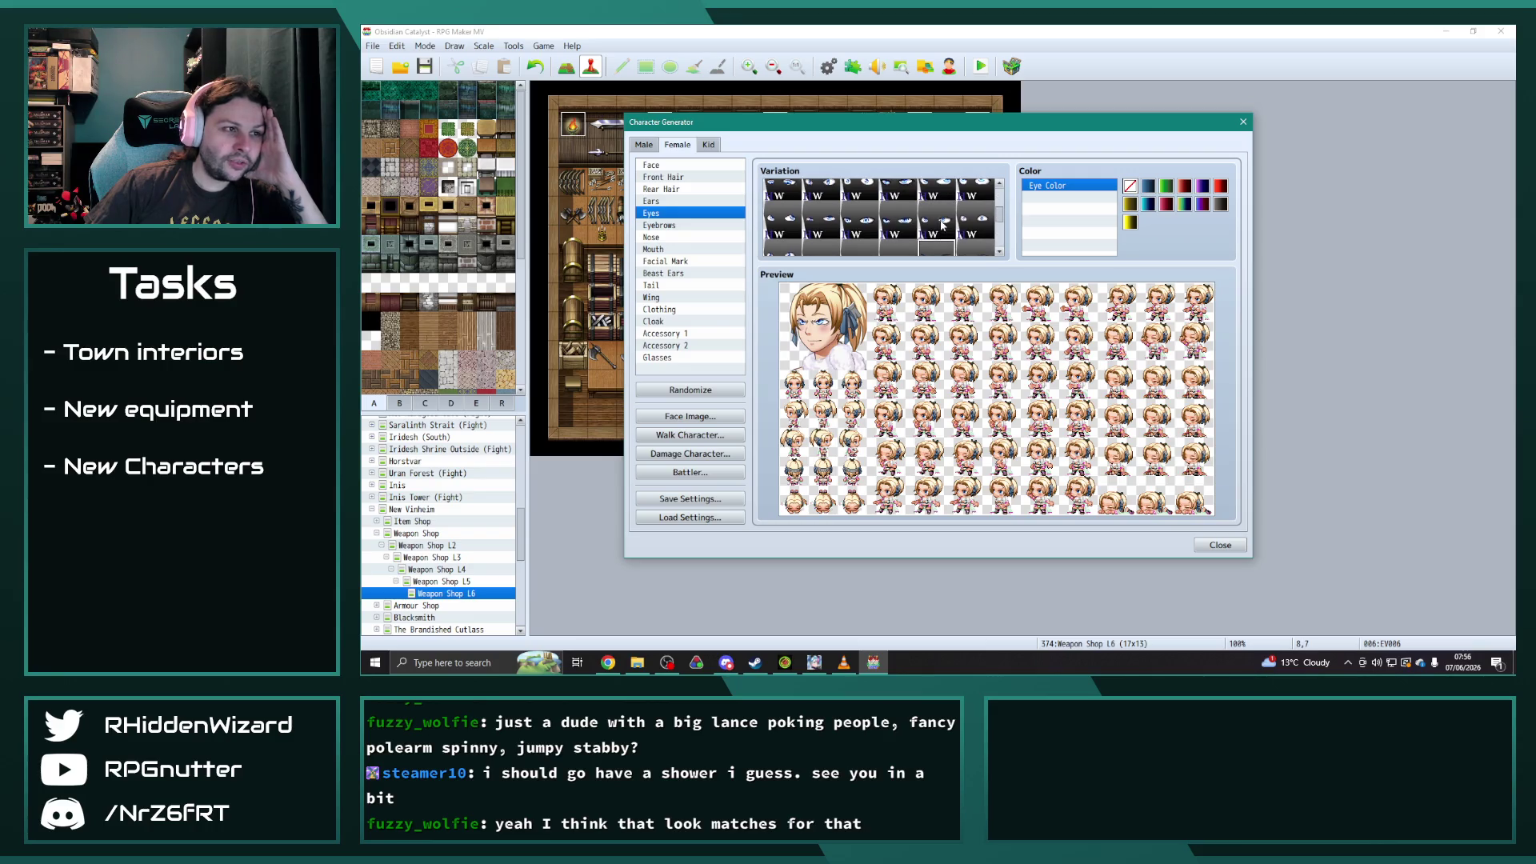
left_click(975, 218)
left_click(861, 217)
left_click(818, 219)
left_click(783, 218)
scroll(877, 233, "down", 1)
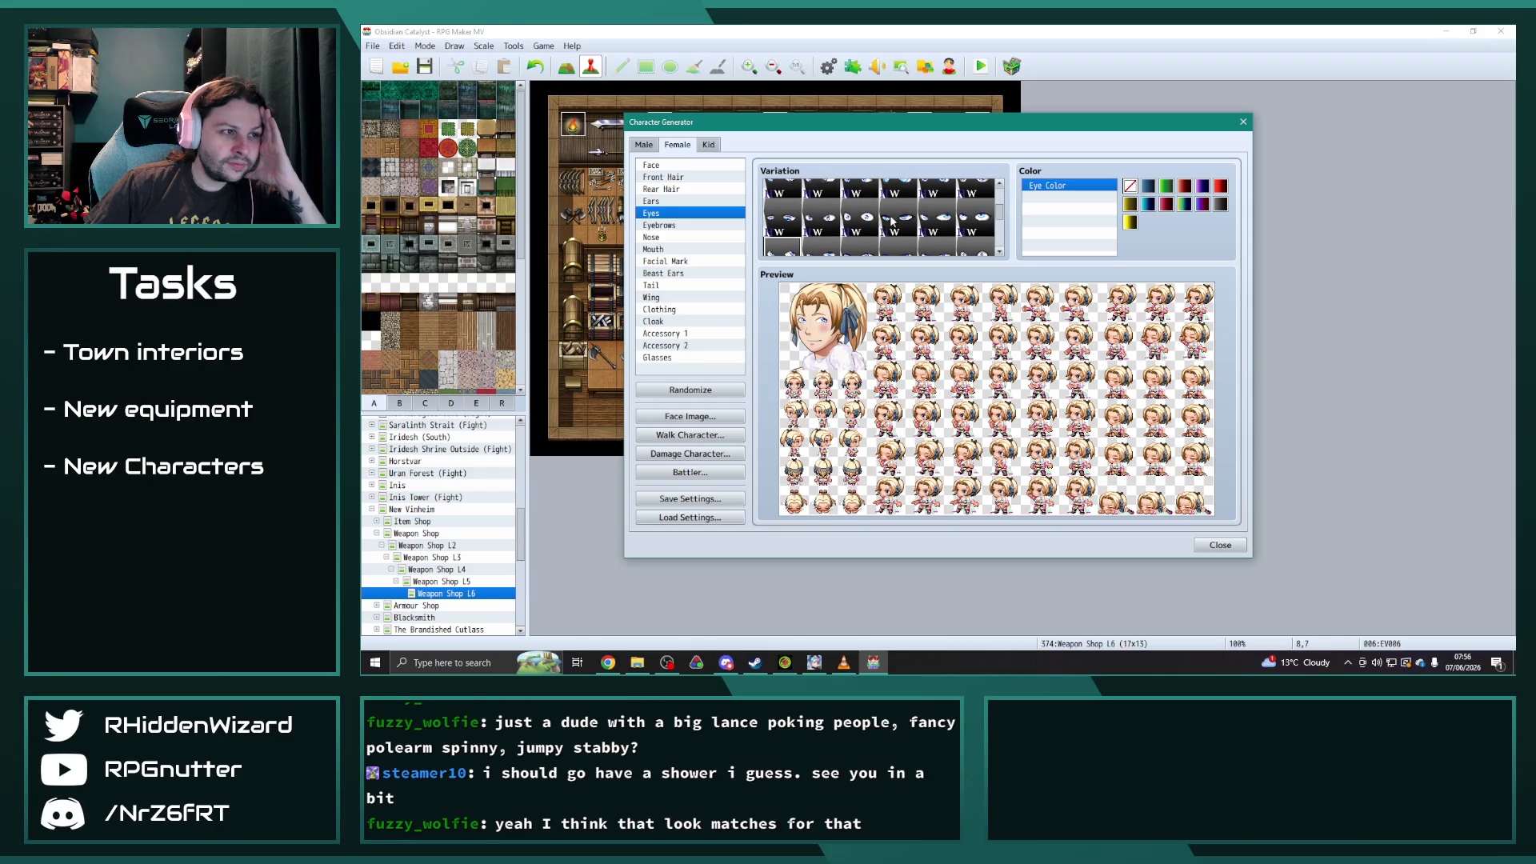
left_click(880, 232)
- After trying half-lidded and wide blue eyes, pick a final eye style coloured dark grey
scroll(885, 231, "up", 1)
left_click(896, 216)
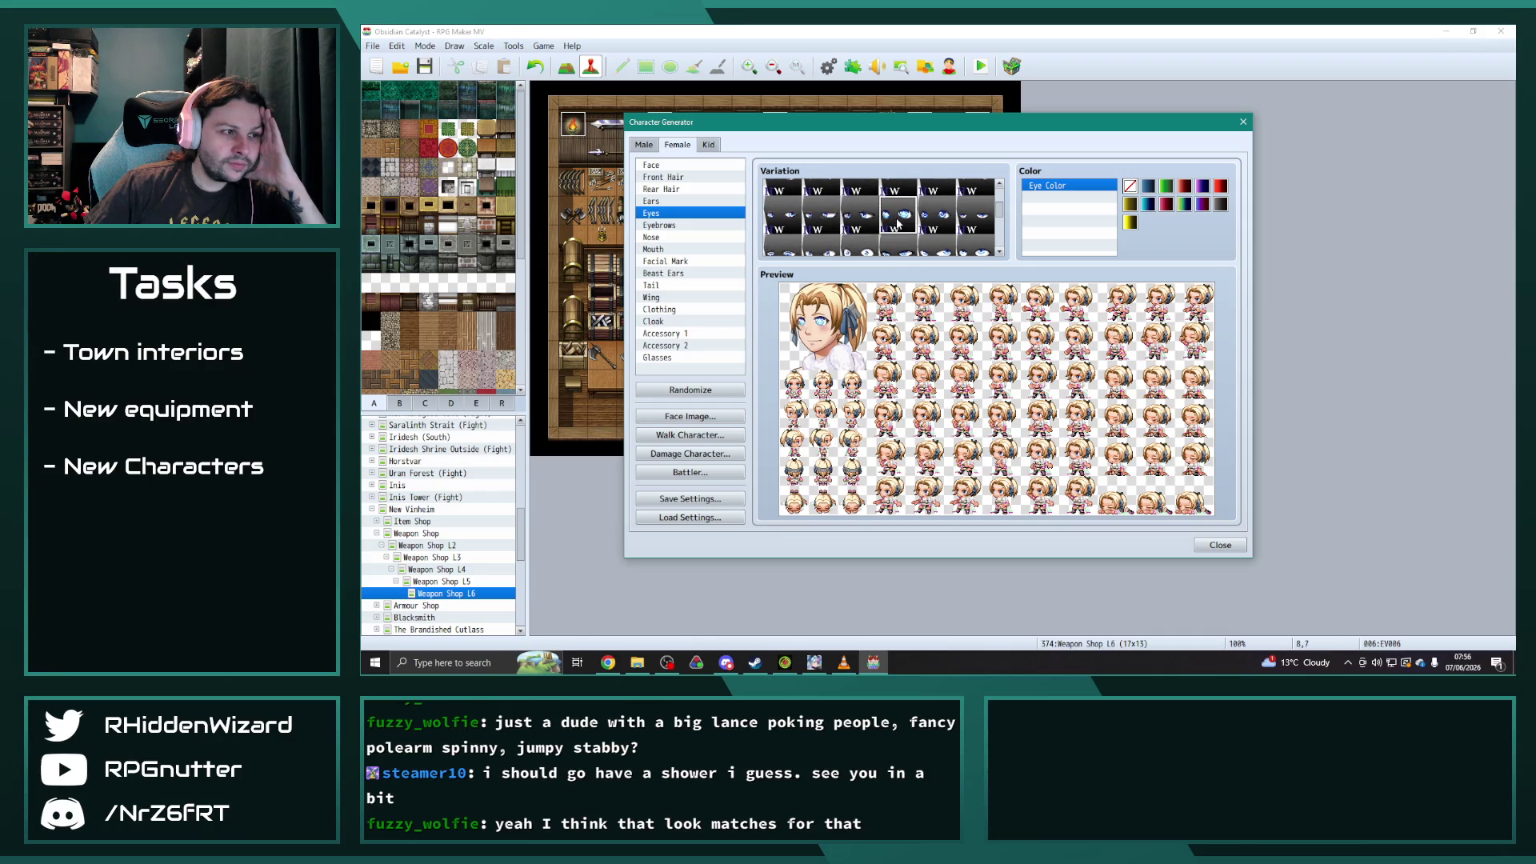
left_click(860, 214)
left_click(813, 213)
left_click(937, 214)
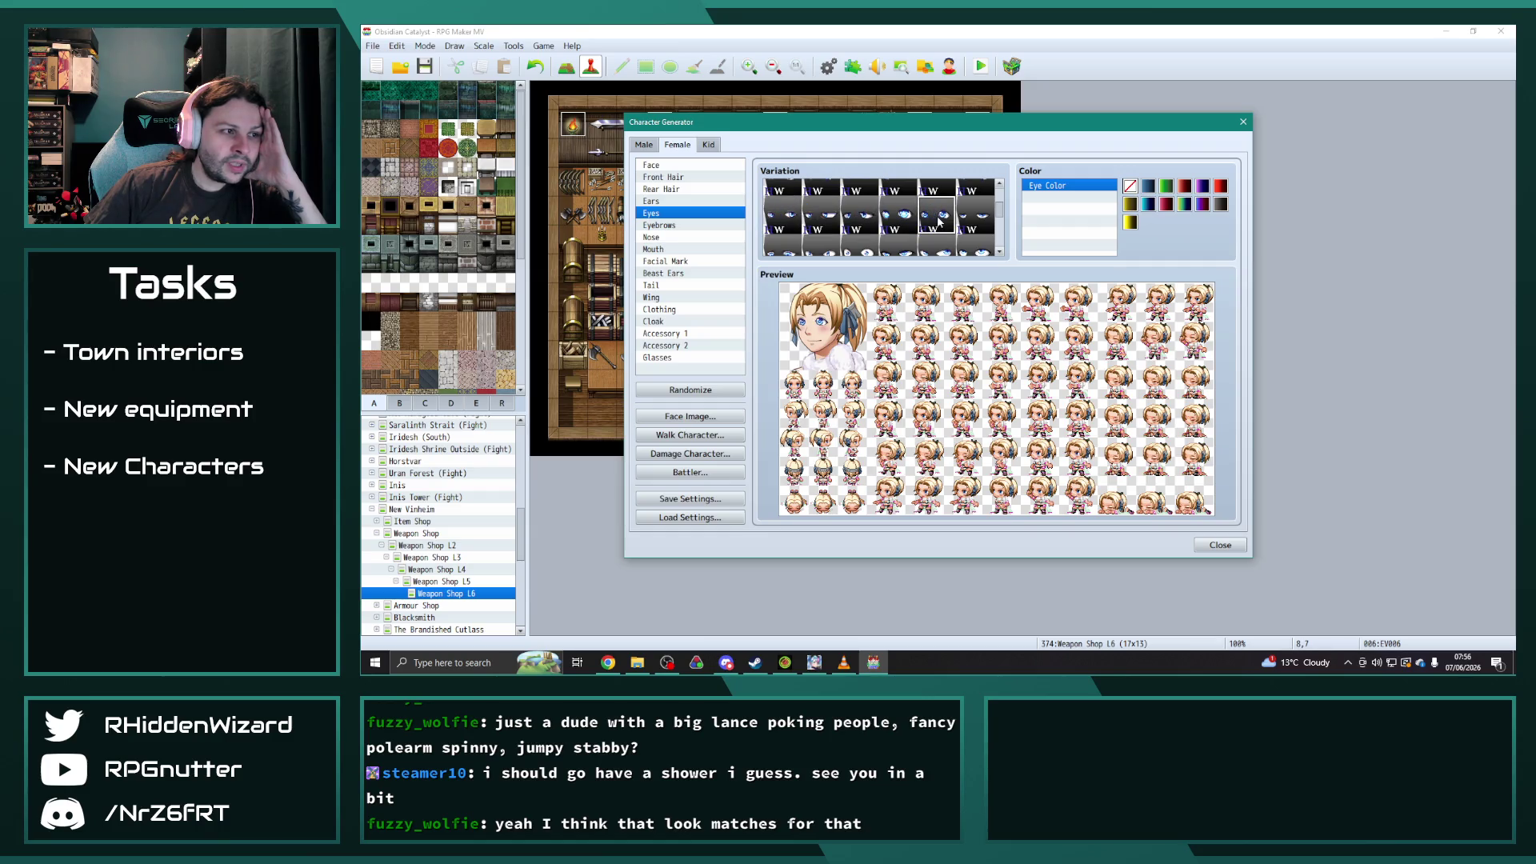
scroll(896, 220, "up", 2)
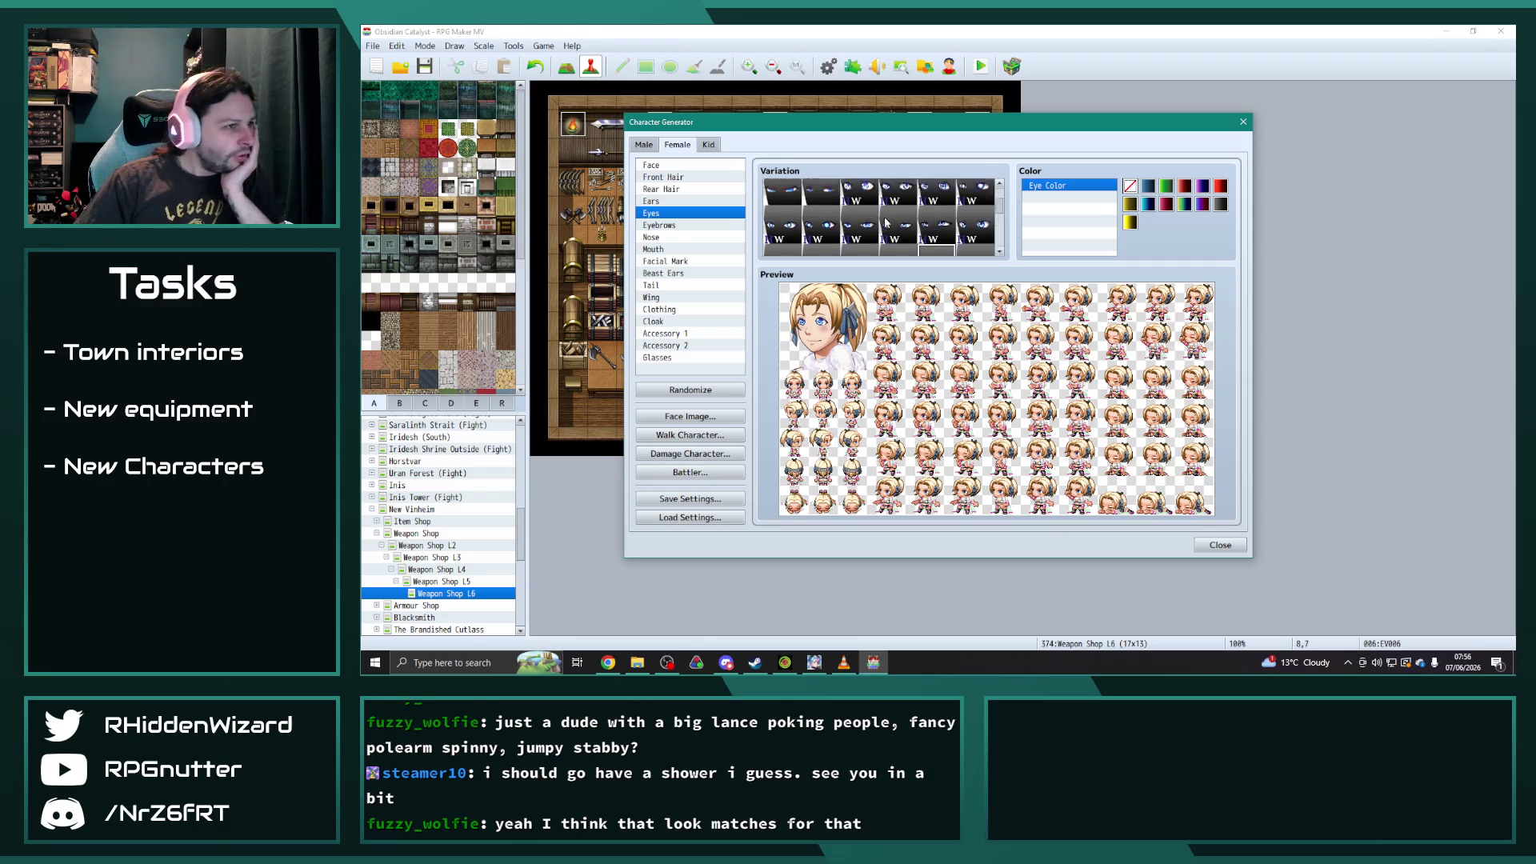
scroll(864, 225, "down", 3)
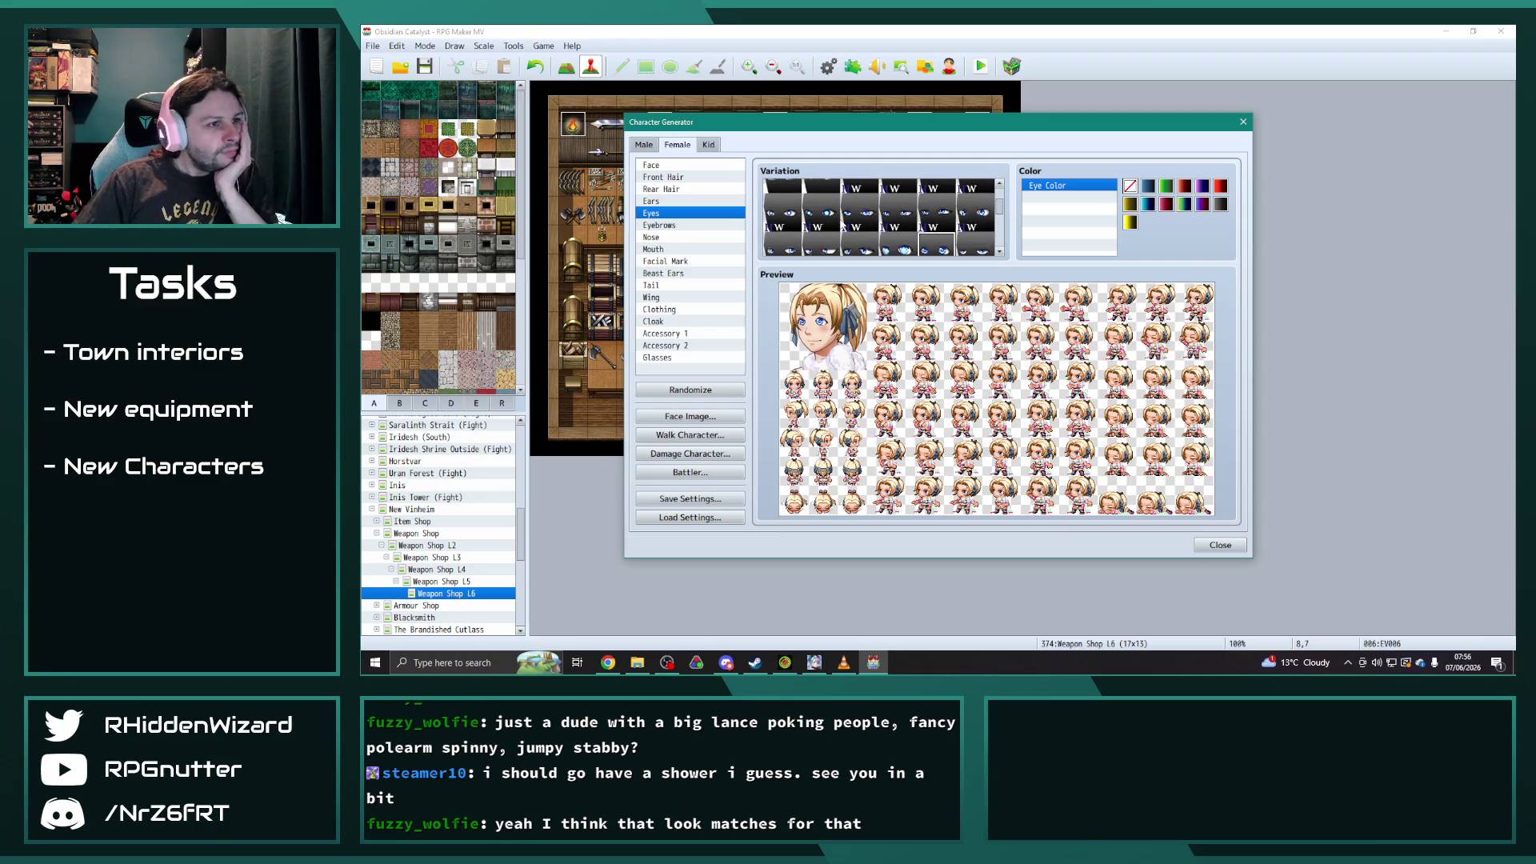
scroll(881, 224, "up", 4)
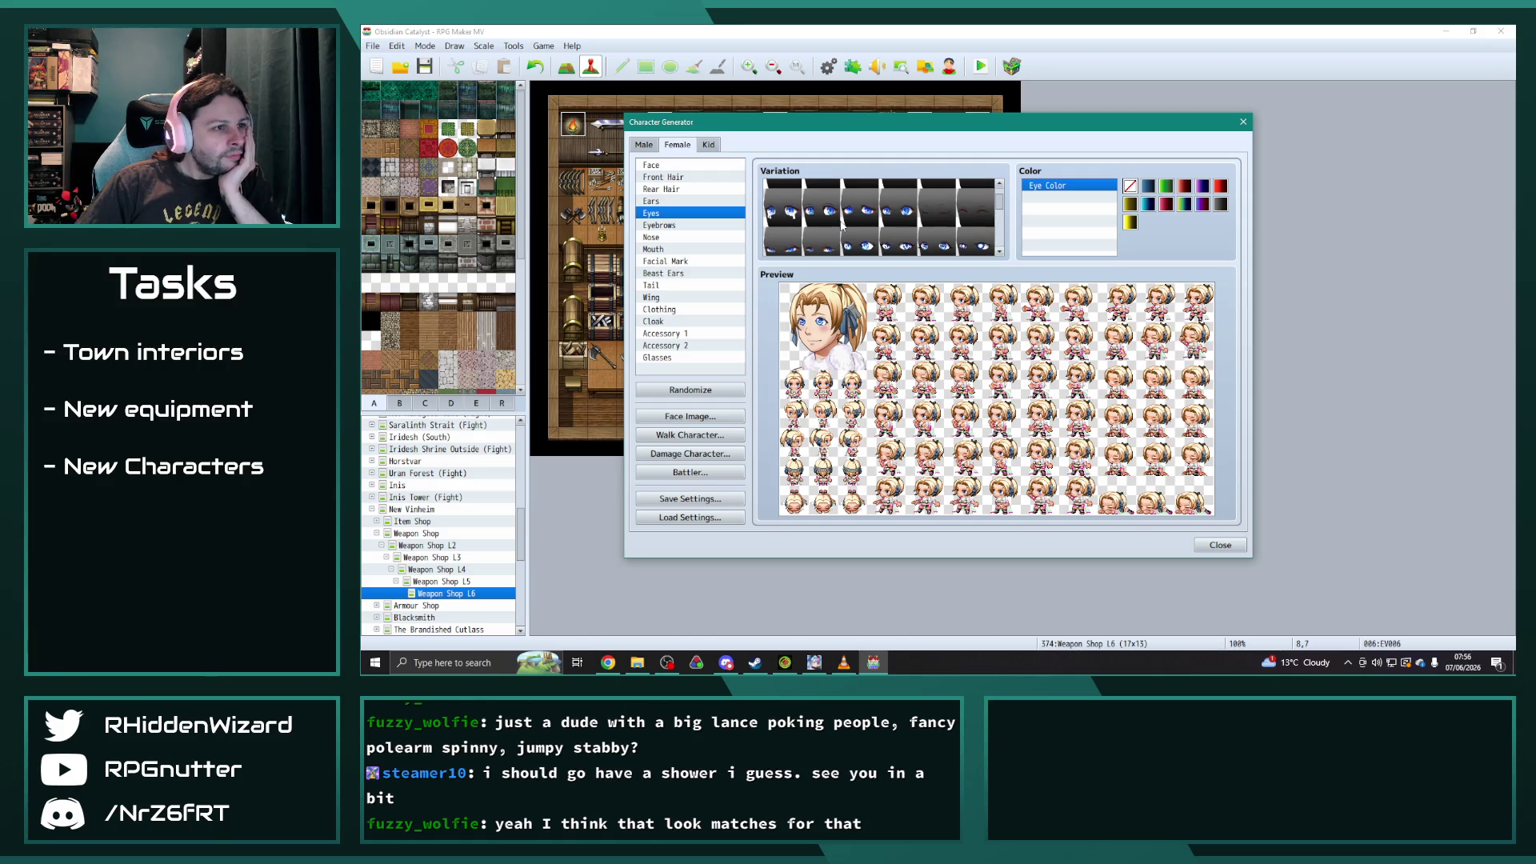
left_click(904, 219)
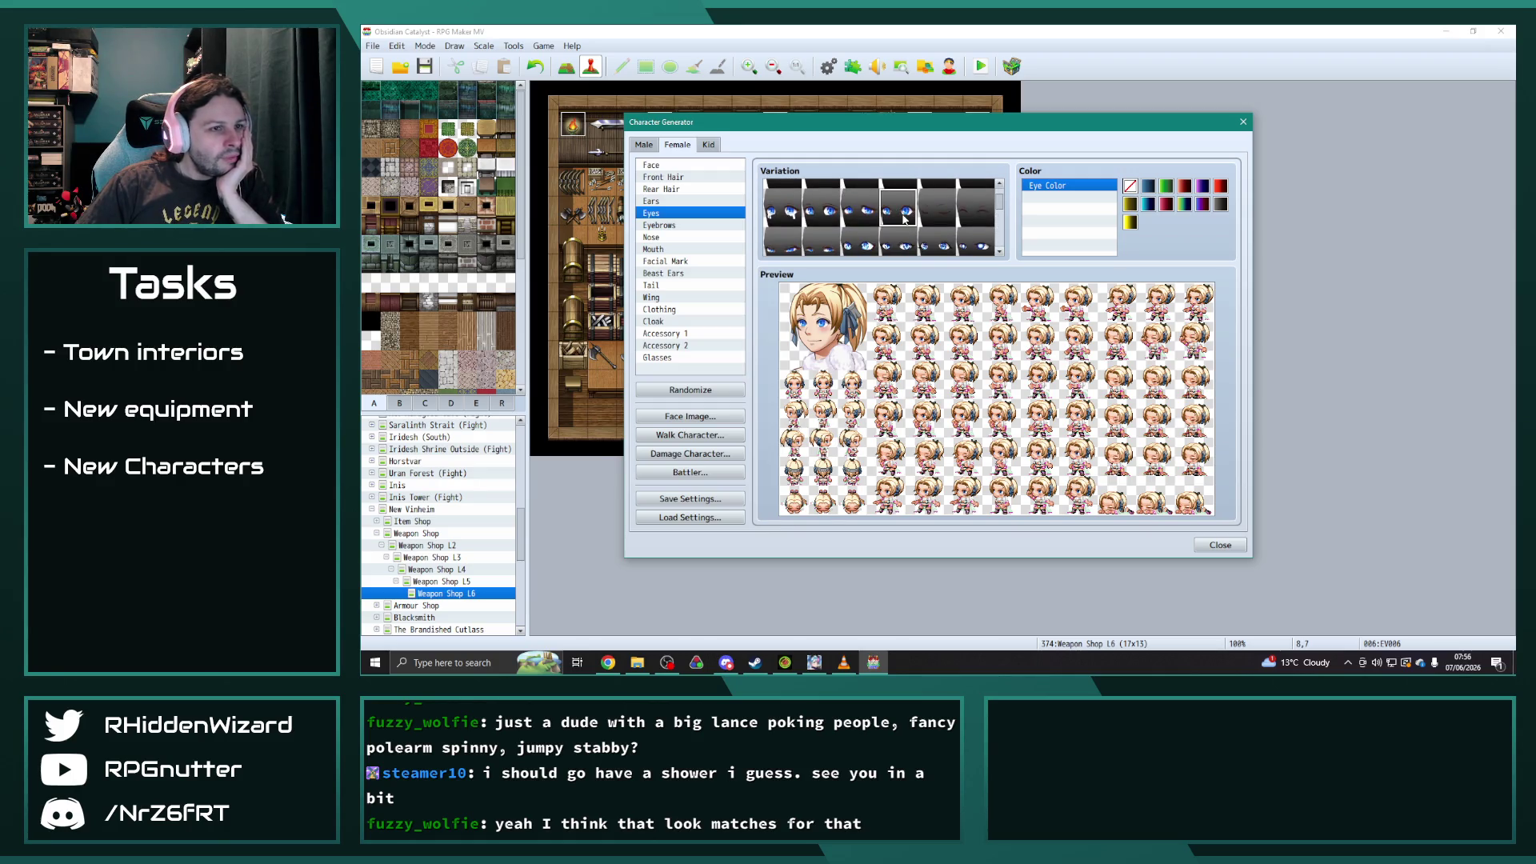
left_click(1202, 205)
left_click(1220, 205)
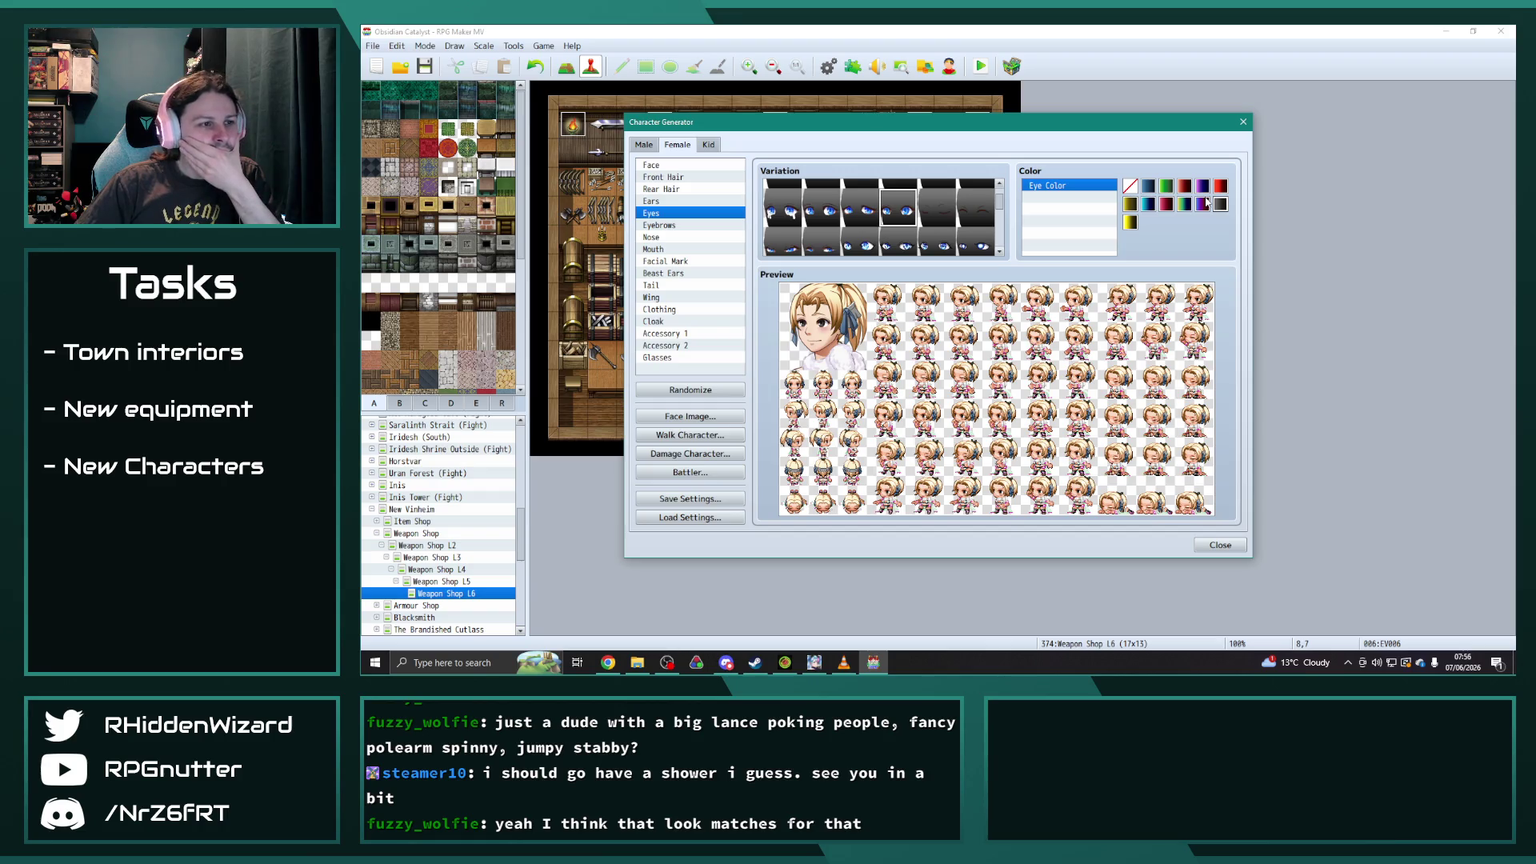
- Give her the ponytail Rear Hair and switch the hair colour to brown
left_click(671, 178)
left_click(674, 189)
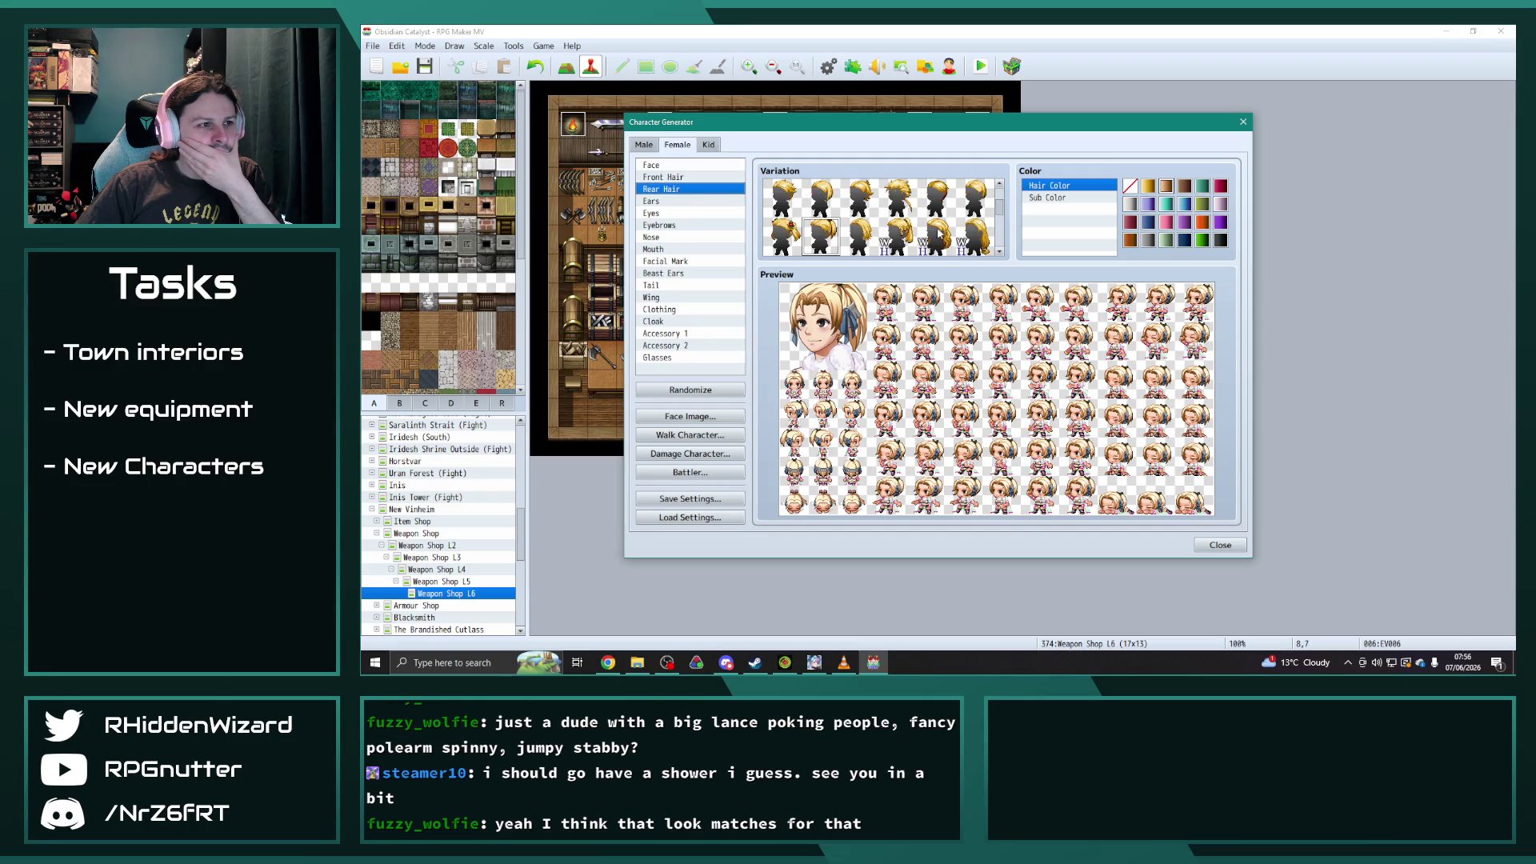
left_click(787, 234)
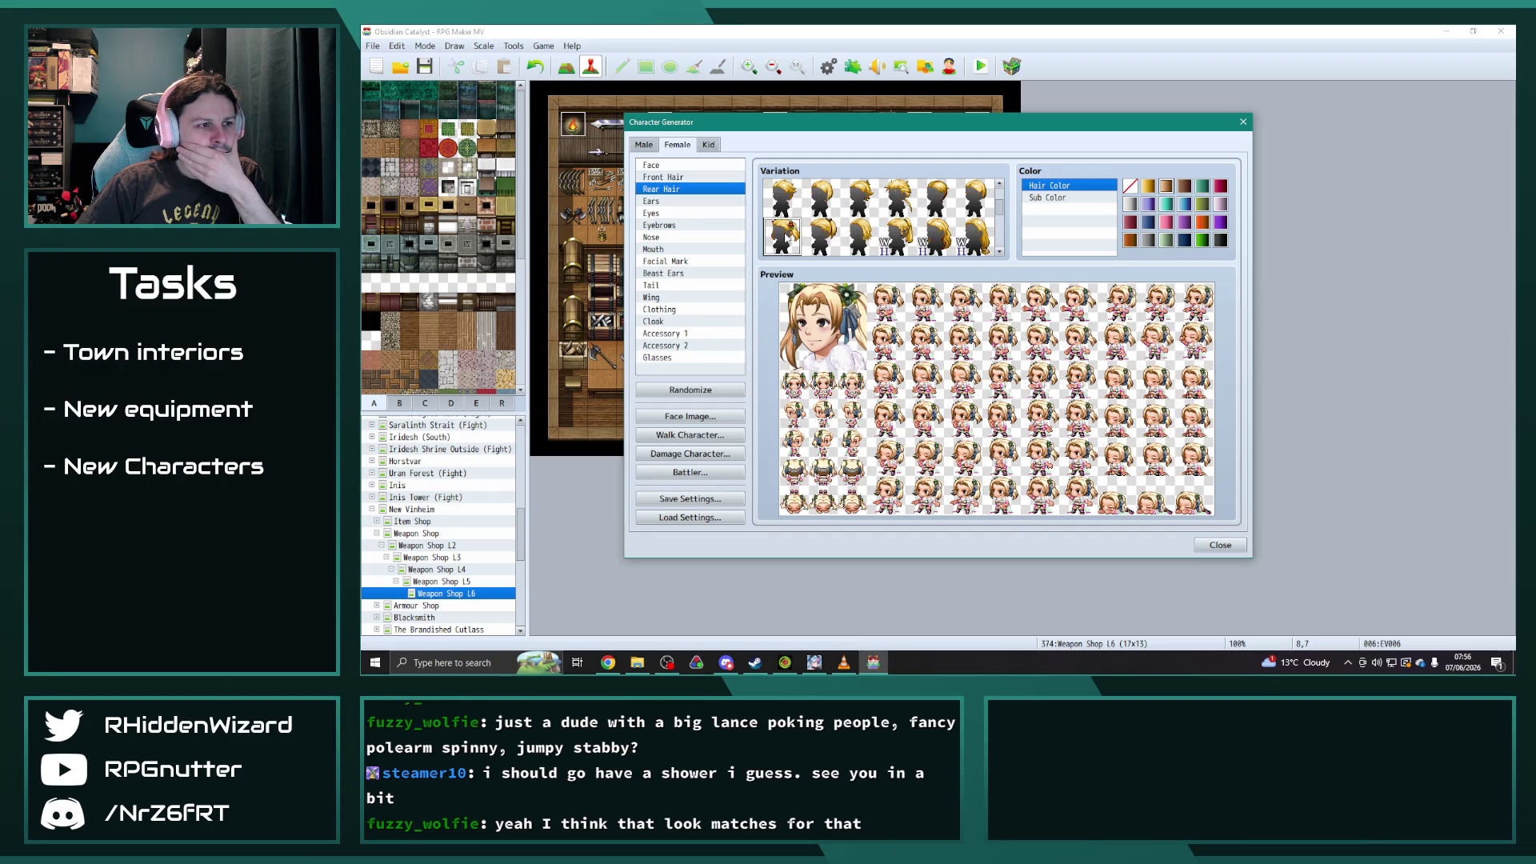
left_click(822, 244)
left_click(857, 239)
left_click(821, 242)
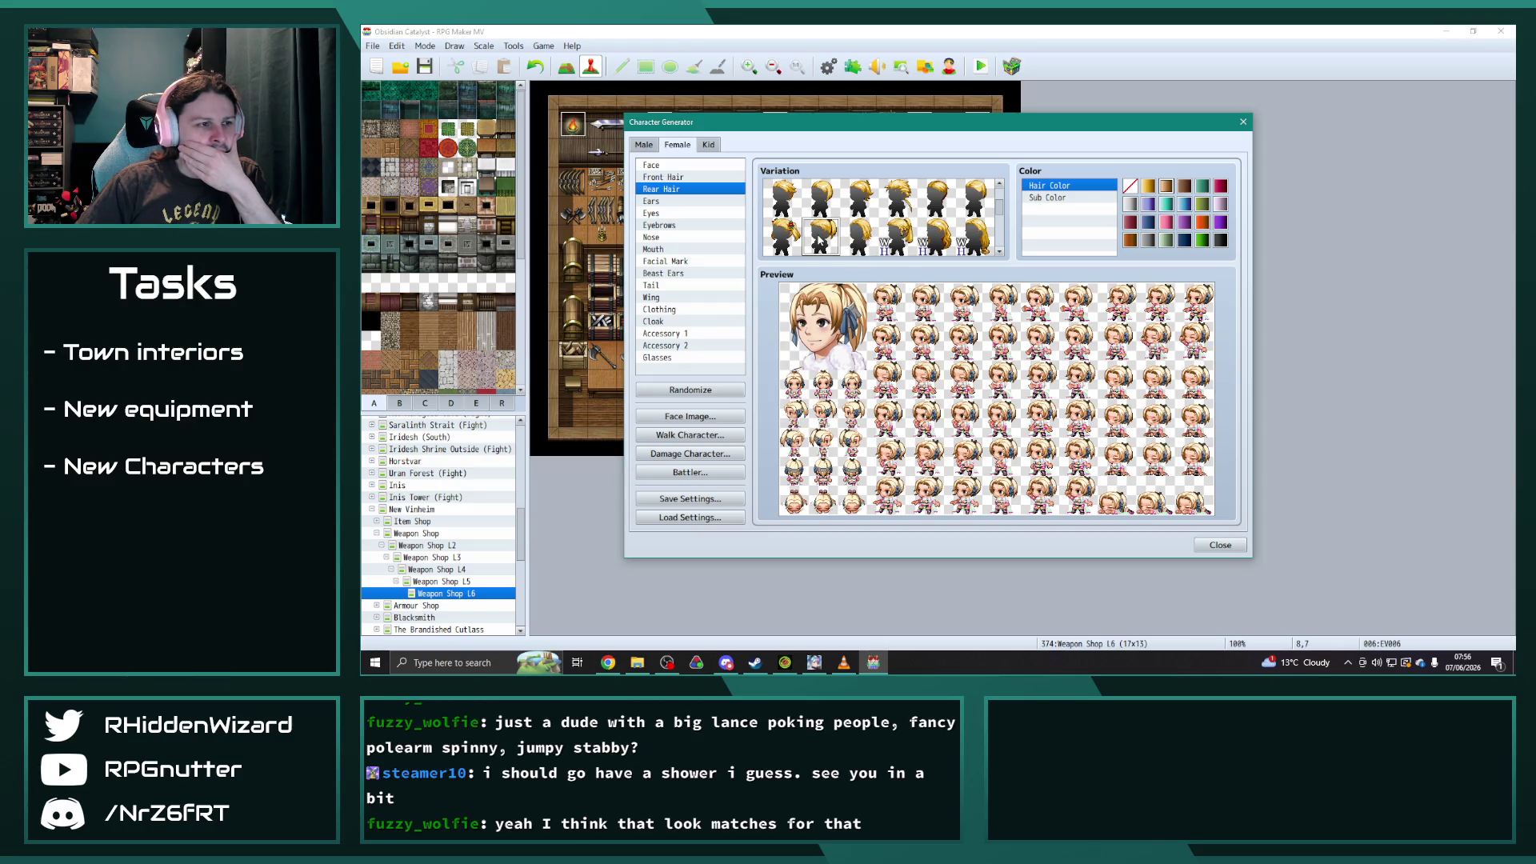
left_click(1186, 186)
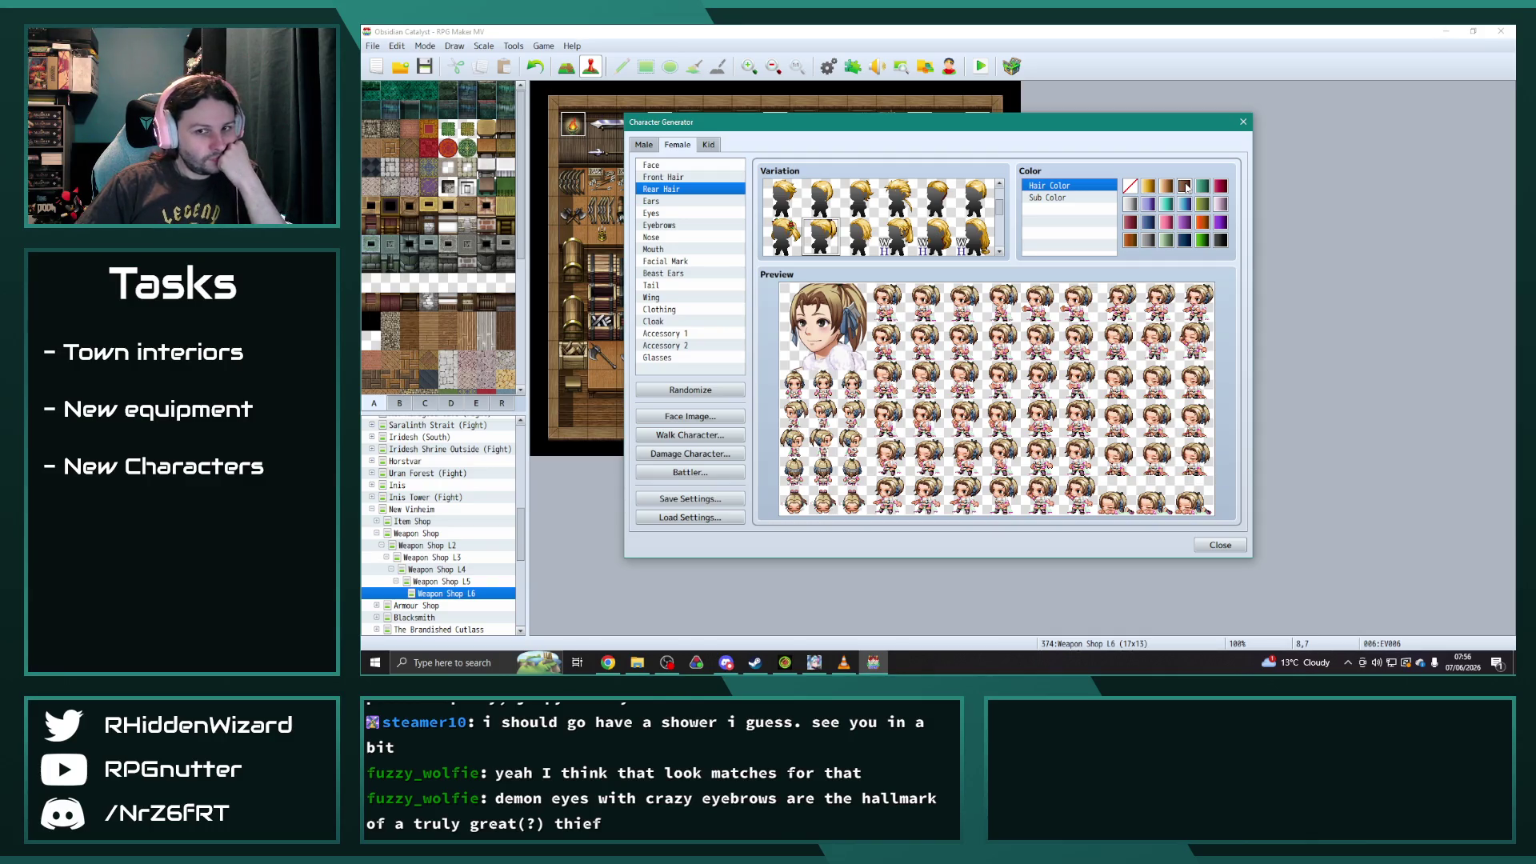
- Compare Front Hair styles and settle on the fourth variation
left_click(676, 178)
left_click(817, 194)
left_click(857, 202)
left_click(893, 199)
left_click(863, 202)
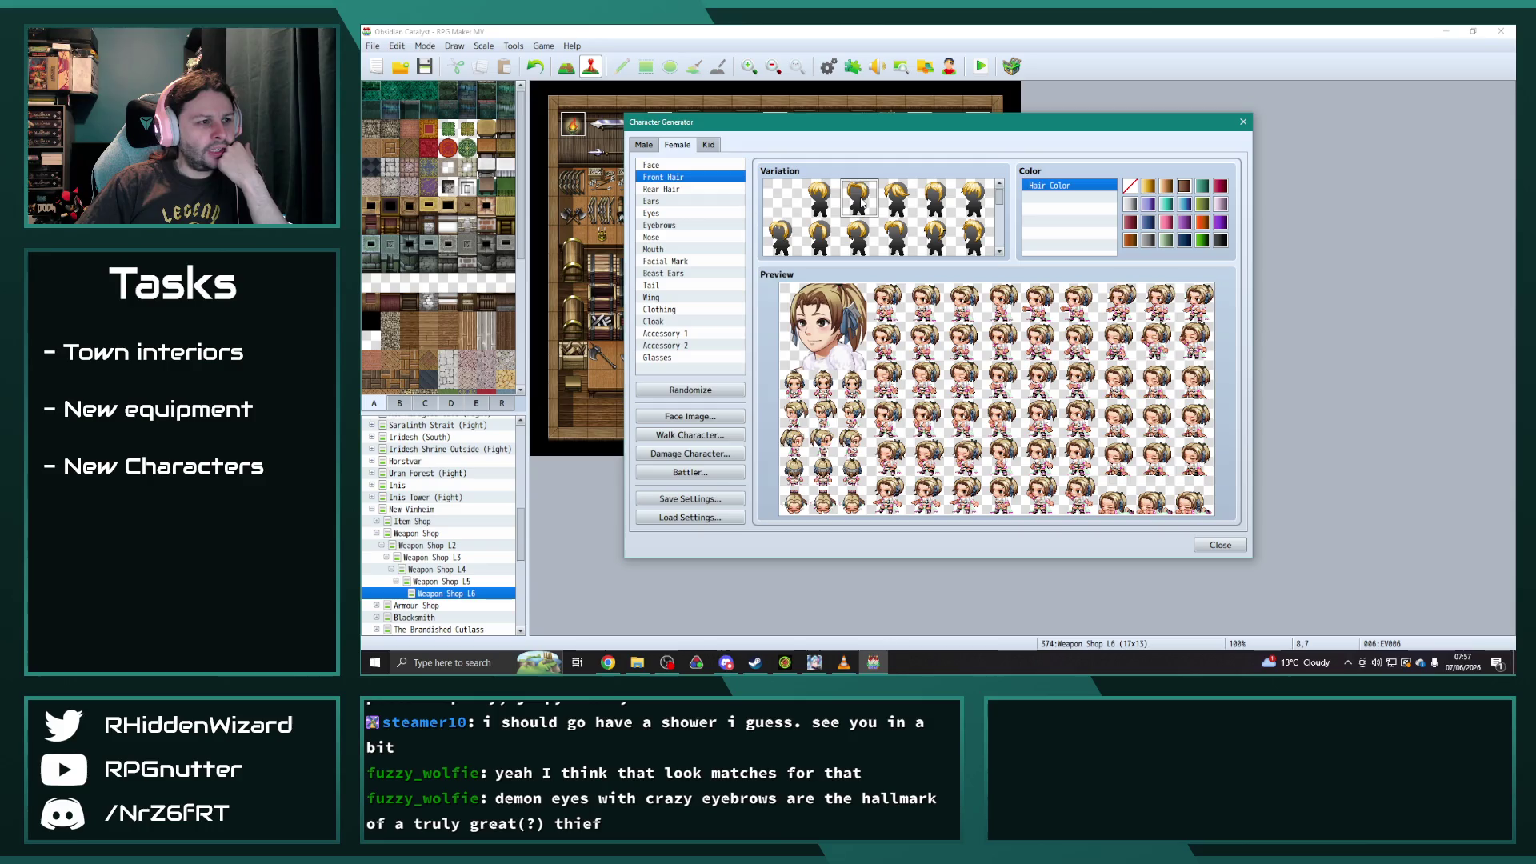
left_click(945, 205)
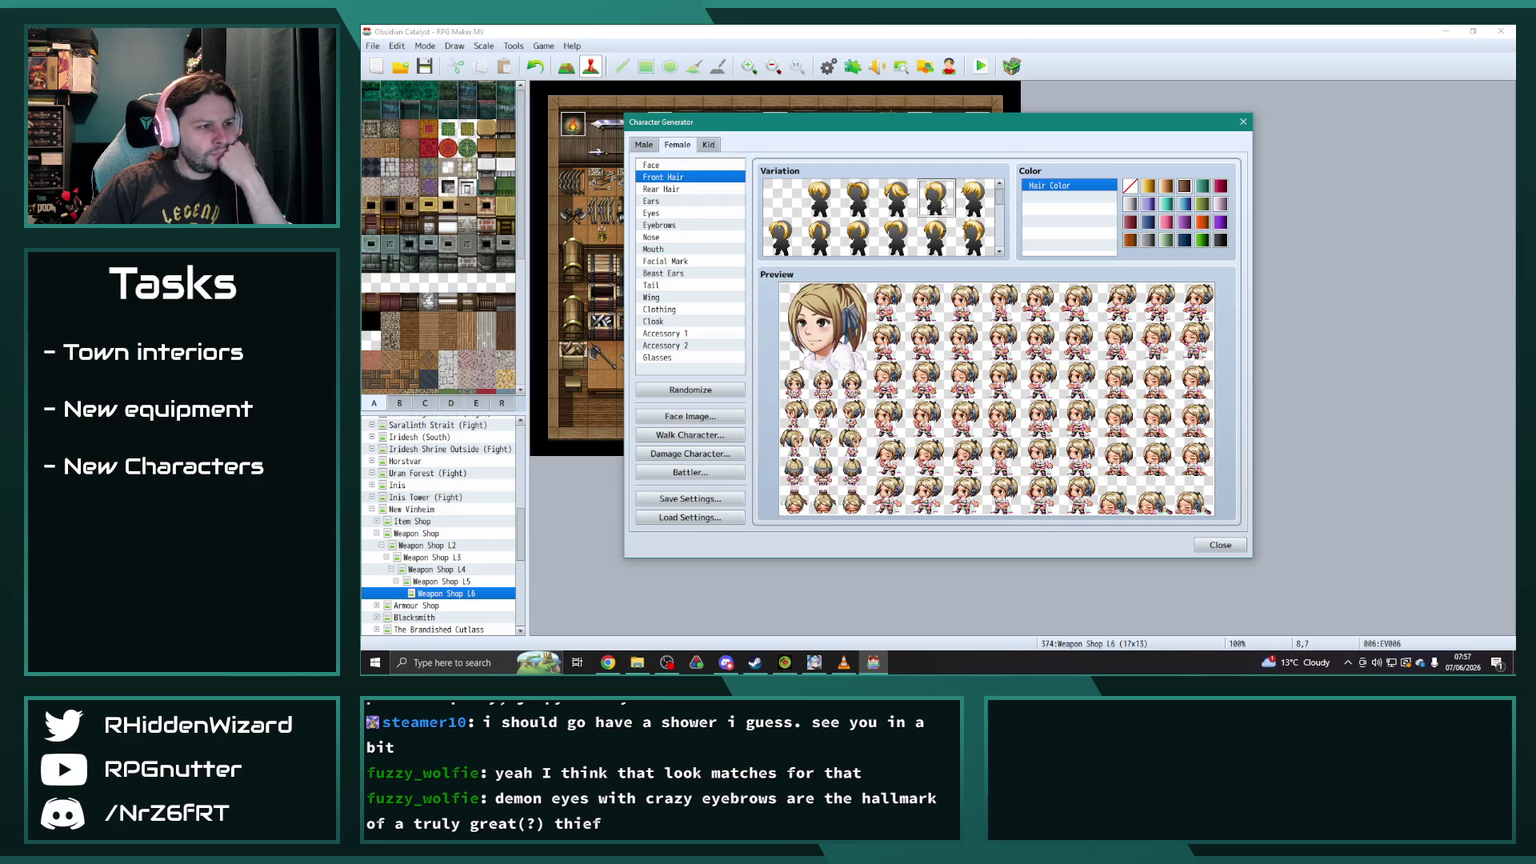
left_click(853, 204)
left_click(940, 205)
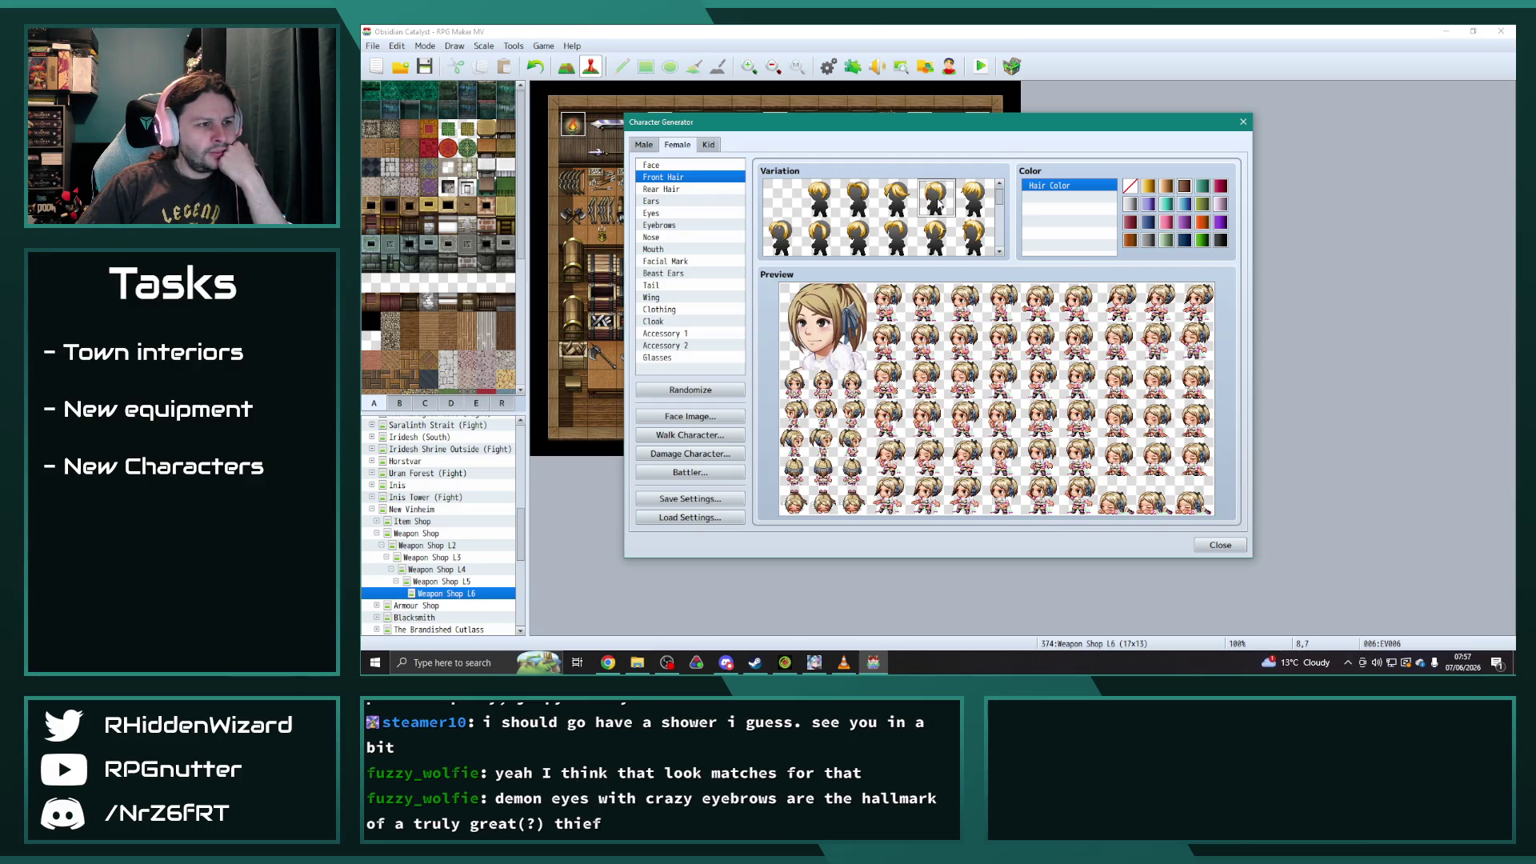
left_click(865, 203)
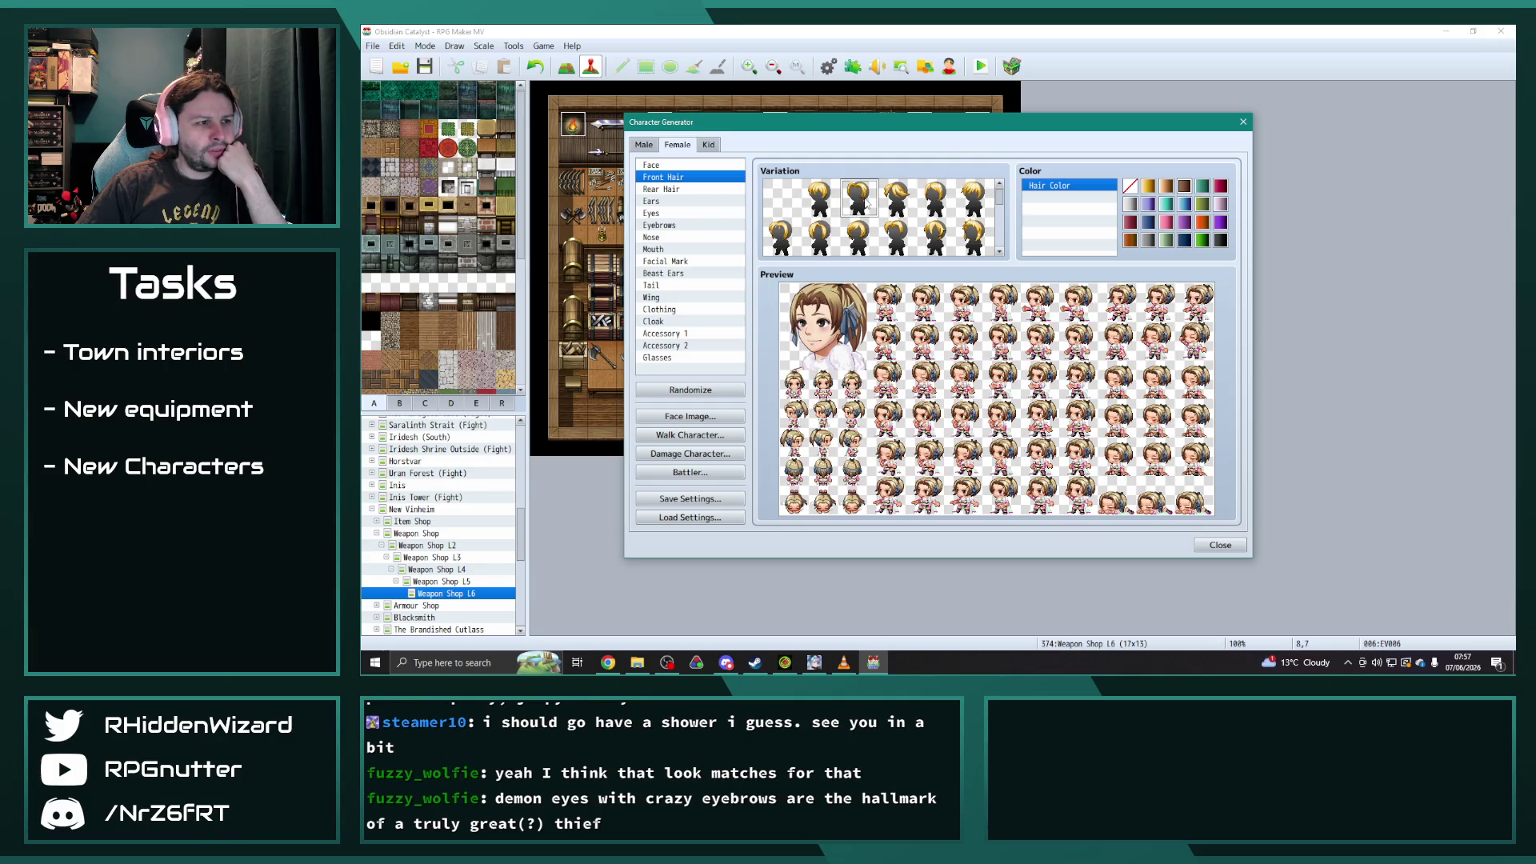
left_click(931, 205)
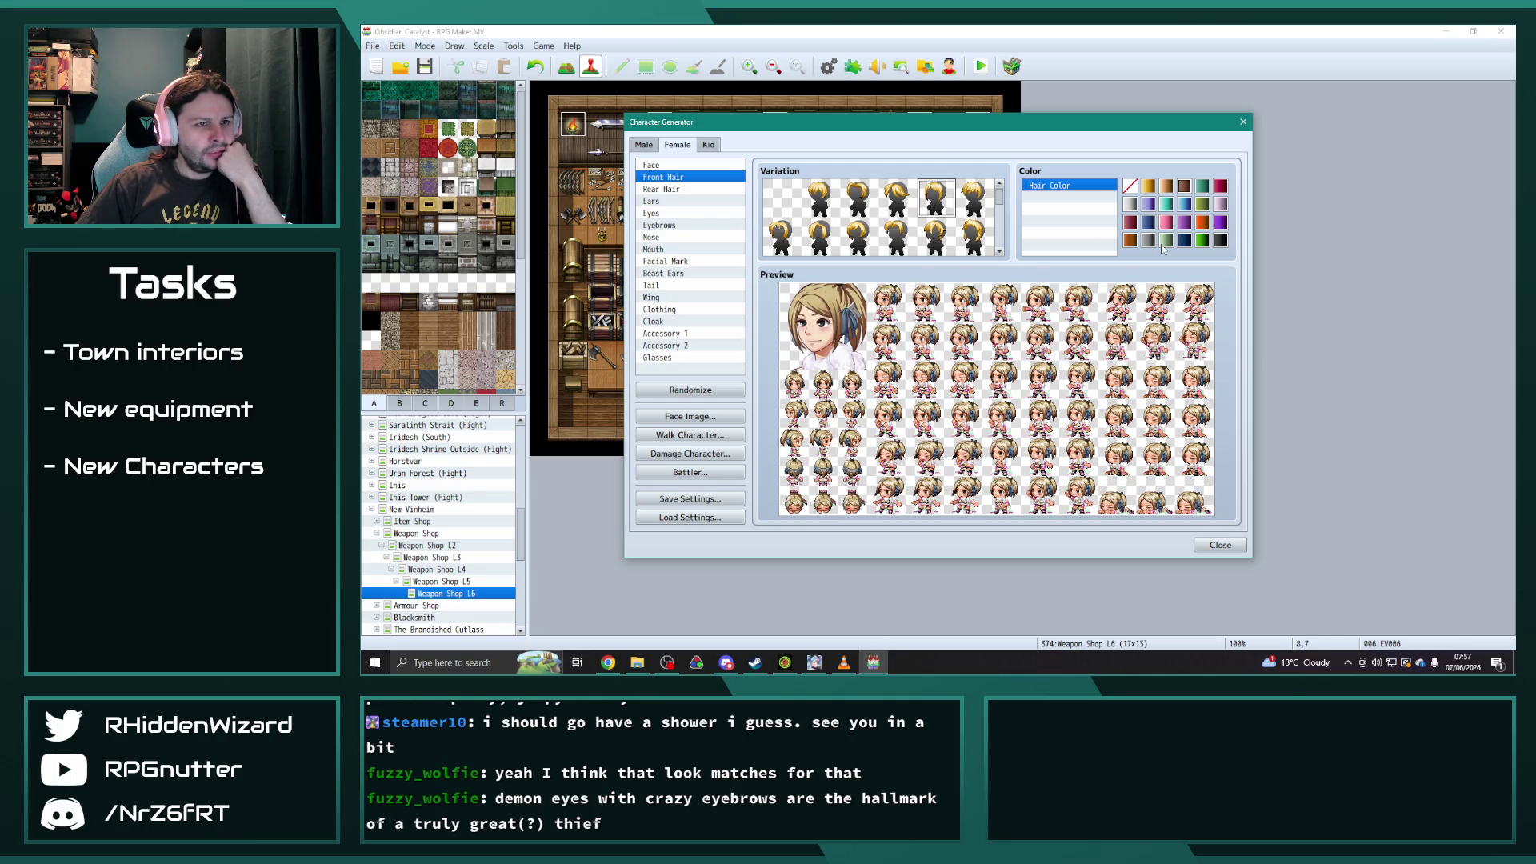
- Compare teal, orange, blonde, golden, green, grey, blue and pink hair before settling on light brown
left_click(1202, 187)
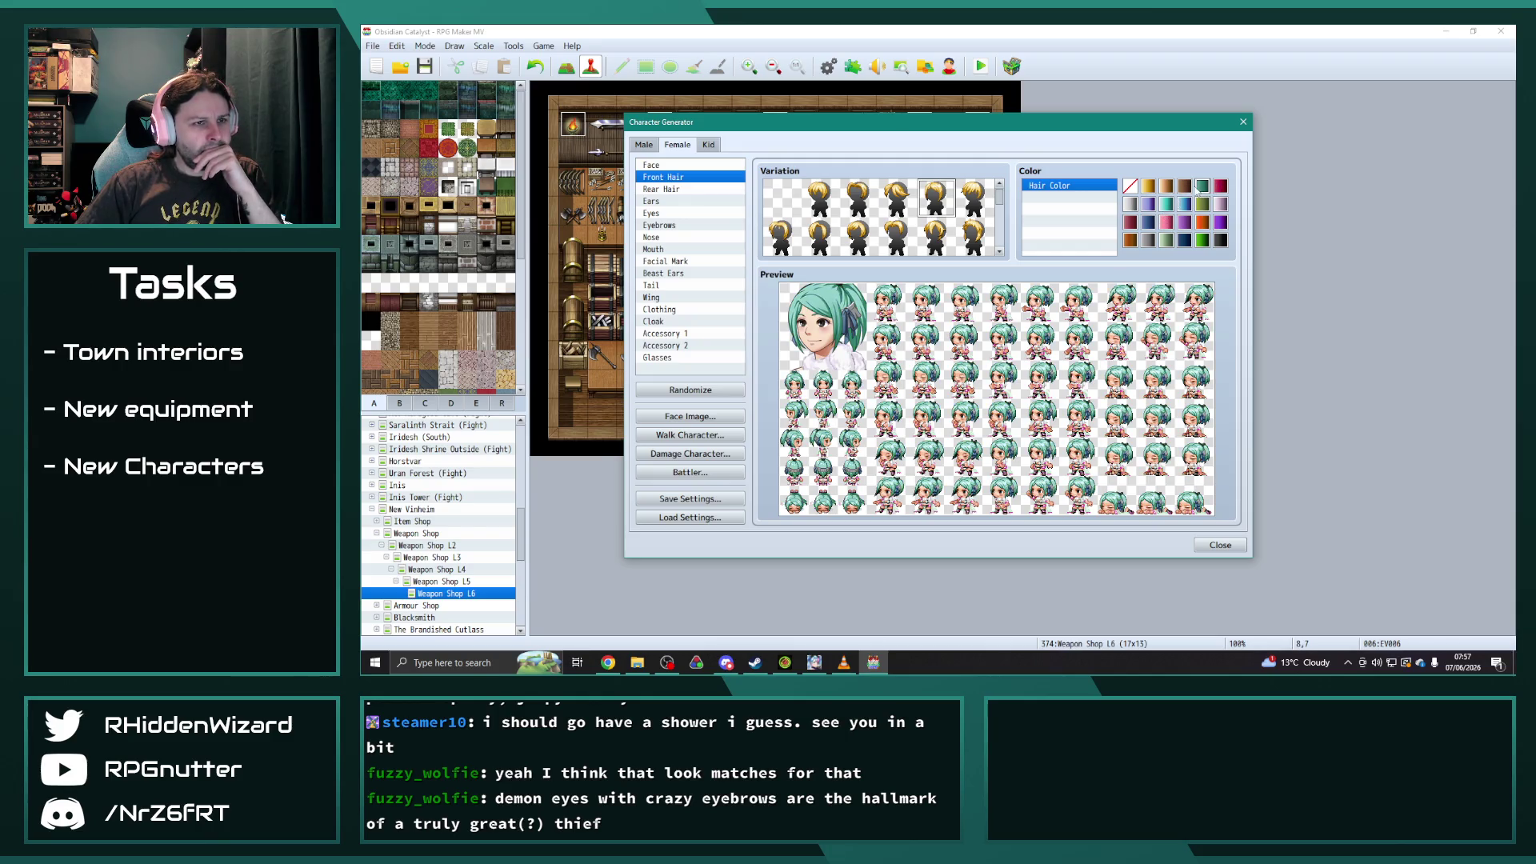
left_click(1184, 187)
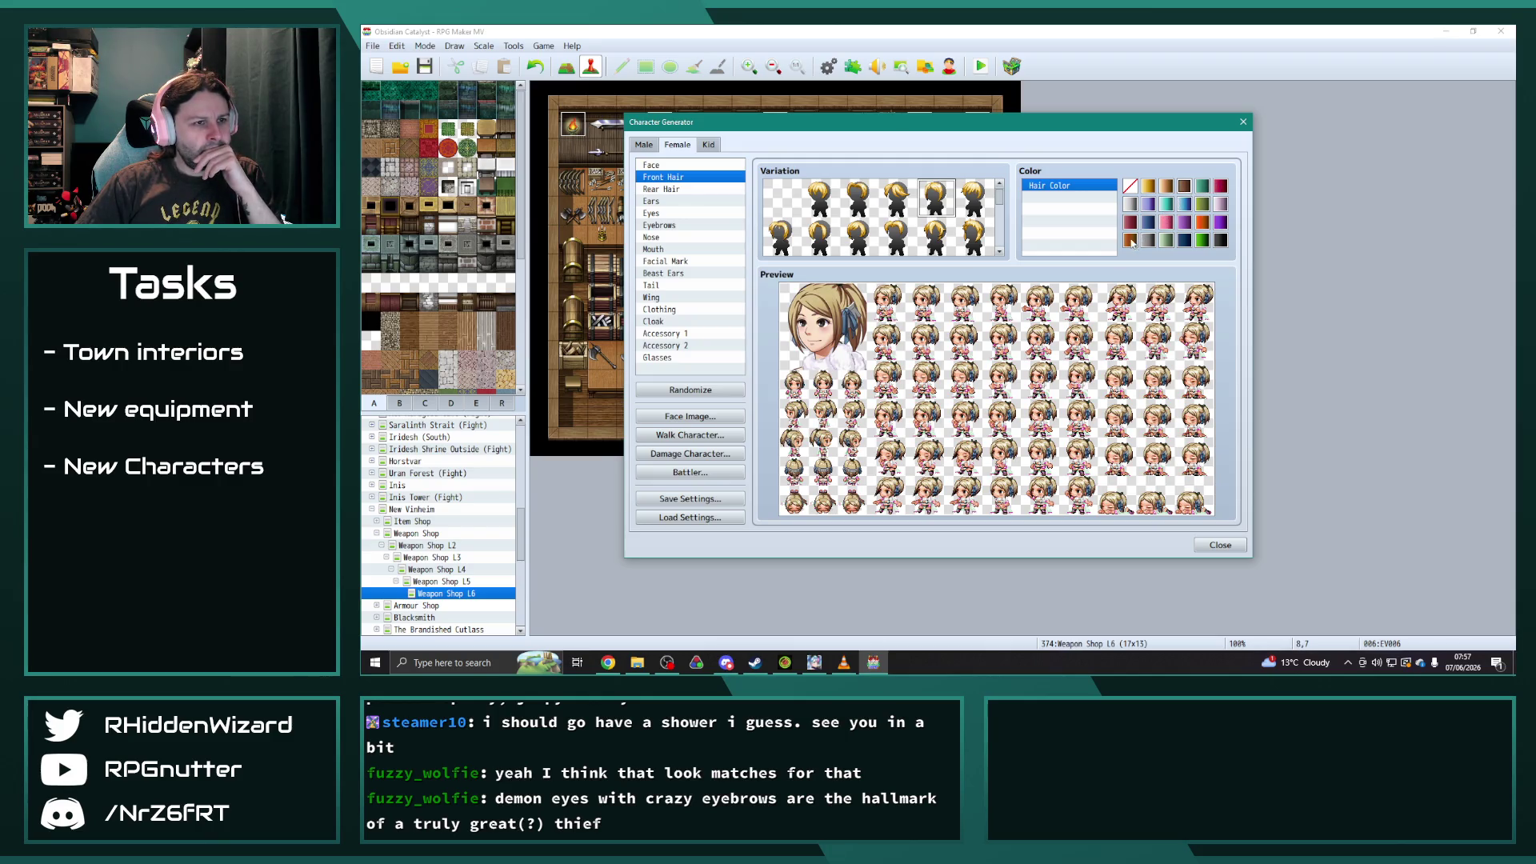
left_click(1131, 240)
left_click(1165, 187)
left_click(1150, 188)
left_click(1184, 186)
left_click(1161, 237)
left_click(1164, 227)
left_click(1150, 240)
left_click(1147, 221)
left_click(1167, 222)
left_click(1185, 186)
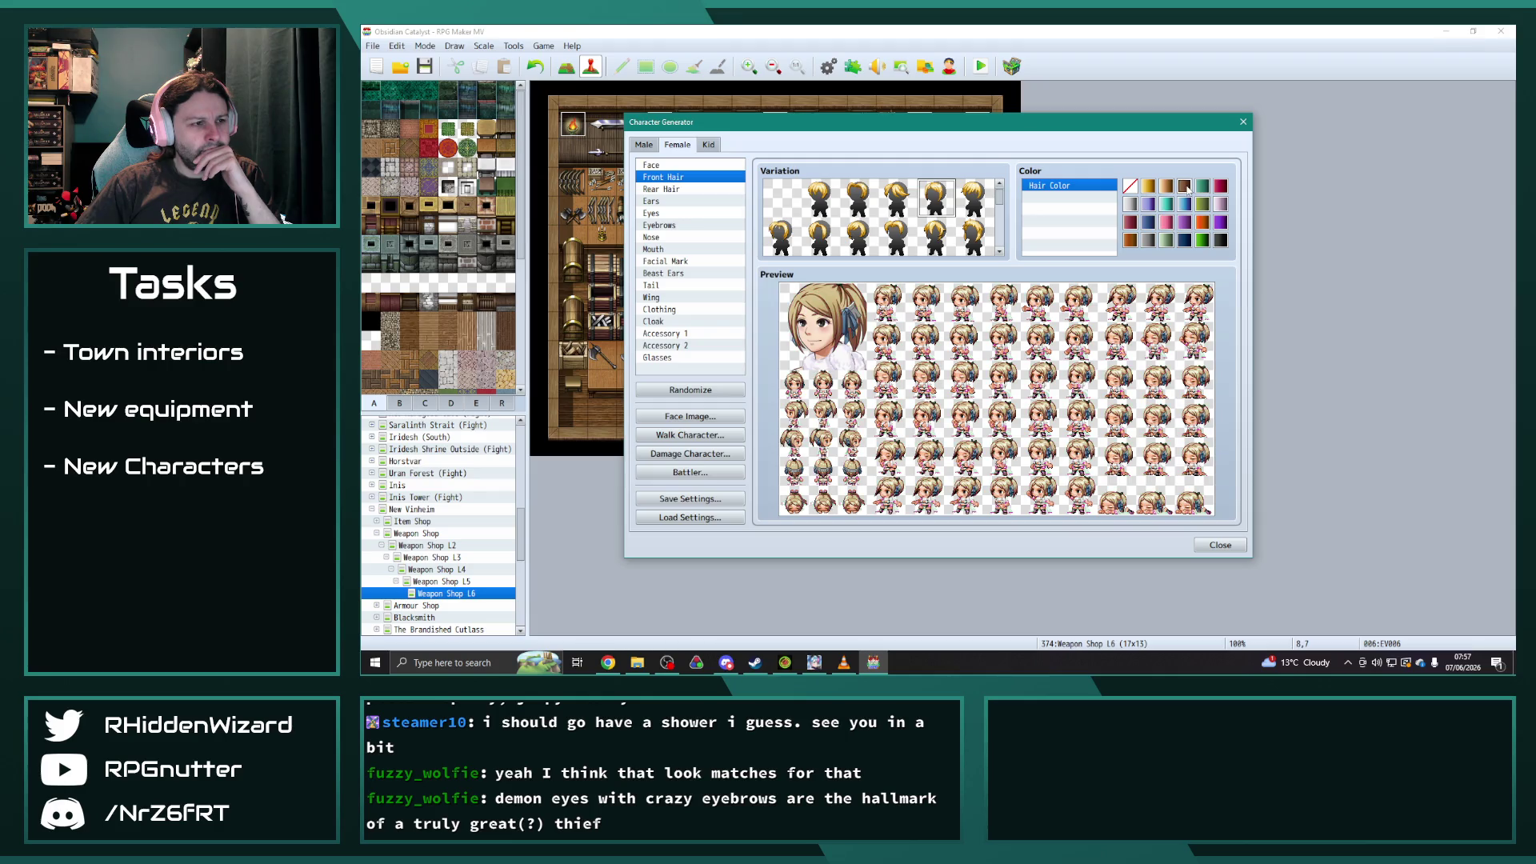
left_click(685, 309)
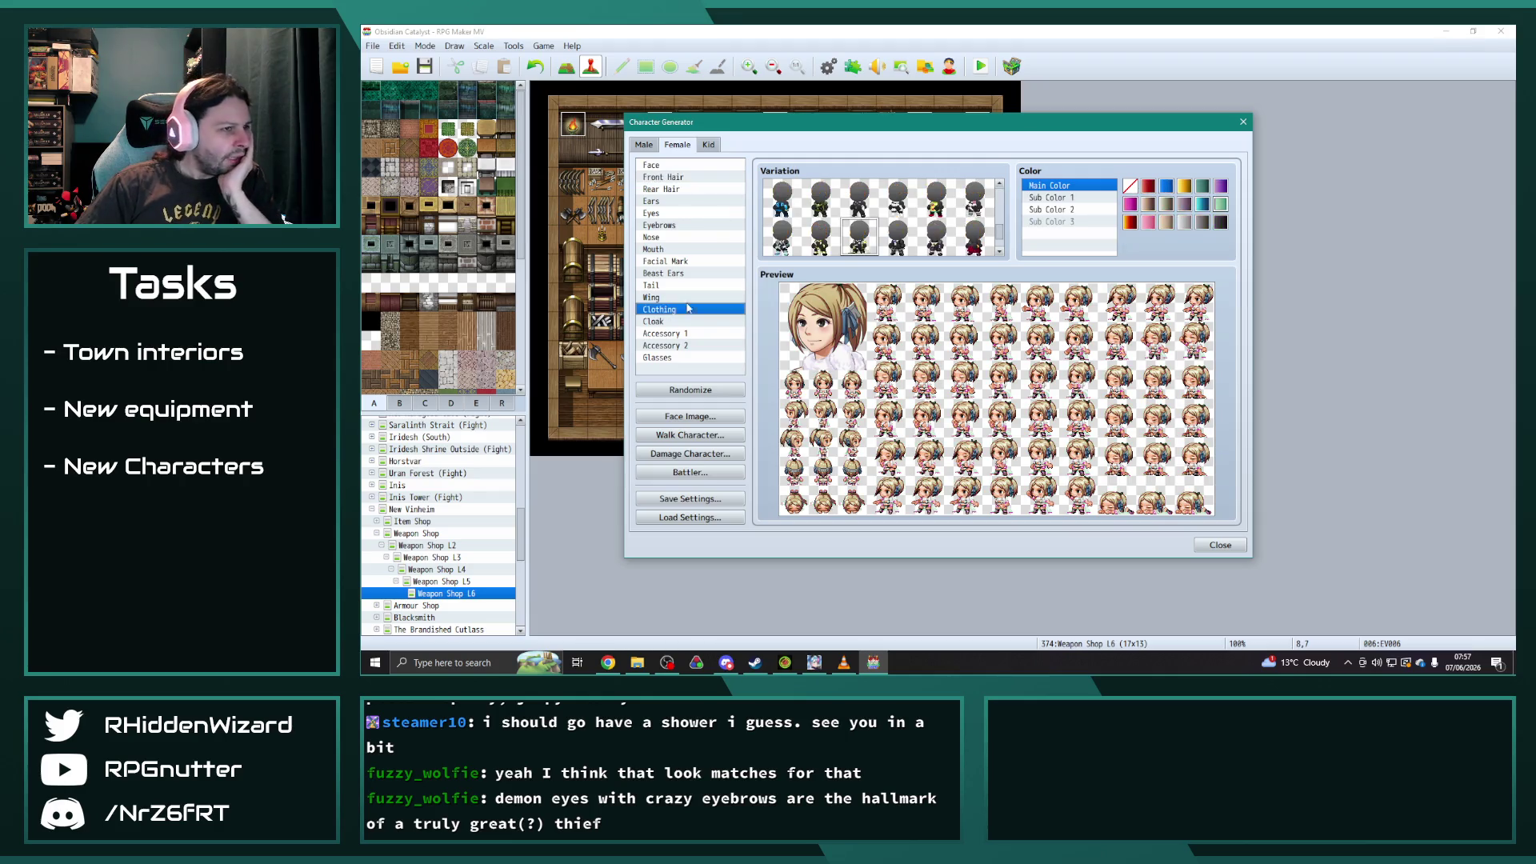
- Try dark grey, cream and pink on the cloak, then remove the cloak entirely
left_click(672, 321)
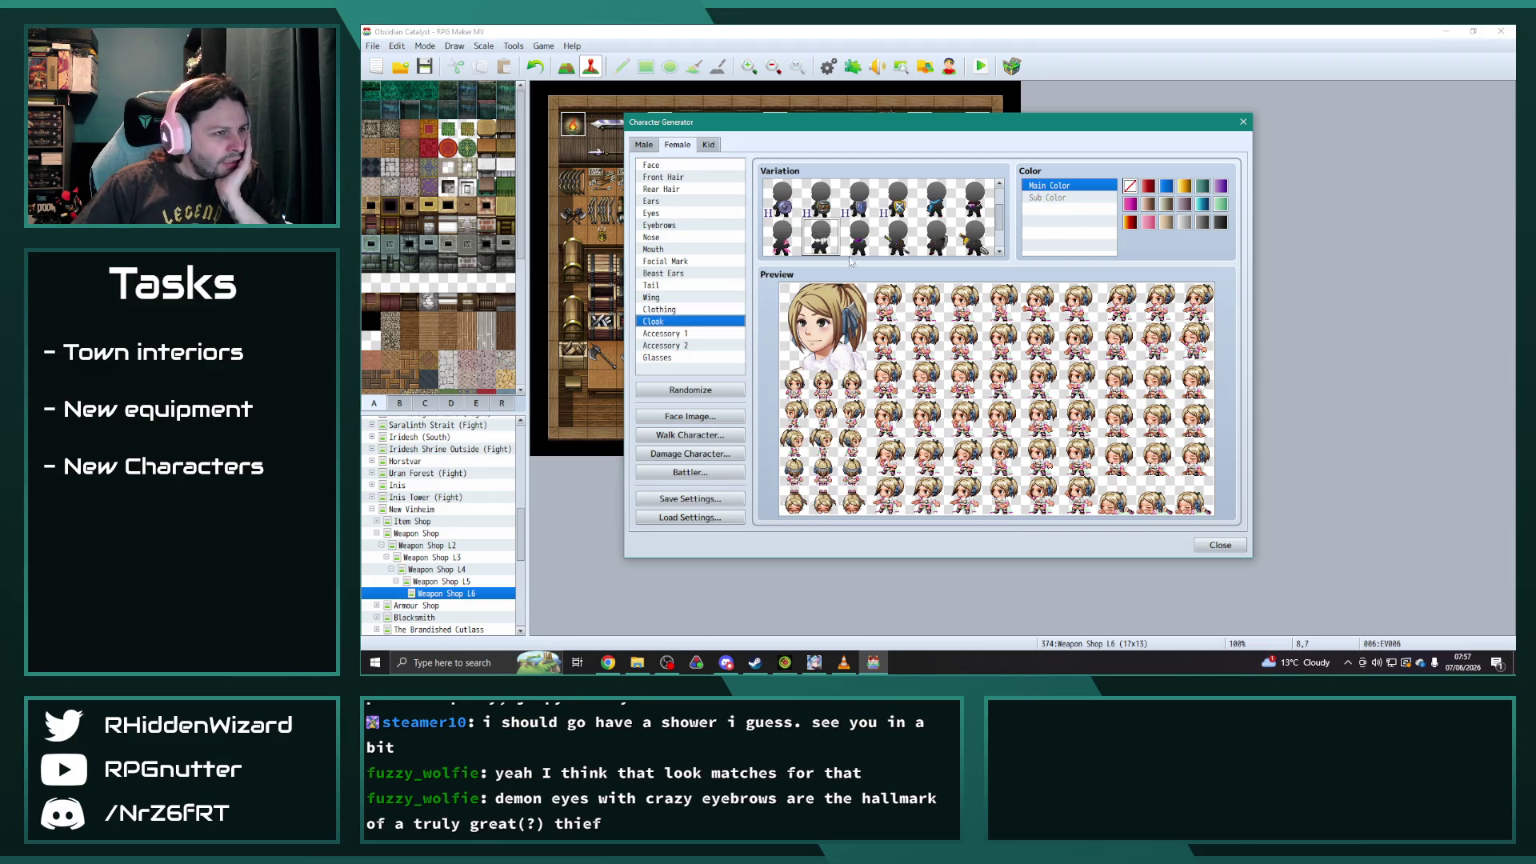
left_click(1148, 186)
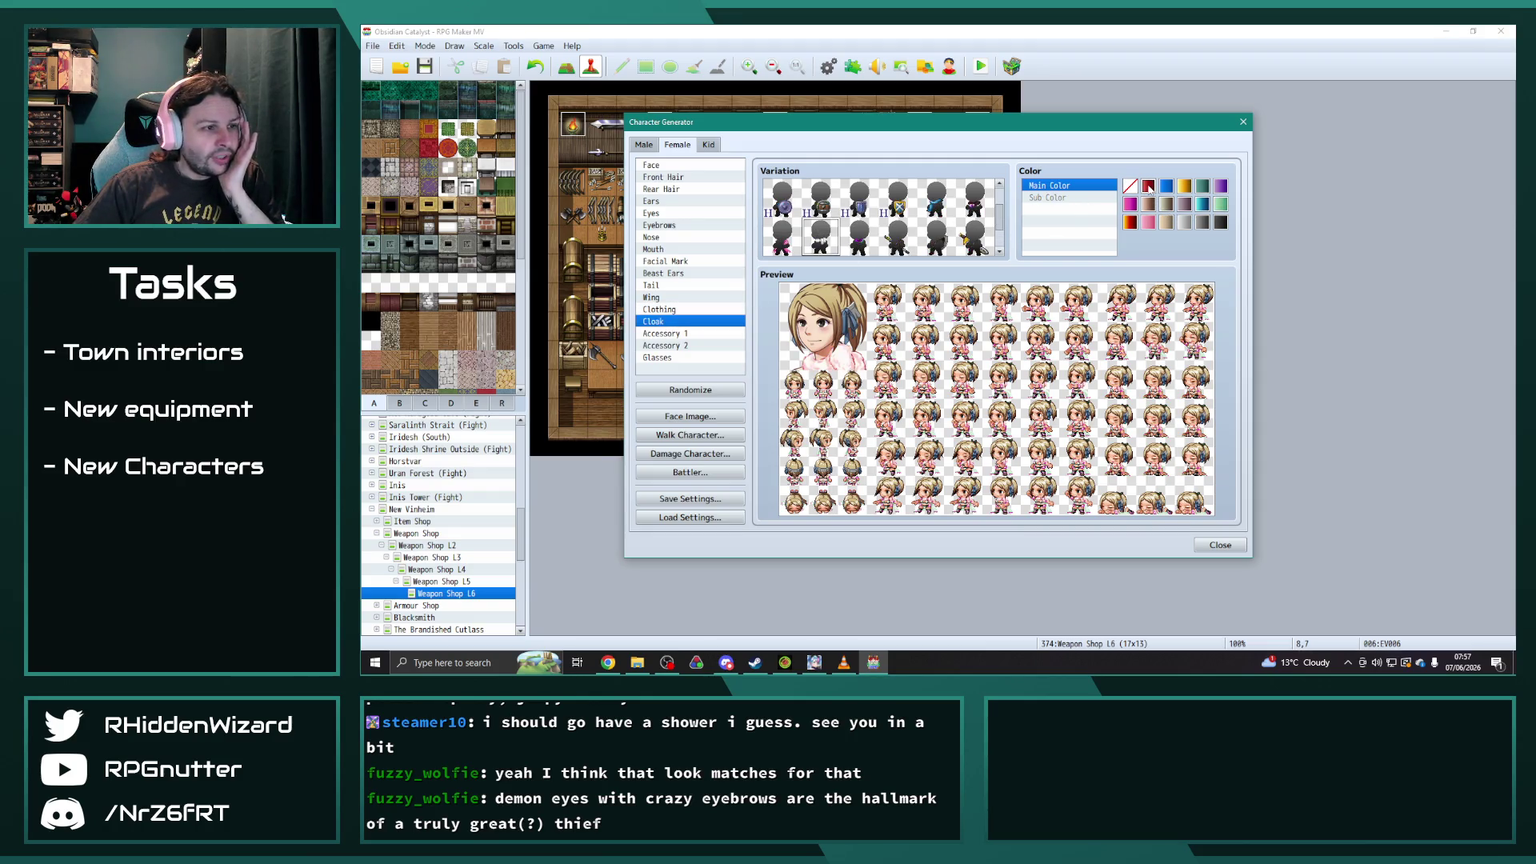
left_click(1220, 223)
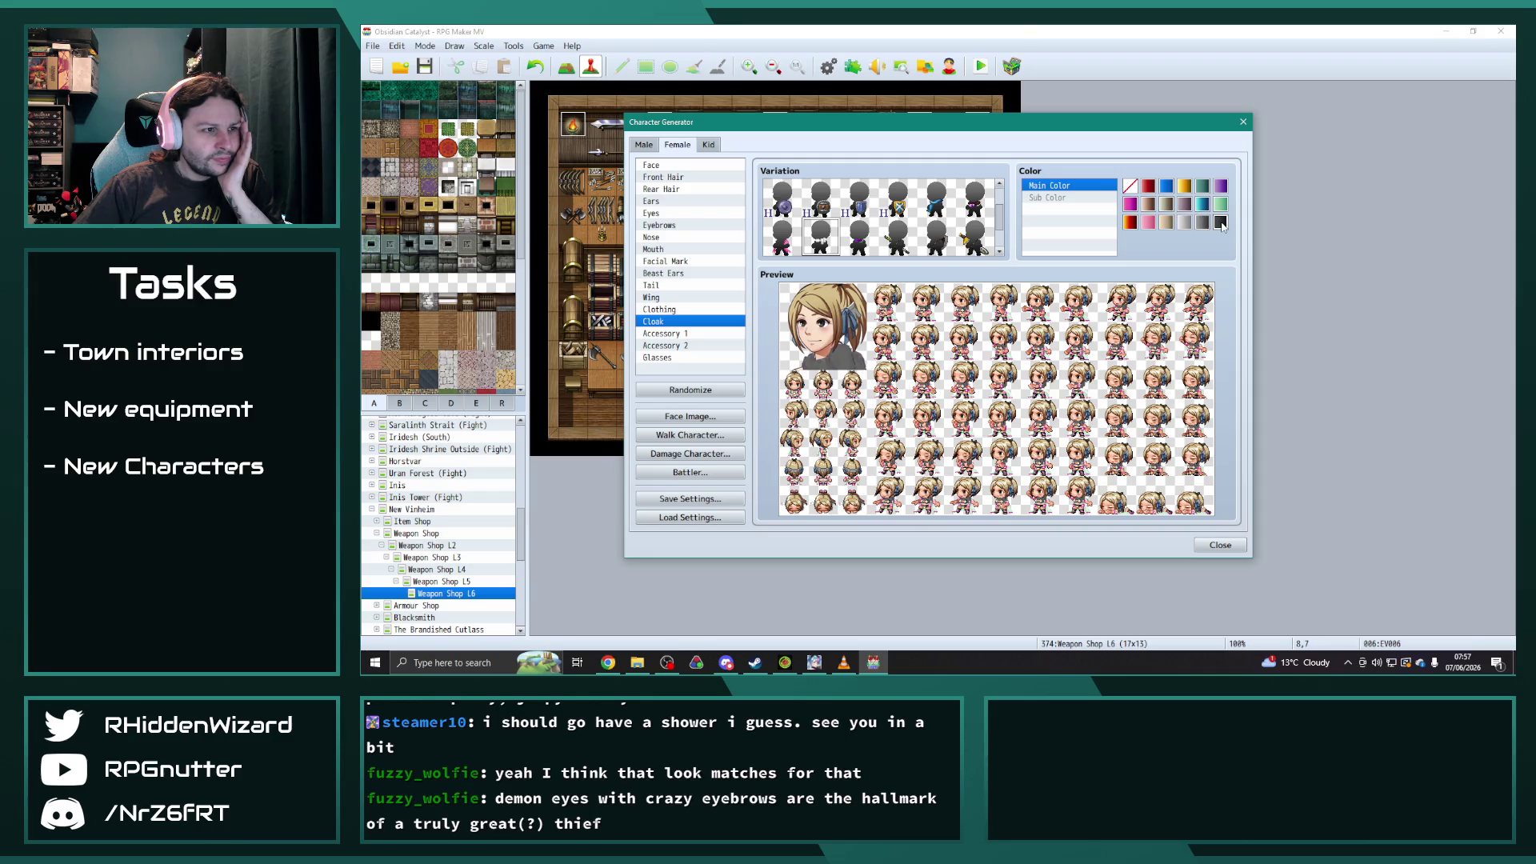
left_click(1144, 223)
left_click(1149, 224)
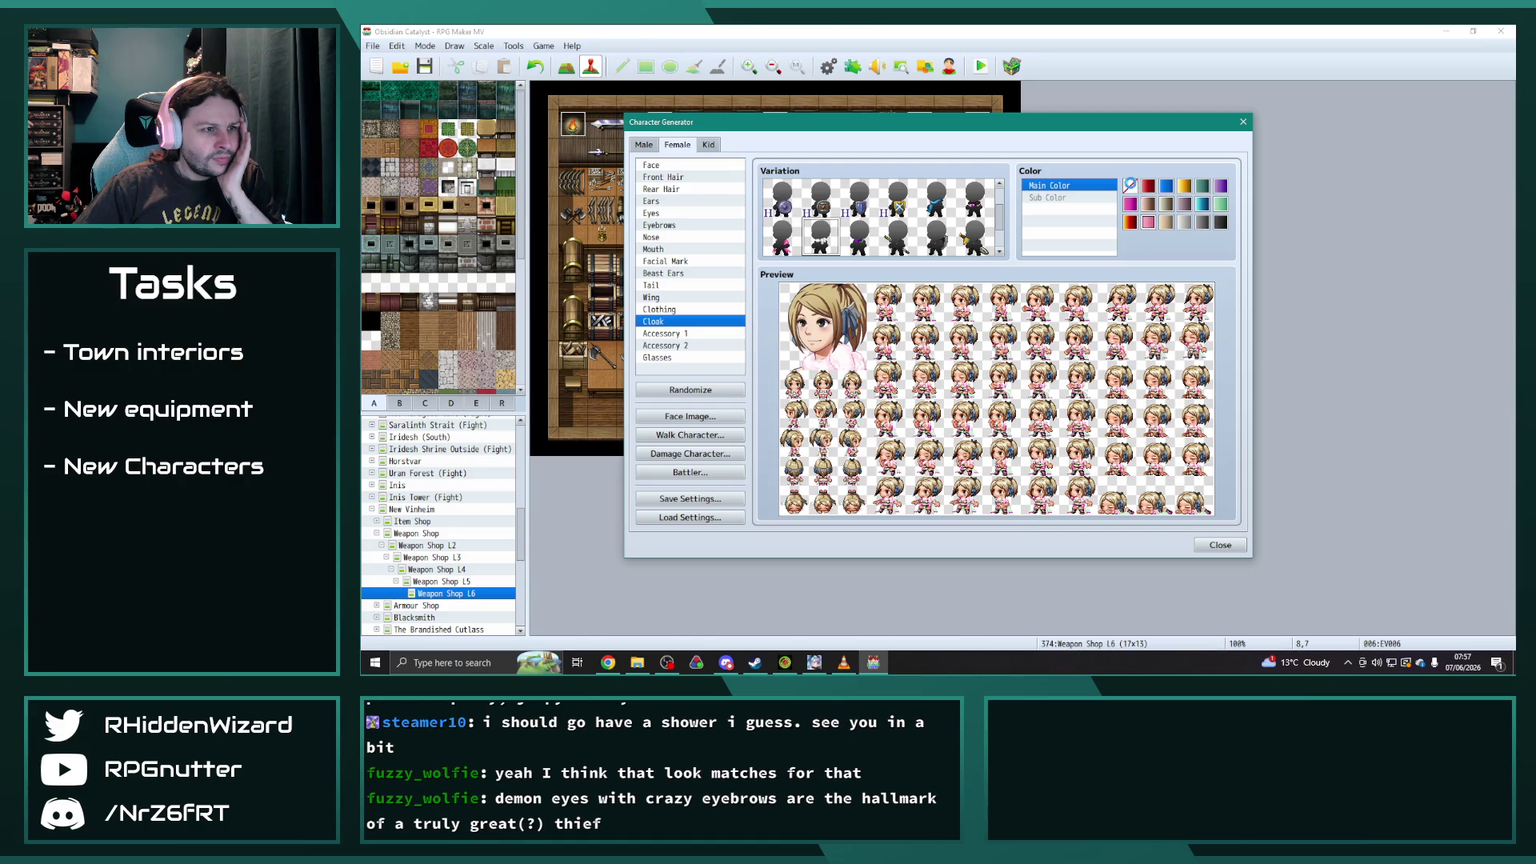
scroll(784, 208, "up", 1)
left_click(782, 200)
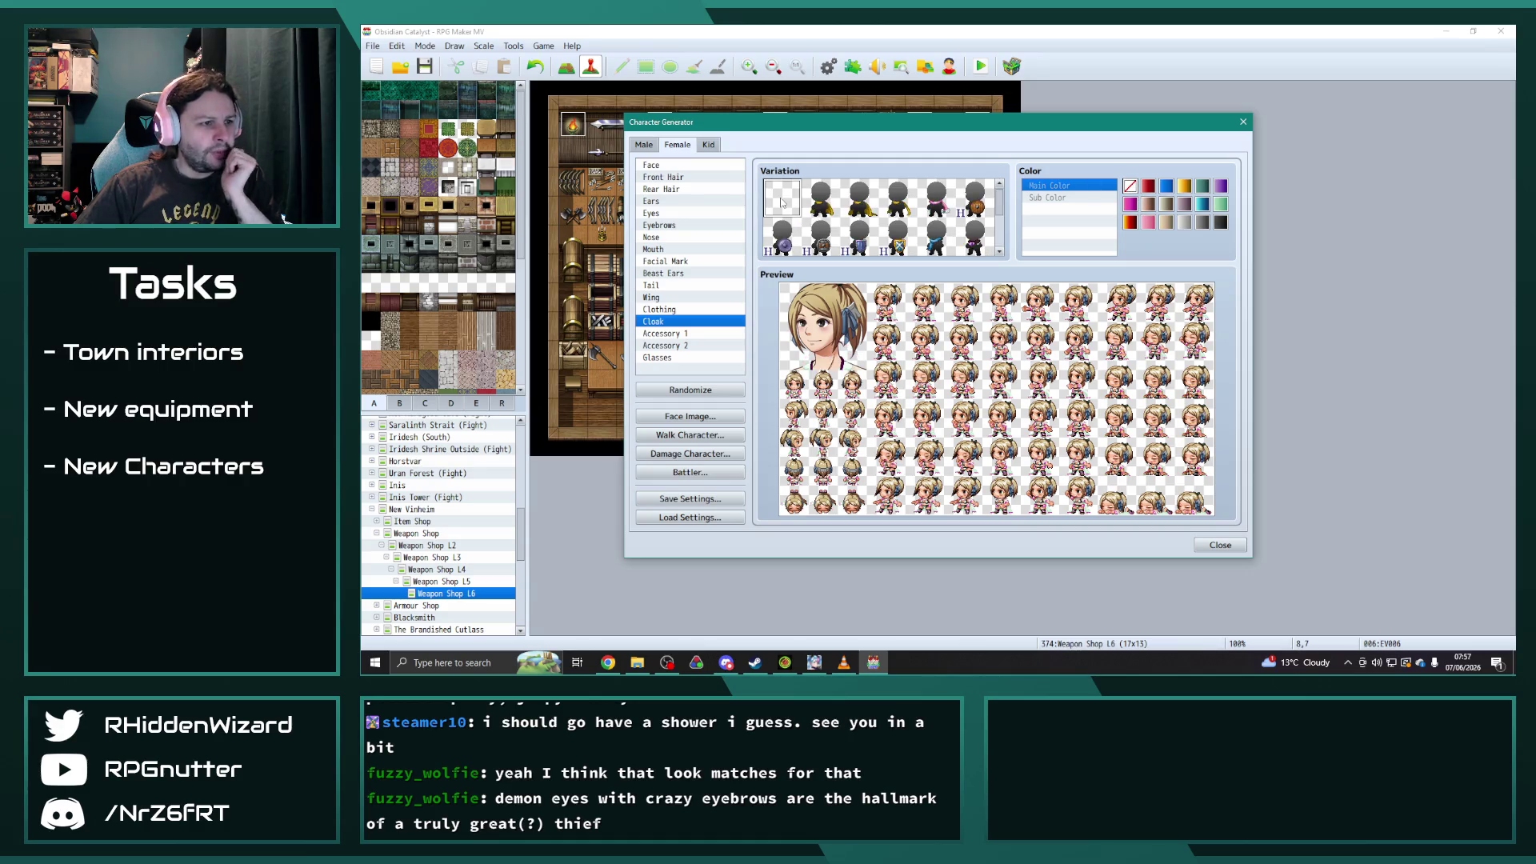
- Try other clothing styles, recolour the clothing beige and clear its Sub Color 2
left_click(660, 309)
left_click(898, 238)
left_click(862, 245)
left_click(1130, 186)
left_click(1065, 210)
left_click(1131, 187)
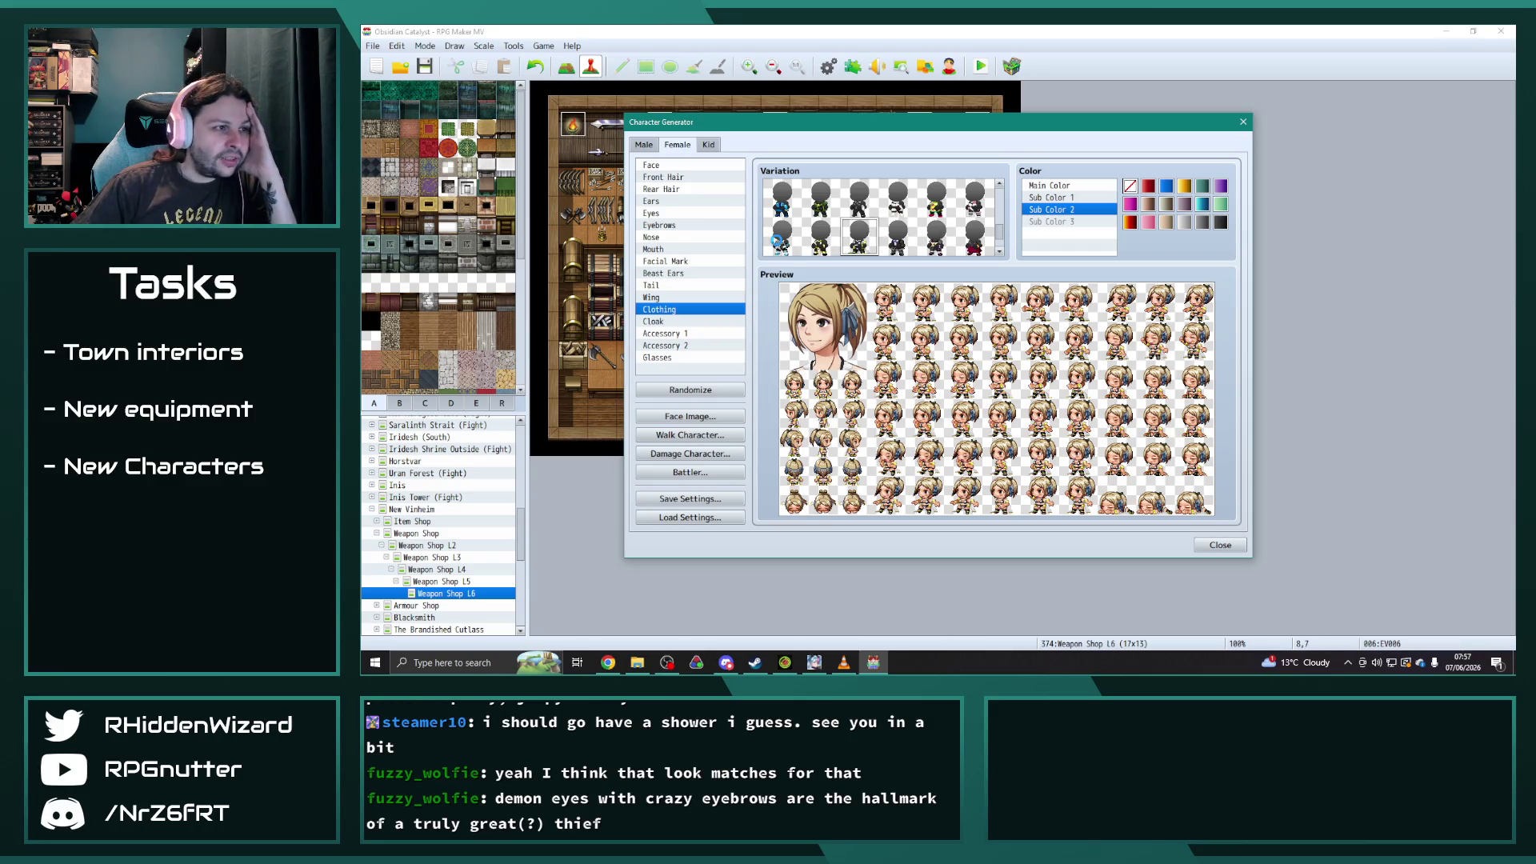
- Dress the character in the dark red outfit and check its main and sub colour slots
left_click(776, 242)
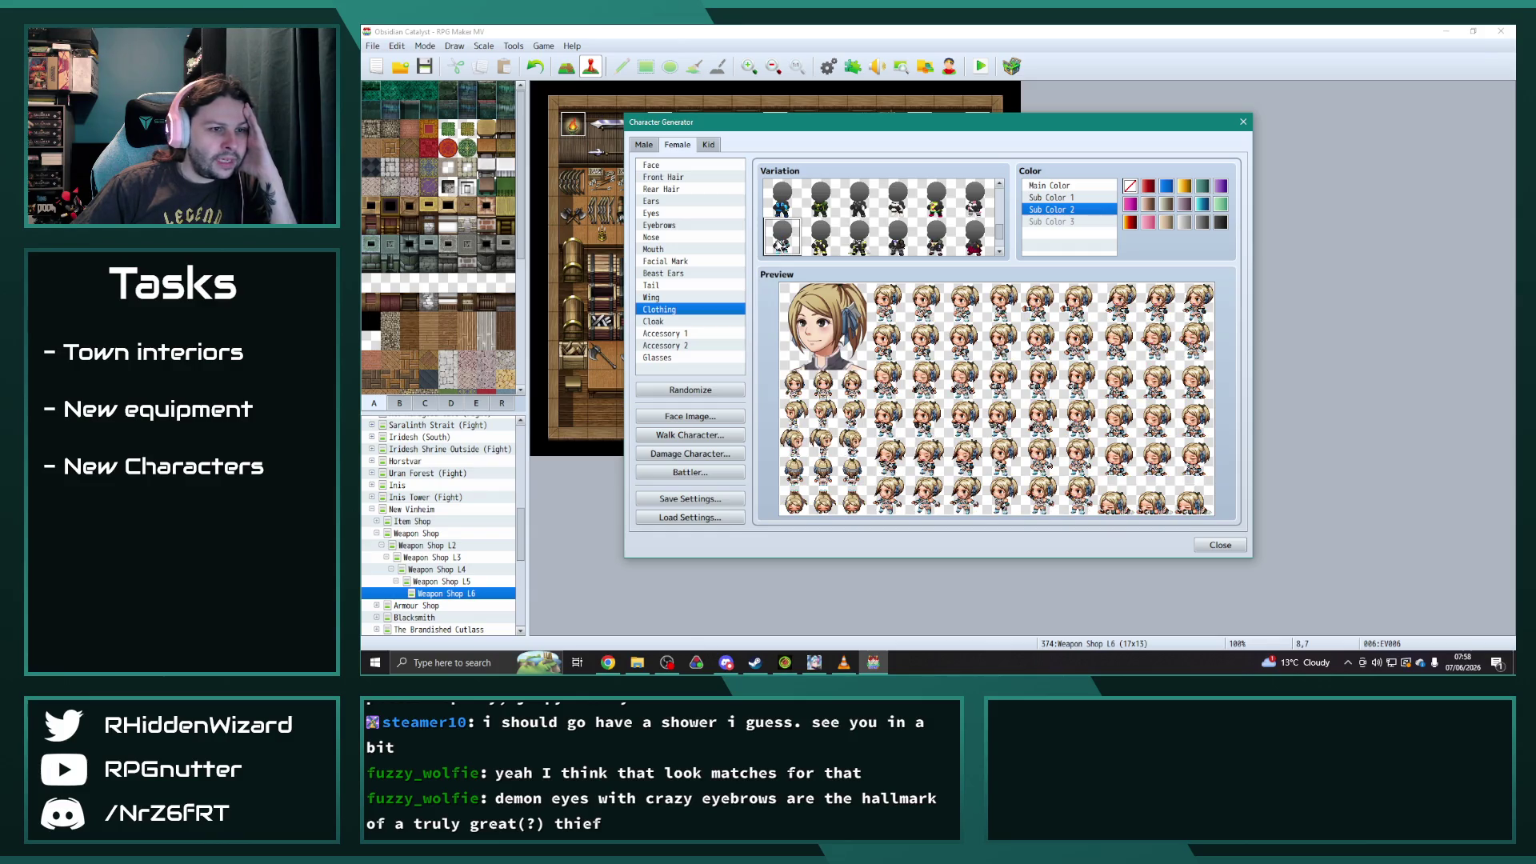
left_click(976, 240)
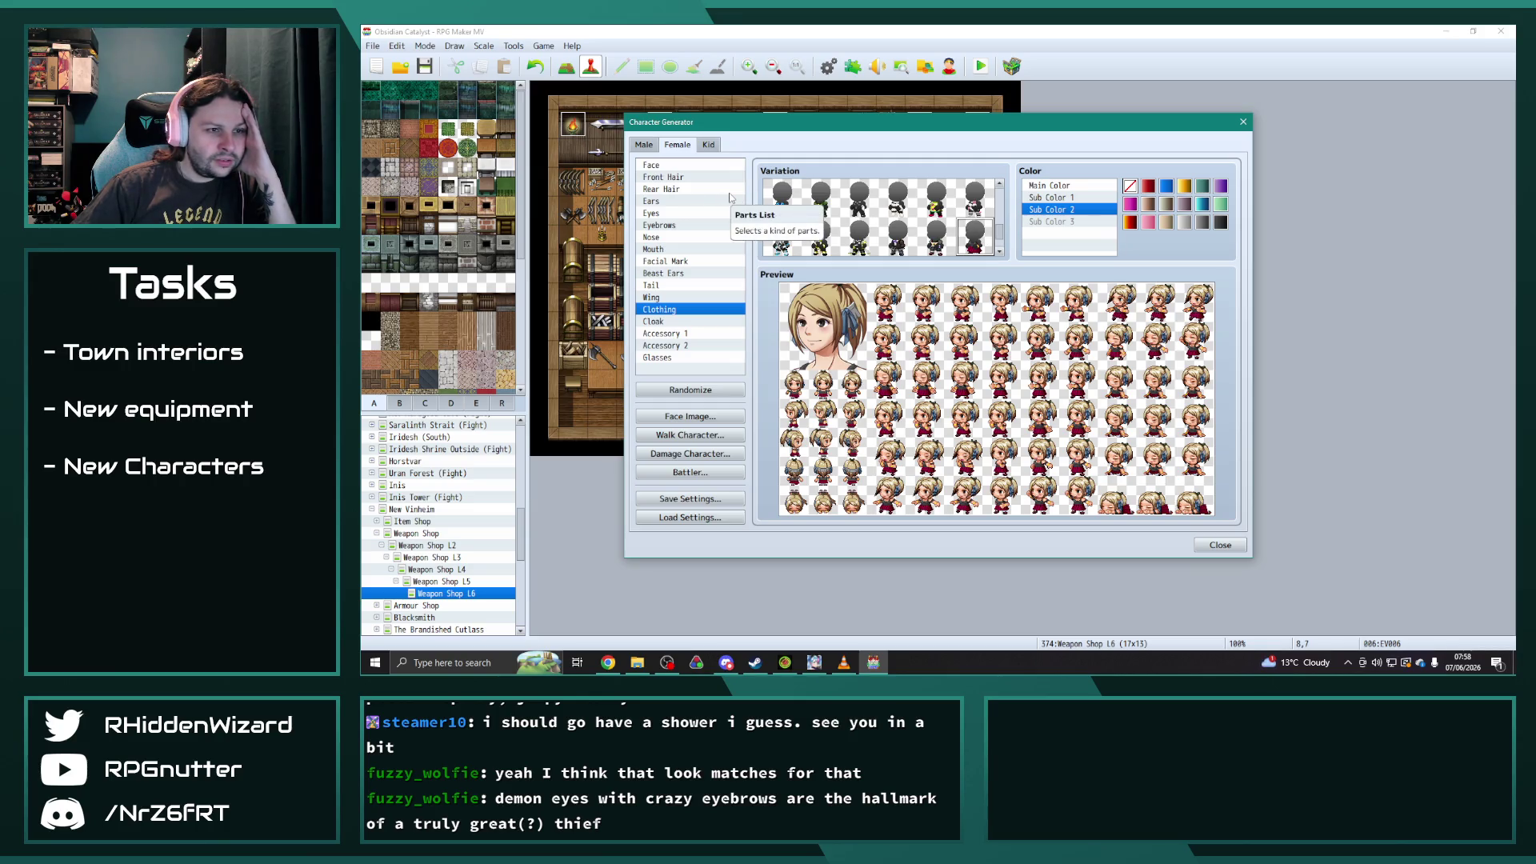
left_click(1056, 198)
left_click(1057, 186)
left_click(1056, 210)
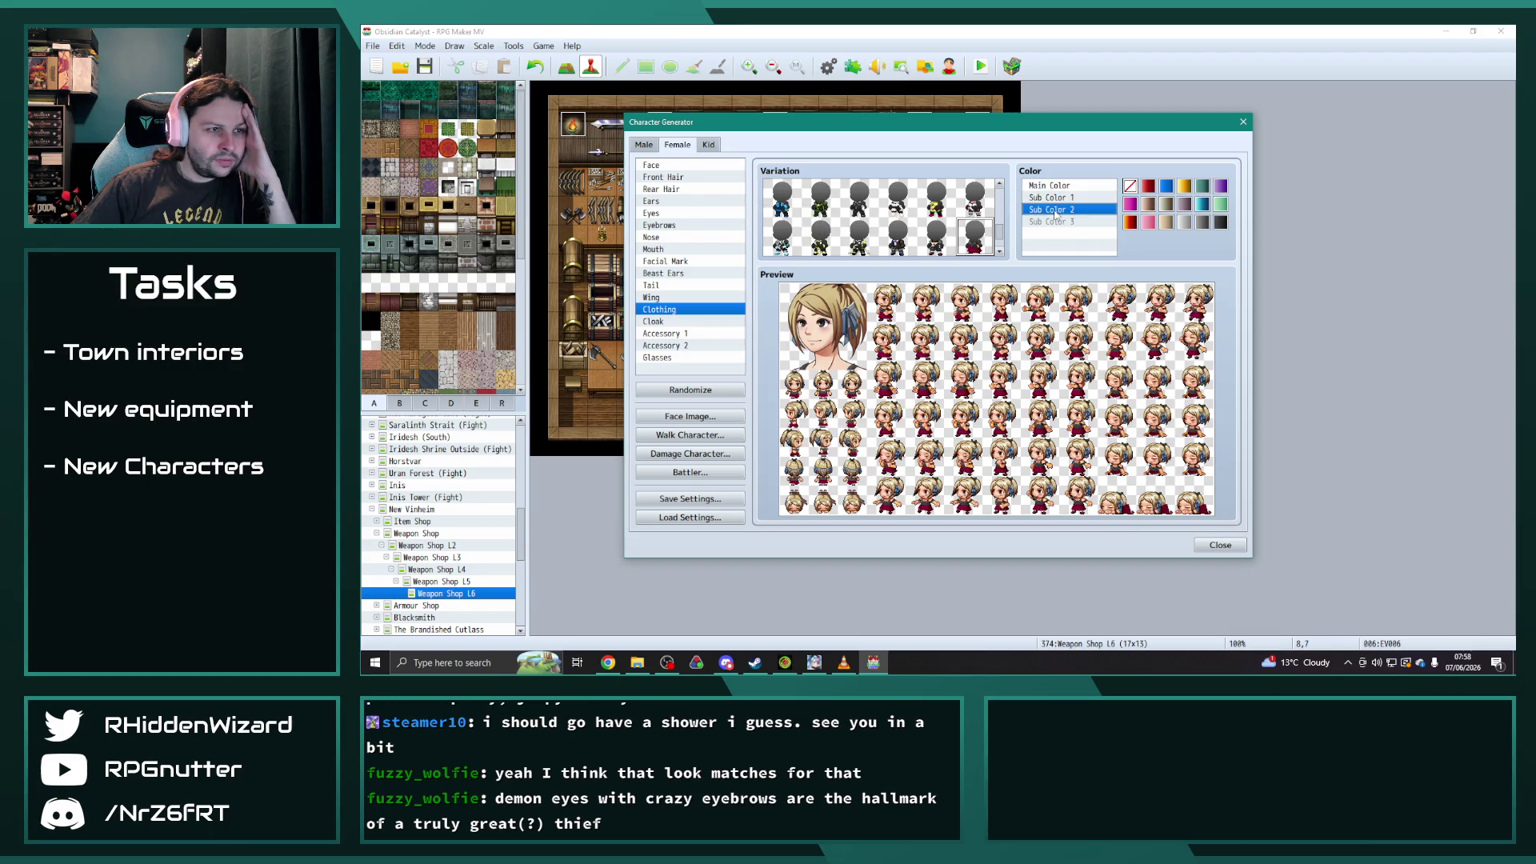
- Try pink for Sub Color 2, clear it again, and view the Beast Ears part
left_click(1152, 223)
left_click(1130, 187)
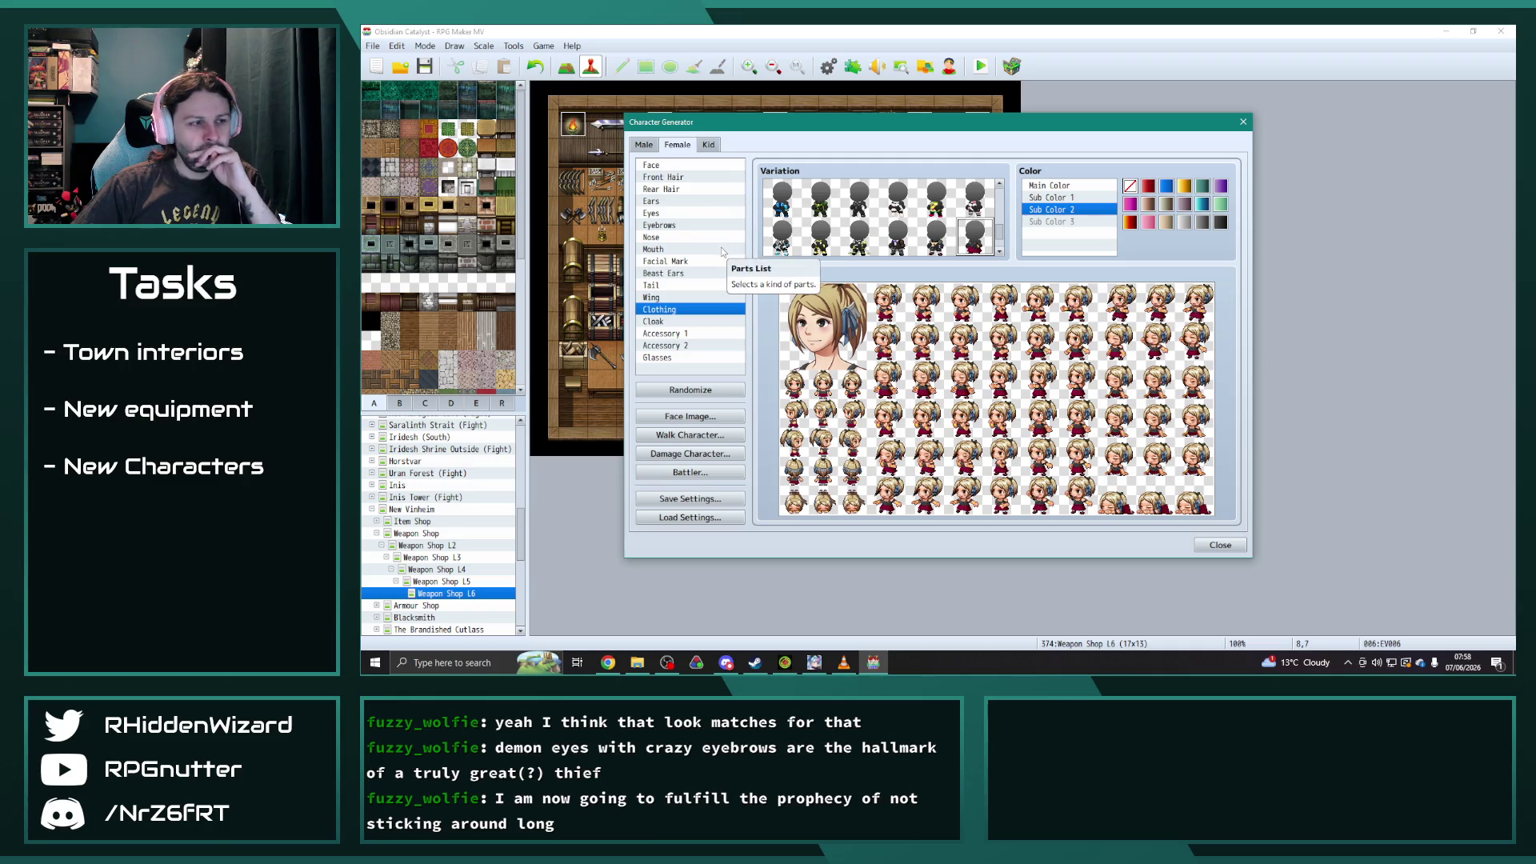
left_click(673, 273)
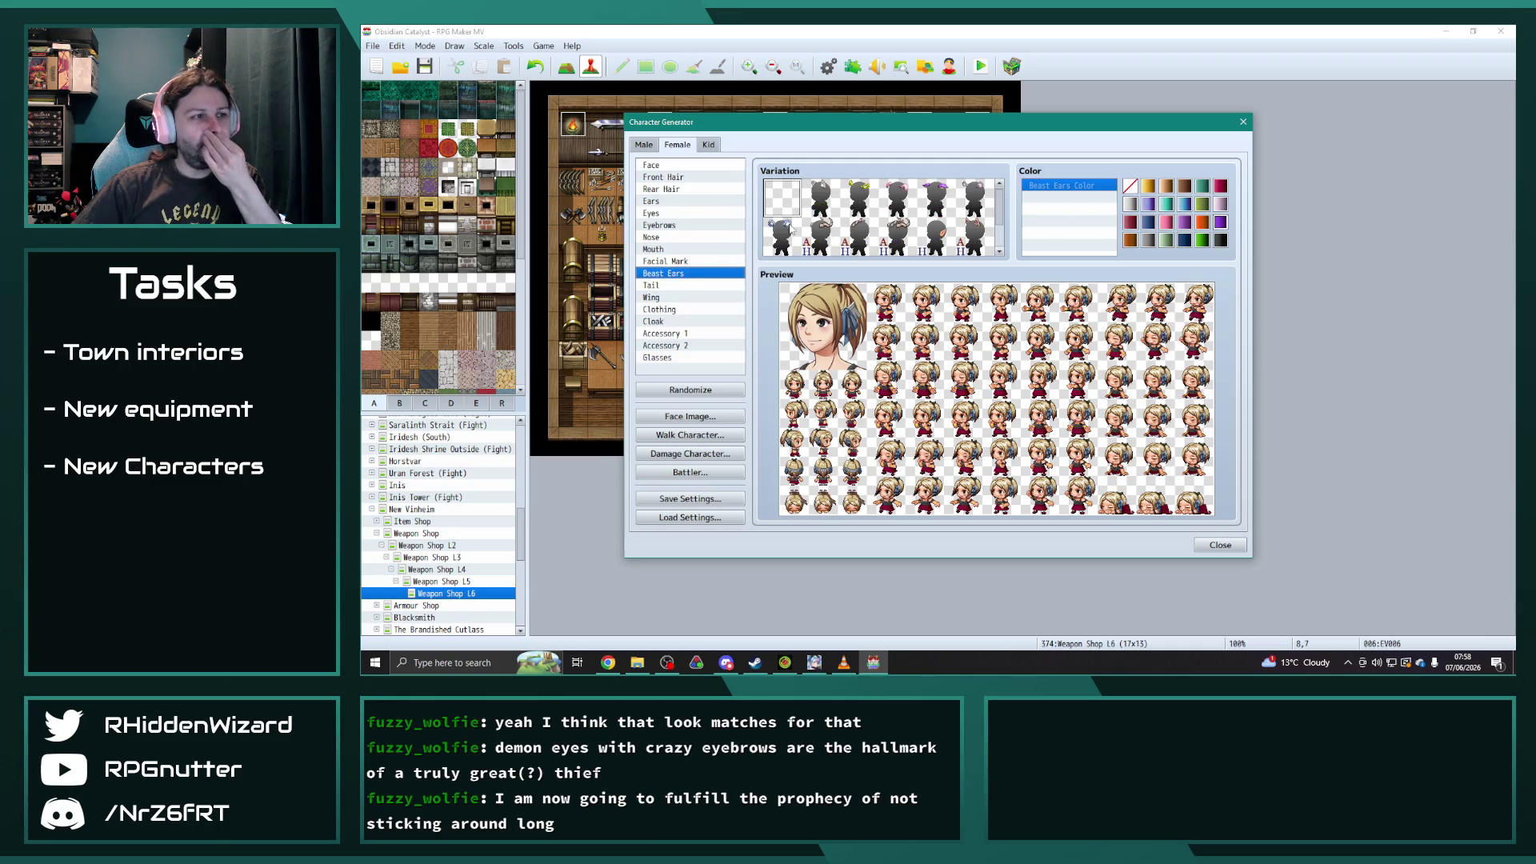
- Put the fur cloak on her, trying dark grey and pink before settling on cream
left_click(682, 320)
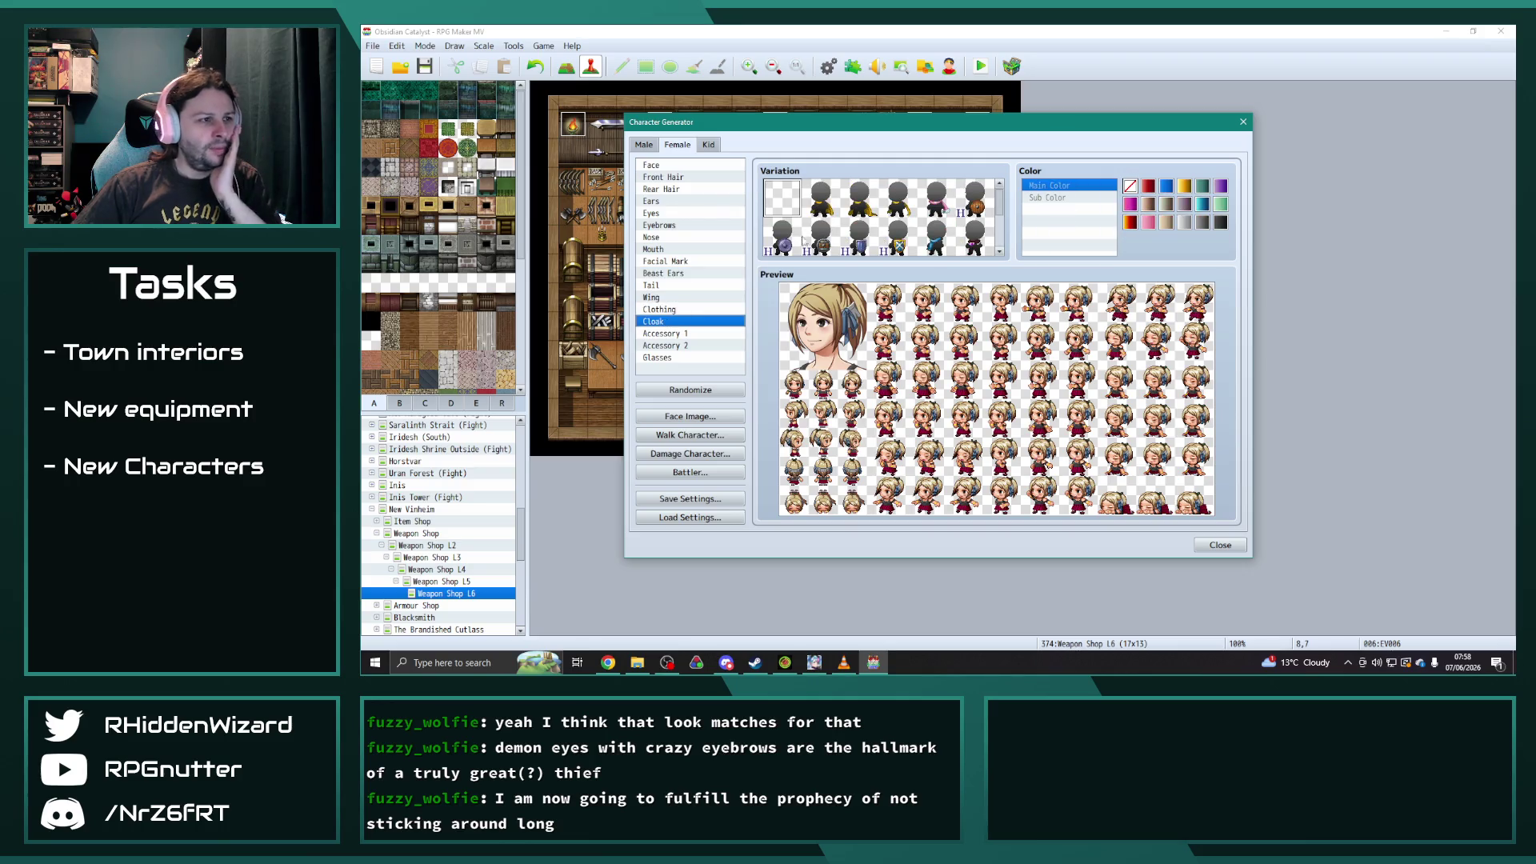
scroll(878, 238, "down", 3)
left_click(824, 228)
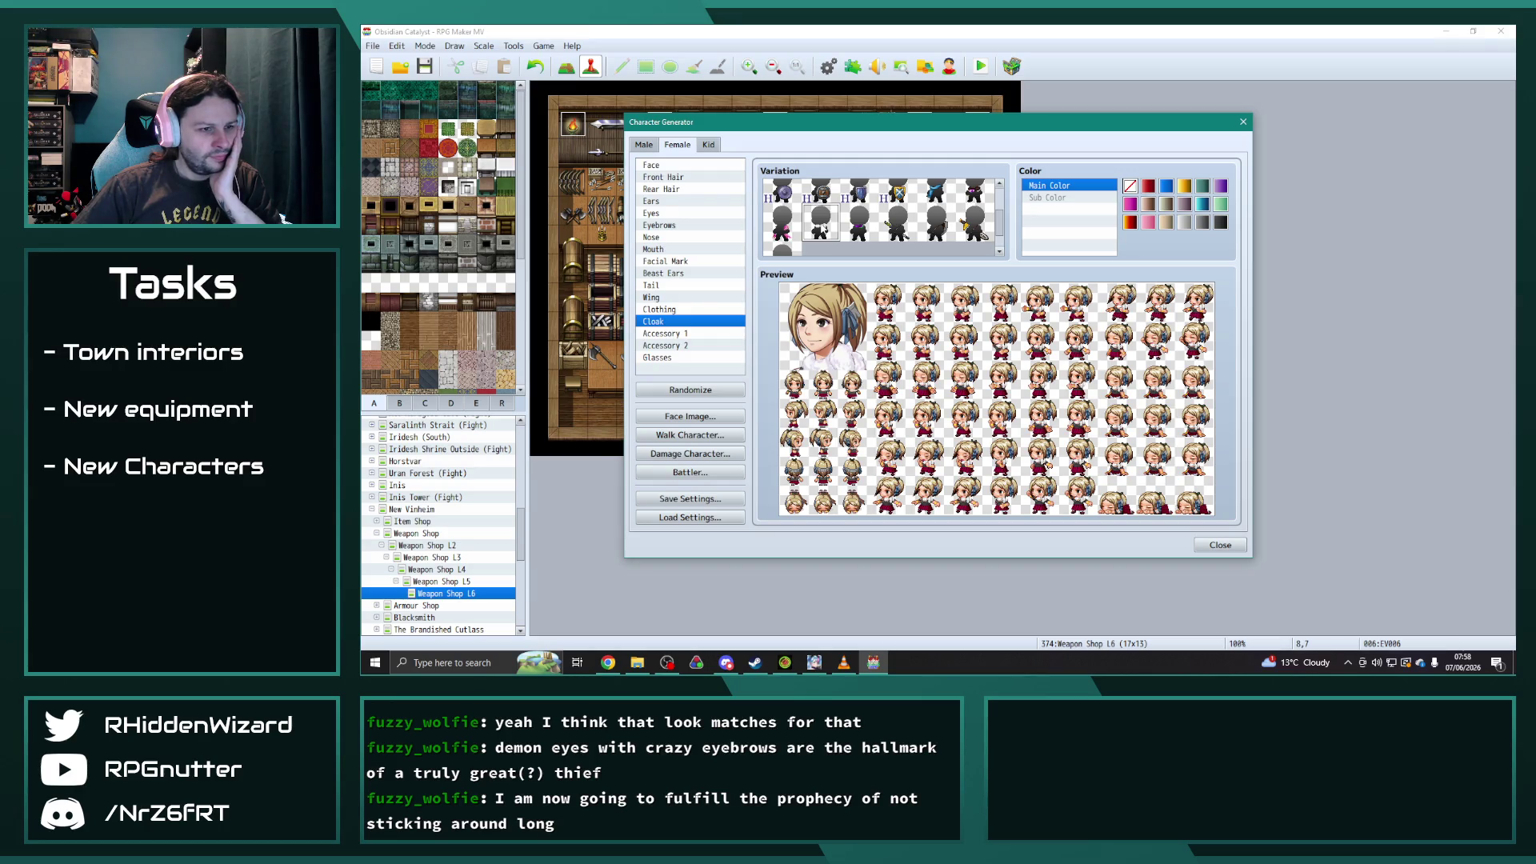
left_click(1220, 223)
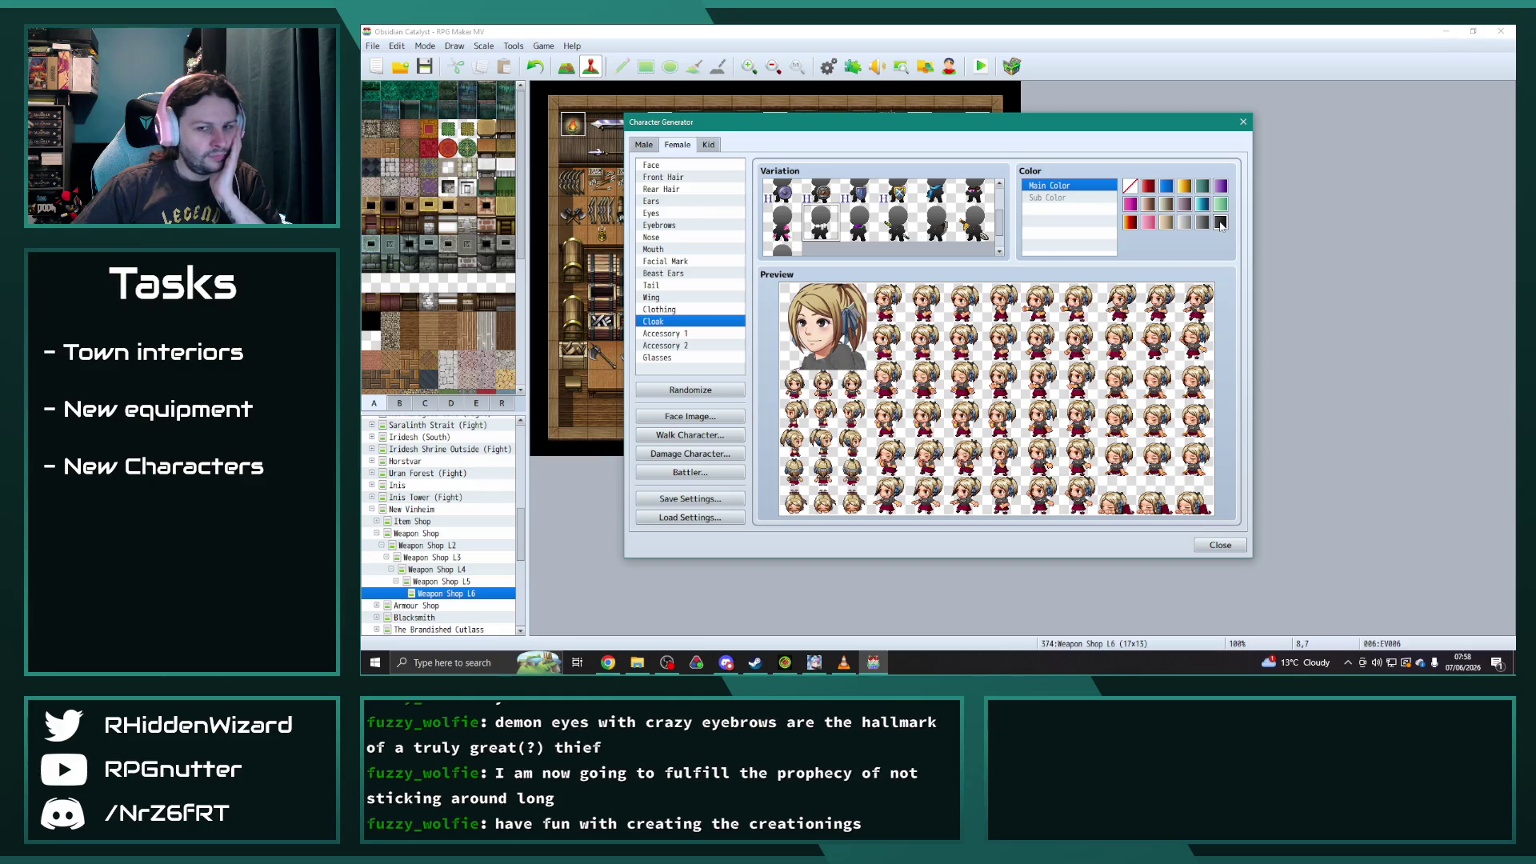
left_click(1147, 224)
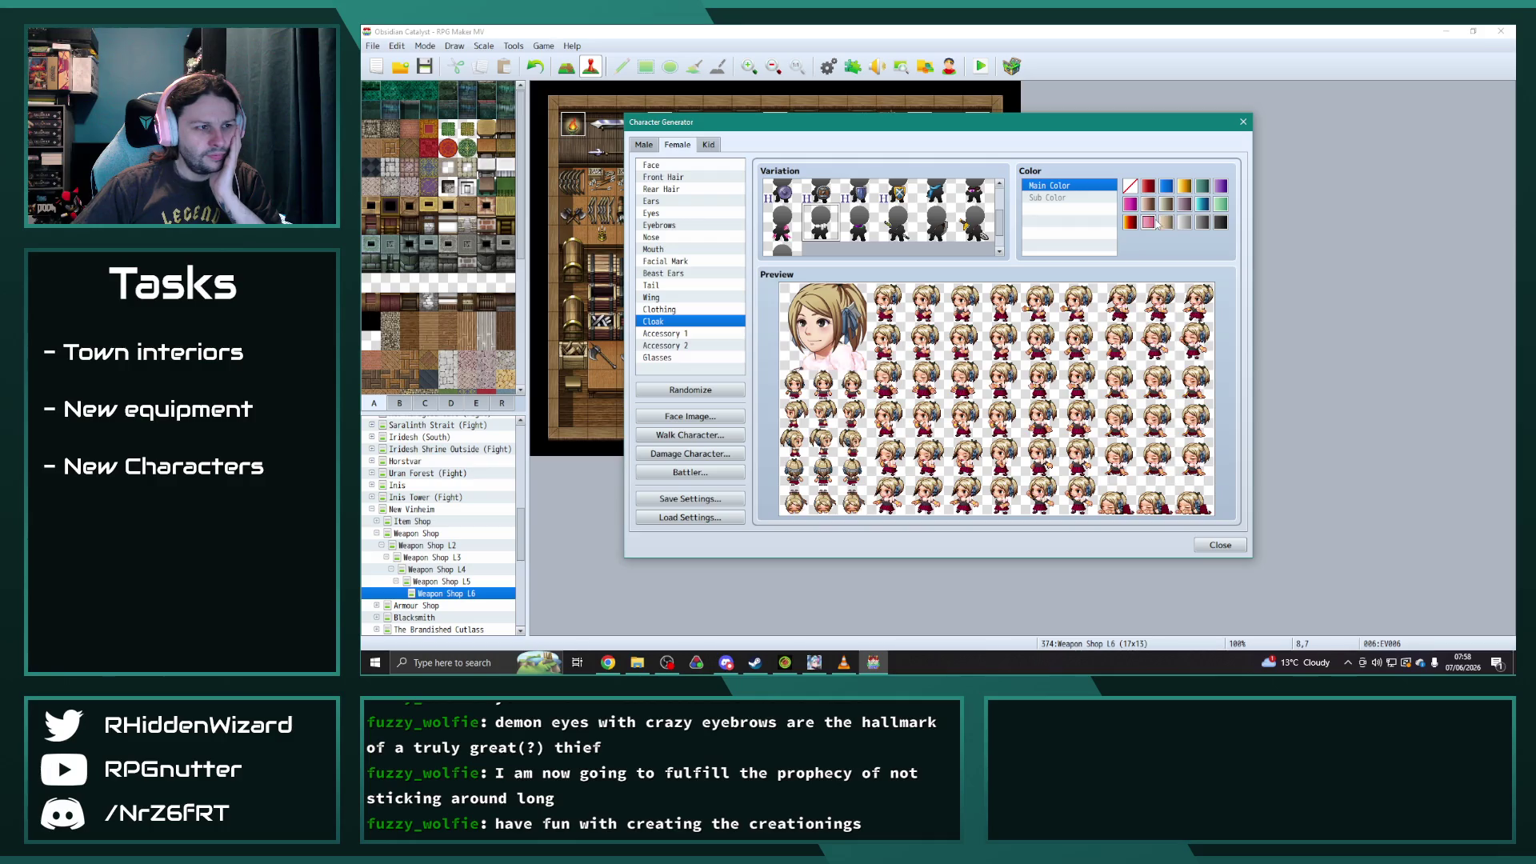
left_click(1168, 224)
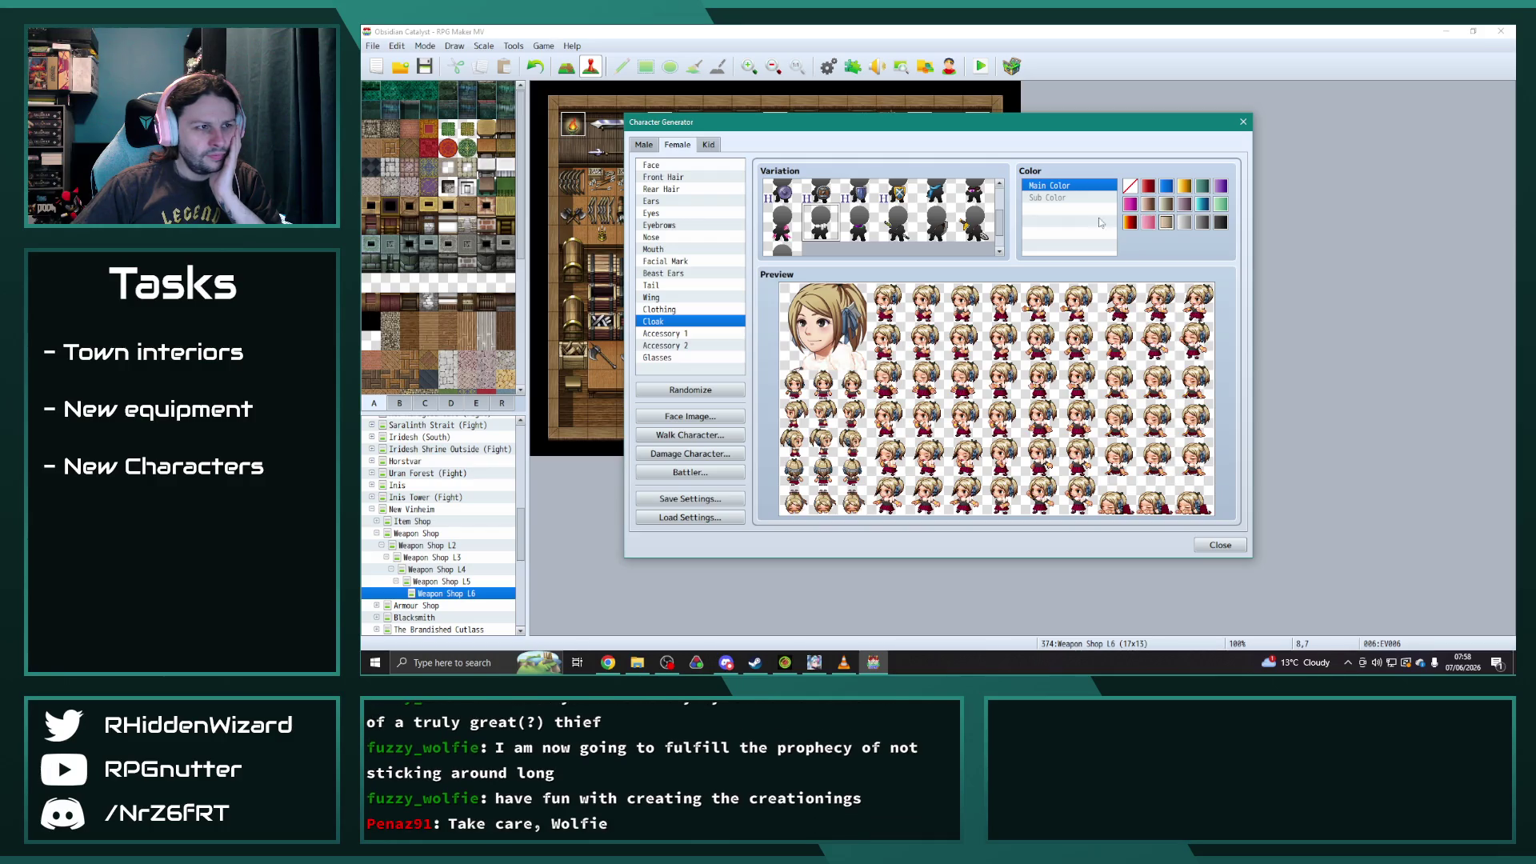
left_click(679, 335)
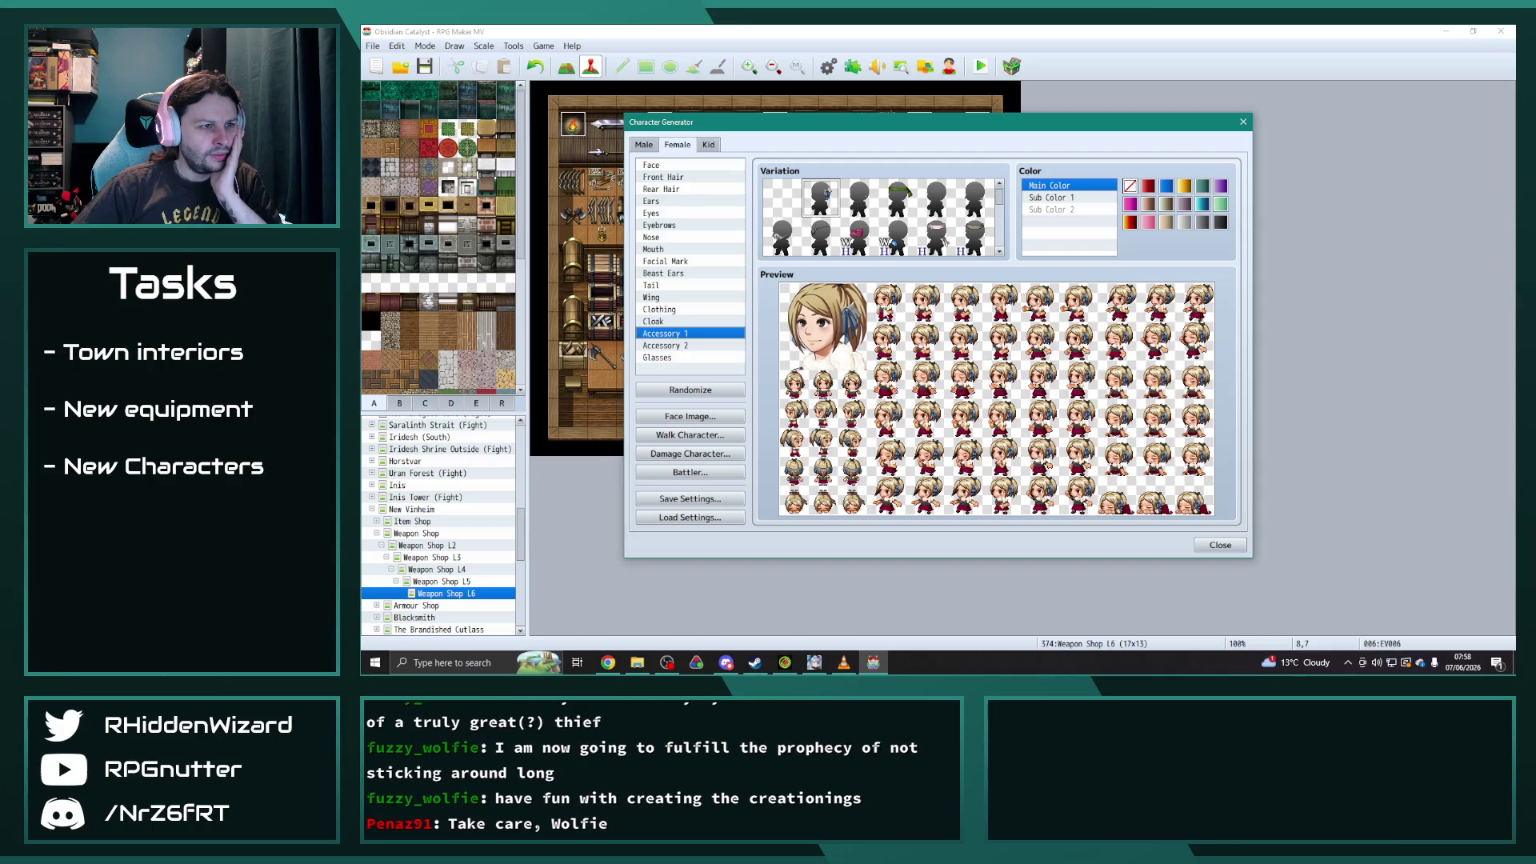
- Make the hair ribbon red, try pink, tan, light grey and red sub colours, then clear them
left_click(1130, 223)
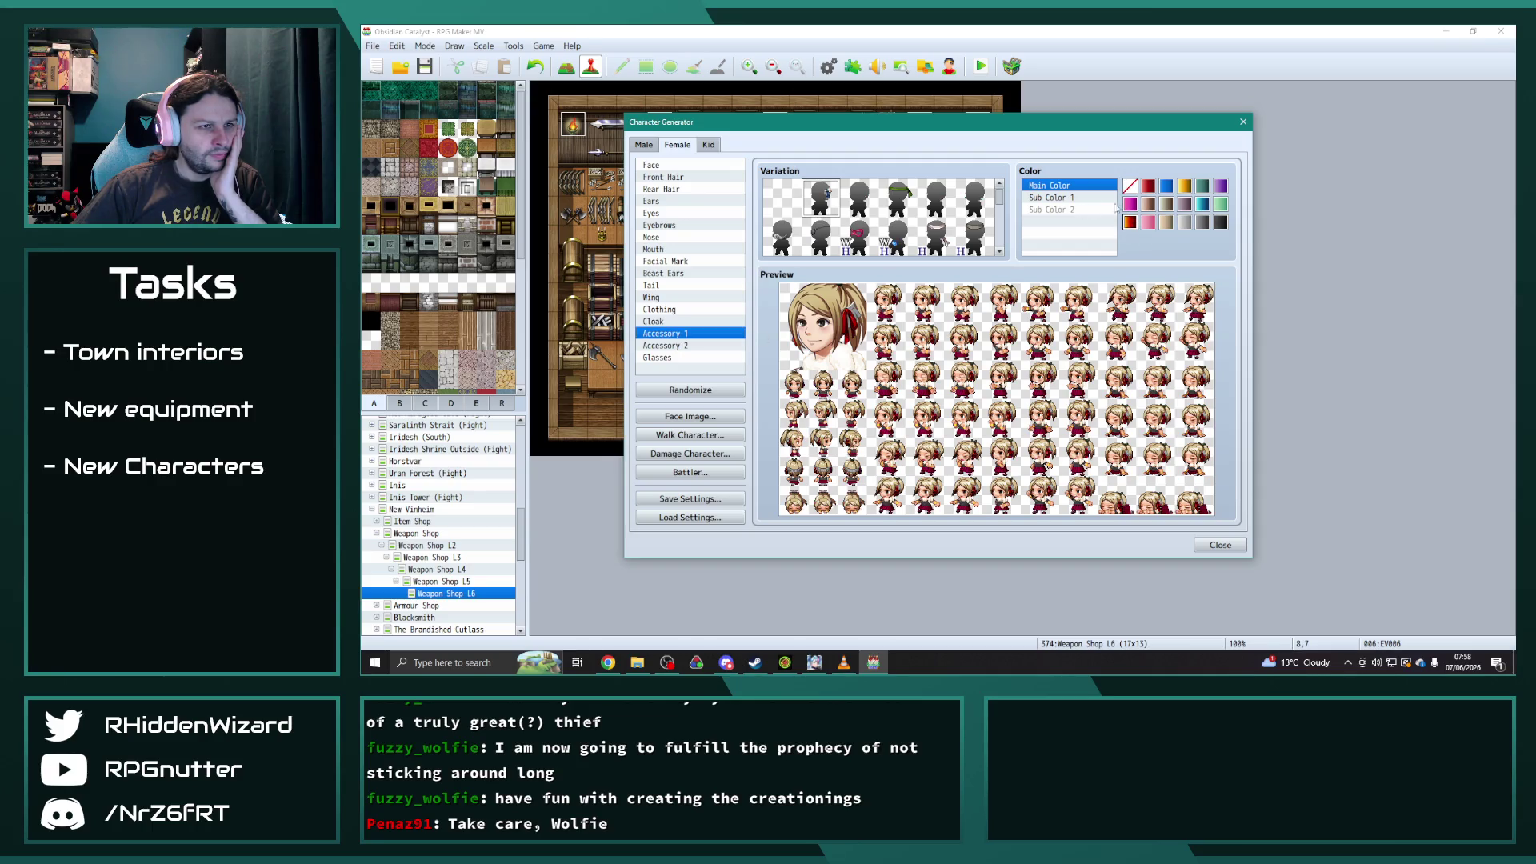
left_click(1066, 198)
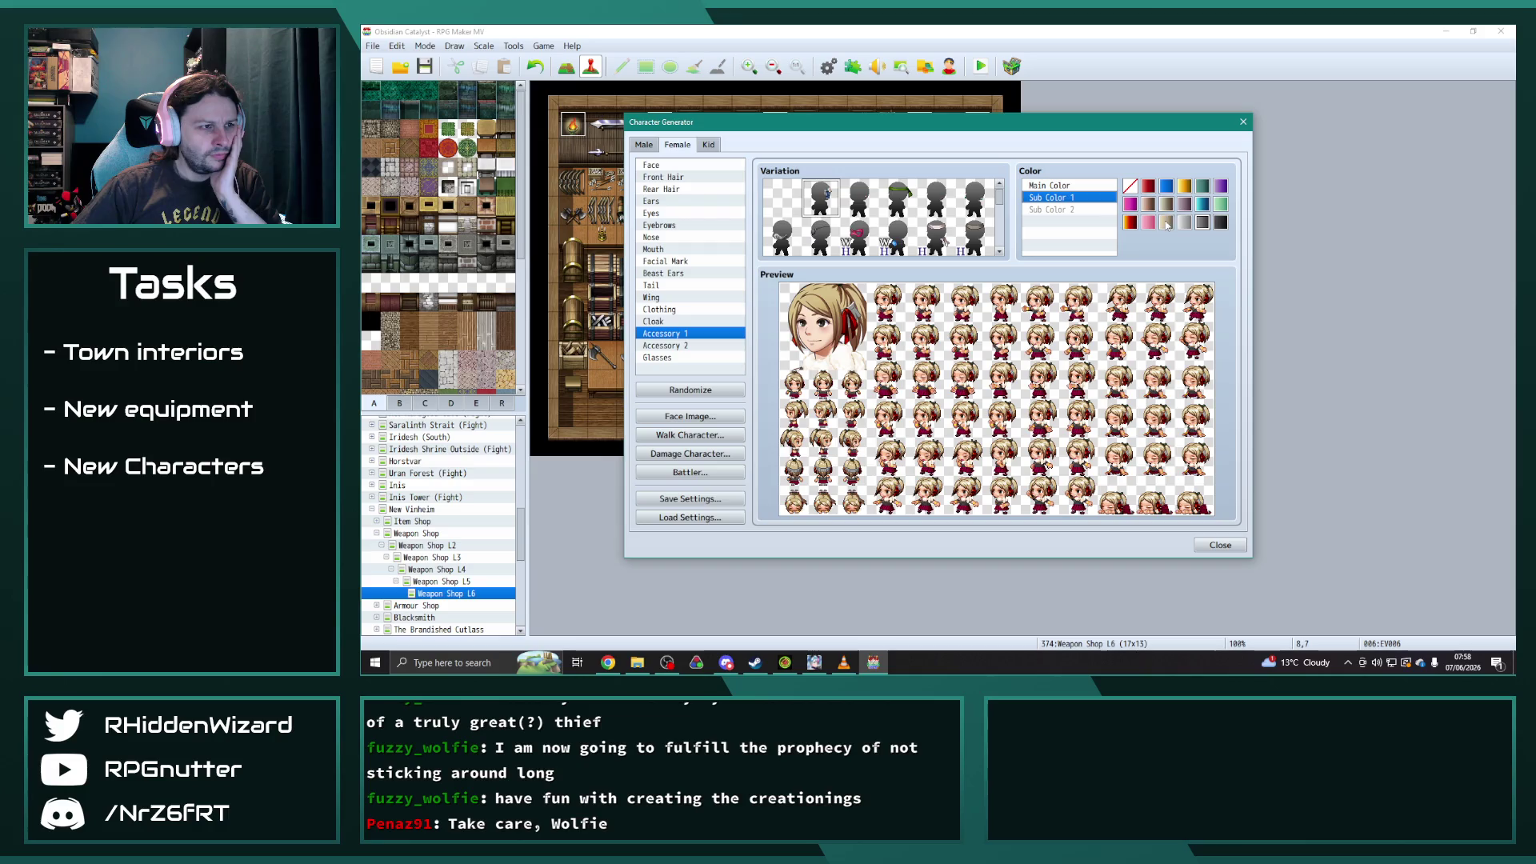
left_click(1148, 224)
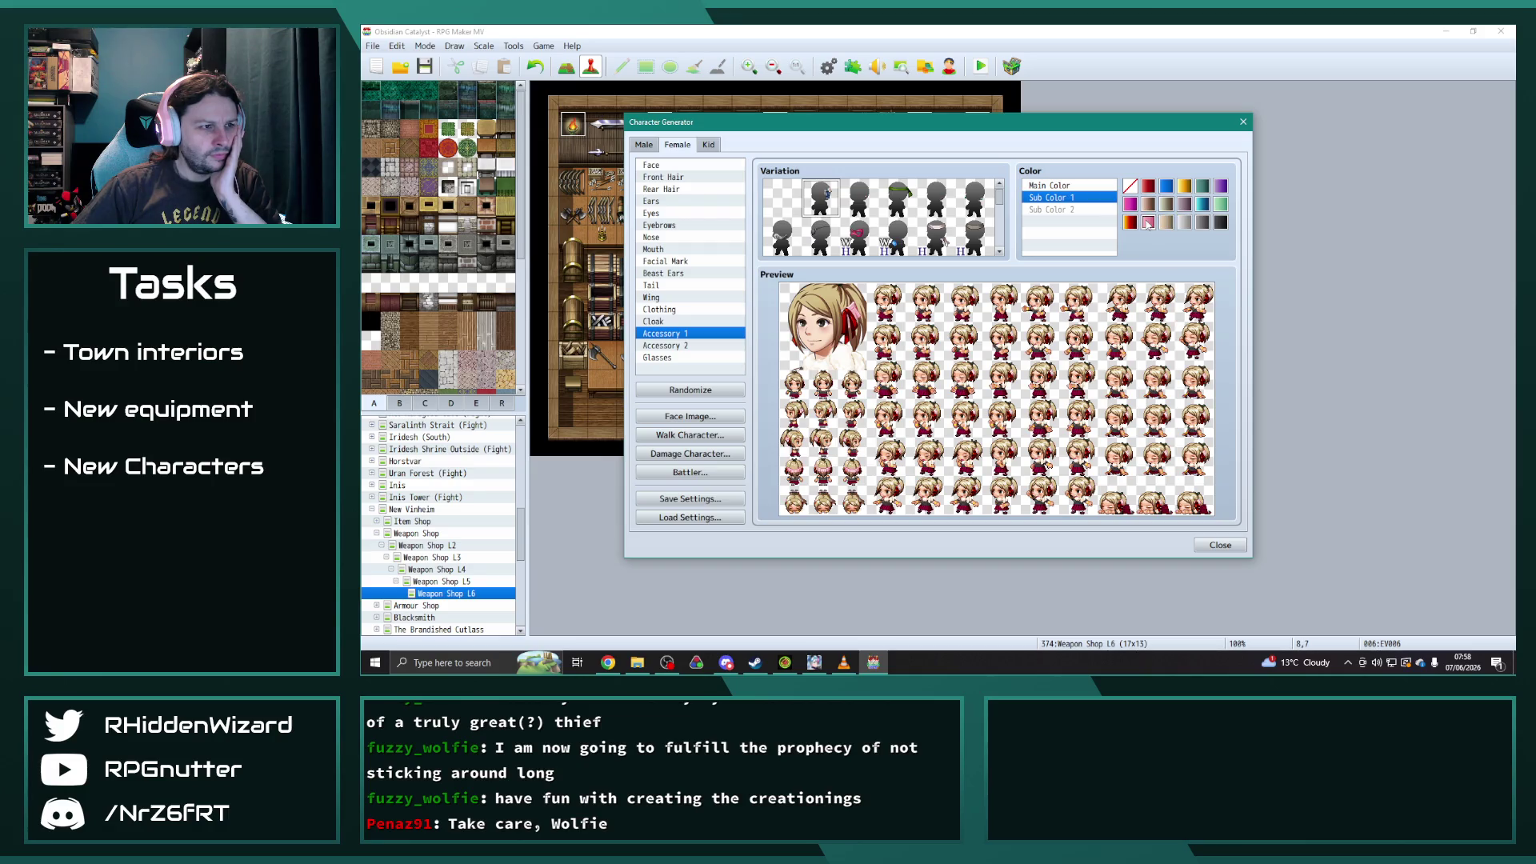
left_click(1166, 224)
left_click(1184, 223)
left_click(1131, 223)
left_click(1147, 187)
left_click(1130, 189)
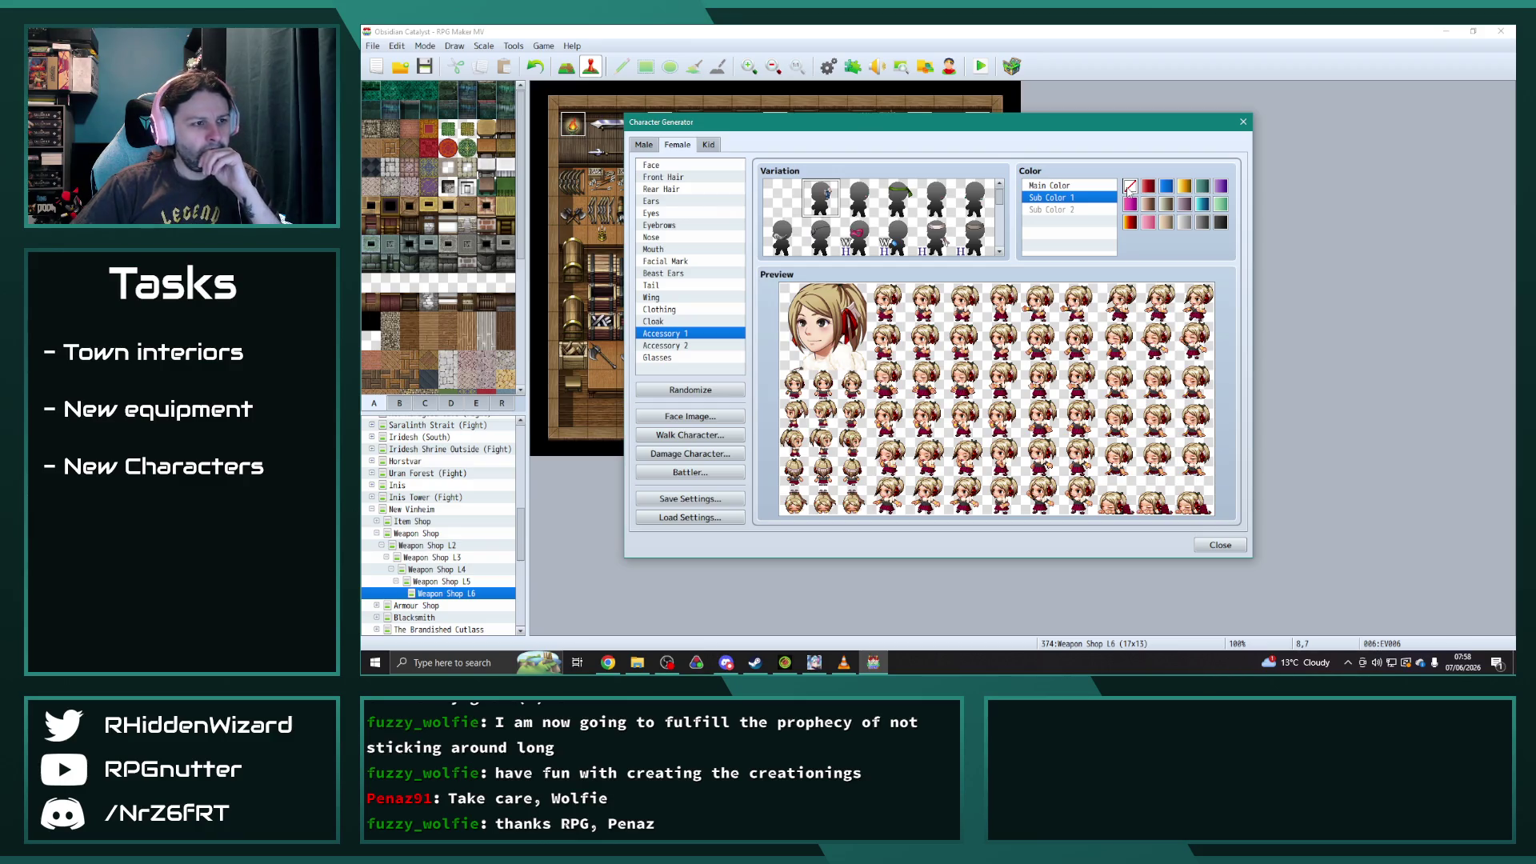
left_click(682, 311)
left_click(1050, 197)
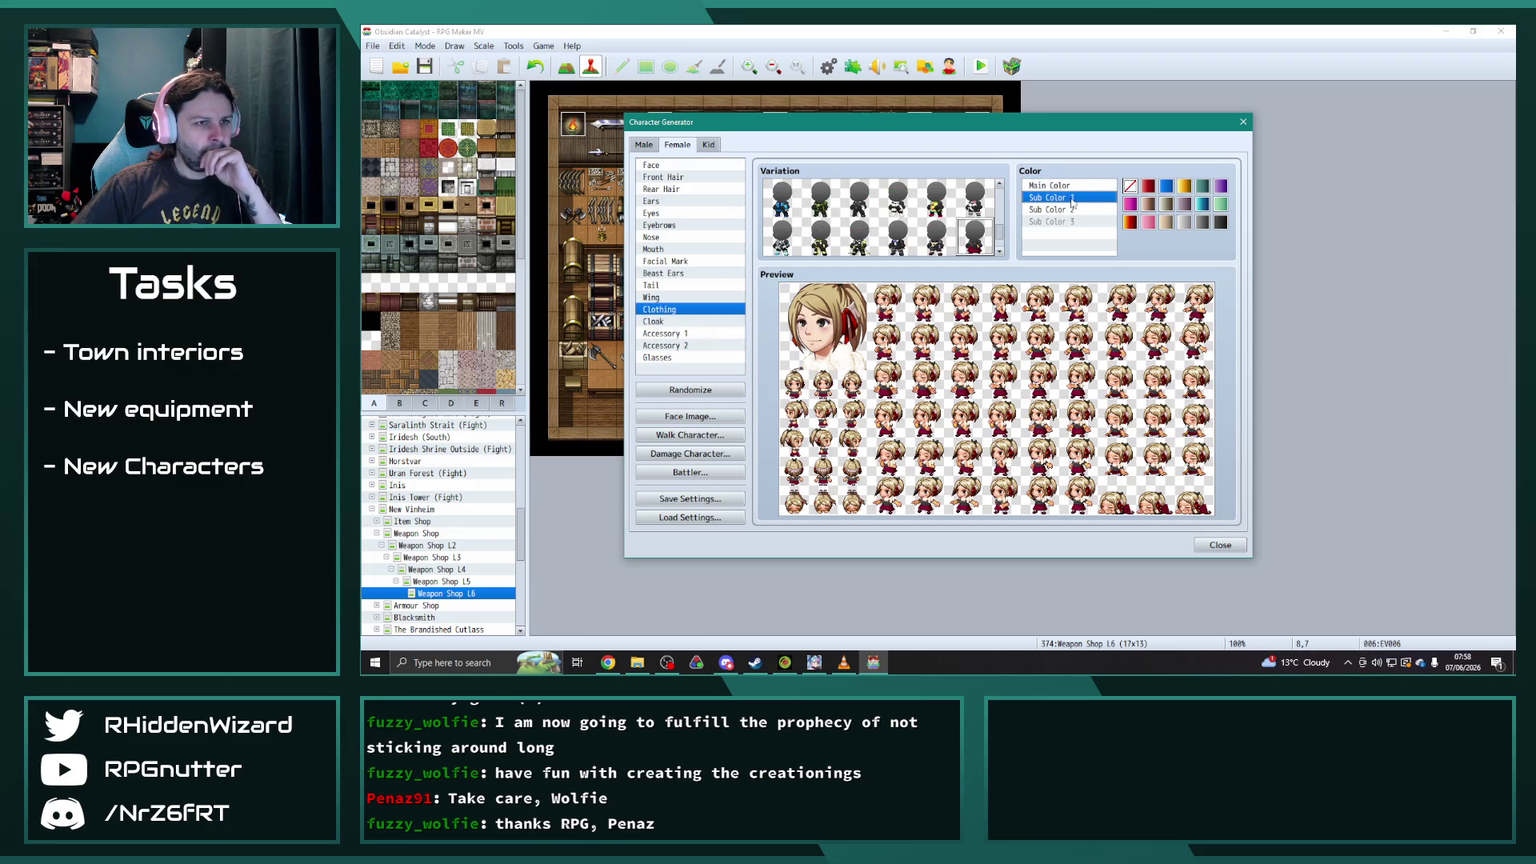
- Try green, dark teal, purple and golden-brown on the clothing, and blue or dark red for Sub Color 2
left_click(1131, 222)
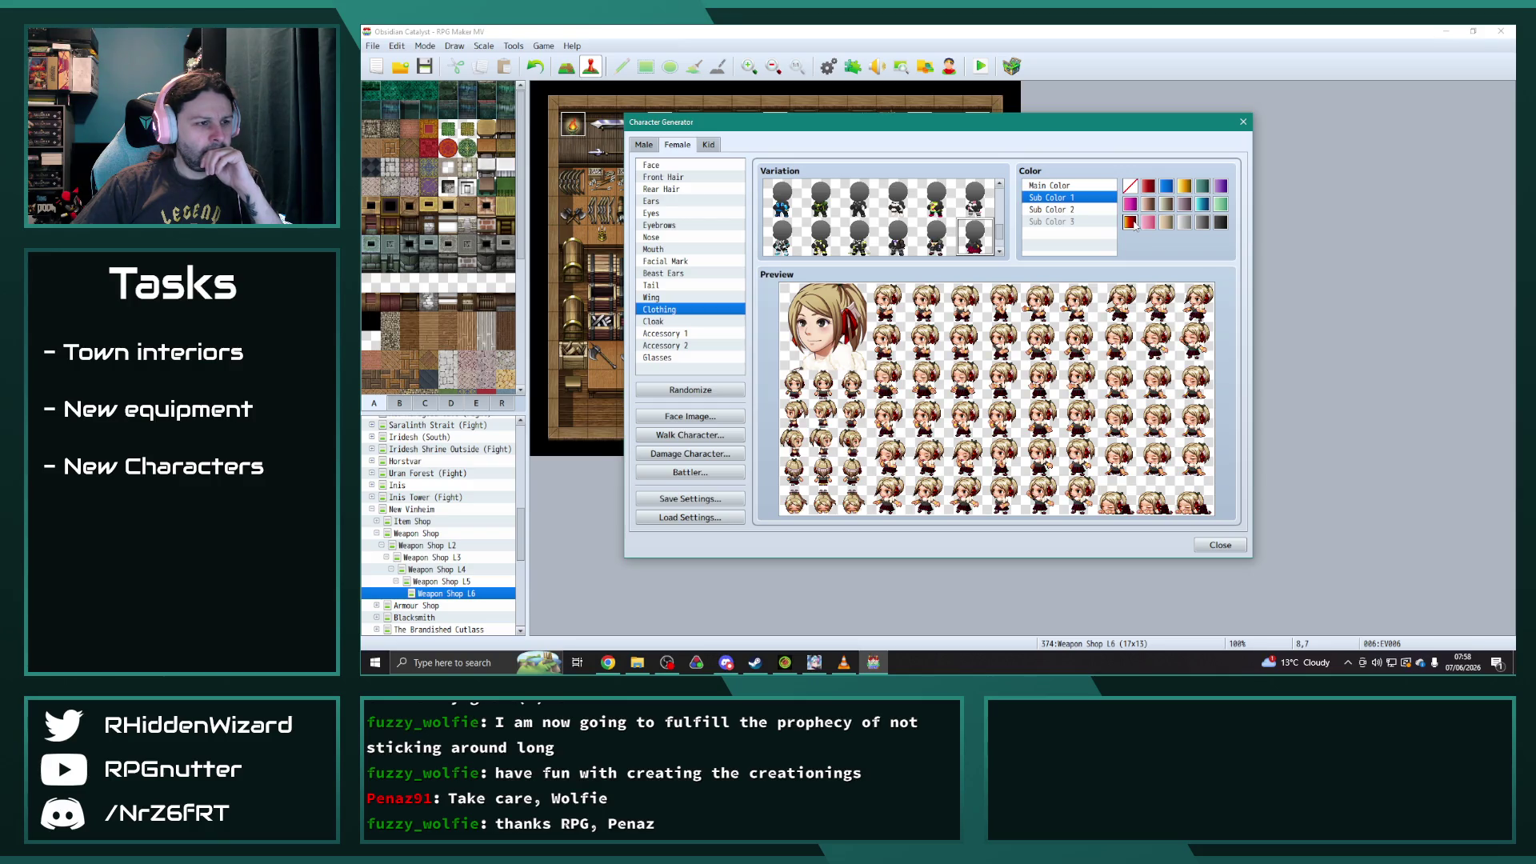
left_click(1222, 204)
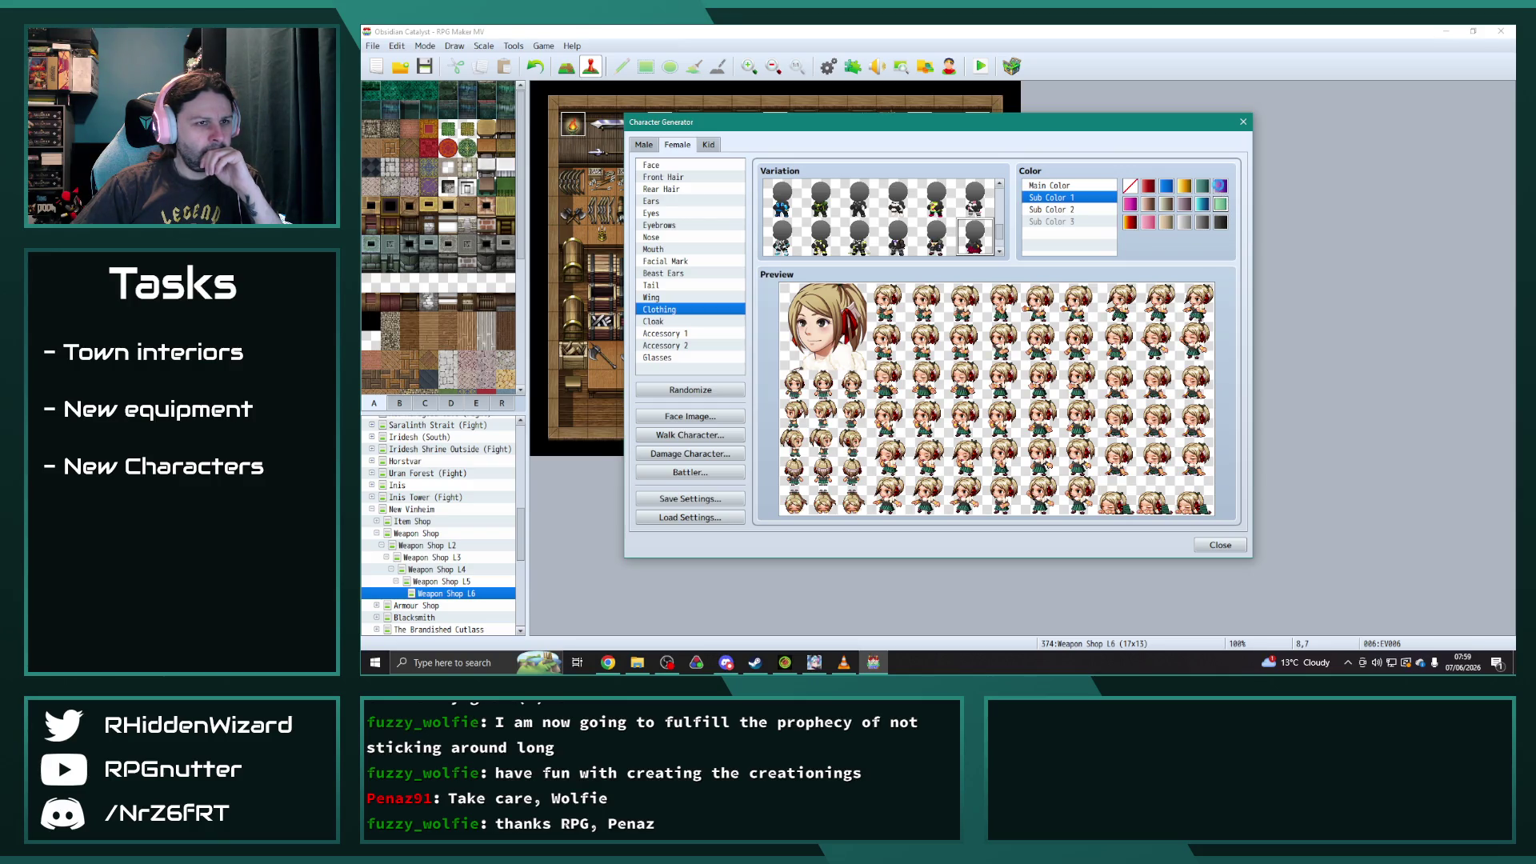
left_click(1204, 186)
left_click(1222, 187)
left_click(1185, 187)
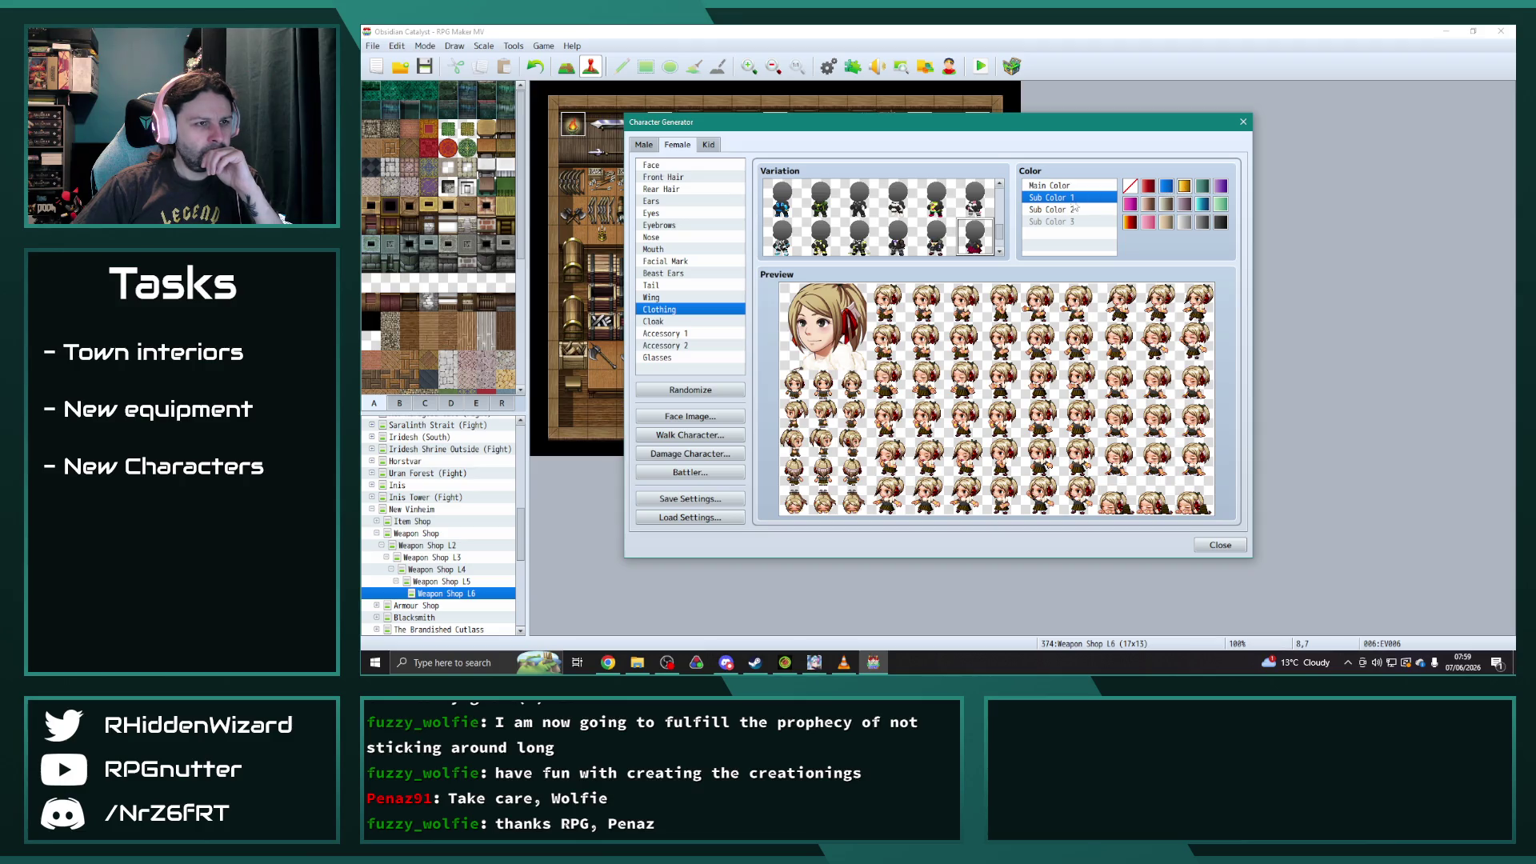
left_click(1077, 209)
left_click(1167, 187)
left_click(1150, 188)
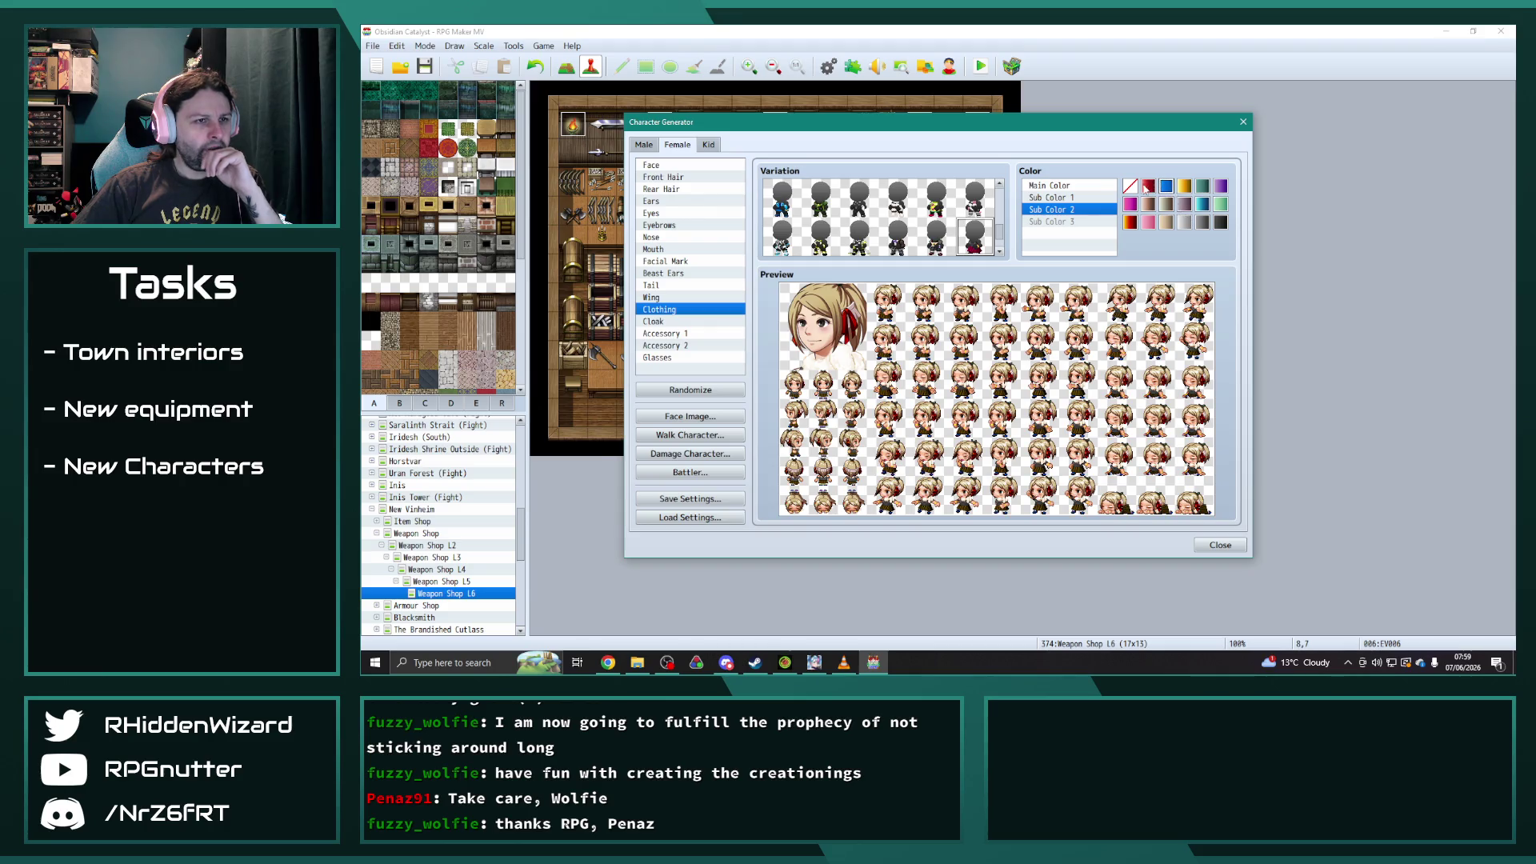
- Make the clothing's main colour blue and its Sub Color 1 black
left_click(1095, 186)
left_click(1184, 223)
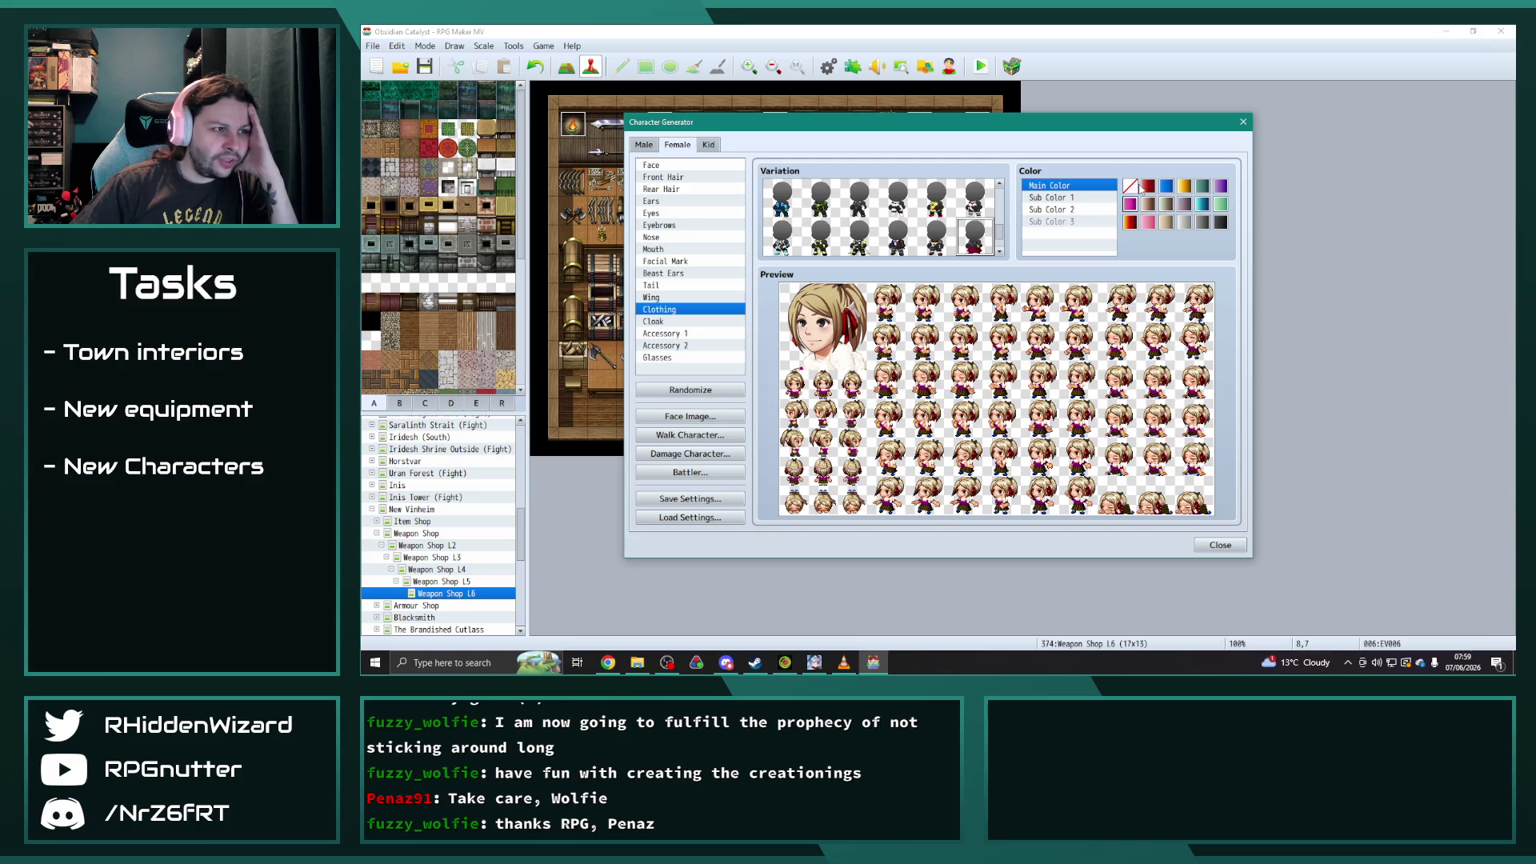
left_click(1167, 187)
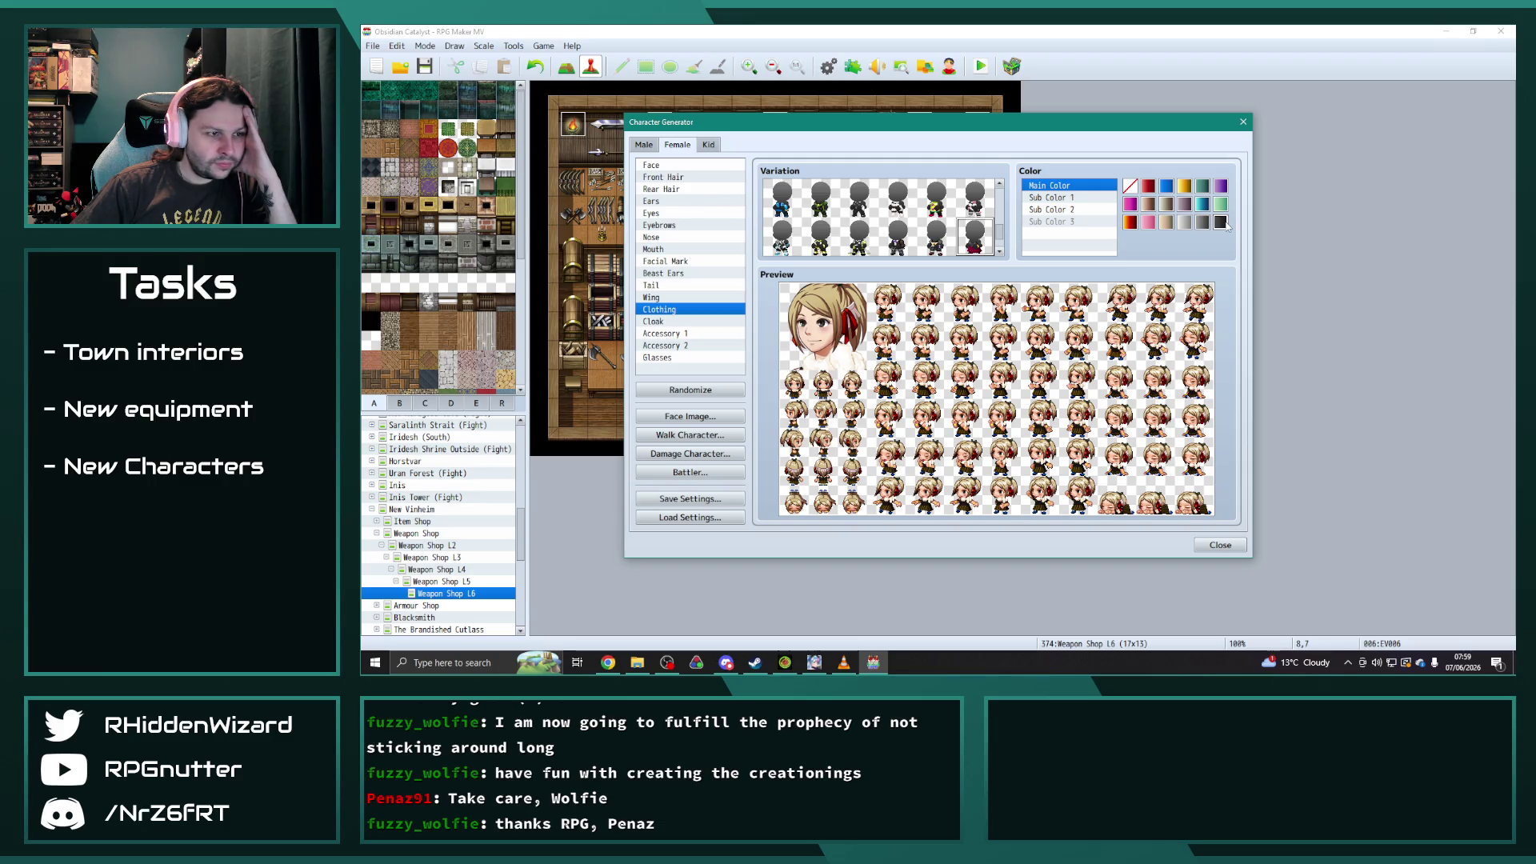
key("Down")
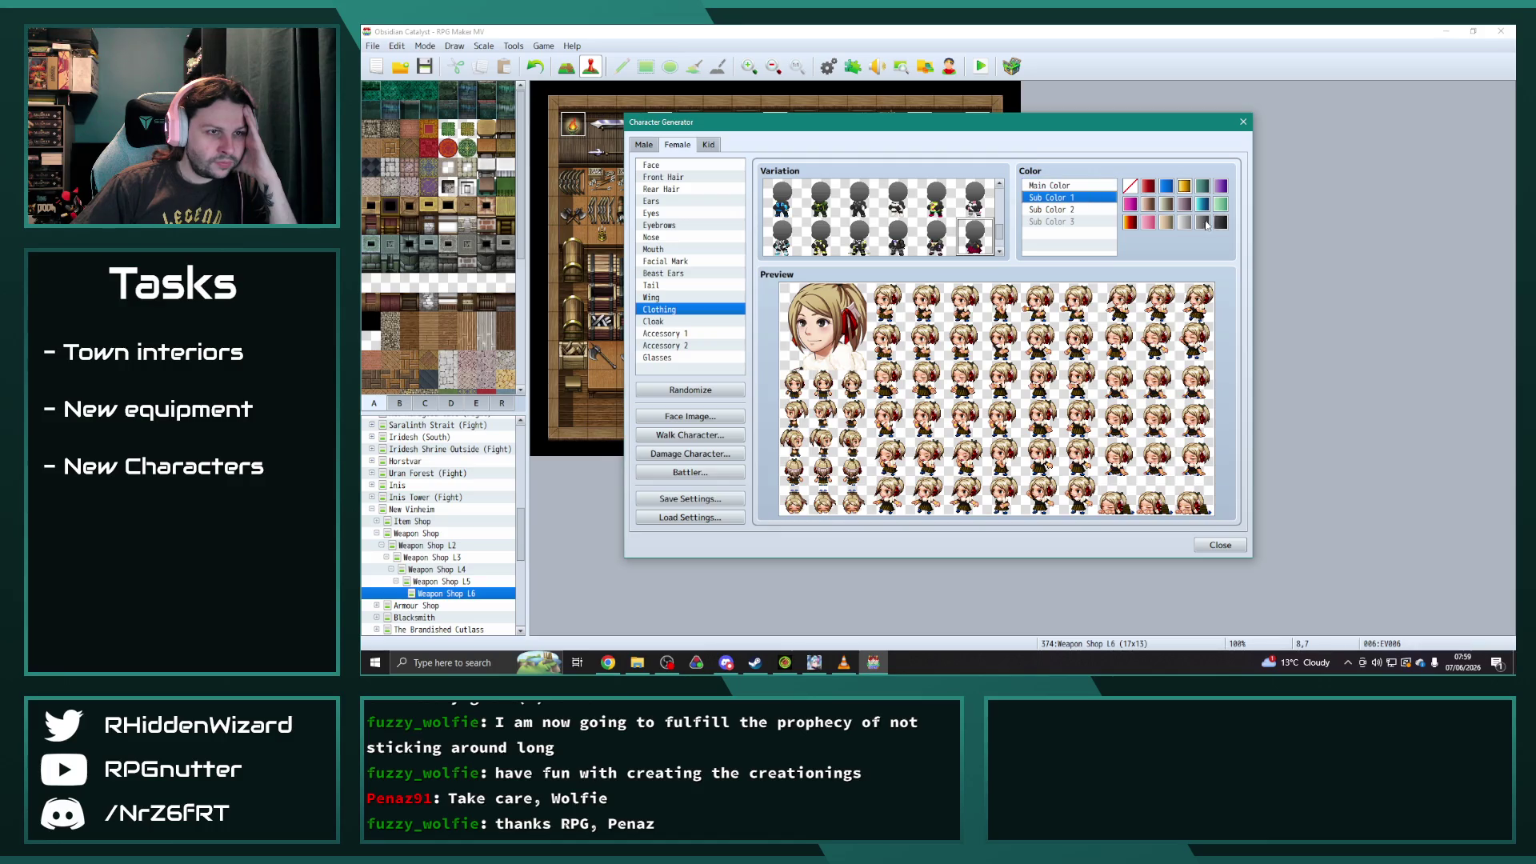
left_click(1221, 224)
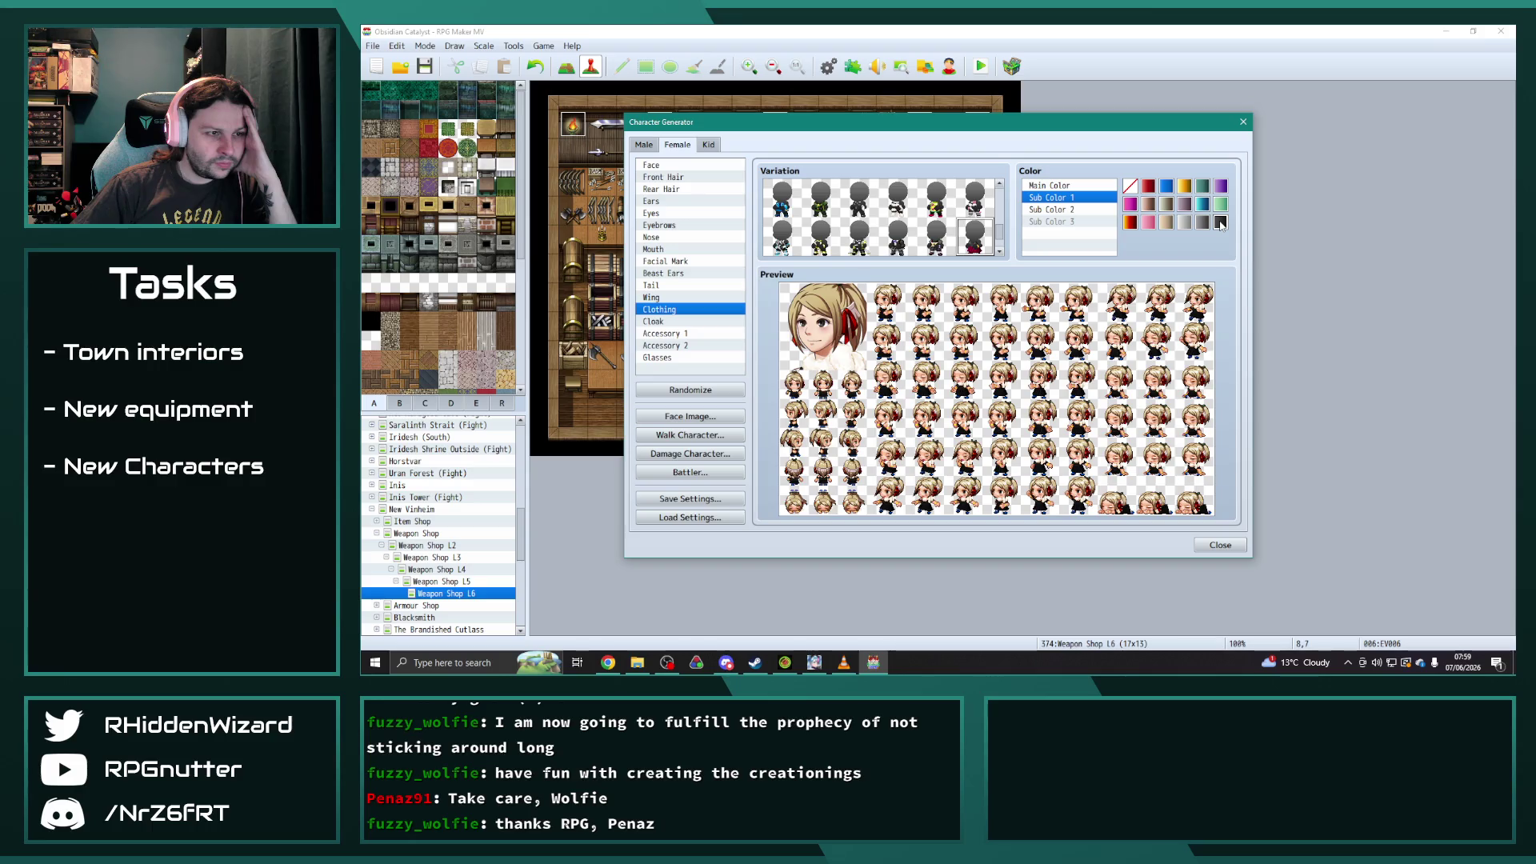
left_click(1060, 185)
left_click(1131, 188)
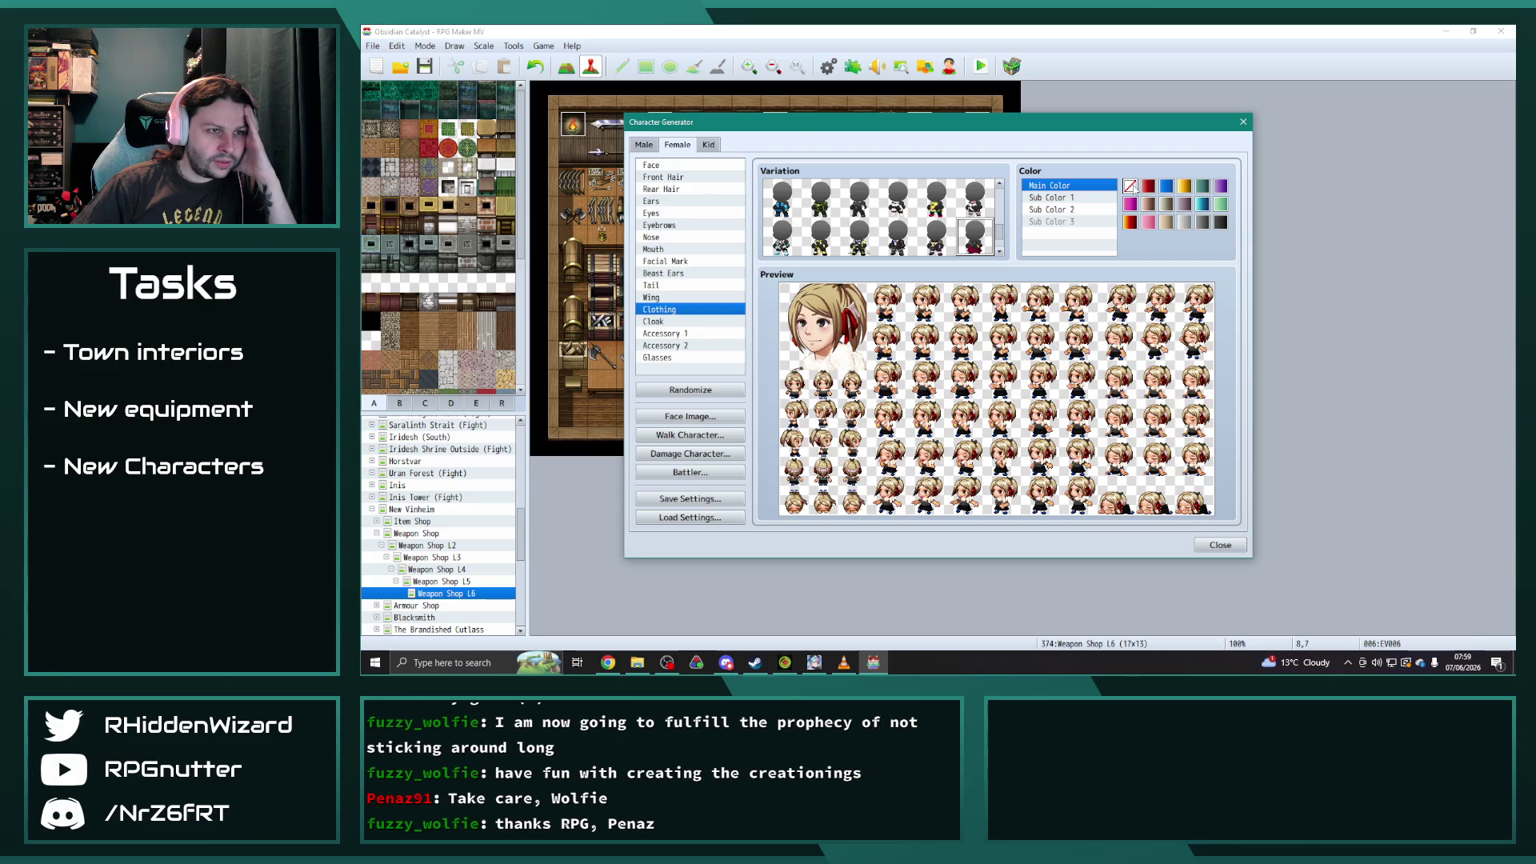
- Set Sub Color 3 to a dark shade and Sub Color 2 to a grey shade
left_click(1065, 198)
left_click(1111, 208)
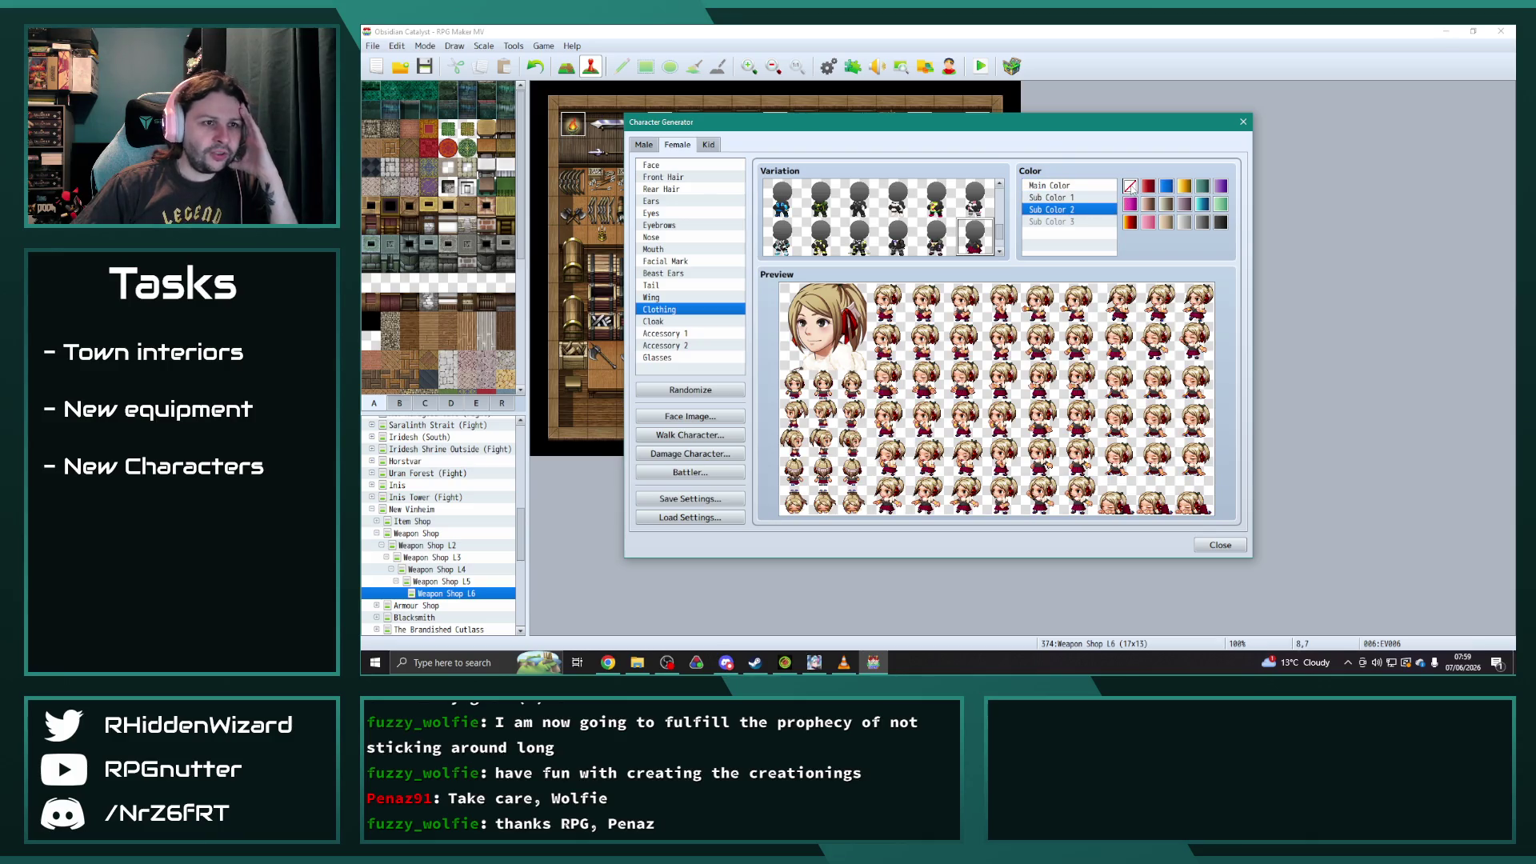
left_click(1058, 222)
left_click(1184, 221)
left_click(1221, 222)
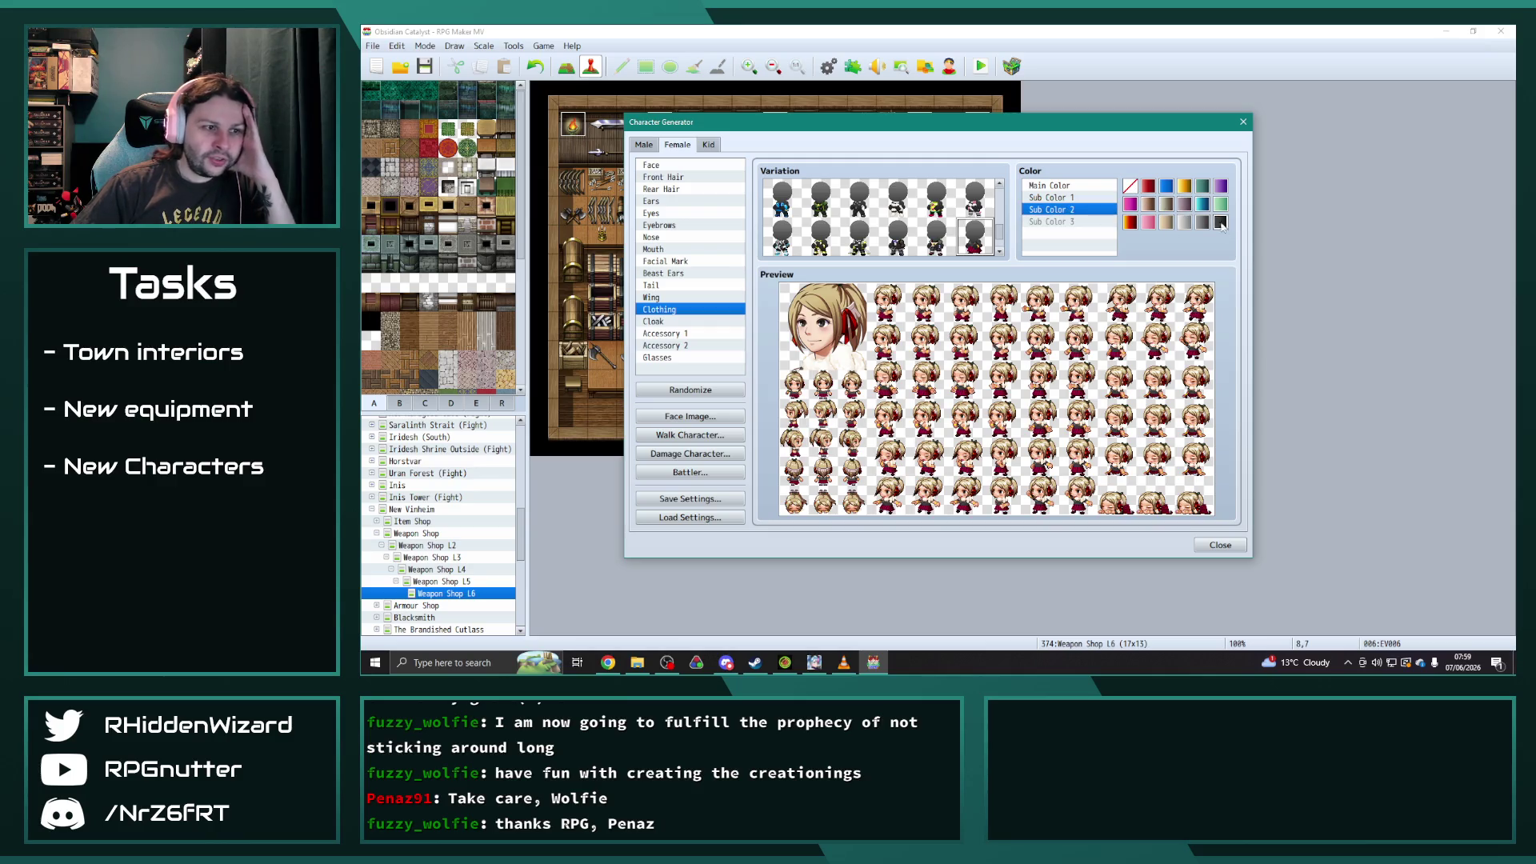
left_click(1149, 208)
left_click(1168, 208)
left_click(1168, 223)
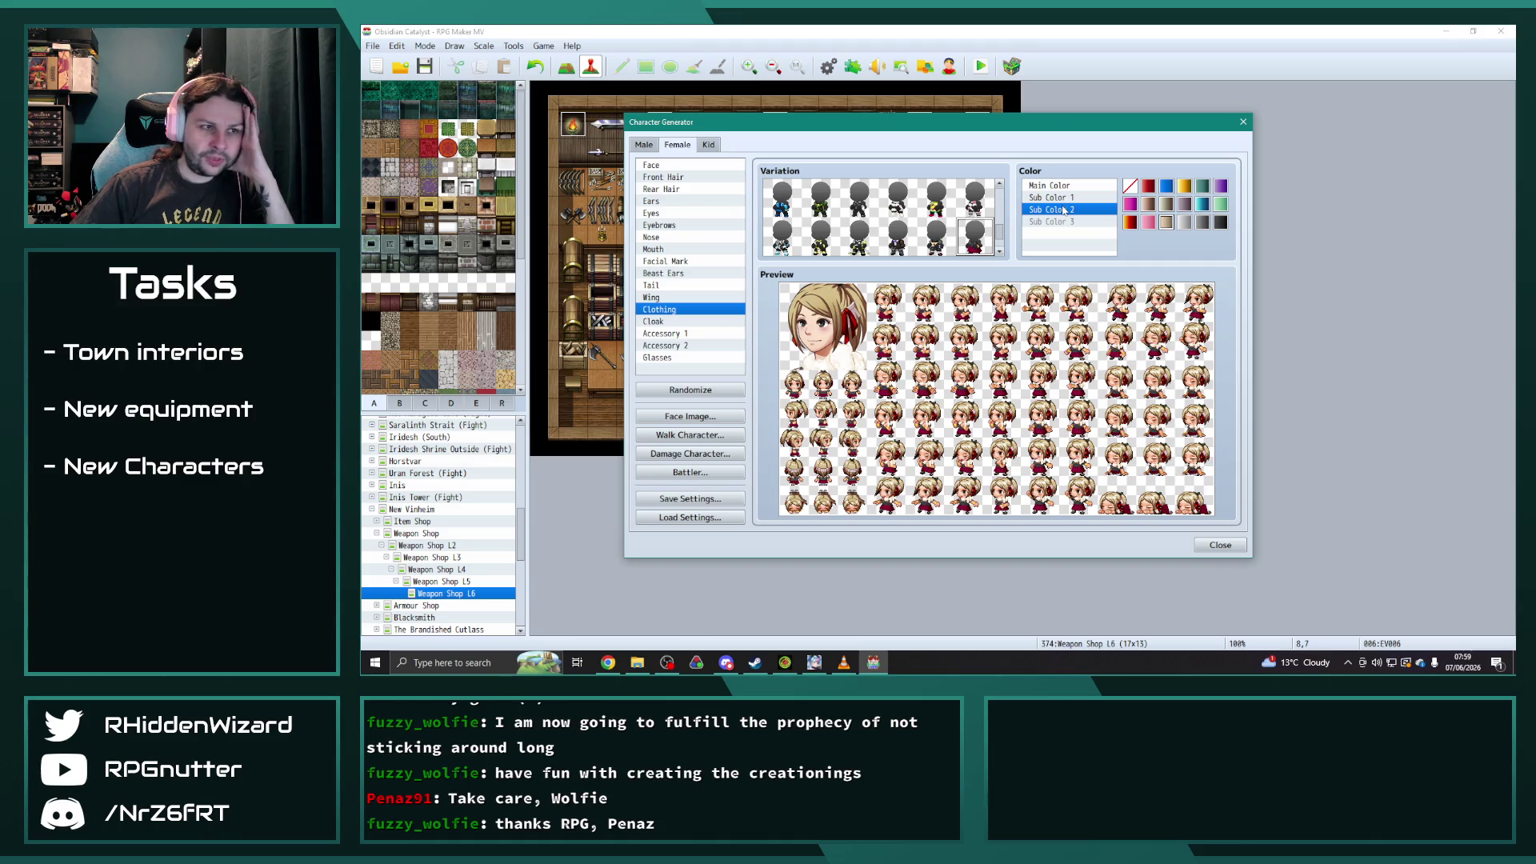
- Set the main clothing colour to grey-brown and Sub Color 1 to teal
key("Up")
key("Up")
left_click(1169, 205)
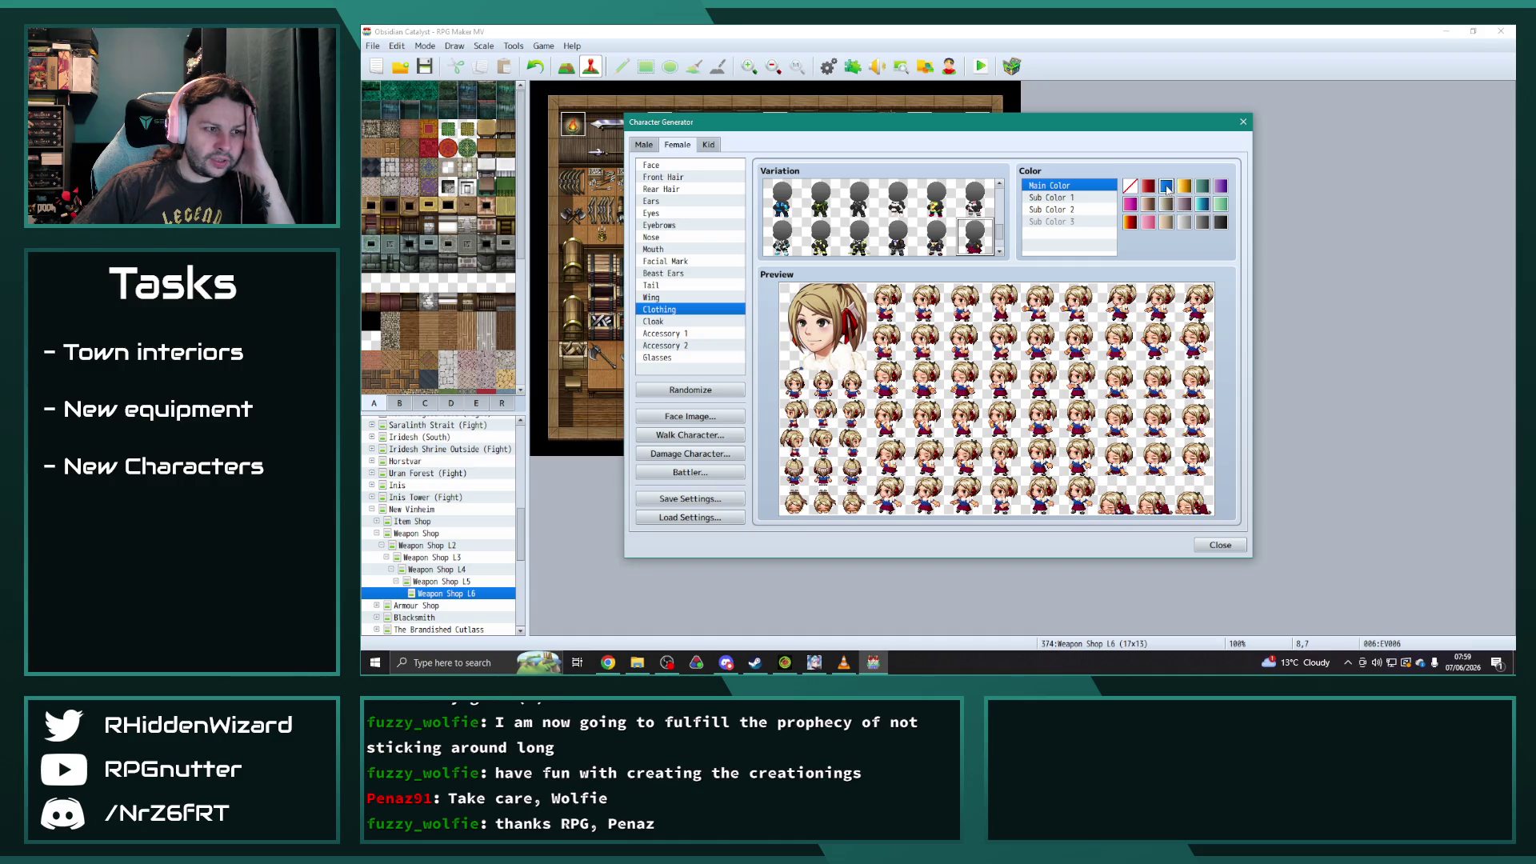
left_click(1073, 199)
left_click(1203, 204)
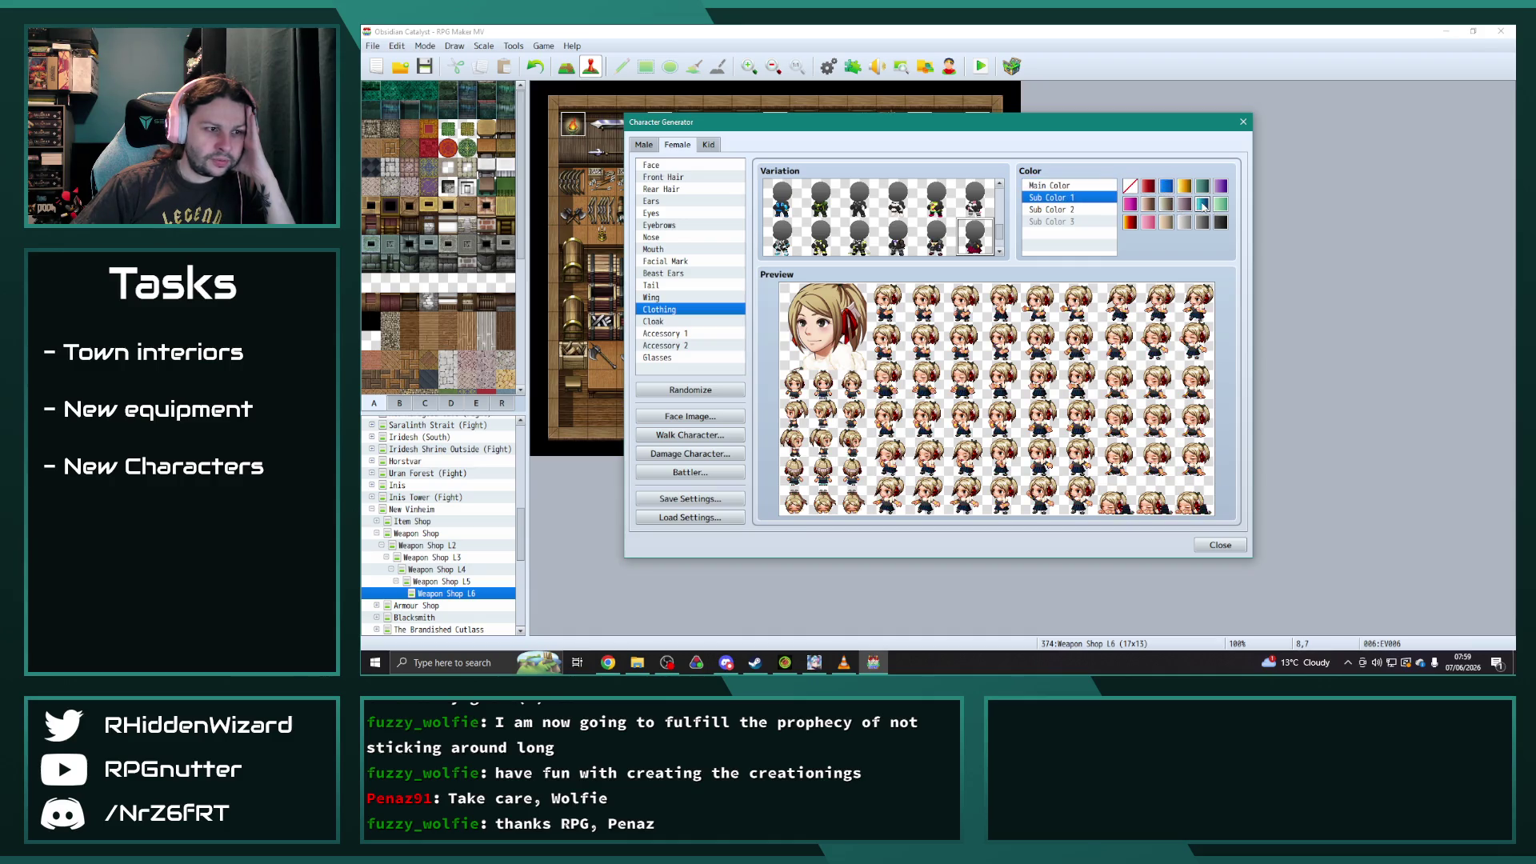
left_click(1203, 222)
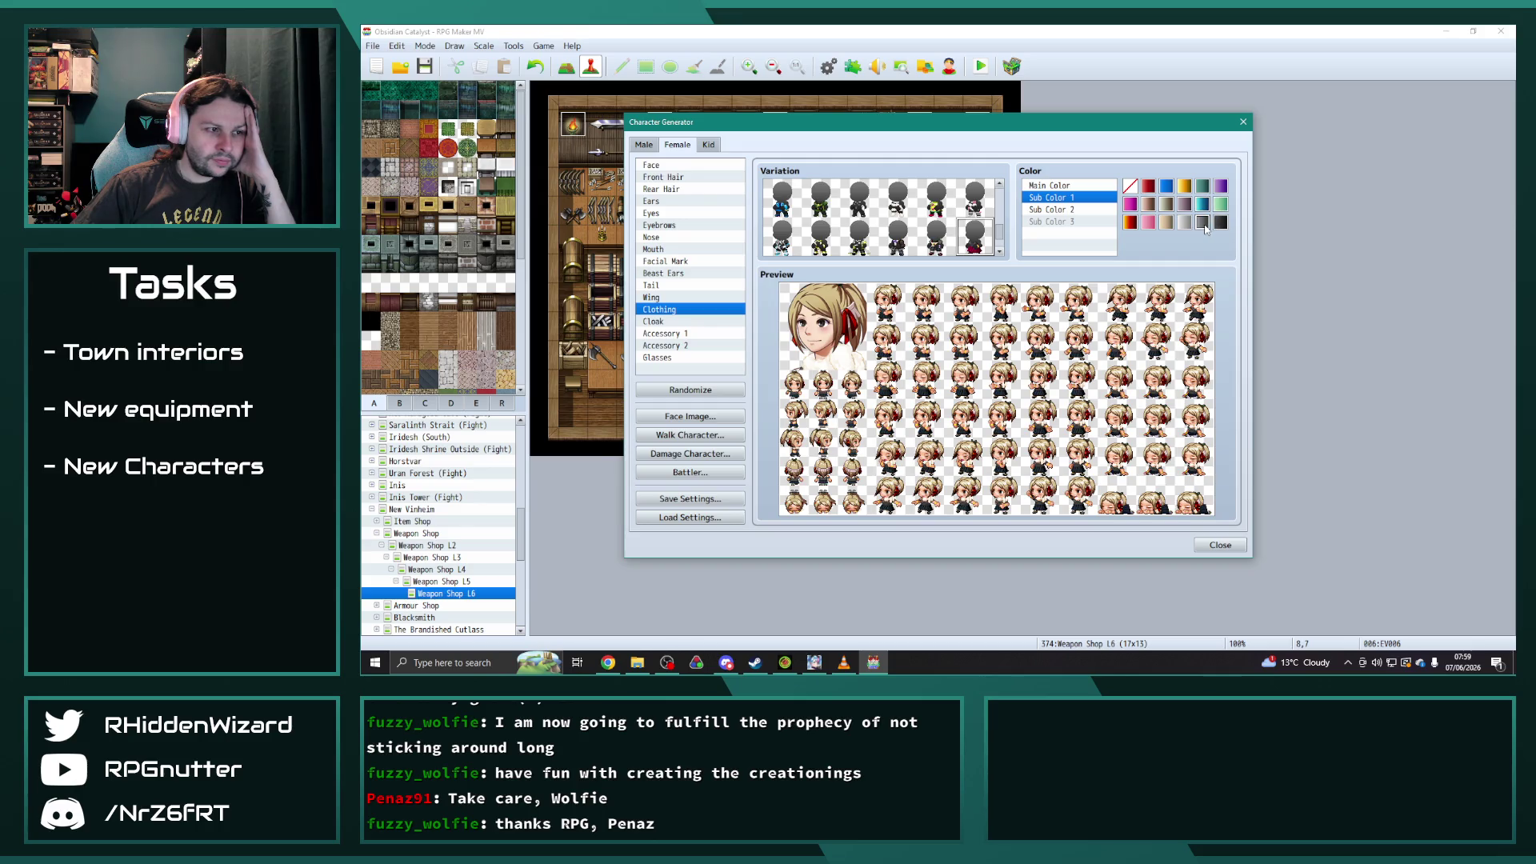
left_click(1204, 206)
- Try blue, teal and light grey for the main clothing colour, settling on dark grey
key("Up")
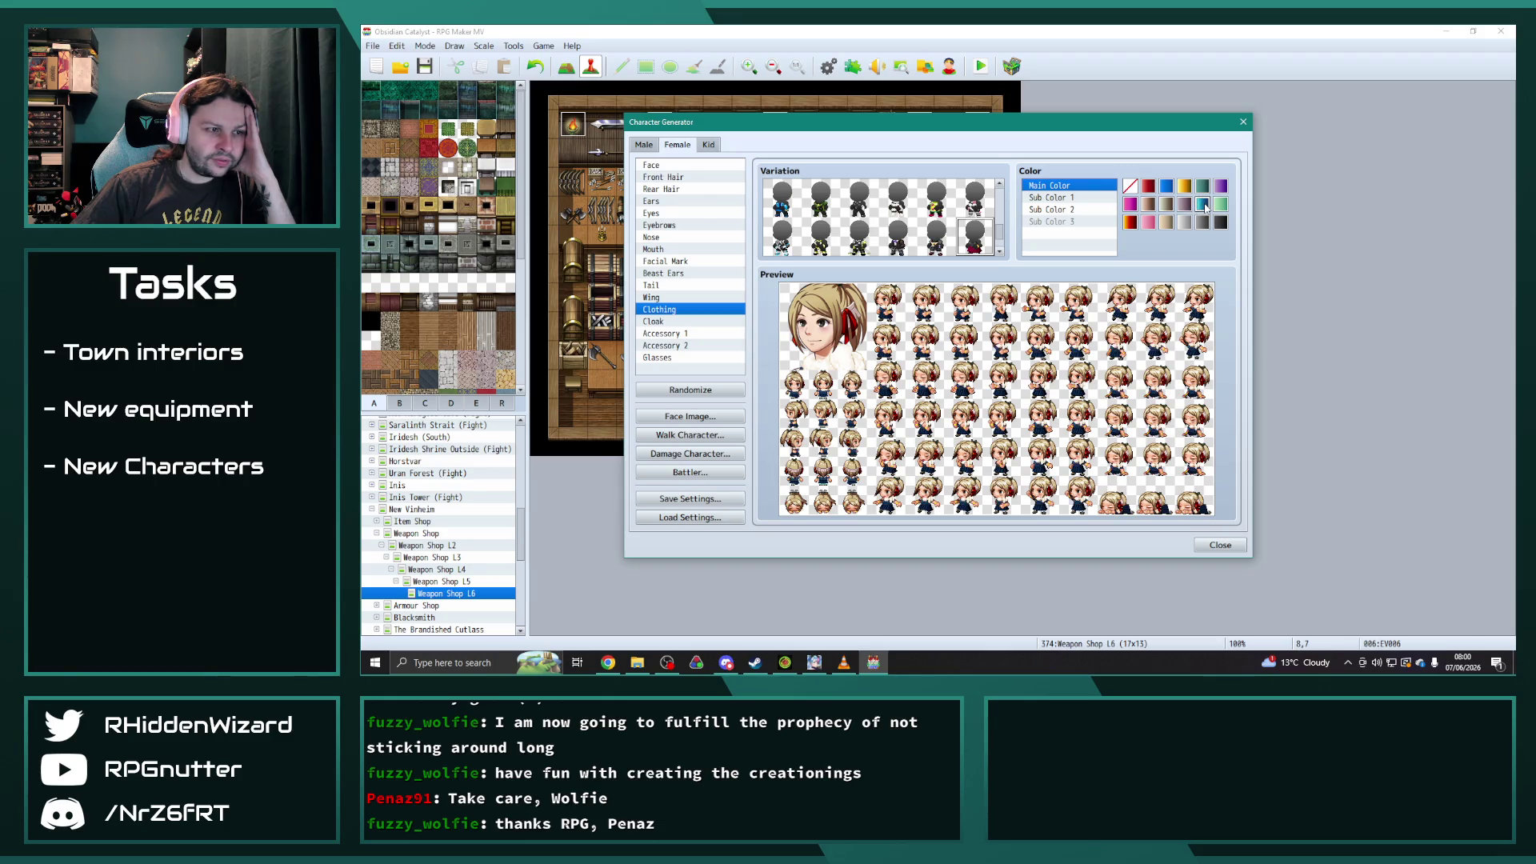
left_click(1168, 188)
left_click(1204, 205)
left_click(1186, 223)
left_click(1201, 227)
- Select the cloak part and try blue, pale grey and teal colours on it
left_click(679, 334)
left_click(678, 344)
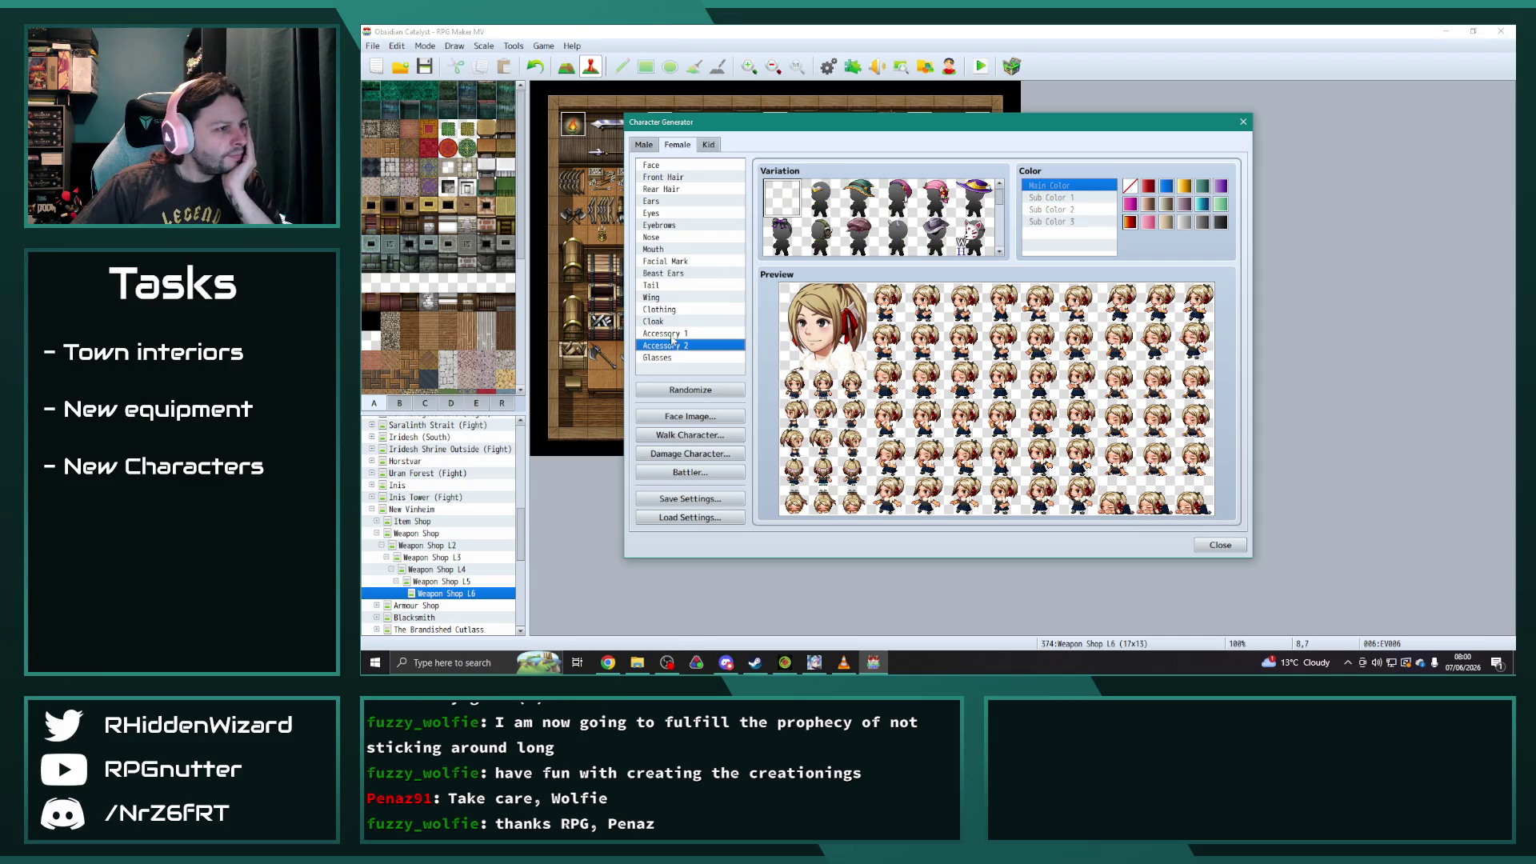
left_click(656, 321)
left_click(1167, 188)
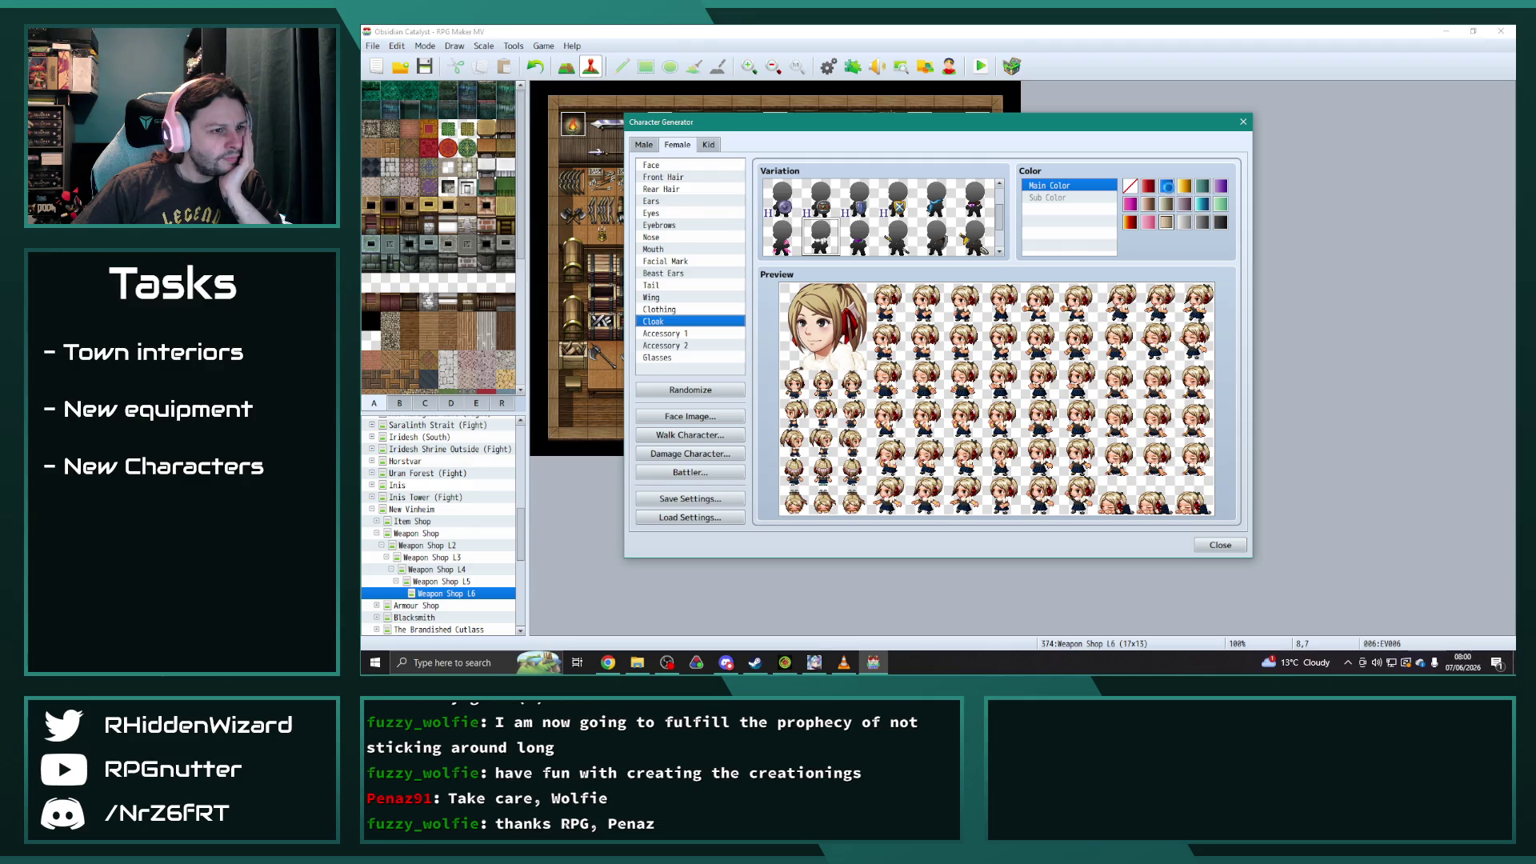
left_click(1168, 207)
left_click(1203, 206)
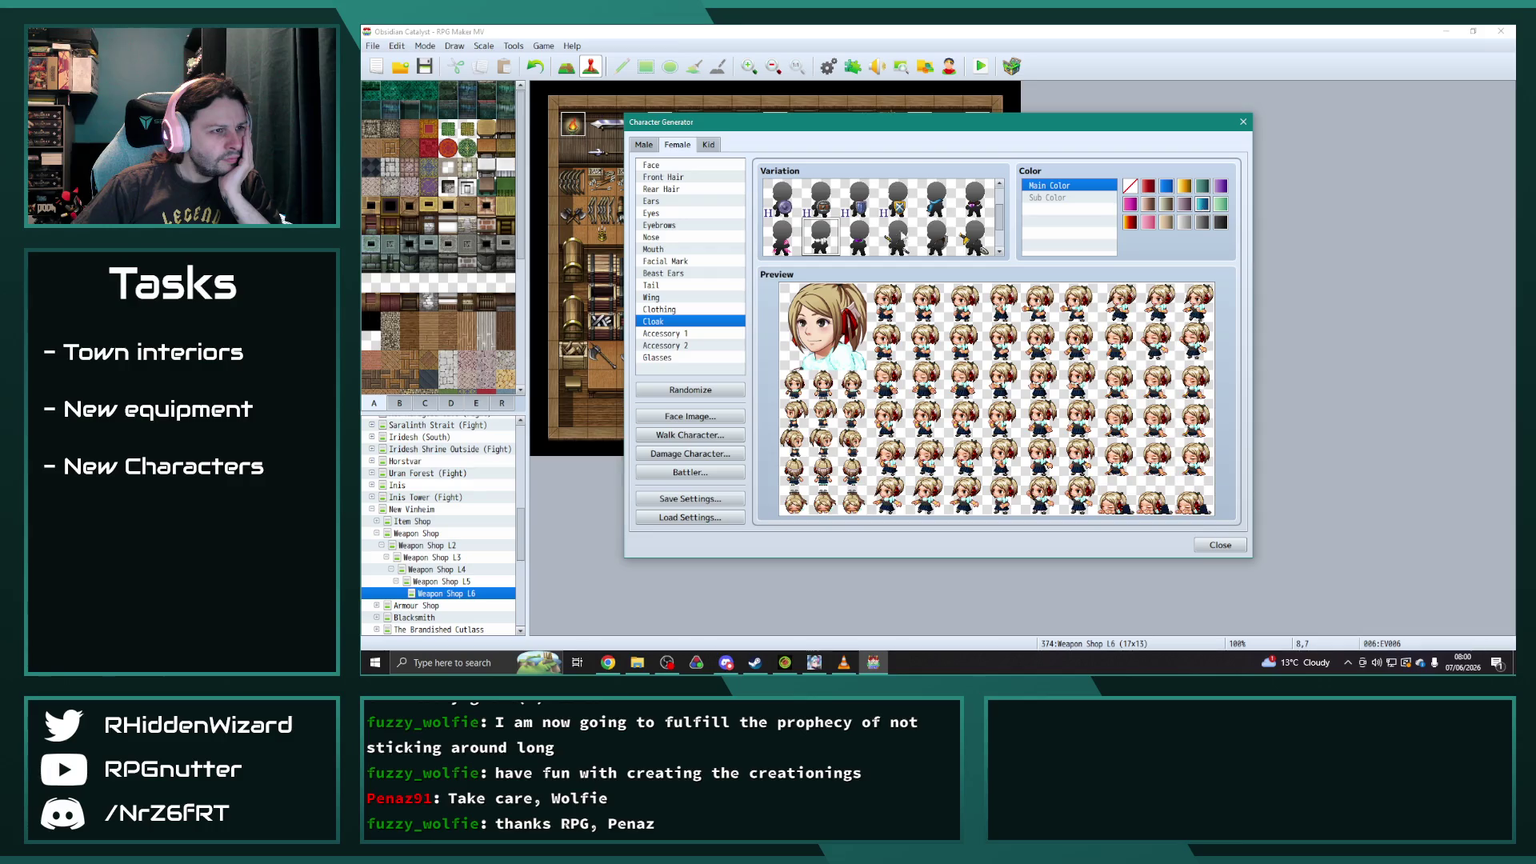
- Pick the scarf cloak style and colour it light grey after trying blue and teal
scroll(952, 232, "up", 1)
left_click(937, 233)
left_click(1167, 189)
left_click(1204, 205)
left_click(1185, 223)
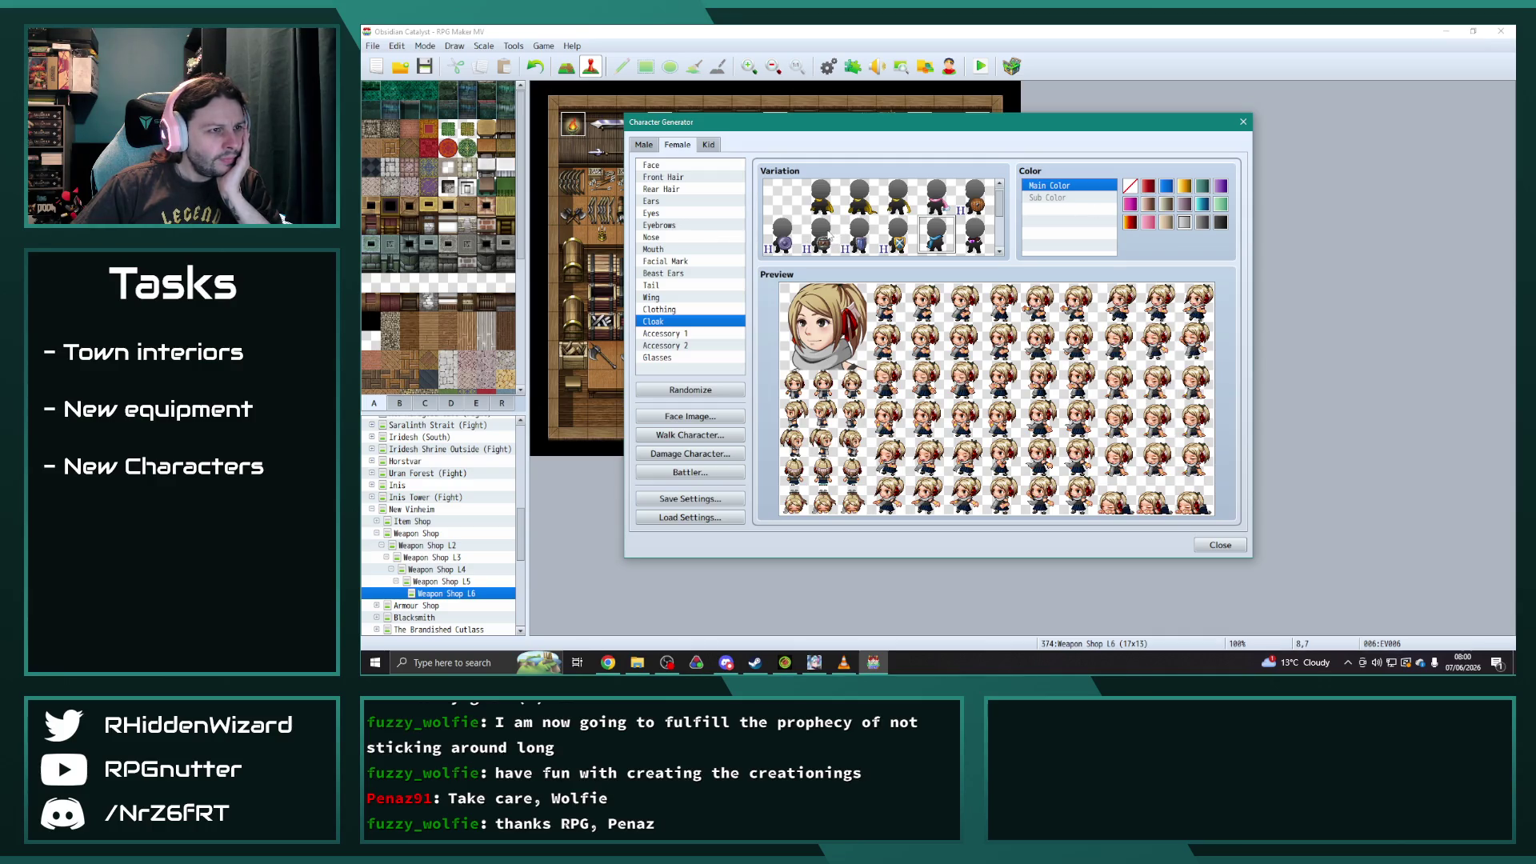
- Swap to the white cloak style with a dark grey sub colour and light grey main colour
left_click(936, 196)
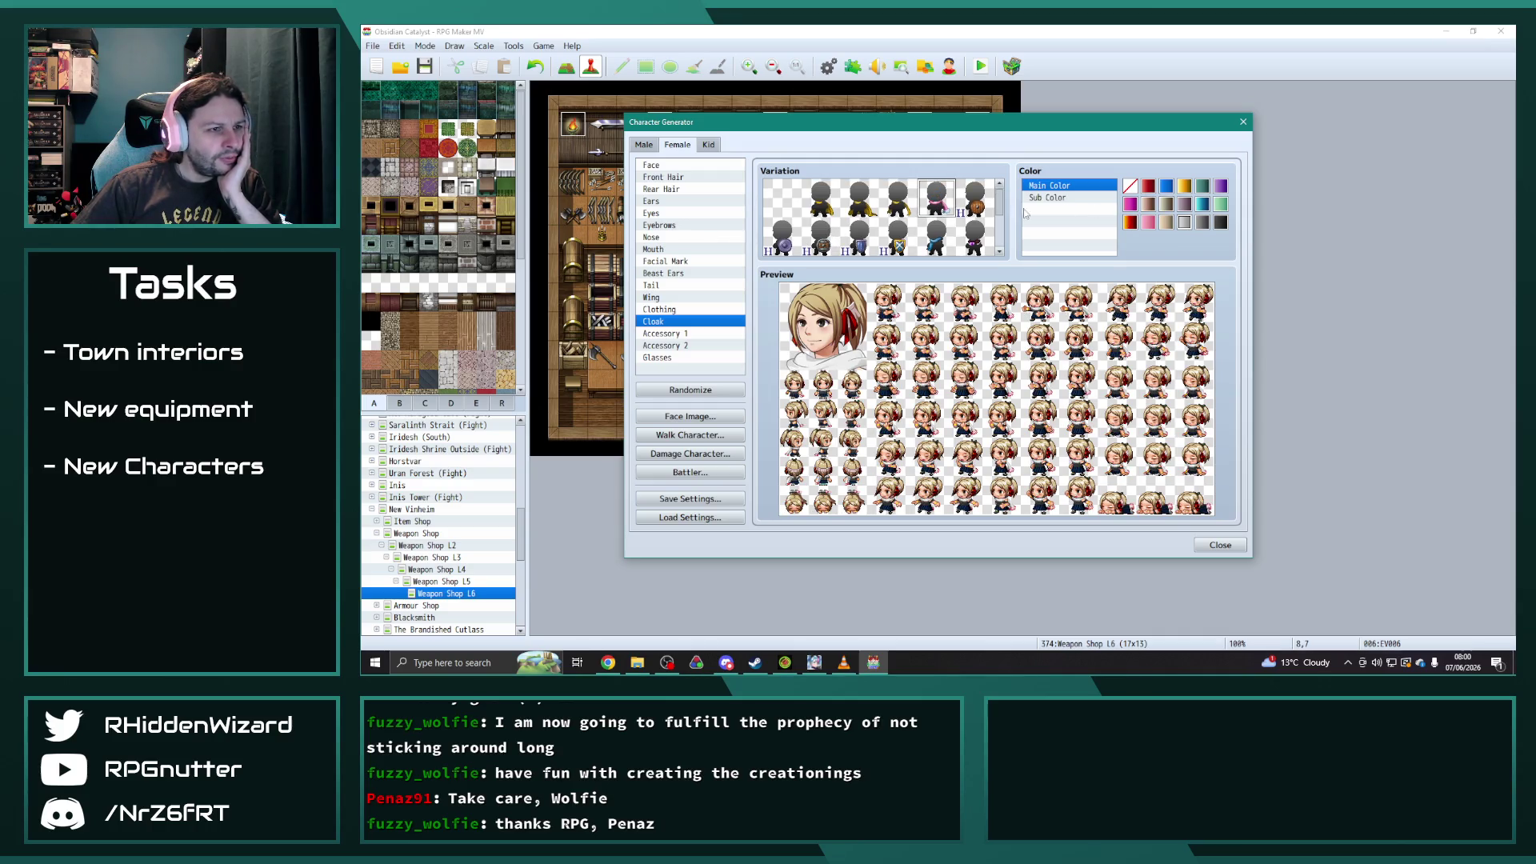
left_click(1085, 197)
left_click(1150, 224)
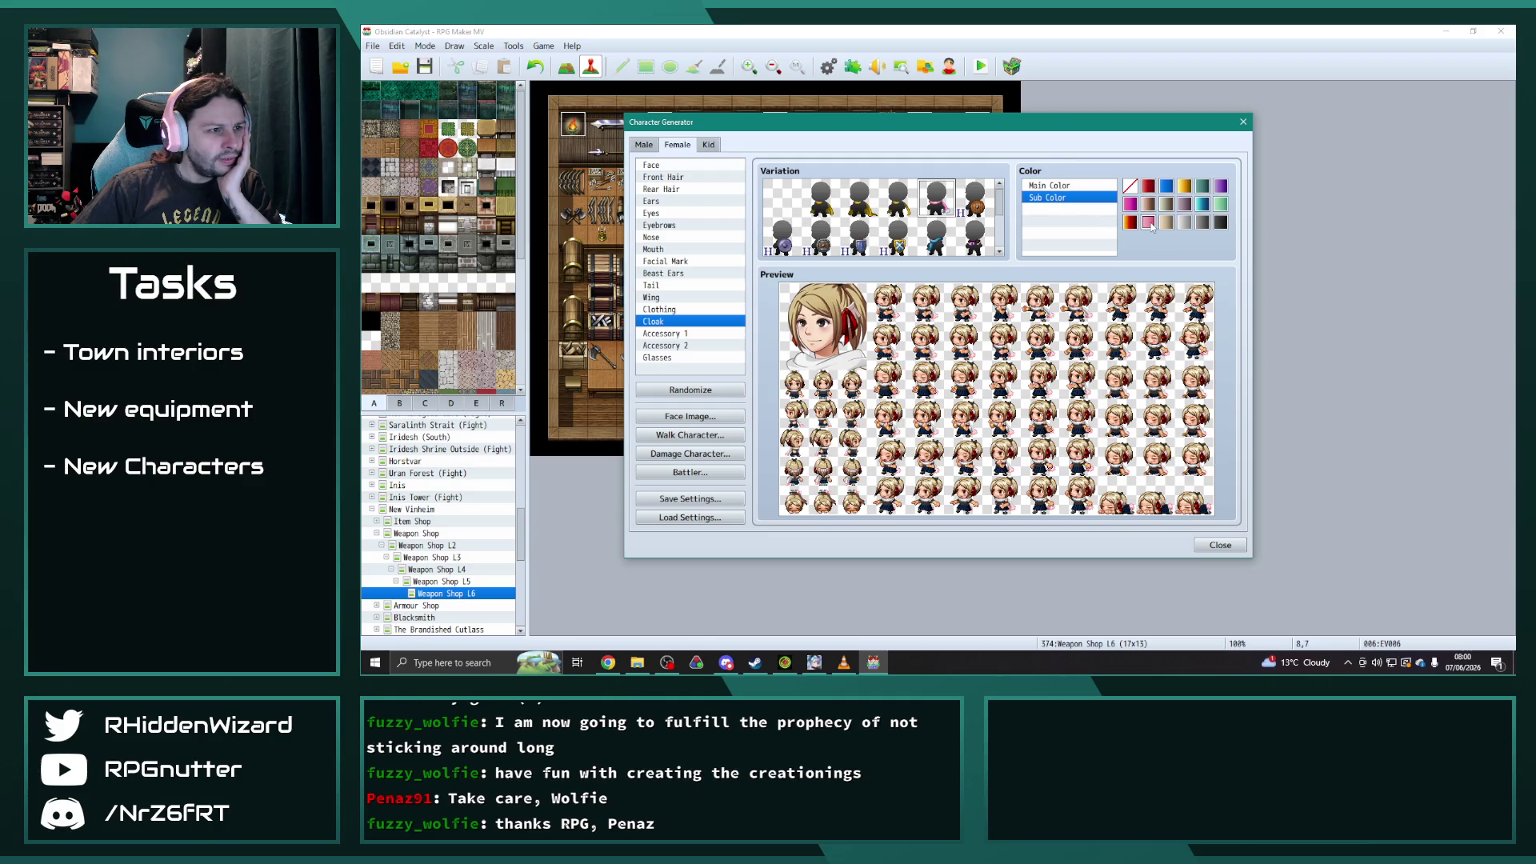
left_click(1167, 189)
left_click(1201, 204)
left_click(1156, 205)
left_click(1166, 208)
left_click(1205, 224)
left_click(1066, 186)
left_click(1167, 222)
left_click(1182, 224)
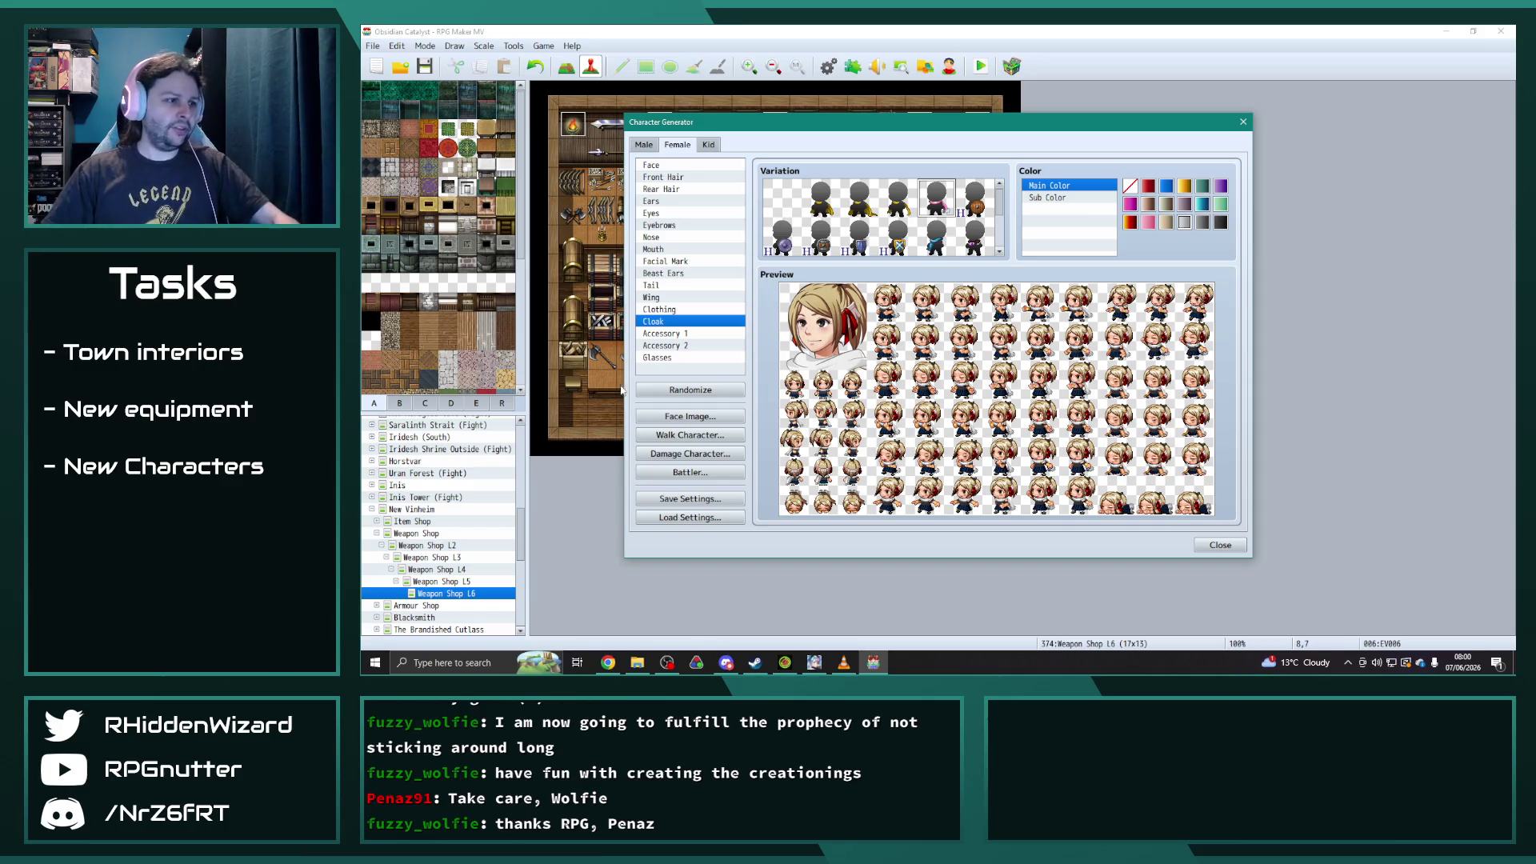
- Preview the face image and start exporting it as Ellie, declining the overwrite and cancelling
left_click(708, 422)
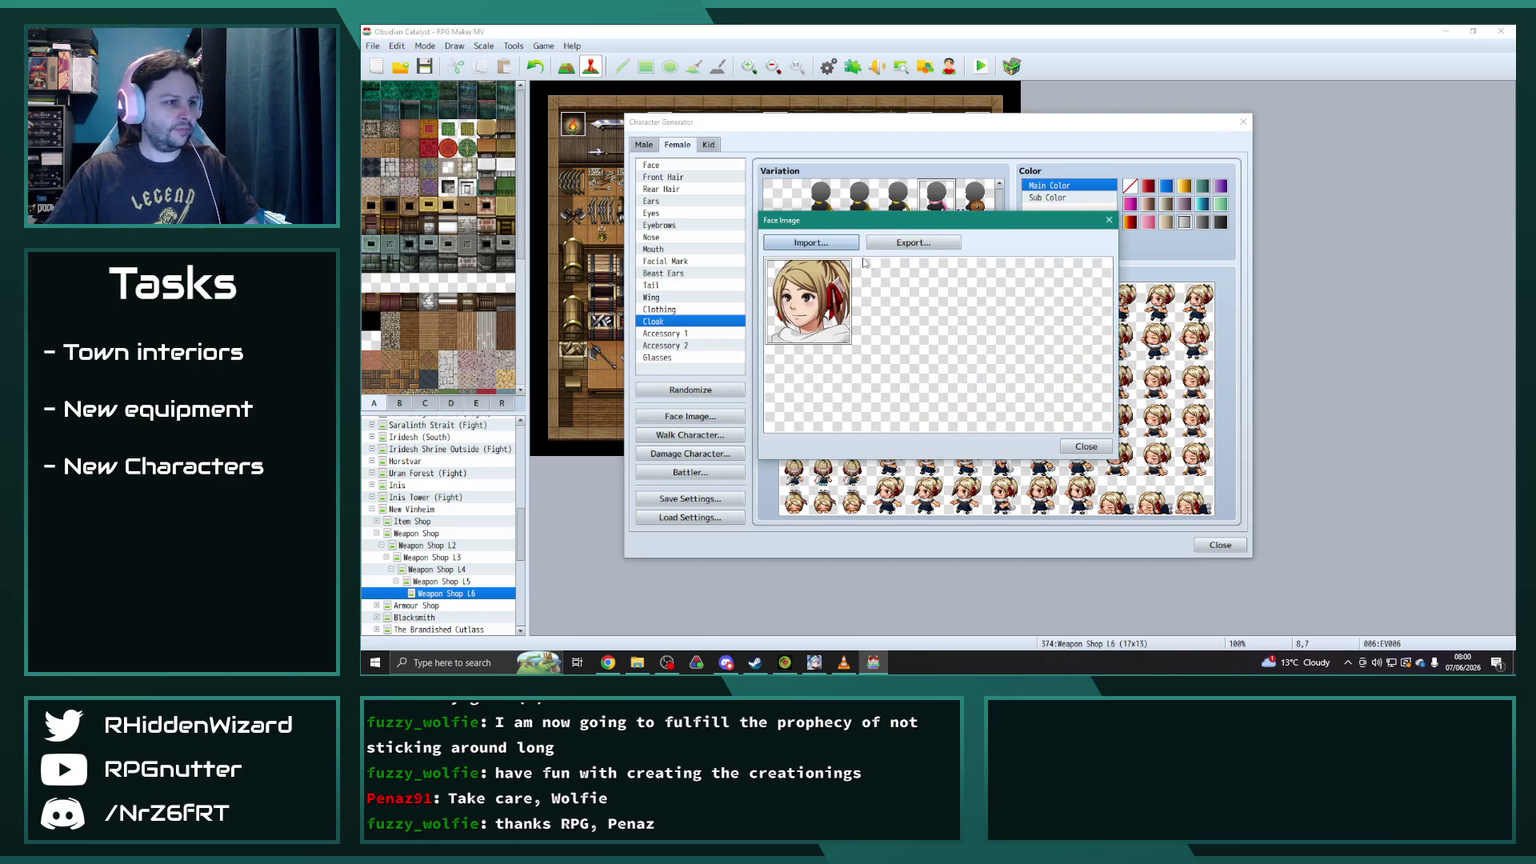
left_click(919, 248)
type("Ellie")
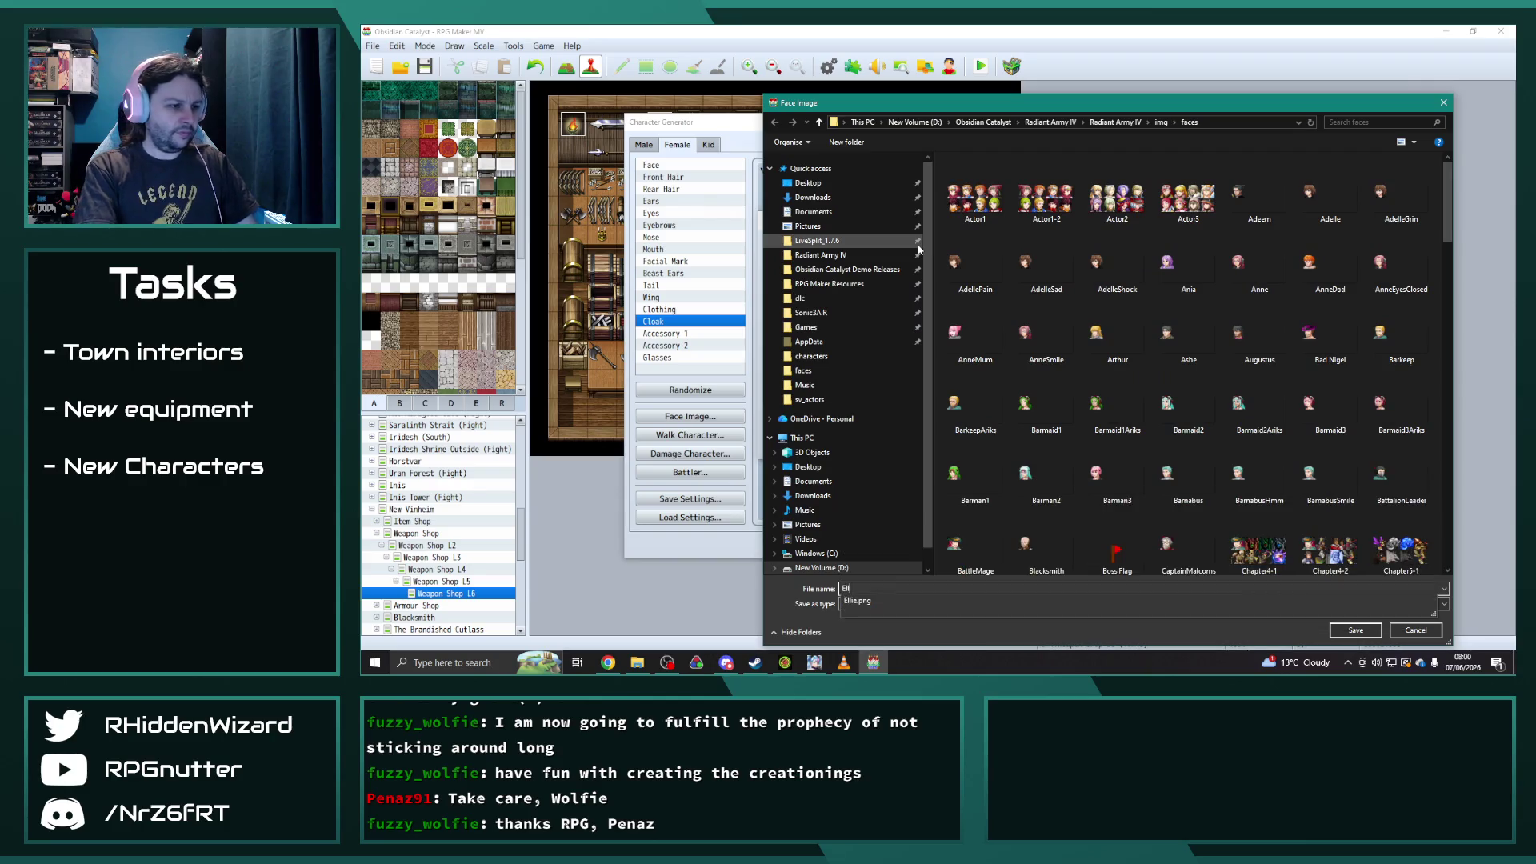
key("Return")
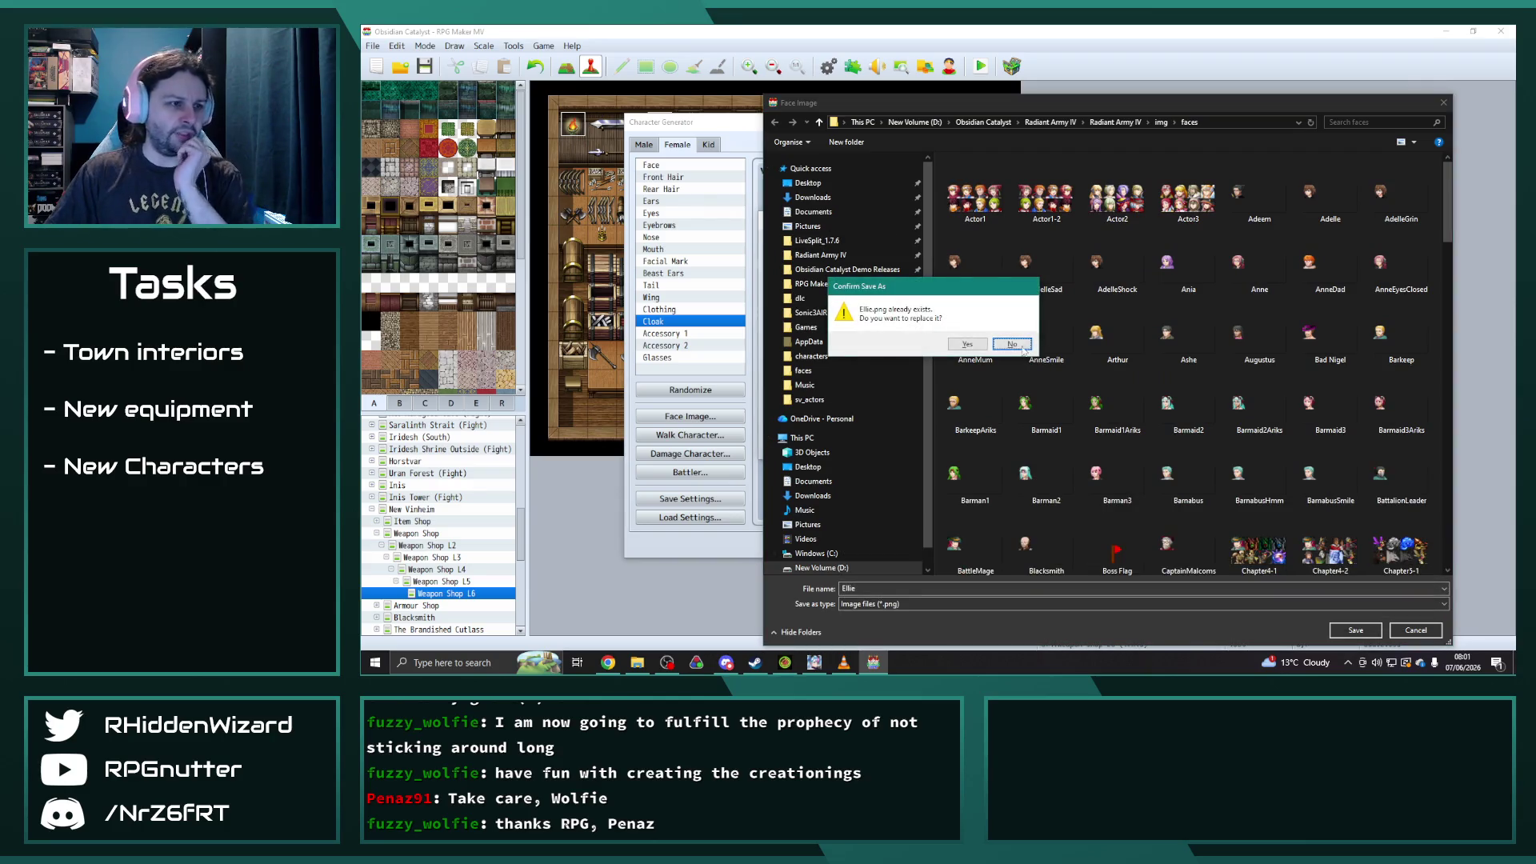
left_click(1011, 343)
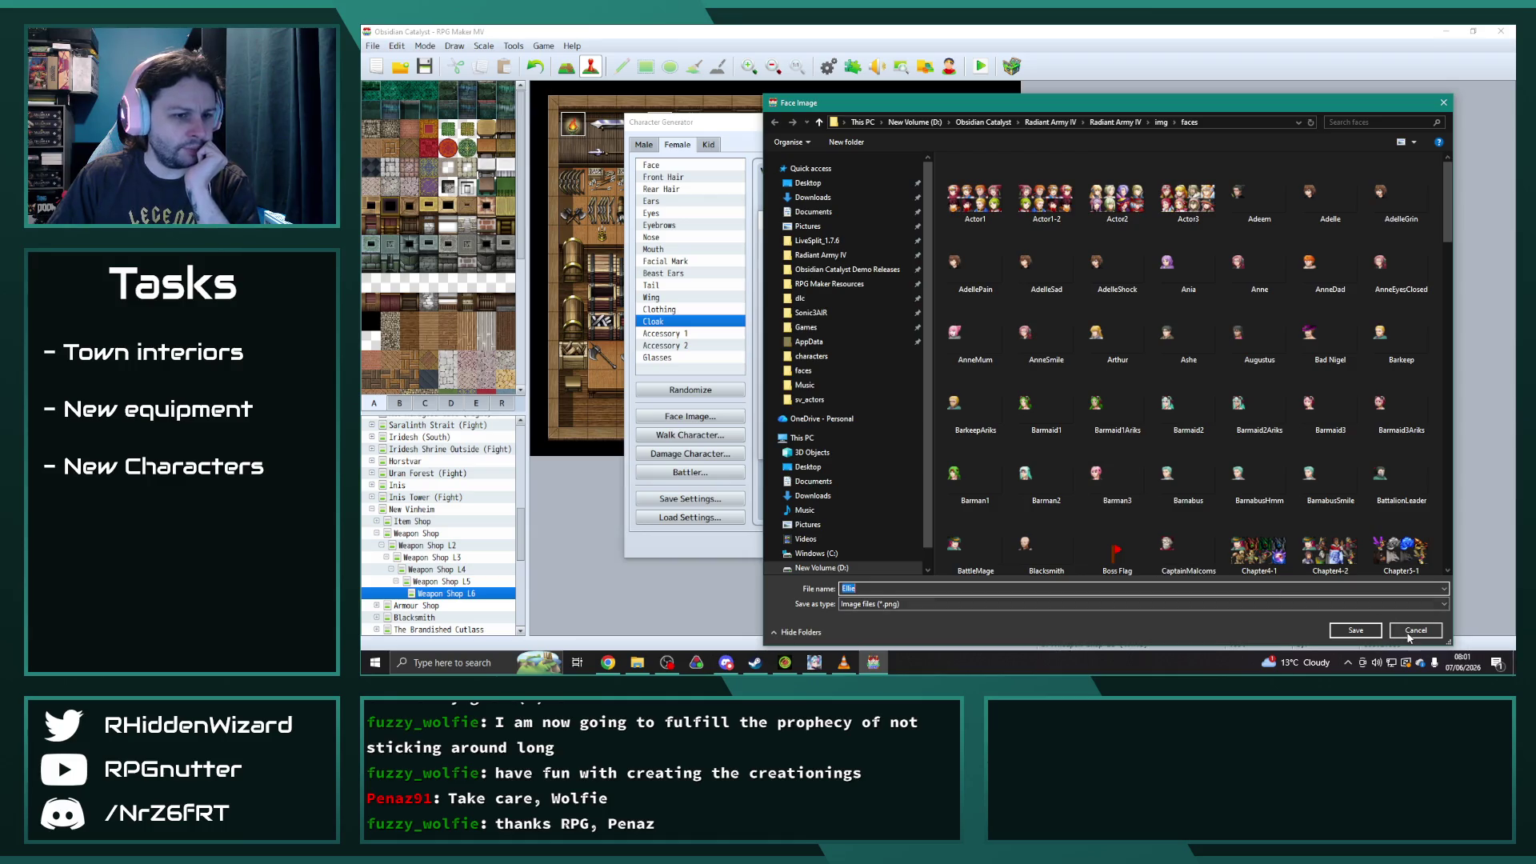
left_click(1415, 630)
left_click(638, 663)
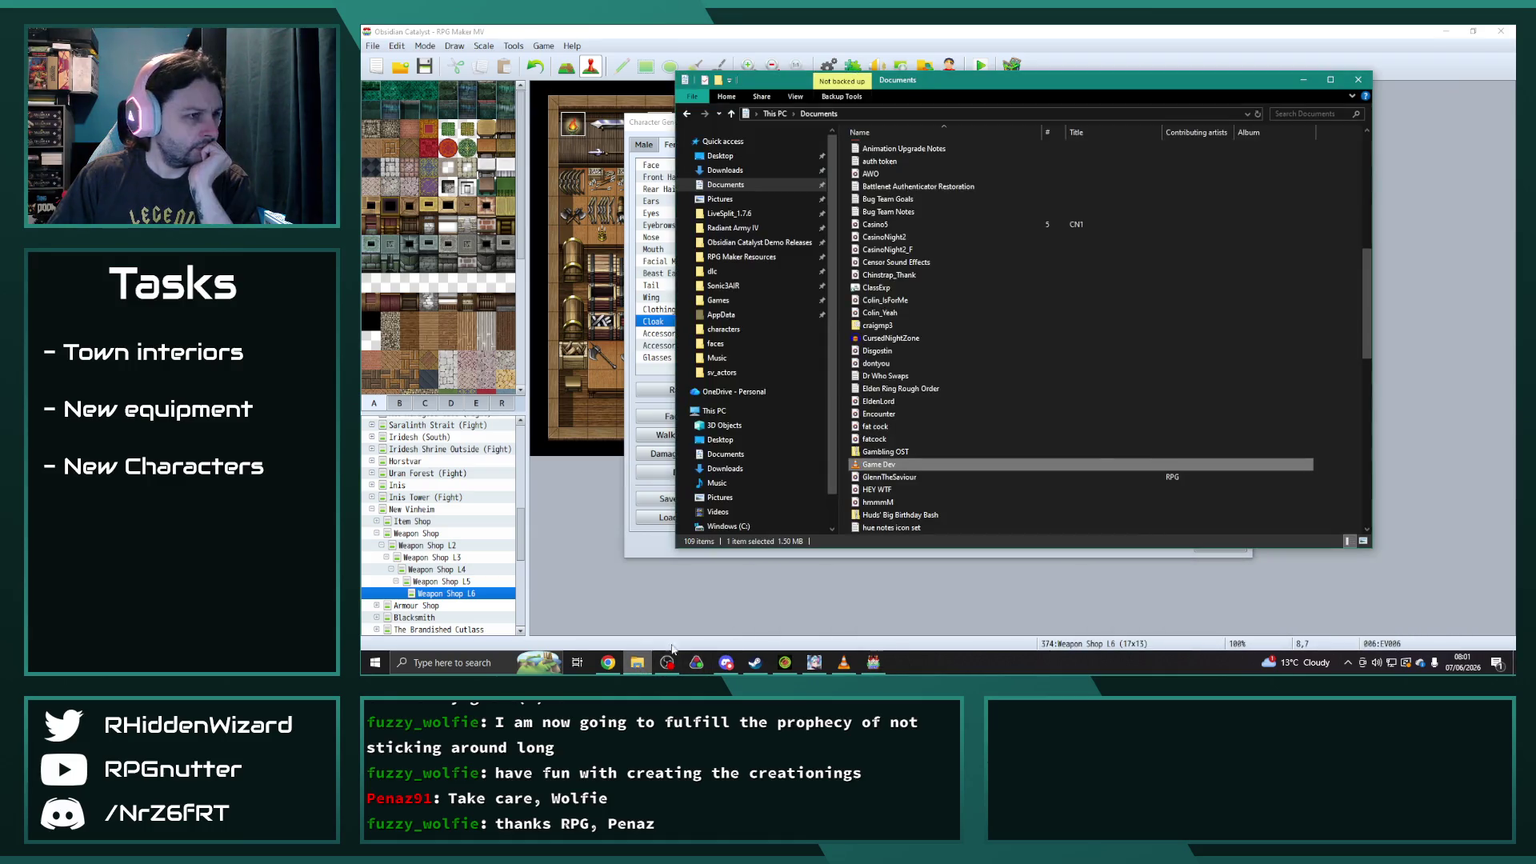
- Browse to Radiant Army IV > img > faces and open Ellie.png
left_click(748, 231)
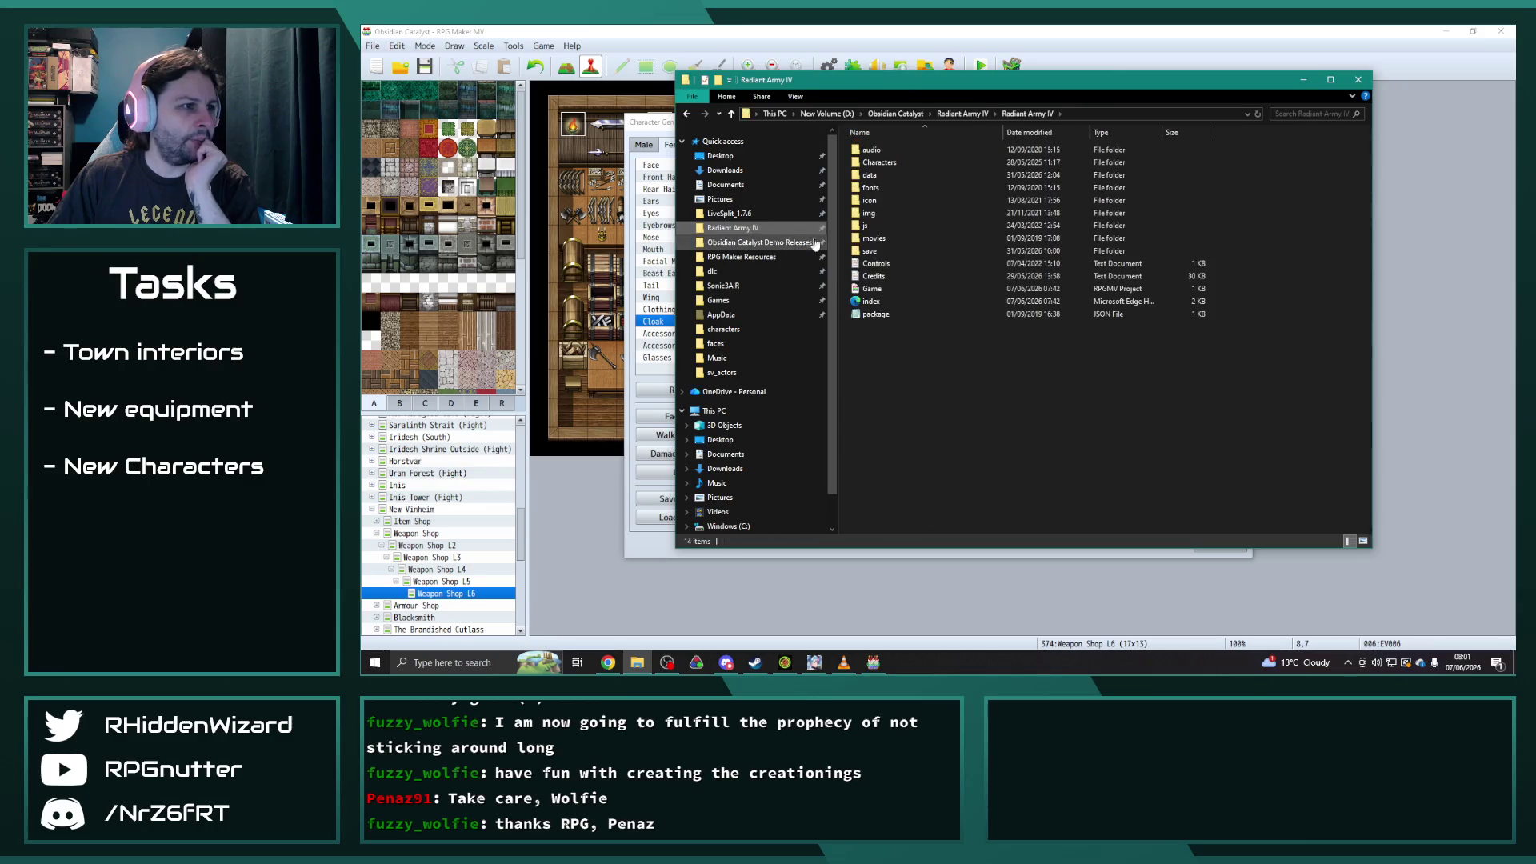
double_click(880, 213)
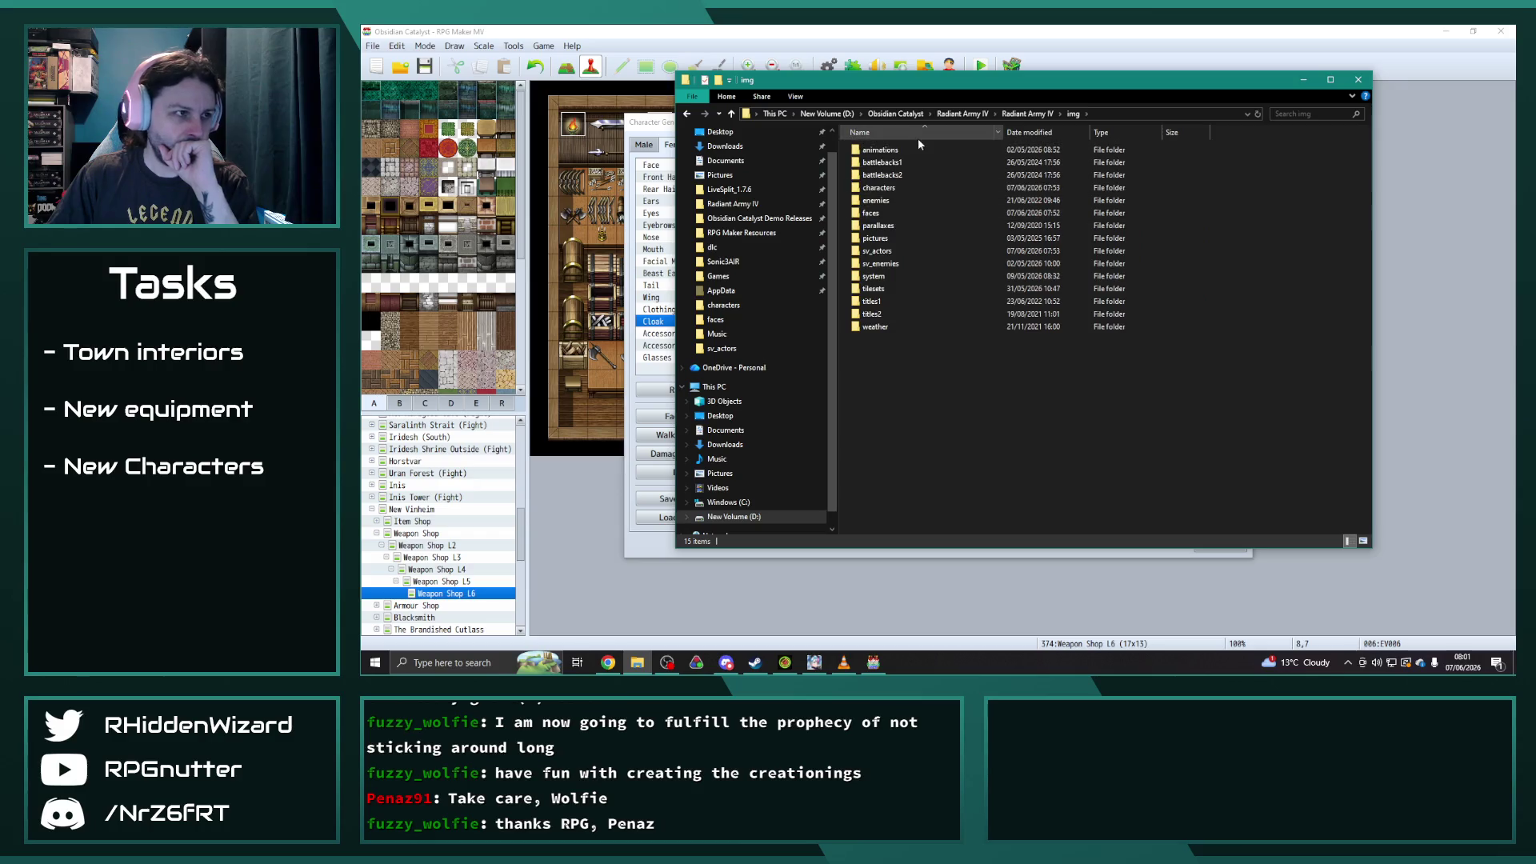
double_click(871, 213)
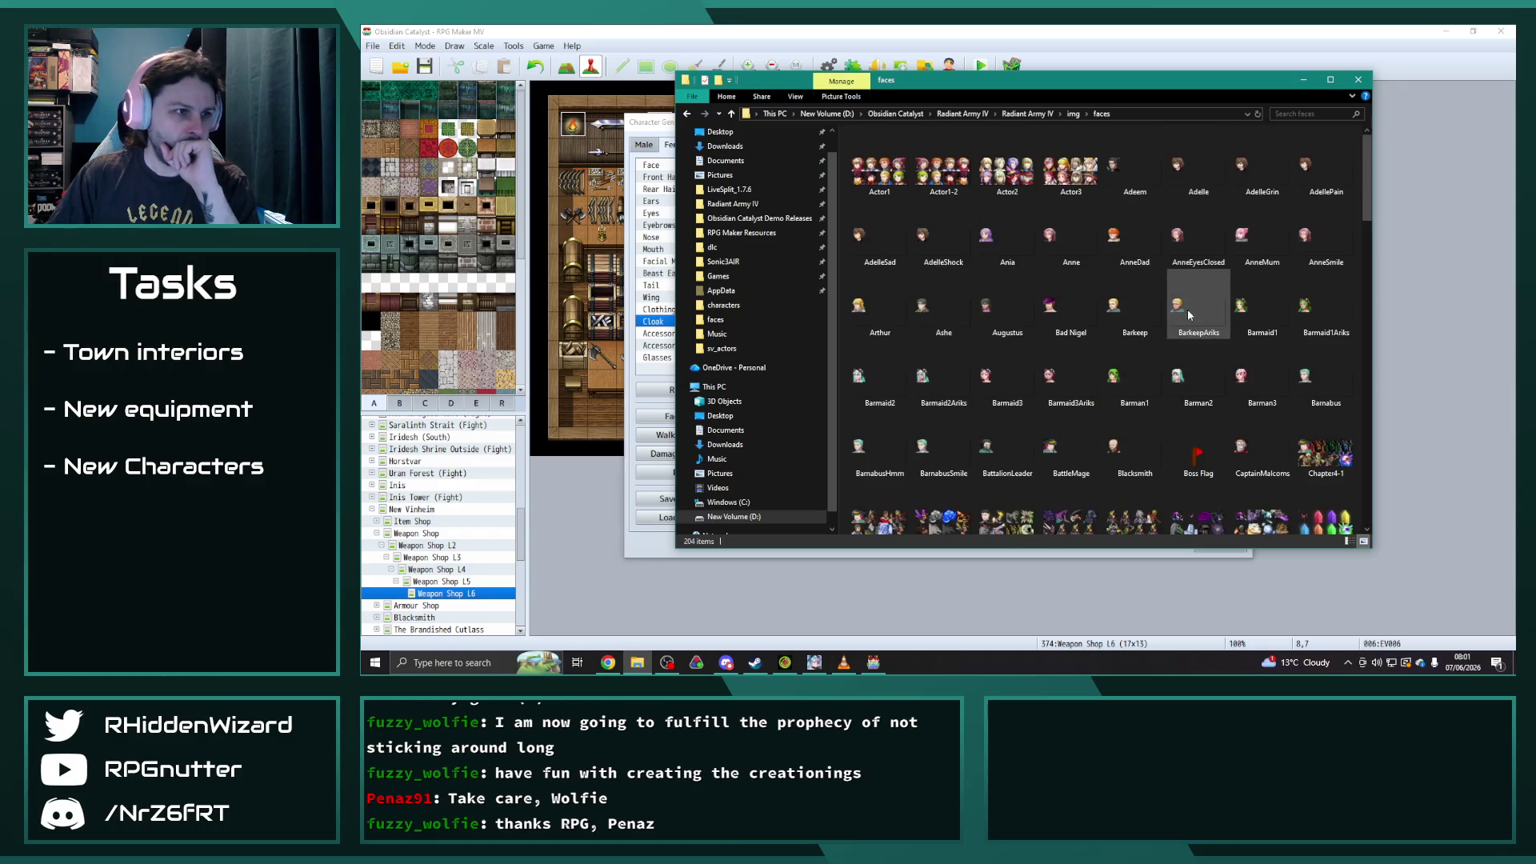
scroll(1176, 312, "down", 5)
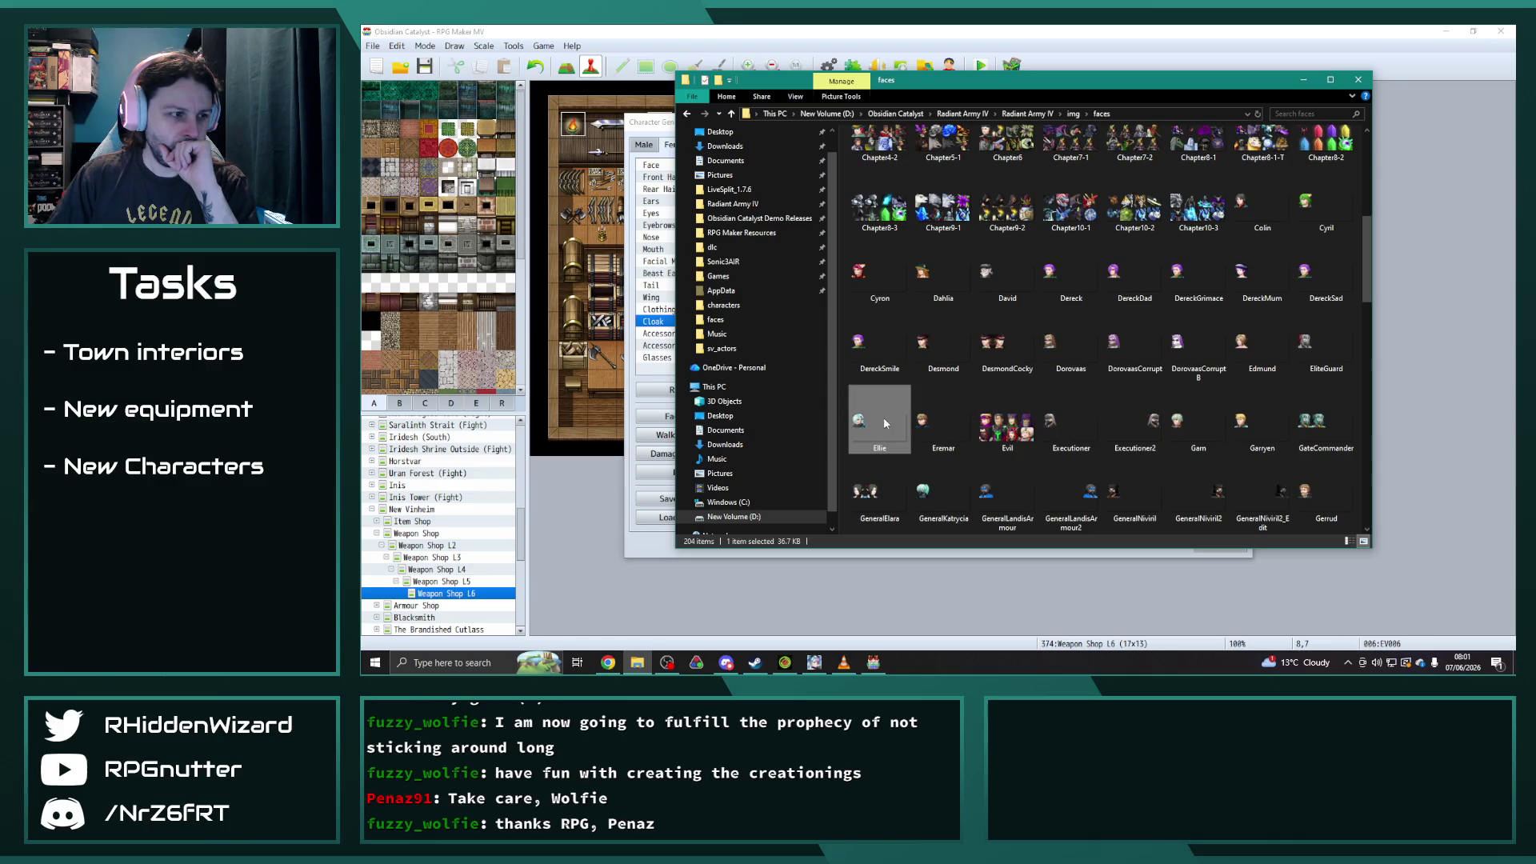
left_click(1144, 410)
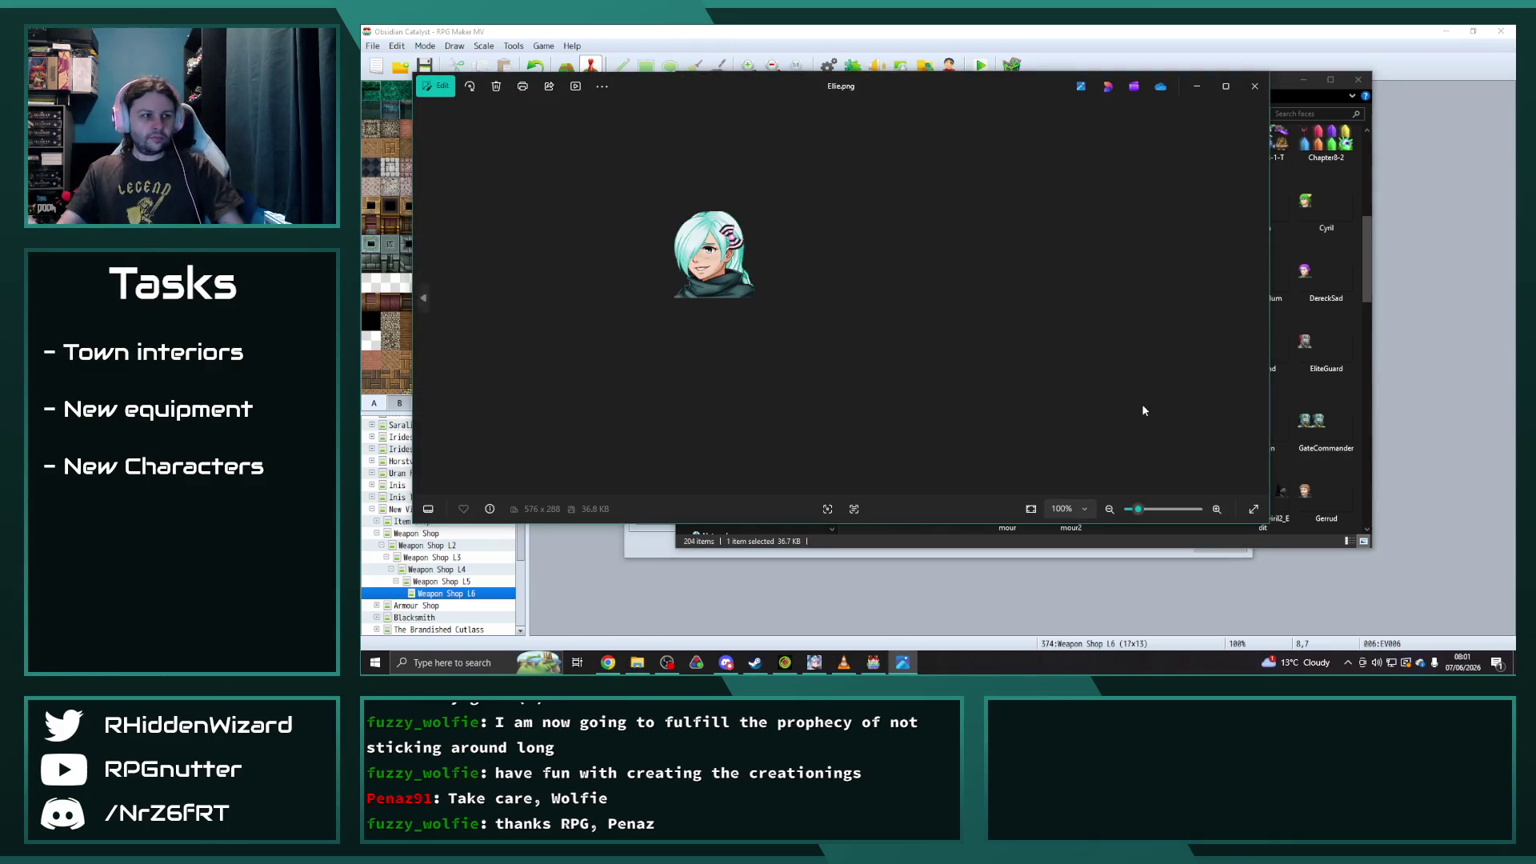
- Reopen Ellie.png and place it beside the generated face image for comparison
scroll(775, 330, "up", 3)
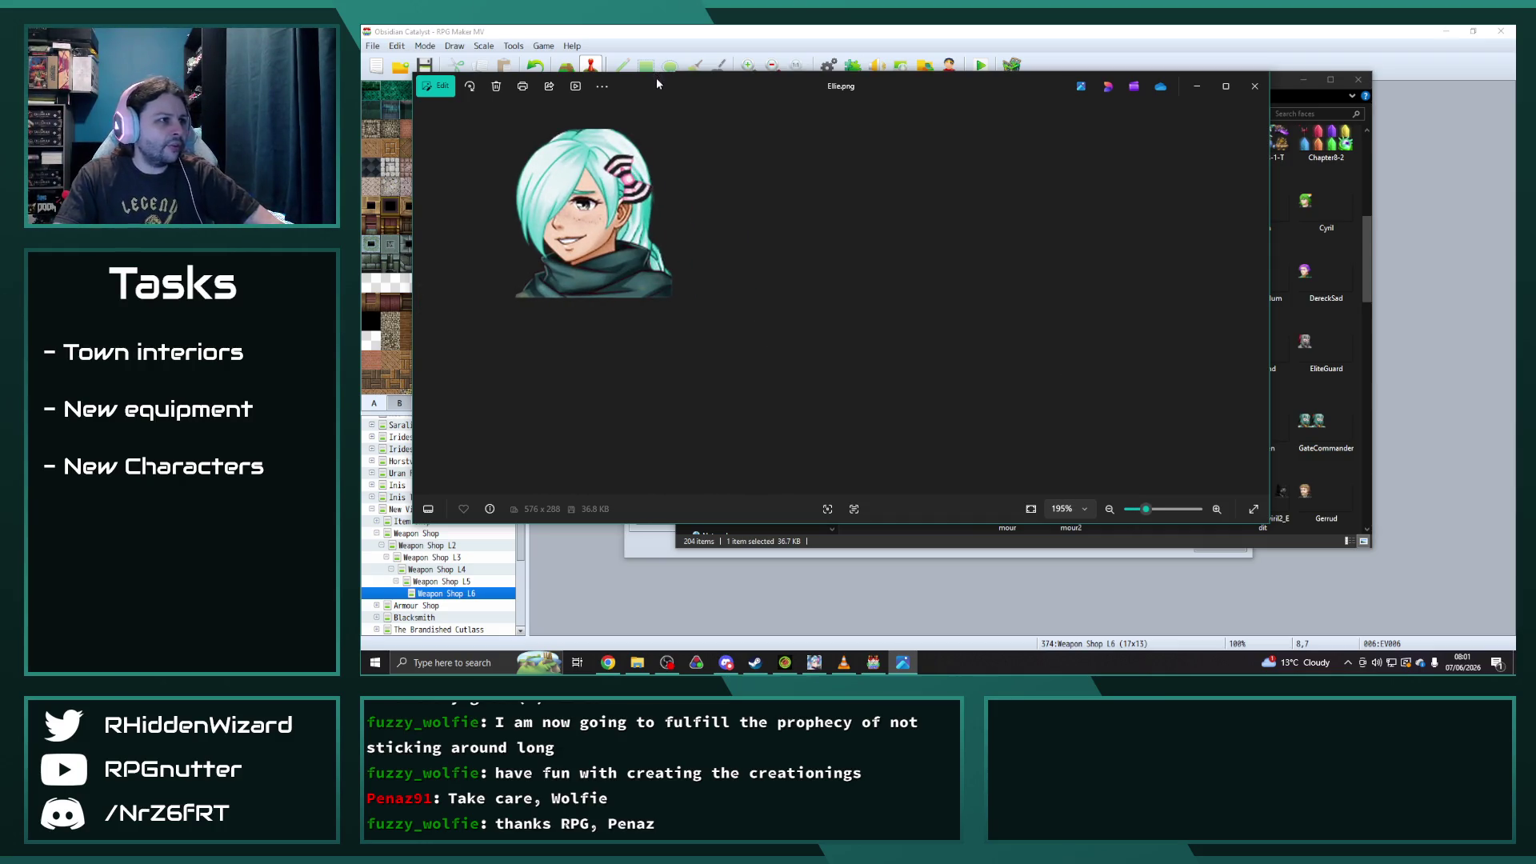
key("Escape")
key("Return")
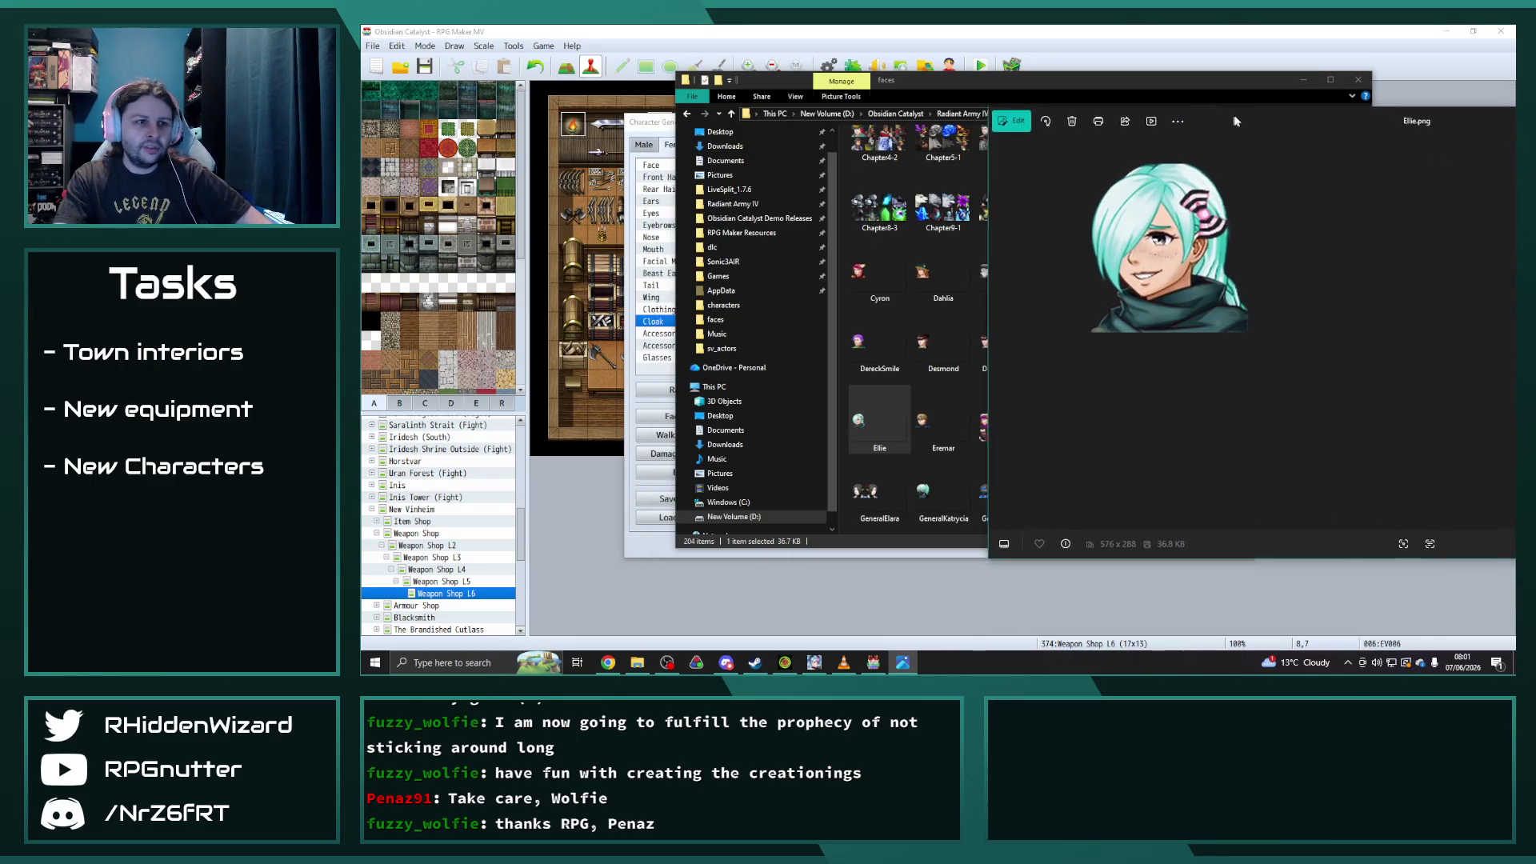
mouse_move(1313, 120)
left_mouse_down()
mouse_move(1516, 110)
mouse_move(1426, 123)
left_mouse_up()
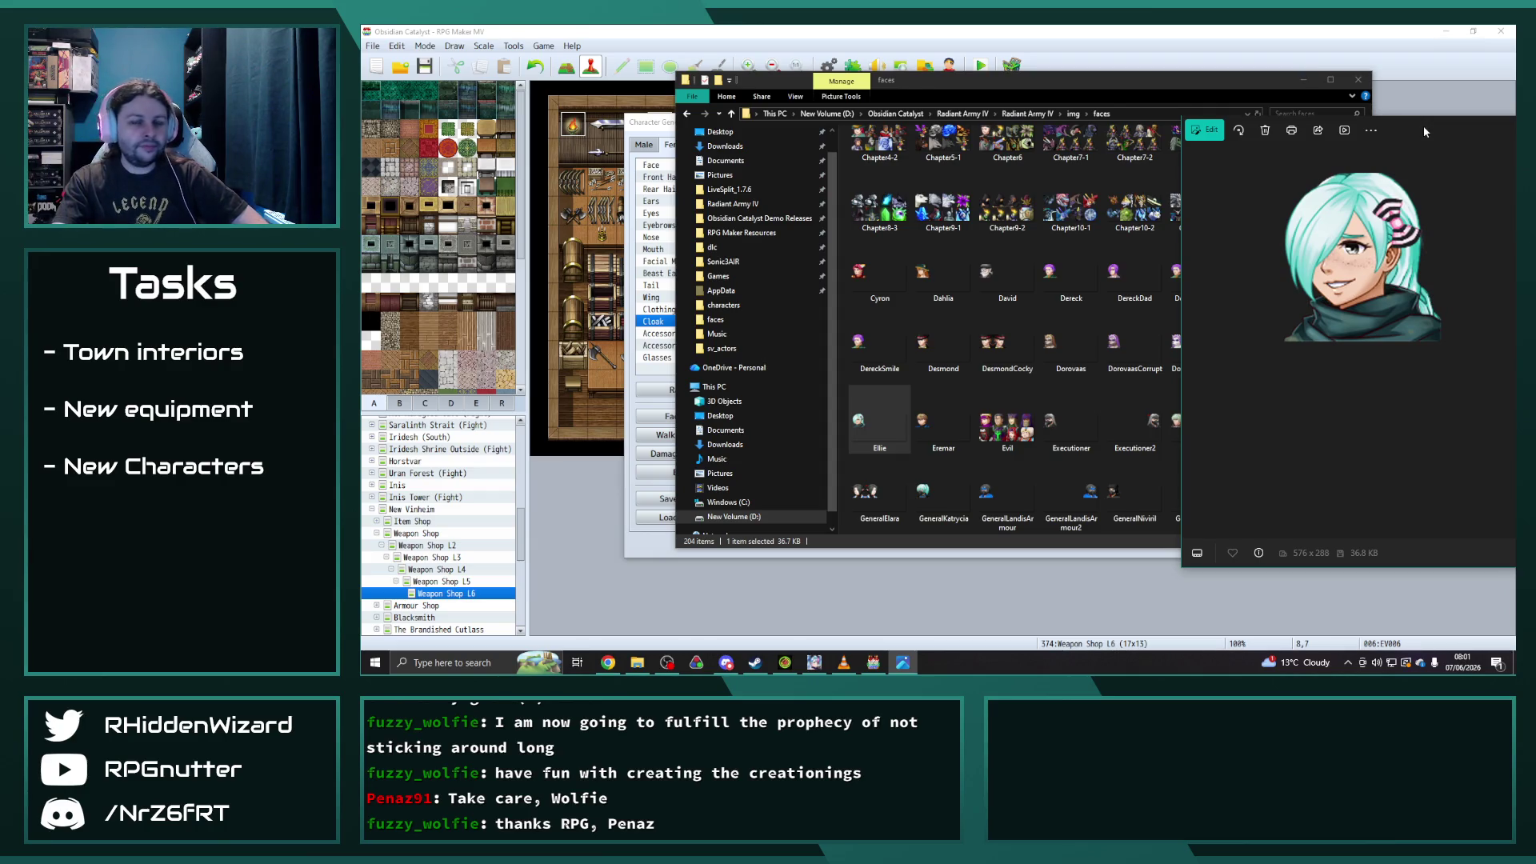
left_click(1019, 40)
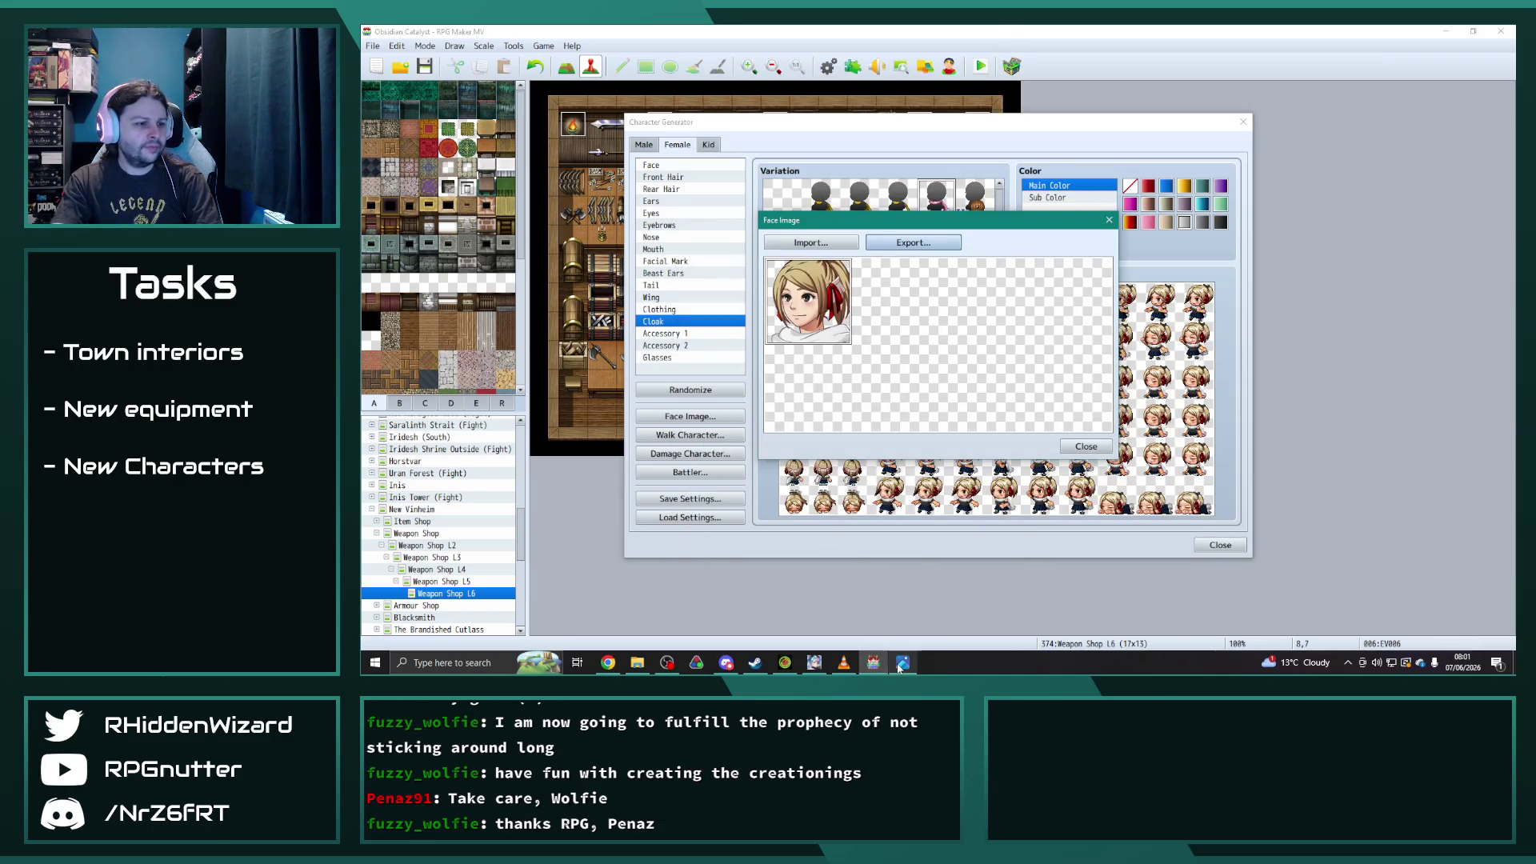
left_click(902, 663)
left_click_drag(1394, 123, 1149, 132)
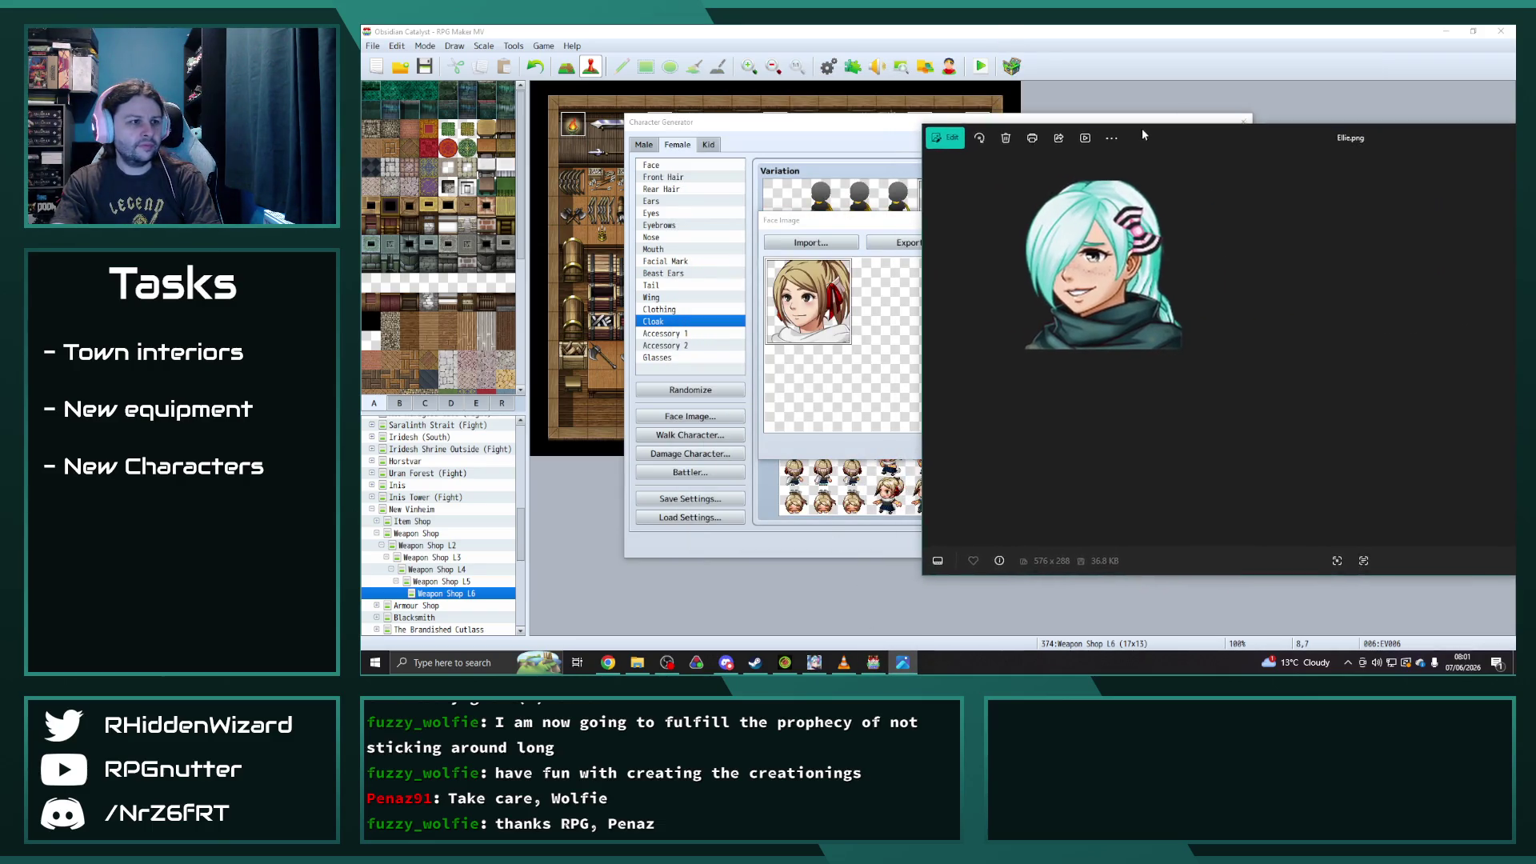
scroll(1196, 300, "down", 3)
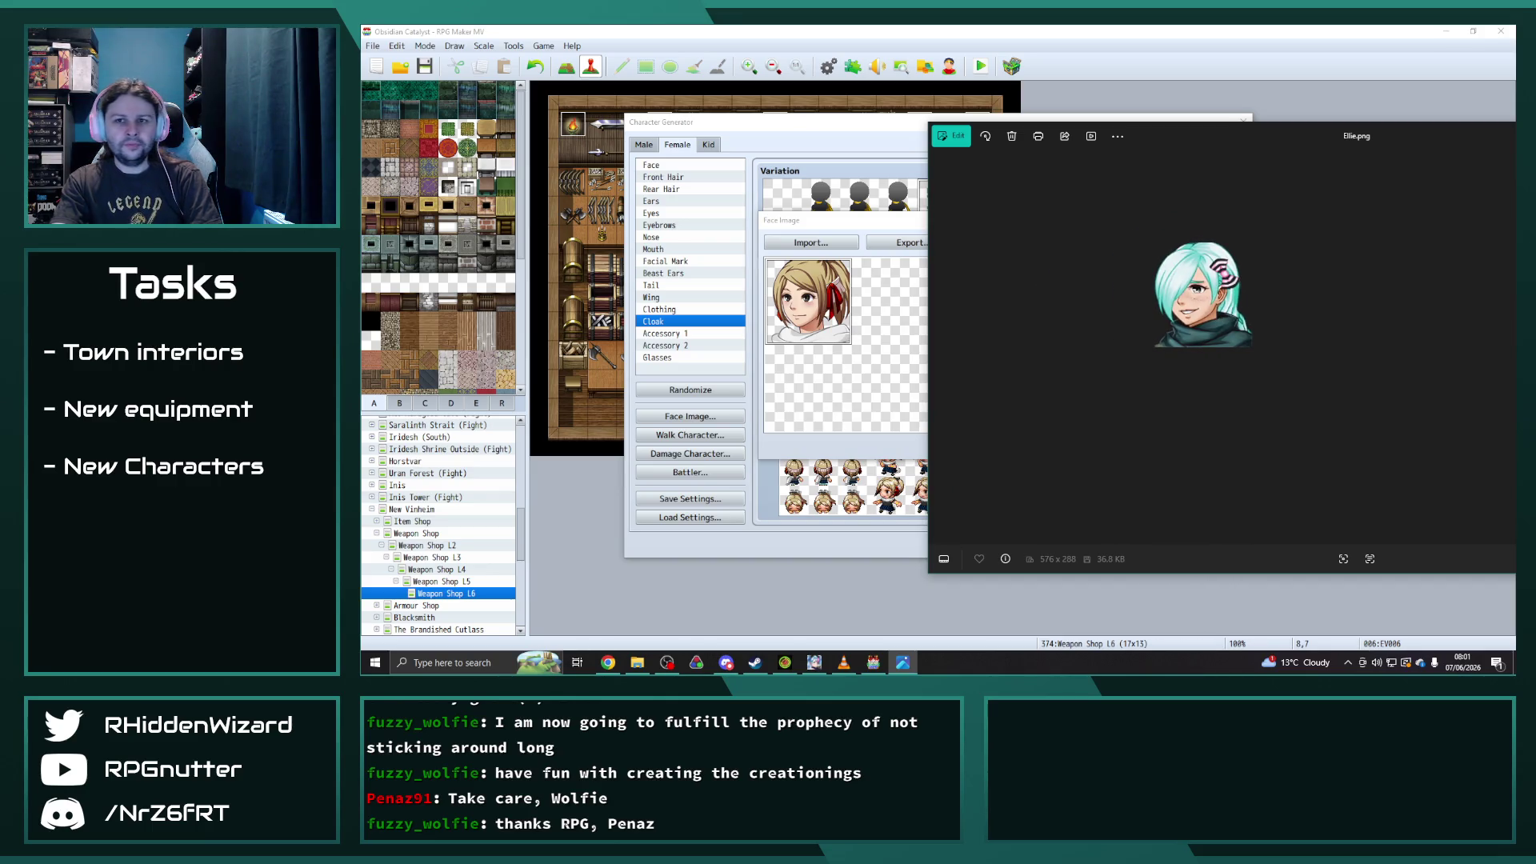
- Narrow and nudge the Ellie viewer window, compare, then close the Ellie.png preview
left_click_drag(1518, 185, 1517, 188)
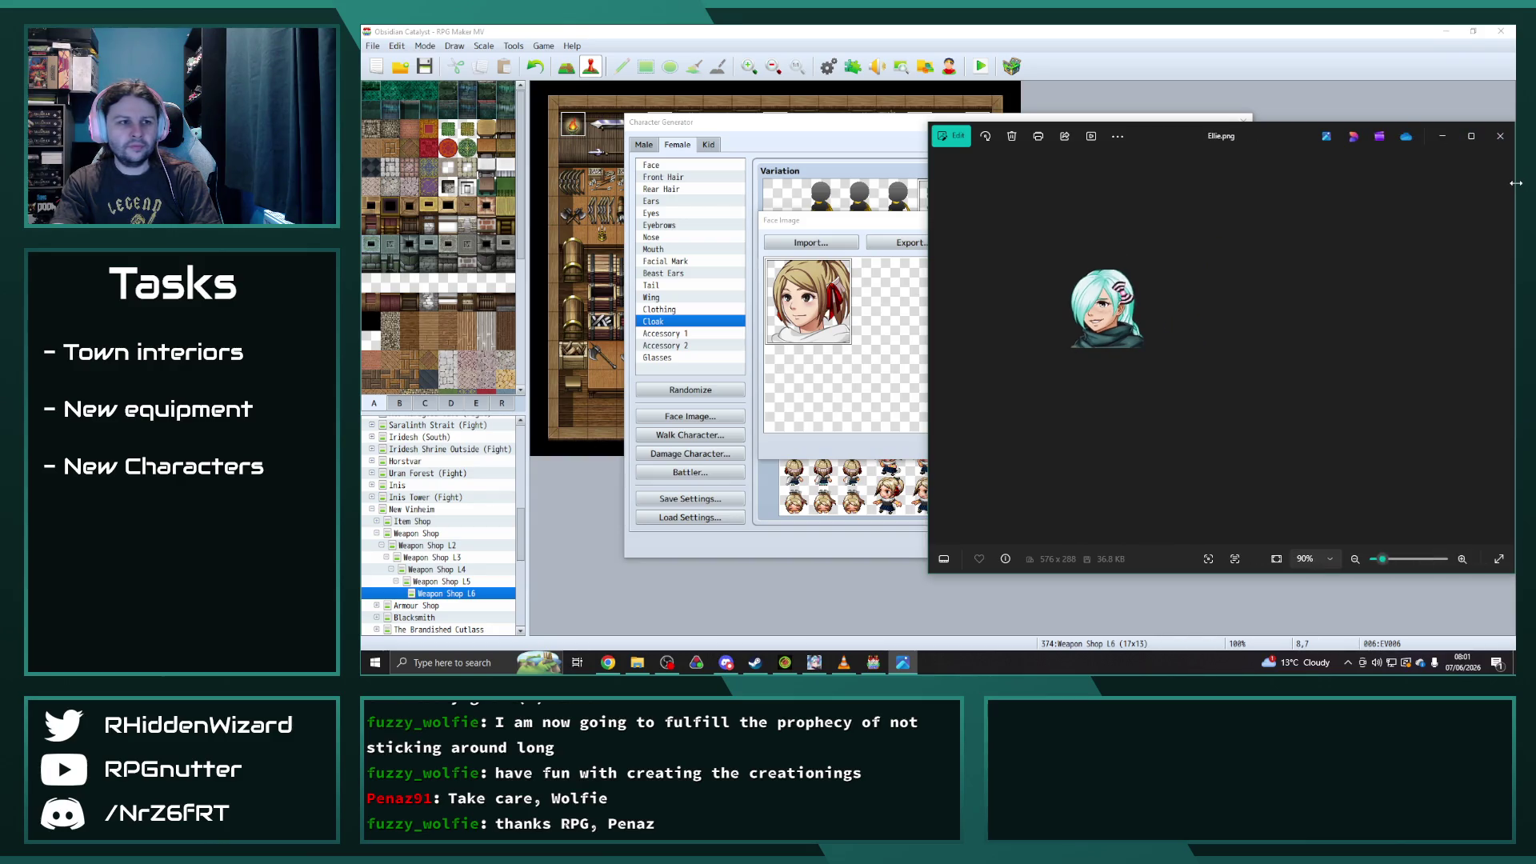
left_click_drag(1286, 136, 1268, 135)
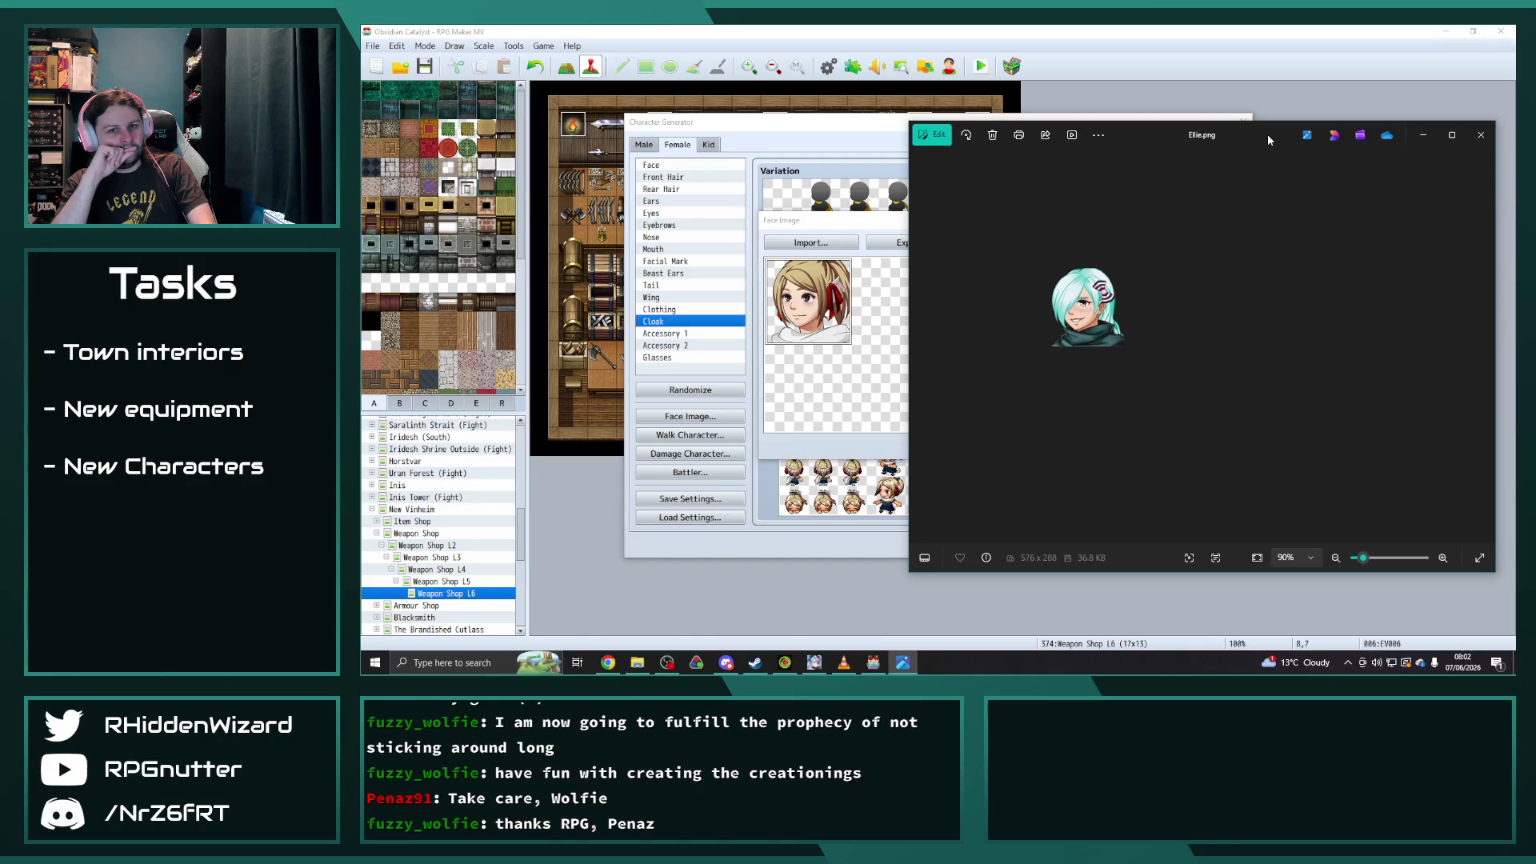
left_click(637, 662)
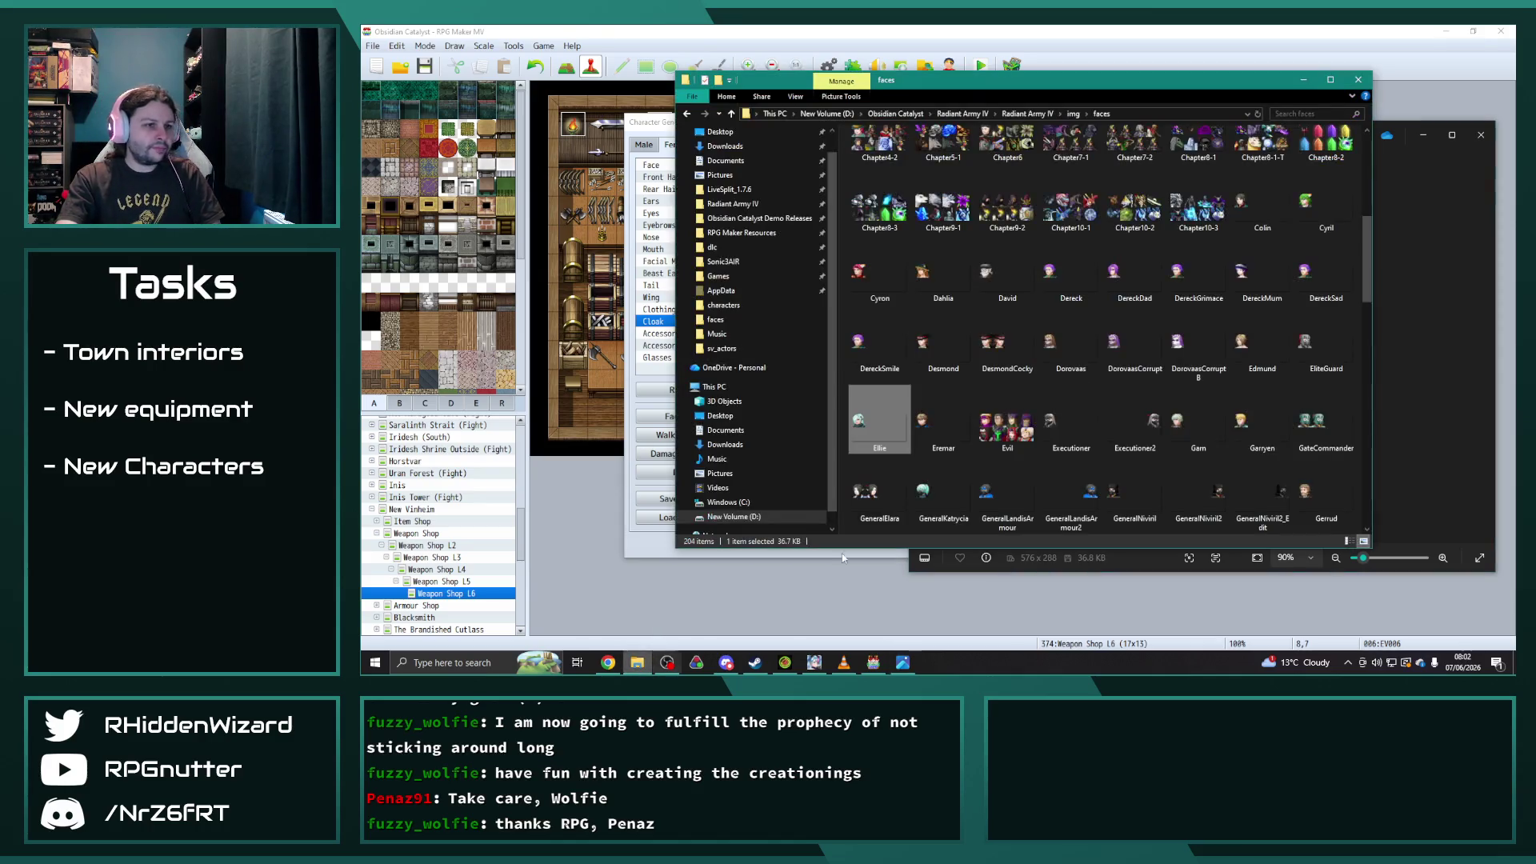
left_click(637, 663)
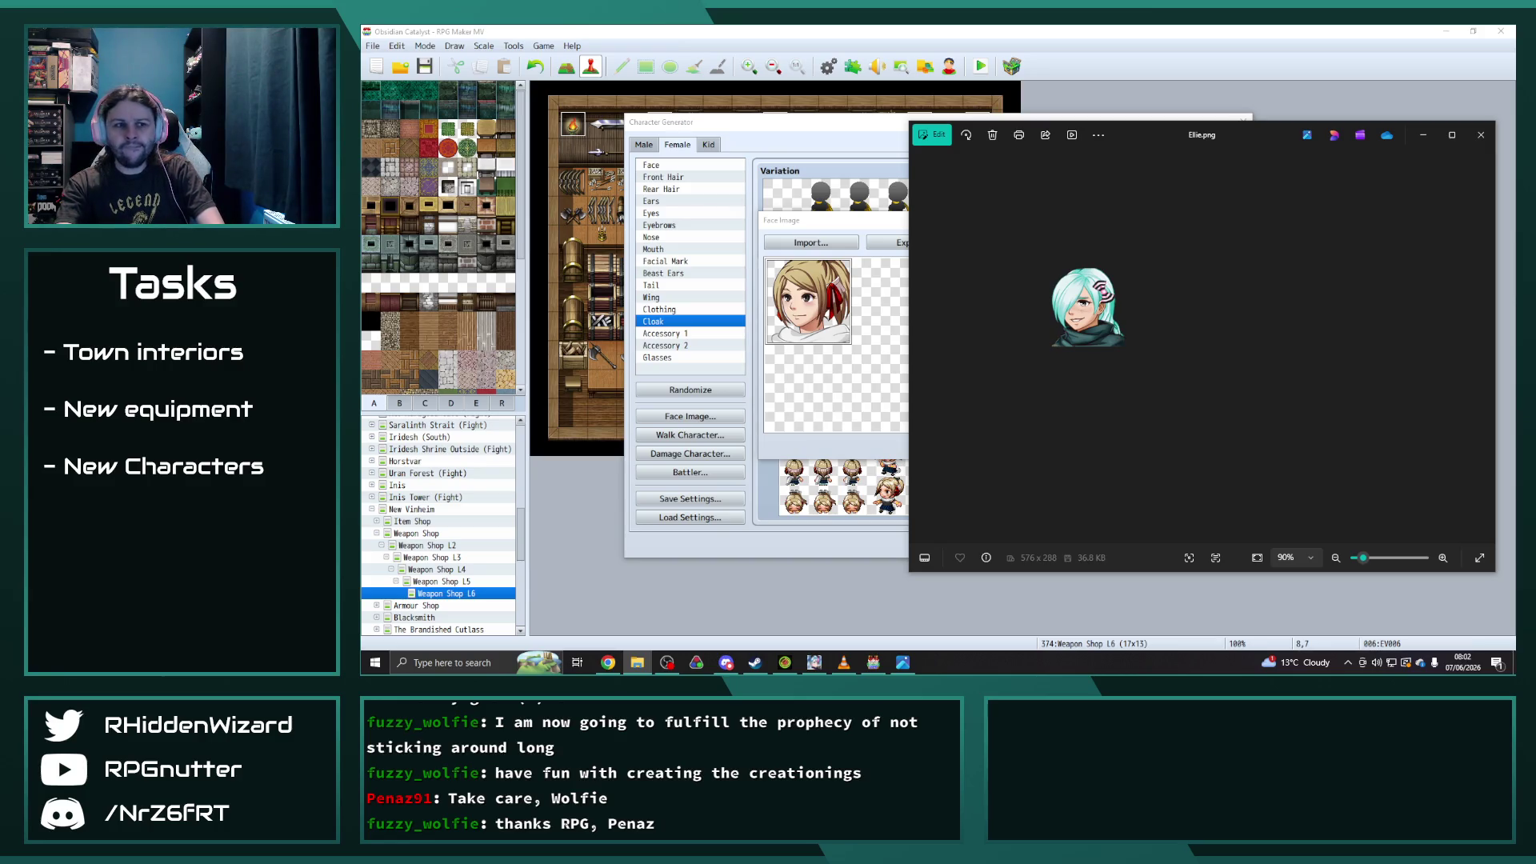
left_click(1214, 341)
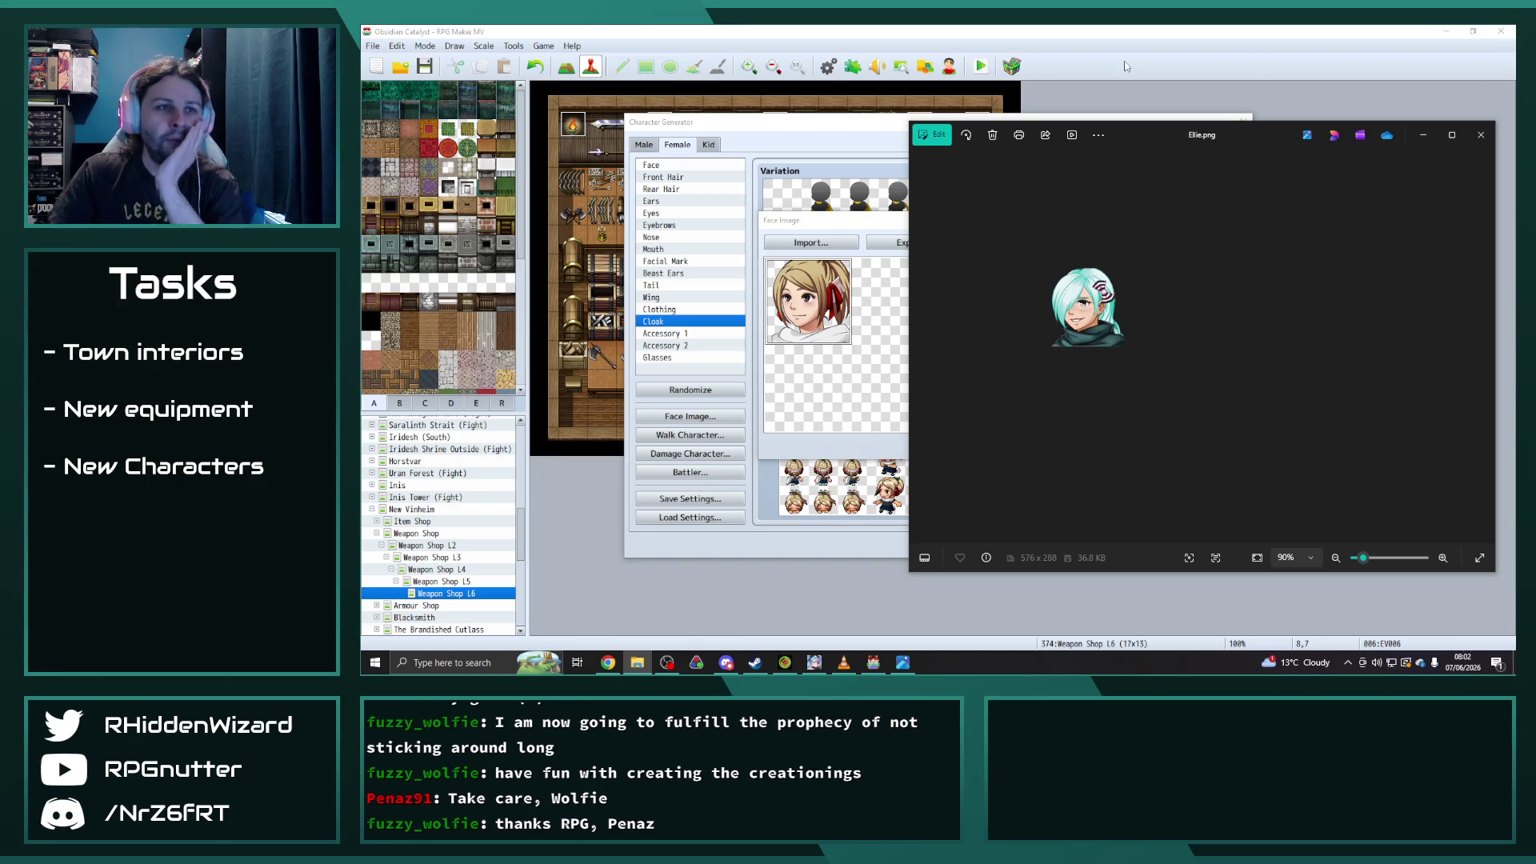
left_click(1481, 135)
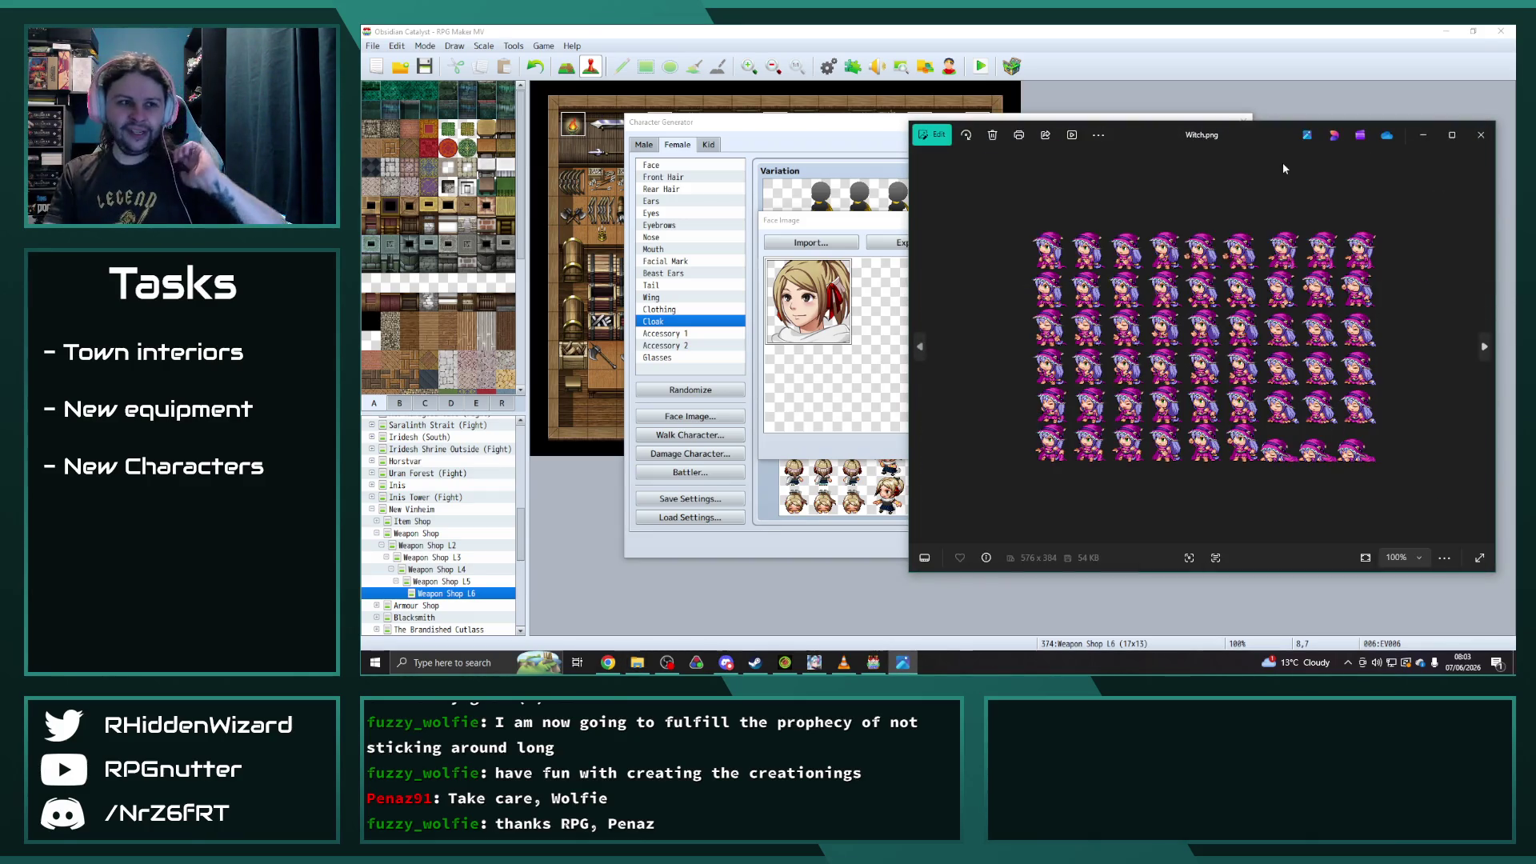
scroll(1176, 382, "up", 2)
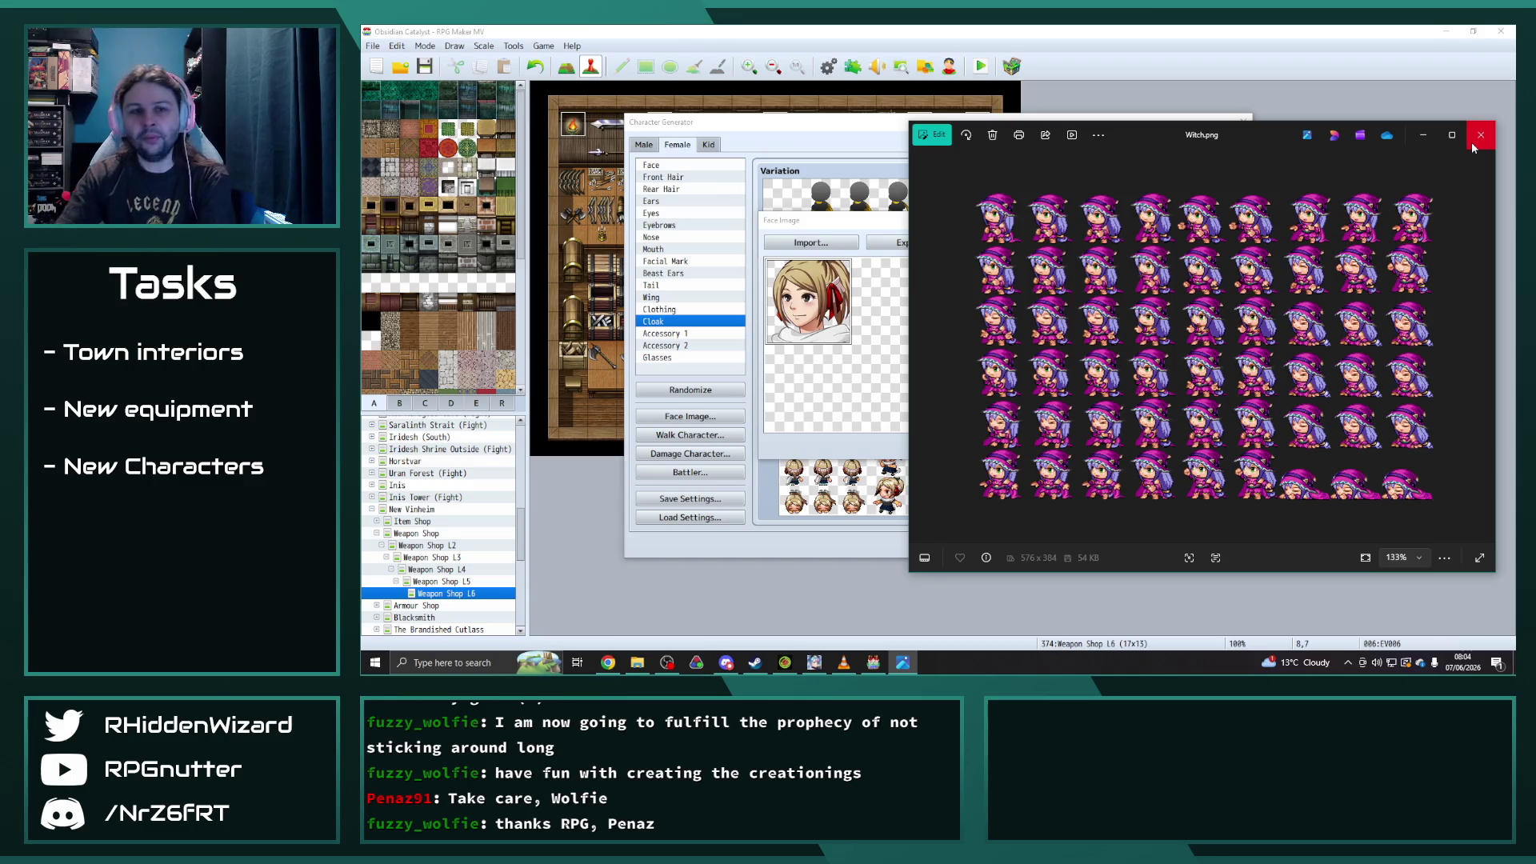
left_click(1480, 135)
left_click(908, 243)
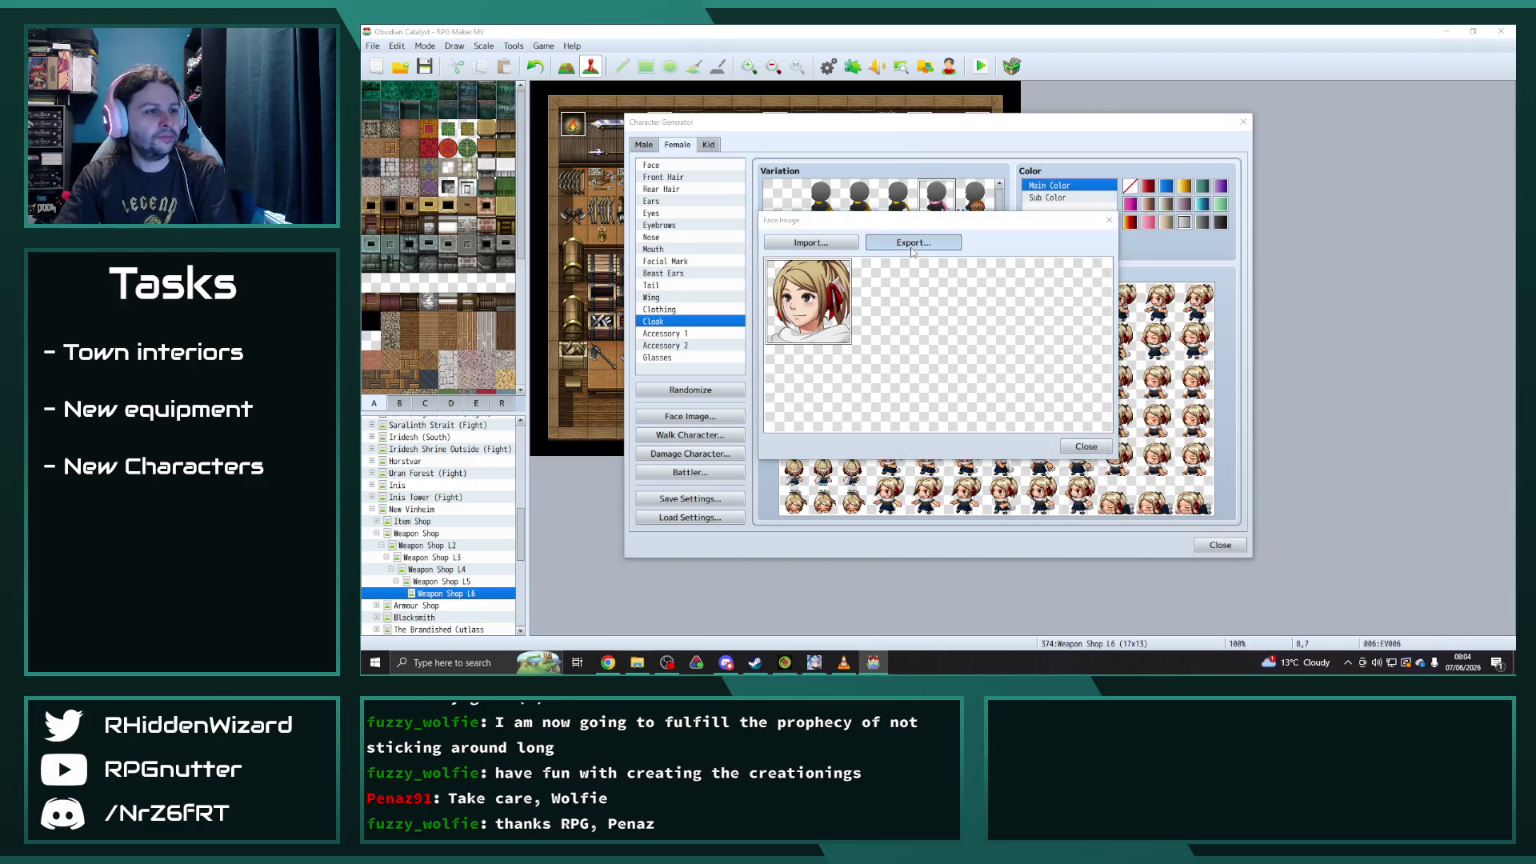
- Export the face image and the walk character sheet, both as Ellie
type("Ellie")
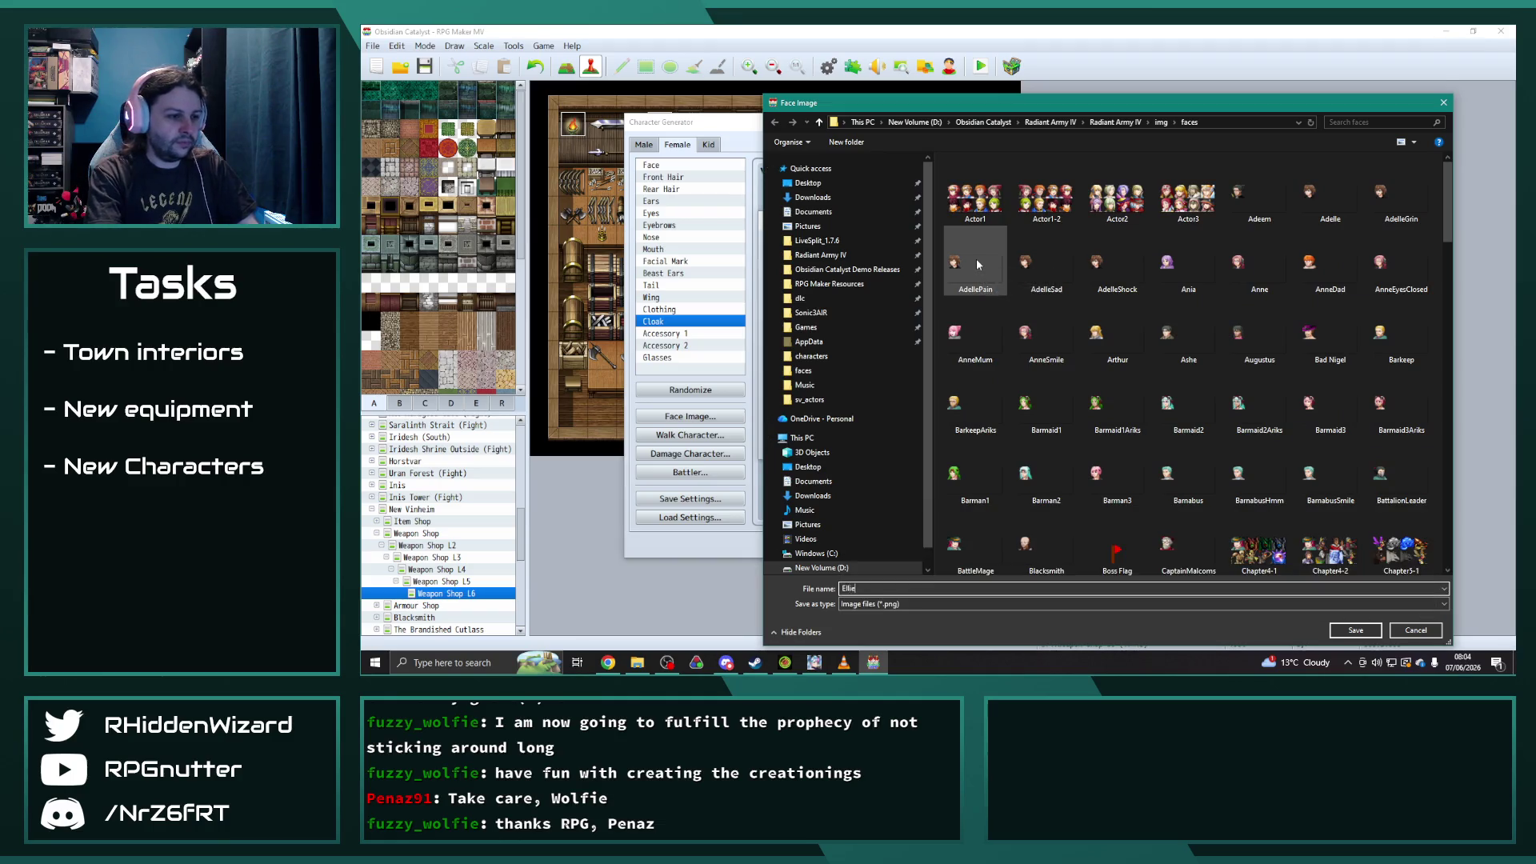
key("Return")
left_click(1086, 446)
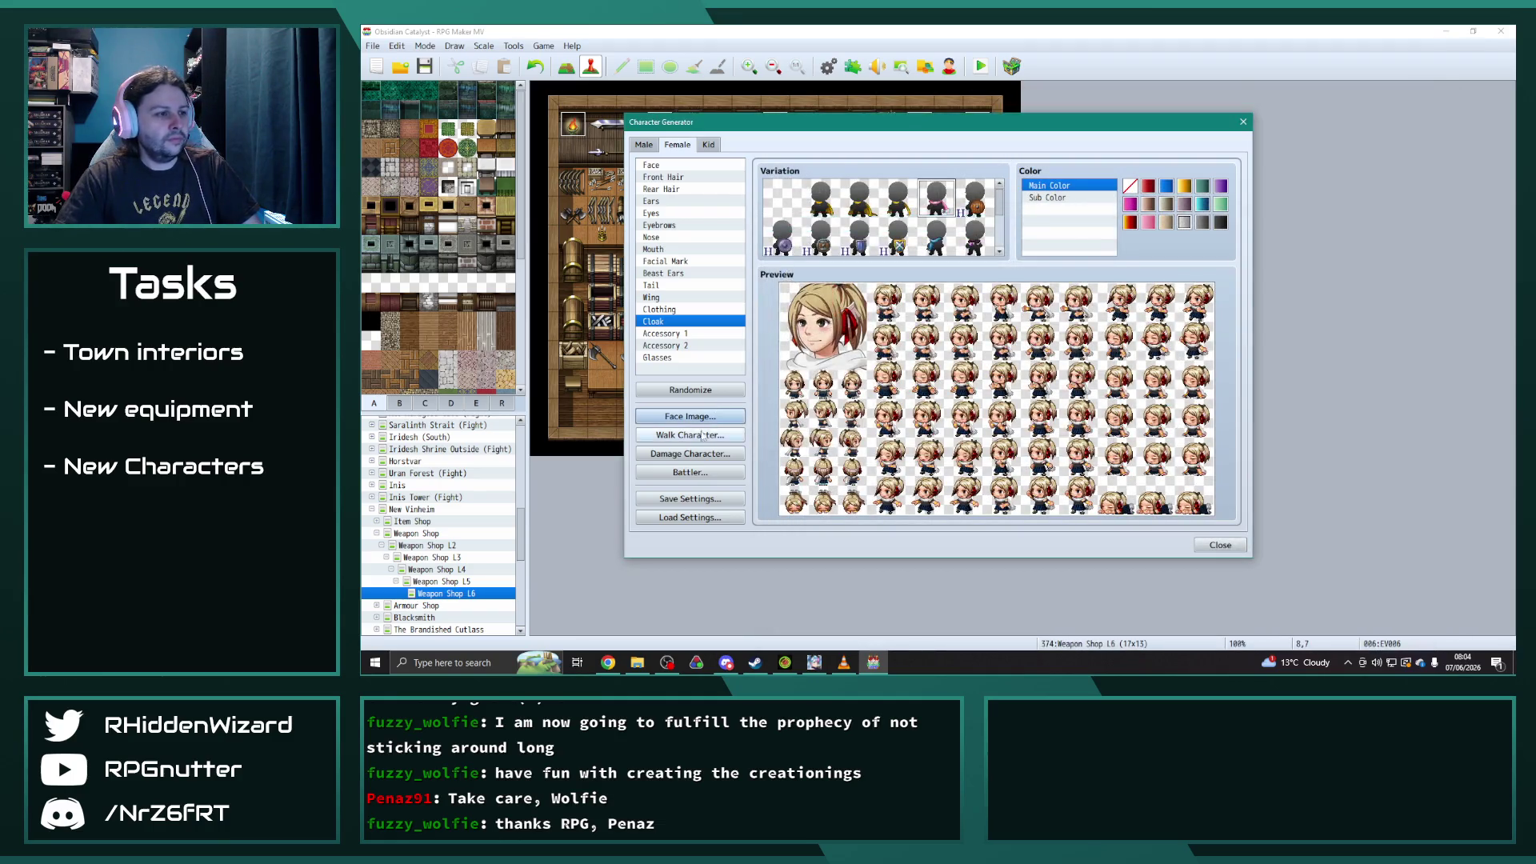
left_click(690, 435)
left_click(913, 217)
type("Ellie")
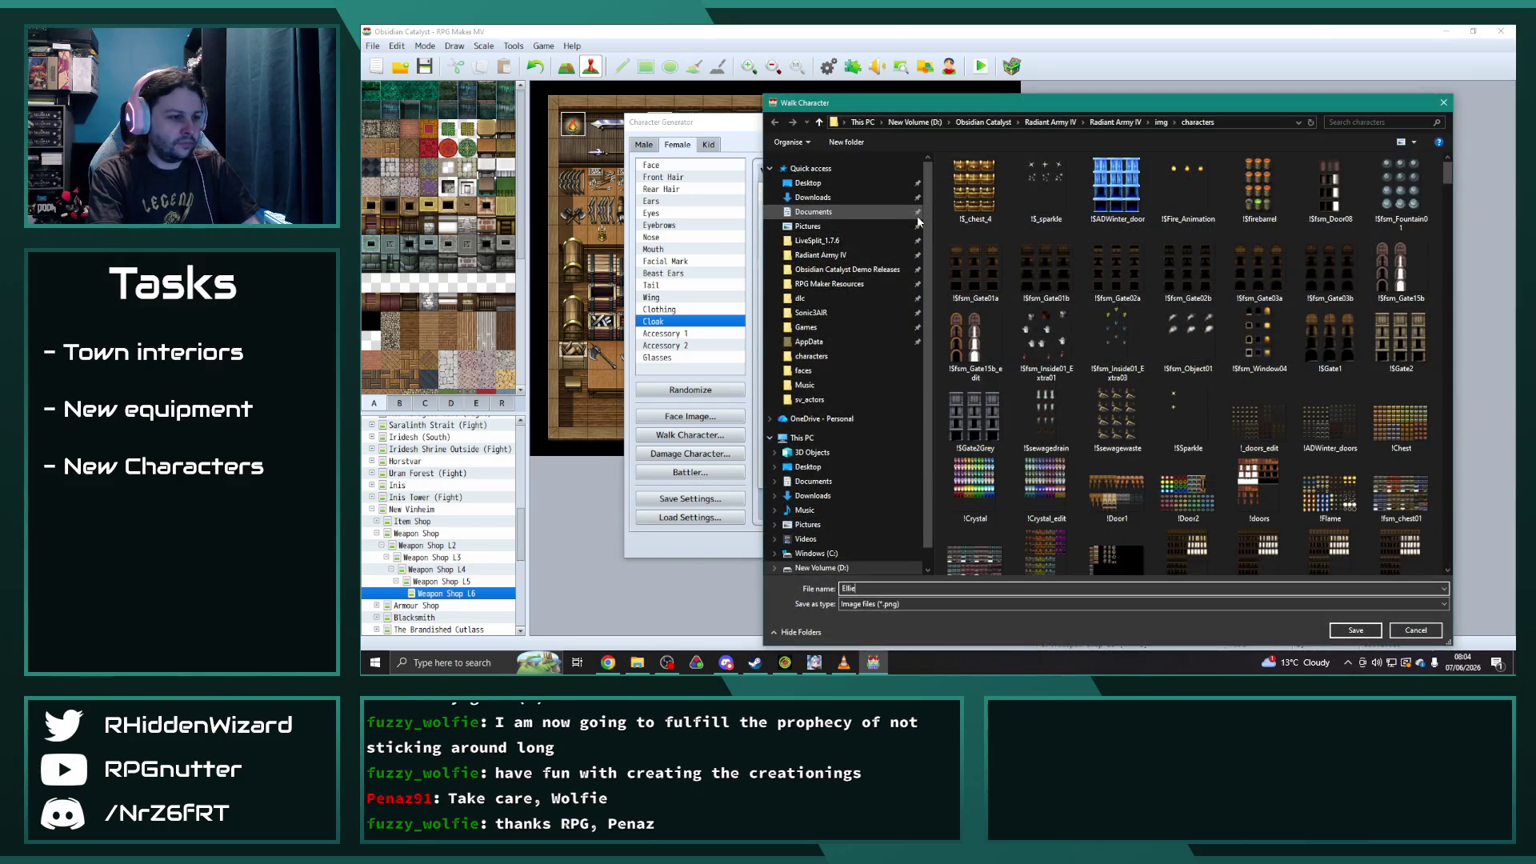
key("Return")
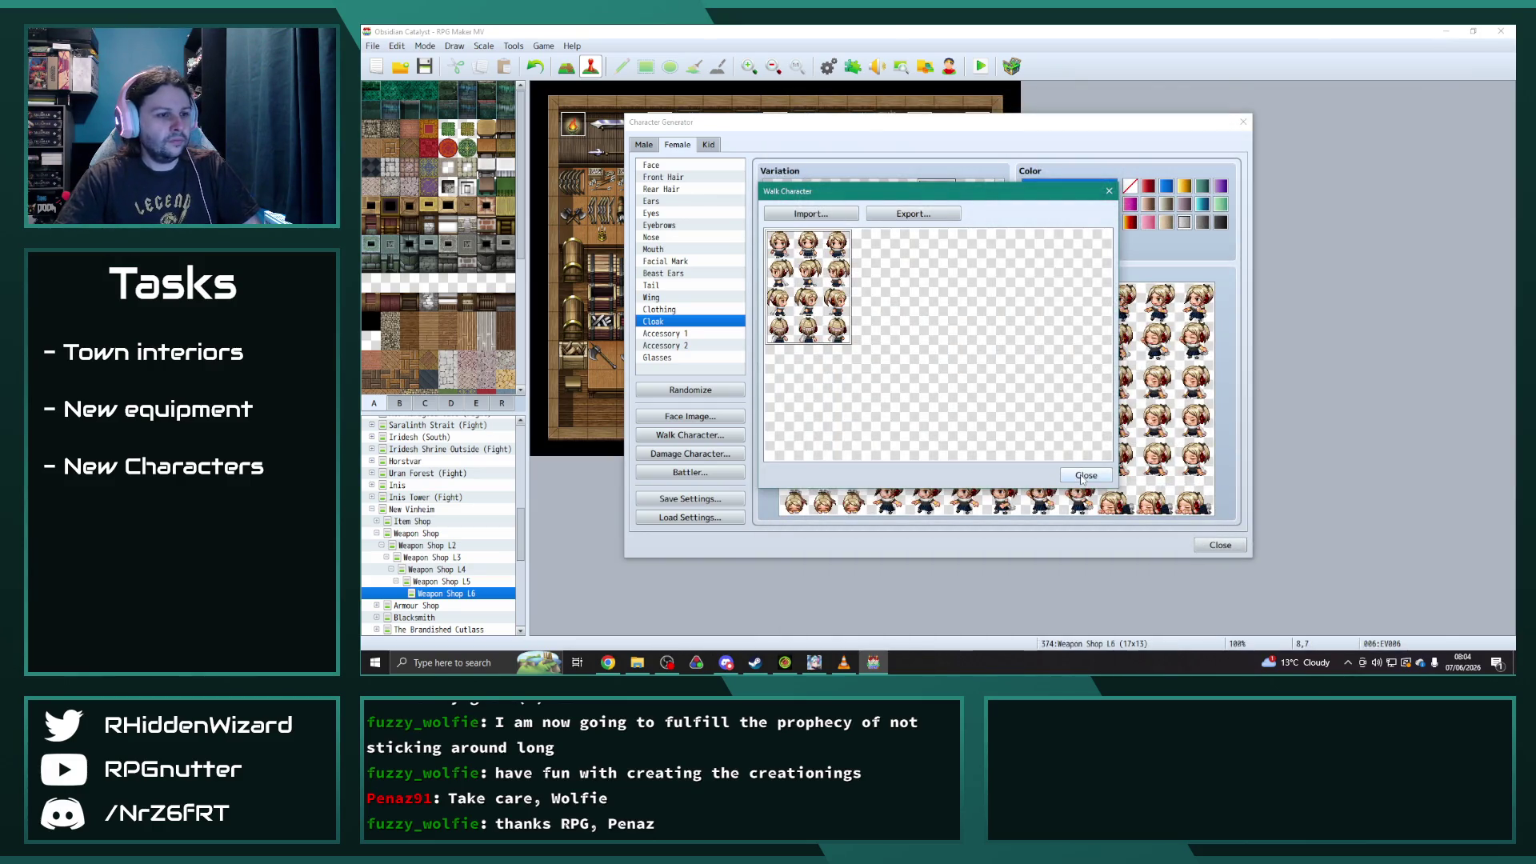
left_click(1086, 475)
- Export the damage character sheet as EllieDamage
left_click(690, 454)
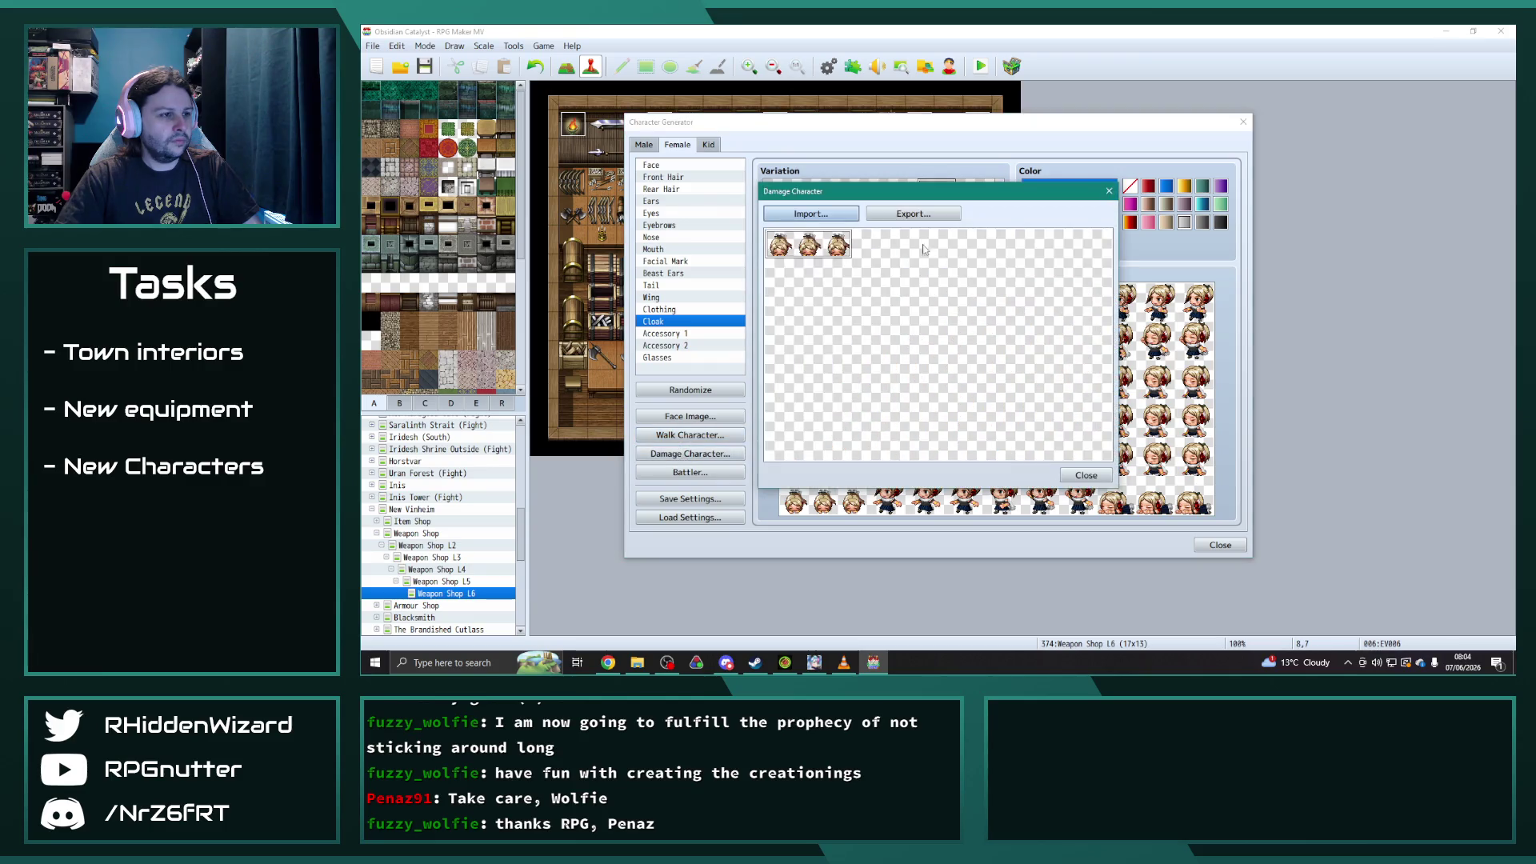
left_click(915, 213)
type("Ellie")
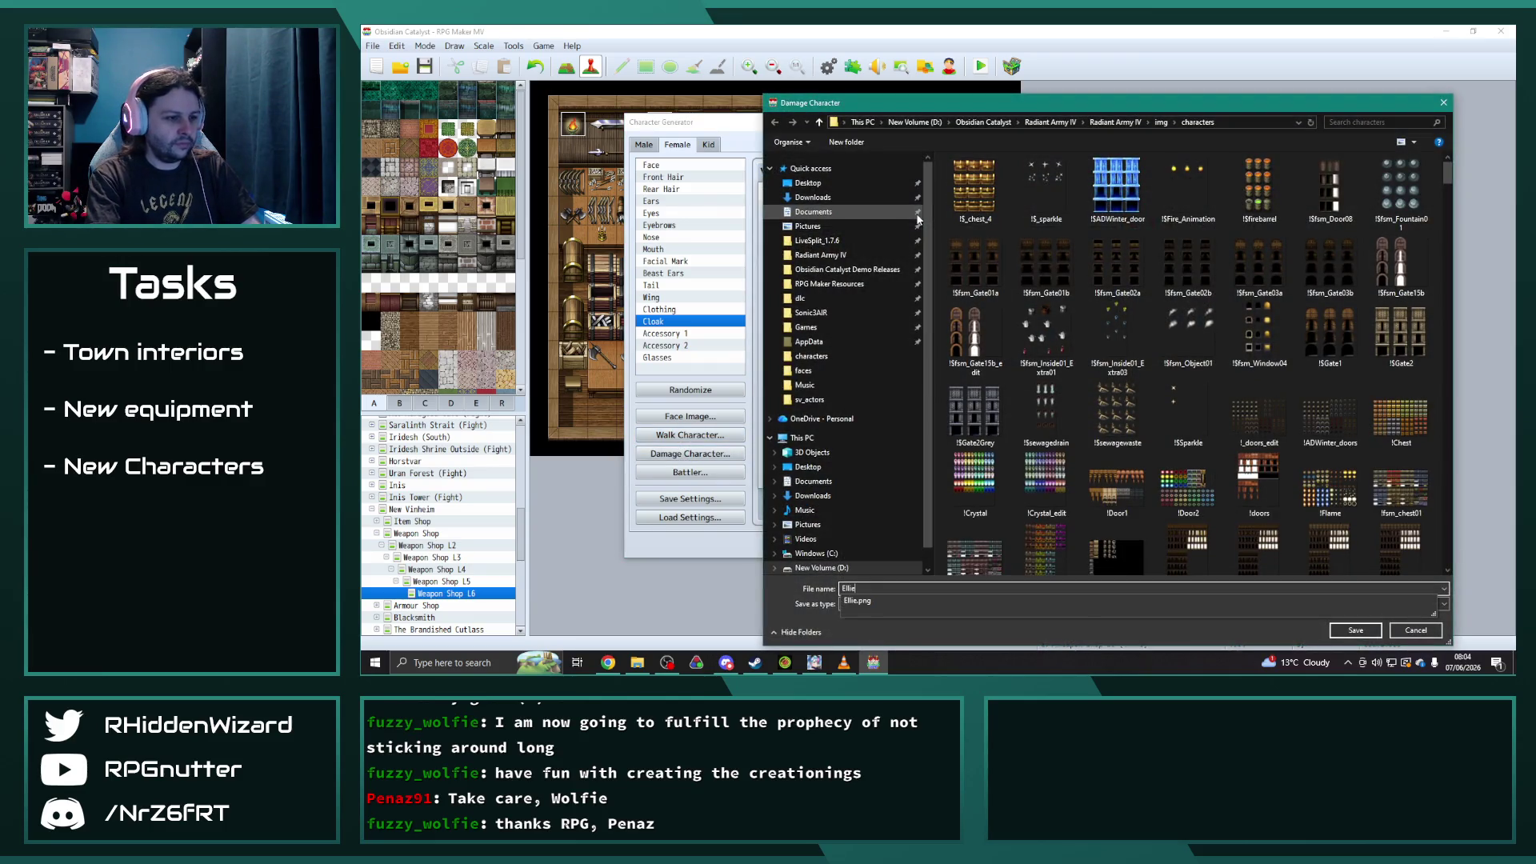
type("Damage")
key("Return")
left_click(1086, 475)
- Export the battler sheet as Ellie and close the battler window
left_click(704, 473)
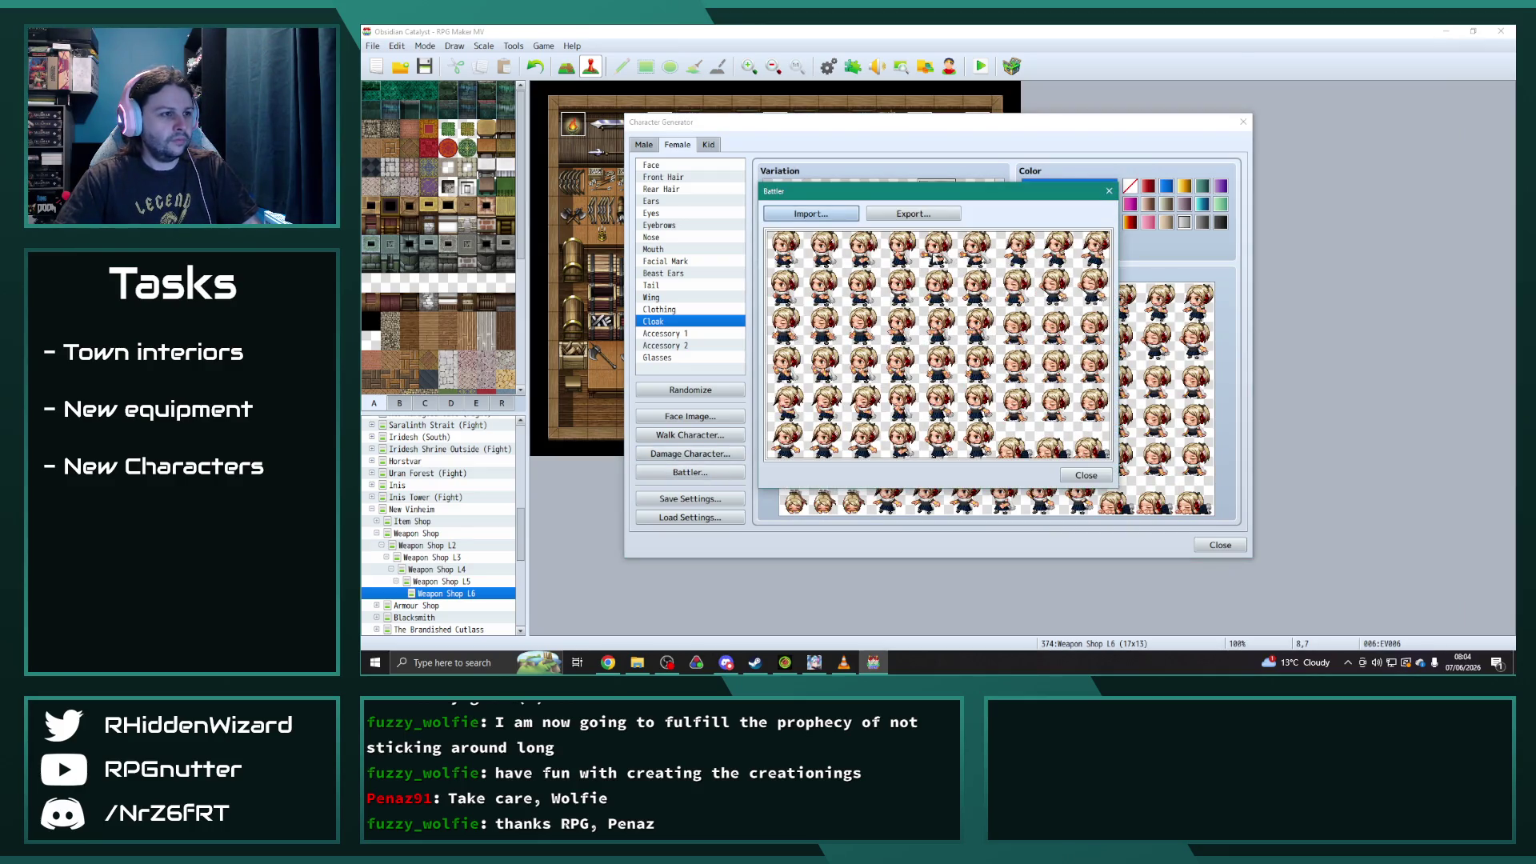
left_click(911, 213)
type("Ellie")
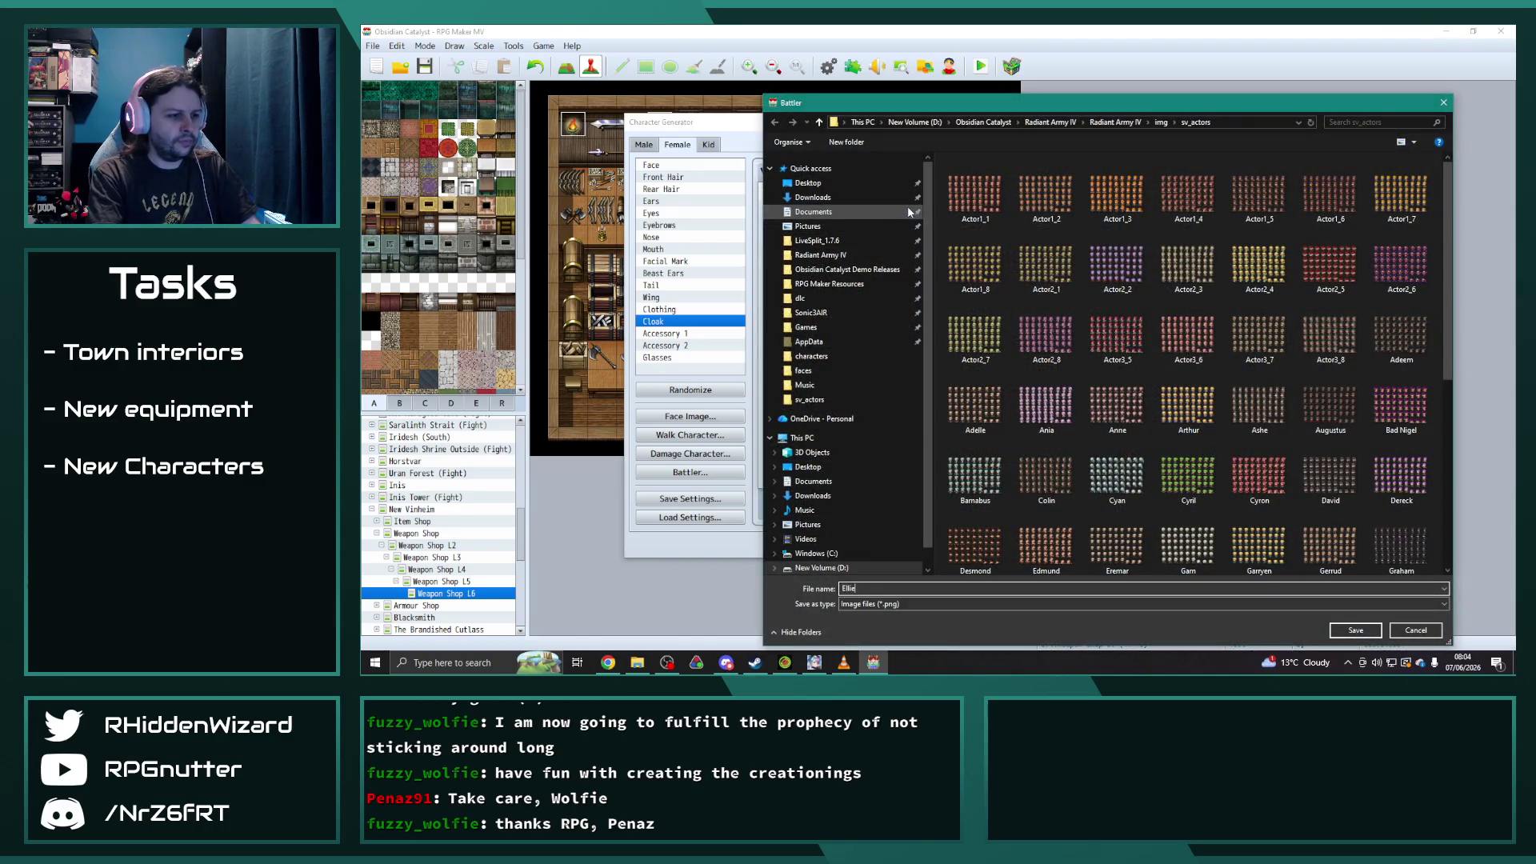
key("Return")
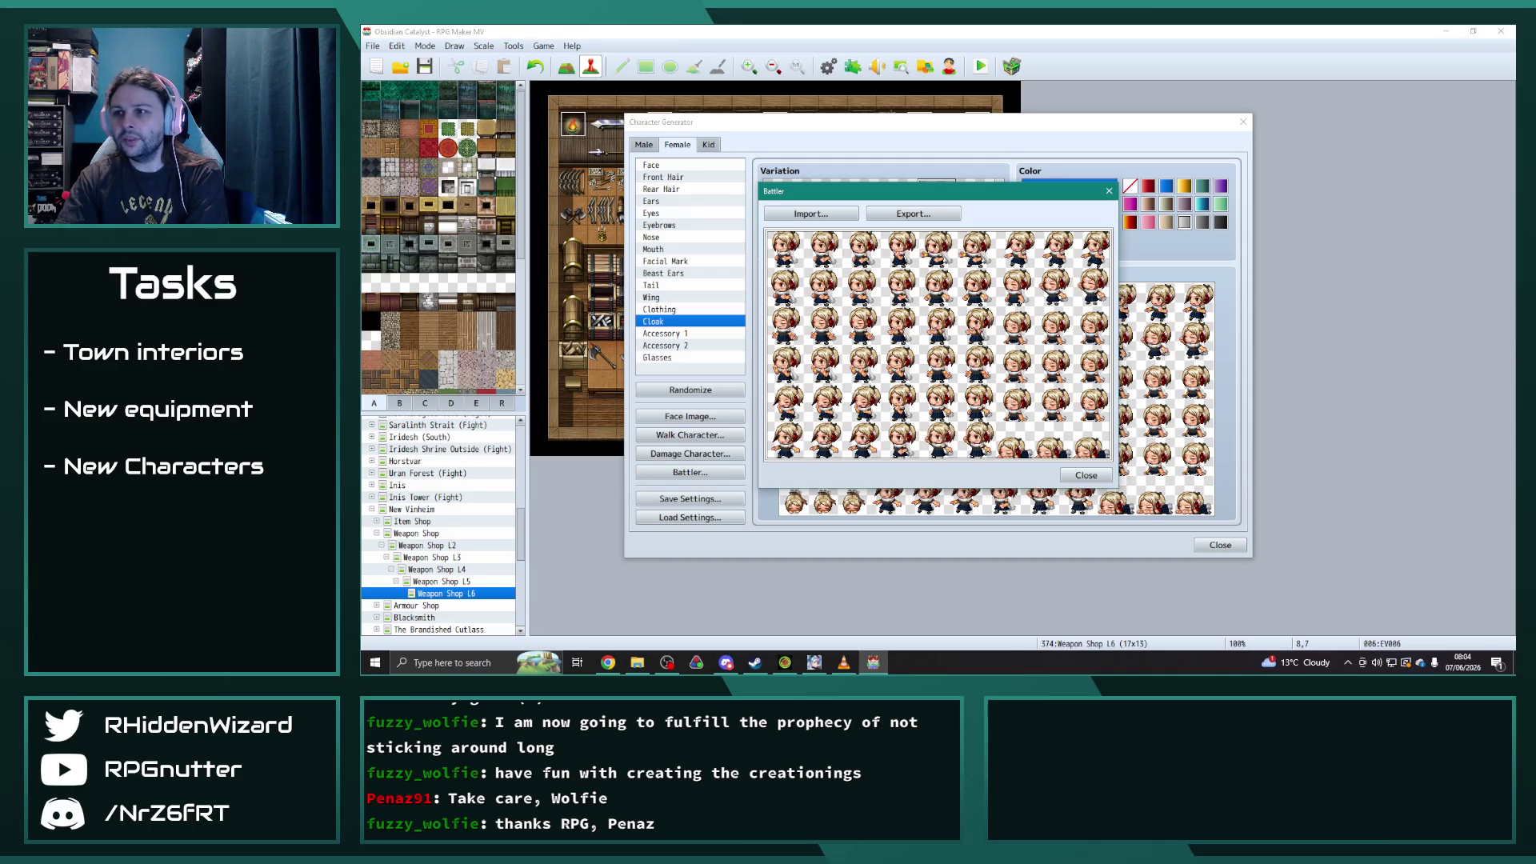
key("alt+Tab")
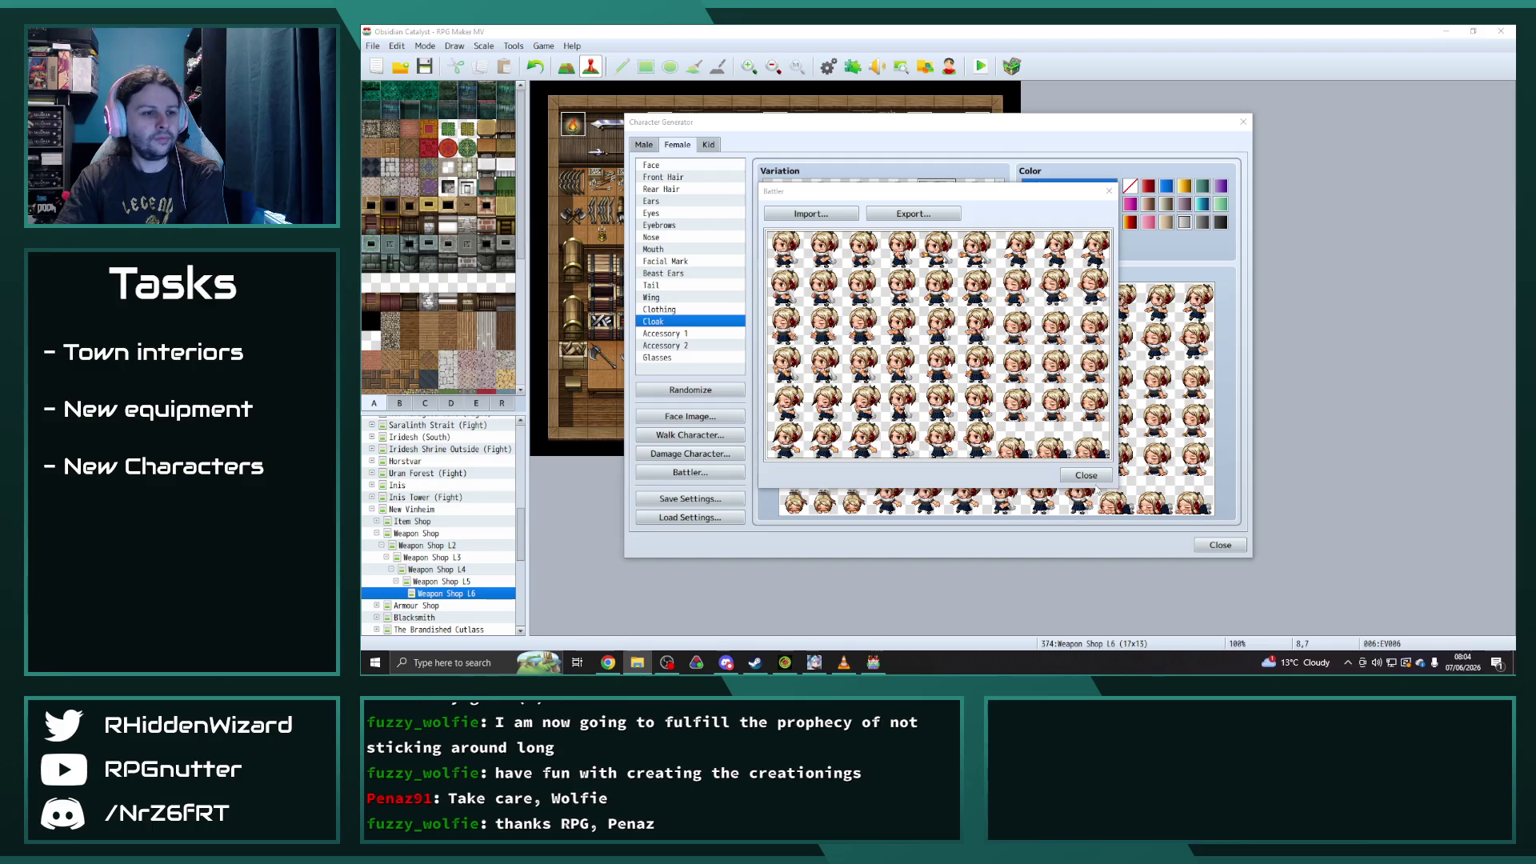
left_click(1090, 477)
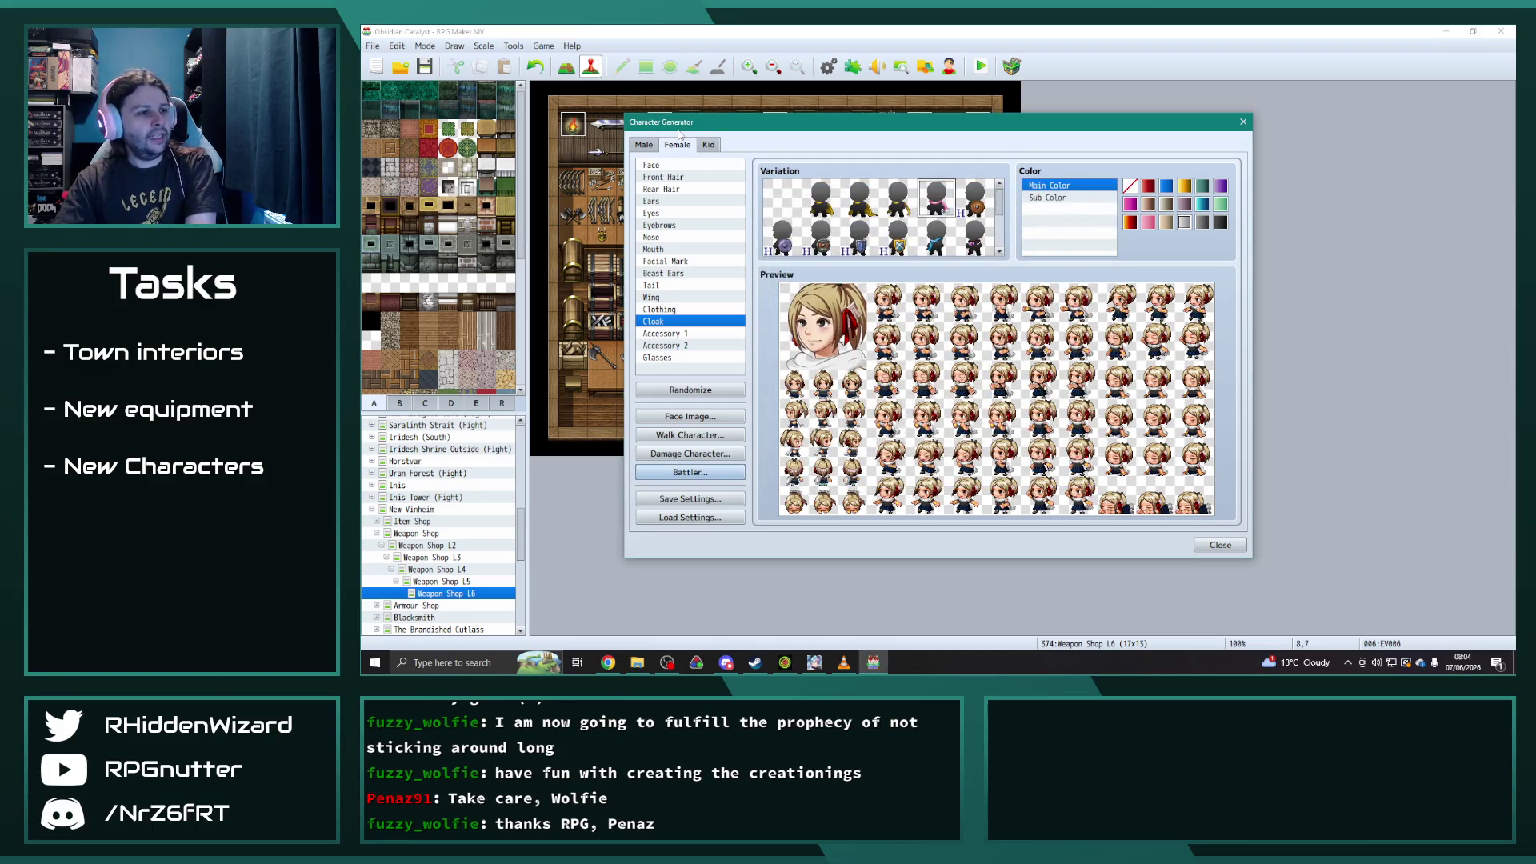
- Generate a new random dark-haired character and give her a sword on her back
key("alt+Tab")
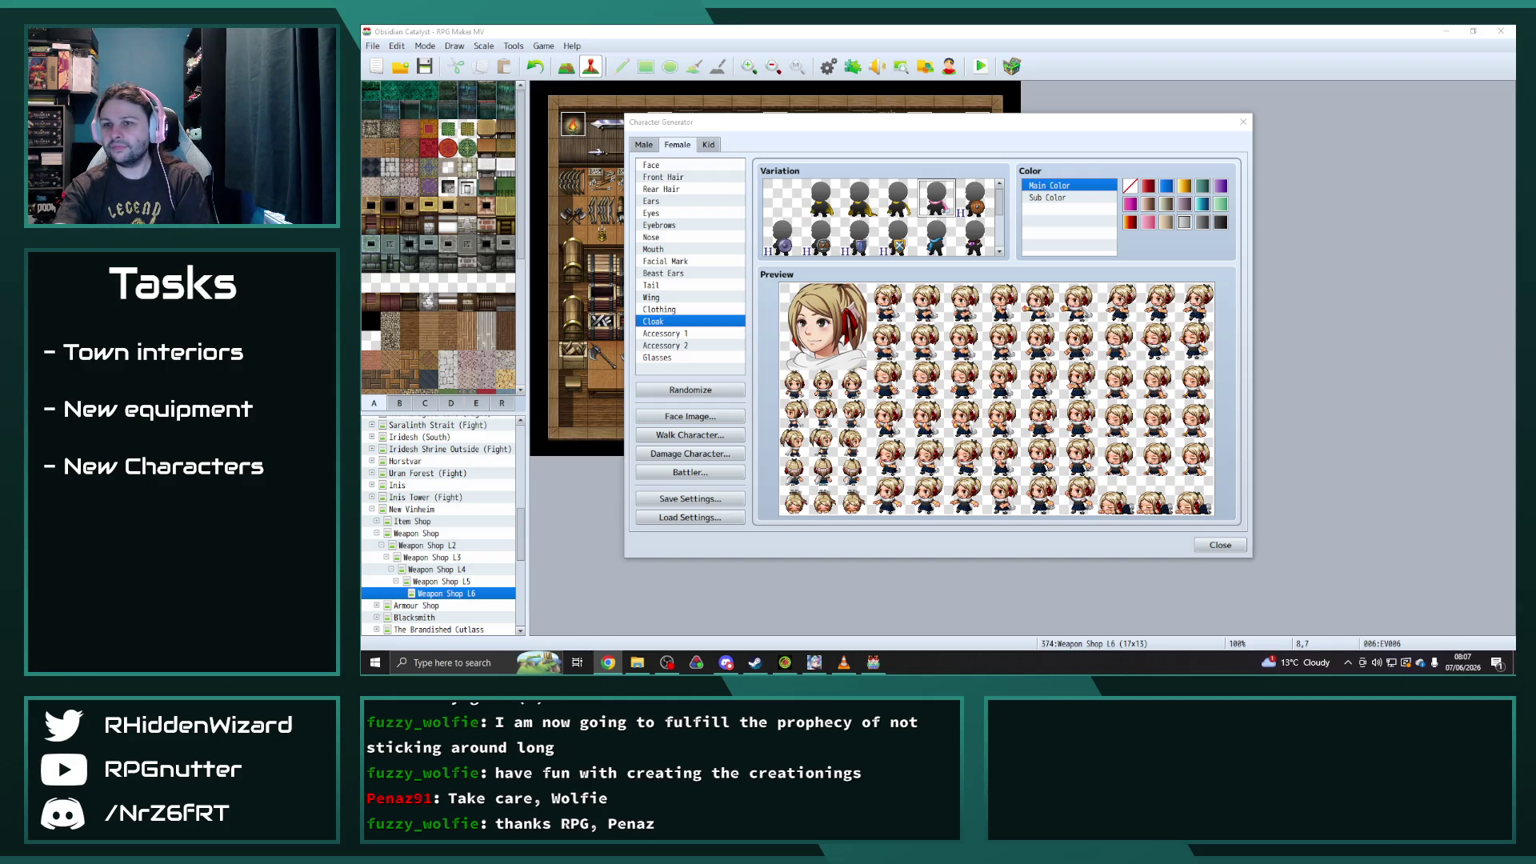
left_click(690, 390)
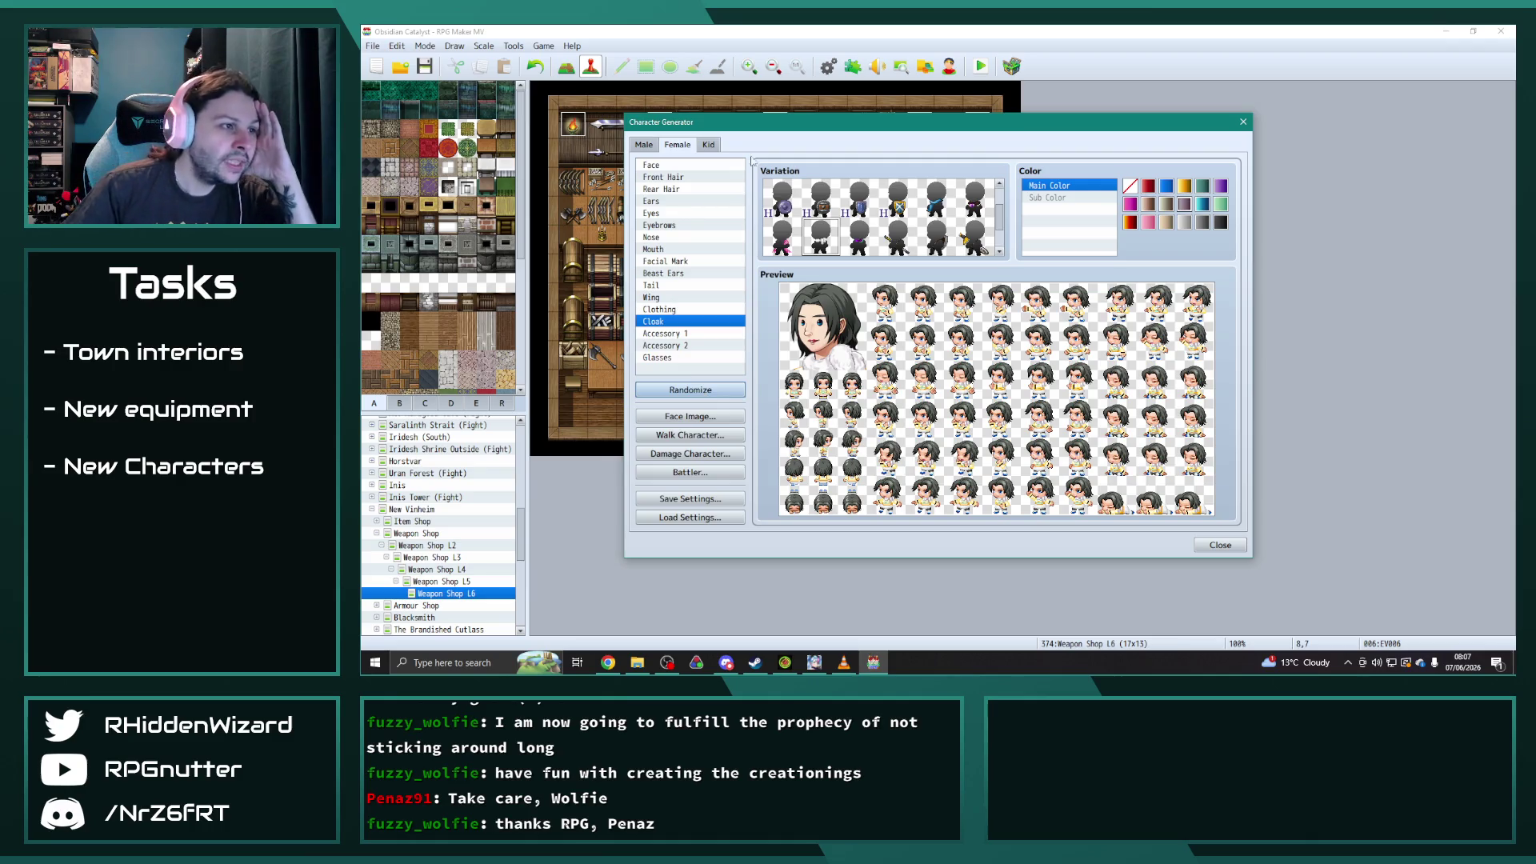
left_click(900, 232)
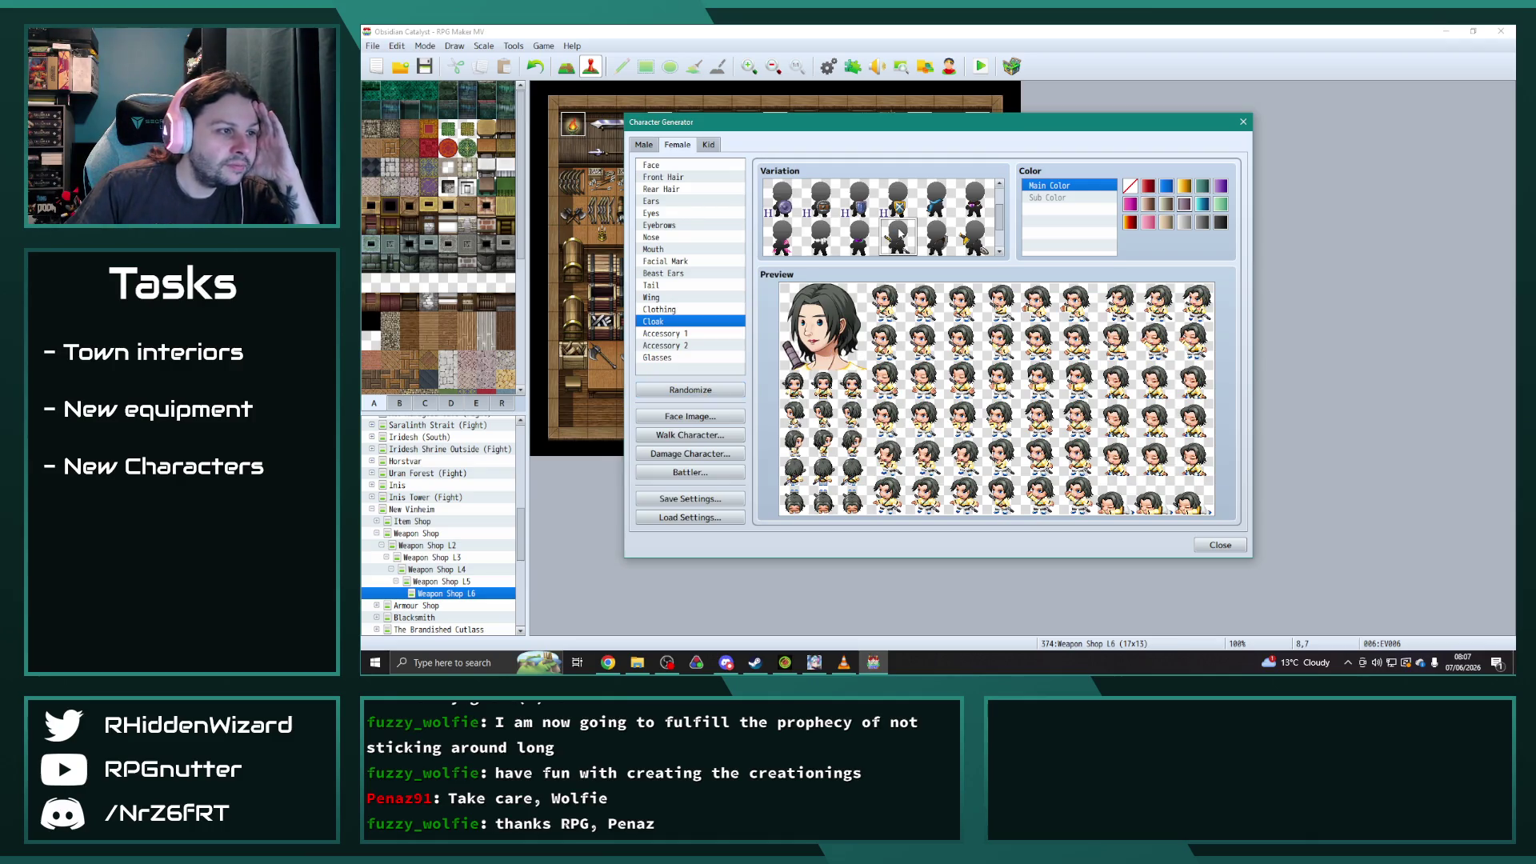
- Audition several nose shapes, including a dark broad one, before settling on a different nose
left_click(666, 238)
left_click(933, 204)
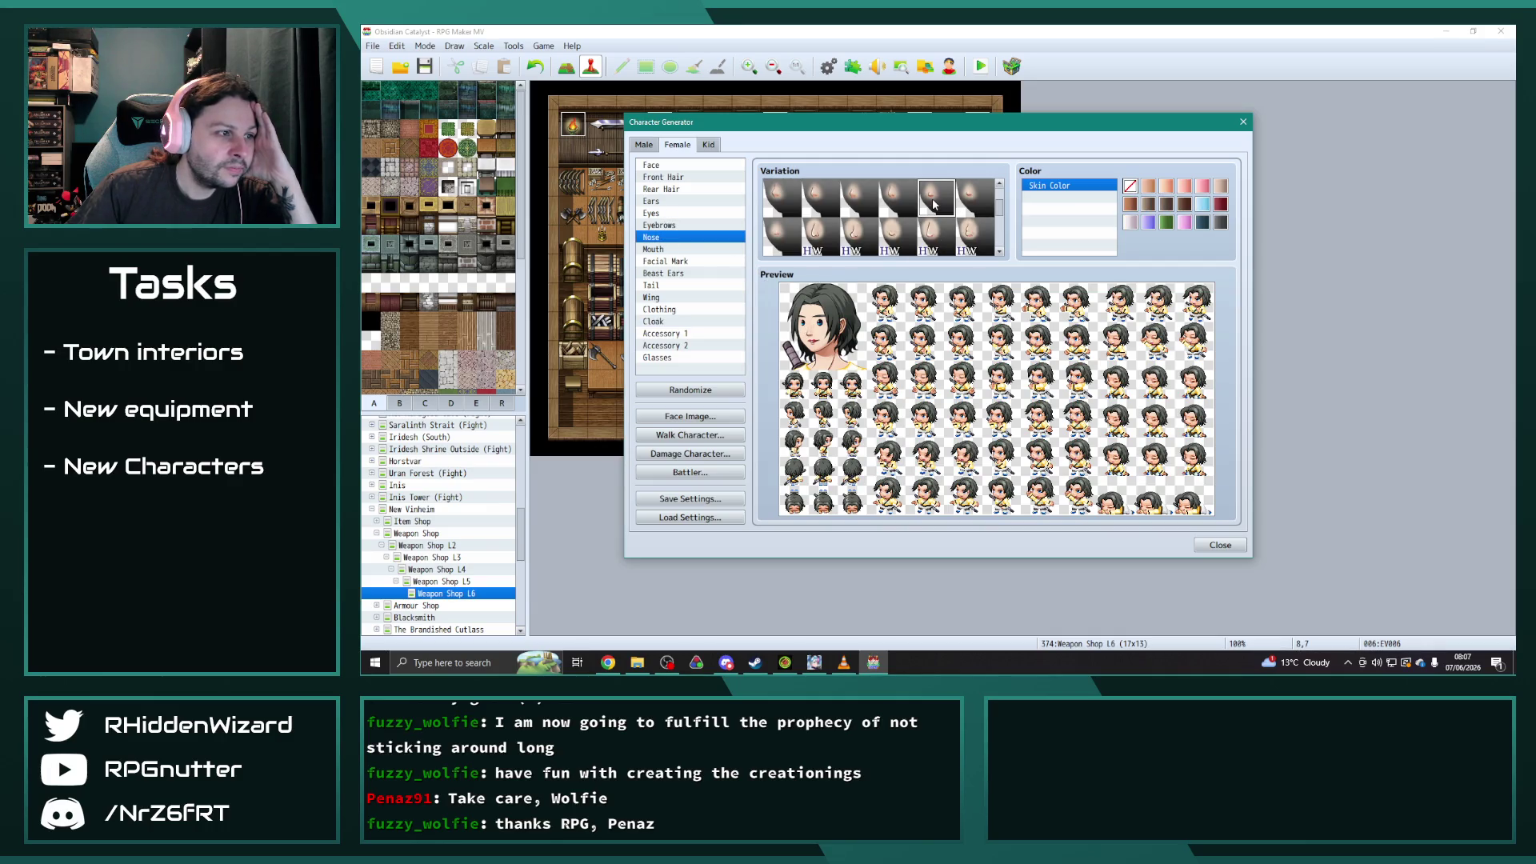
scroll(872, 224, "down", 2)
left_click(854, 214)
left_click(820, 222)
left_click(783, 245)
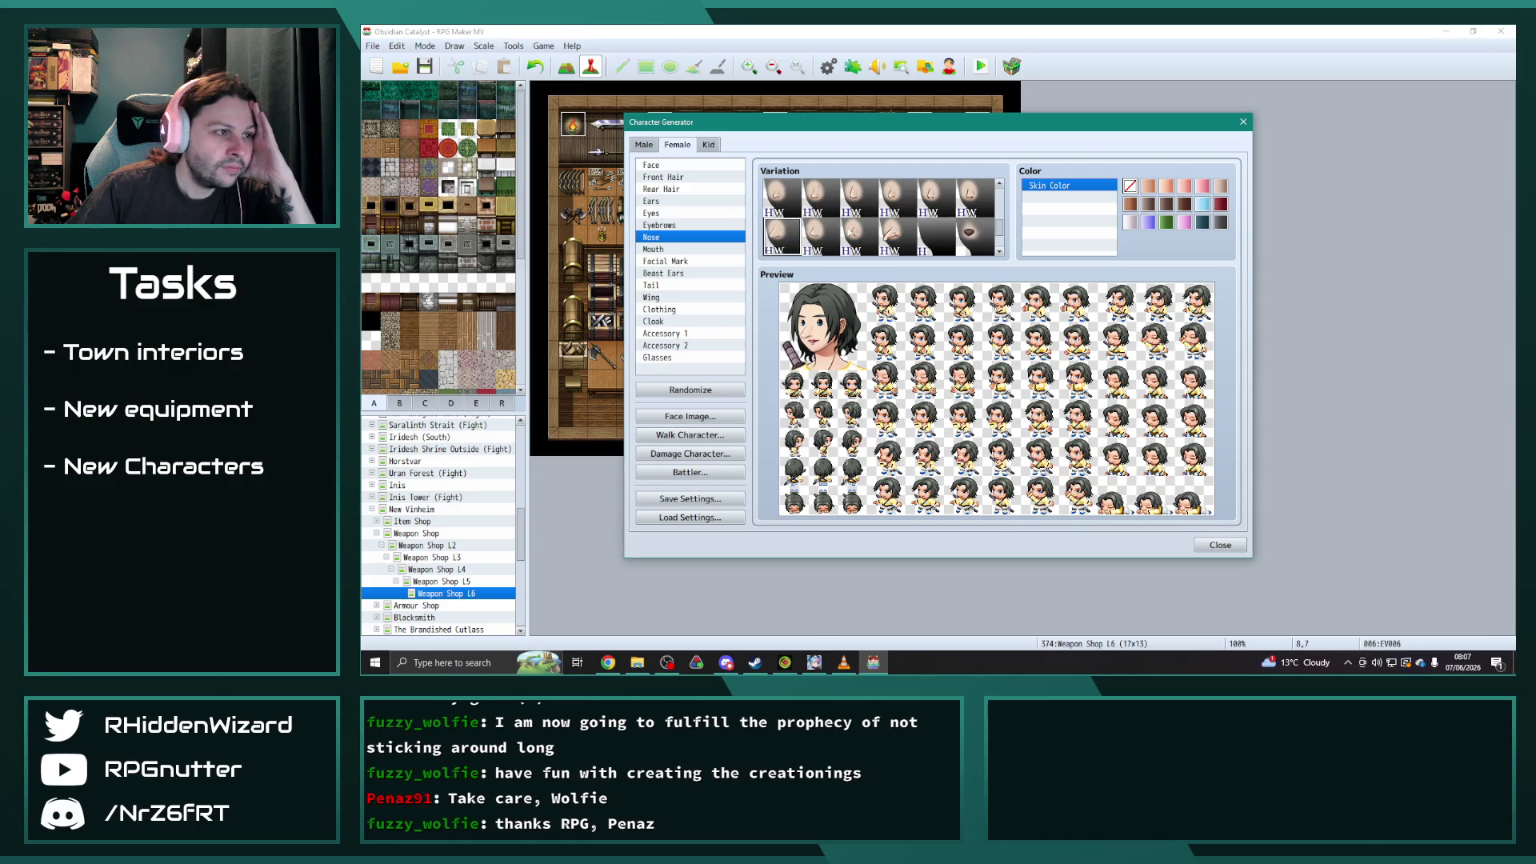
left_click(893, 238)
left_click(827, 241)
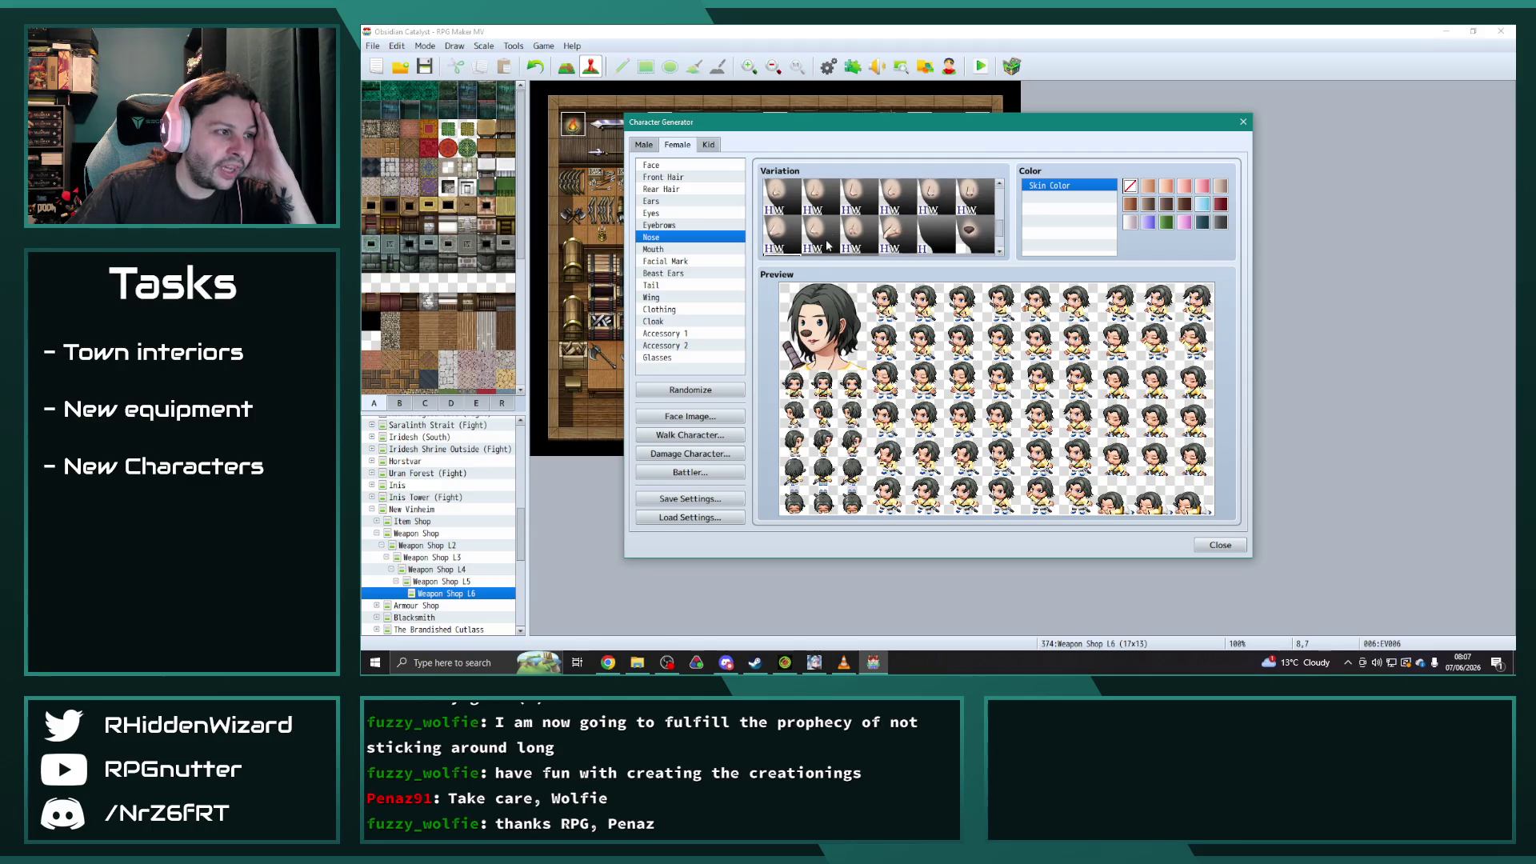
scroll(828, 245, "up", 1)
left_click(811, 207)
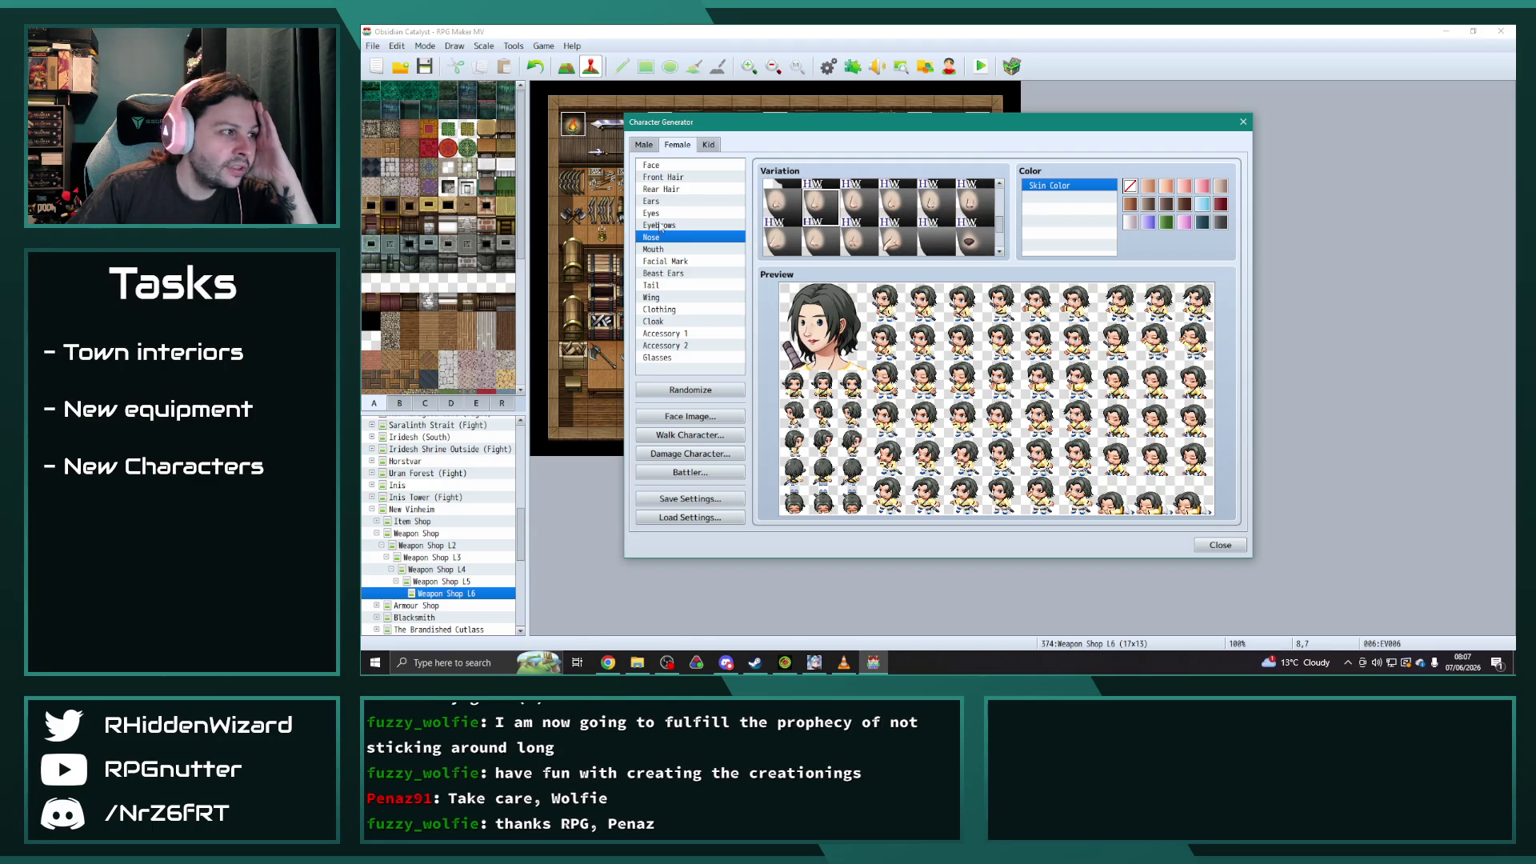
- Give the character a different mouth and a blue eye style
left_click(664, 250)
left_click(893, 239)
scroll(872, 241, "down", 2)
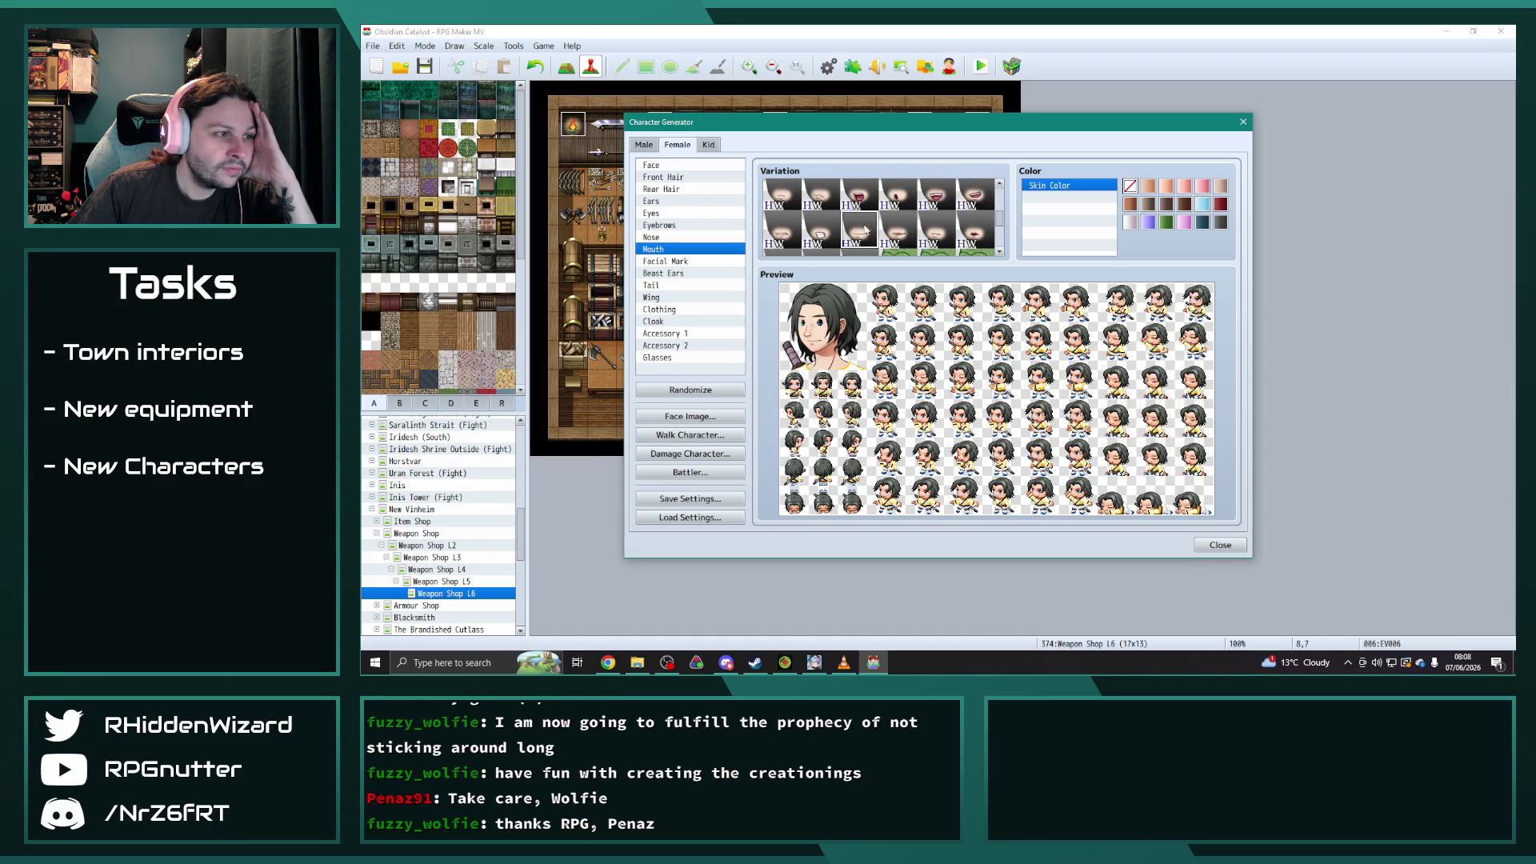
left_click(653, 214)
left_click(820, 200)
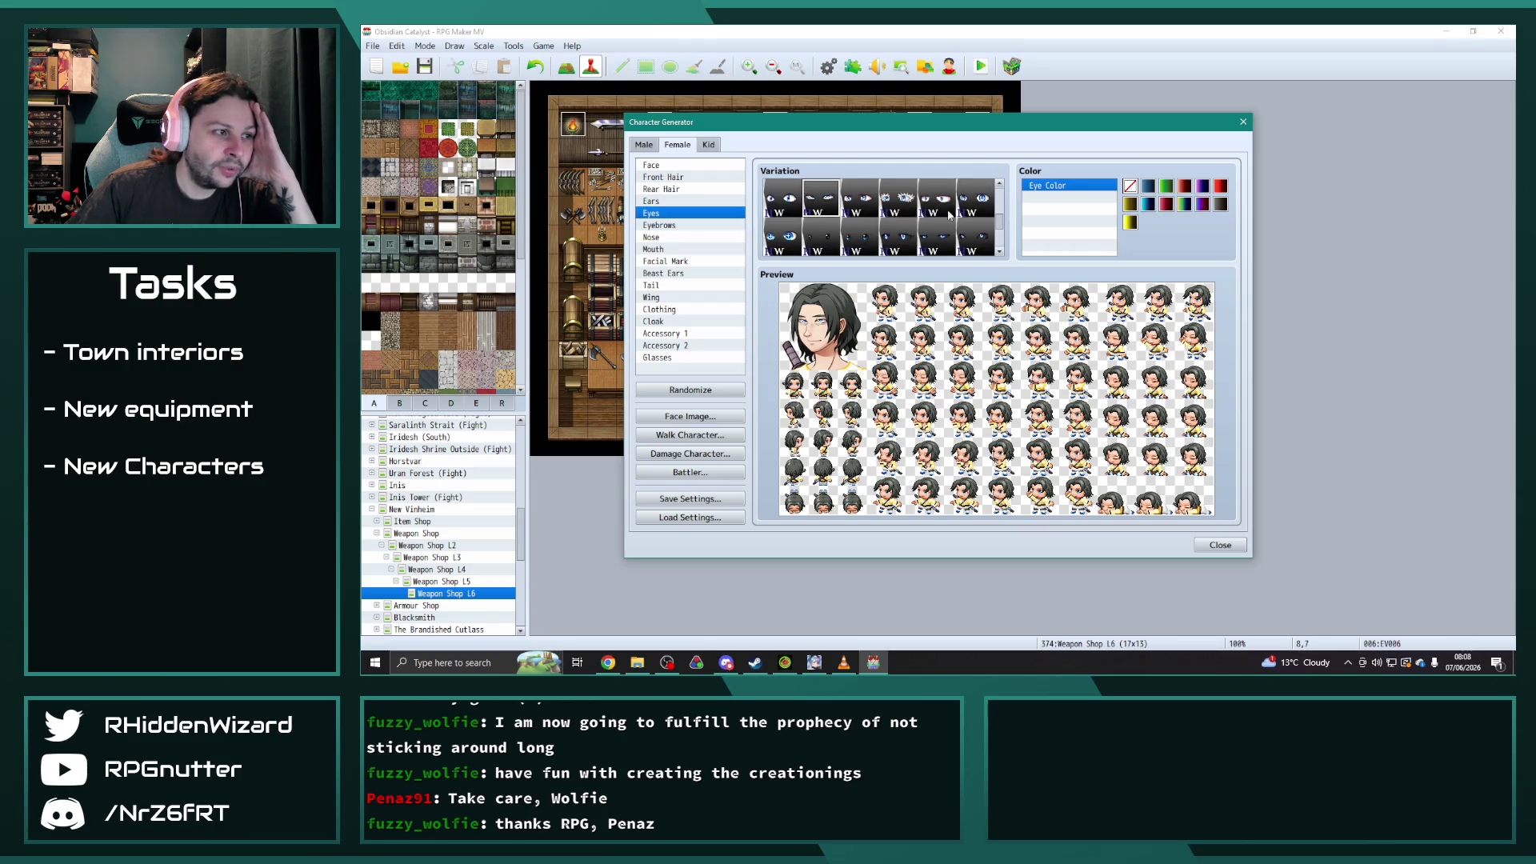
scroll(950, 215, "up", 3)
left_click(773, 202)
left_click(814, 203)
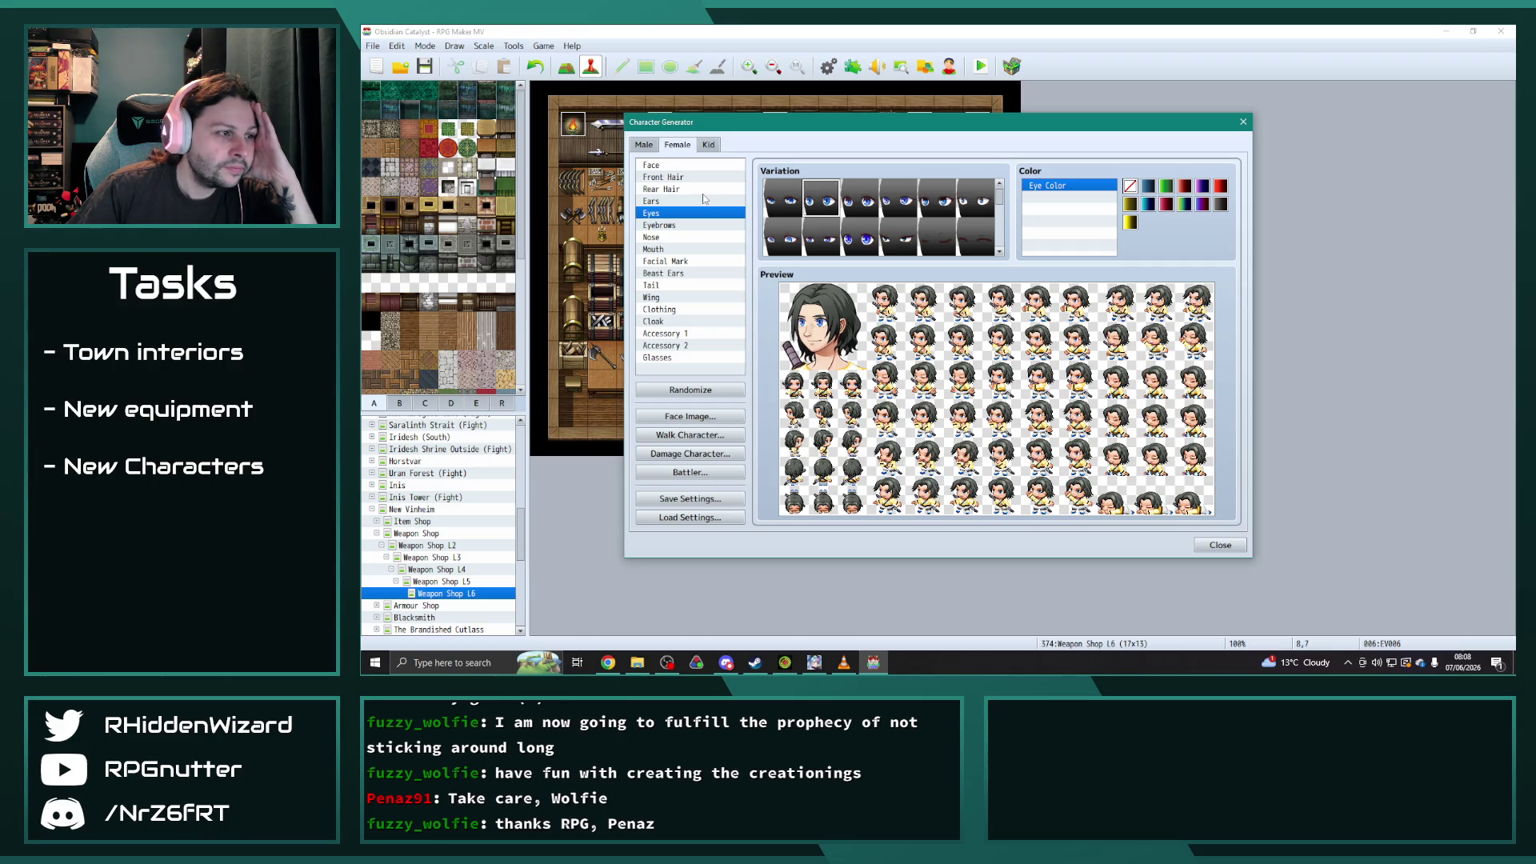
key("Up")
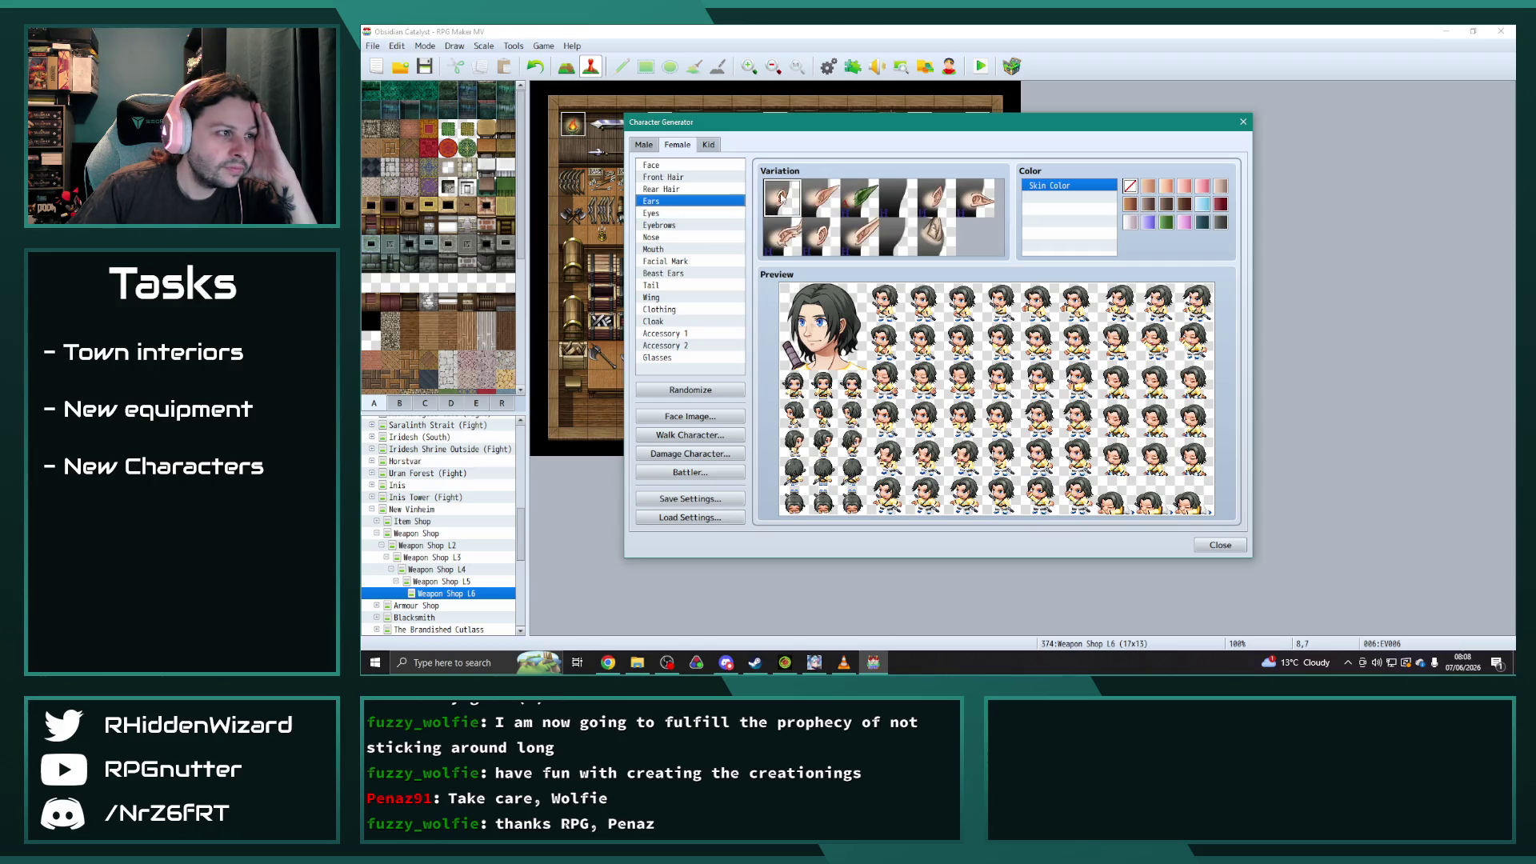
- Switch the face to the second shape and make the eyes green
left_click(678, 190)
left_click(671, 182)
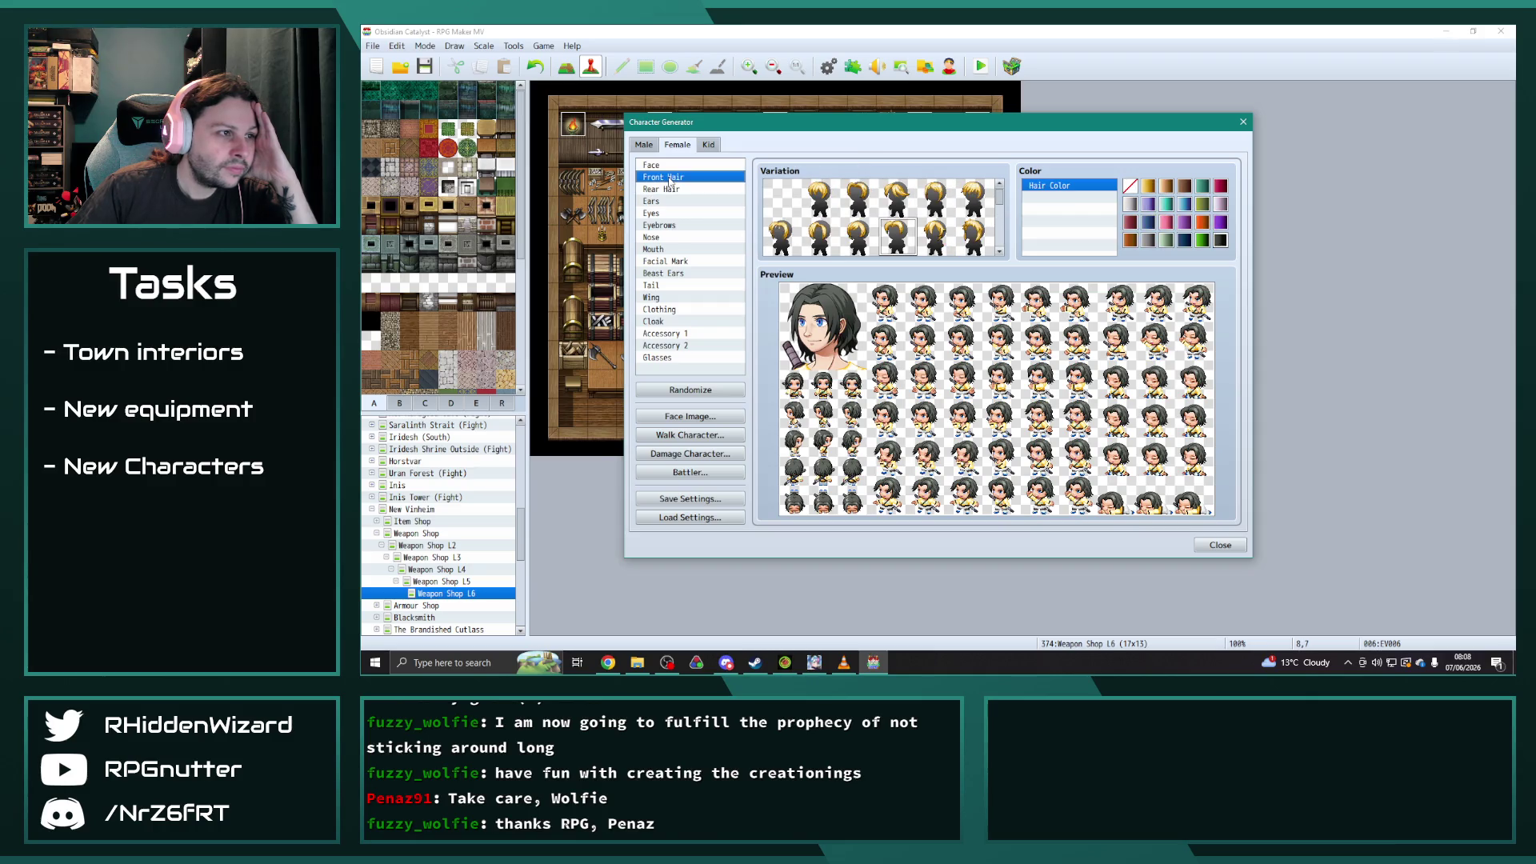
left_click(660, 168)
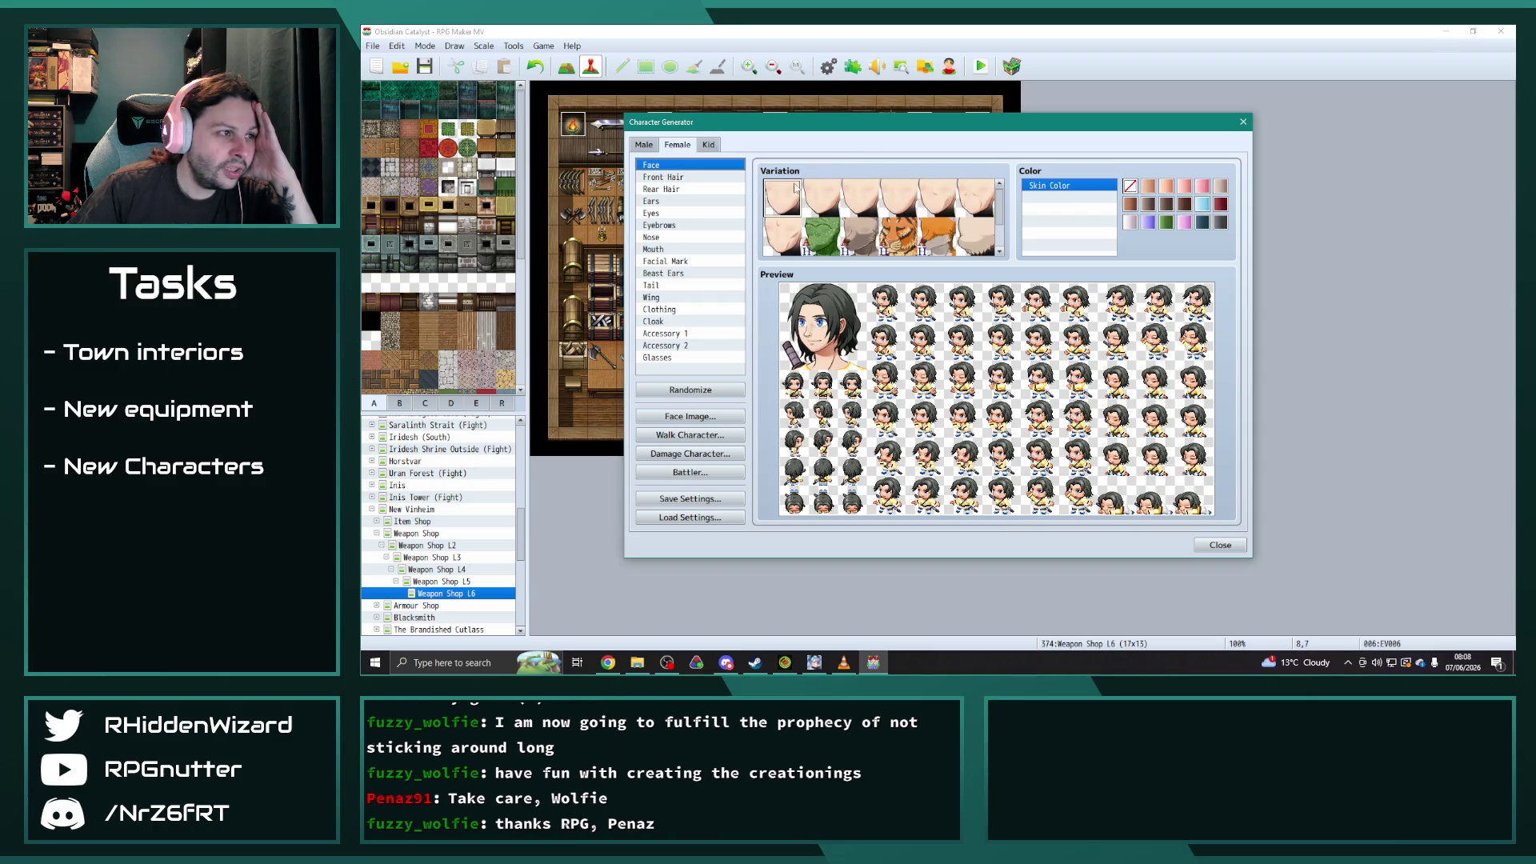
left_click(824, 200)
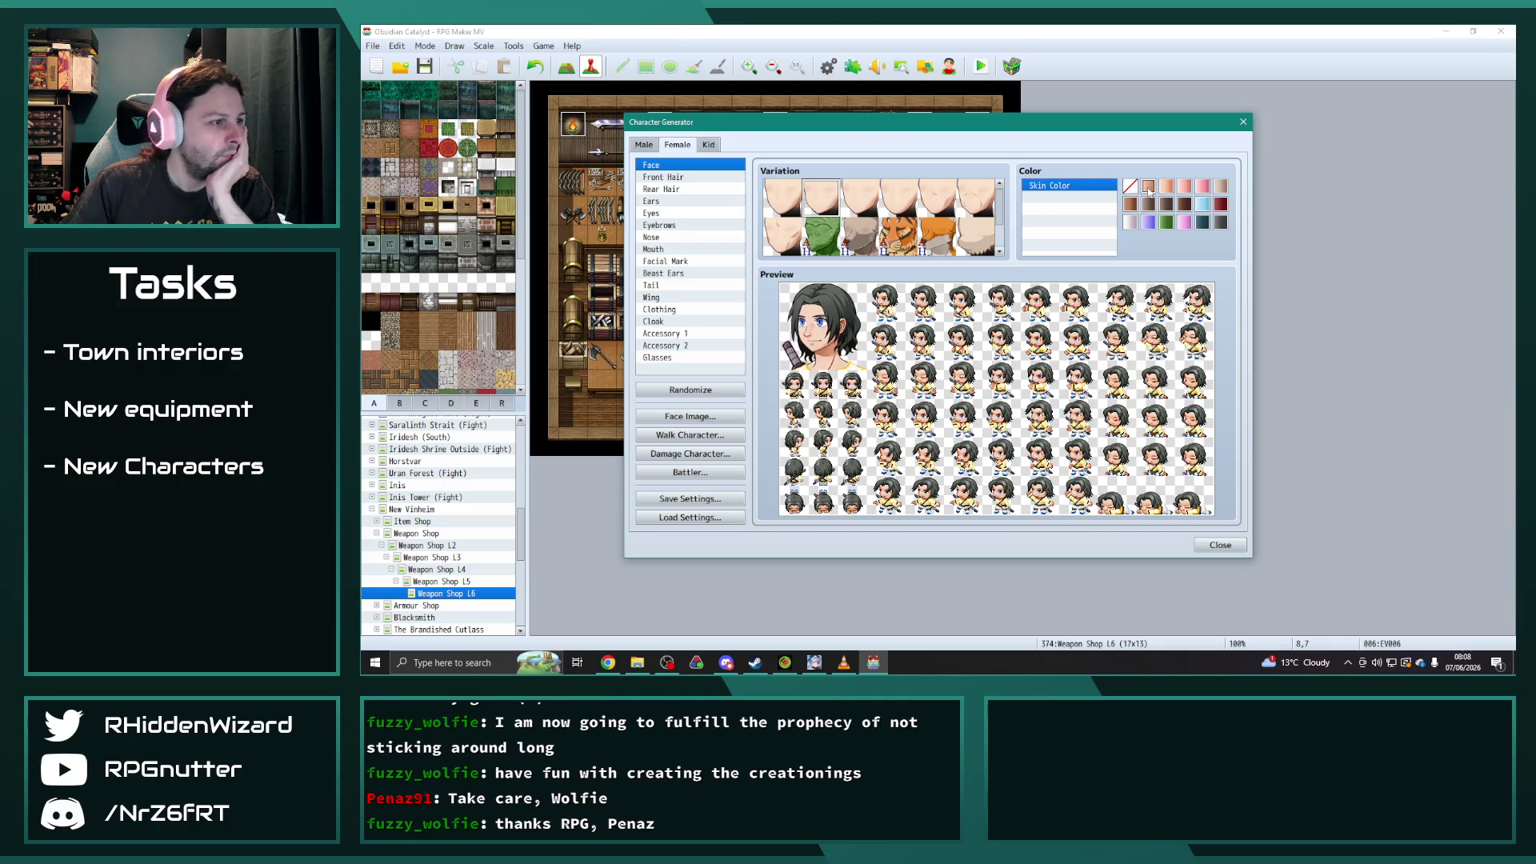
left_click(669, 189)
left_click(652, 201)
left_click(659, 212)
left_click(1167, 187)
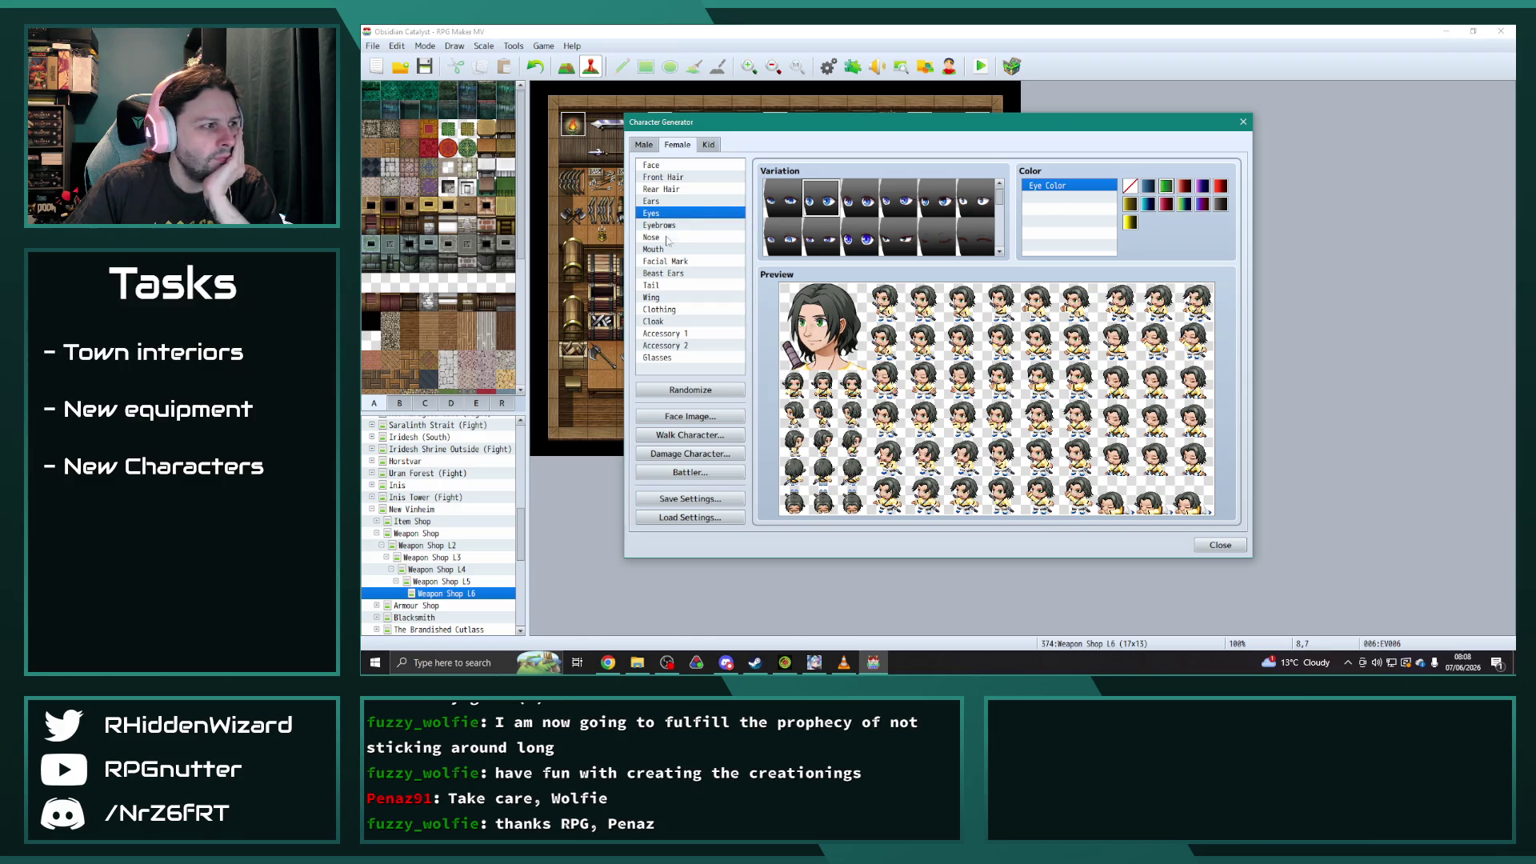
- Dress the character in the dark red outfit
left_click(665, 263)
left_click(666, 275)
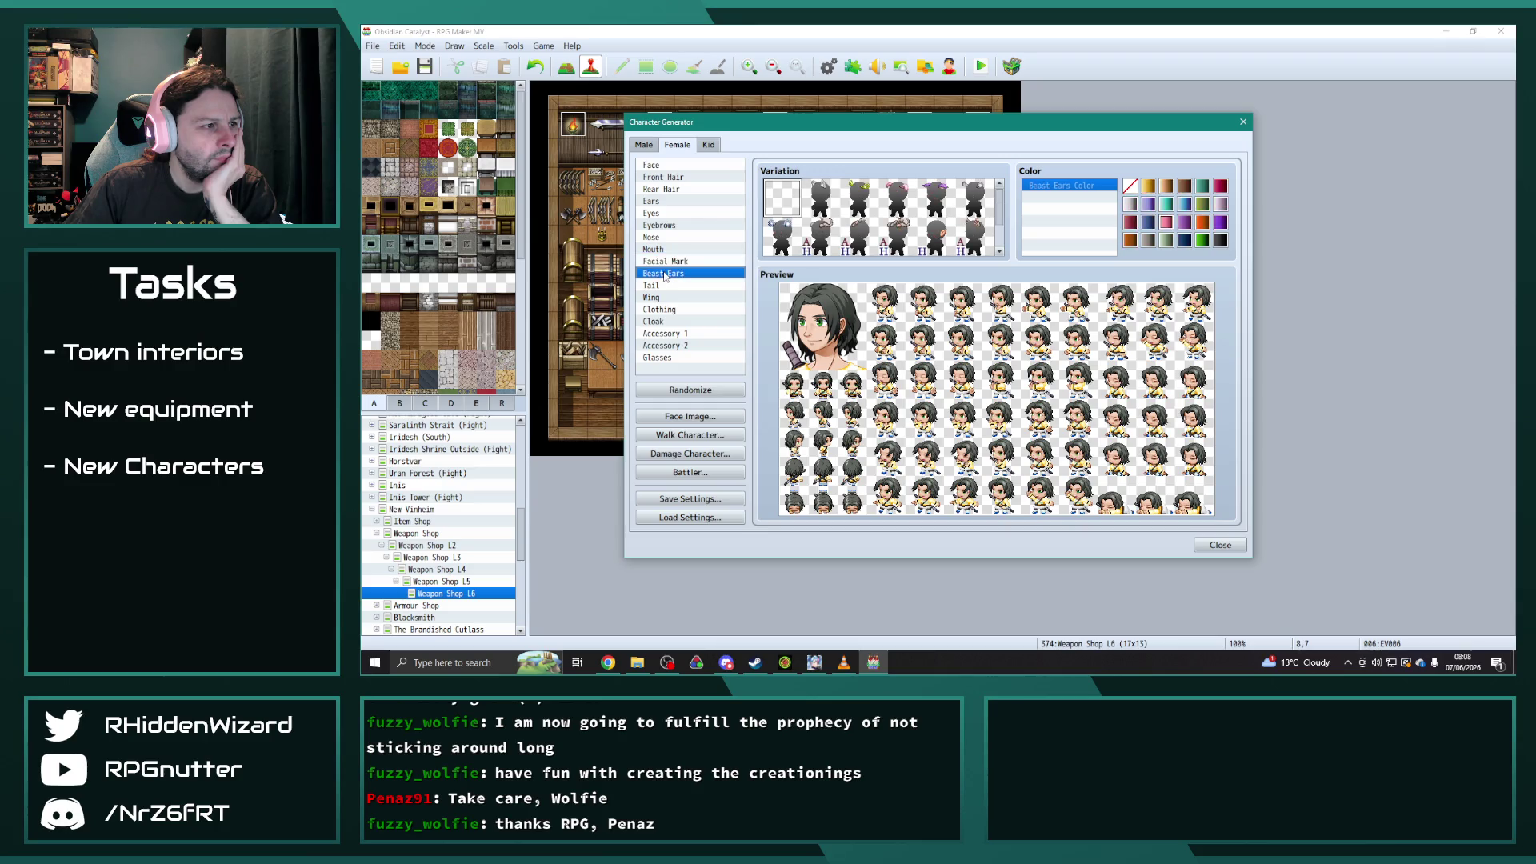
left_click(661, 287)
left_click(661, 299)
left_click(661, 310)
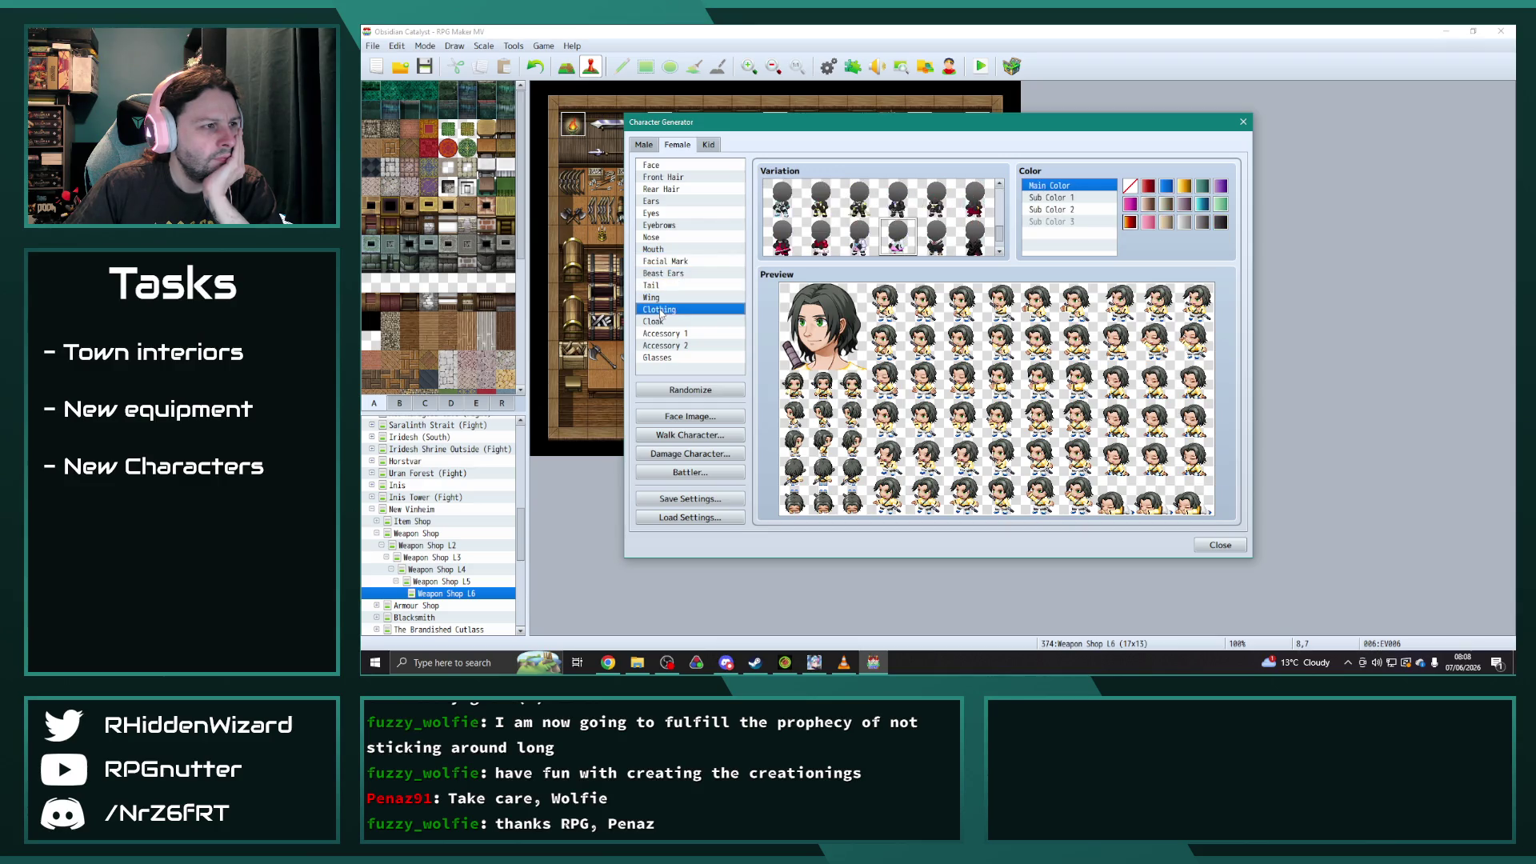
scroll(972, 233, "down", 1)
left_click(978, 205)
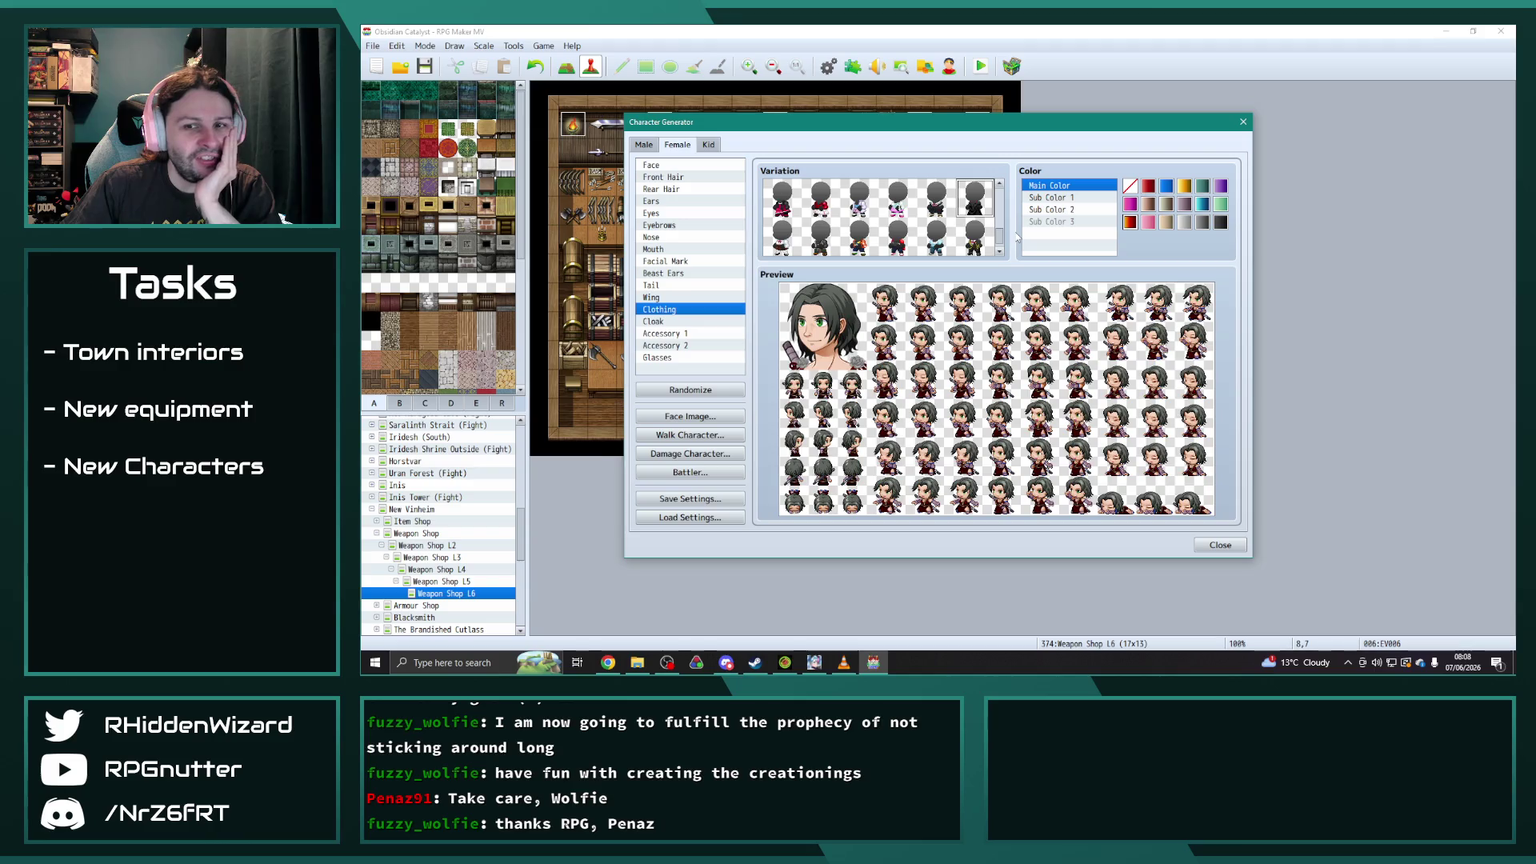
left_click(675, 322)
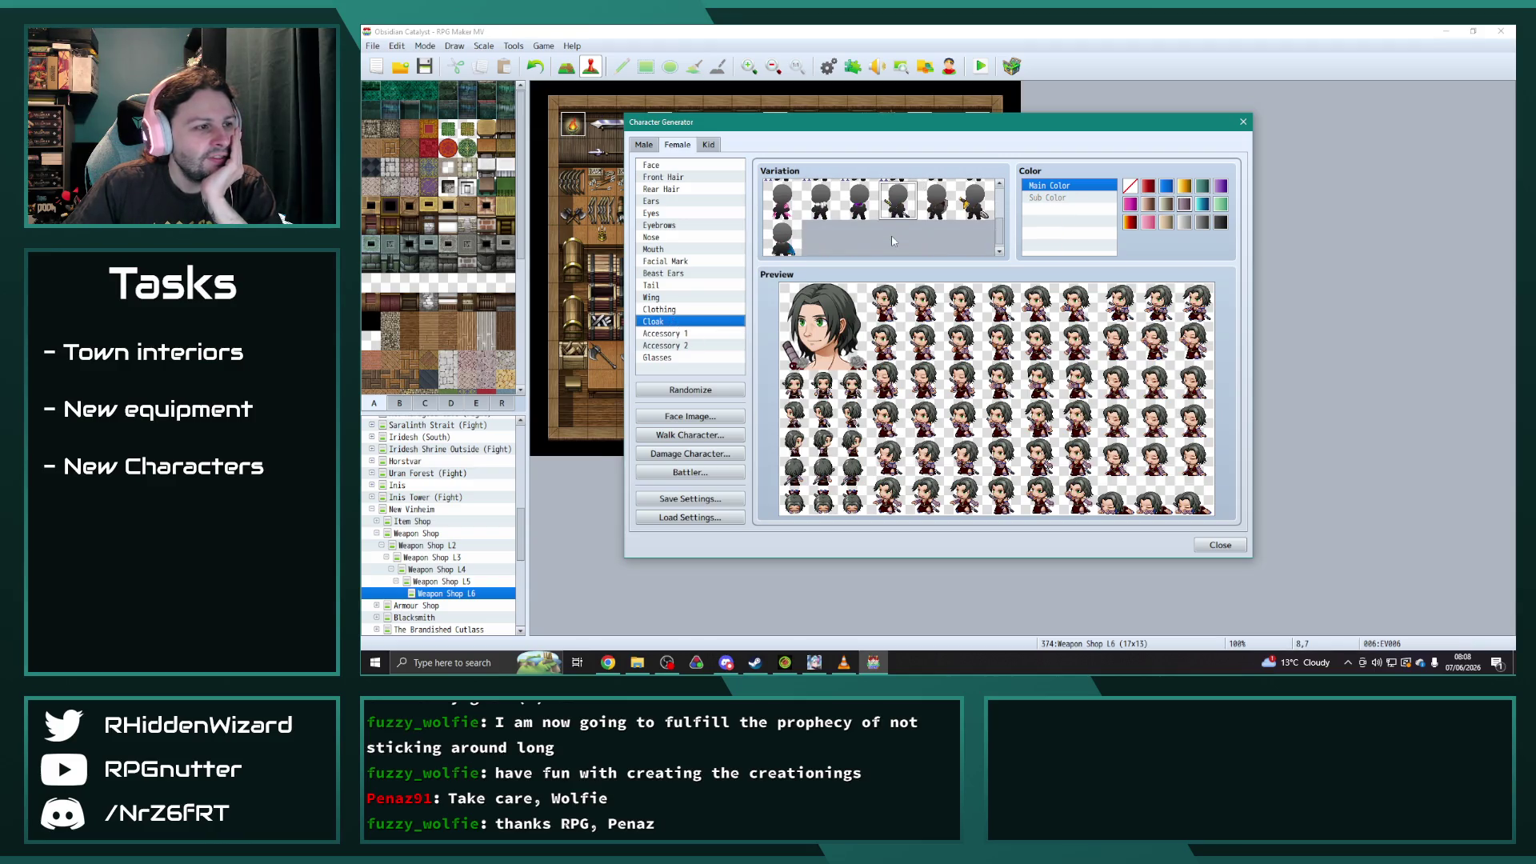
- Add the first accessory, then try a floral headscarf, headbands, a headset and a winged headpiece as Accessory 2
left_click(669, 333)
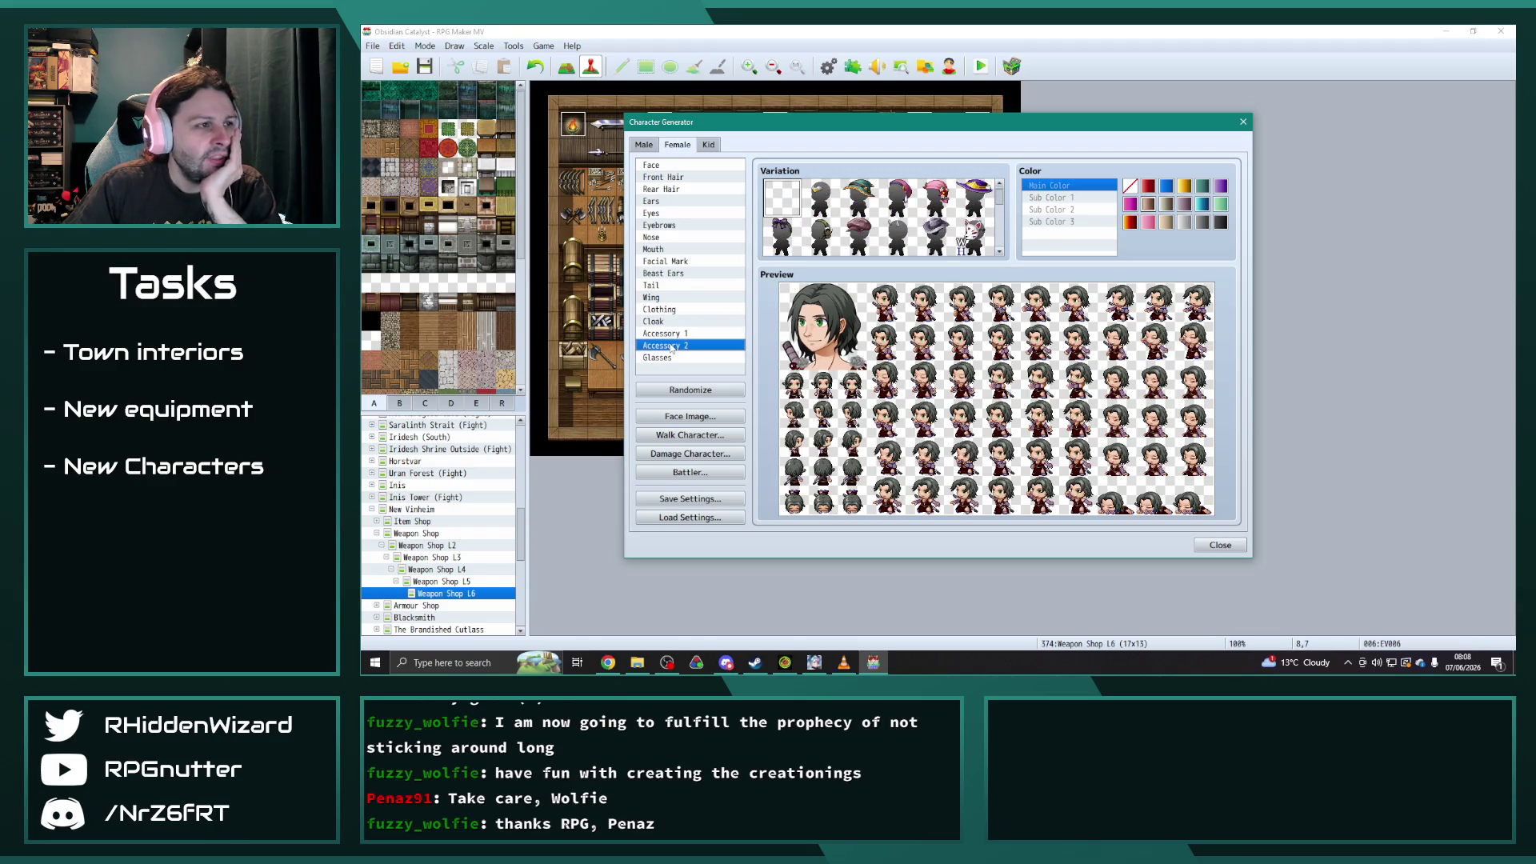
left_click(869, 202)
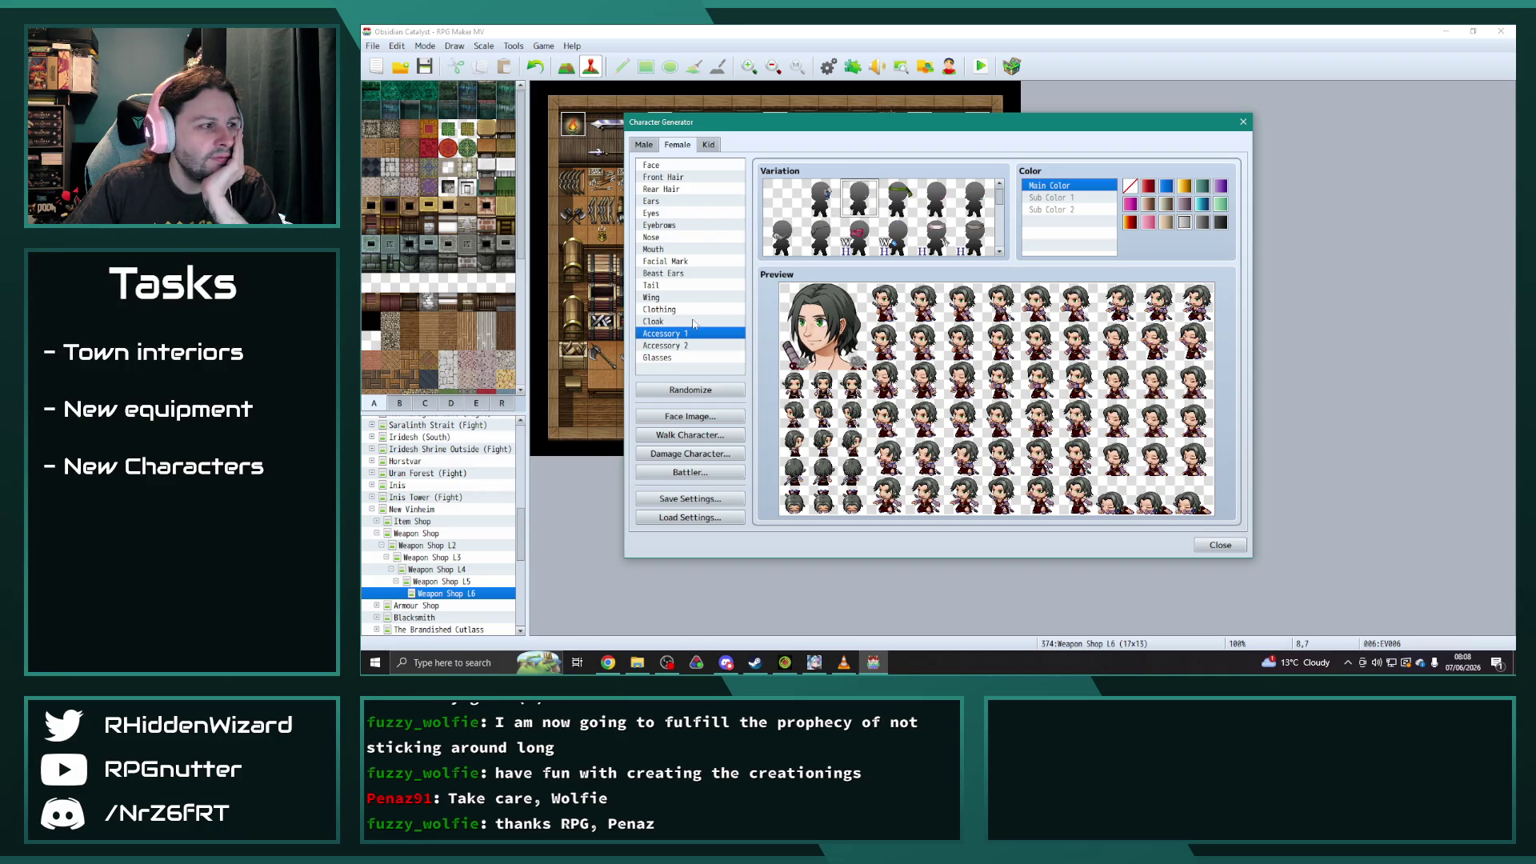
key("Down")
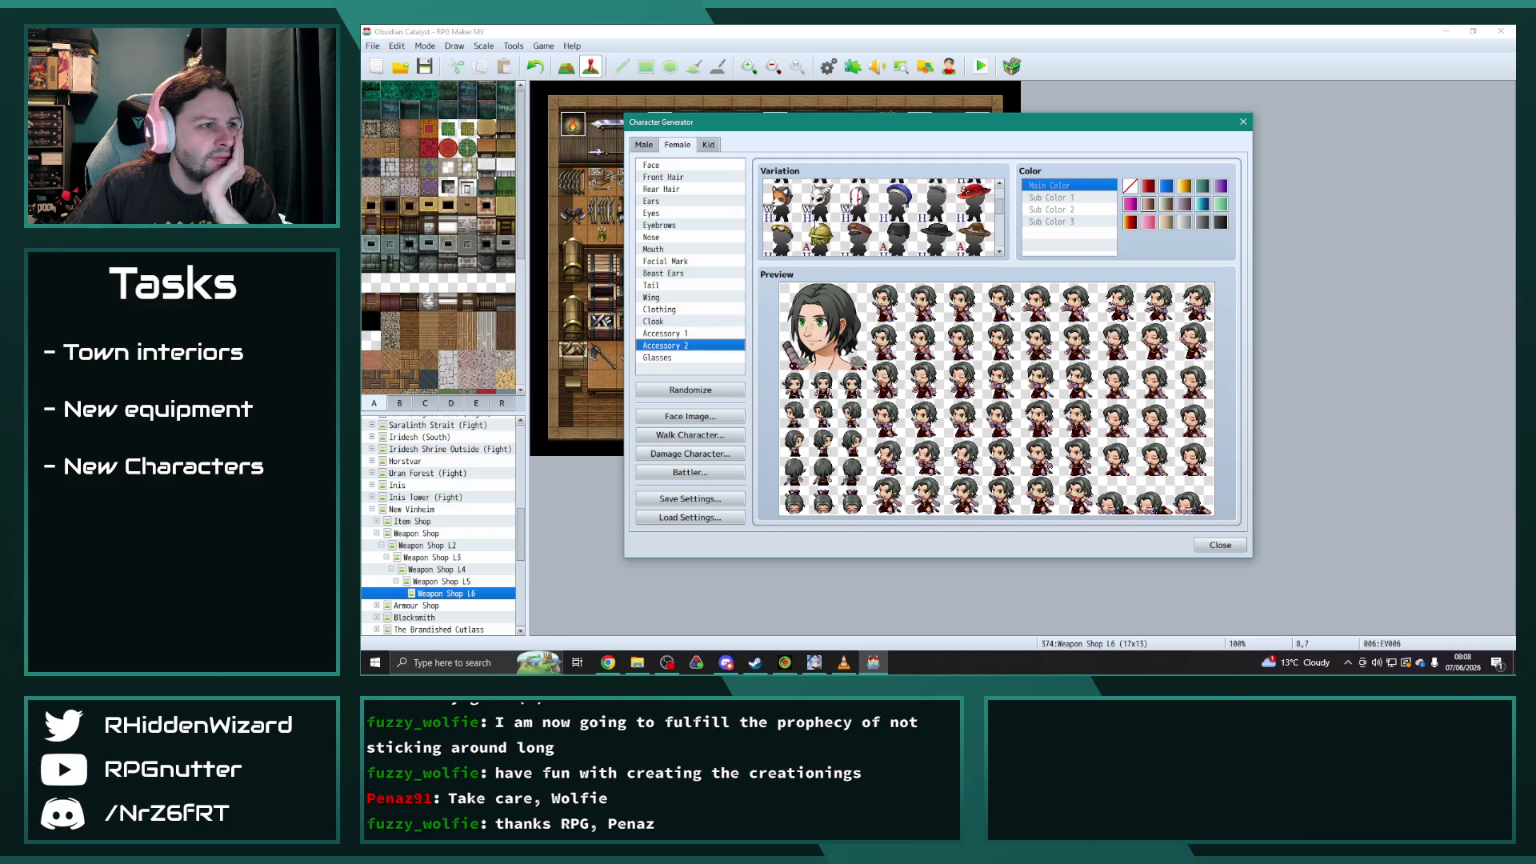
left_click(935, 202)
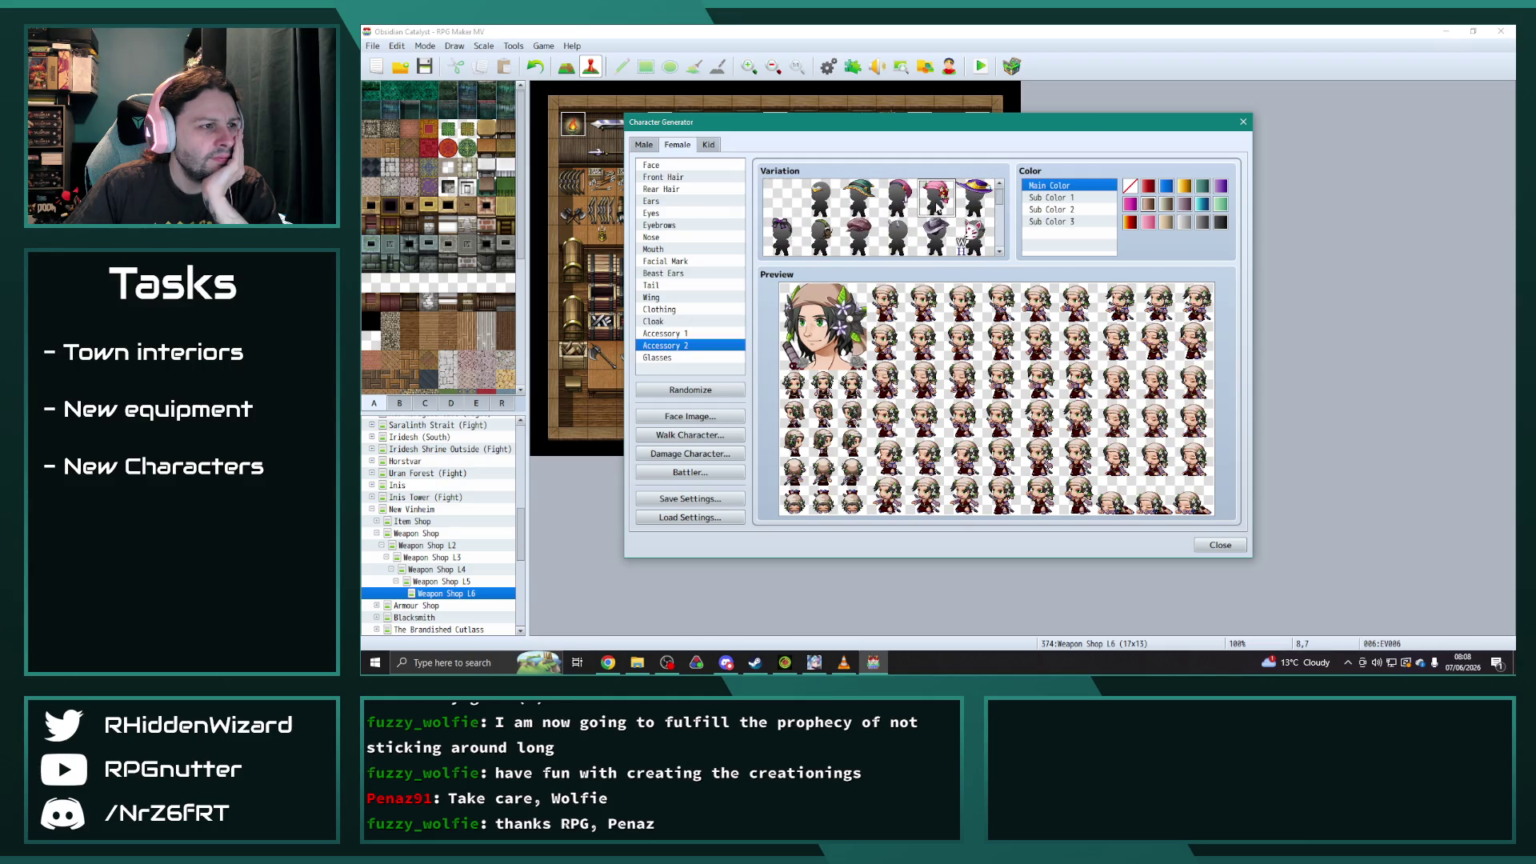
left_click(820, 199)
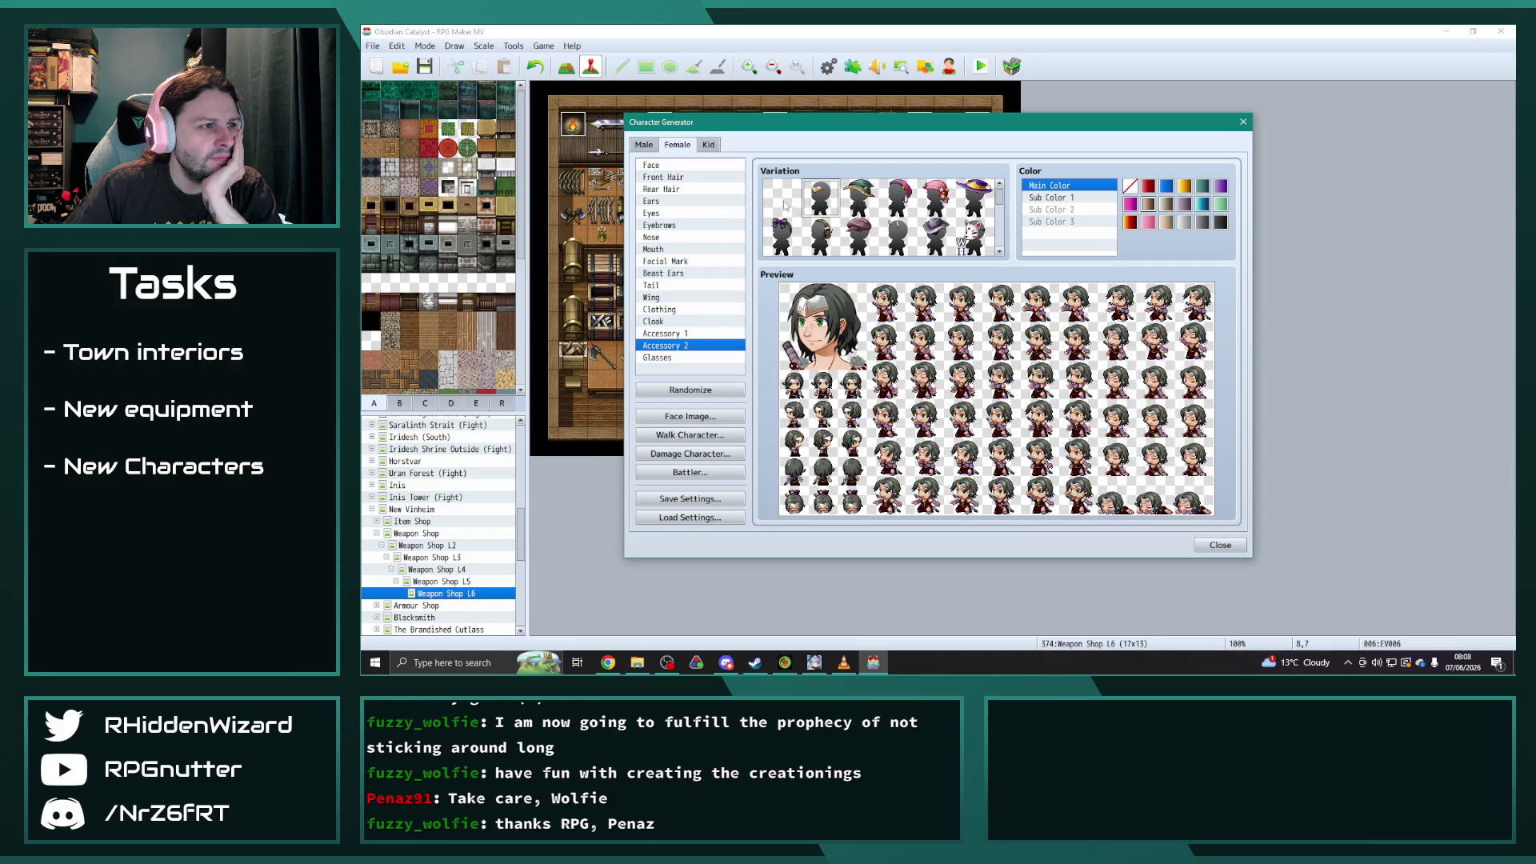
left_click(820, 236)
scroll(804, 214, "down", 2)
left_click(821, 205)
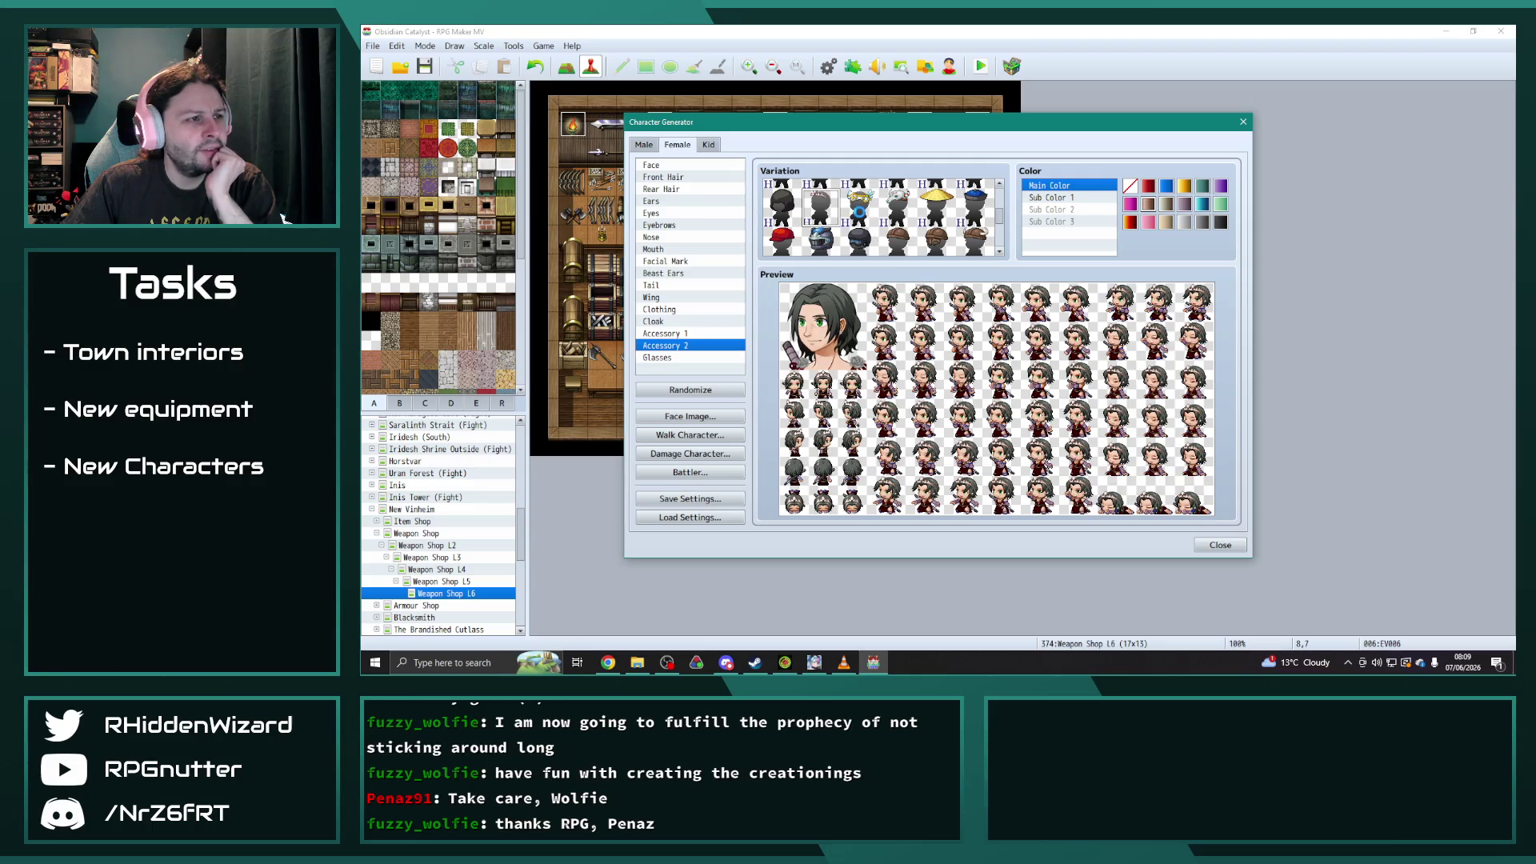
left_click(855, 210)
- Try a Santa hat and a hair ornament for Accessory 2, then replace them with a plain option
scroll(872, 210, "down", 4)
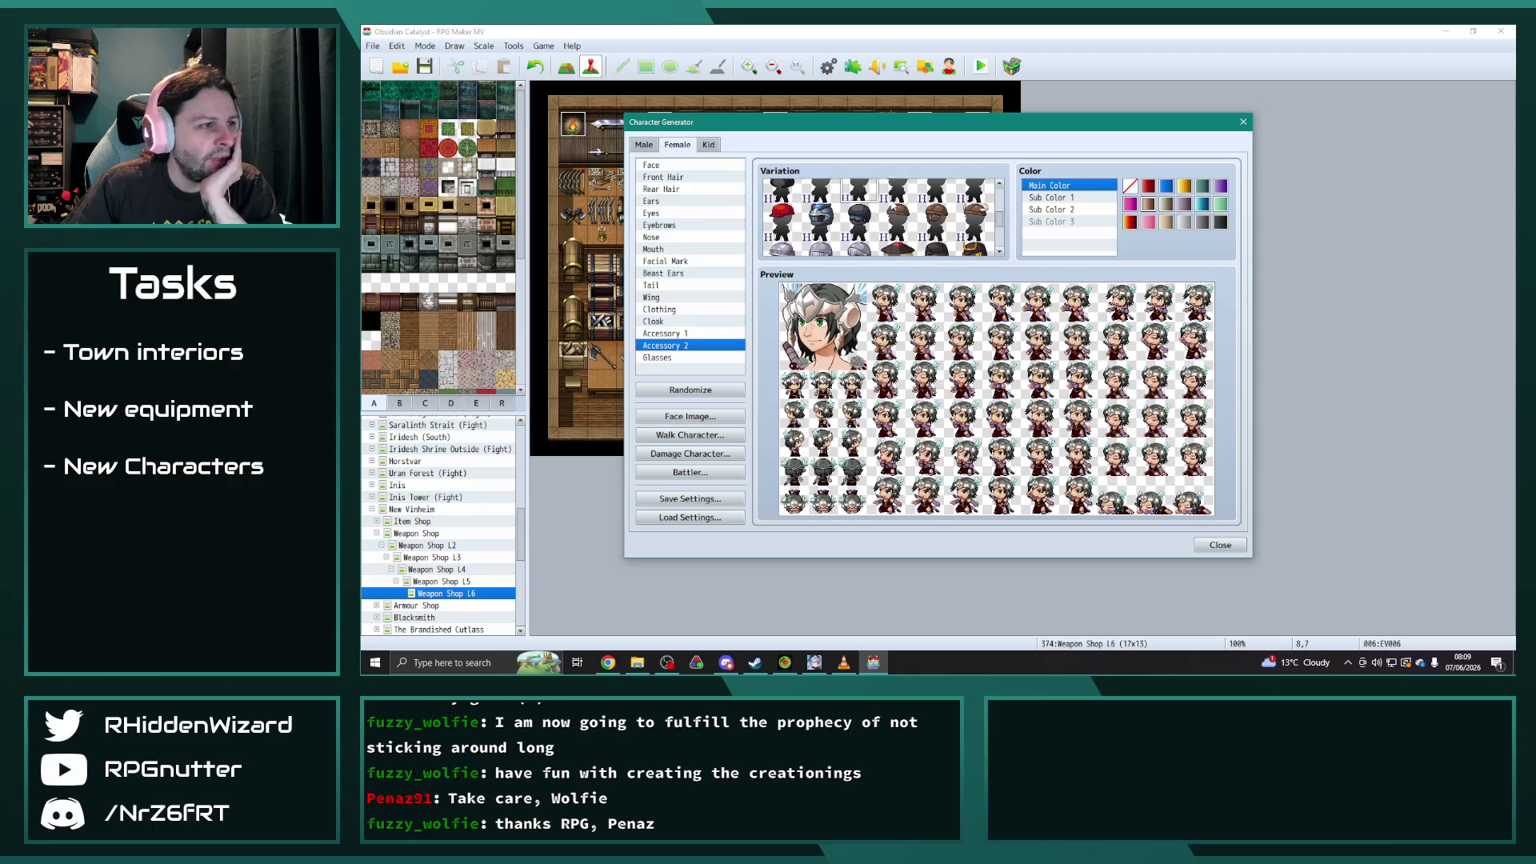
scroll(894, 209, "down", 2)
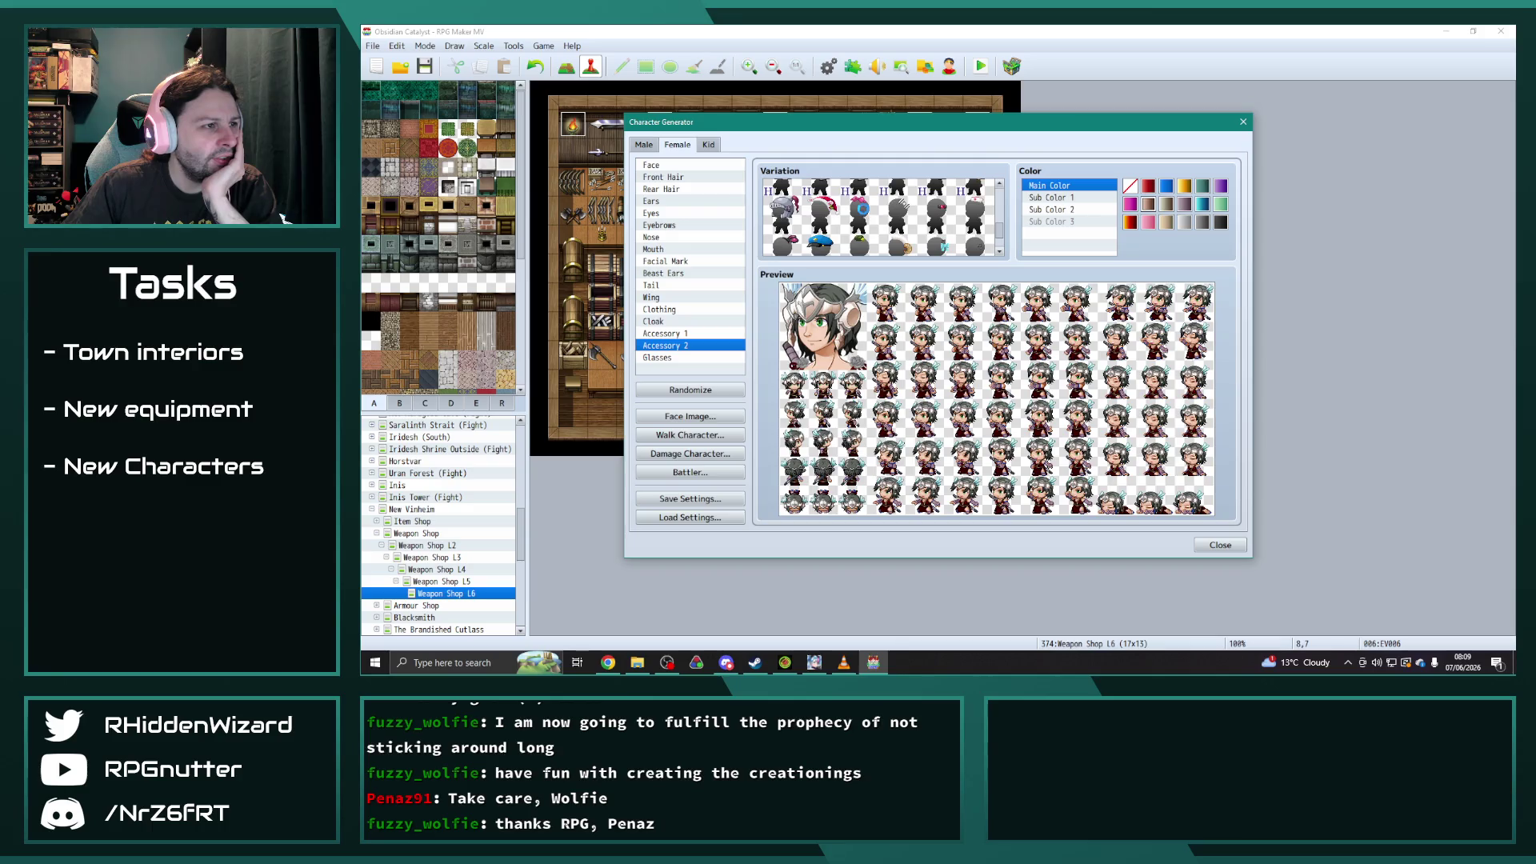
left_click(862, 212)
left_click(825, 215)
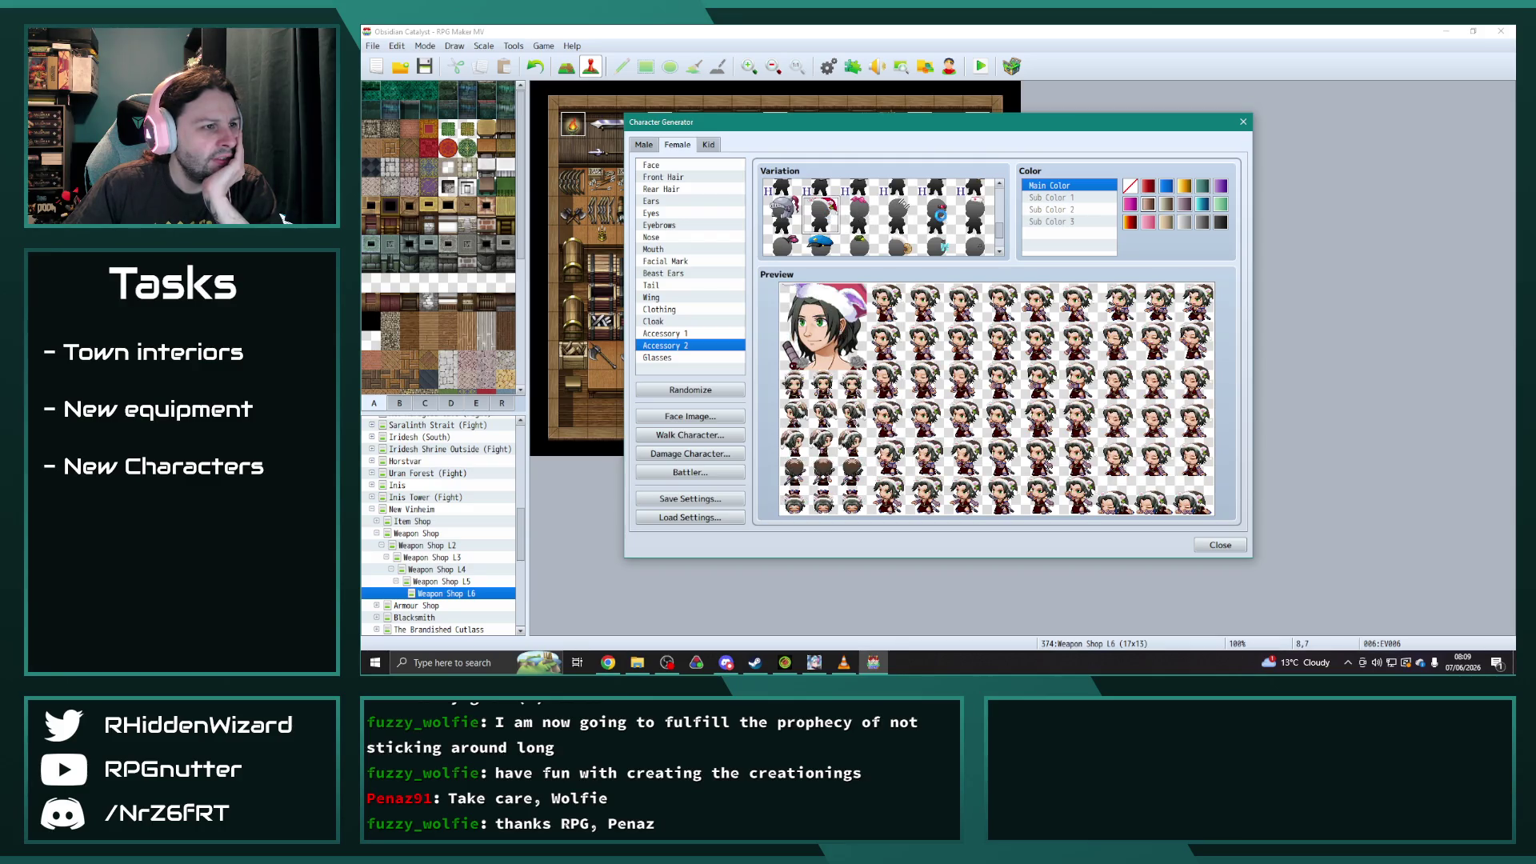
left_click(938, 215)
scroll(932, 216, "down", 3)
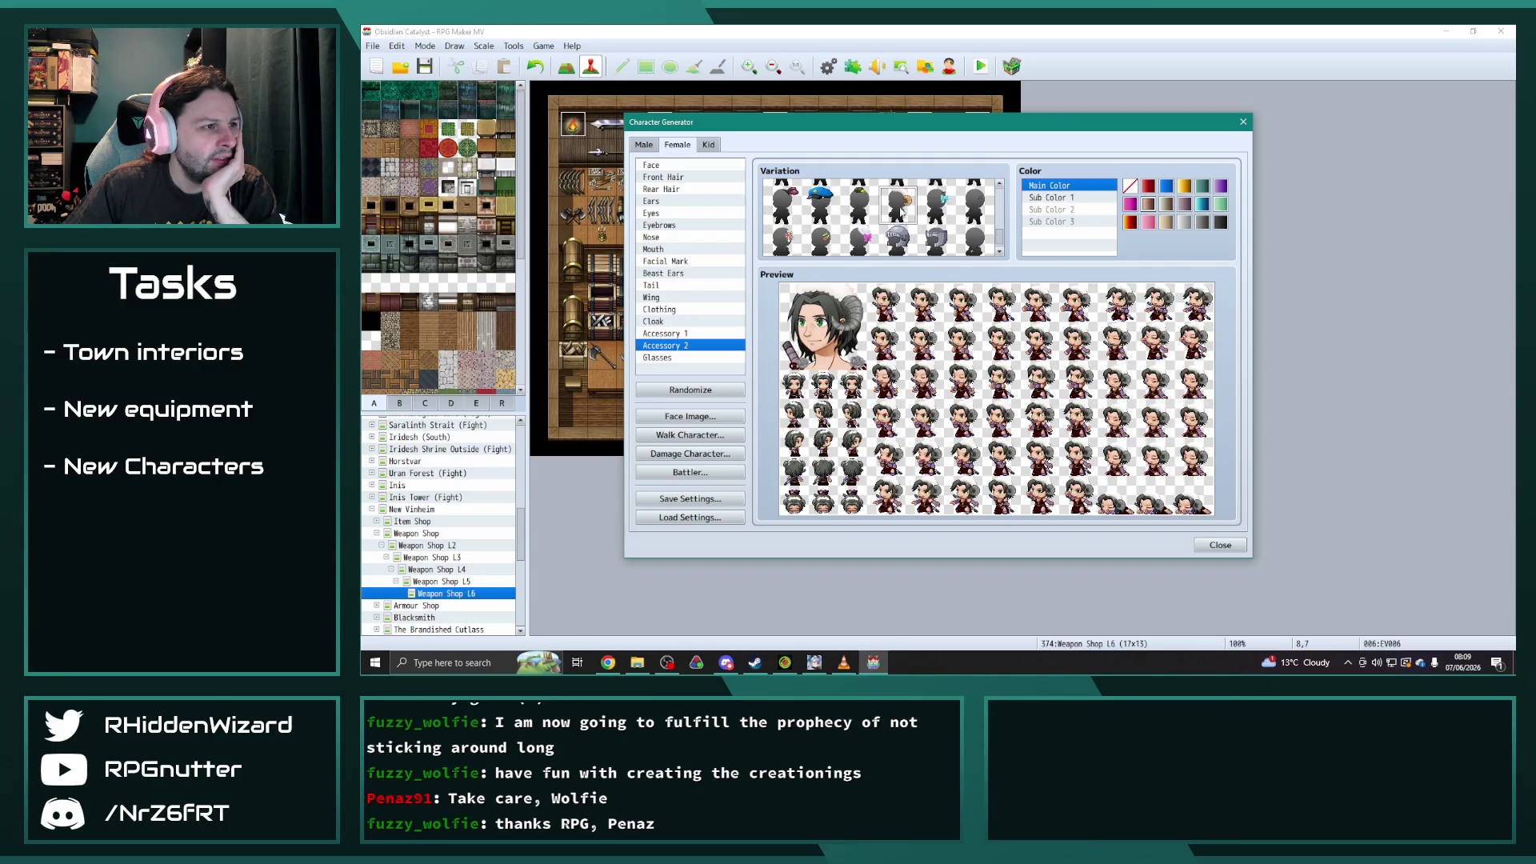
left_click(965, 231)
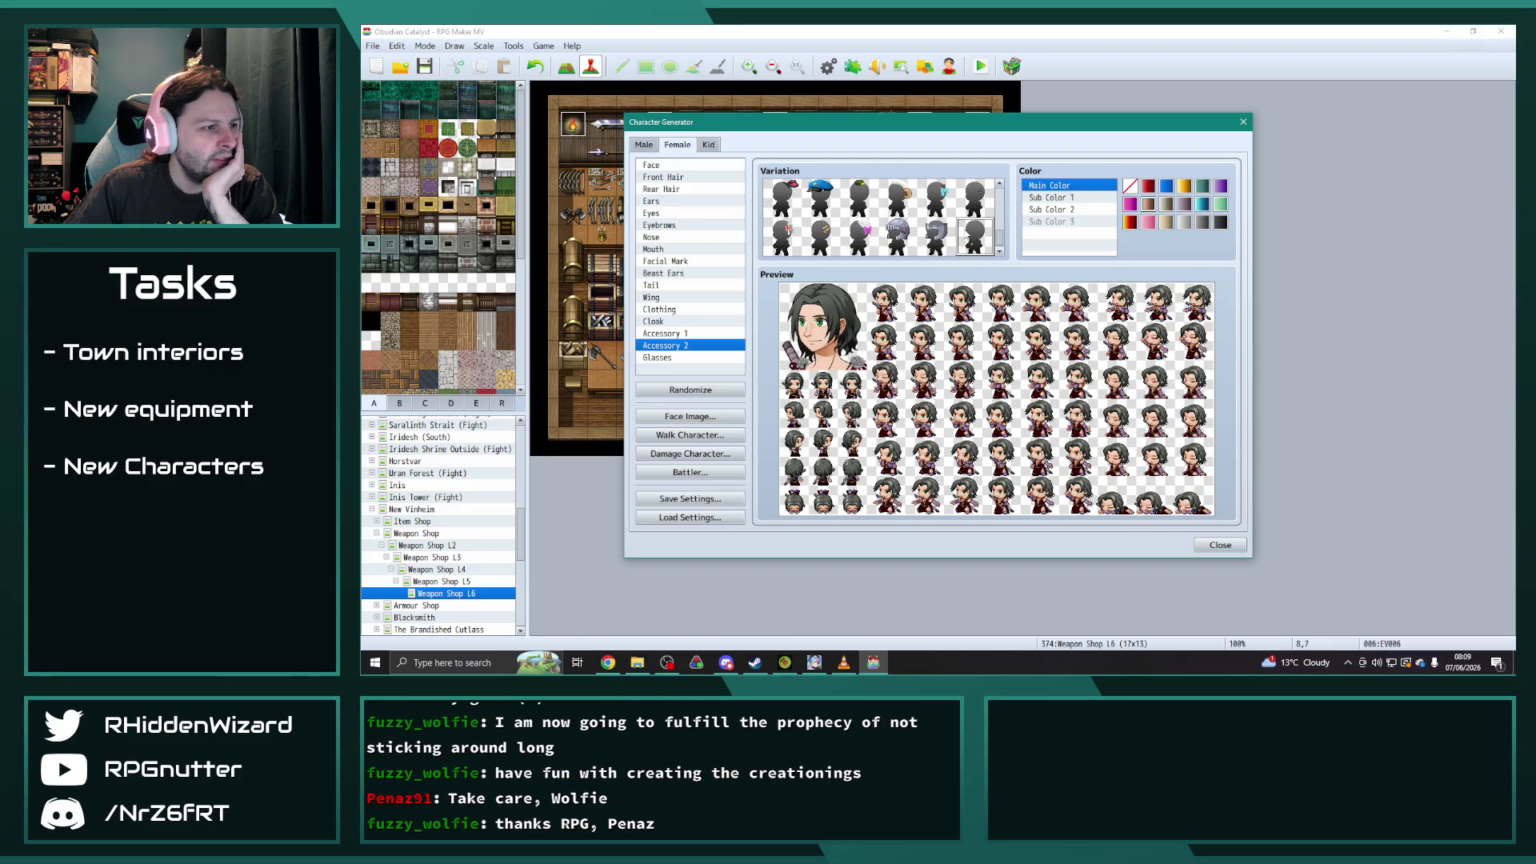
- Compare the plain Accessory 2 options and keep the earlier one with no teal tint
left_click(936, 237)
left_click(974, 237)
left_click(975, 237)
left_click(969, 196)
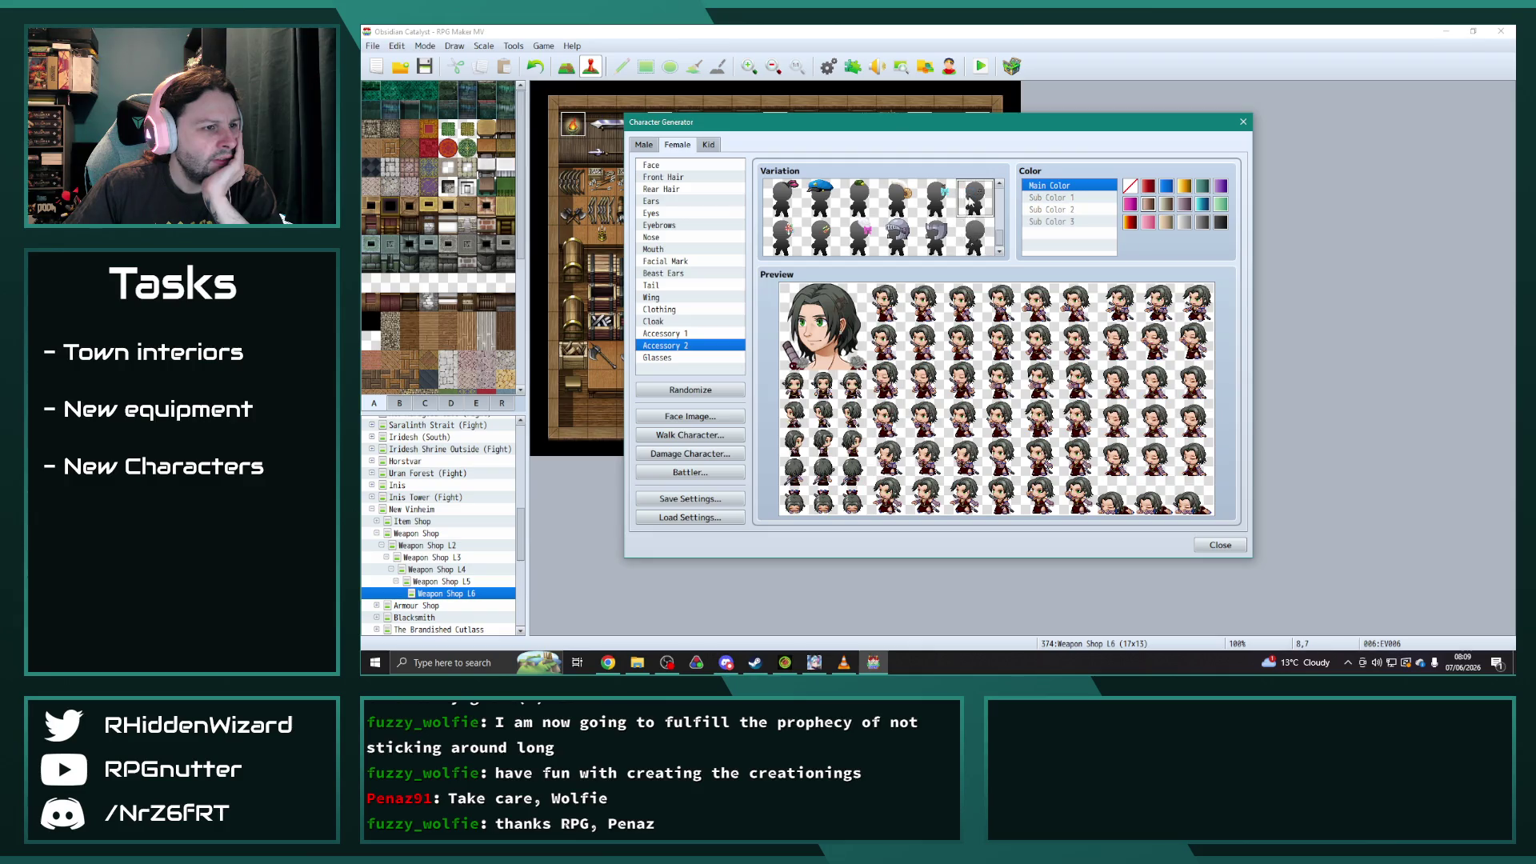
left_click(967, 241)
left_click(976, 206)
left_click(971, 240)
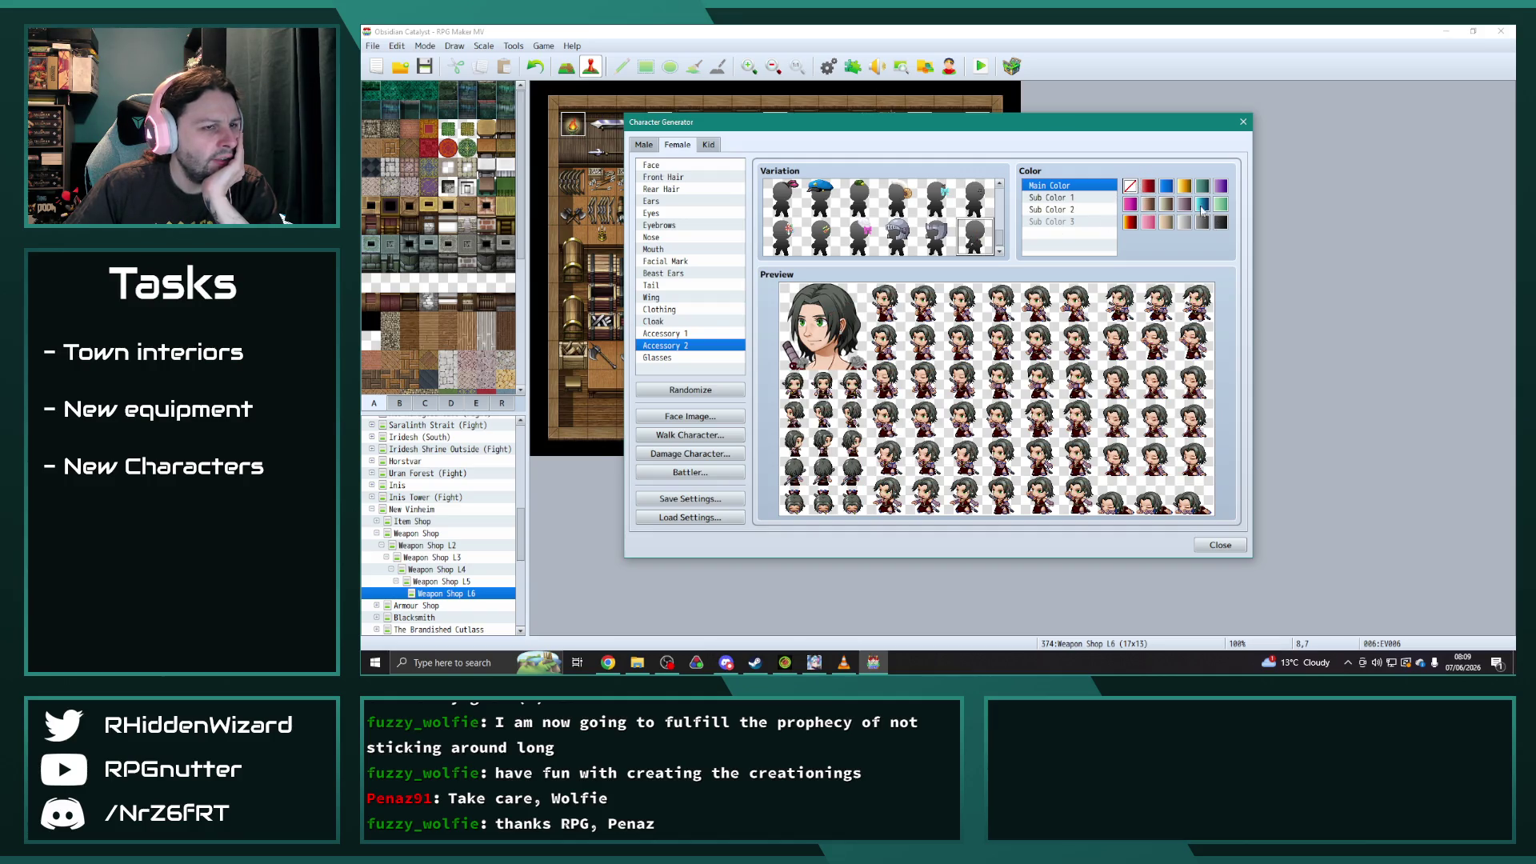
left_click(1202, 205)
left_click(1130, 186)
- Give the character a pair of glasses
scroll(958, 228, "up", 2)
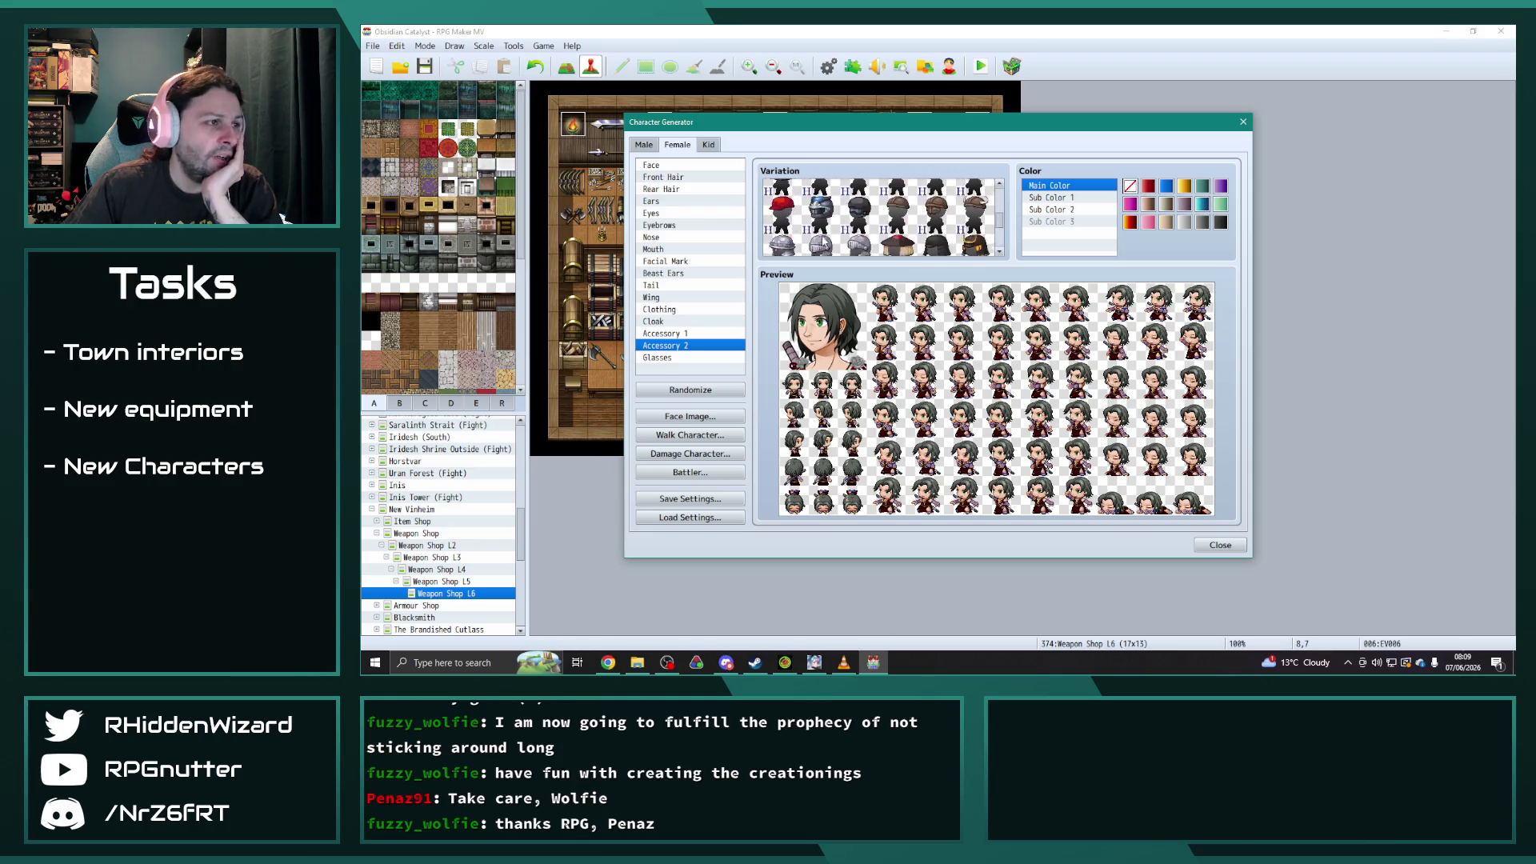
scroll(959, 228, "up", 5)
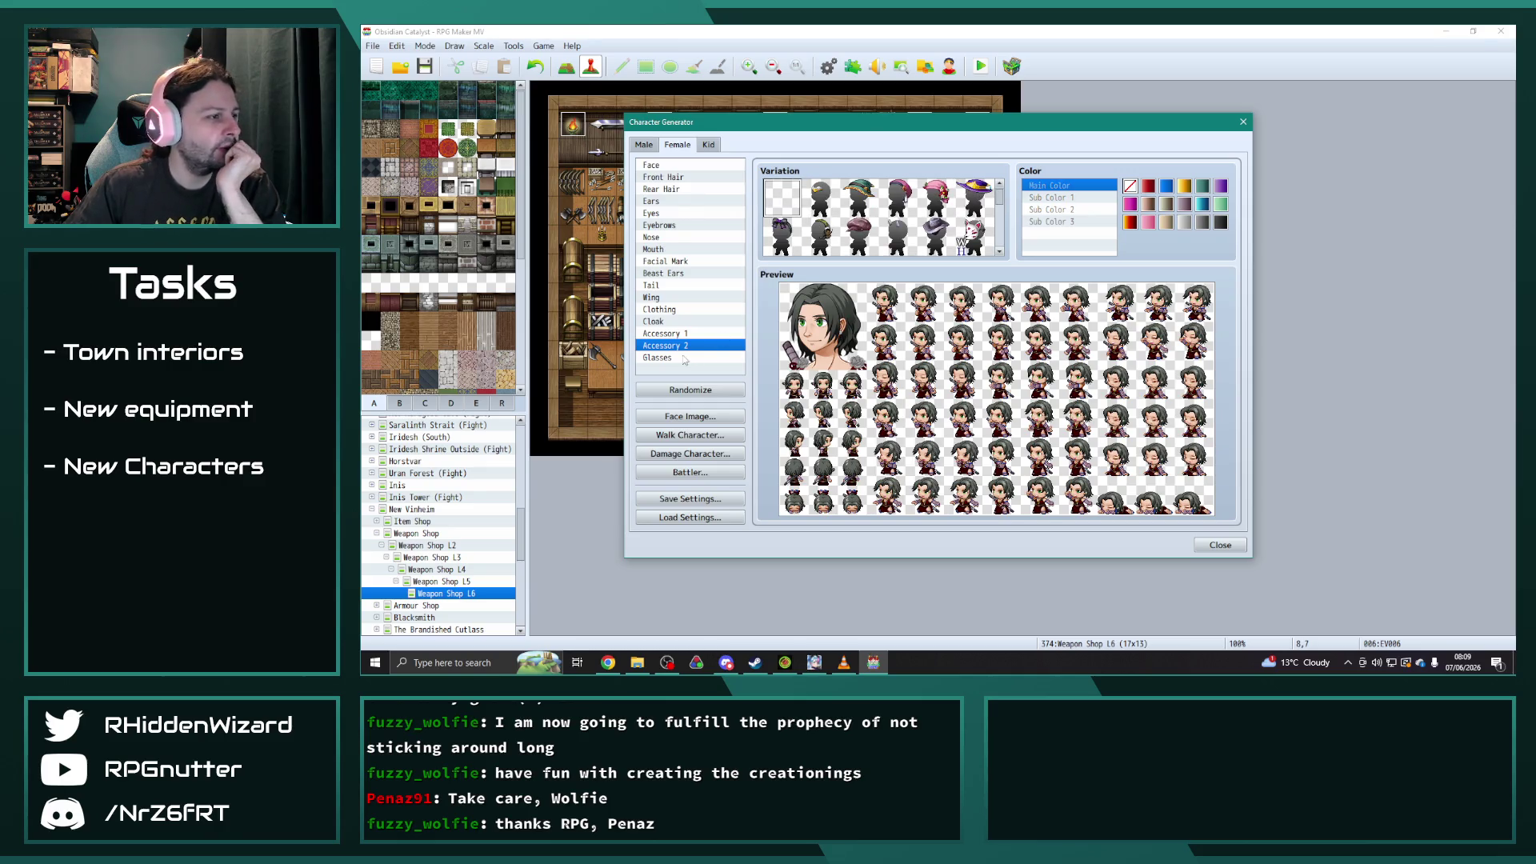
left_click(684, 357)
left_click(829, 200)
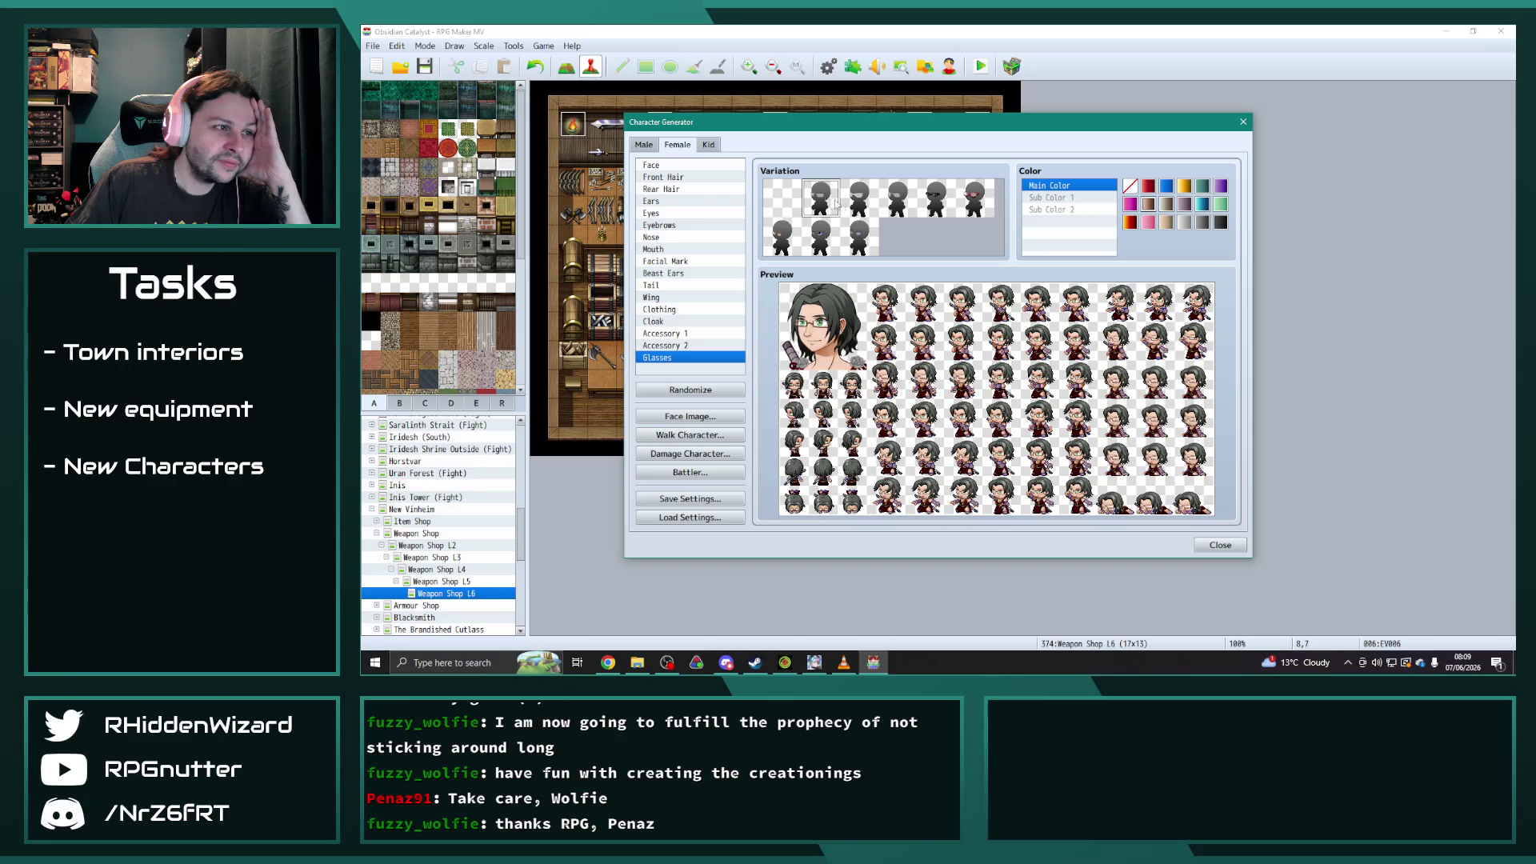
- Keep the first glasses style and colour its frames dark grey
left_click(863, 206)
left_click(825, 204)
left_click(1220, 223)
left_click(1203, 222)
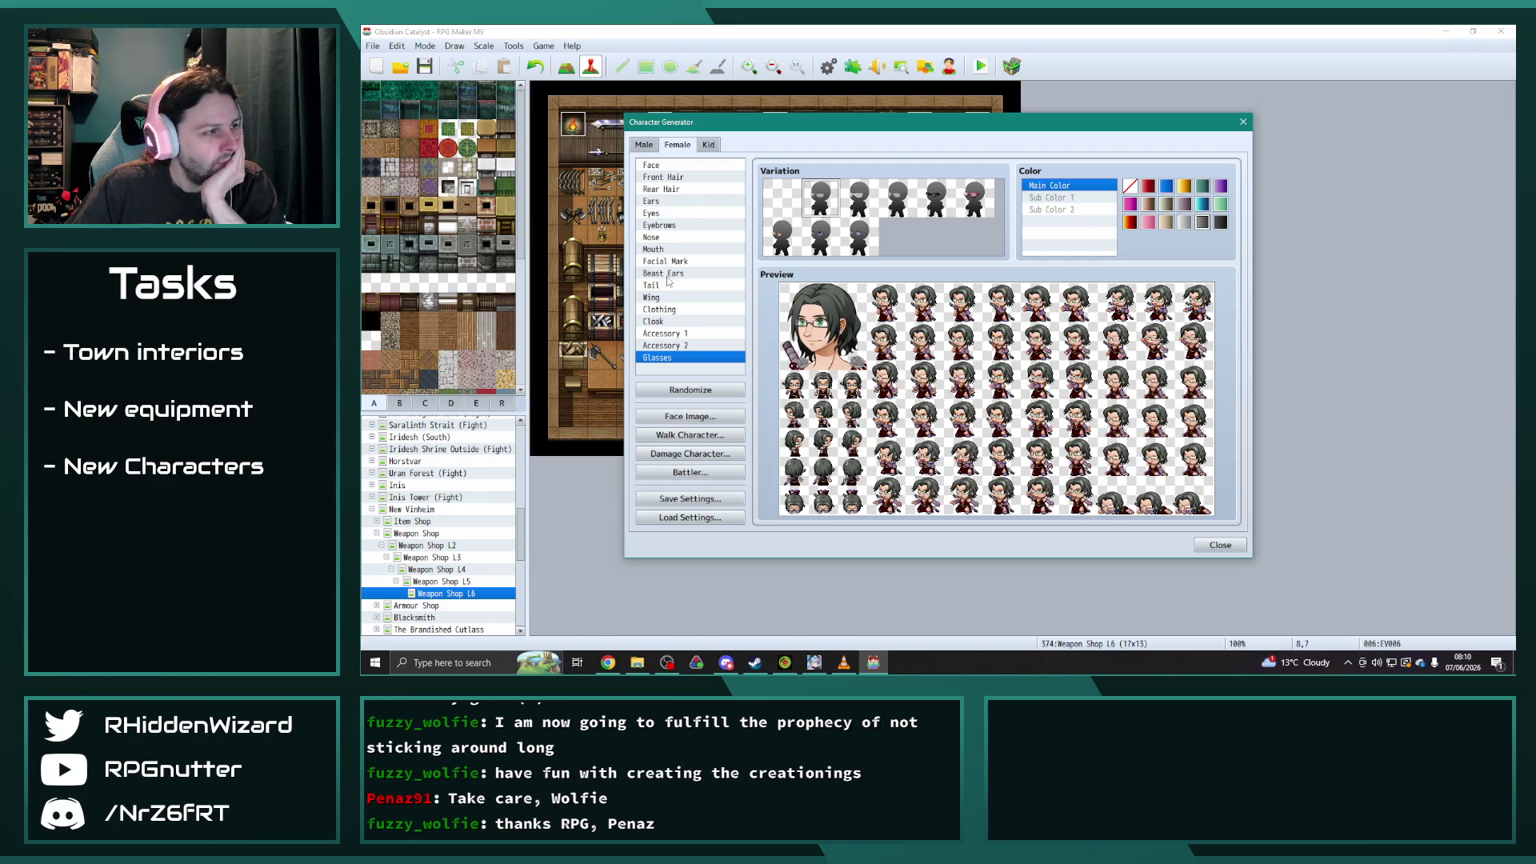
left_click(664, 321)
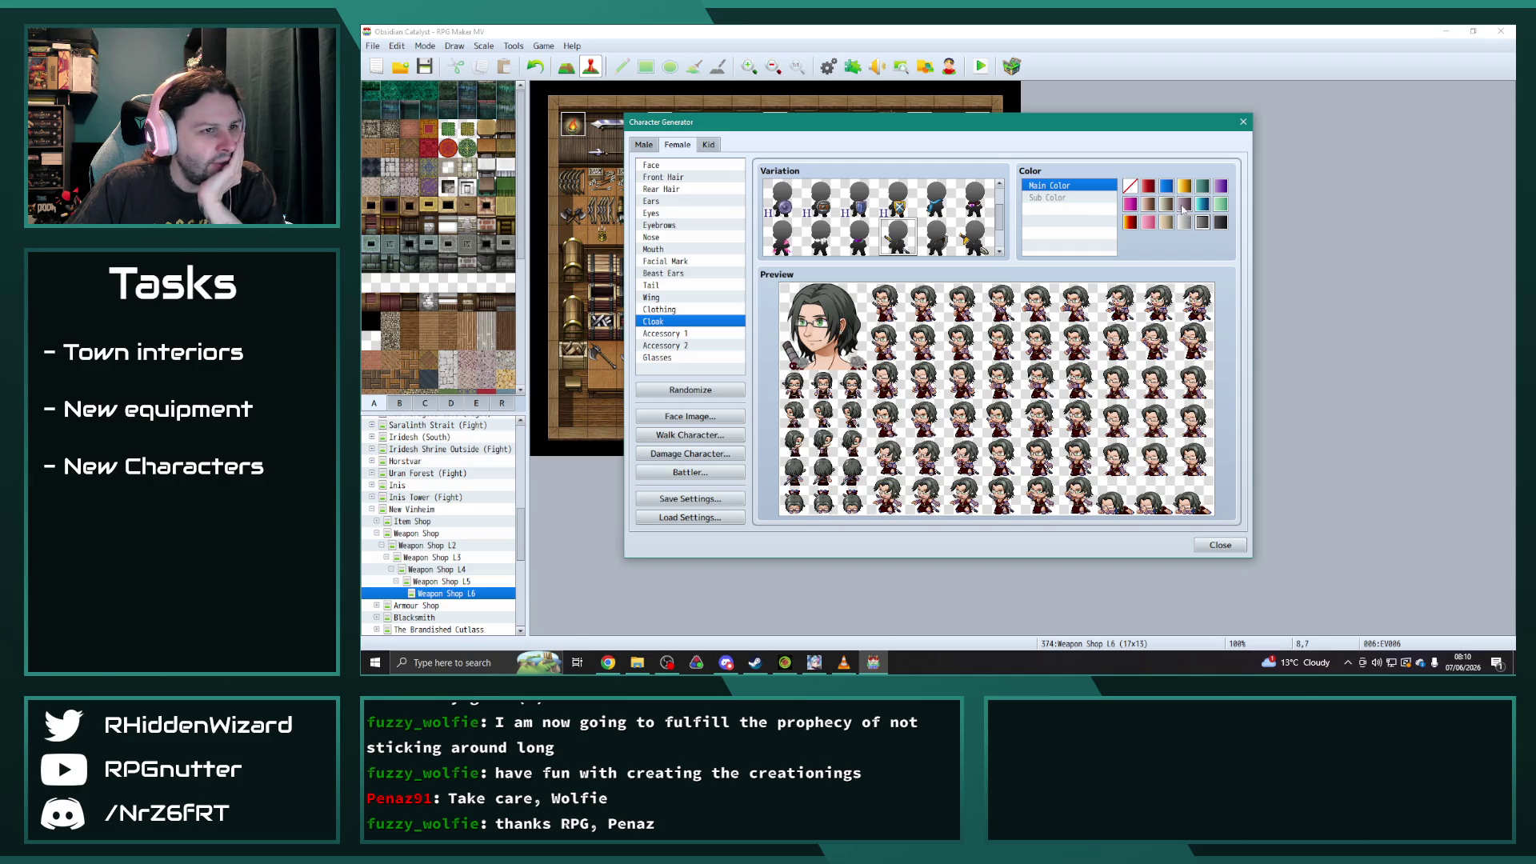
- Audition red, blue, orange-red, grey and black cloak colours, ending on grey-purple
left_click(1149, 186)
left_click(1131, 187)
left_click(1167, 187)
left_click(1130, 187)
left_click(1136, 222)
left_click(1187, 225)
left_click(1205, 225)
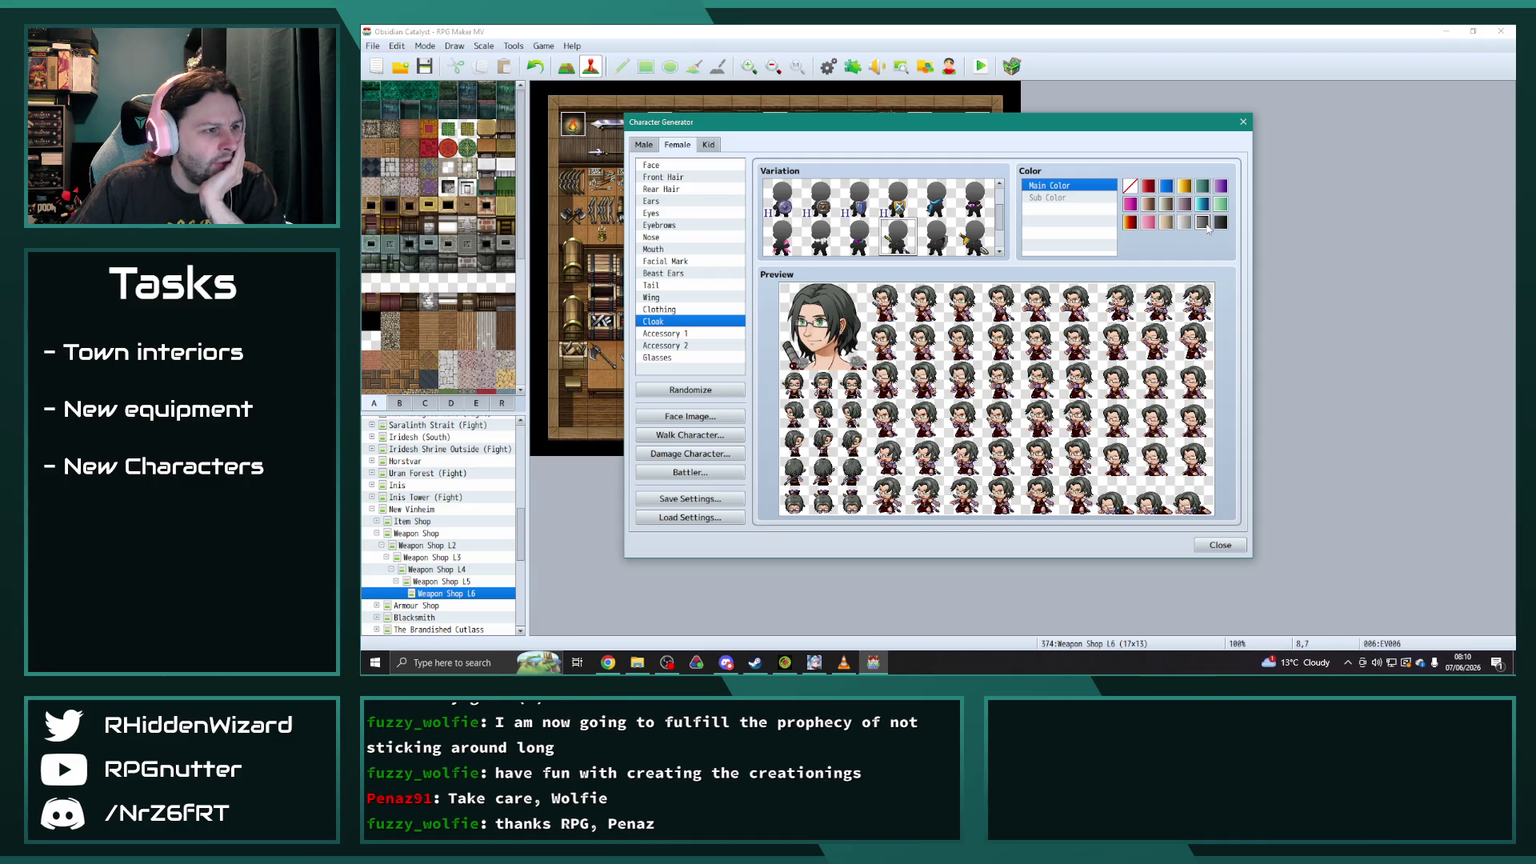
left_click(1220, 225)
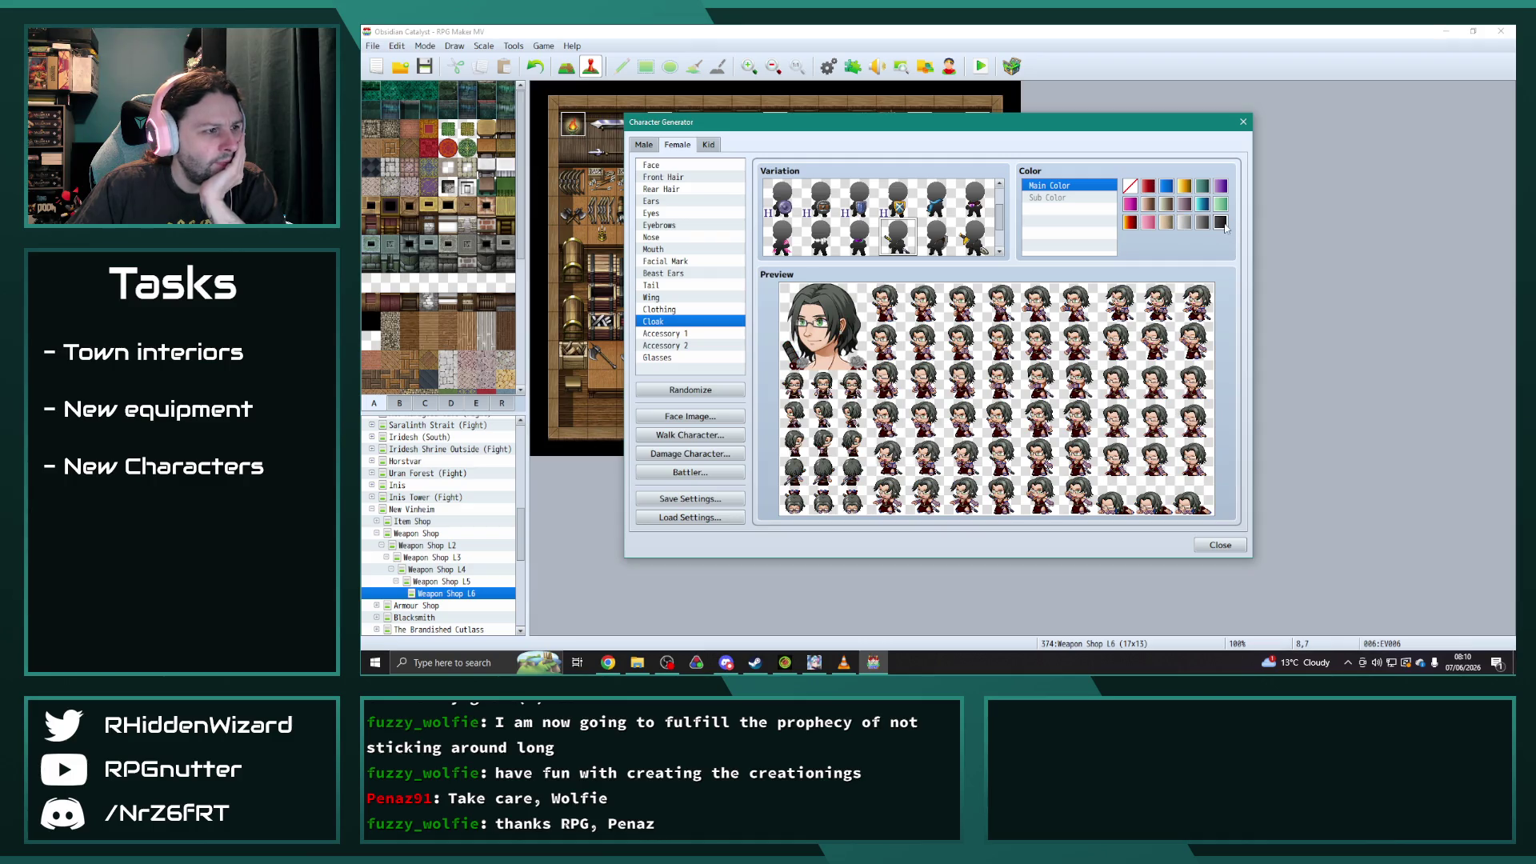
left_click(1184, 204)
left_click(1188, 224)
left_click(1184, 206)
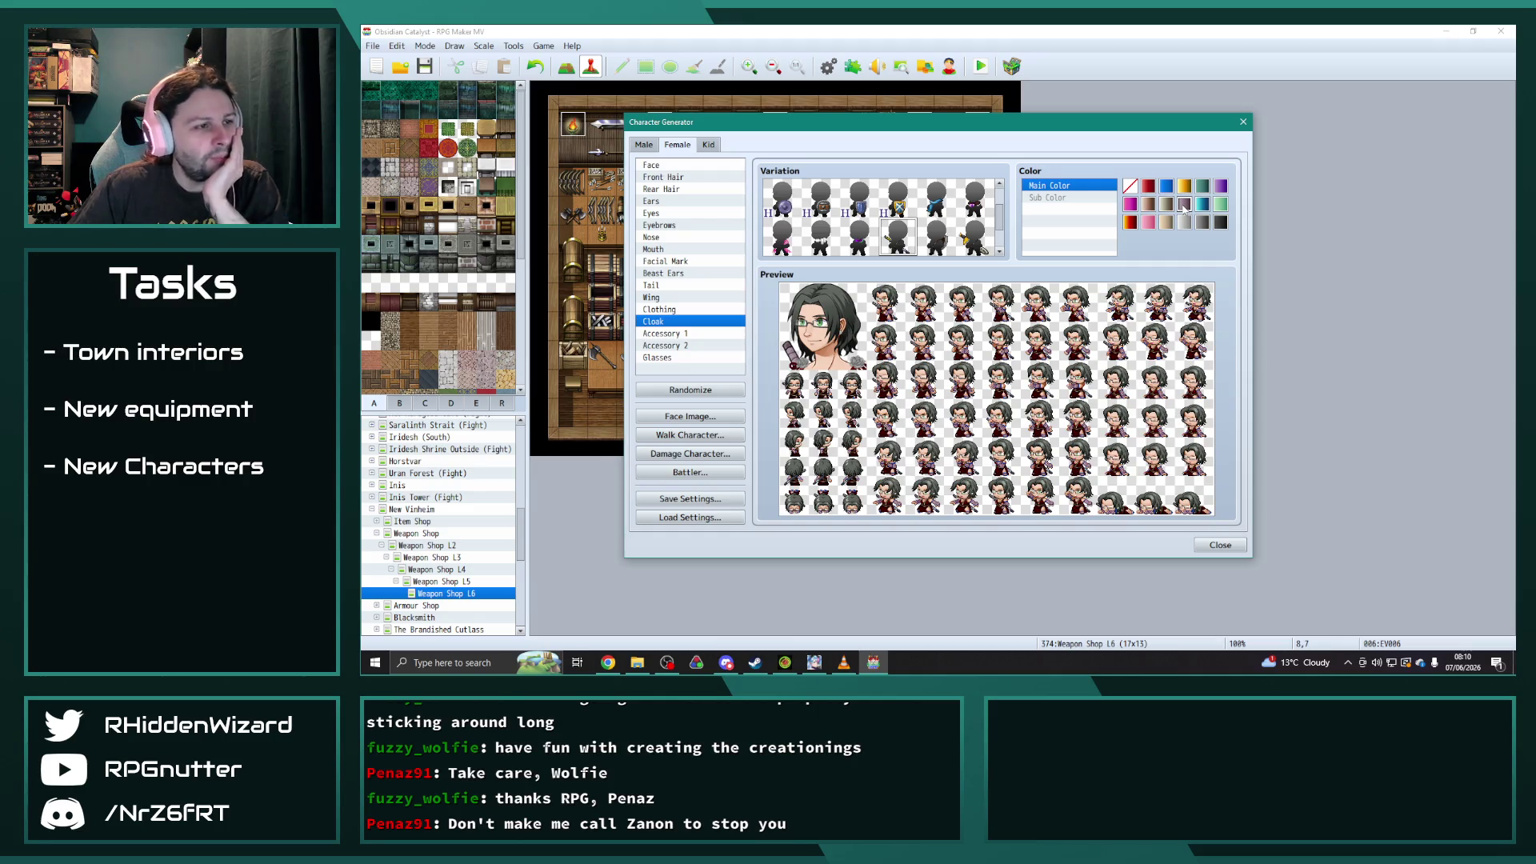
- Set the clothing's main colour to magenta and its first sub colour to dark teal
left_click(658, 310)
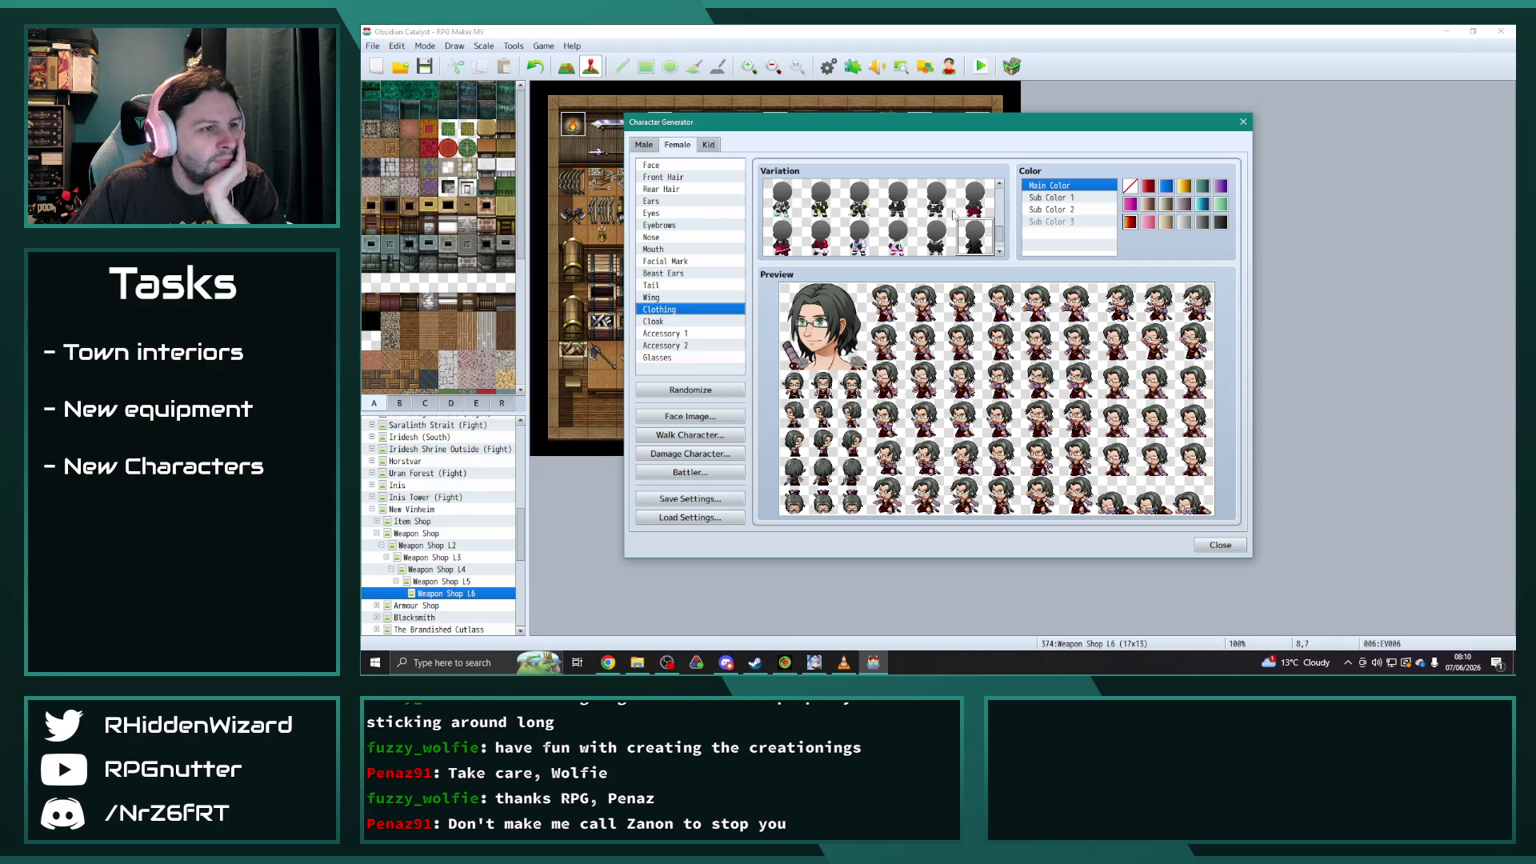
left_click(1130, 204)
left_click(1133, 222)
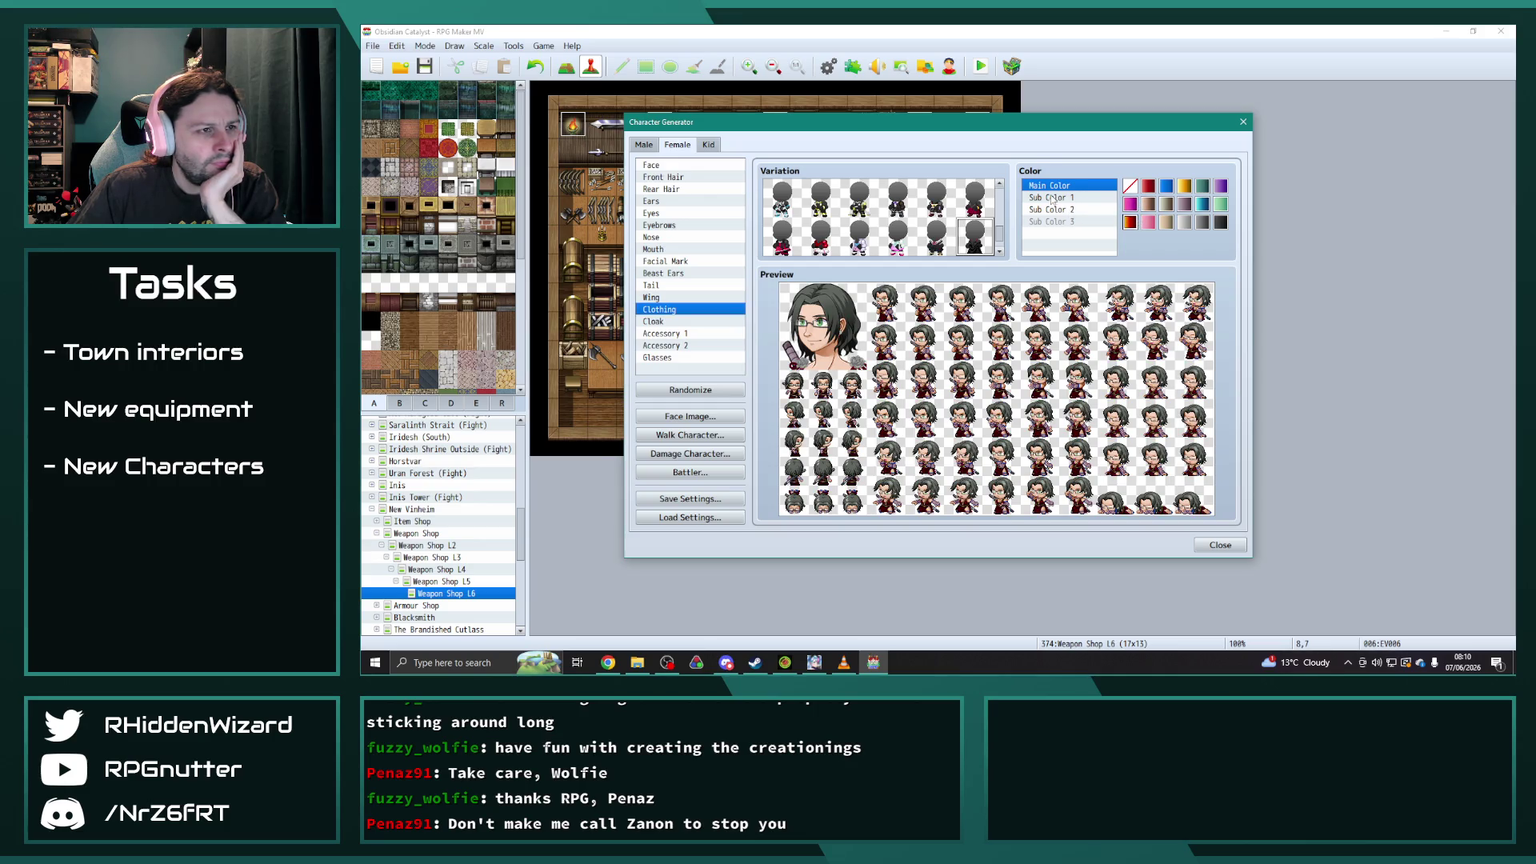
left_click(1049, 198)
left_click(1187, 188)
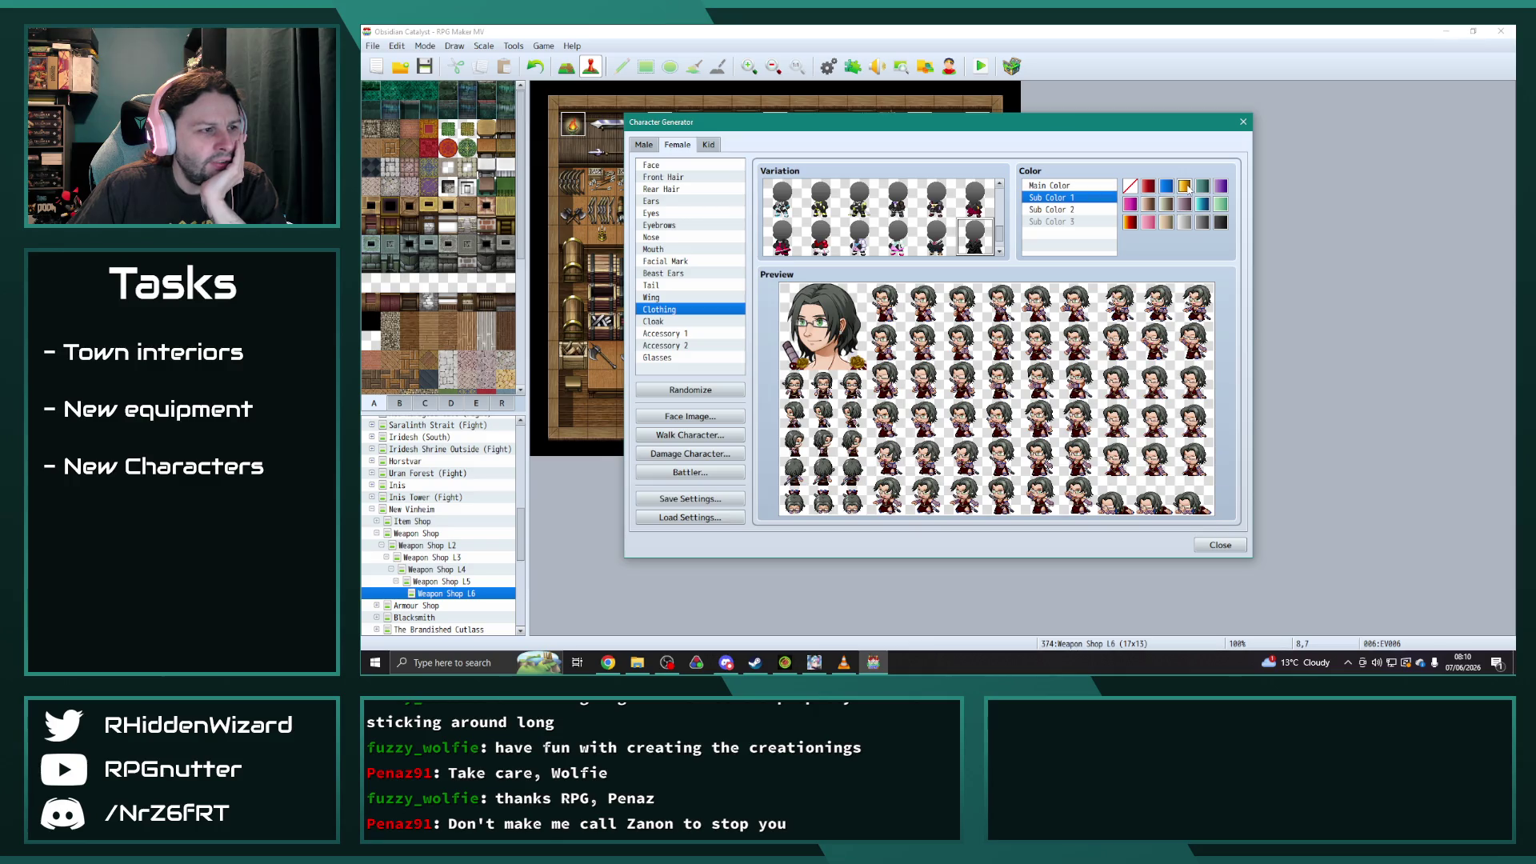
left_click(1184, 222)
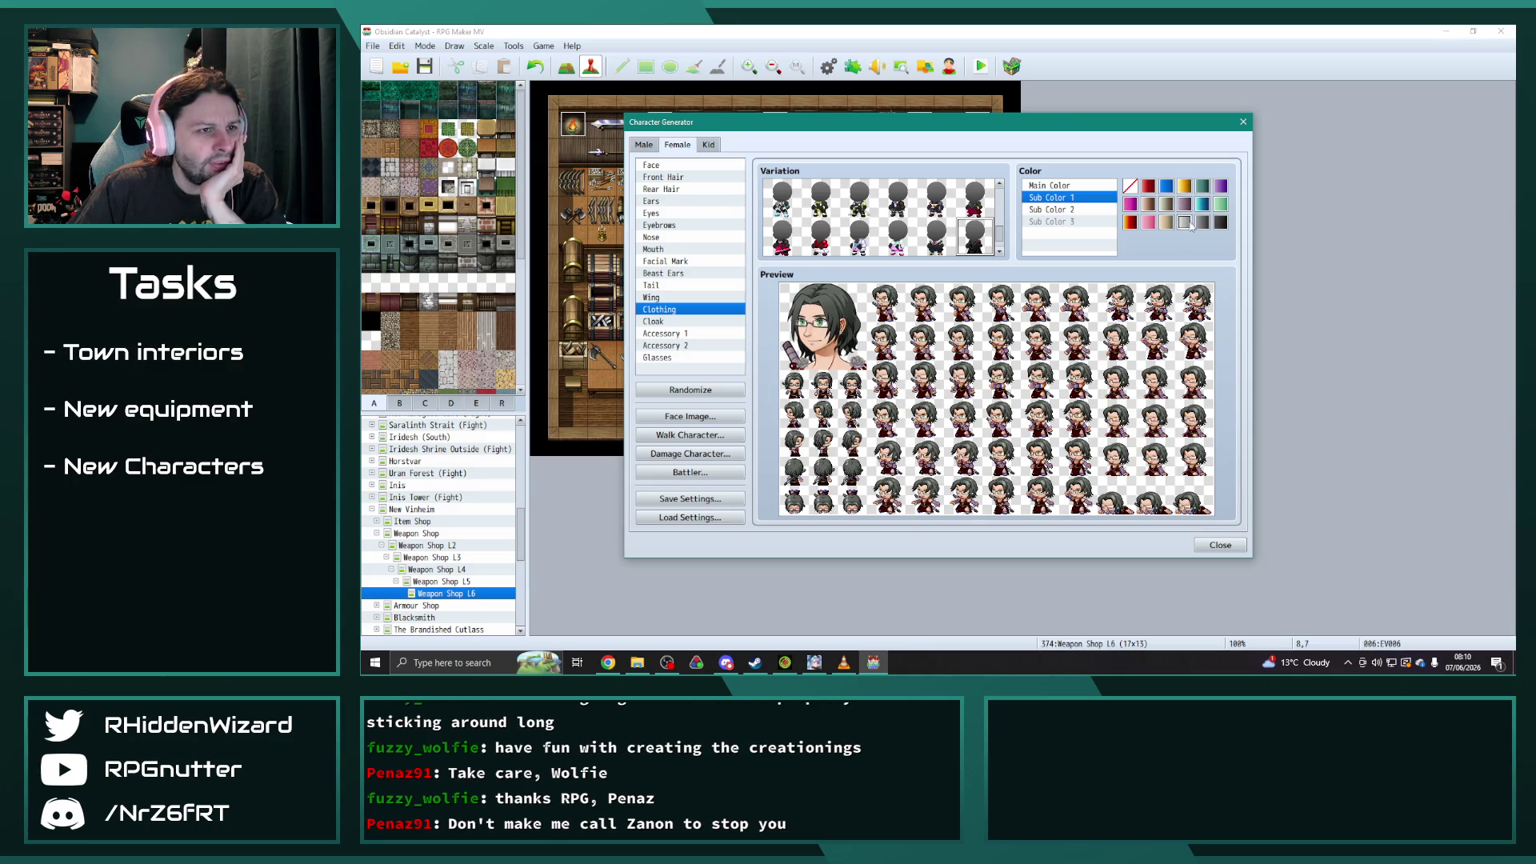
left_click(1205, 187)
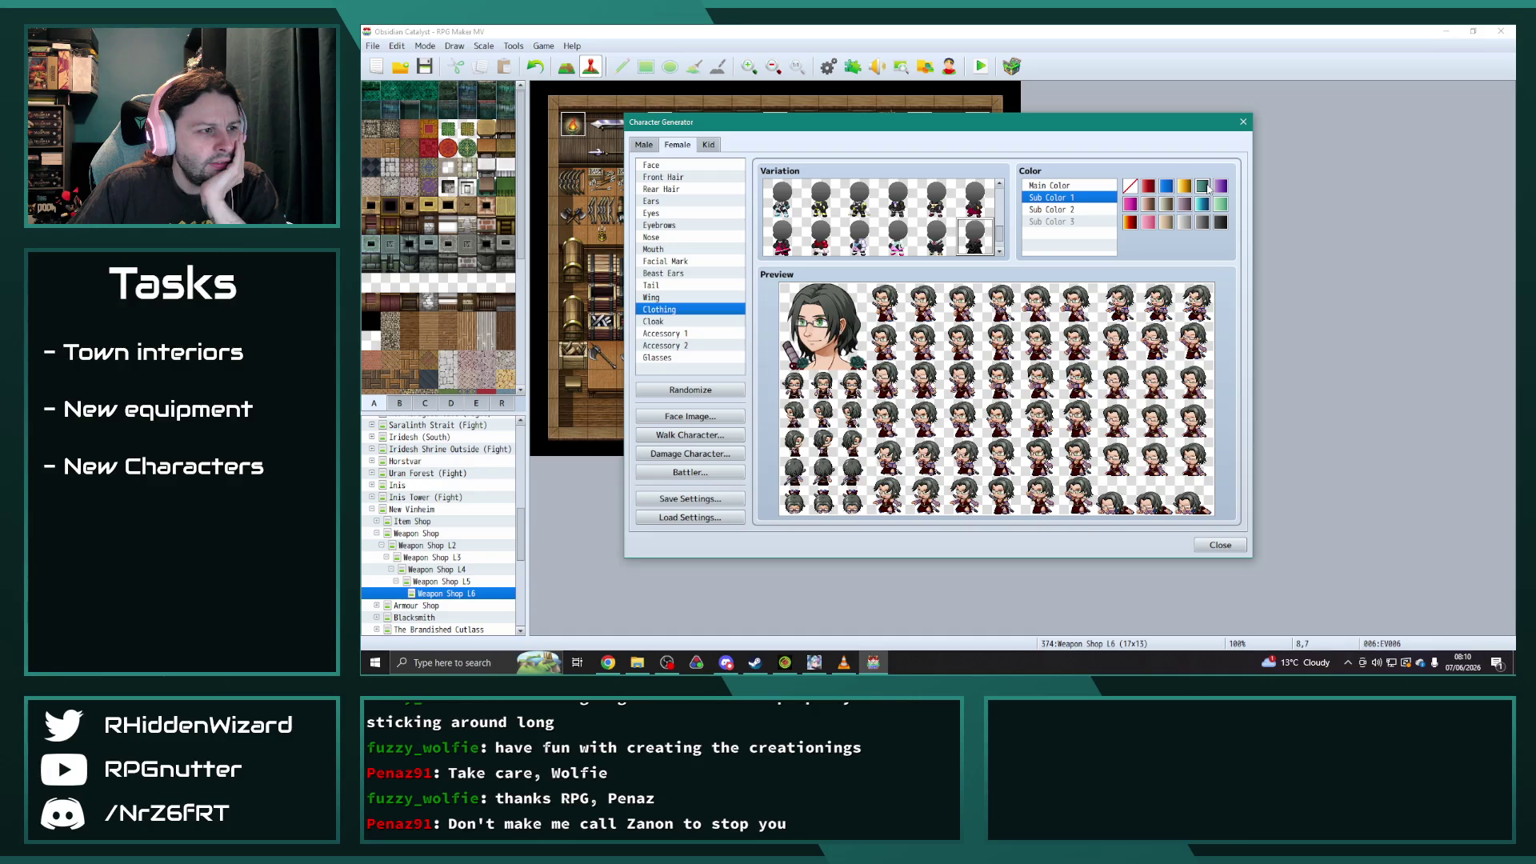
- Make the second sub colour grey, then try blue and teal as the clothing's main colour
left_click(1054, 210)
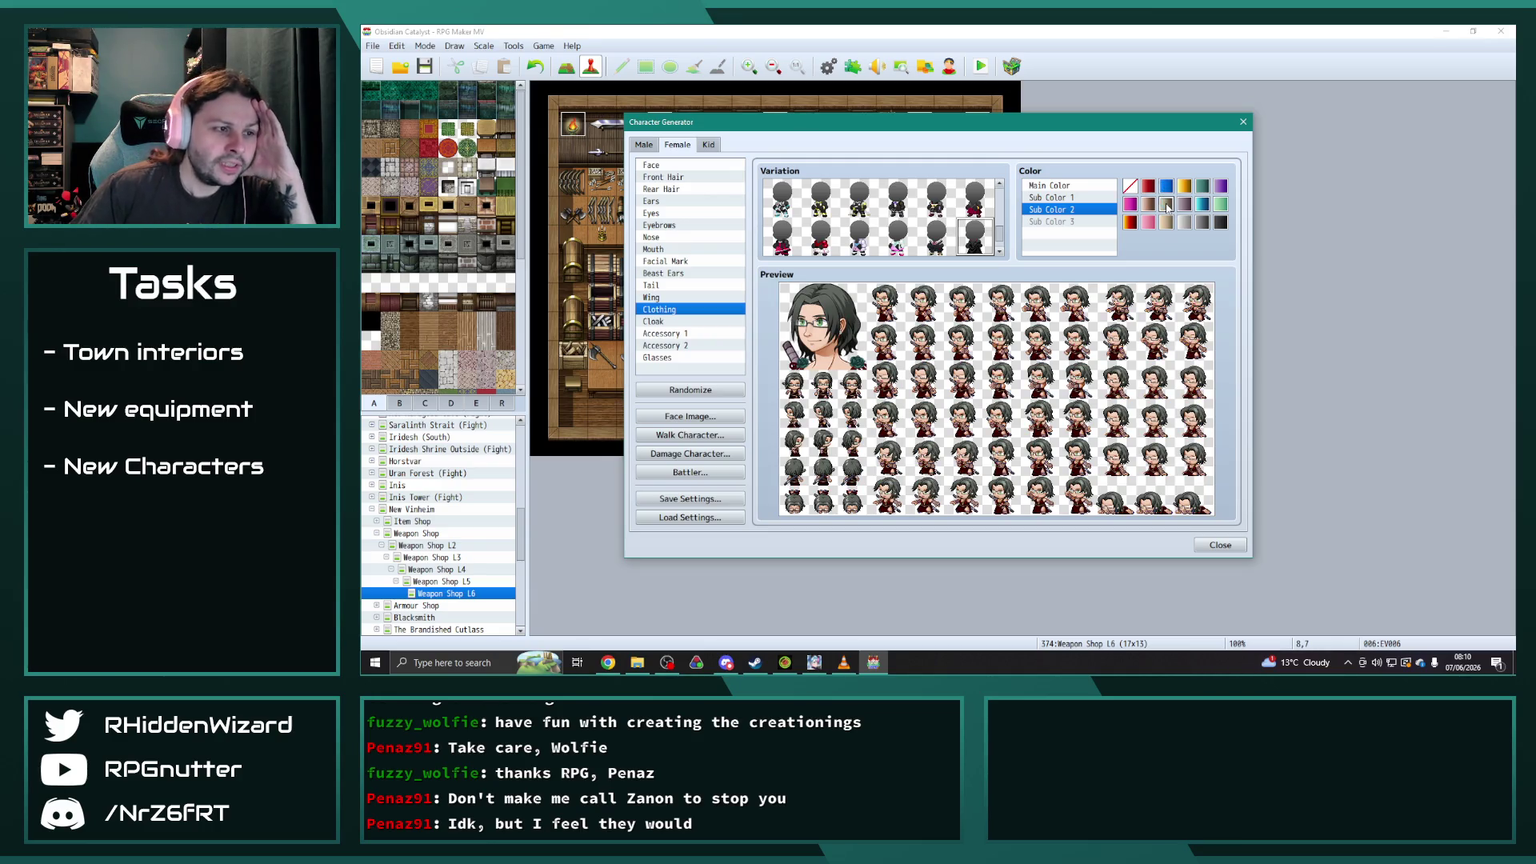
left_click(1166, 205)
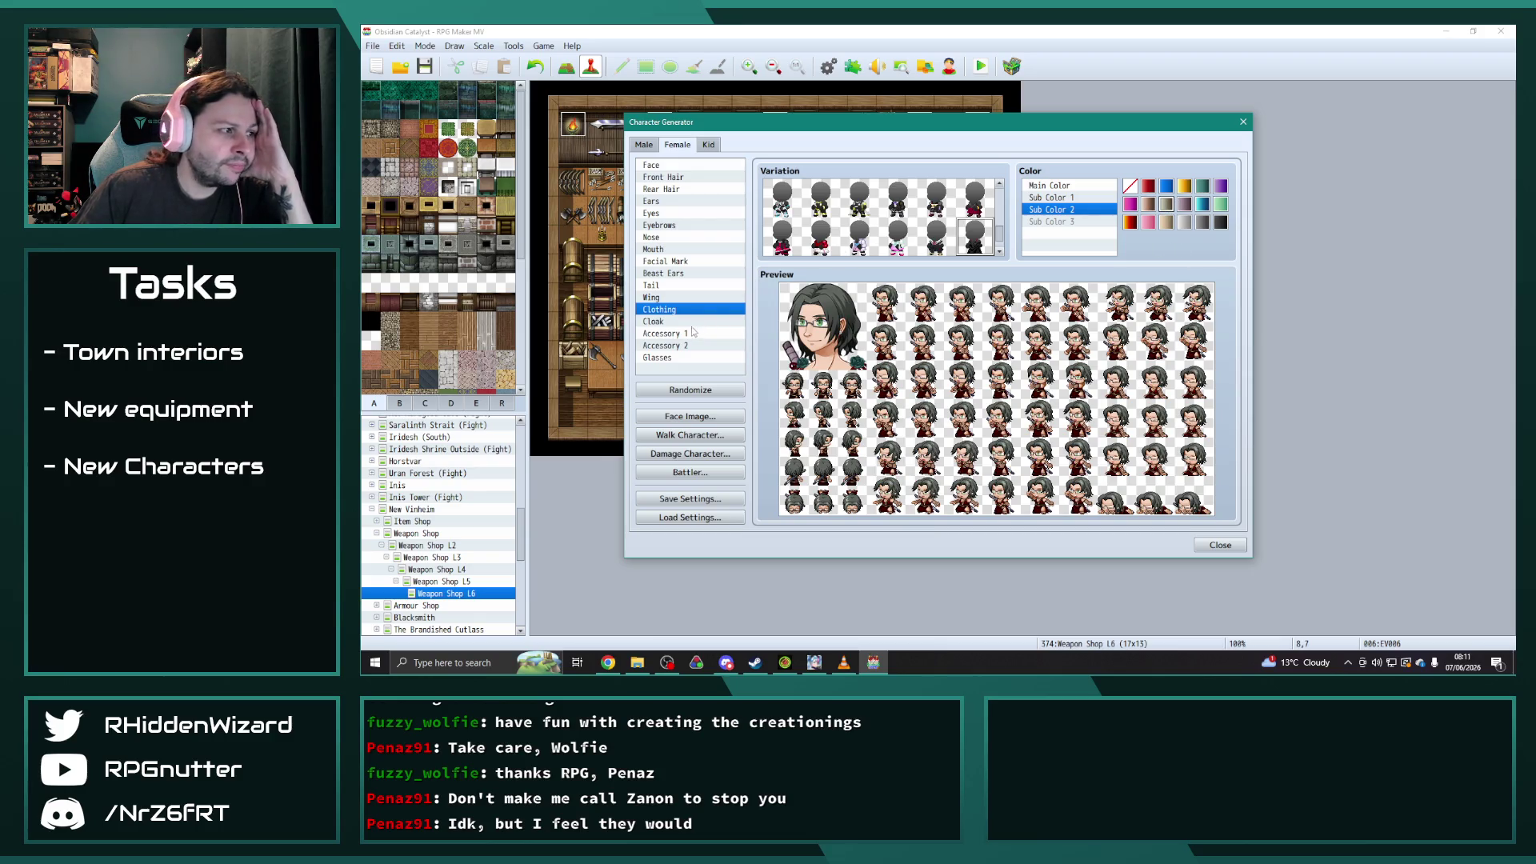
left_click(1068, 198)
left_click(1065, 185)
left_click(1167, 189)
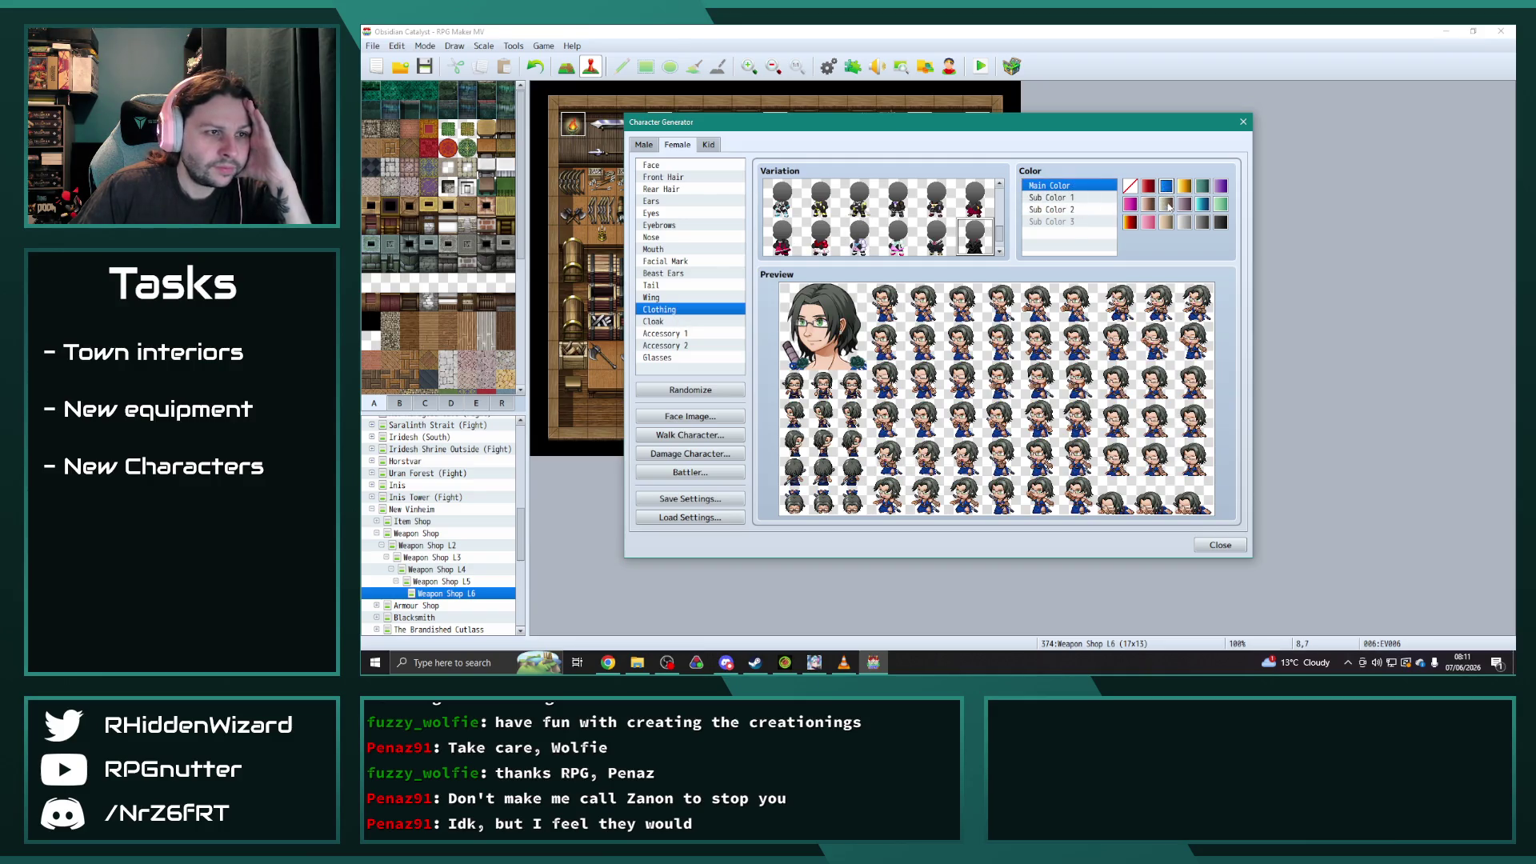
left_click(1204, 207)
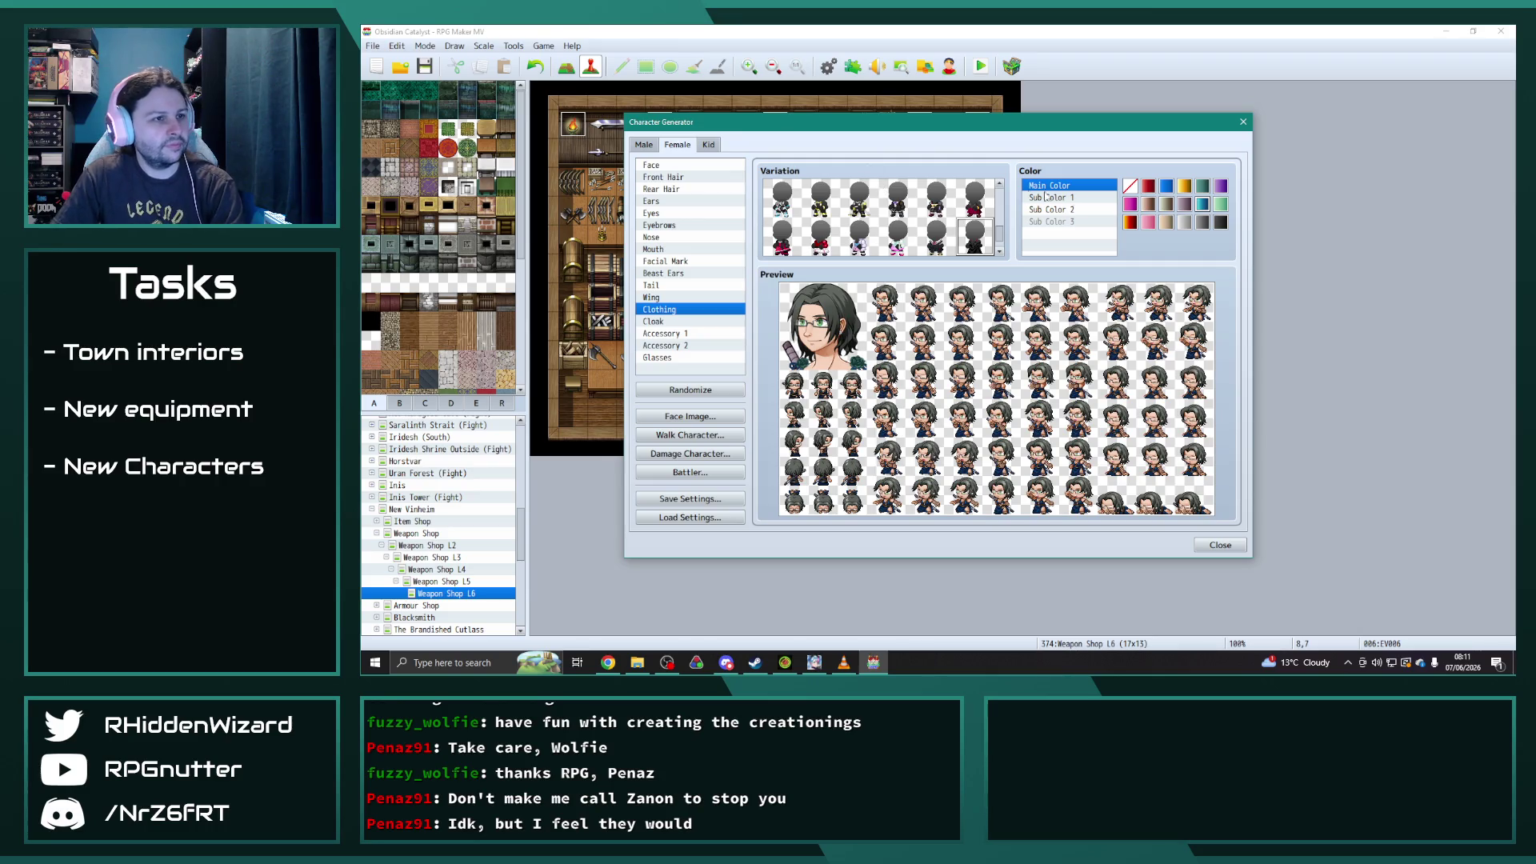
left_click(1068, 199)
left_click(1068, 211)
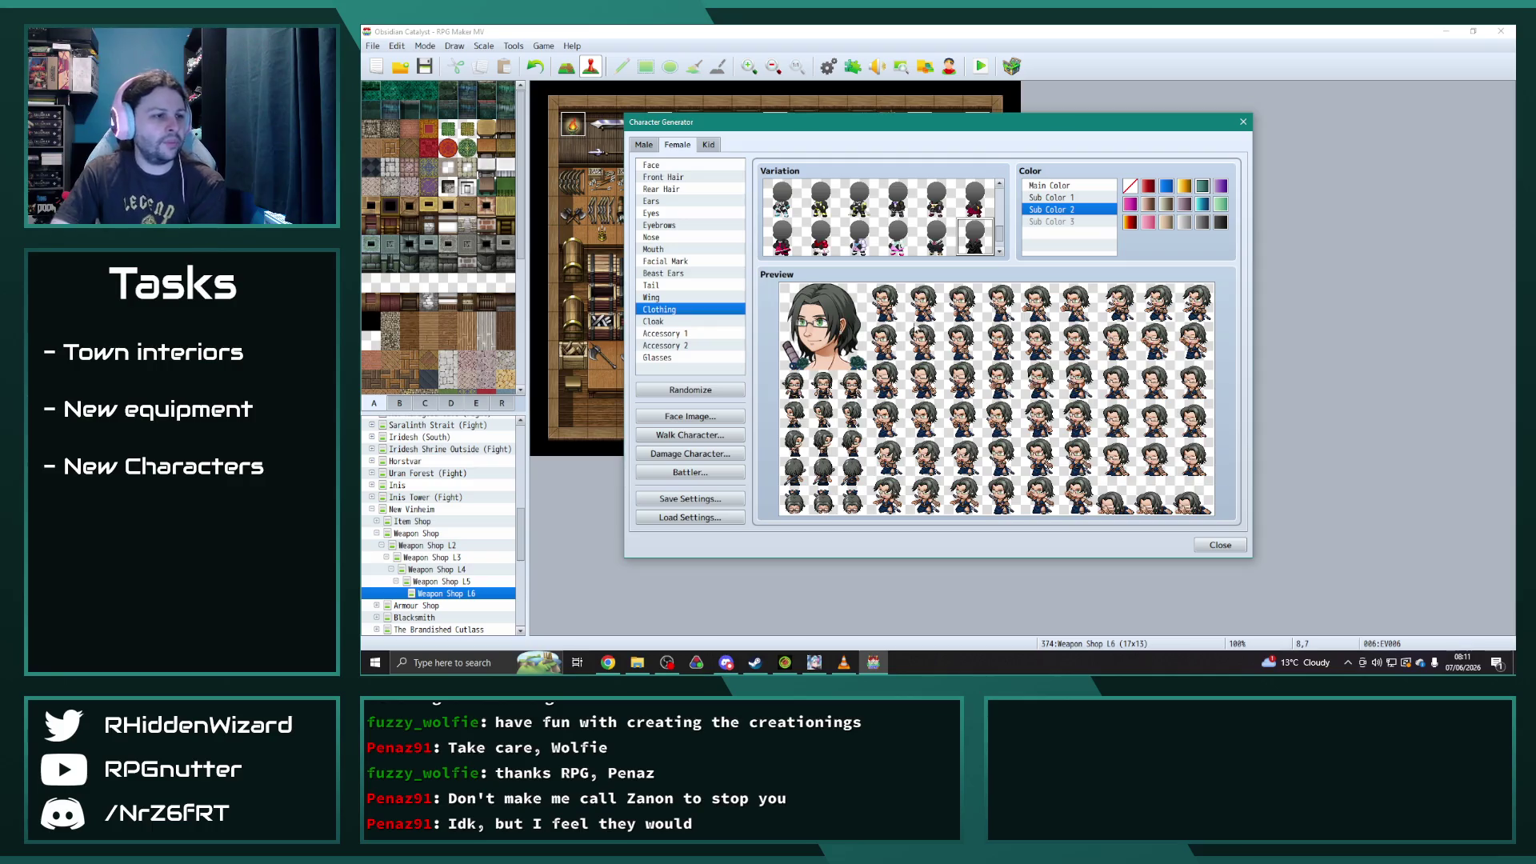
- Export the face portrait image as 'Maya'
left_click(704, 416)
left_click(912, 242)
type("Maya")
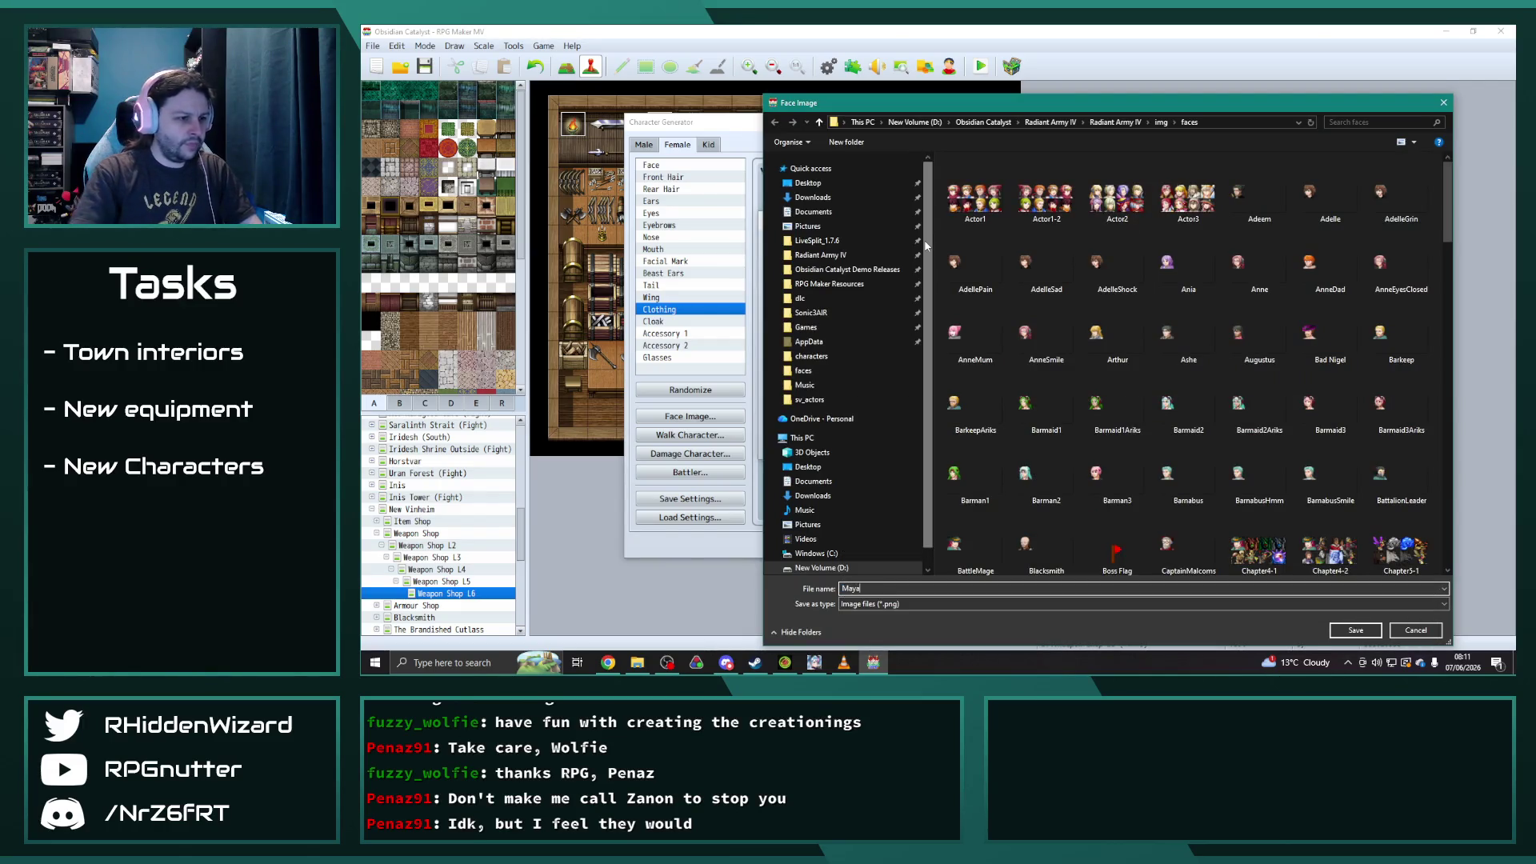
left_click(1356, 629)
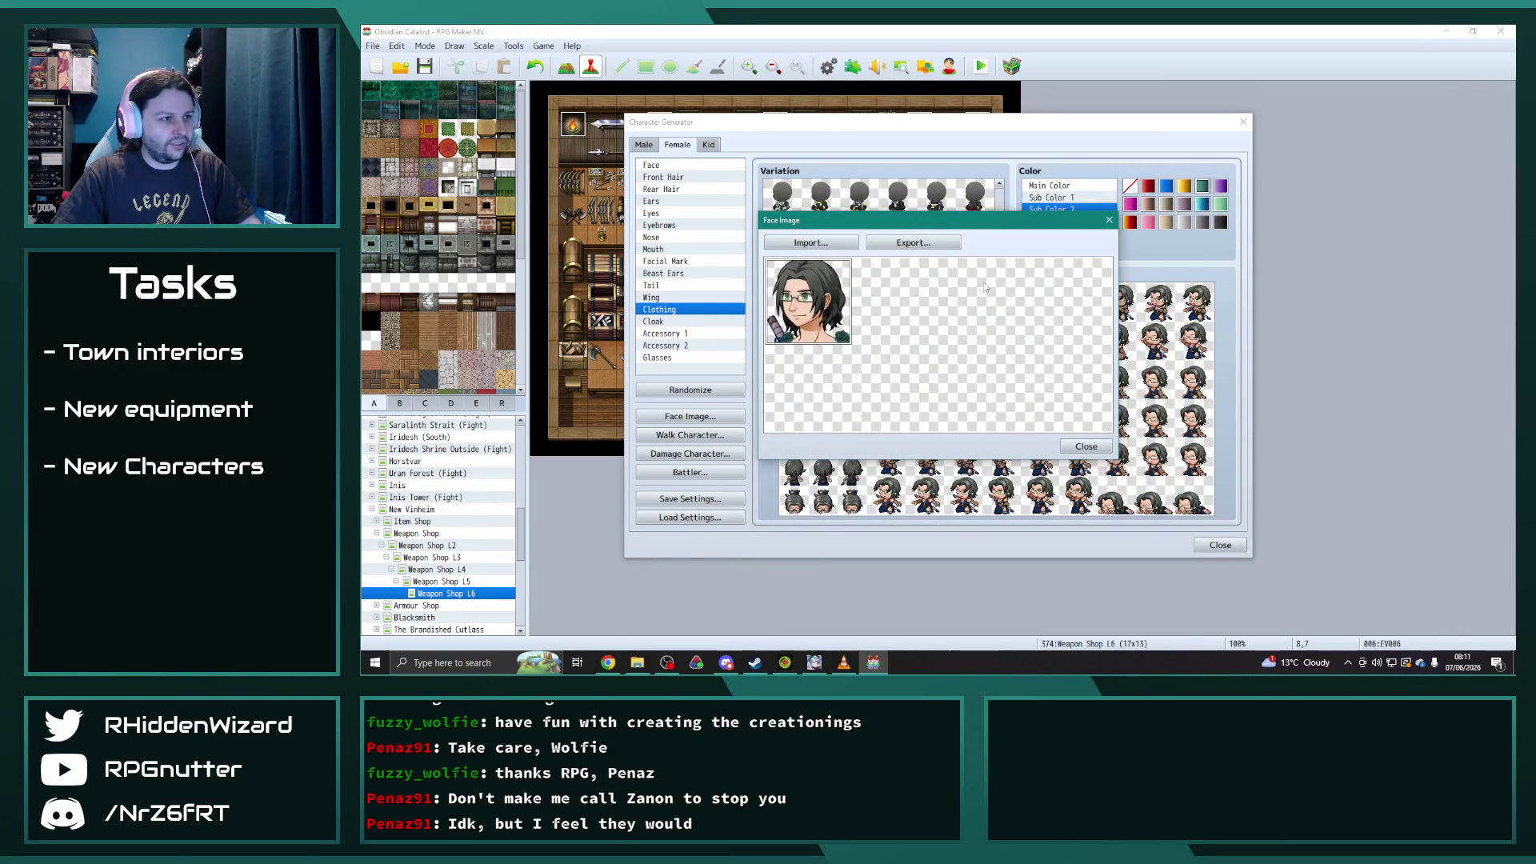
left_click(1092, 445)
- Export the walking sprite sheet as 'Maya'
left_click(690, 434)
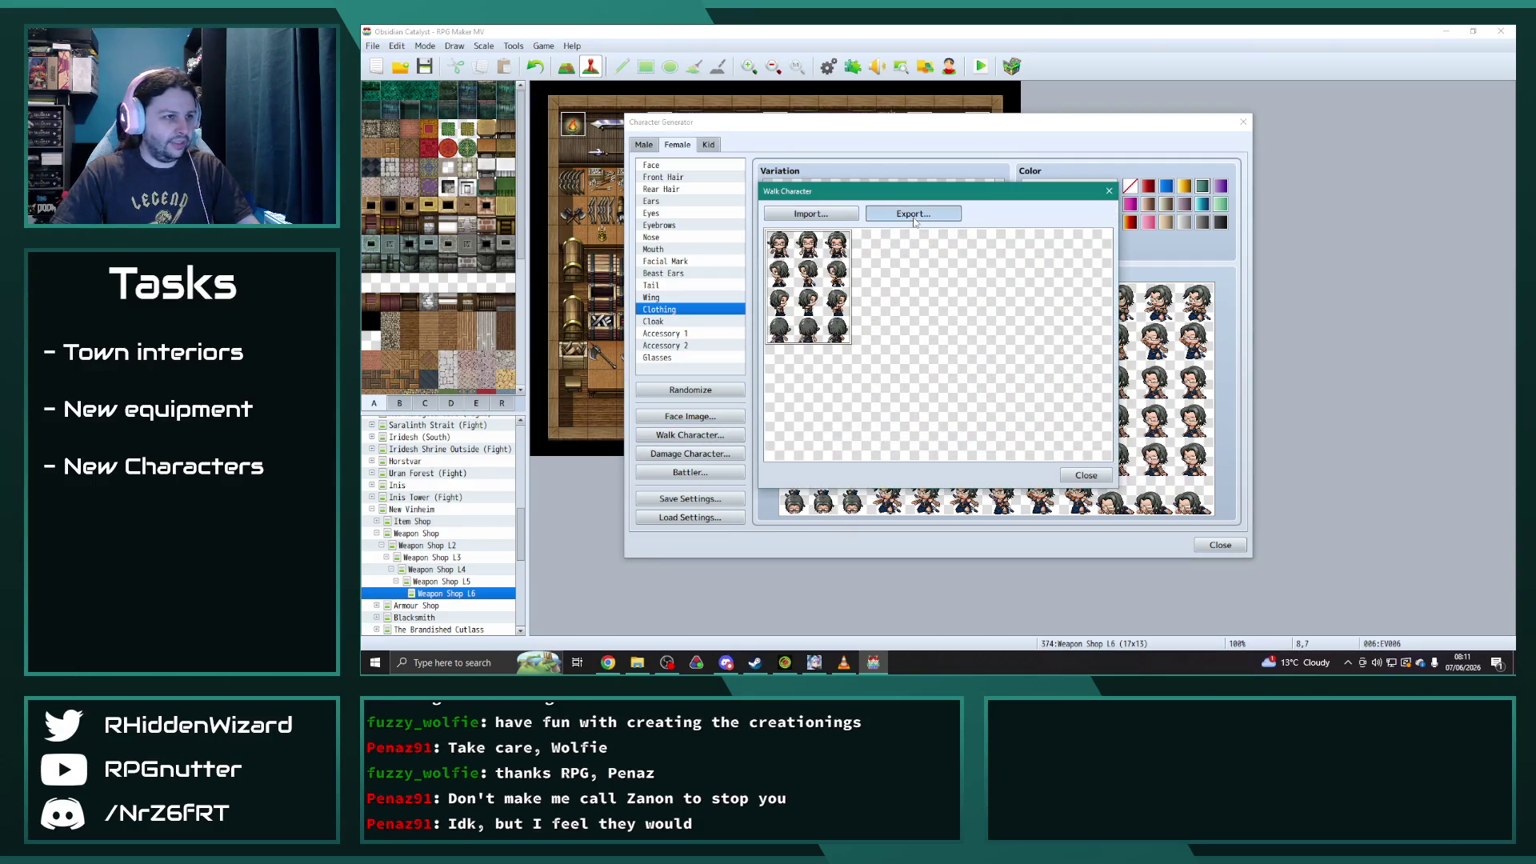
left_click(914, 214)
type("Maya")
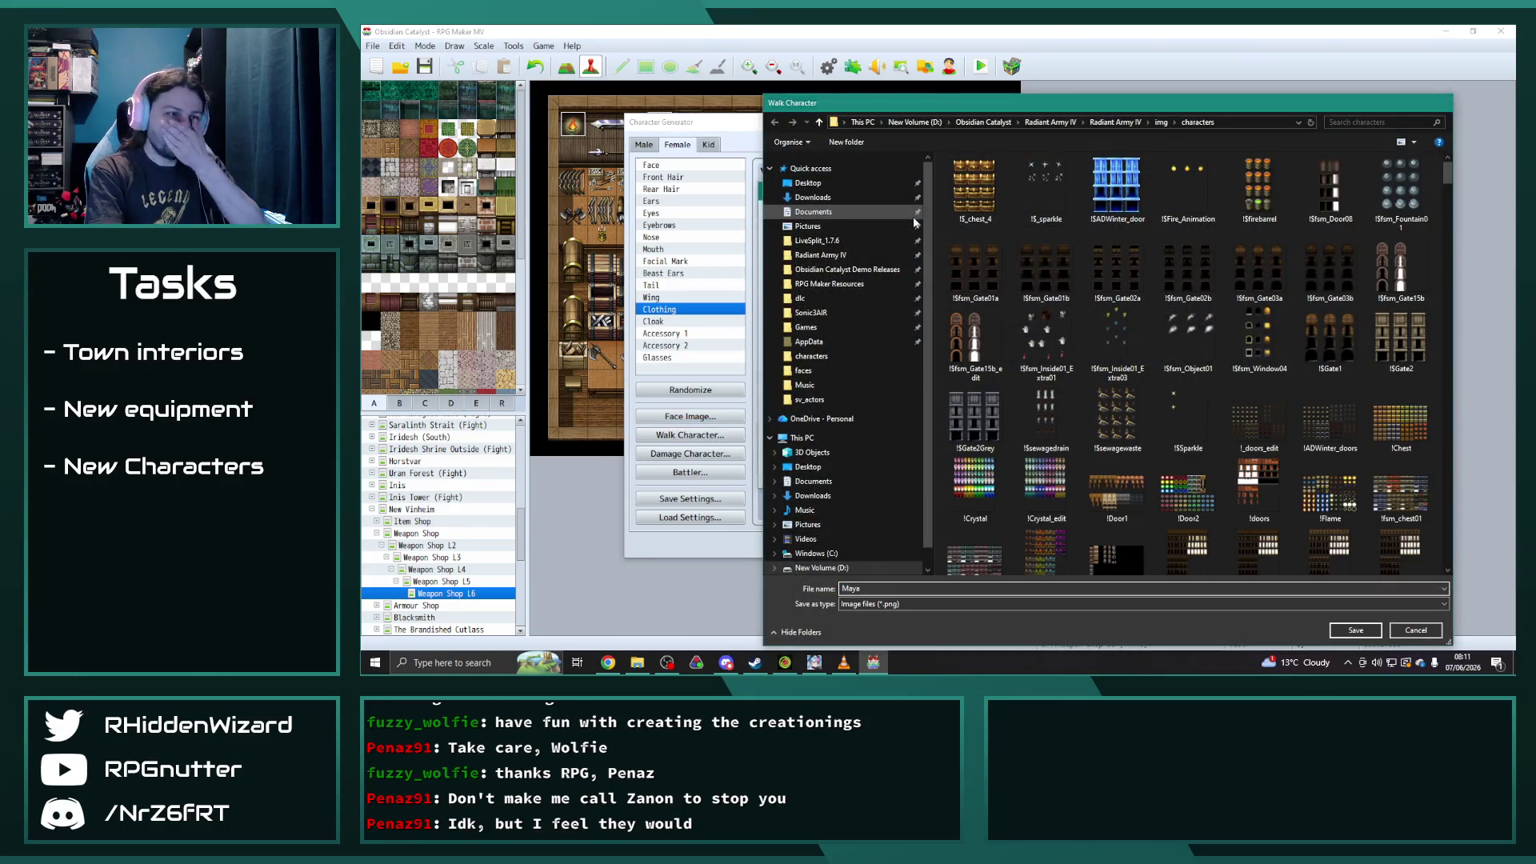
key("Return")
left_click(1086, 476)
- Export the damage sprite image as 'MayaDamage'
left_click(689, 454)
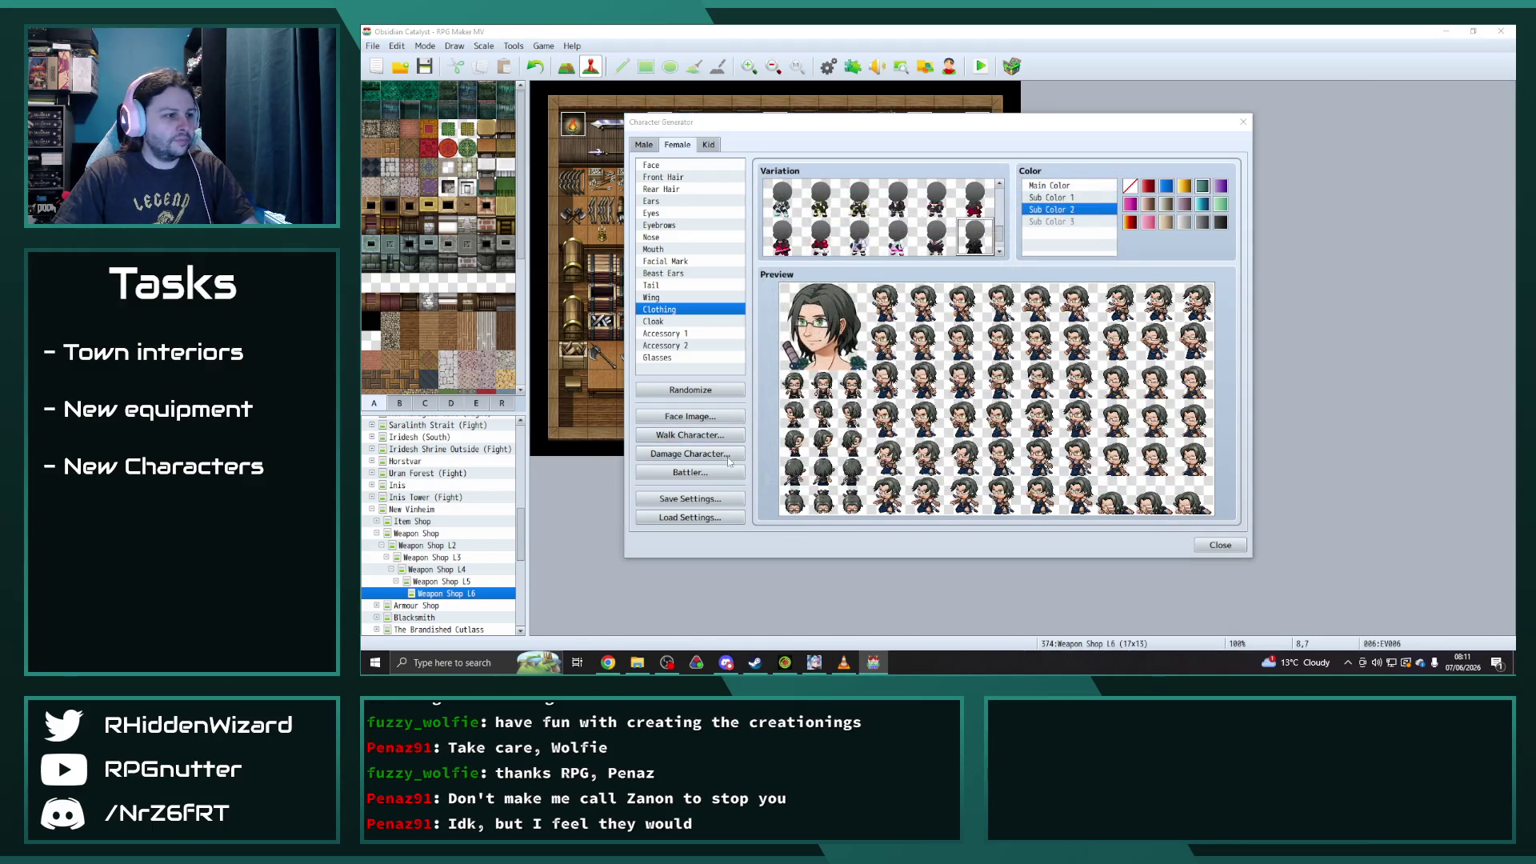
left_click(891, 215)
type("MayaD")
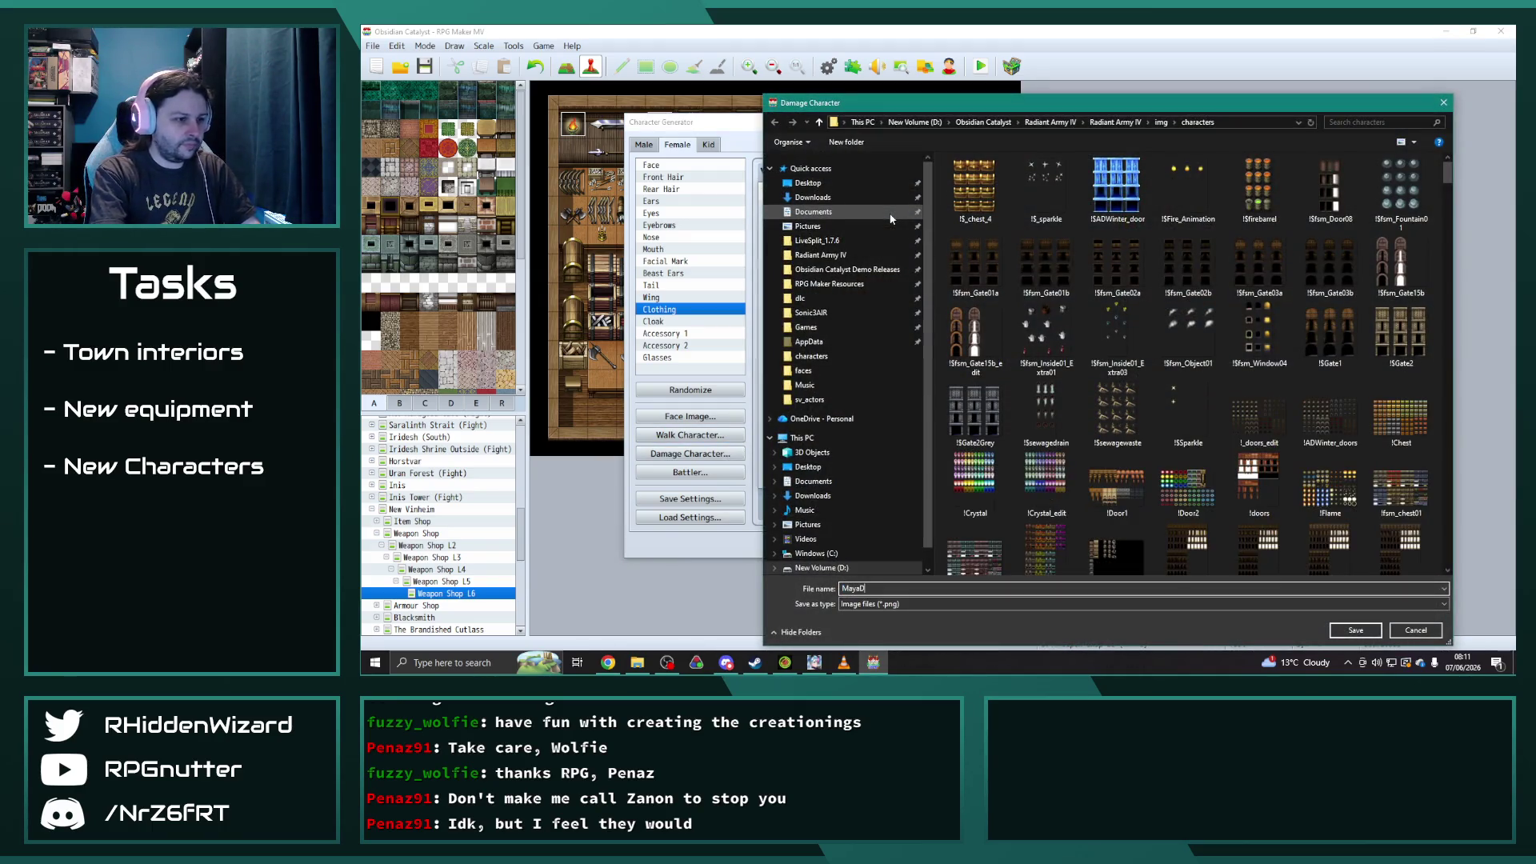
type("amage")
key("Return")
left_click(1080, 483)
- Export the side-view battler sprite sheet and close its preview
left_click(701, 473)
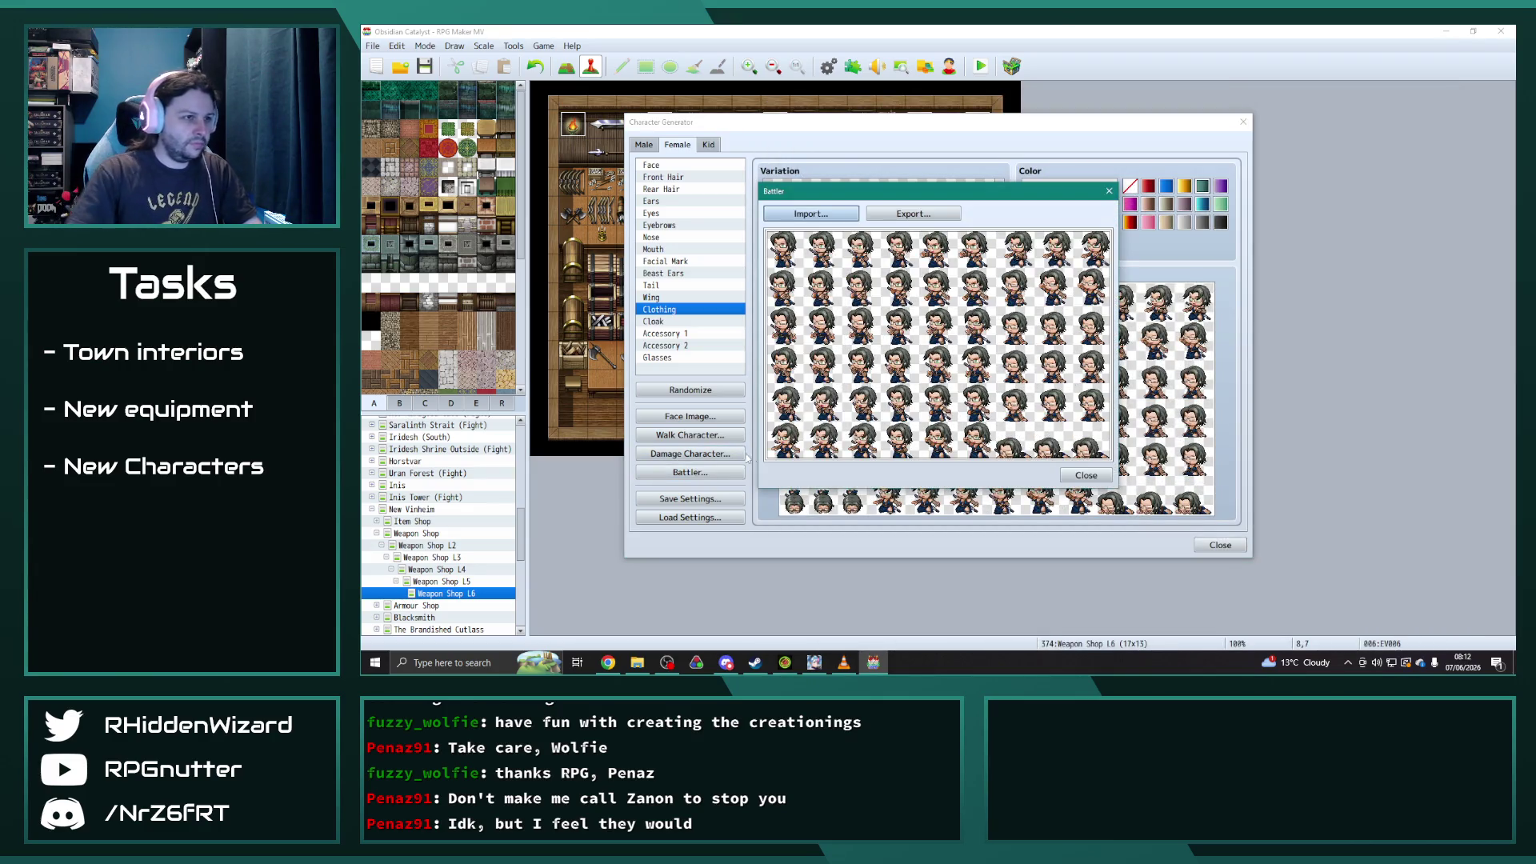
left_click(907, 213)
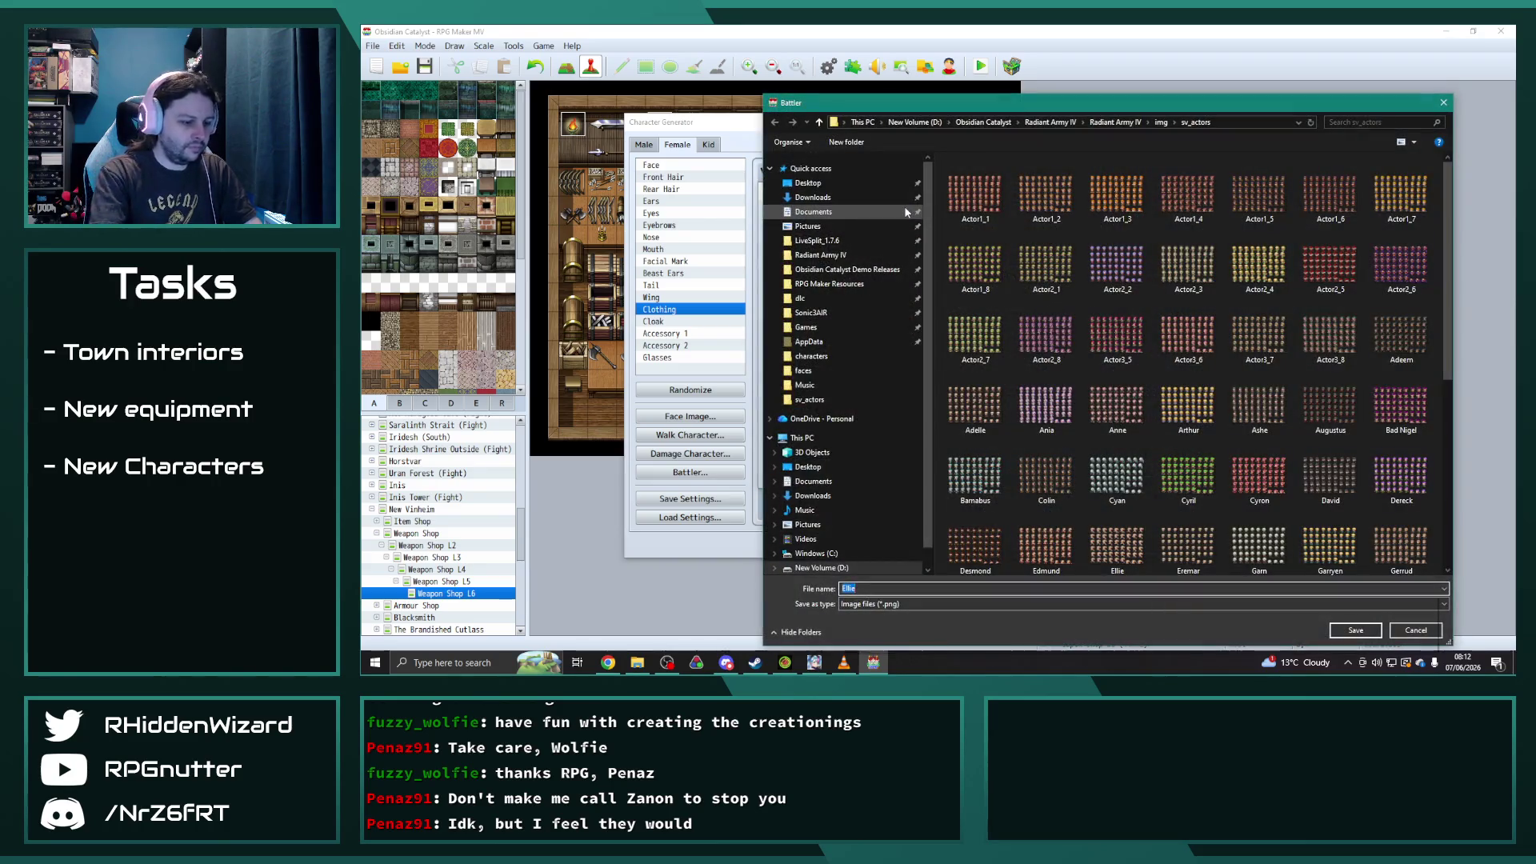
key("Return")
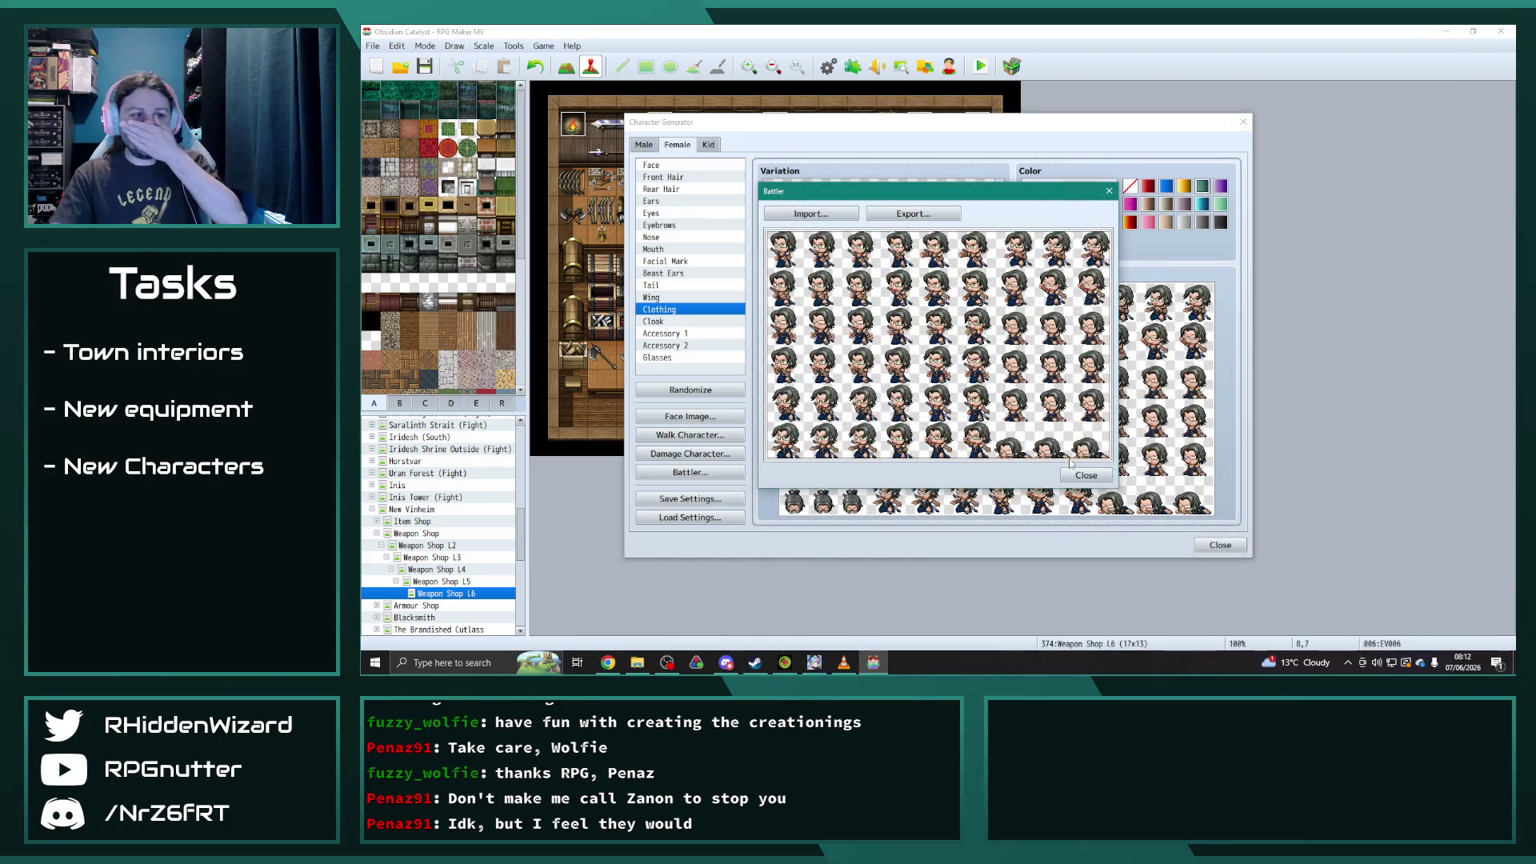
left_click(1086, 475)
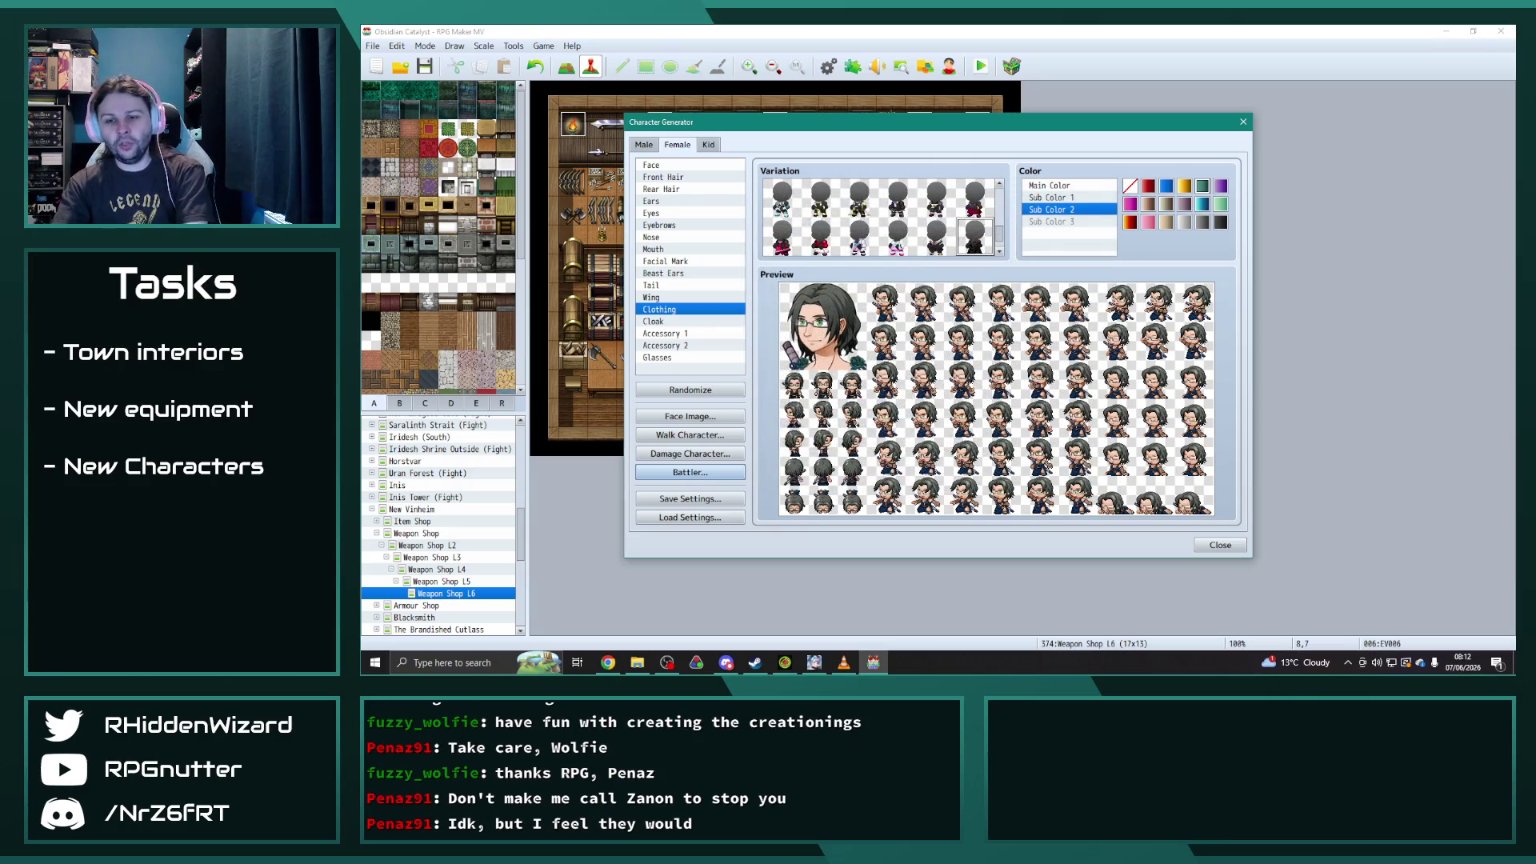
key("alt+Tab")
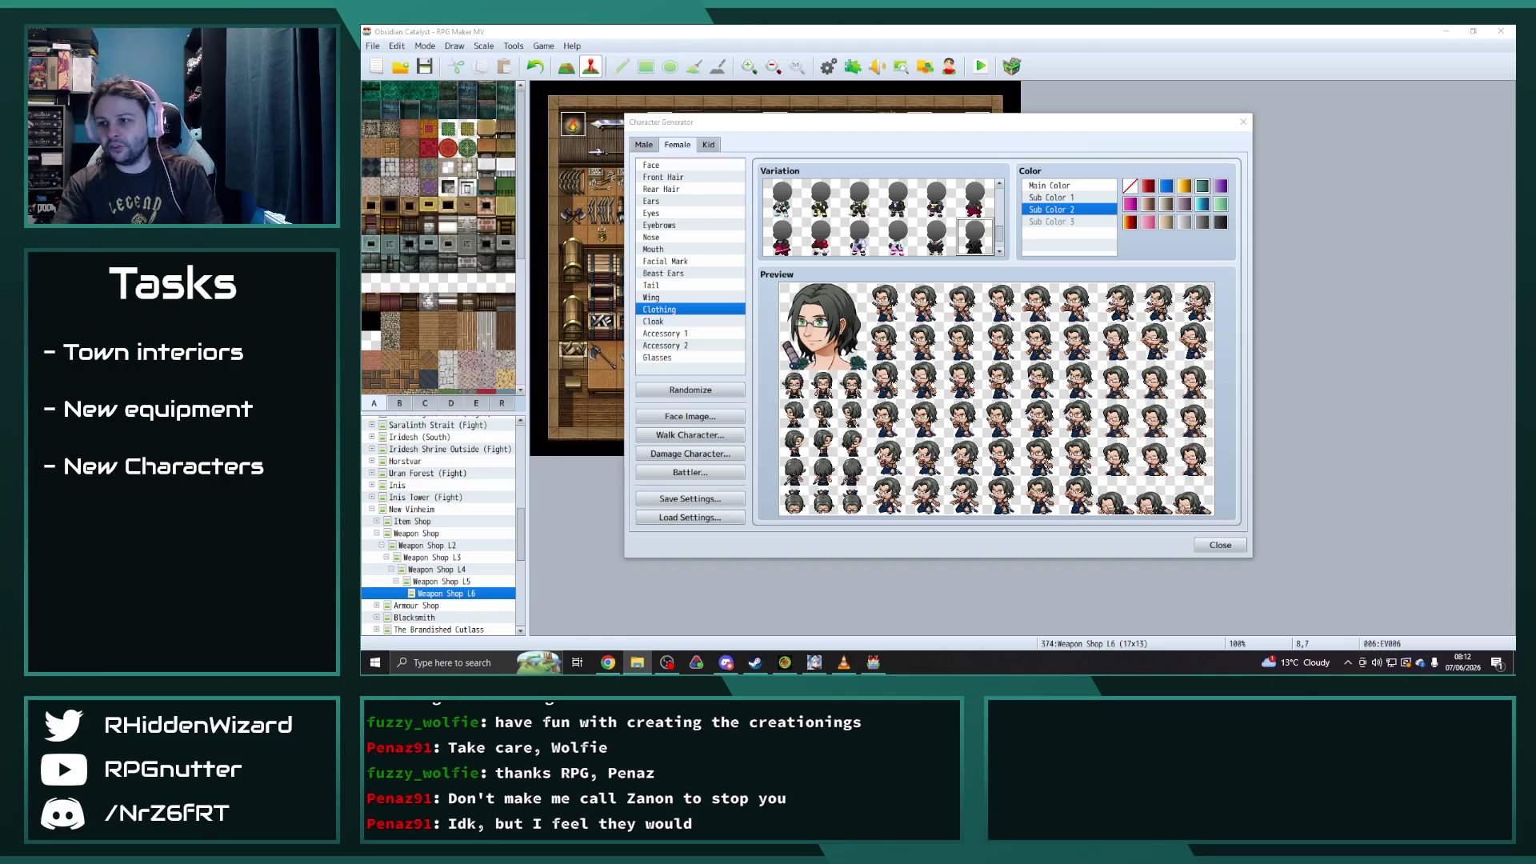
- Open Character Splash Ania.png in Photos, moving the viewer aside and zooming out to 110%
key("Return")
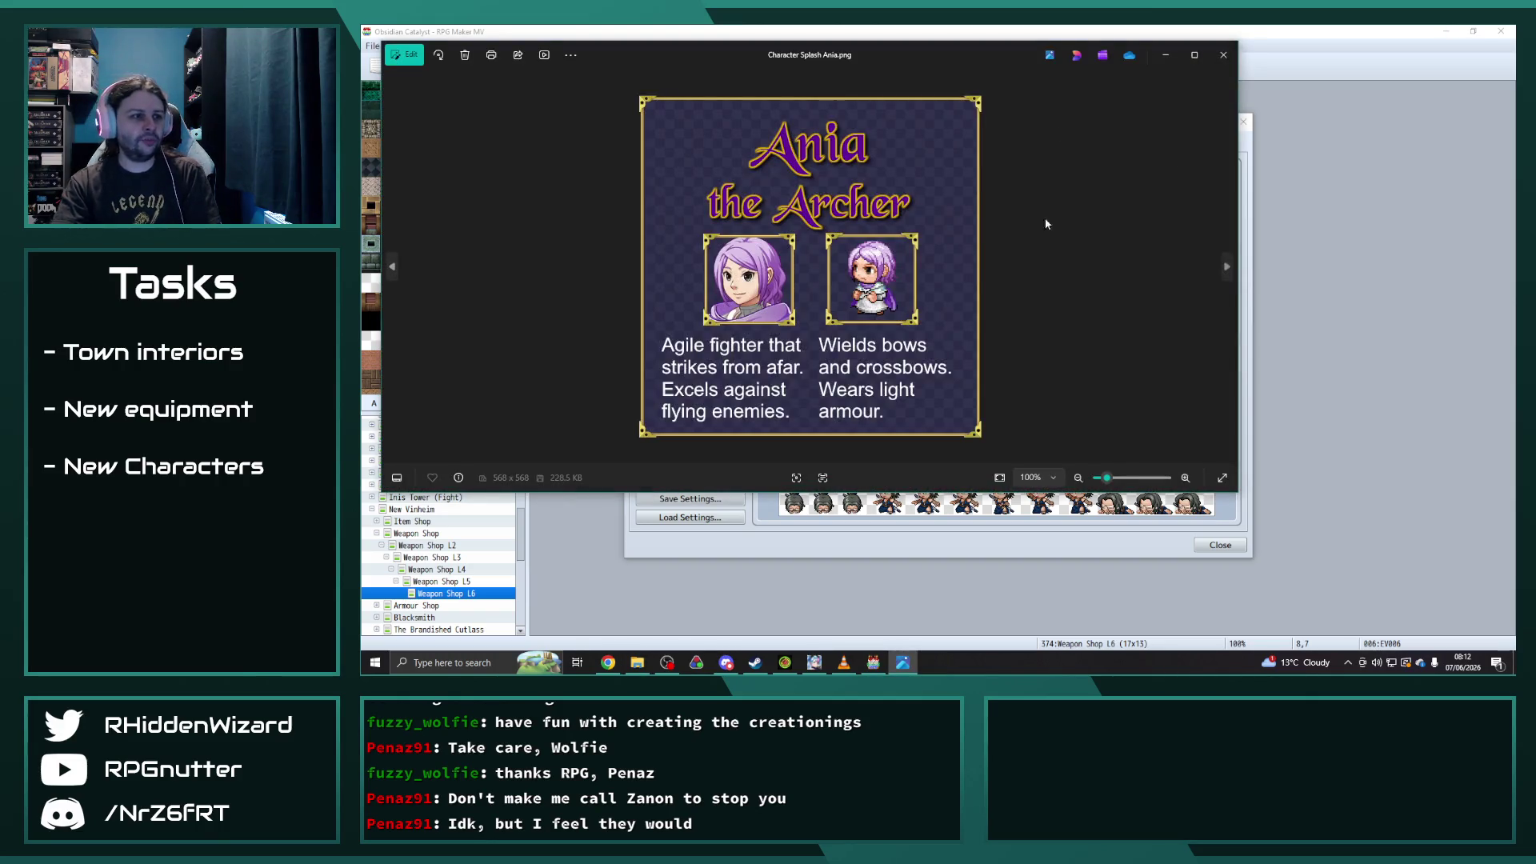
left_click_drag(901, 51, 1013, 66)
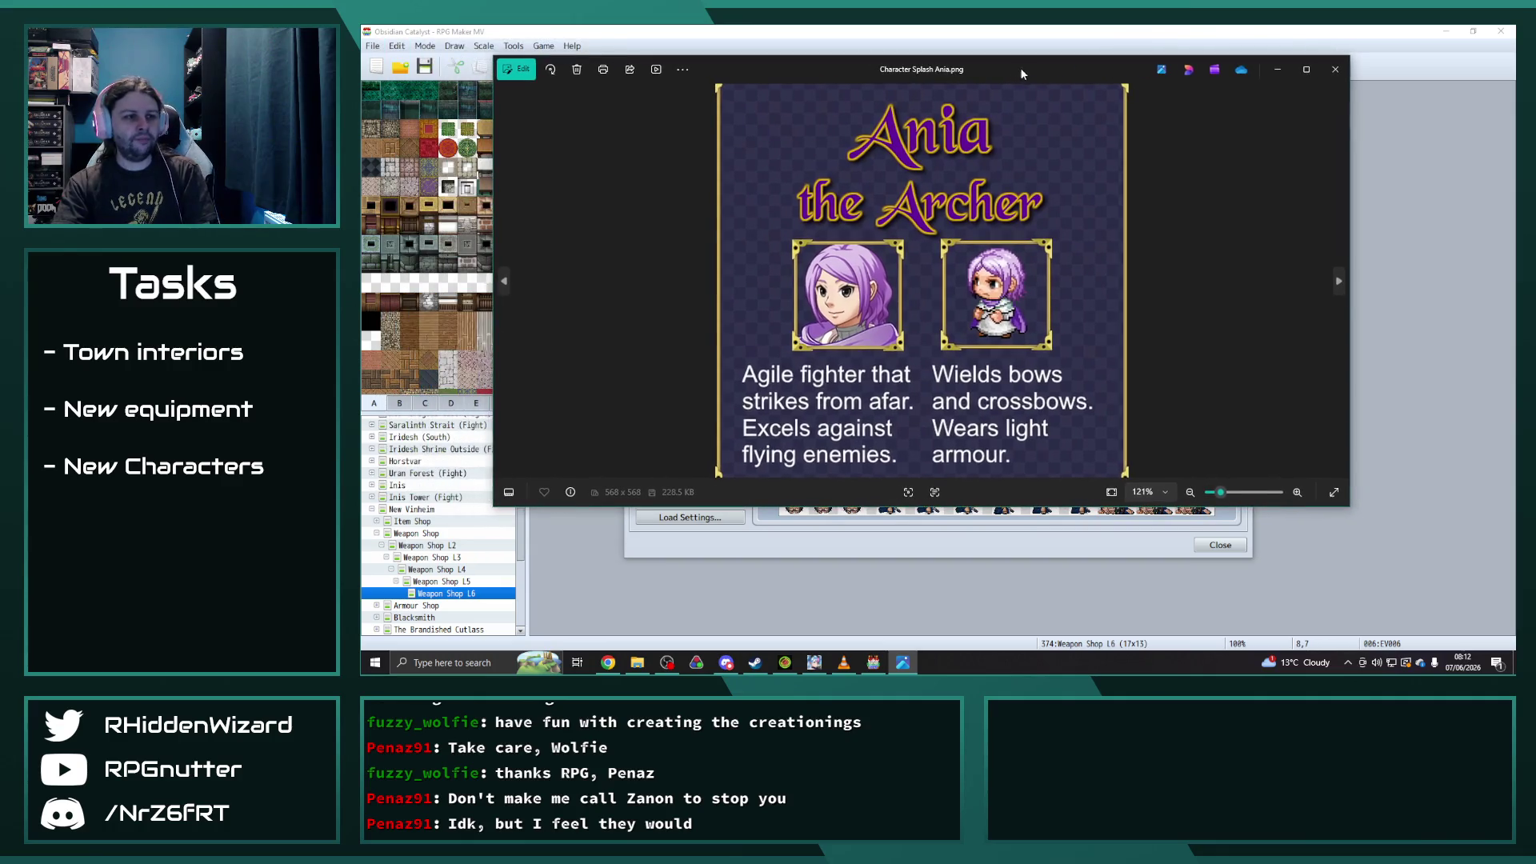
scroll(1239, 327, "down", 1)
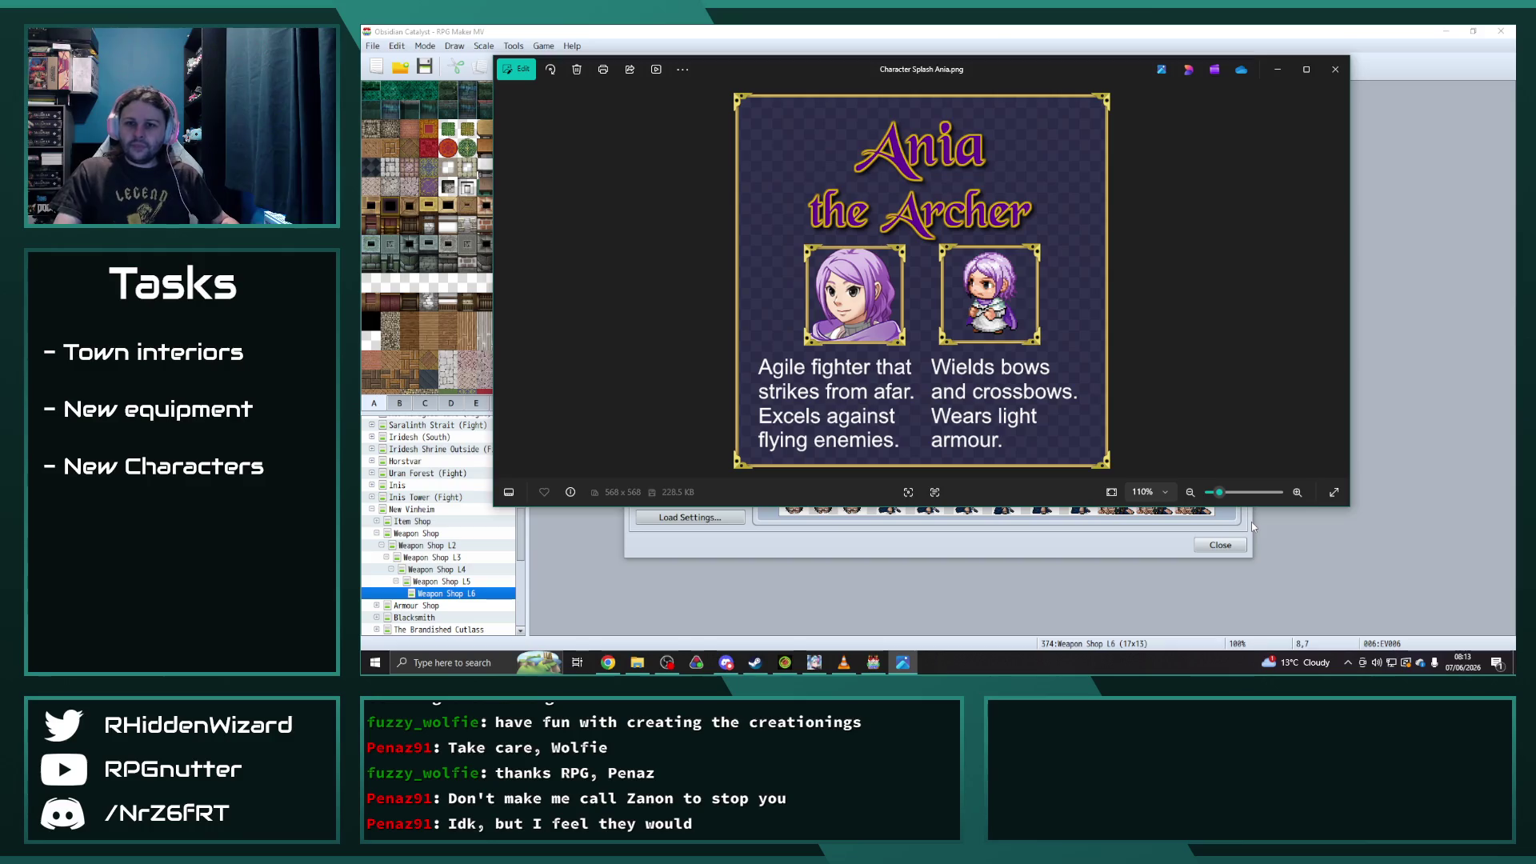
left_click(637, 663)
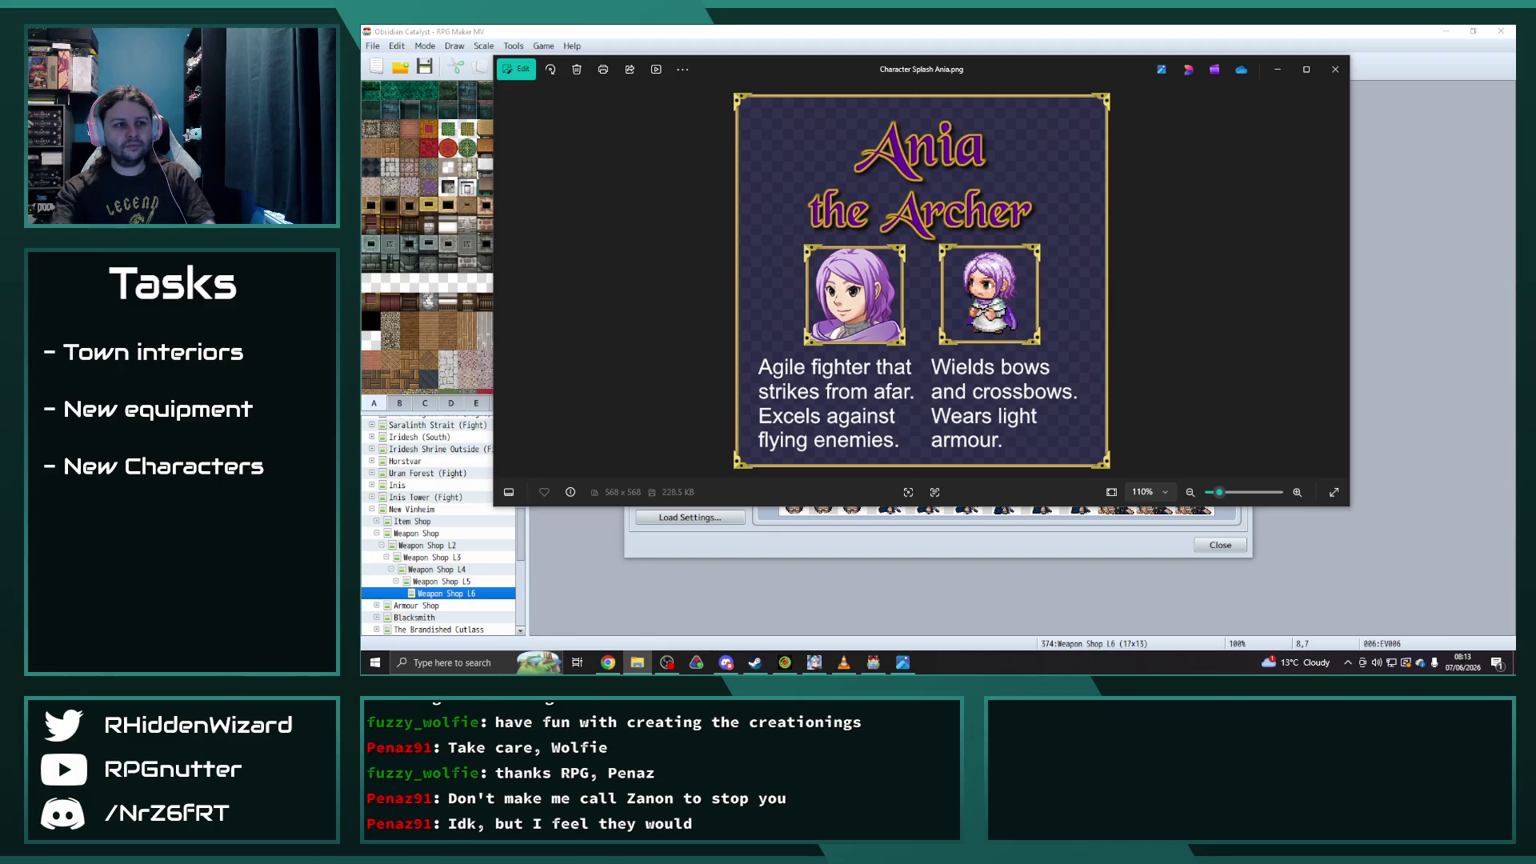
- Close the Ania splash image in Windows Photos
left_click(1335, 69)
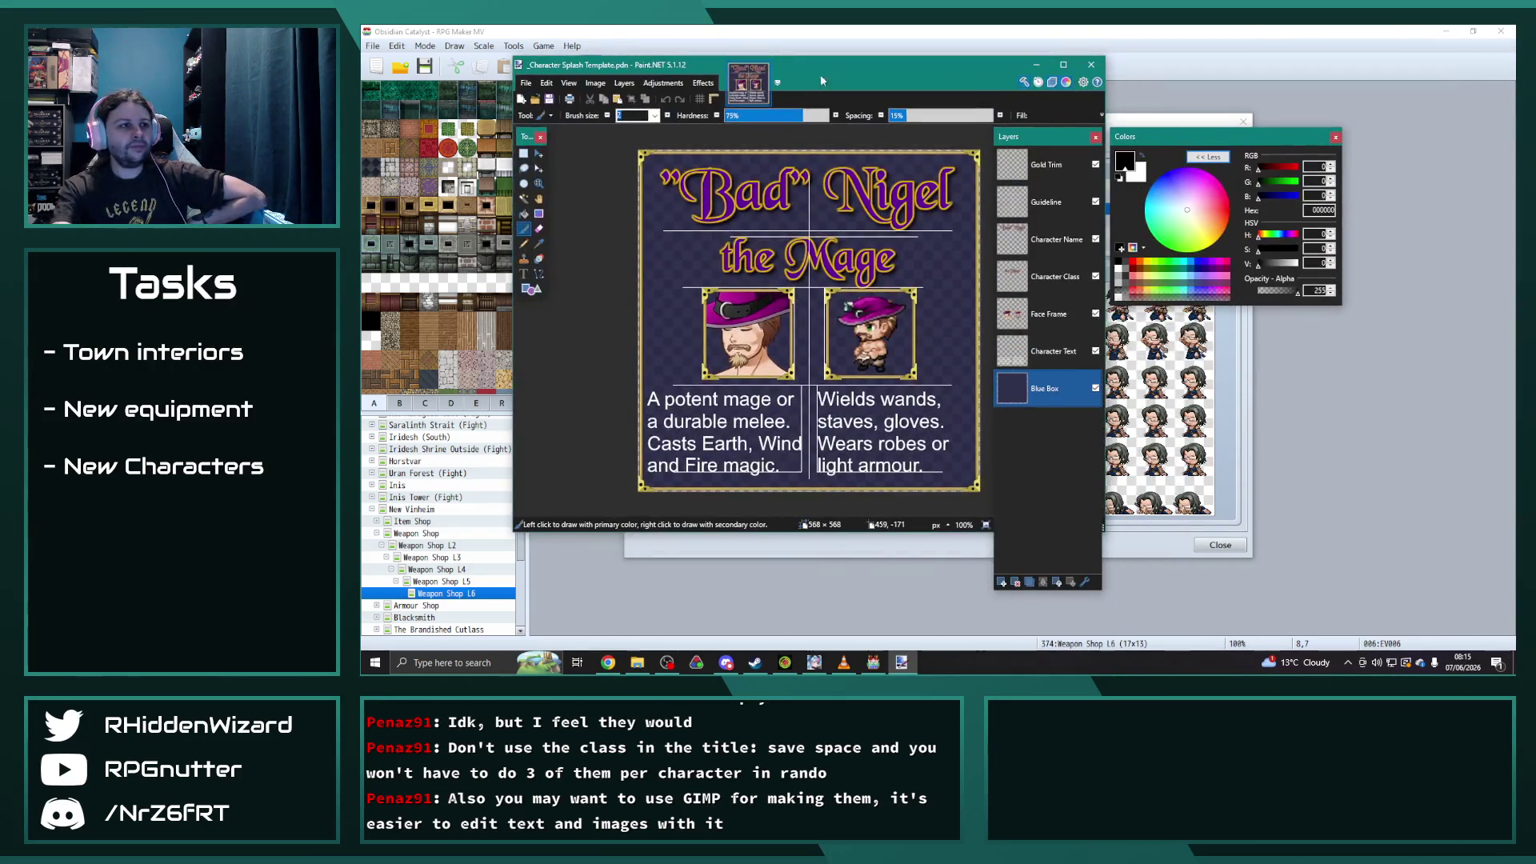
- Maximize Paint.NET, move the Colors panel aside, then close the splash template
double_click(819, 75)
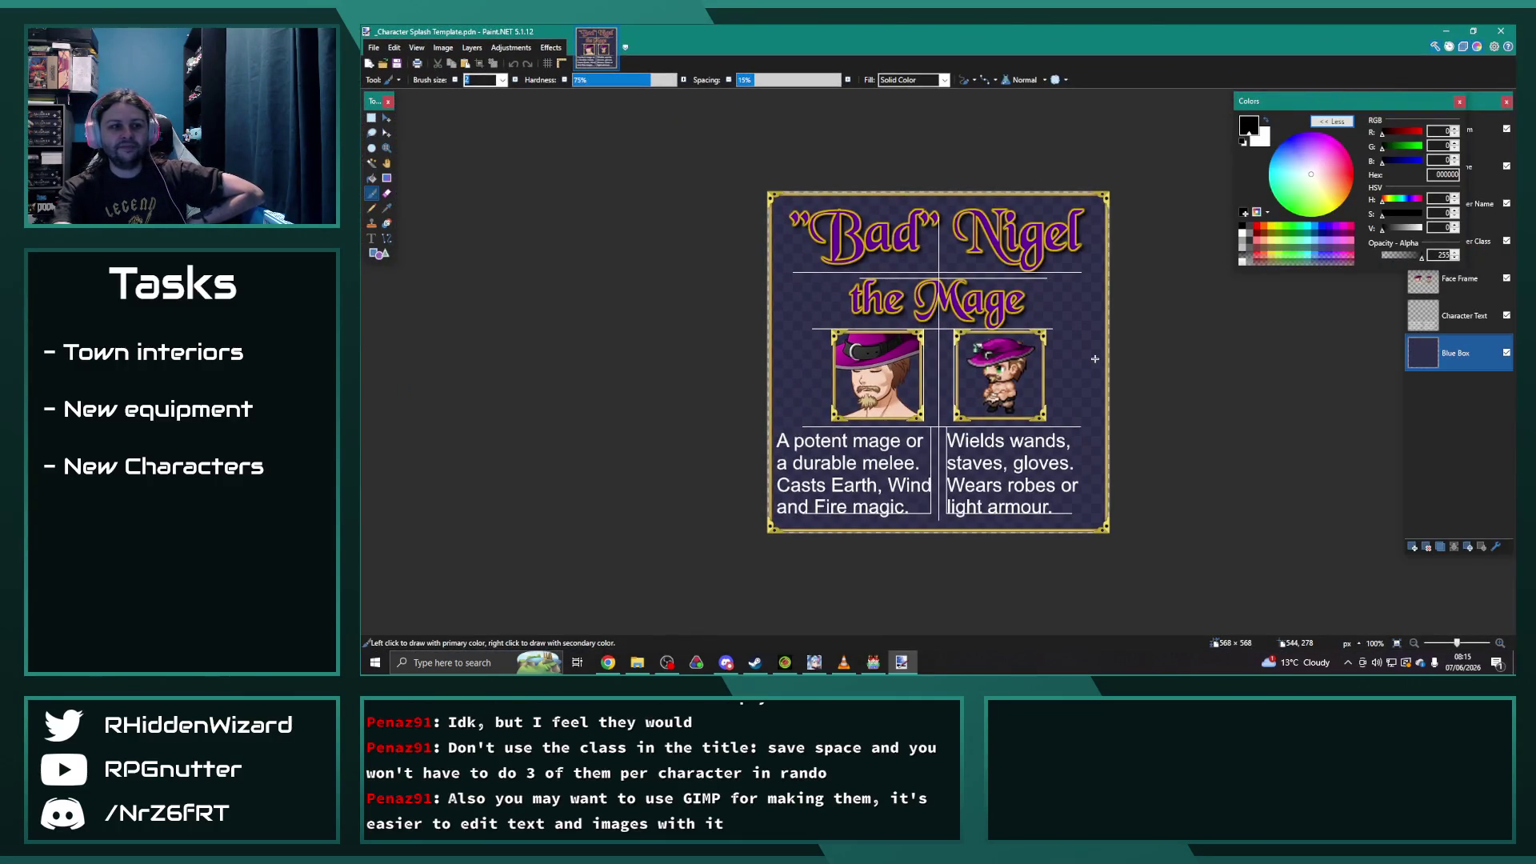
mouse_move(1359, 103)
left_mouse_down()
mouse_move(541, 195)
mouse_move(490, 293)
left_mouse_up()
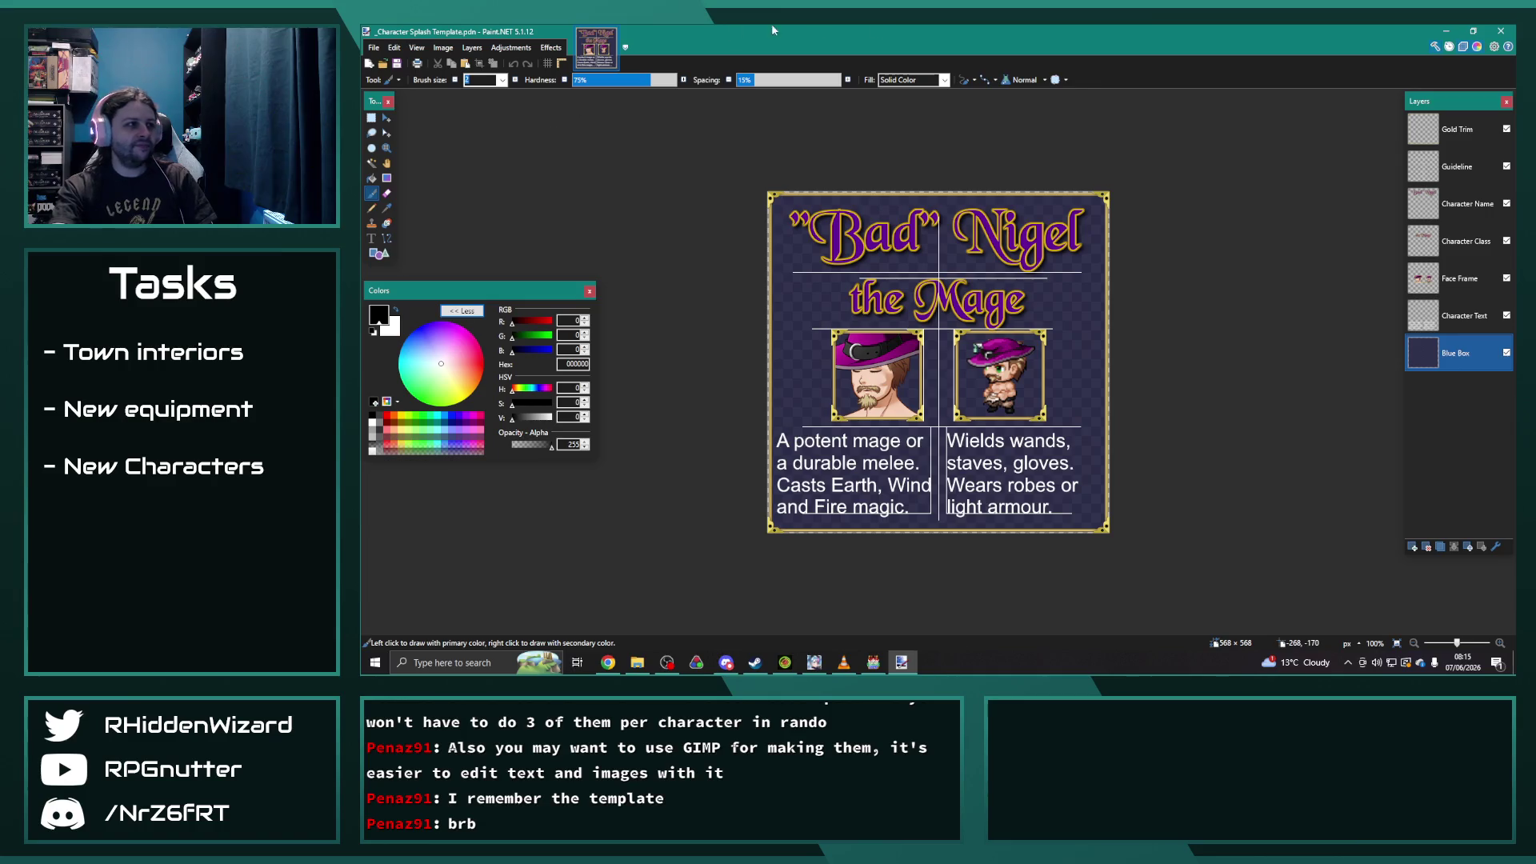
left_click(1501, 30)
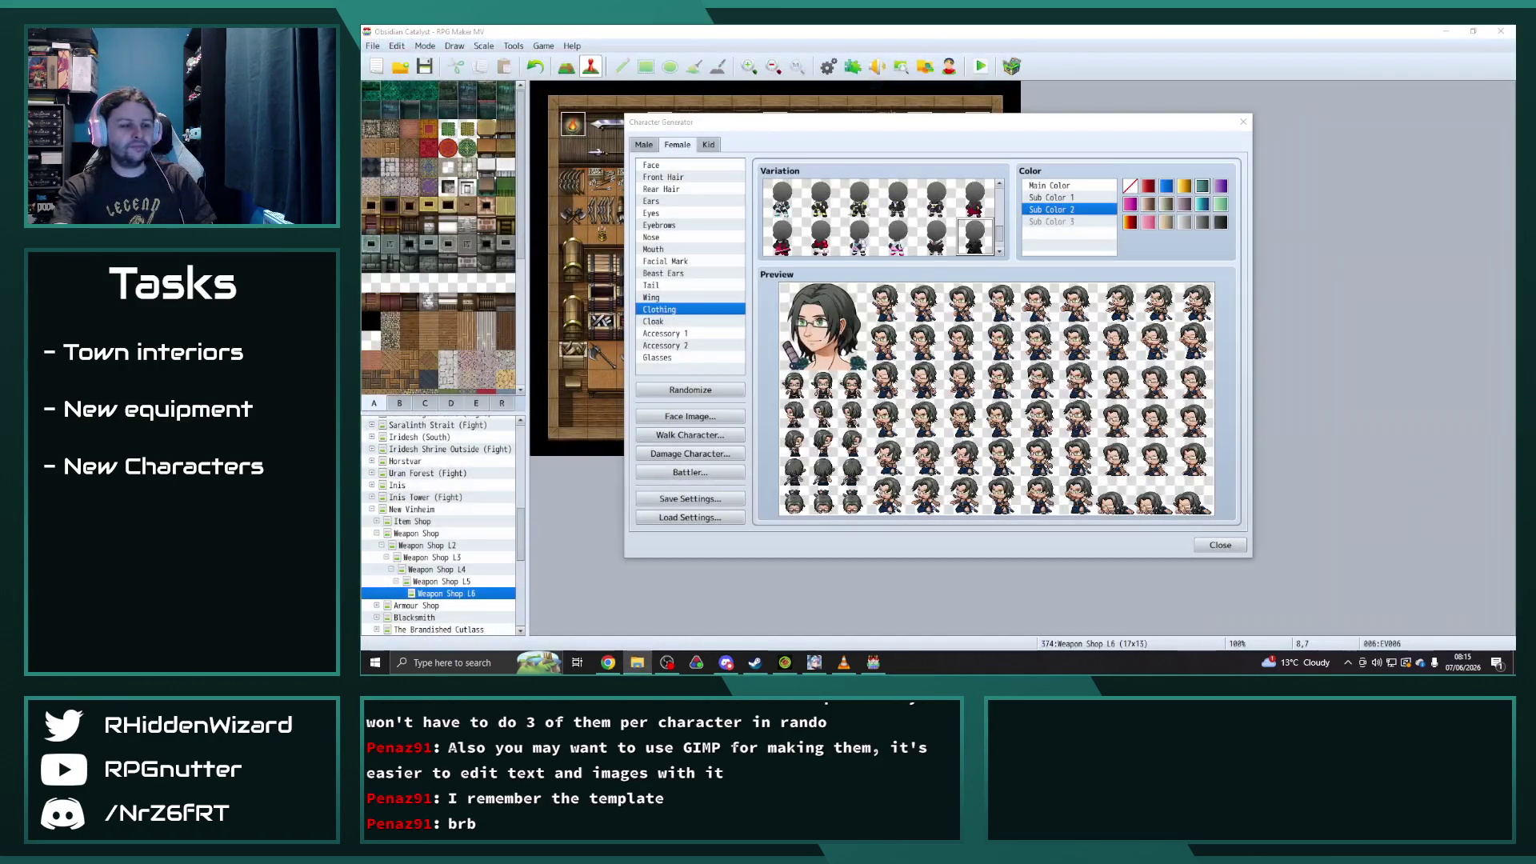
- Switch the generator to a male character and pick a new clothing outfit
left_click(641, 145)
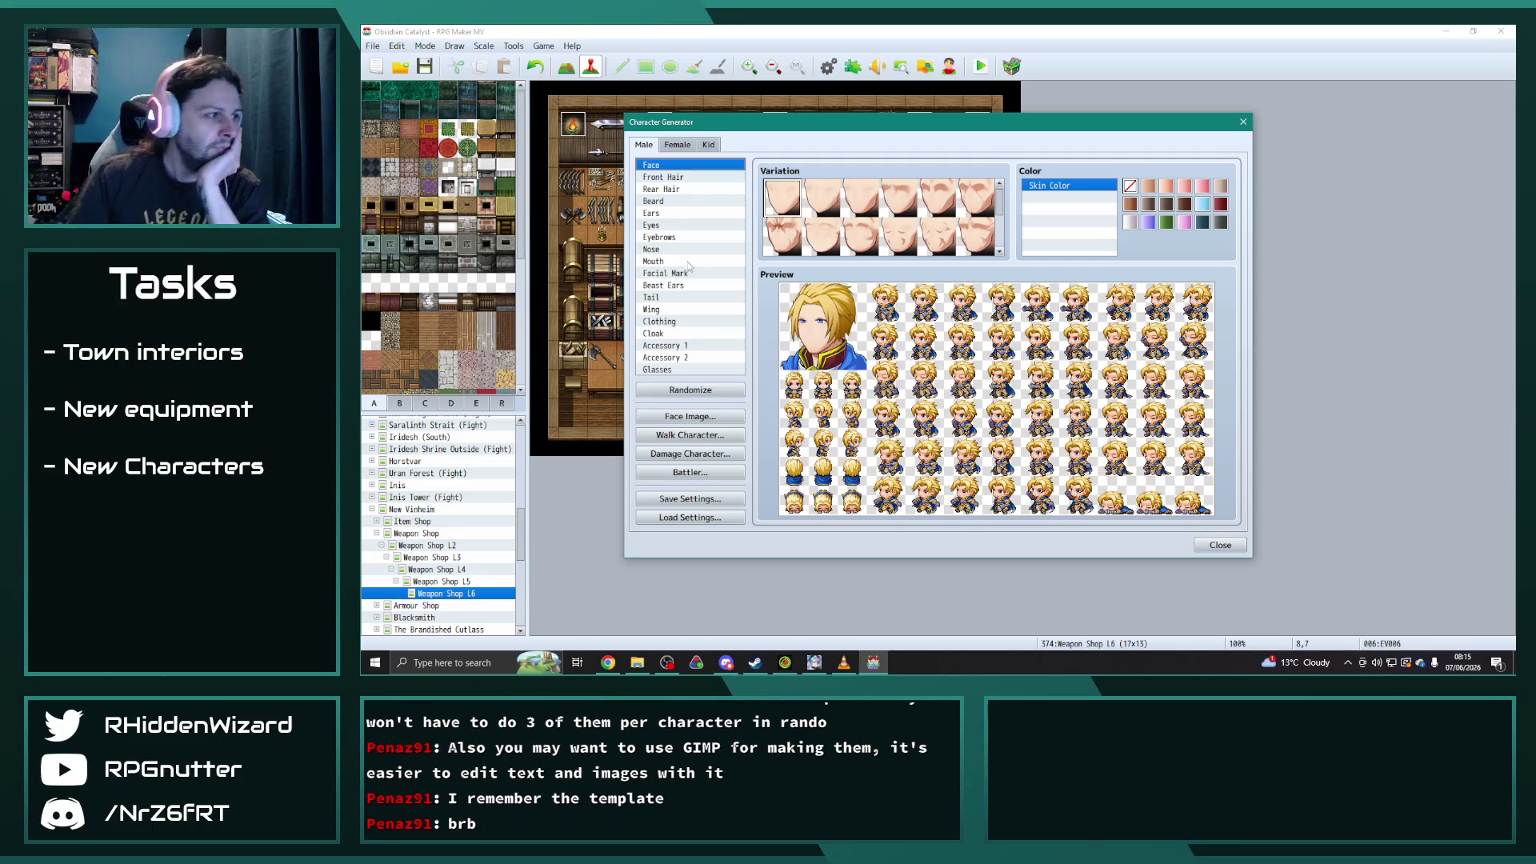
left_click(679, 323)
scroll(879, 215, "down", 4)
scroll(850, 206, "down", 1)
left_click(899, 229)
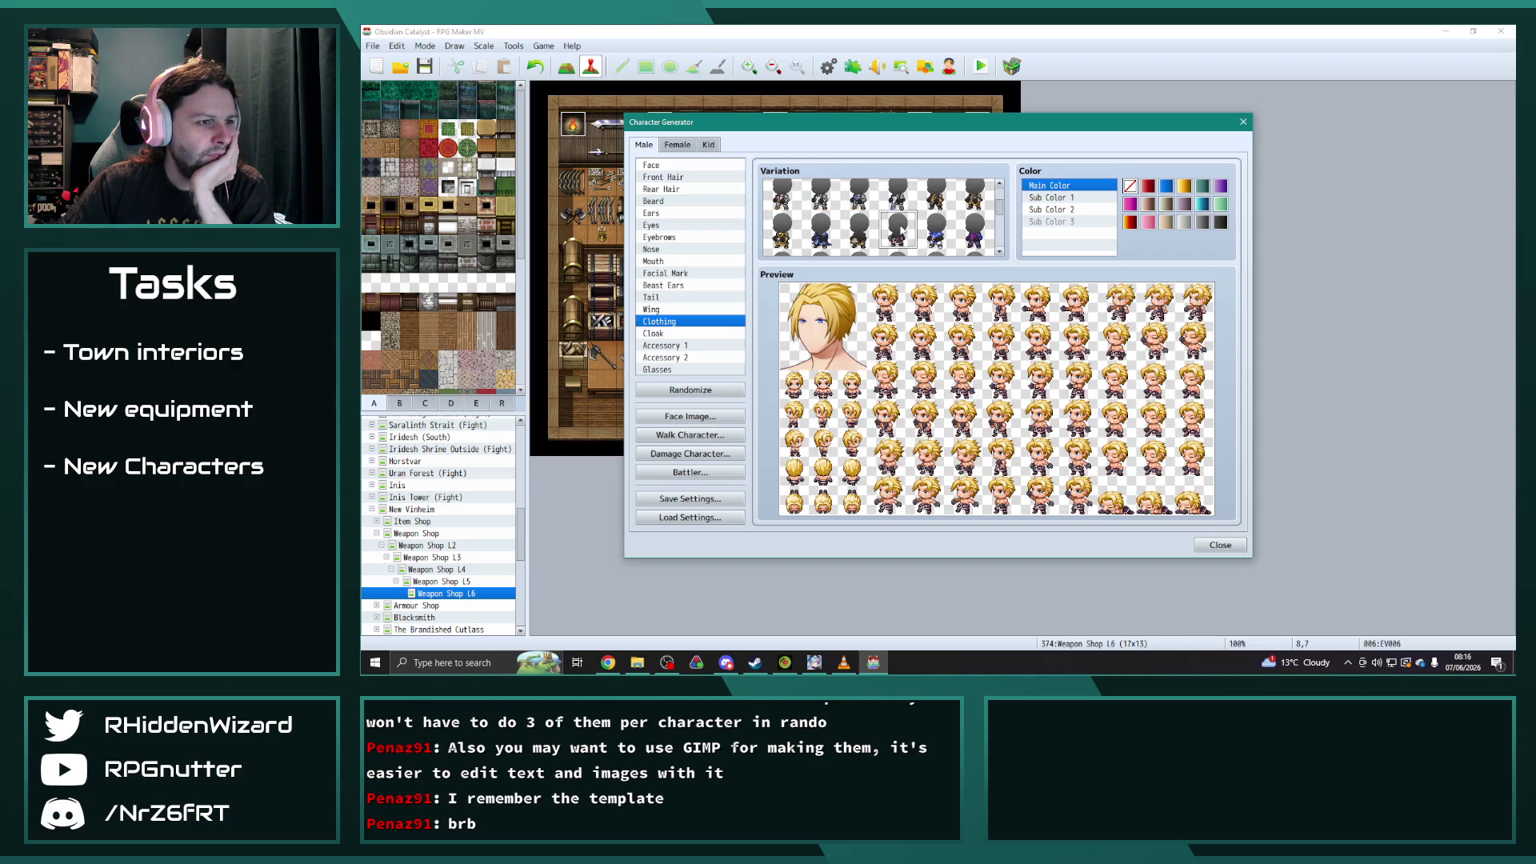
left_click(854, 230)
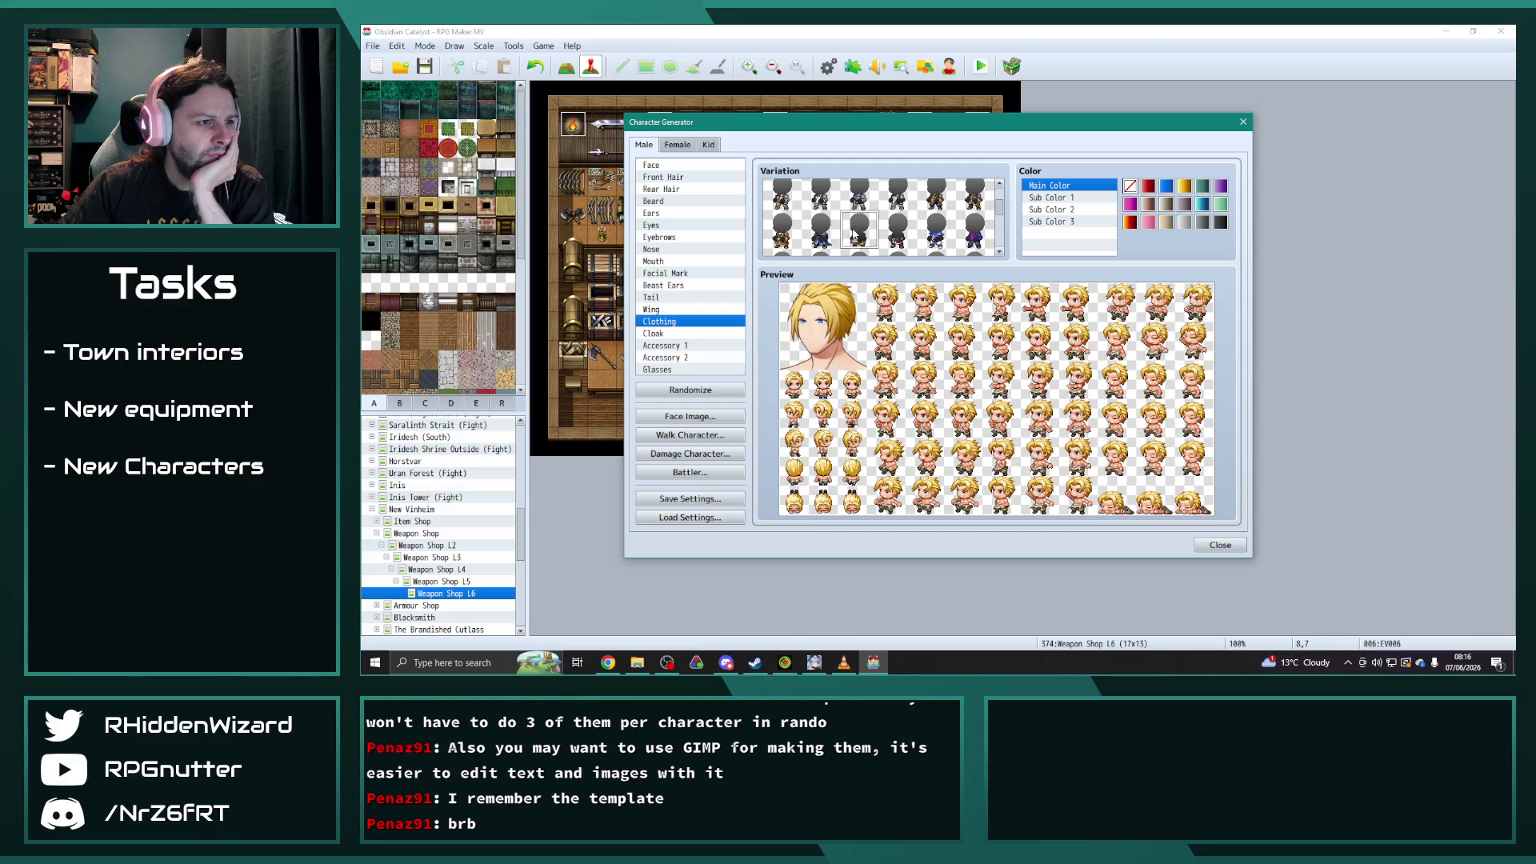
left_click(897, 236)
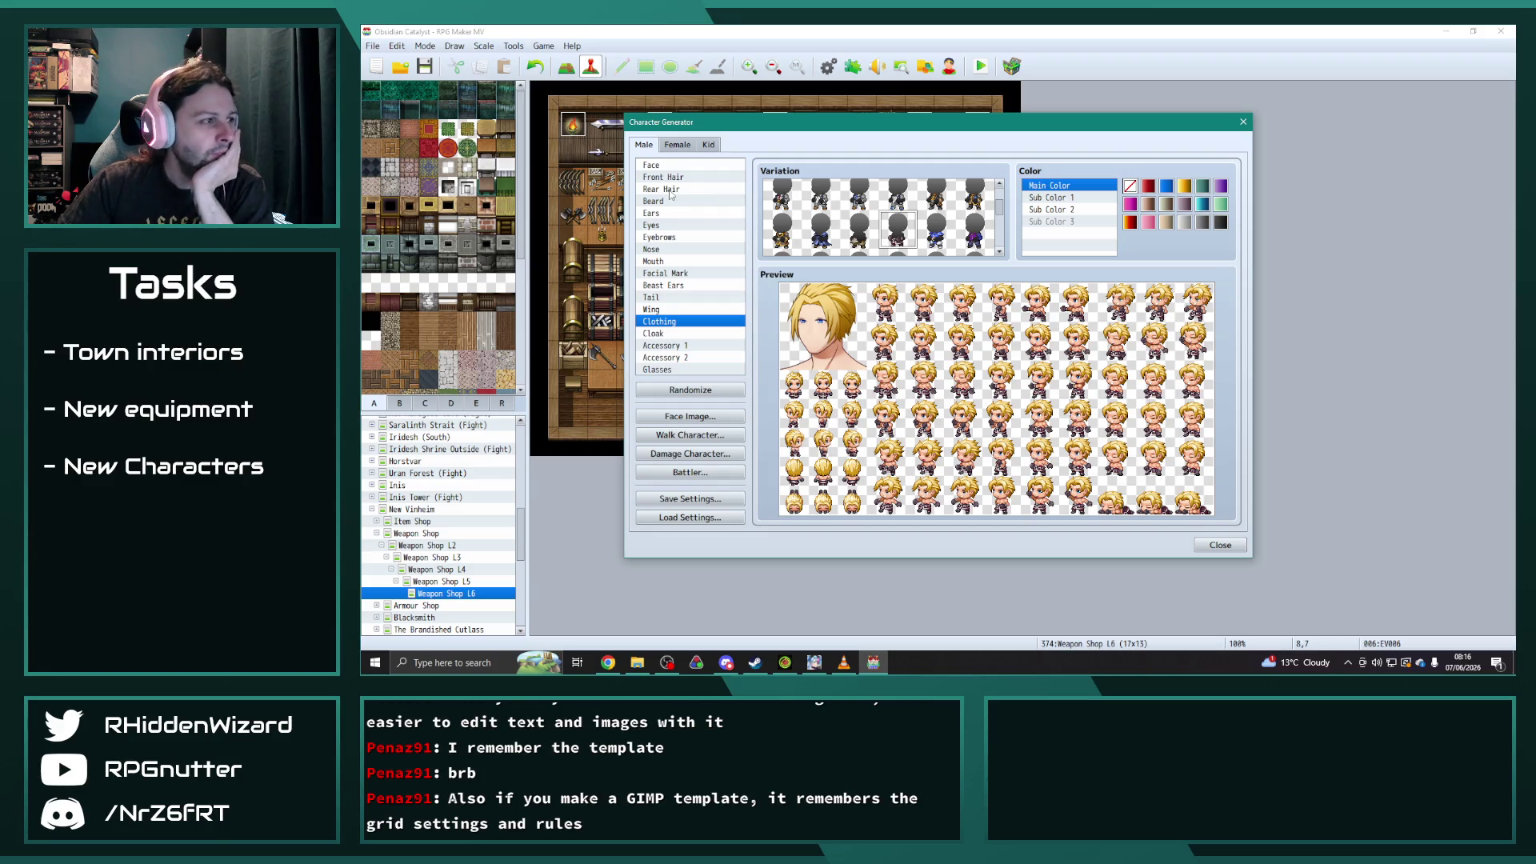
- Compare several face shapes and choose a different one
left_click(661, 166)
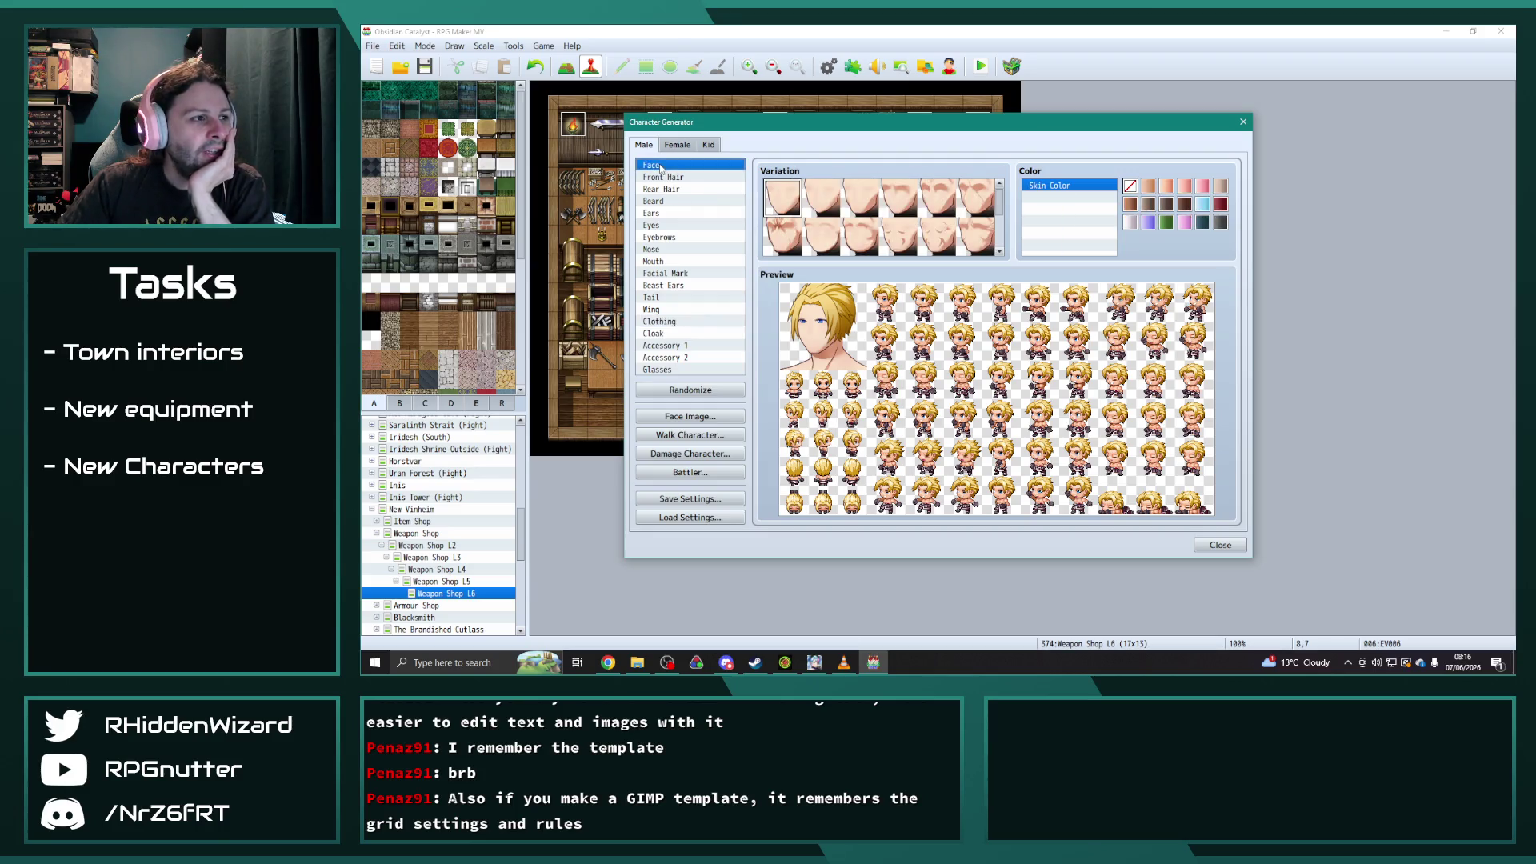
left_click(858, 202)
left_click(896, 200)
left_click(859, 201)
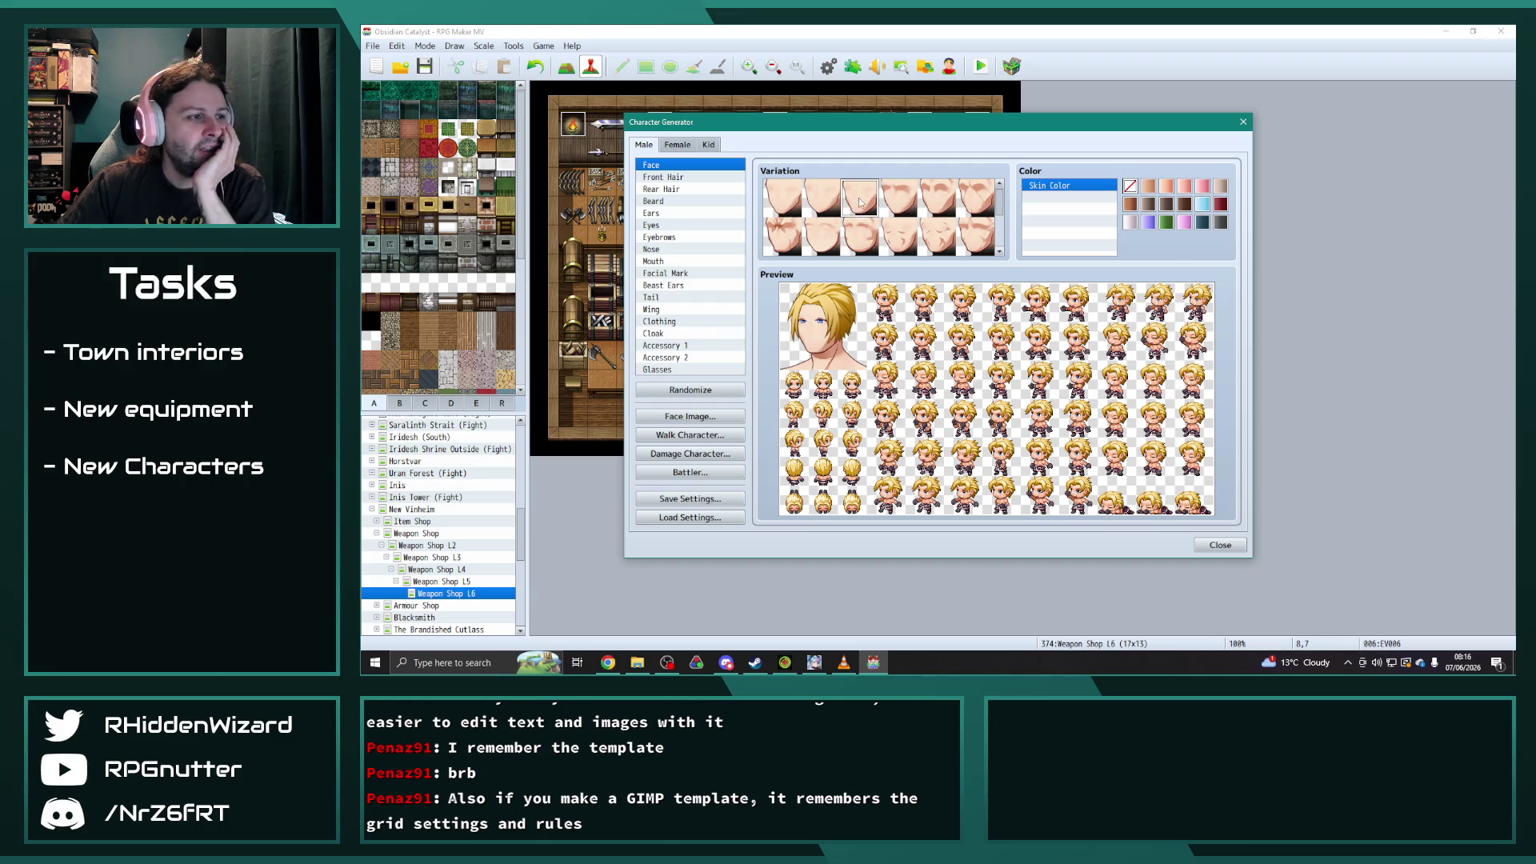
left_click(940, 205)
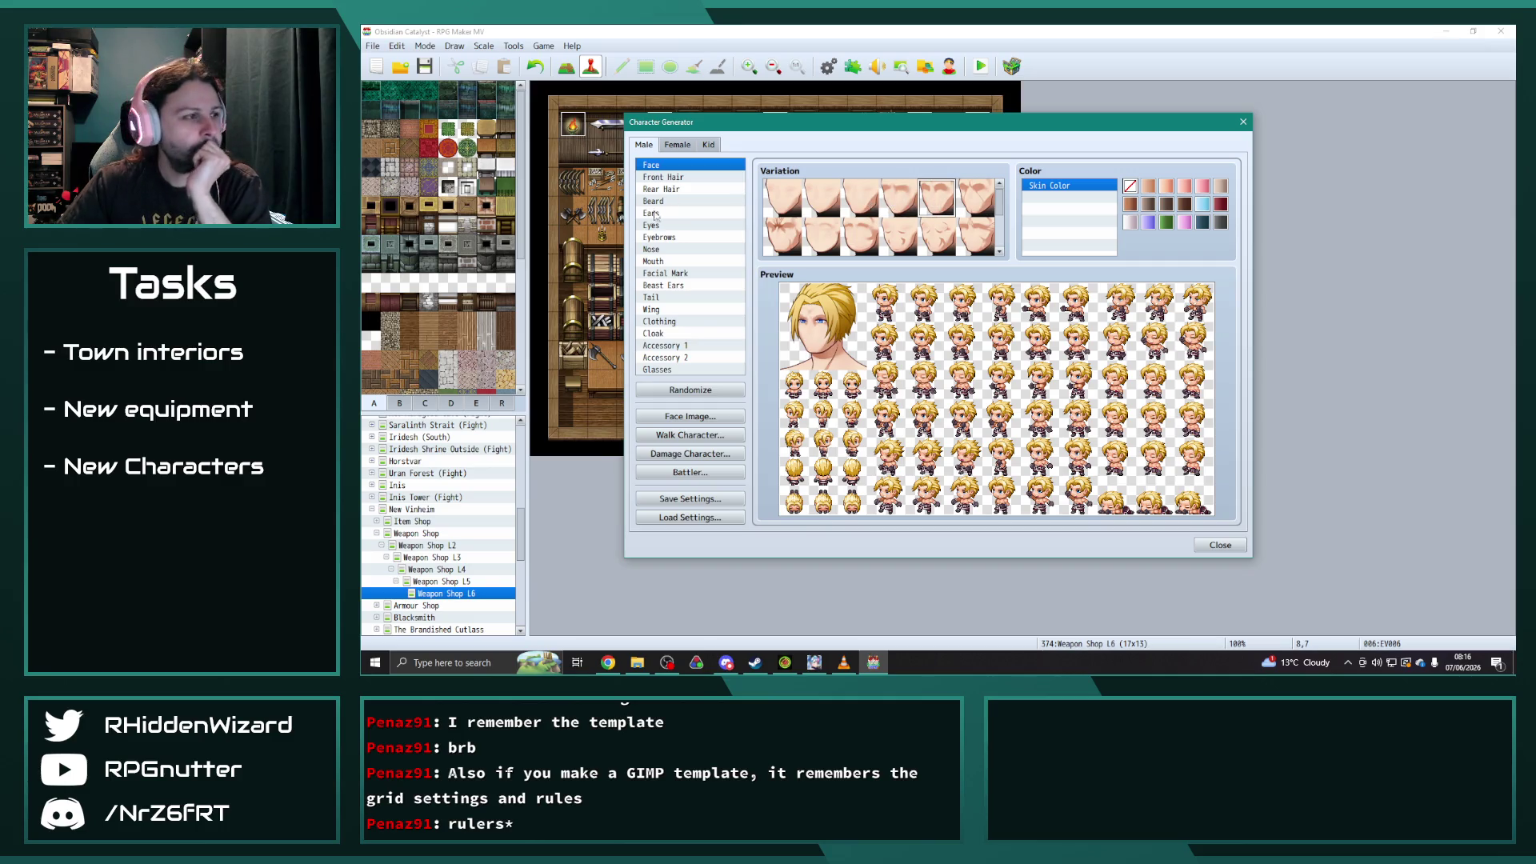
- Remove the front and rear hair, then add blond front hair
left_click(676, 178)
left_click(786, 200)
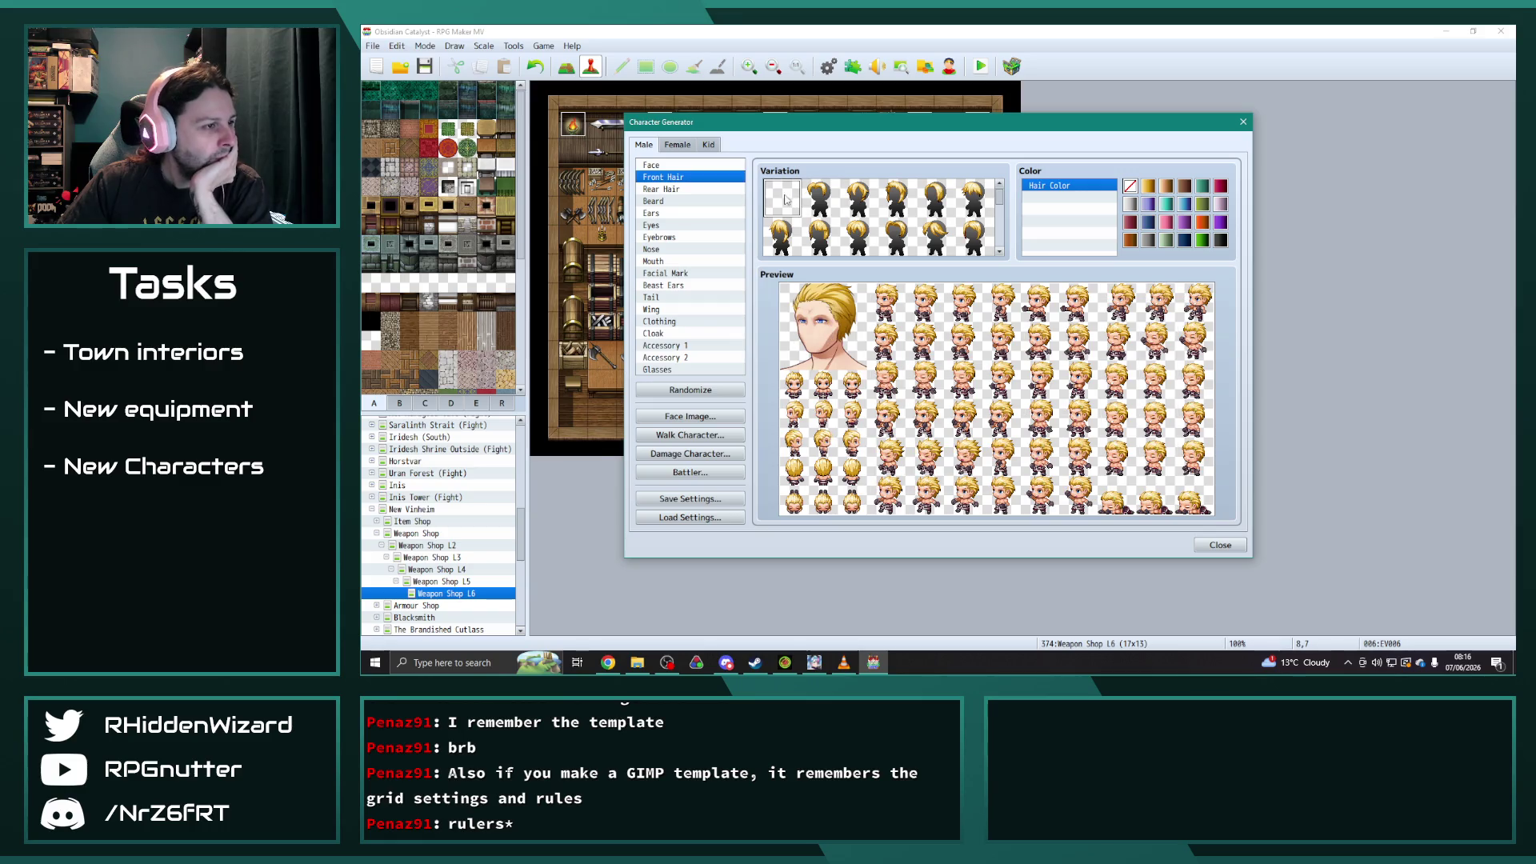
left_click(700, 189)
left_click(778, 199)
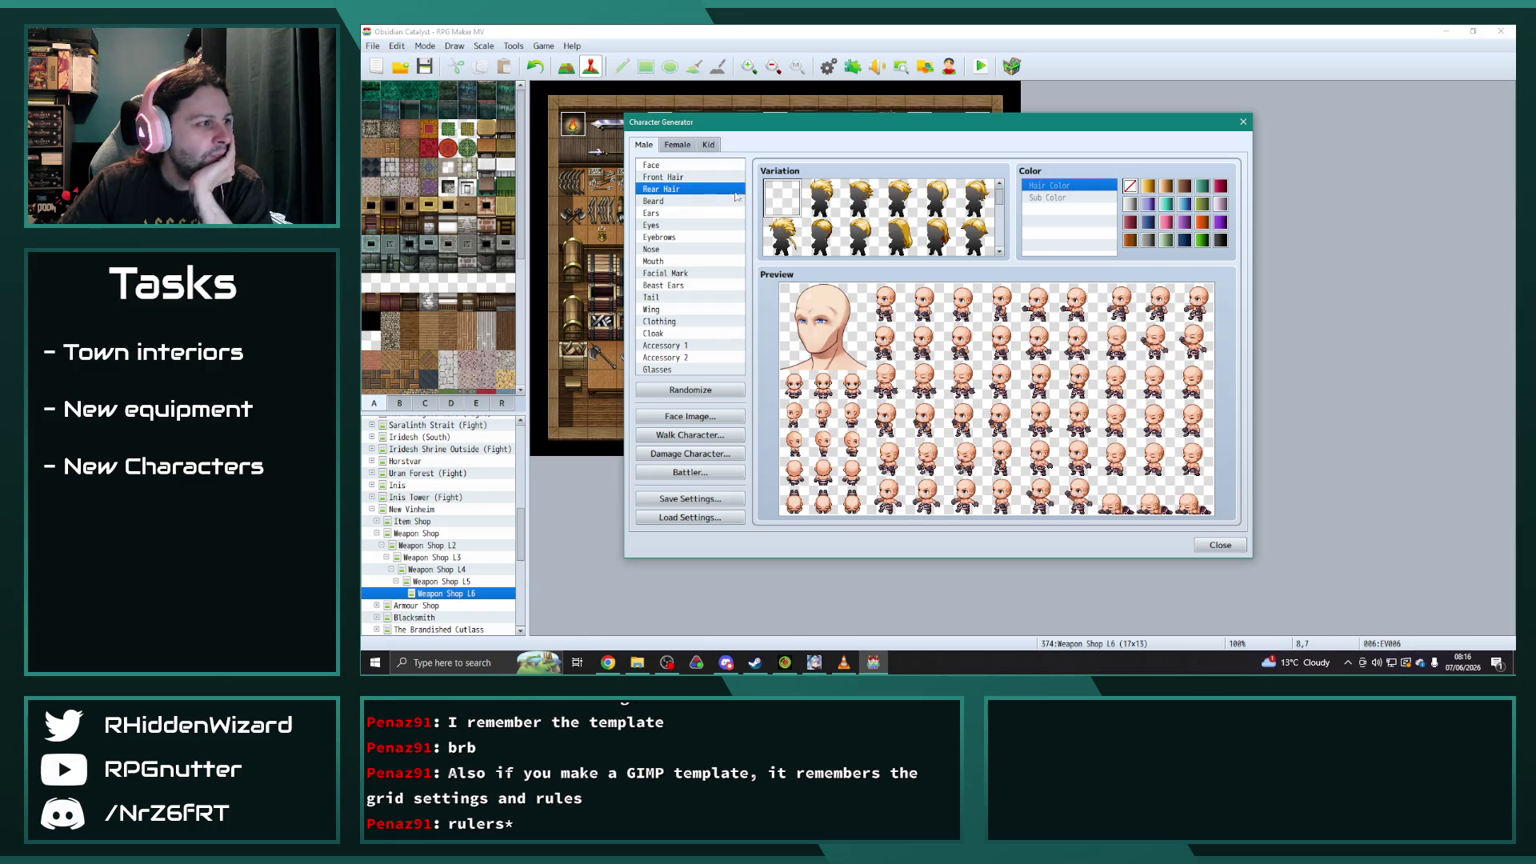
left_click(682, 178)
left_click(803, 190)
- Give the character longer rear hair and a new swept front hairstyle
left_click(688, 190)
scroll(871, 232, "down", 3)
scroll(824, 232, "down", 3)
scroll(860, 233, "up", 3)
left_click(820, 201)
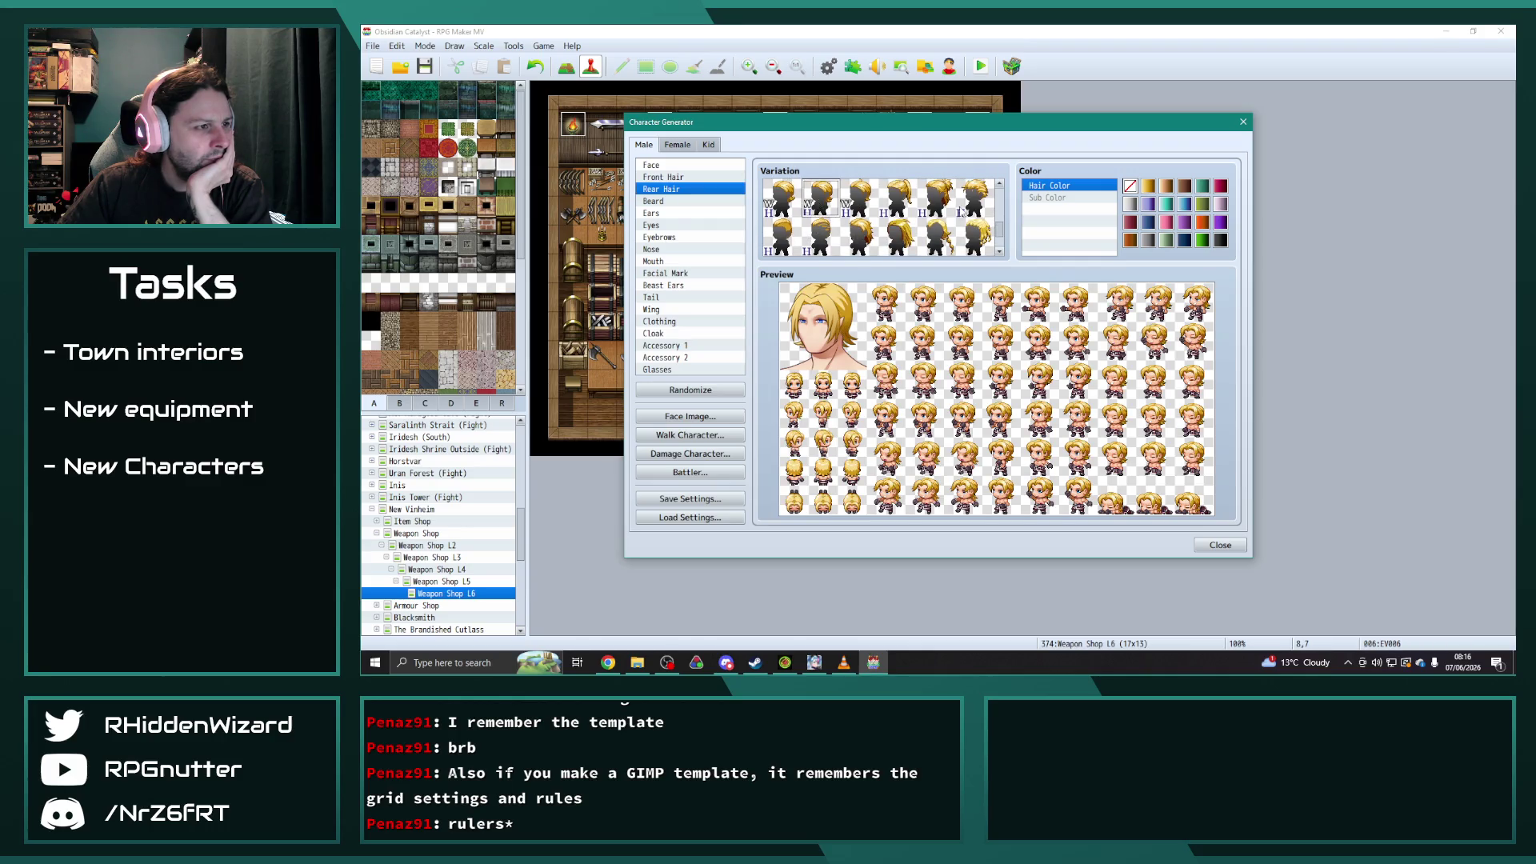
scroll(864, 228, "up", 2)
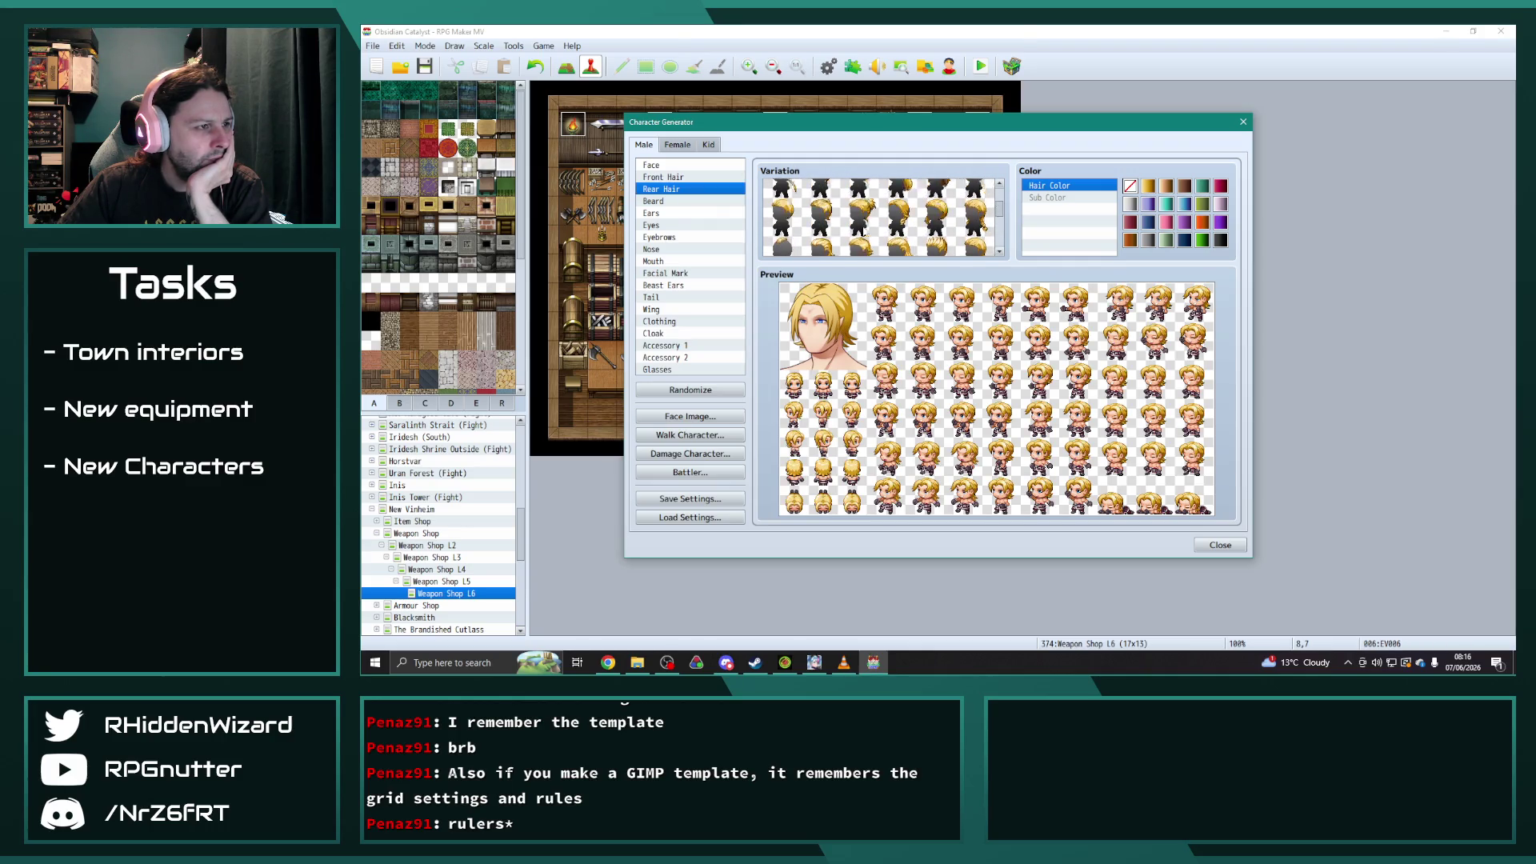
left_click(695, 177)
scroll(949, 215, "down", 1)
scroll(949, 215, "down", 2)
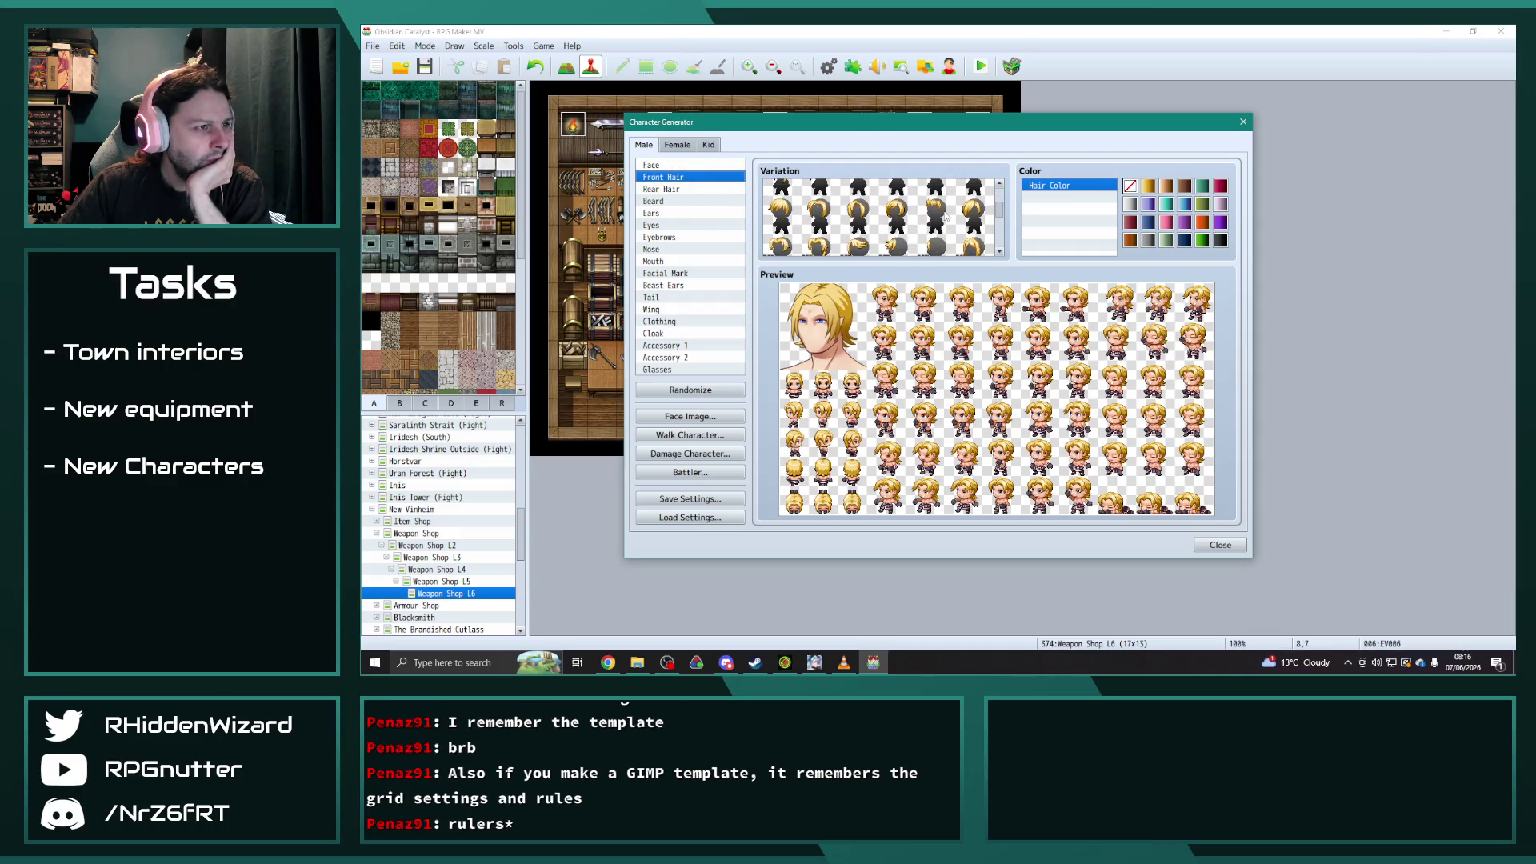
left_click(941, 207)
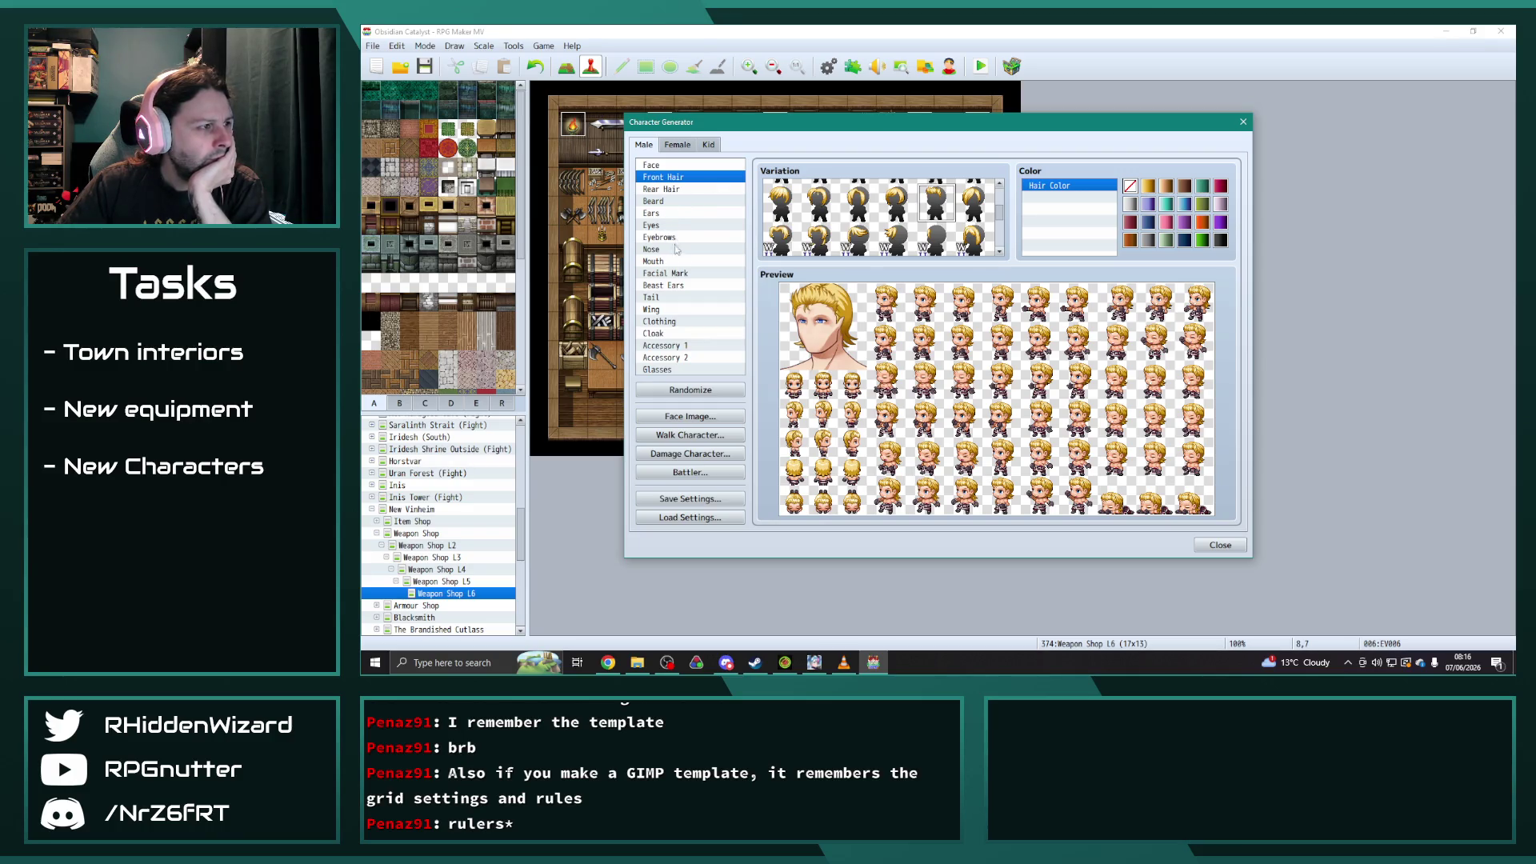
- Give the character a grin, a different nose shape and new ears
left_click(655, 261)
left_click(889, 243)
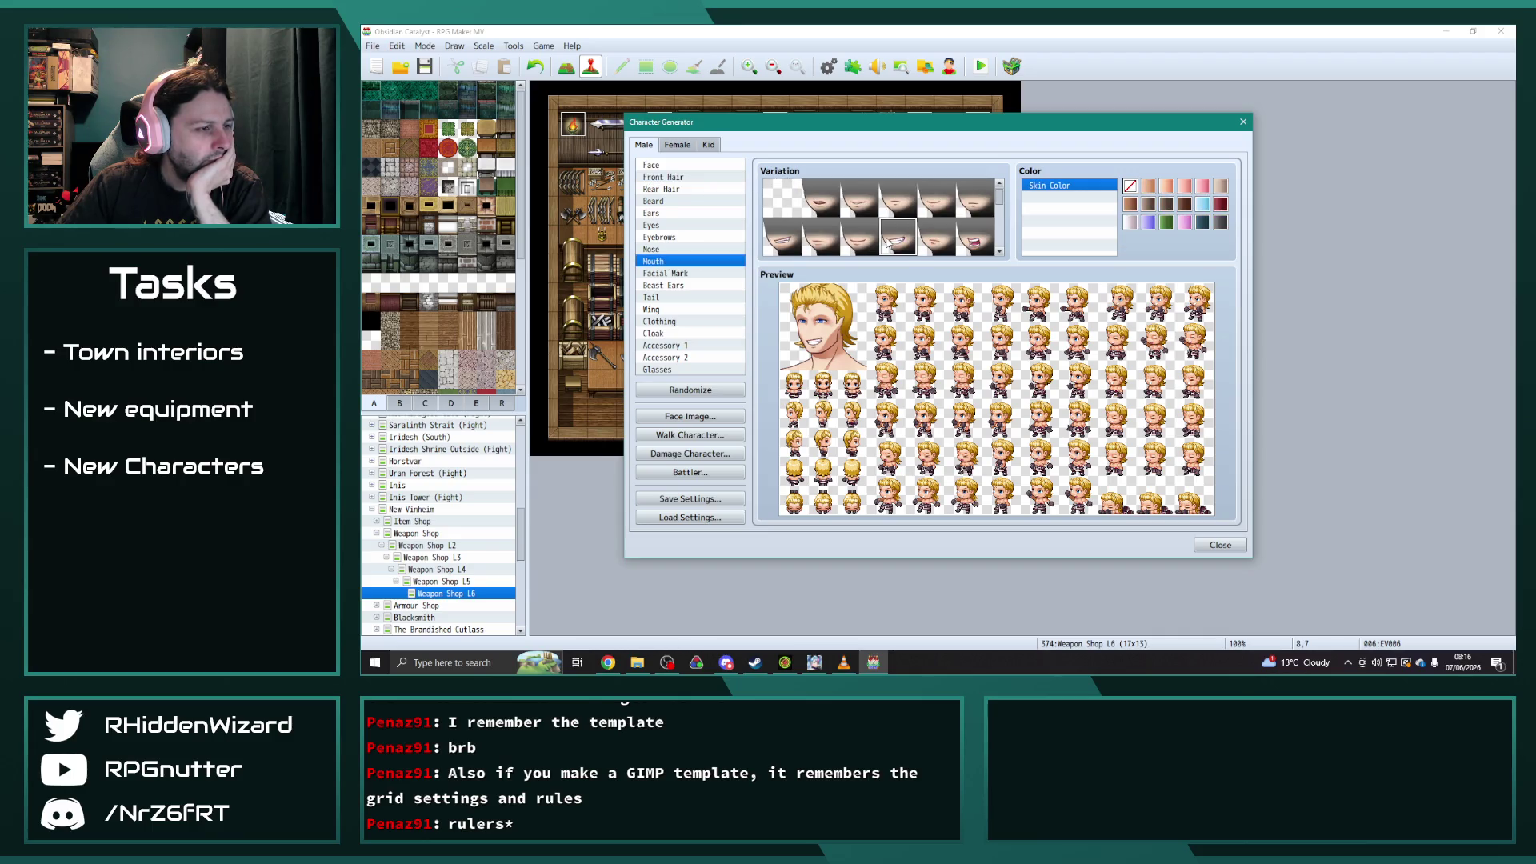
left_click(651, 249)
left_click(898, 237)
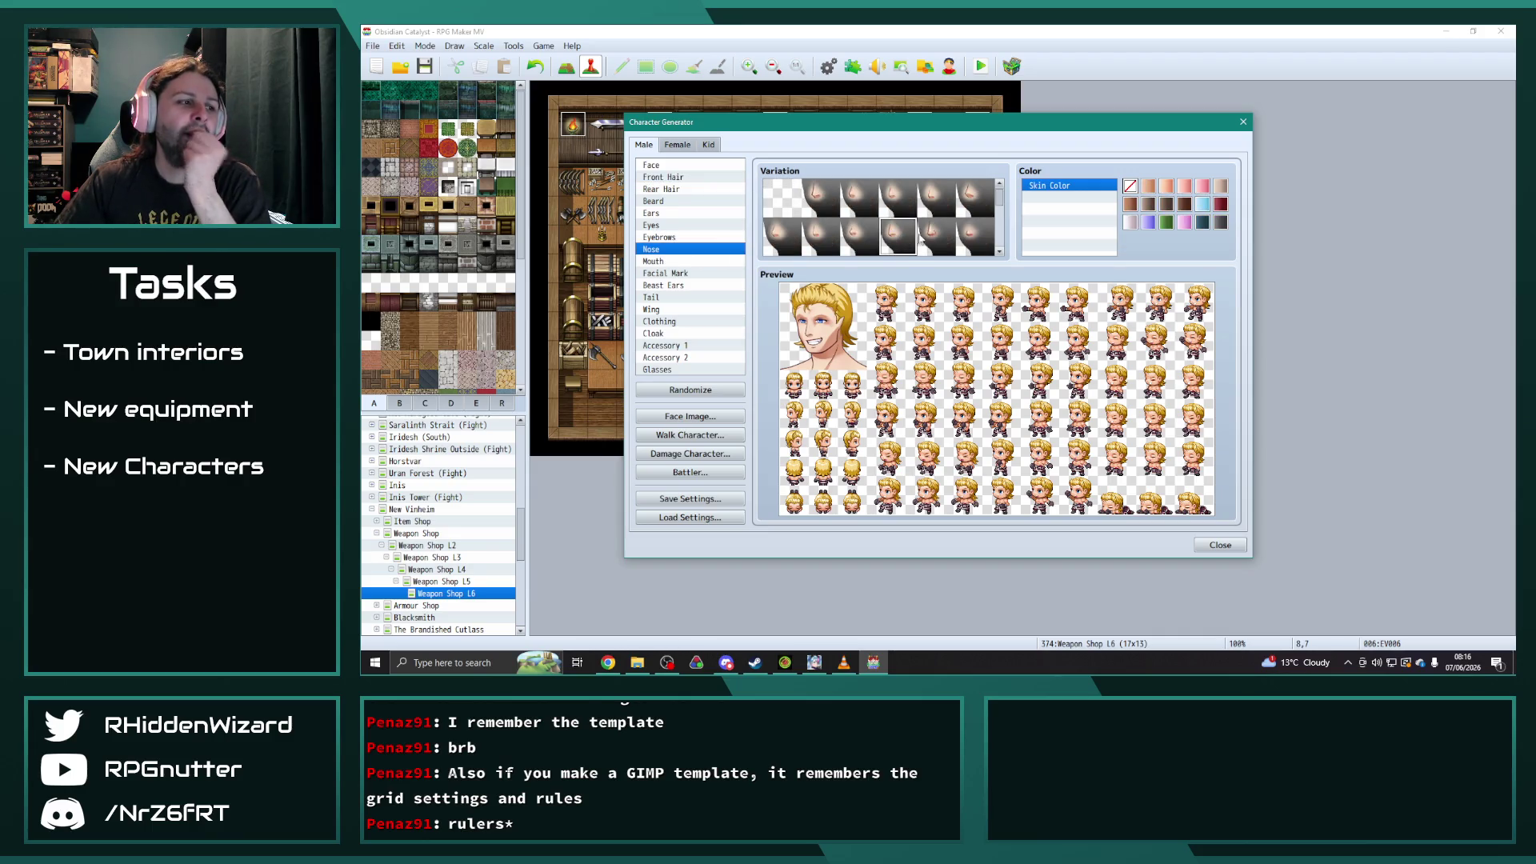
scroll(918, 219, "down", 3)
left_click(859, 204)
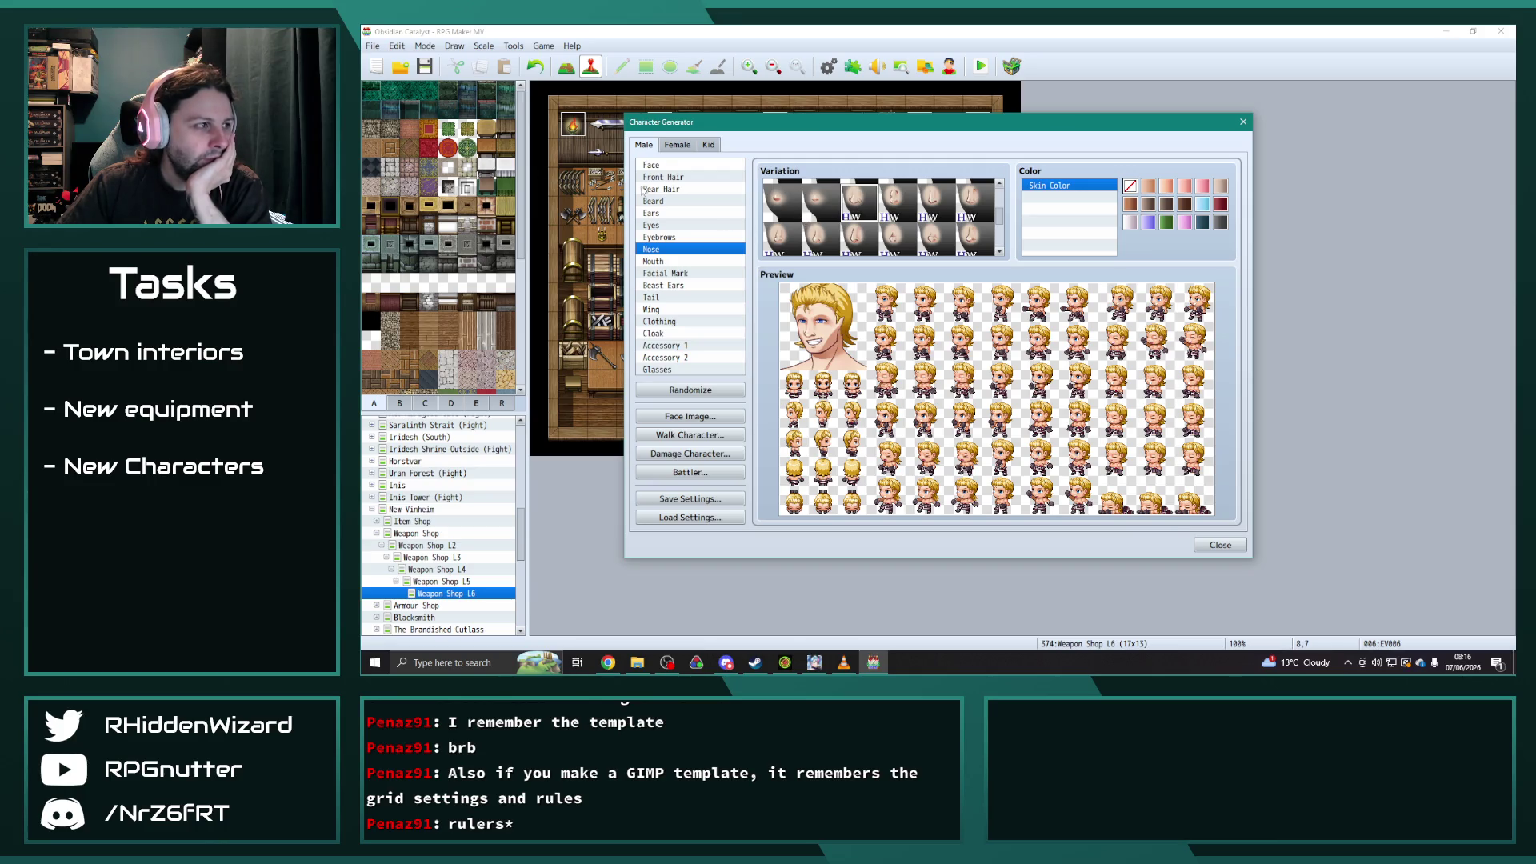
left_click(664, 214)
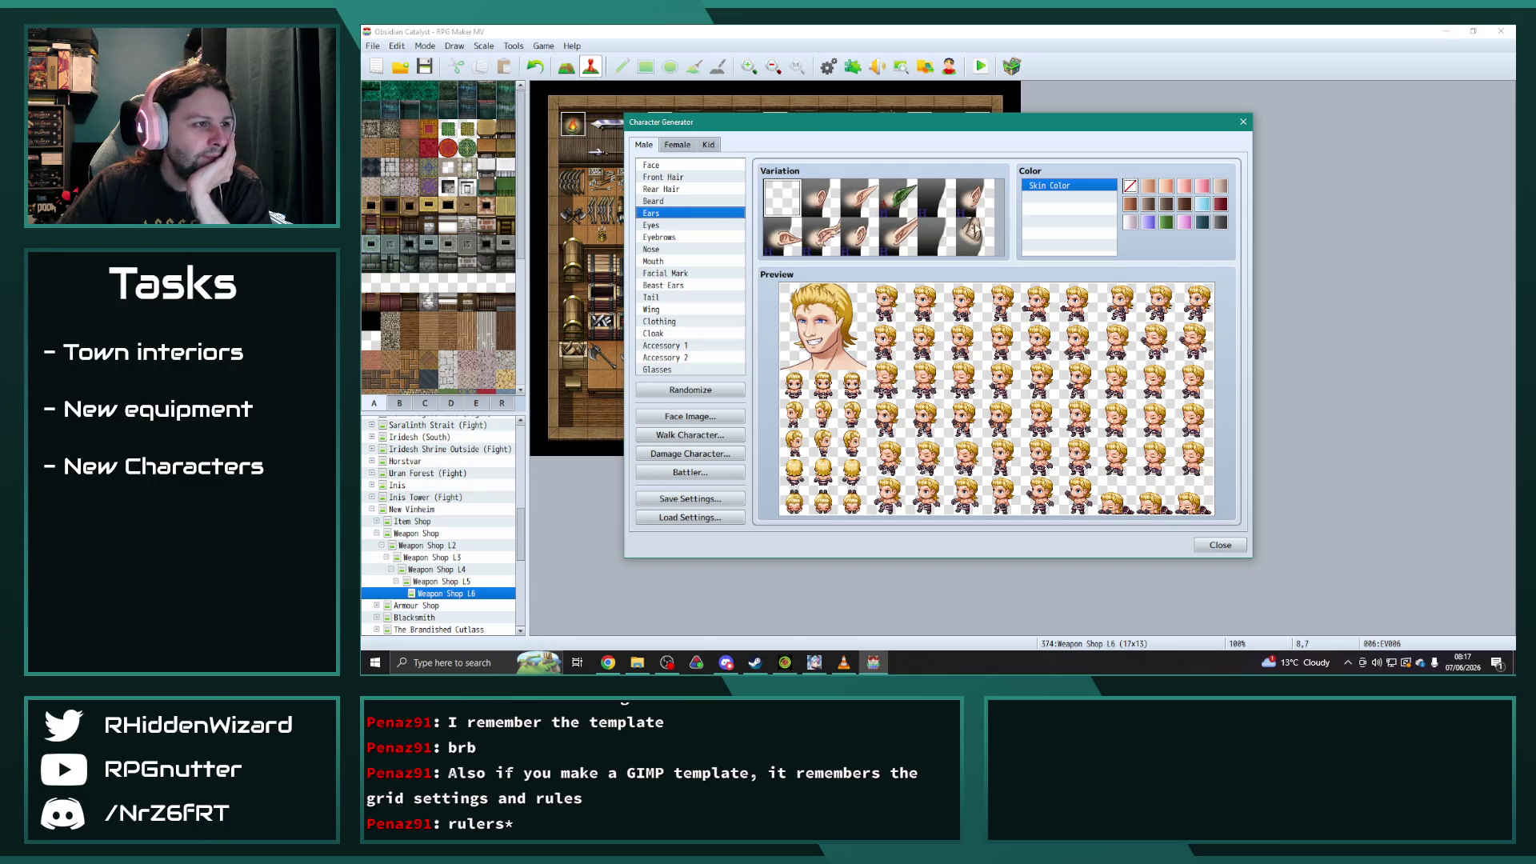
left_click(863, 237)
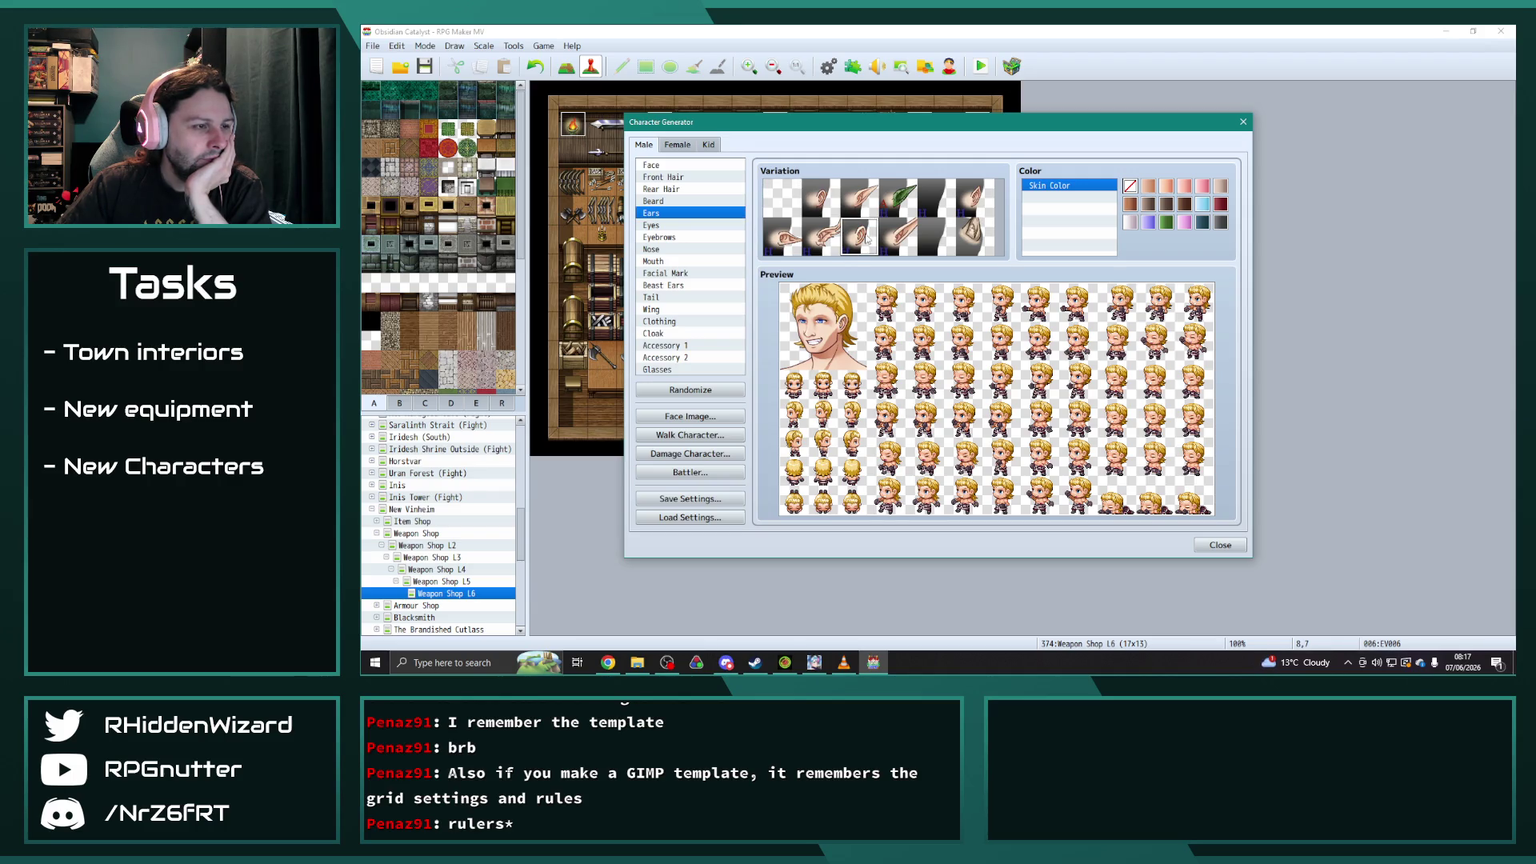
left_click(662, 177)
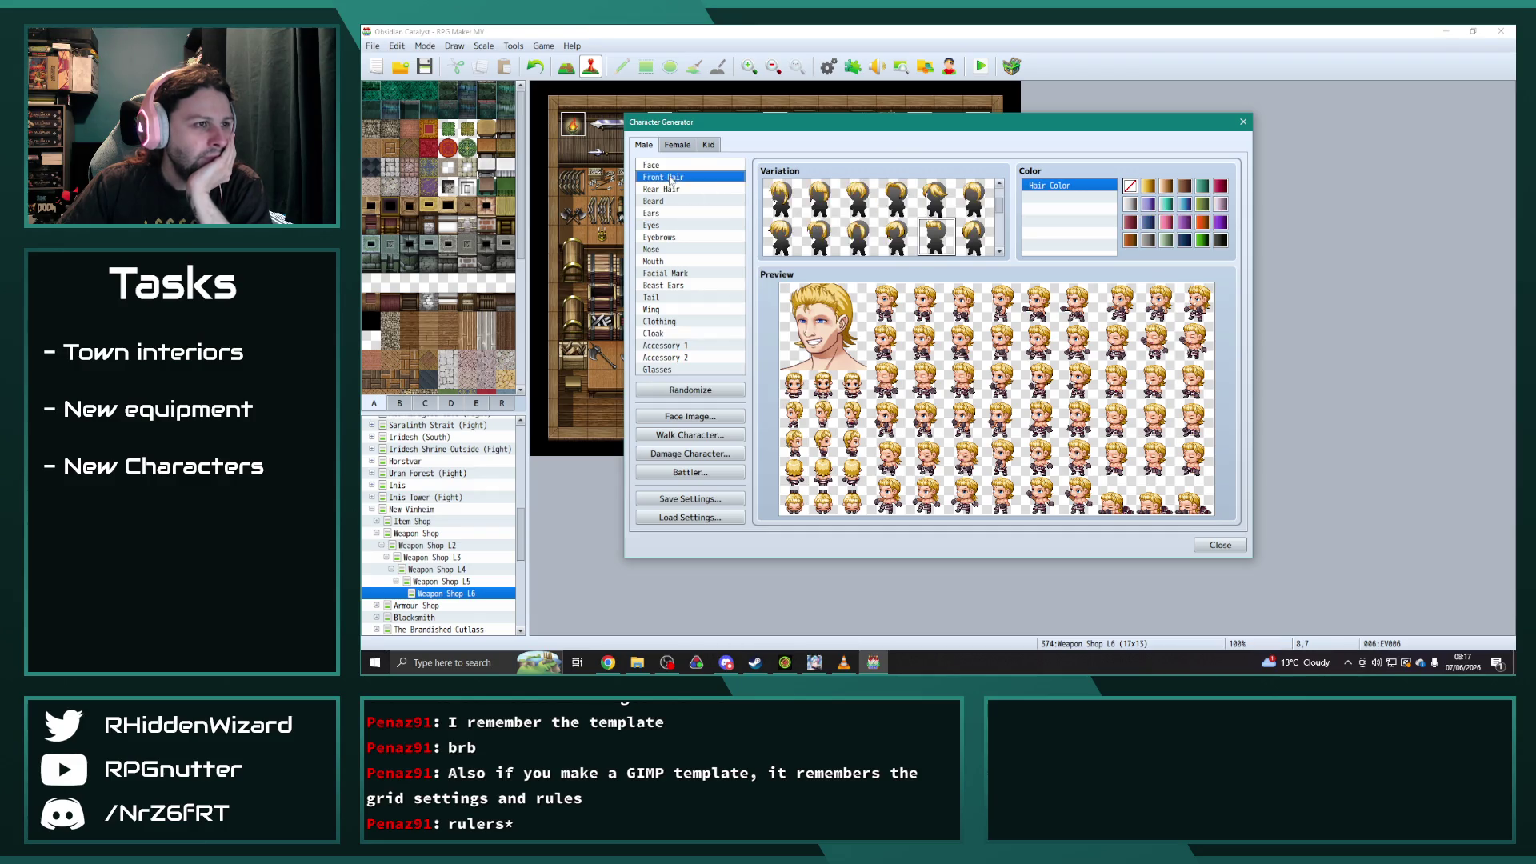
- Try several hair colours and settle on light brown hair
left_click(1221, 240)
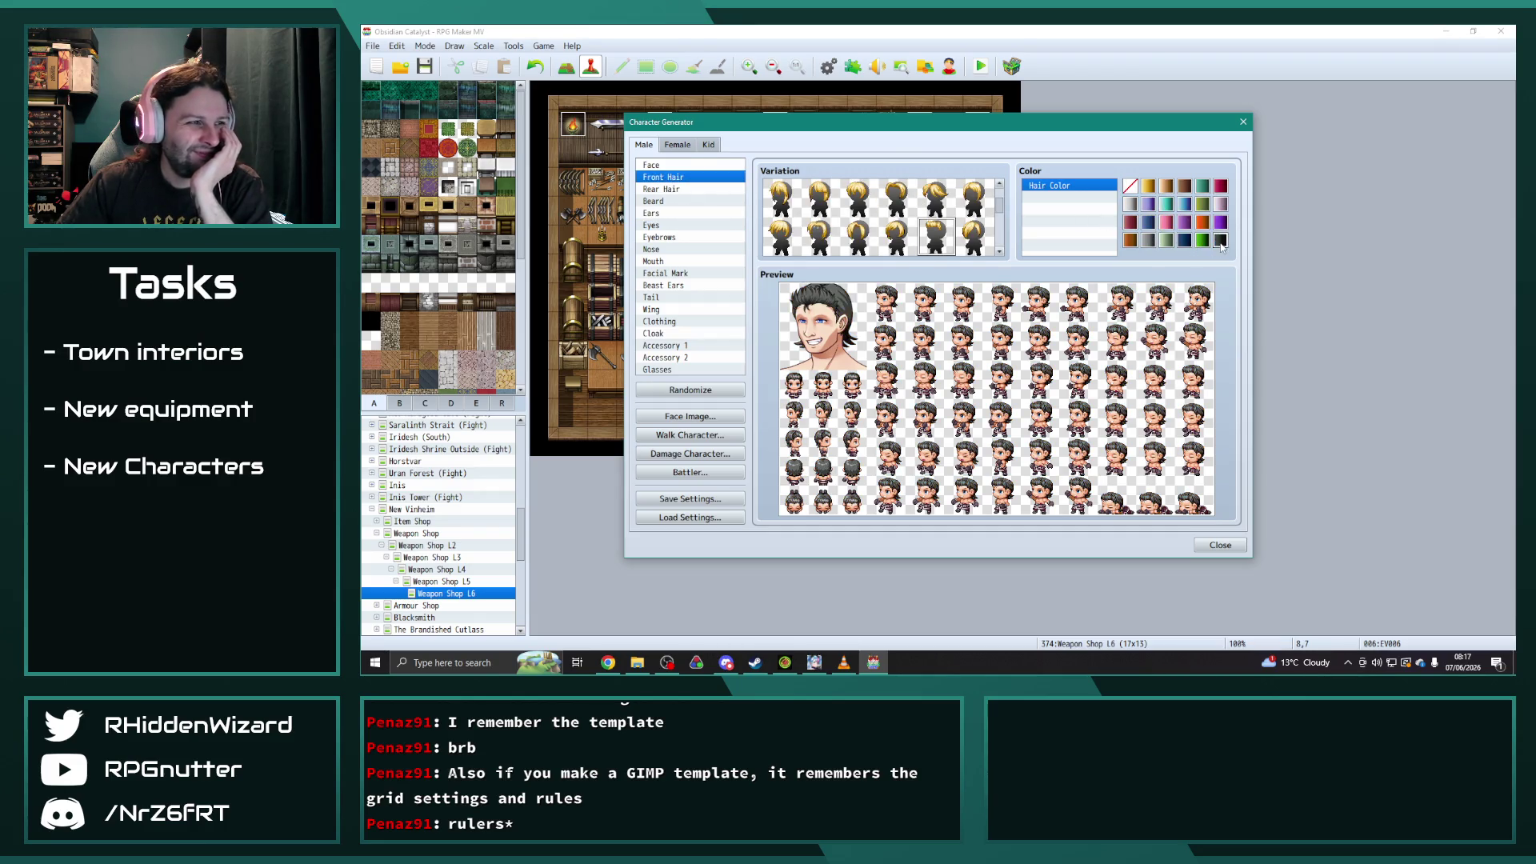
left_click(1186, 187)
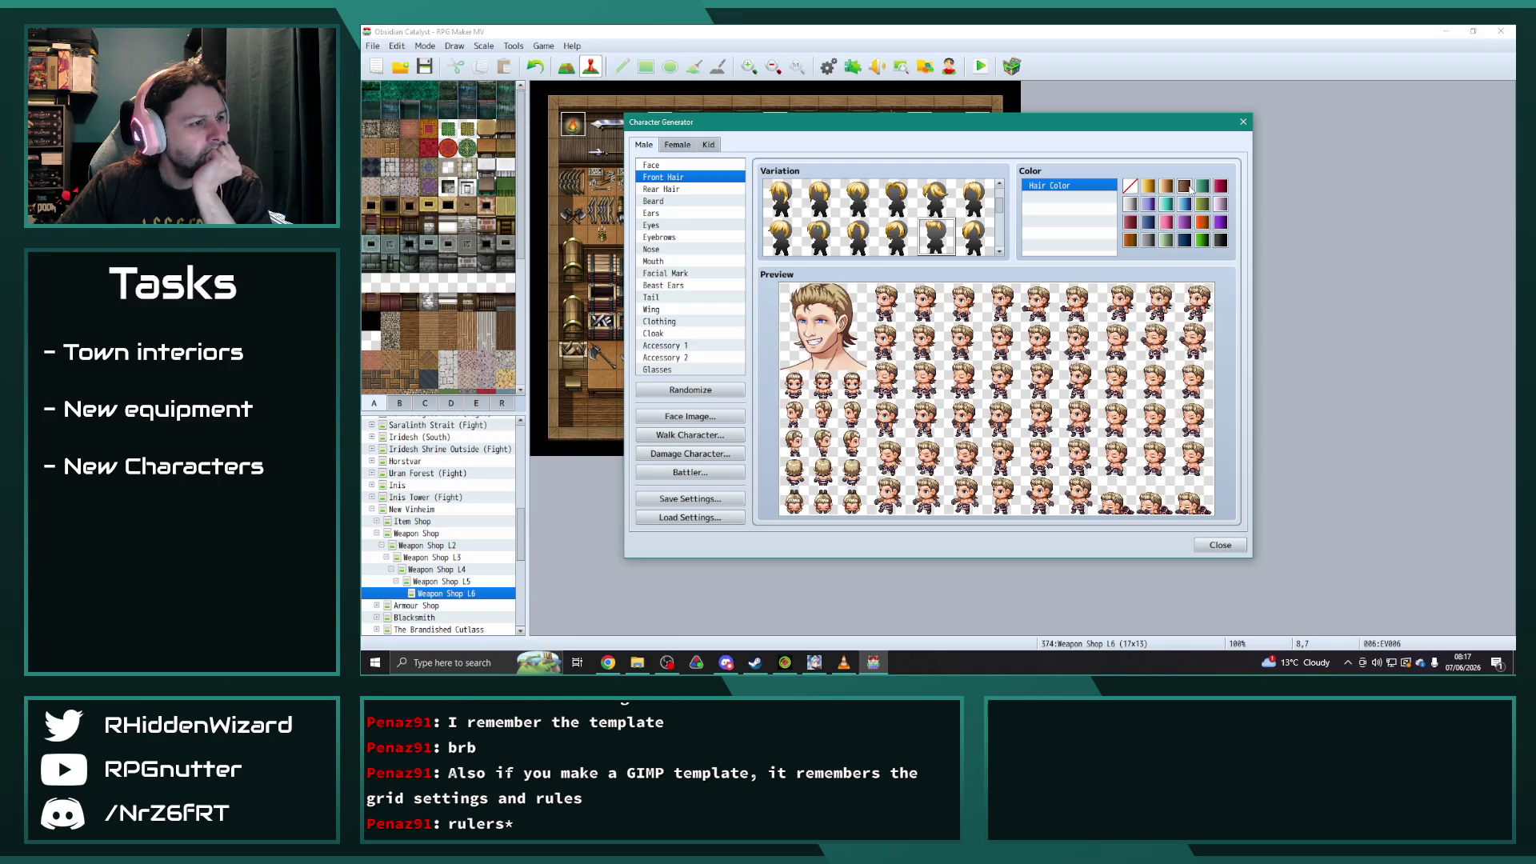
left_click(1131, 240)
left_click(1195, 188)
left_click(1203, 204)
left_click(1185, 222)
left_click(1203, 223)
left_click(1148, 222)
left_click(1130, 223)
left_click(1185, 186)
left_click(1218, 186)
left_click(1187, 188)
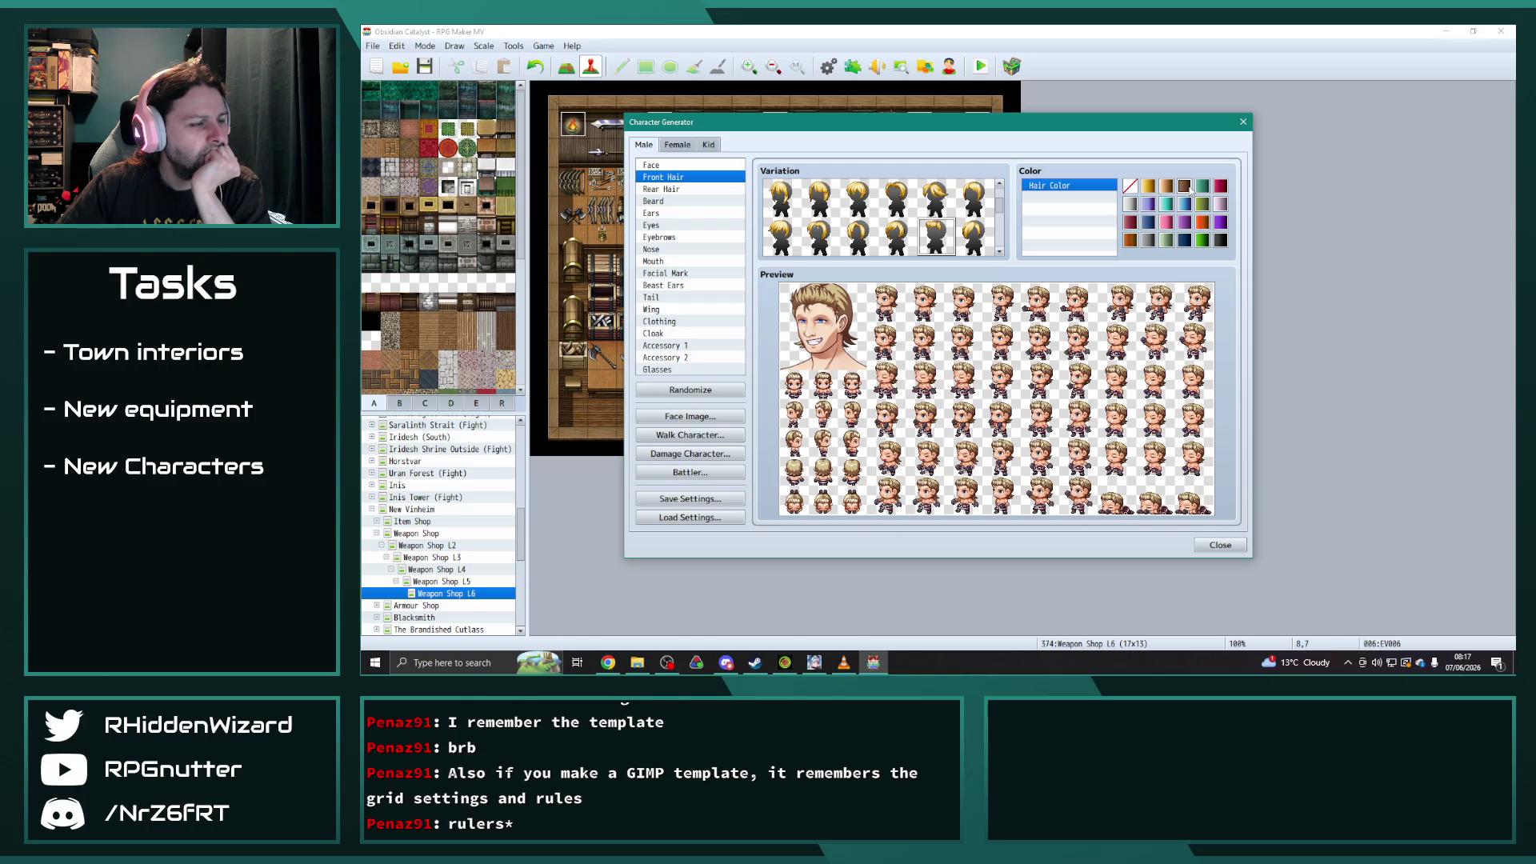
- Choose a different eye shape and make the eyes teal
left_click(666, 226)
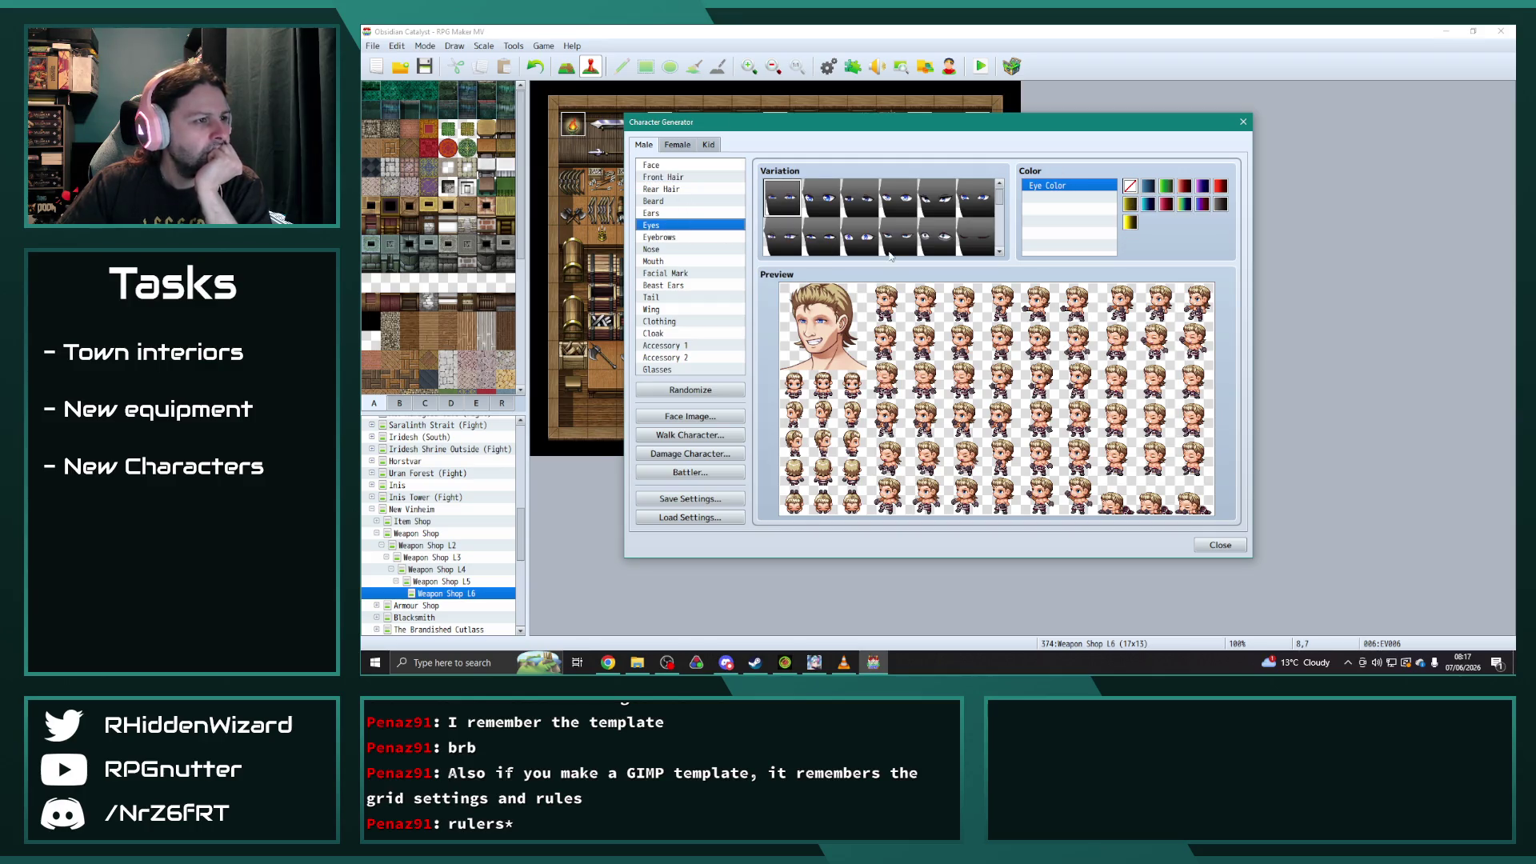
left_click(896, 238)
left_click(822, 239)
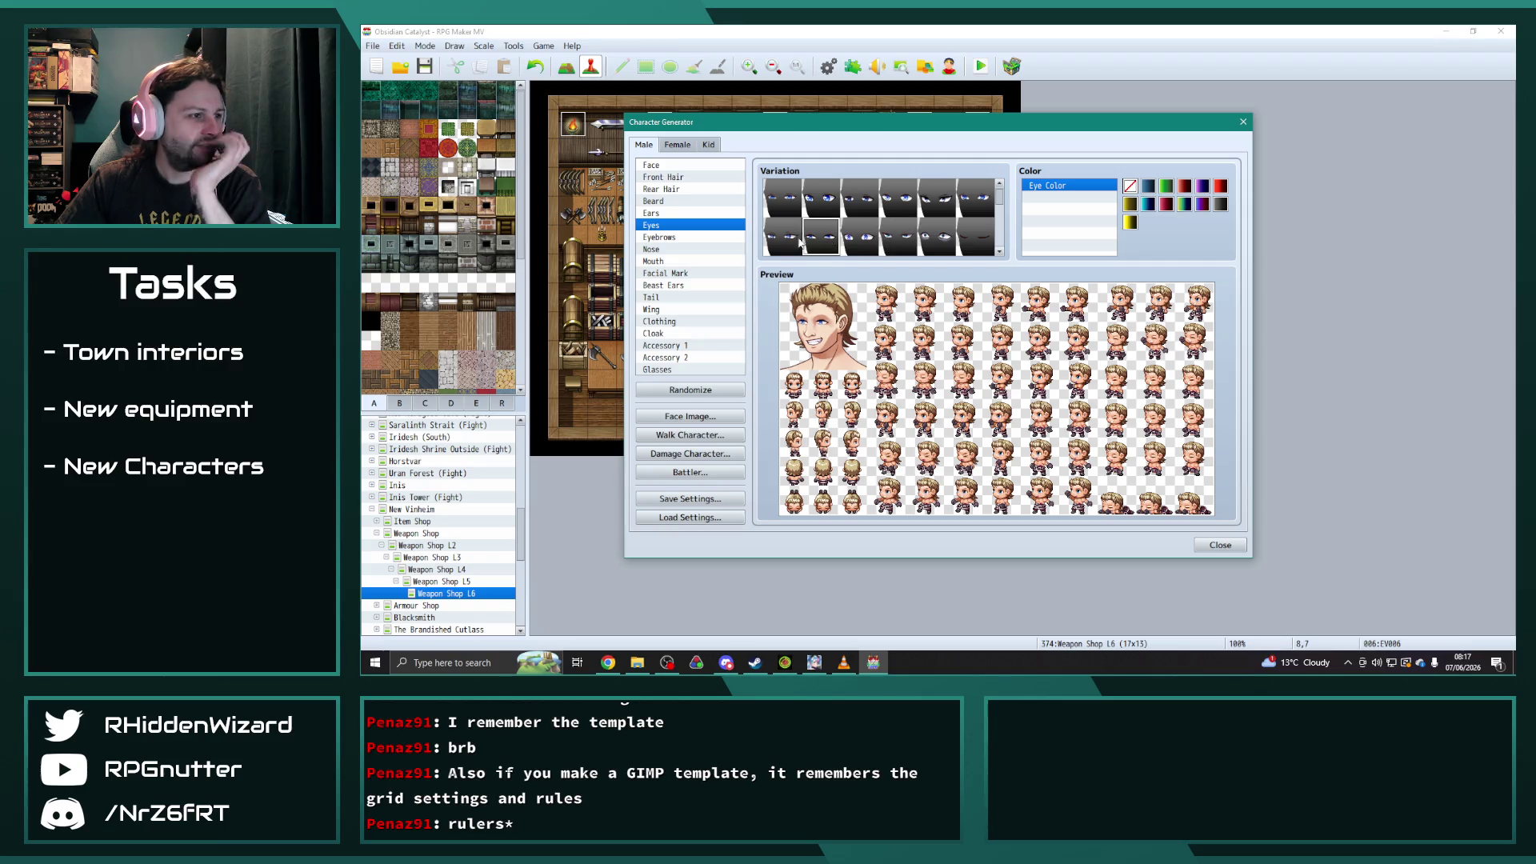
left_click(799, 244)
left_click(975, 198)
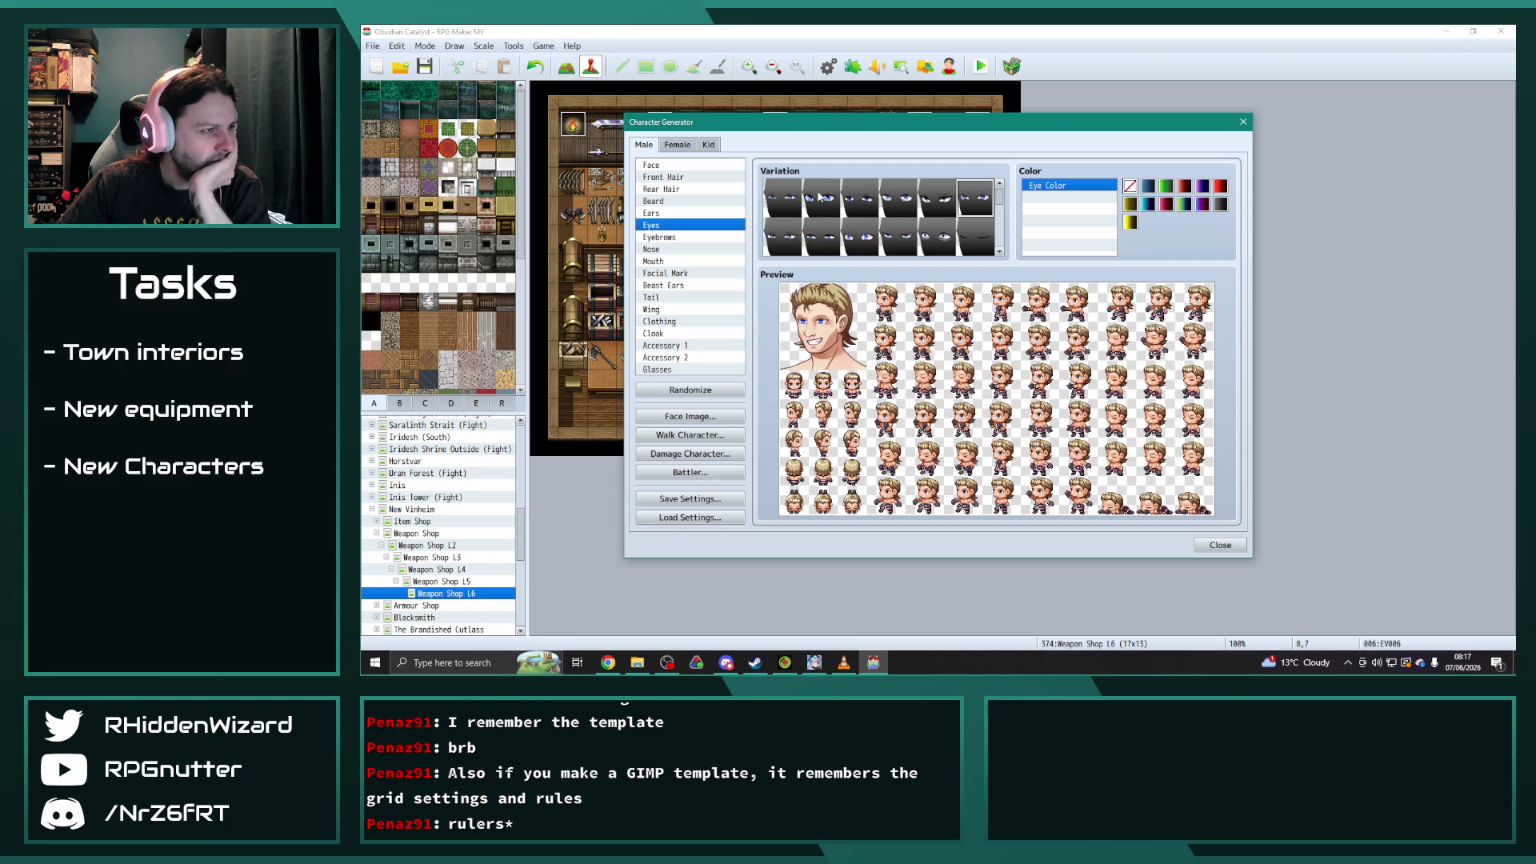
left_click(783, 237)
left_click(1184, 189)
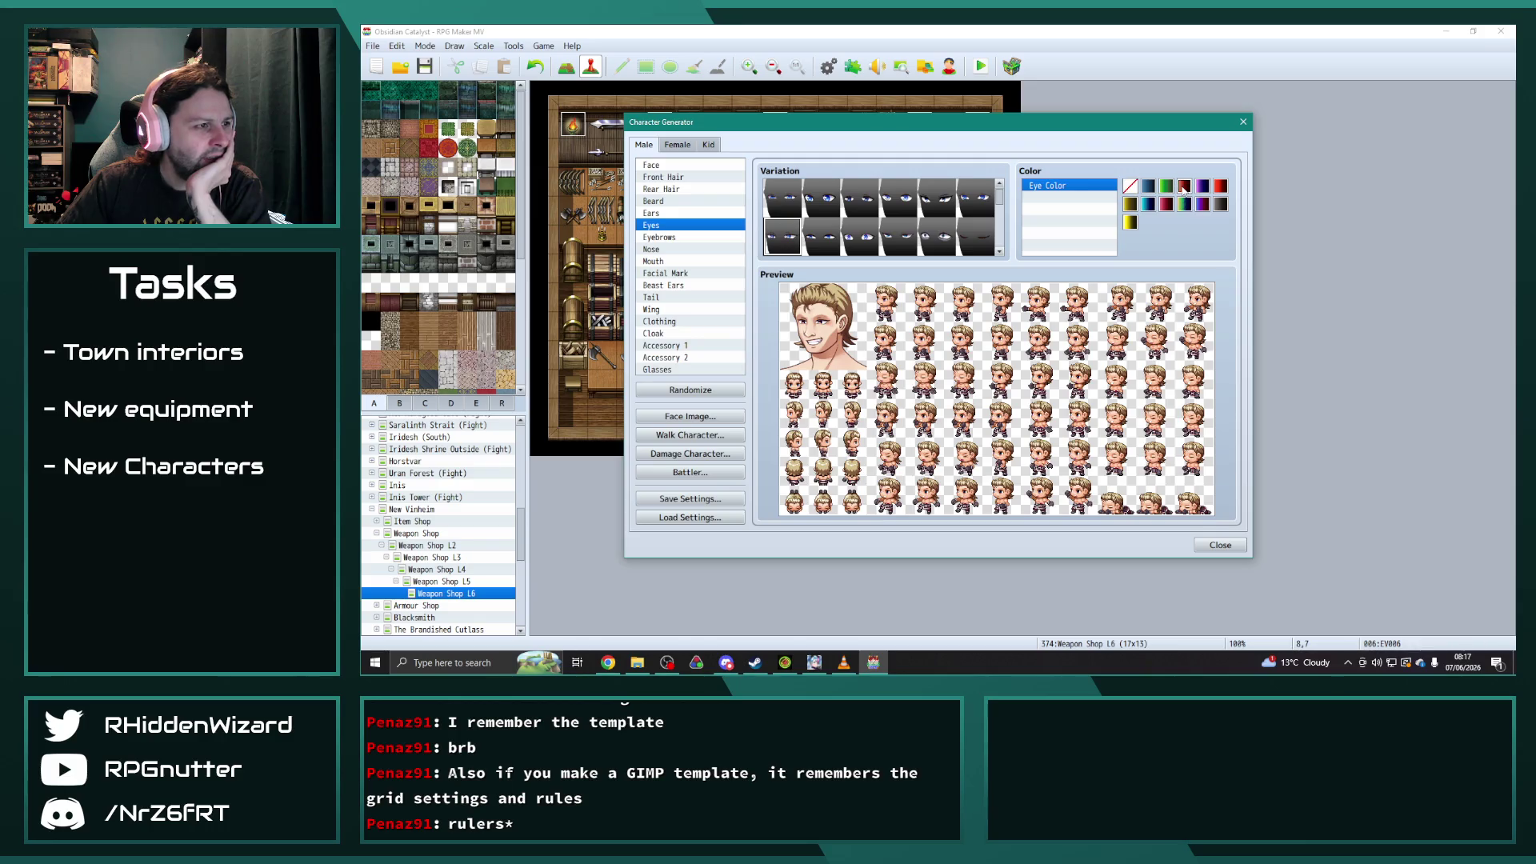
left_click(1149, 205)
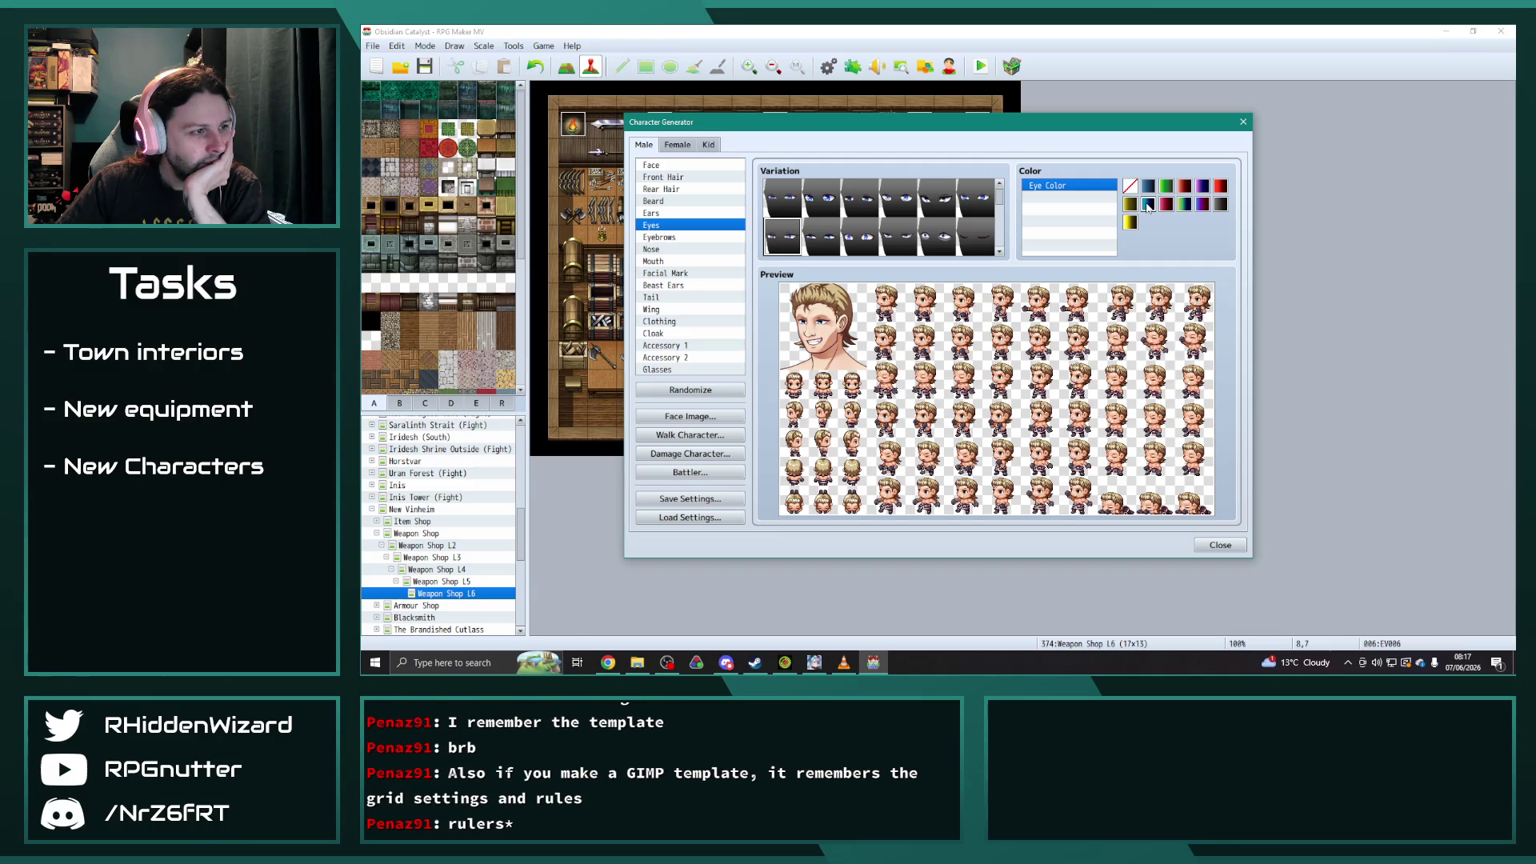
- Compare the grin with a closed mouth and keep the closed mouth
left_click(664, 261)
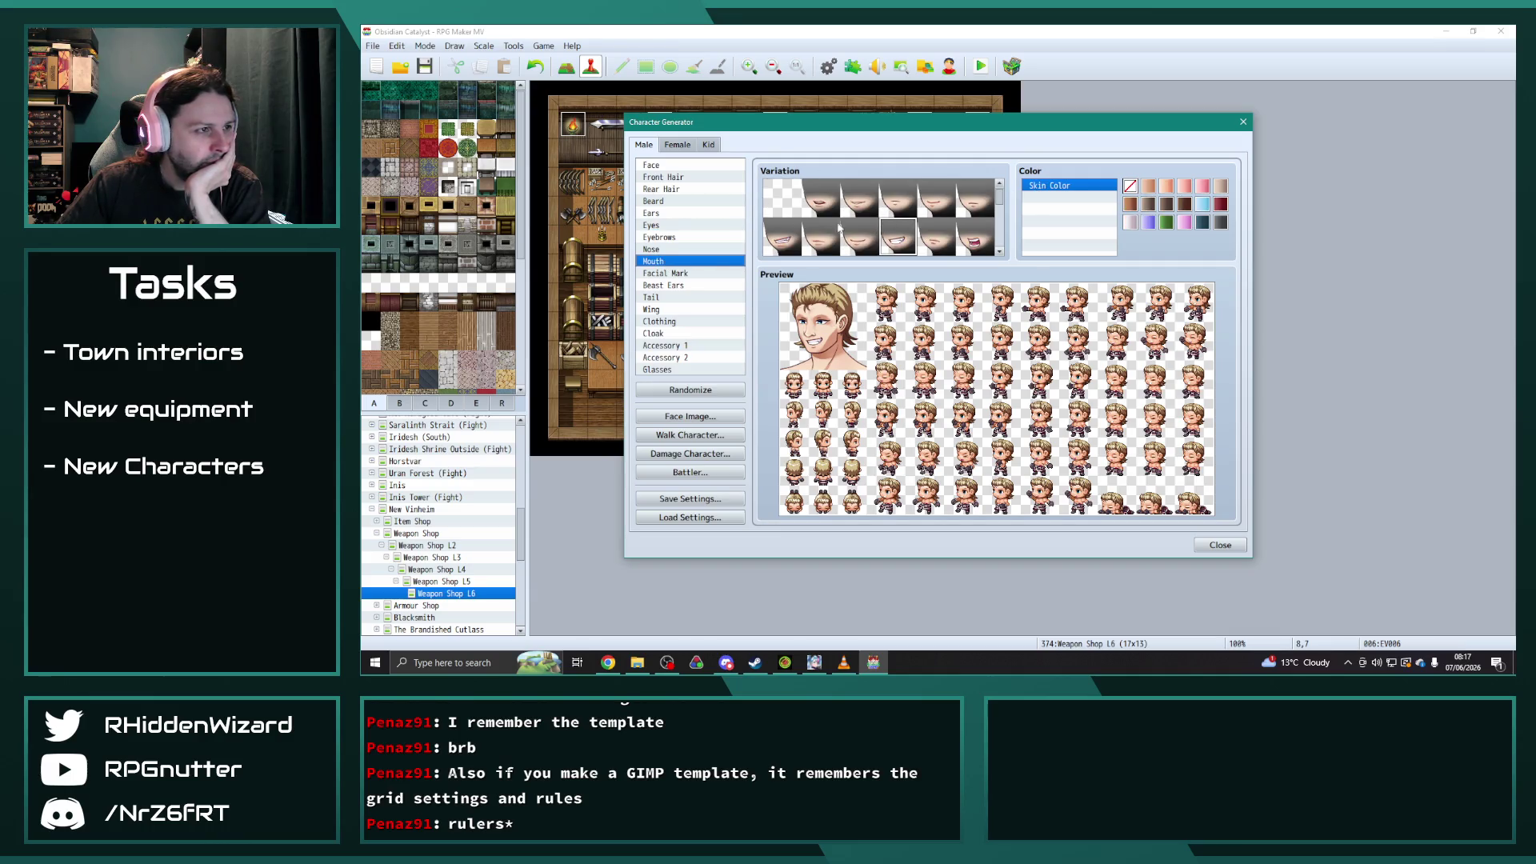
left_click(816, 238)
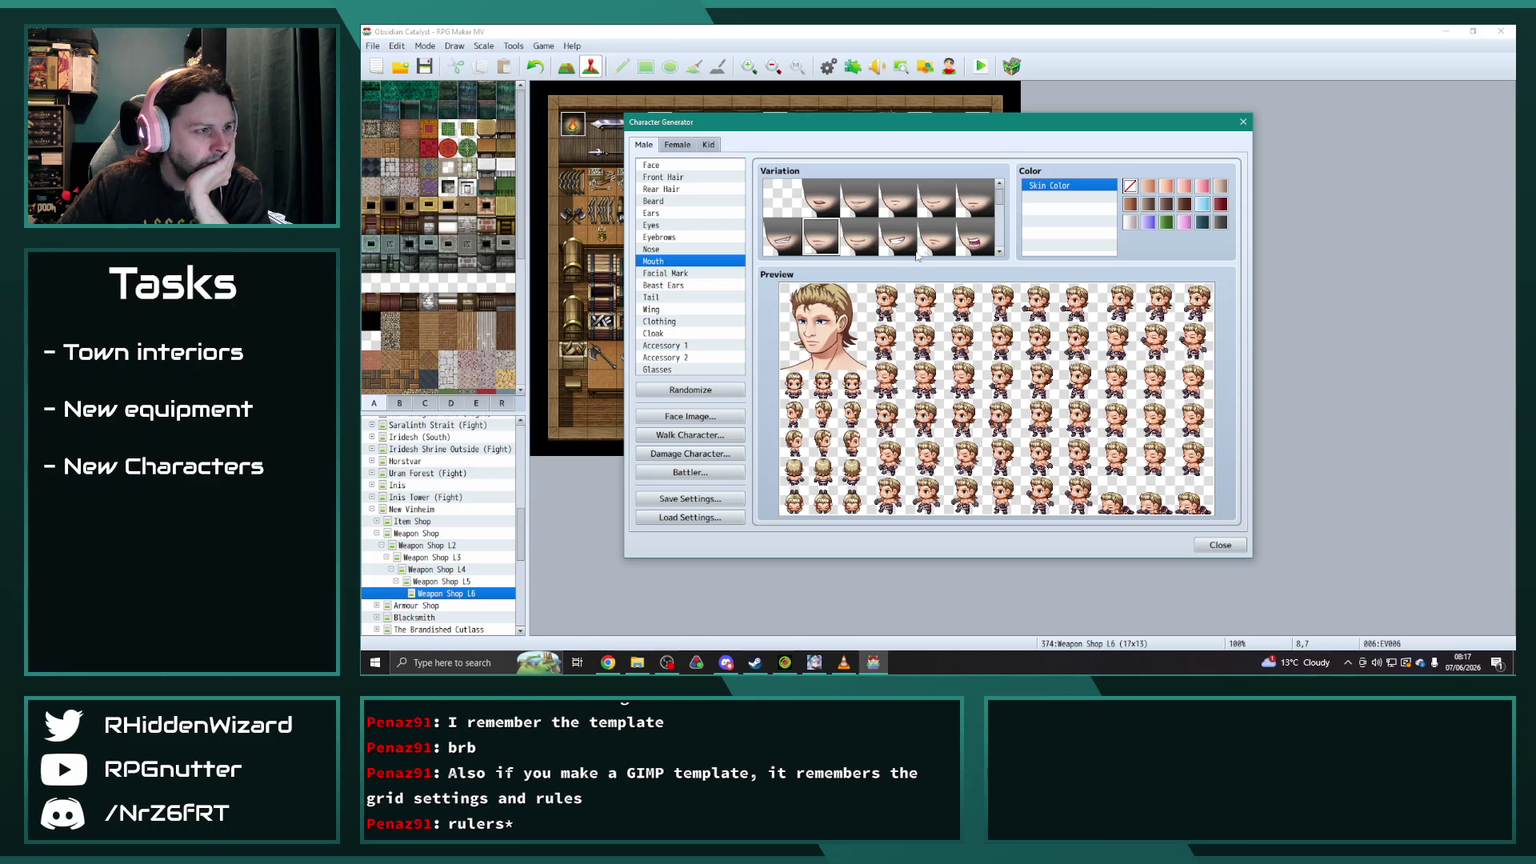
left_click(892, 240)
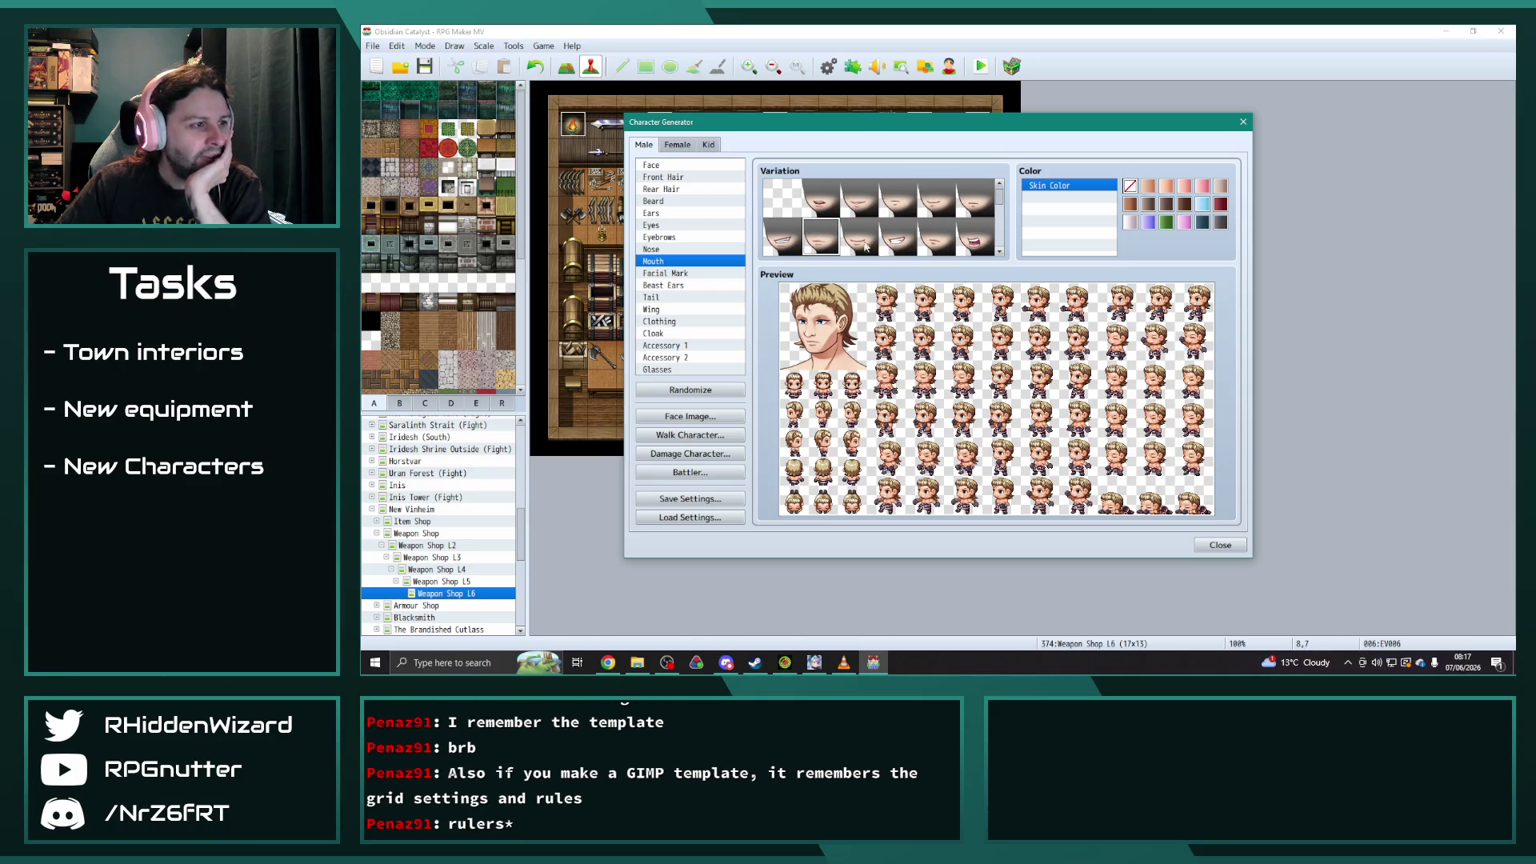
left_click(818, 238)
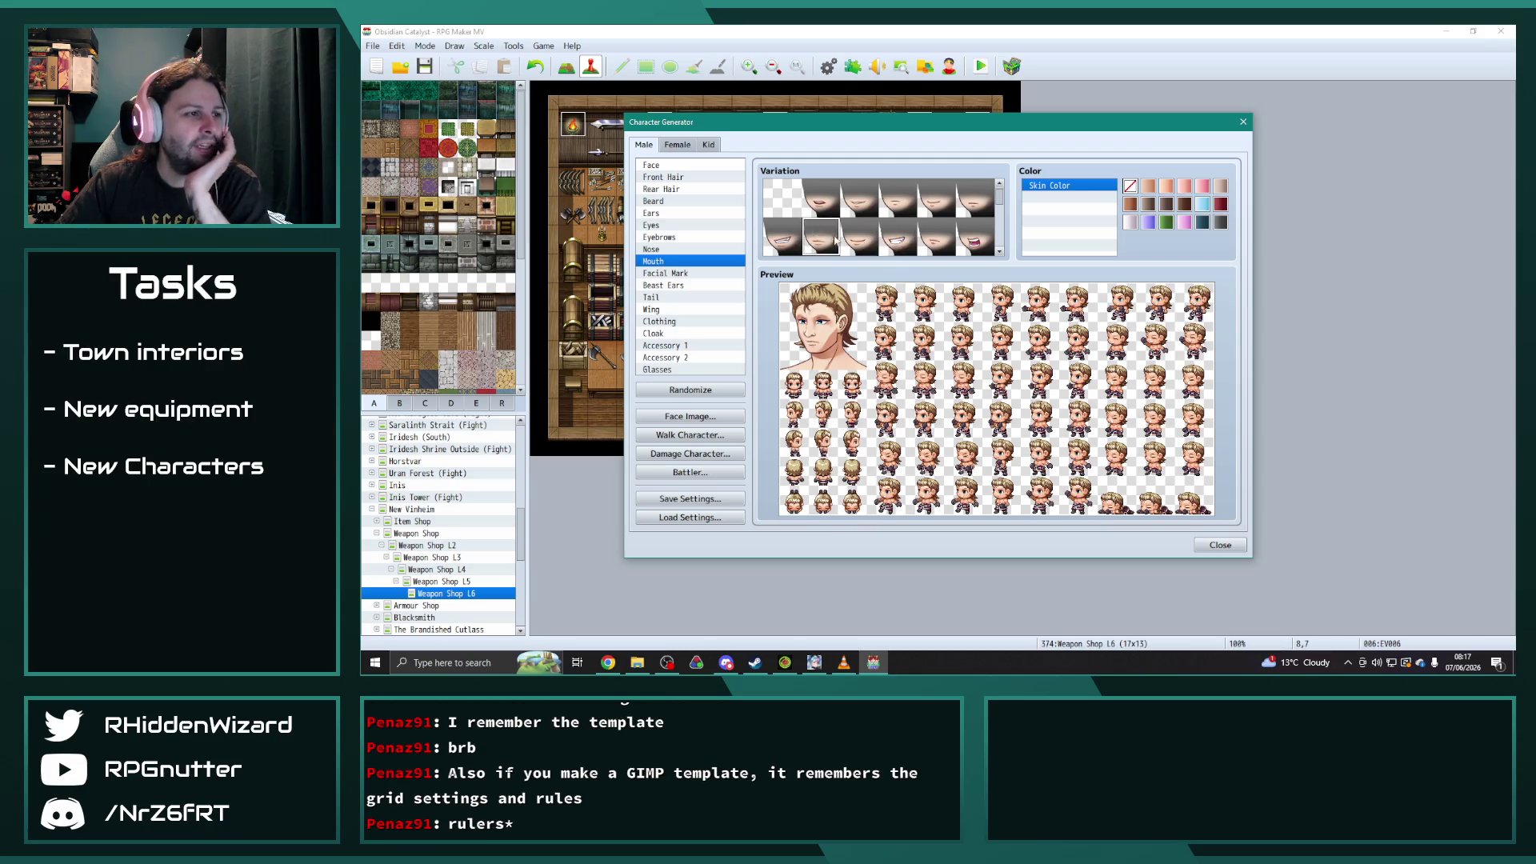
left_click(692, 237)
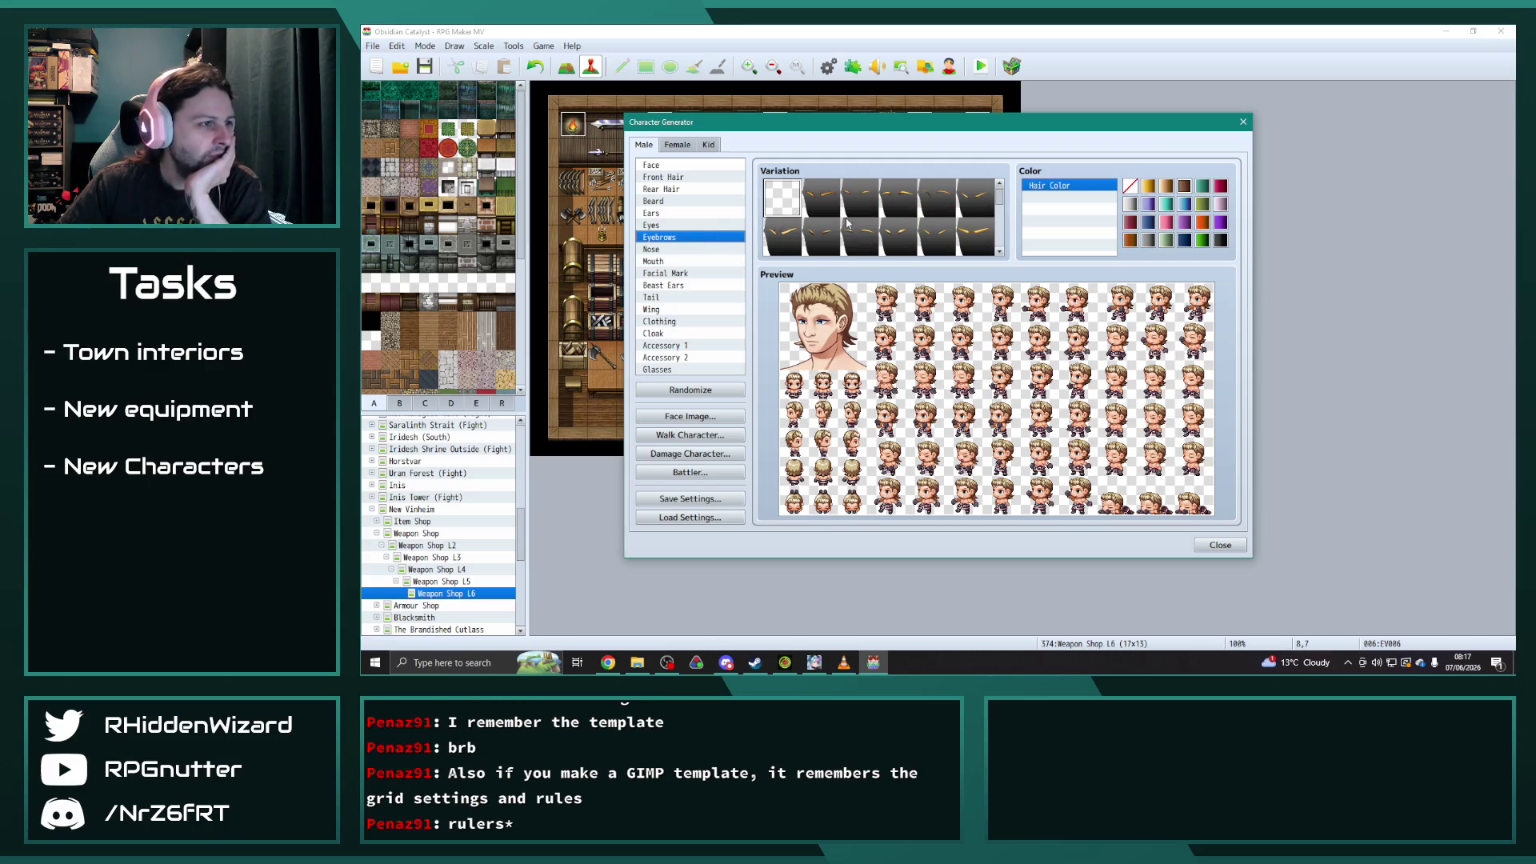
- Browse through many eyebrow variations and settle on a final eyebrow style
left_click(818, 237)
left_click(861, 243)
left_click(894, 236)
left_click(976, 242)
scroll(882, 228, "down", 1)
left_click(782, 224)
left_click(860, 228)
left_click(885, 232)
left_click(853, 231)
left_click(816, 229)
left_click(924, 233)
scroll(884, 224, "down", 2)
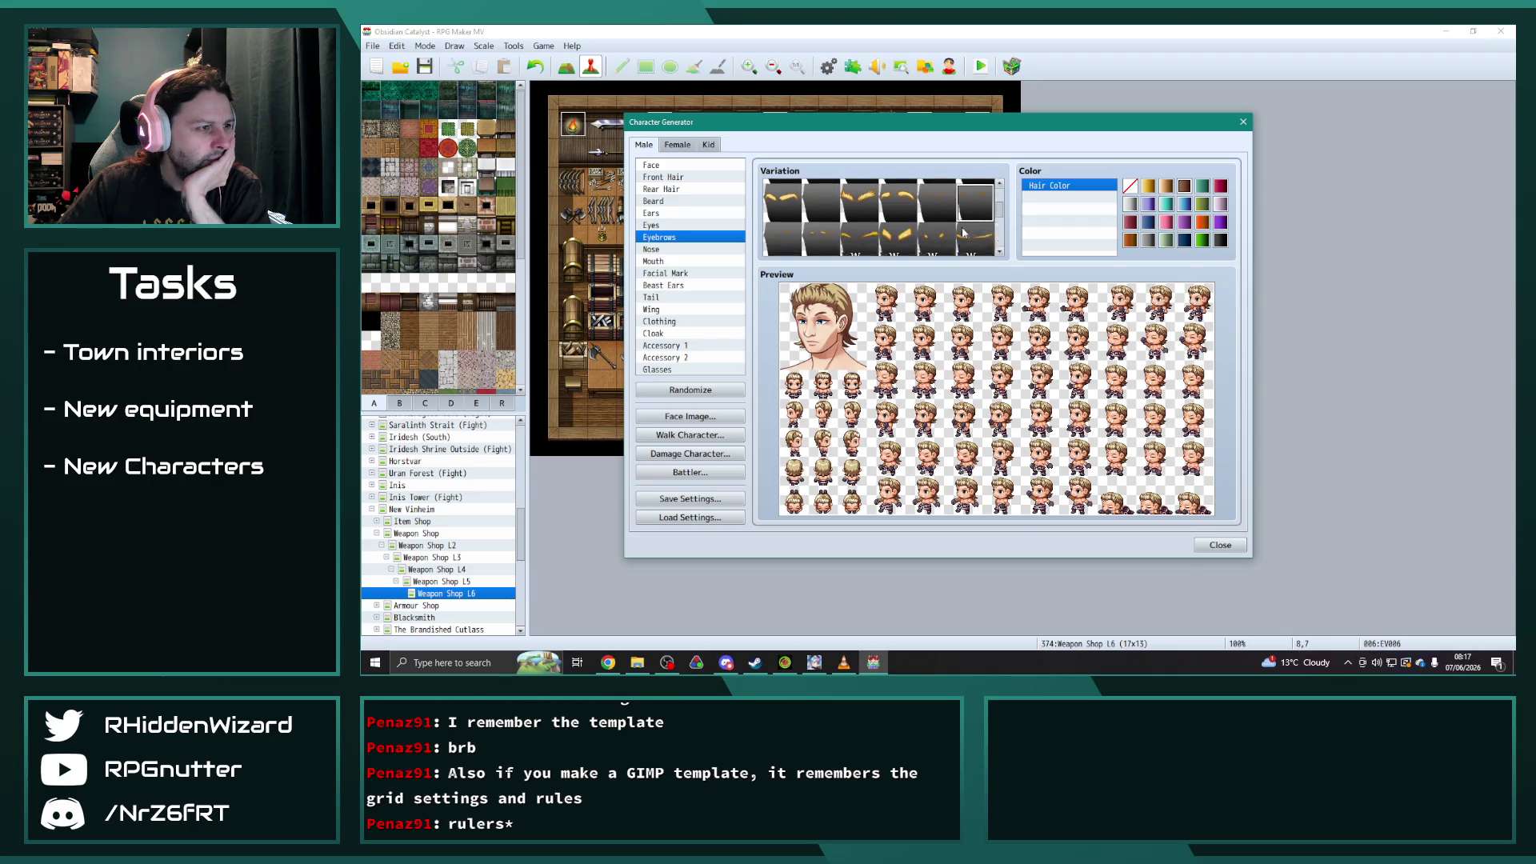
left_click(847, 220)
left_click(893, 225)
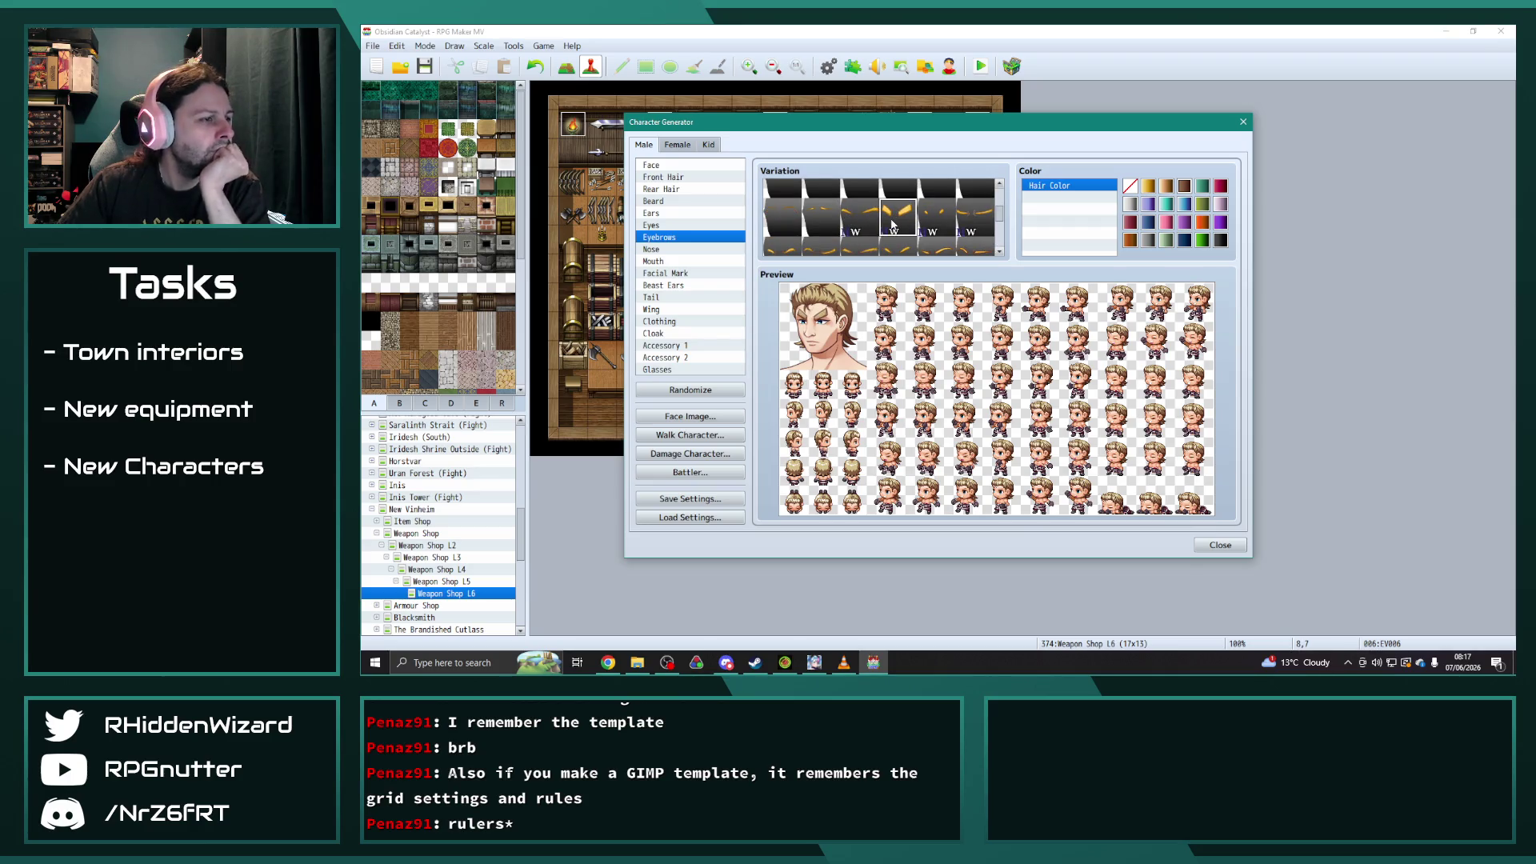
scroll(953, 204, "down", 1)
left_click(958, 197)
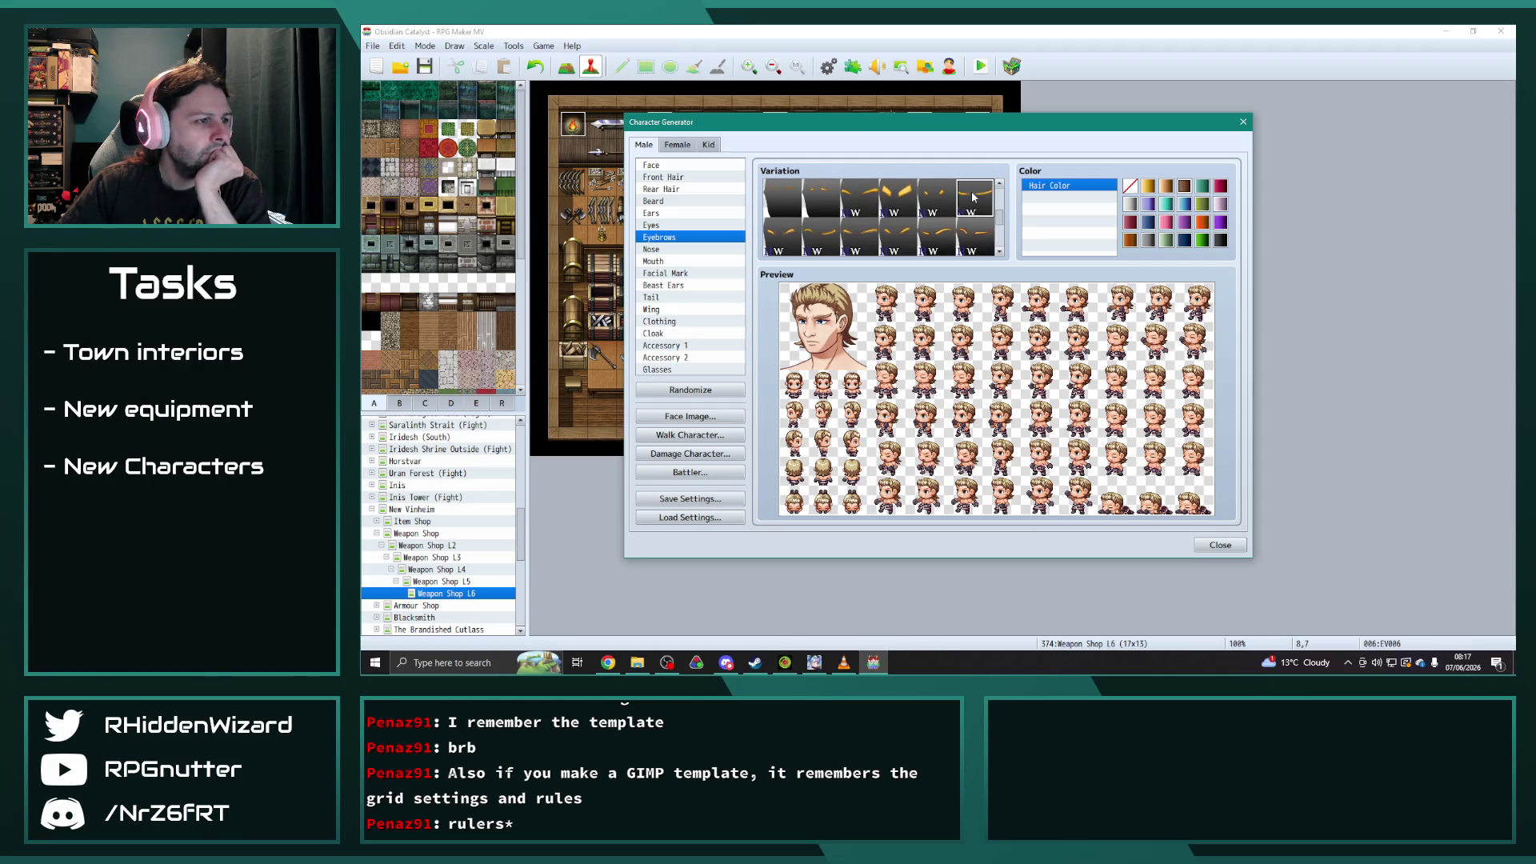
left_click(820, 236)
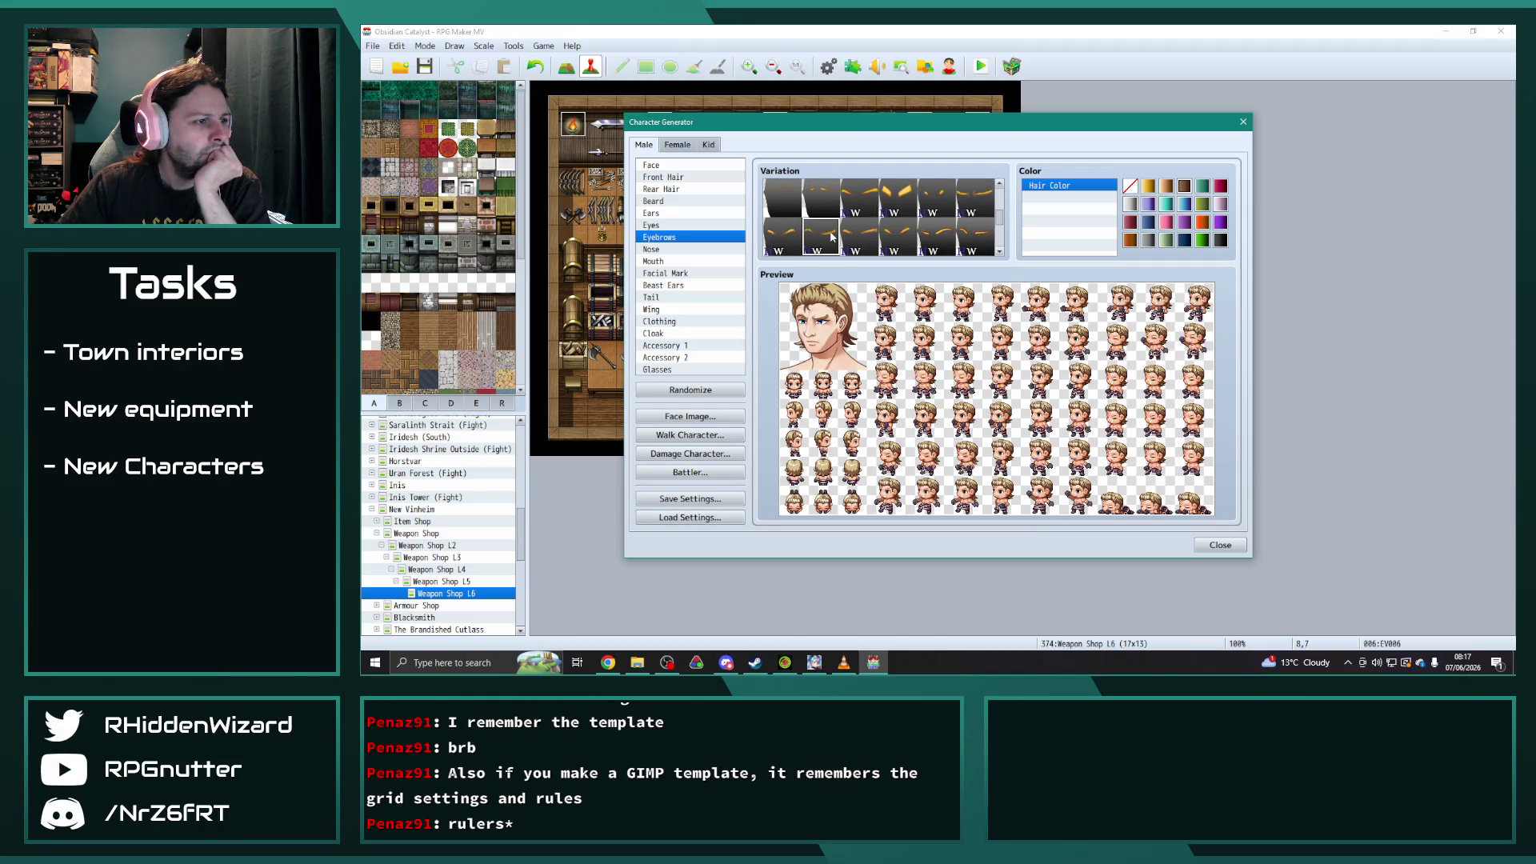
left_click(894, 238)
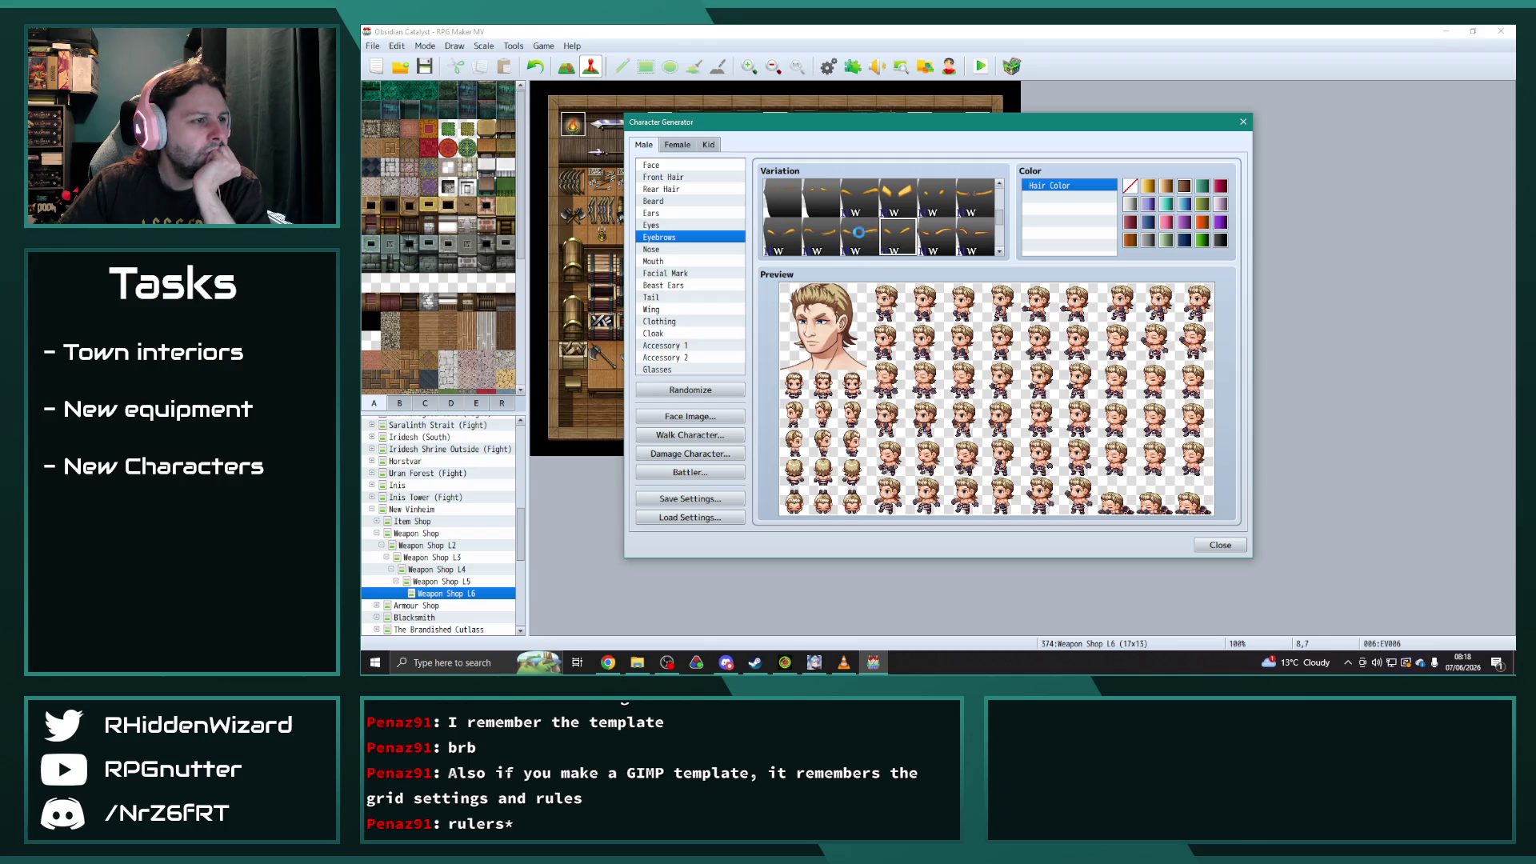
scroll(859, 232, "down", 1)
left_click(975, 214)
left_click(868, 212)
scroll(815, 231, "down", 1)
left_click(795, 228)
scroll(827, 228, "down", 1)
left_click(826, 232)
left_click(863, 233)
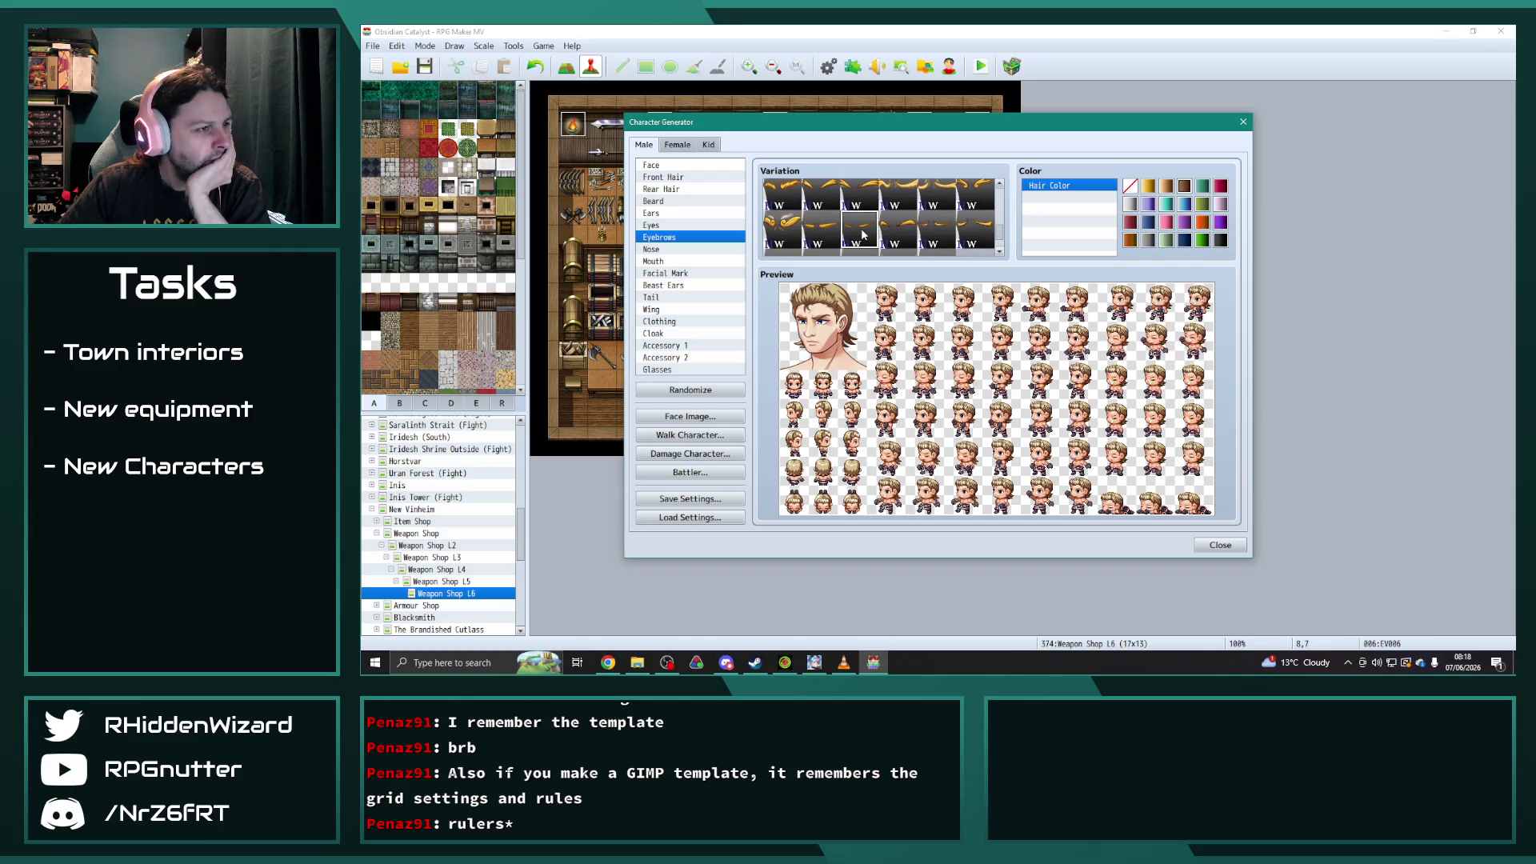
left_click(900, 233)
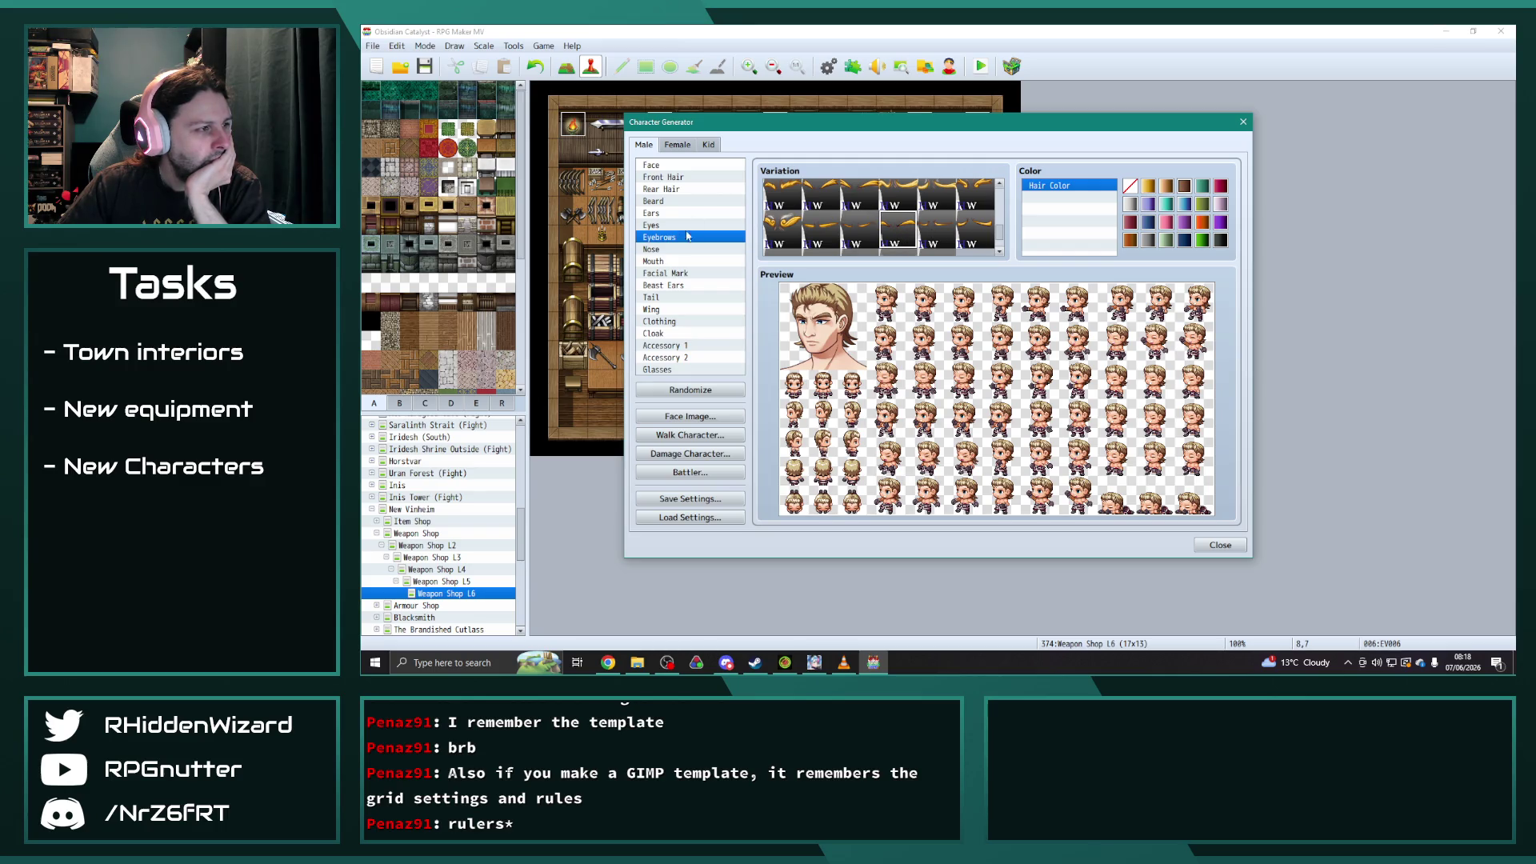
- Give him a grinning mouth, test purple skin, then restore the default skin tone
left_click(723, 262)
left_click(886, 235)
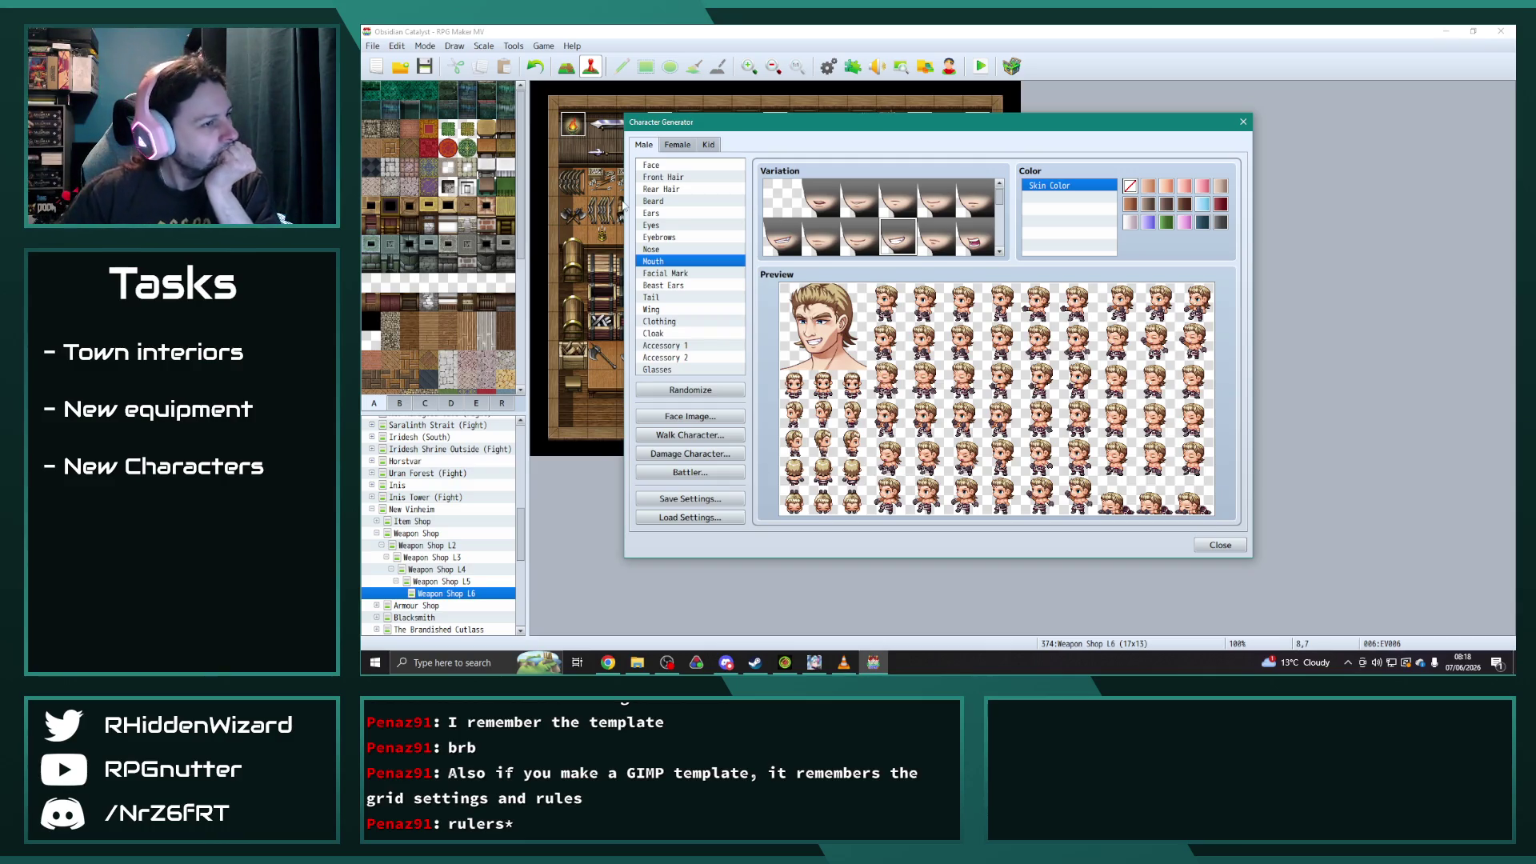
left_click(1149, 223)
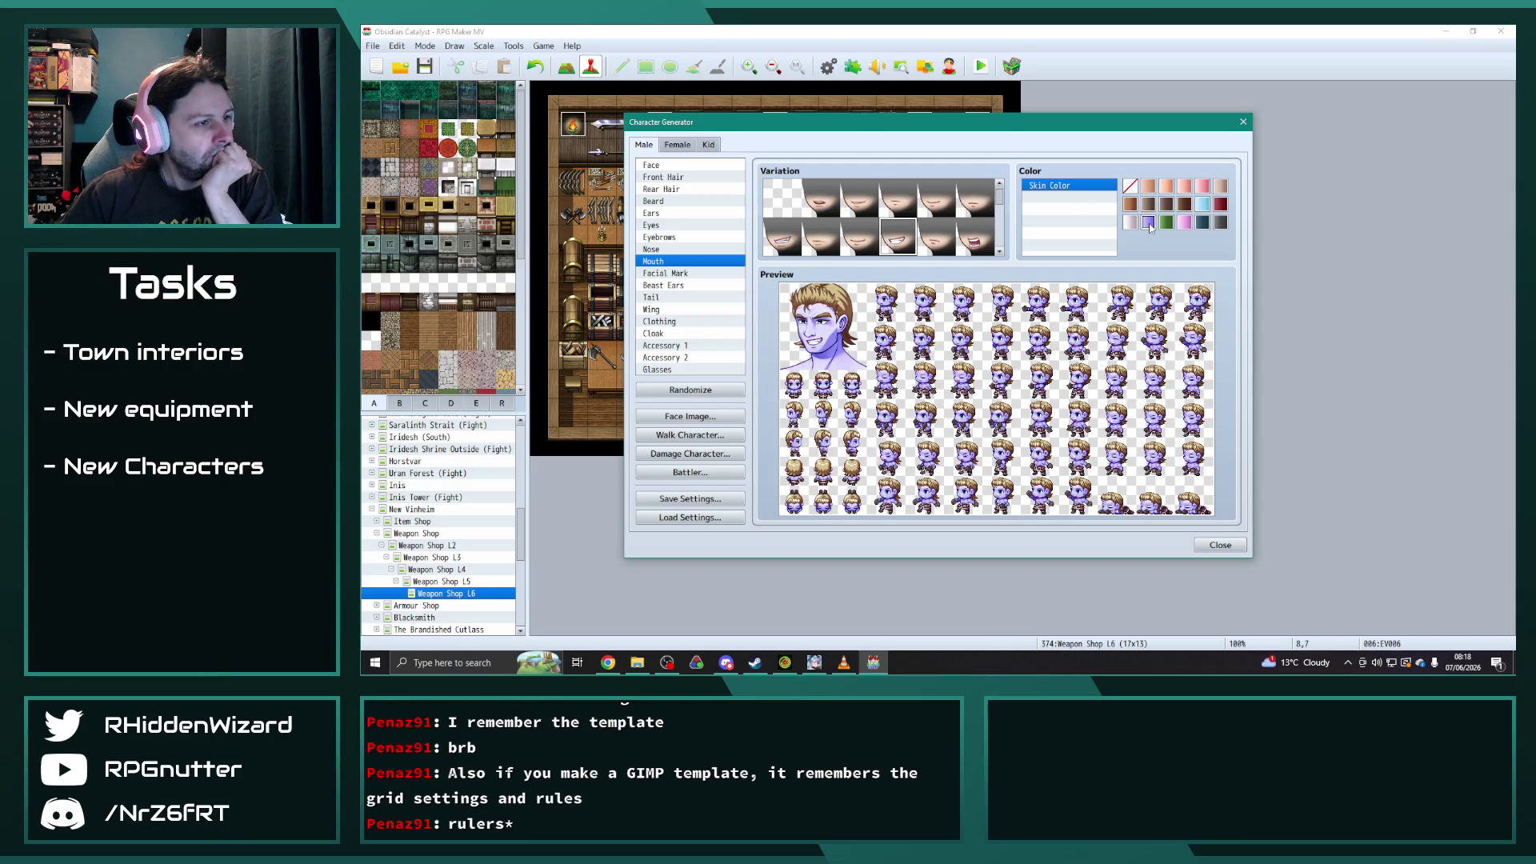
left_click(1131, 186)
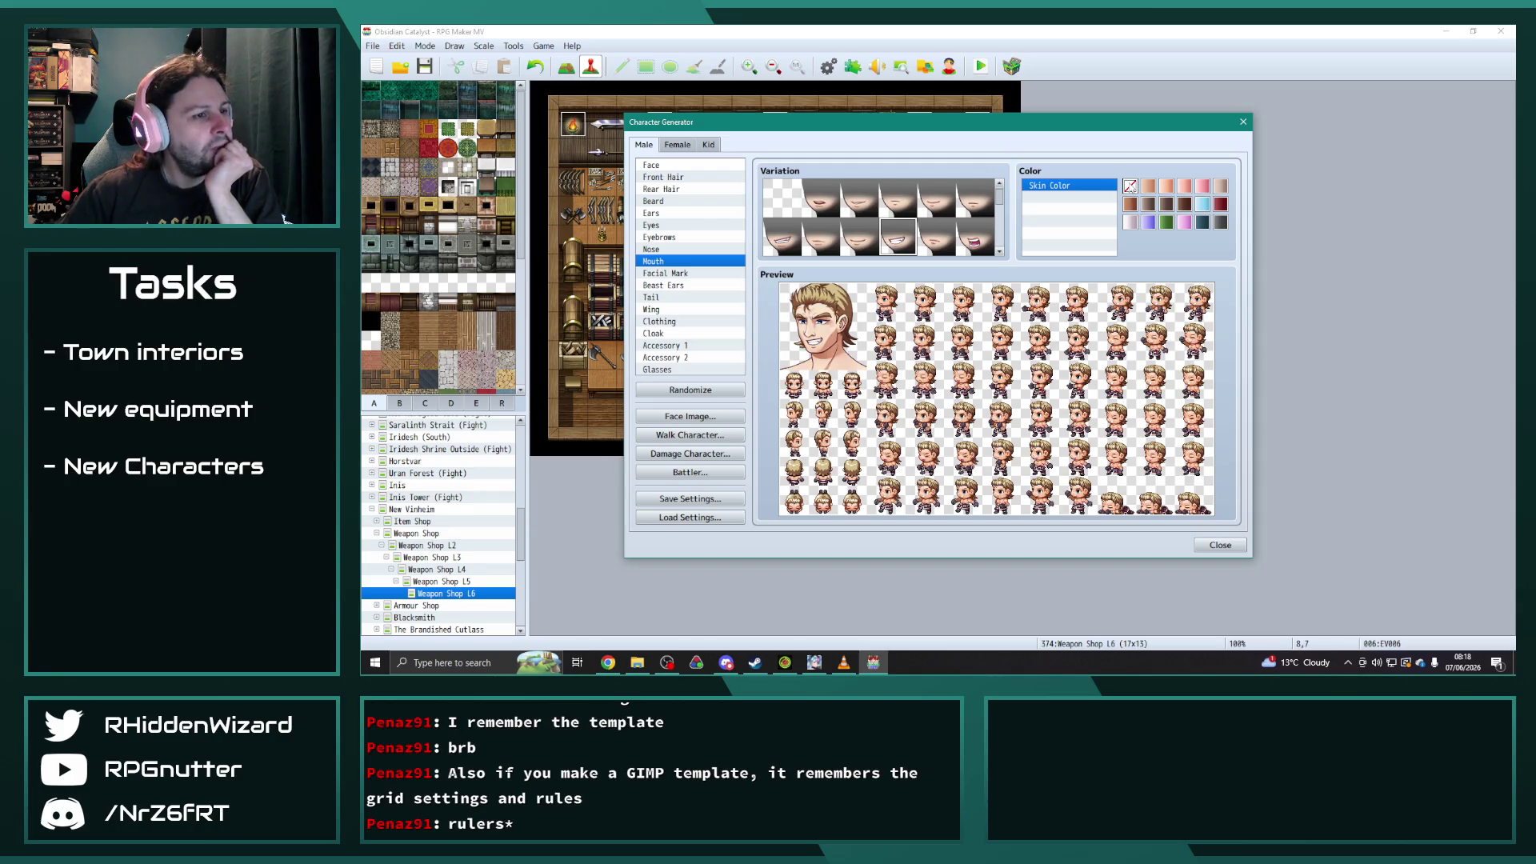
left_click(694, 285)
left_click(693, 274)
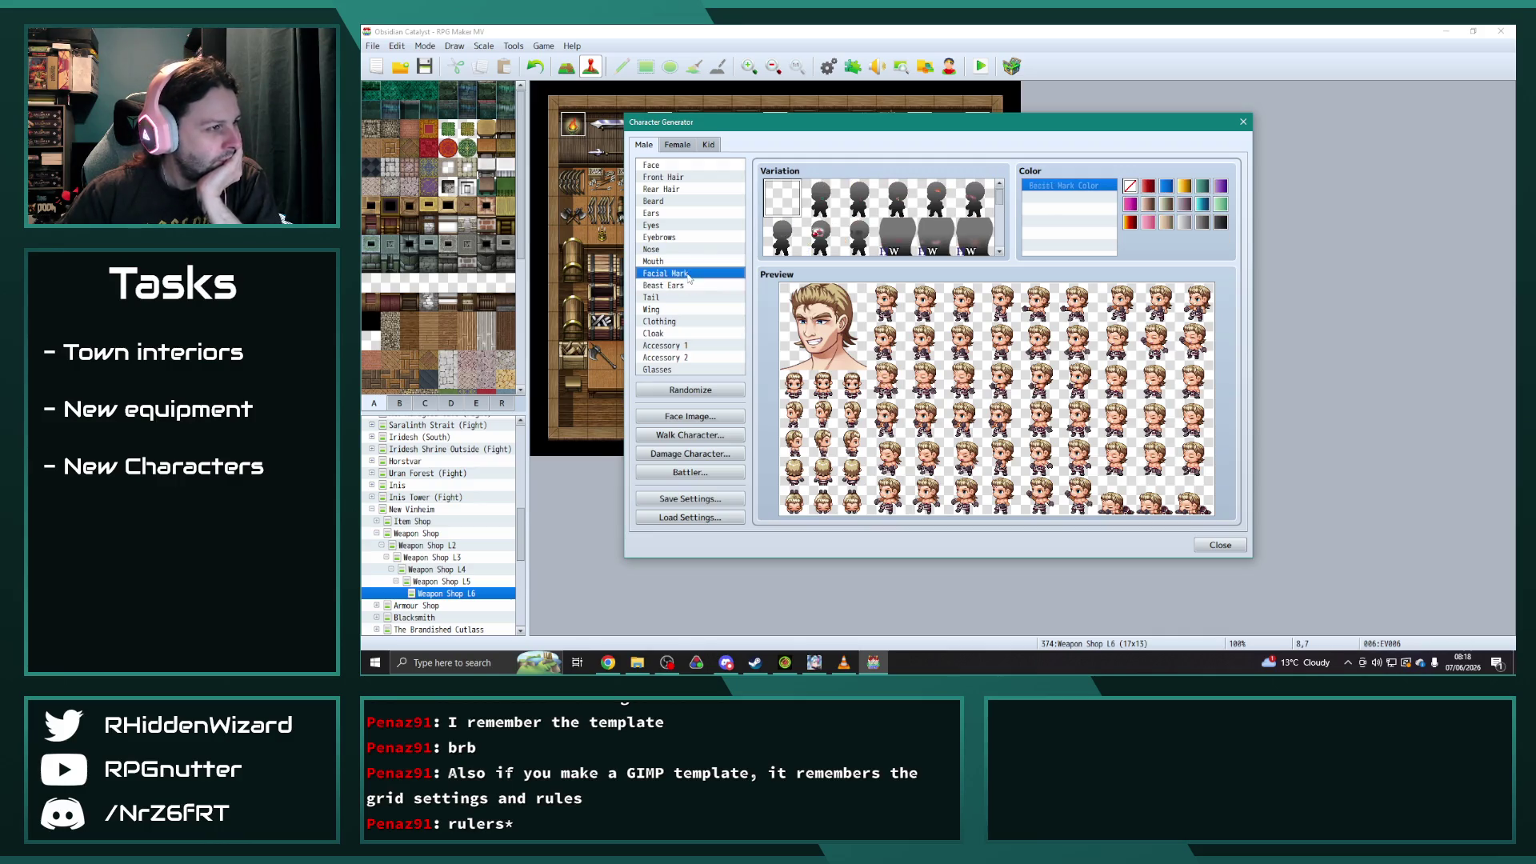
- Try facial marks such as the black eye, clown face, green mark and blue mask
left_click(785, 243)
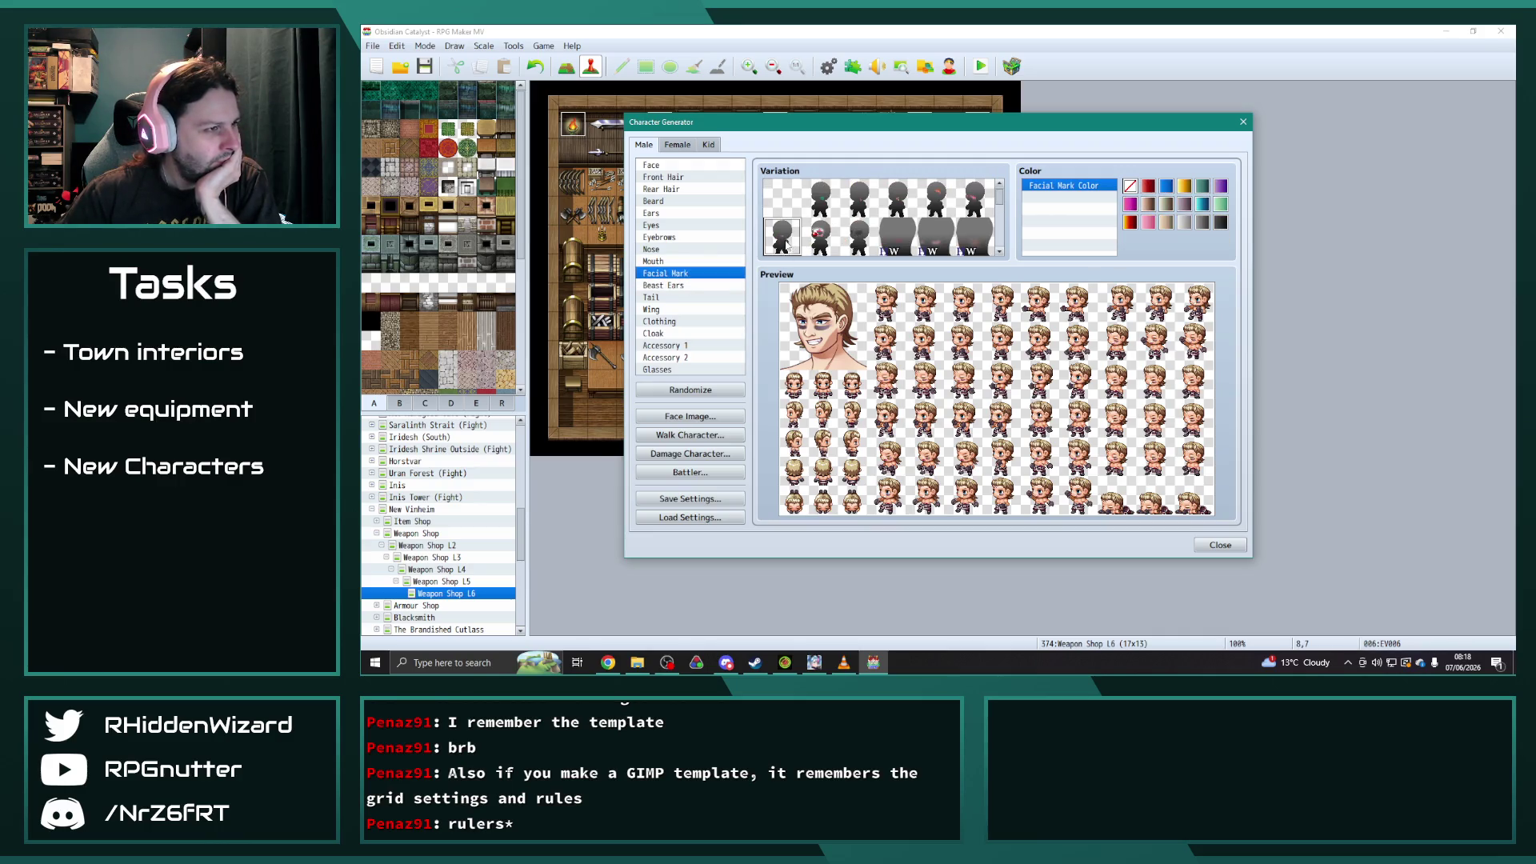
left_click(824, 232)
scroll(848, 228, "down", 4)
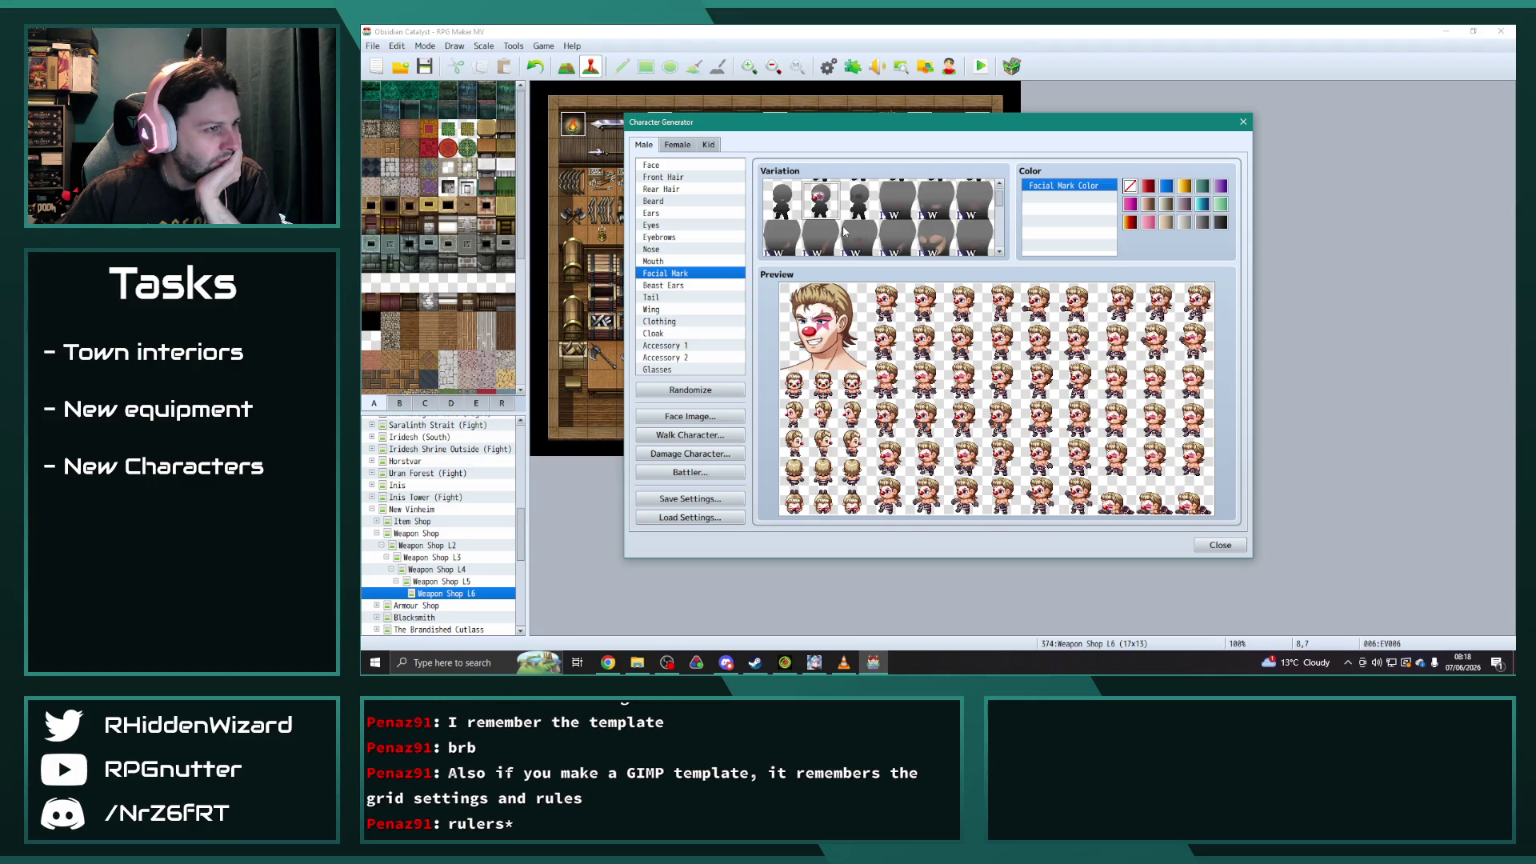
left_click(901, 218)
left_click(861, 229)
left_click(902, 200)
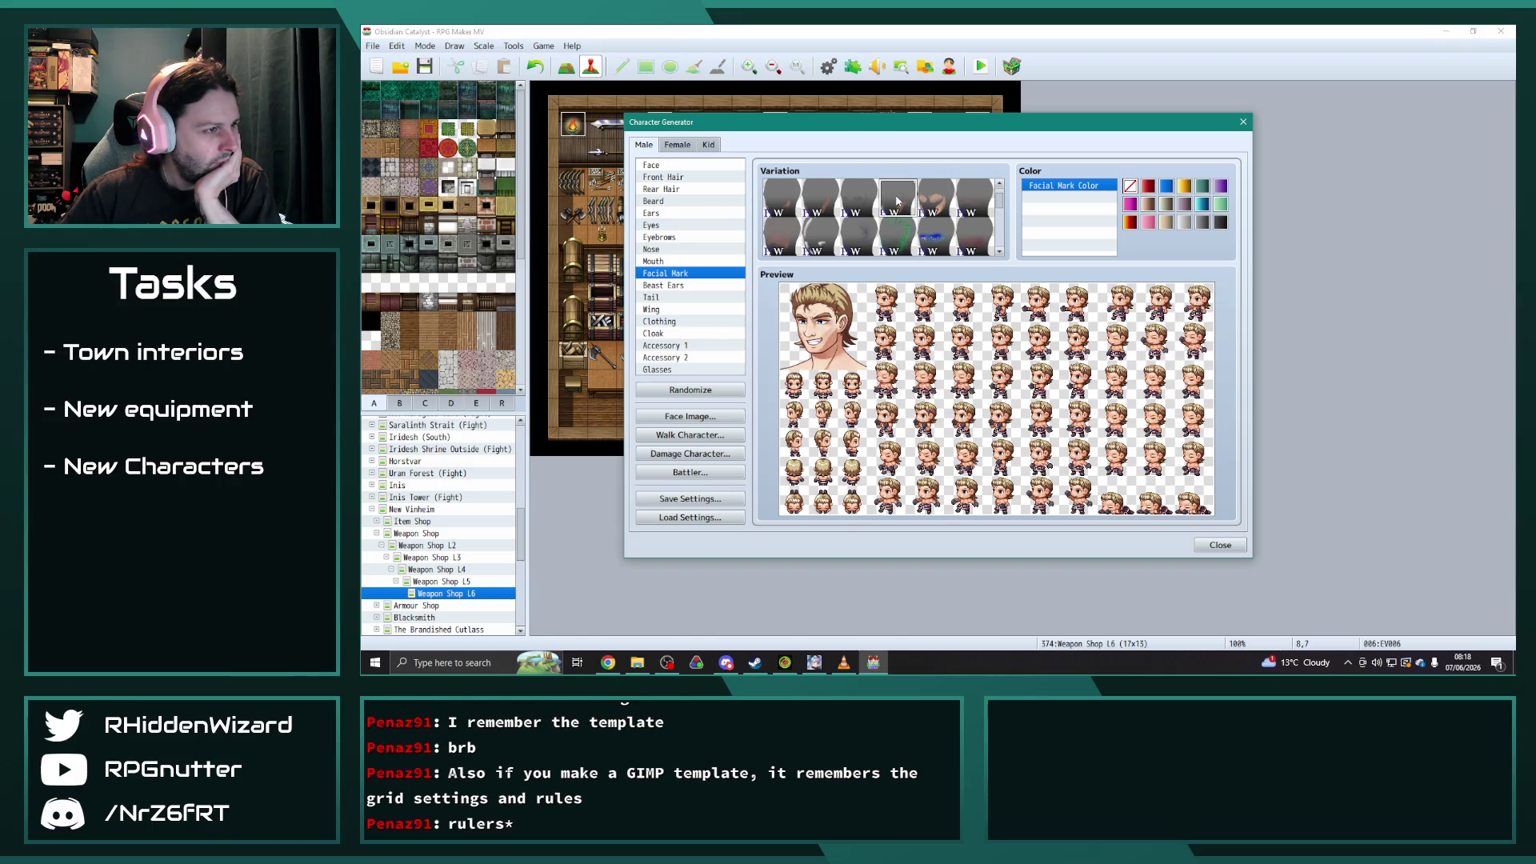
left_click(932, 201)
left_click(855, 209)
left_click(824, 203)
left_click(788, 207)
left_click(818, 207)
left_click(784, 244)
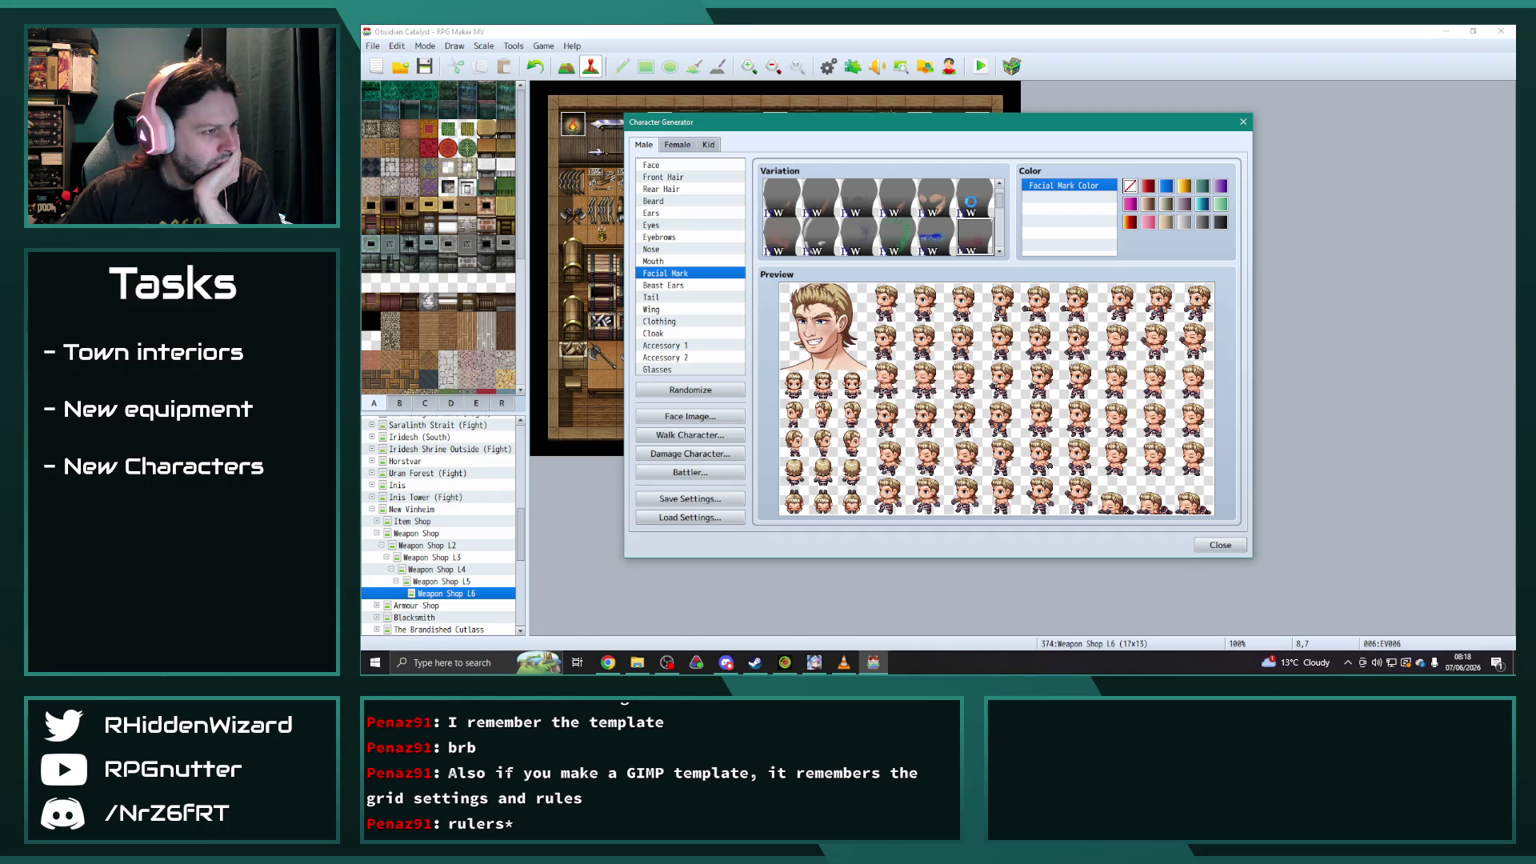
scroll(880, 232, "down", 1)
left_click(773, 229)
left_click(817, 229)
left_click(858, 228)
left_click(912, 229)
- Compare scratch, slash scar, star, skull and dot marks, finally choosing the blue scar marks
scroll(915, 230, "down", 1)
left_click(855, 232)
left_click(819, 231)
left_click(784, 233)
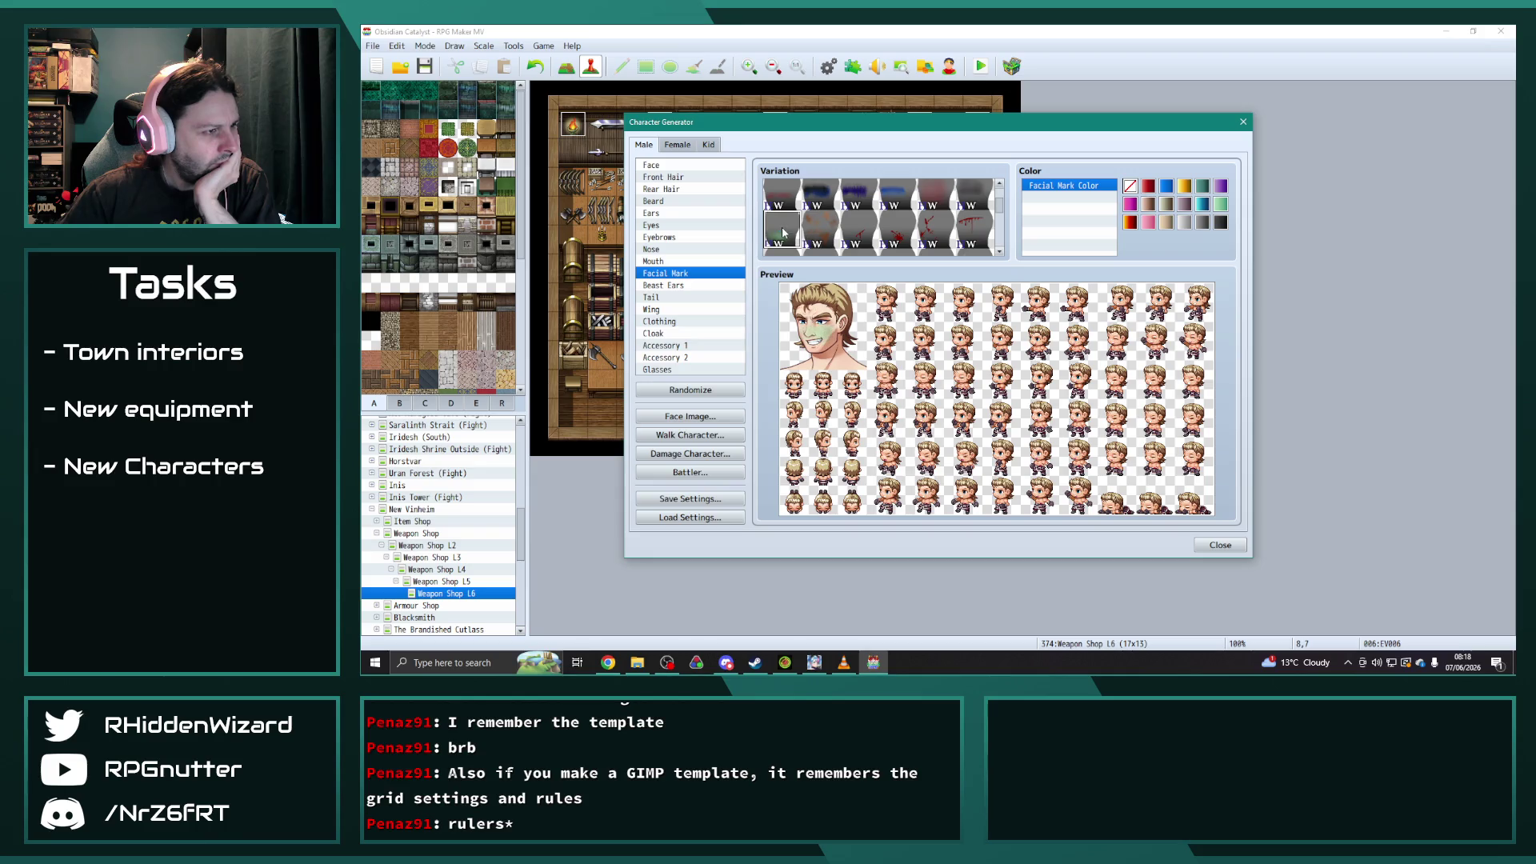
left_click(944, 238)
scroll(937, 234, "down", 1)
left_click(898, 219)
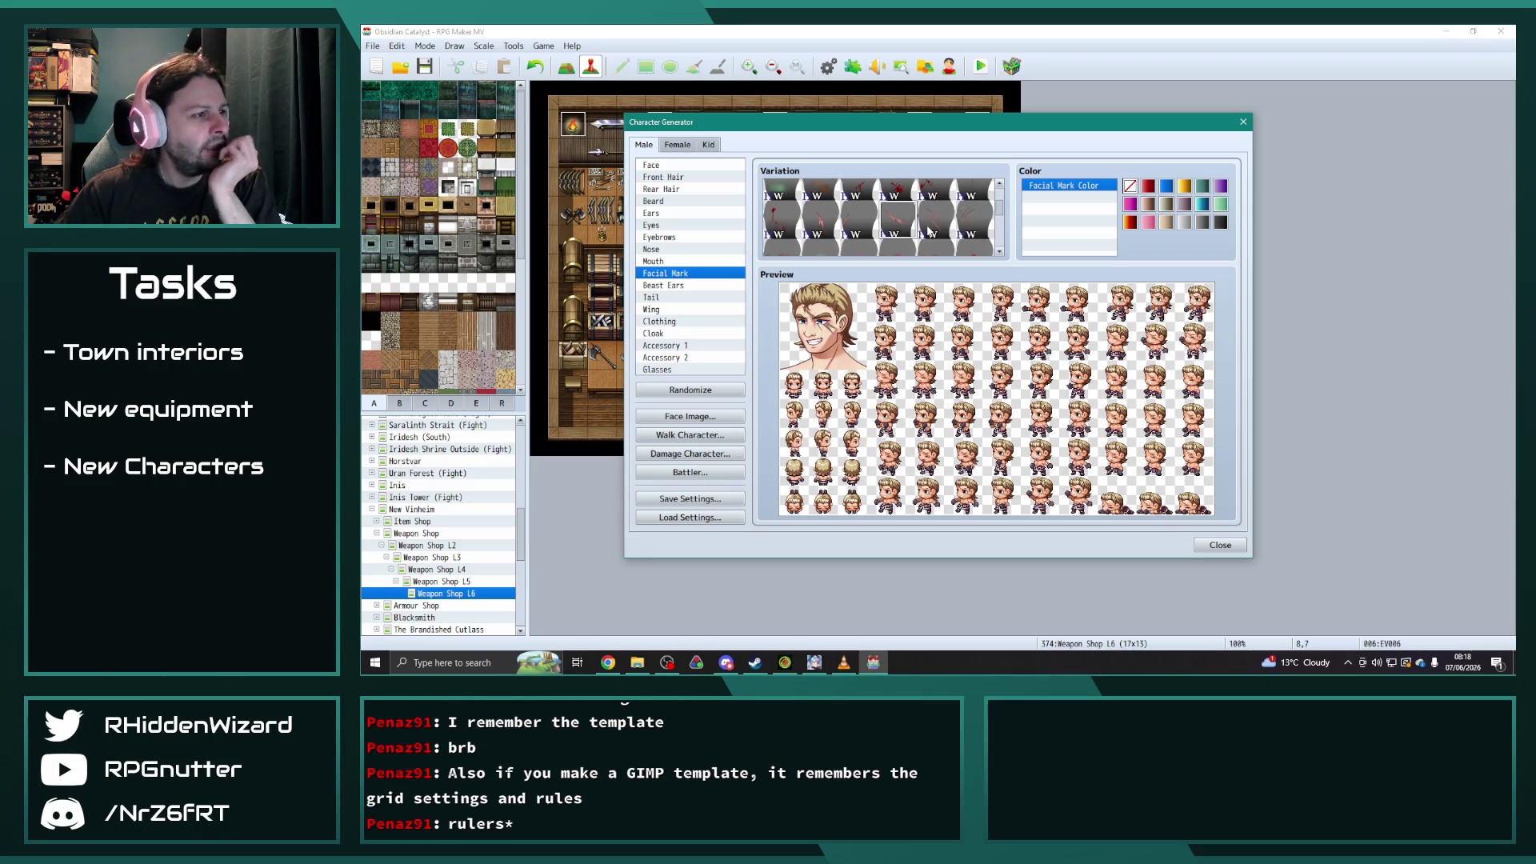
scroll(920, 228, "up", 1)
left_click(819, 209)
left_click(782, 210)
scroll(880, 216, "down", 1)
left_click(897, 228)
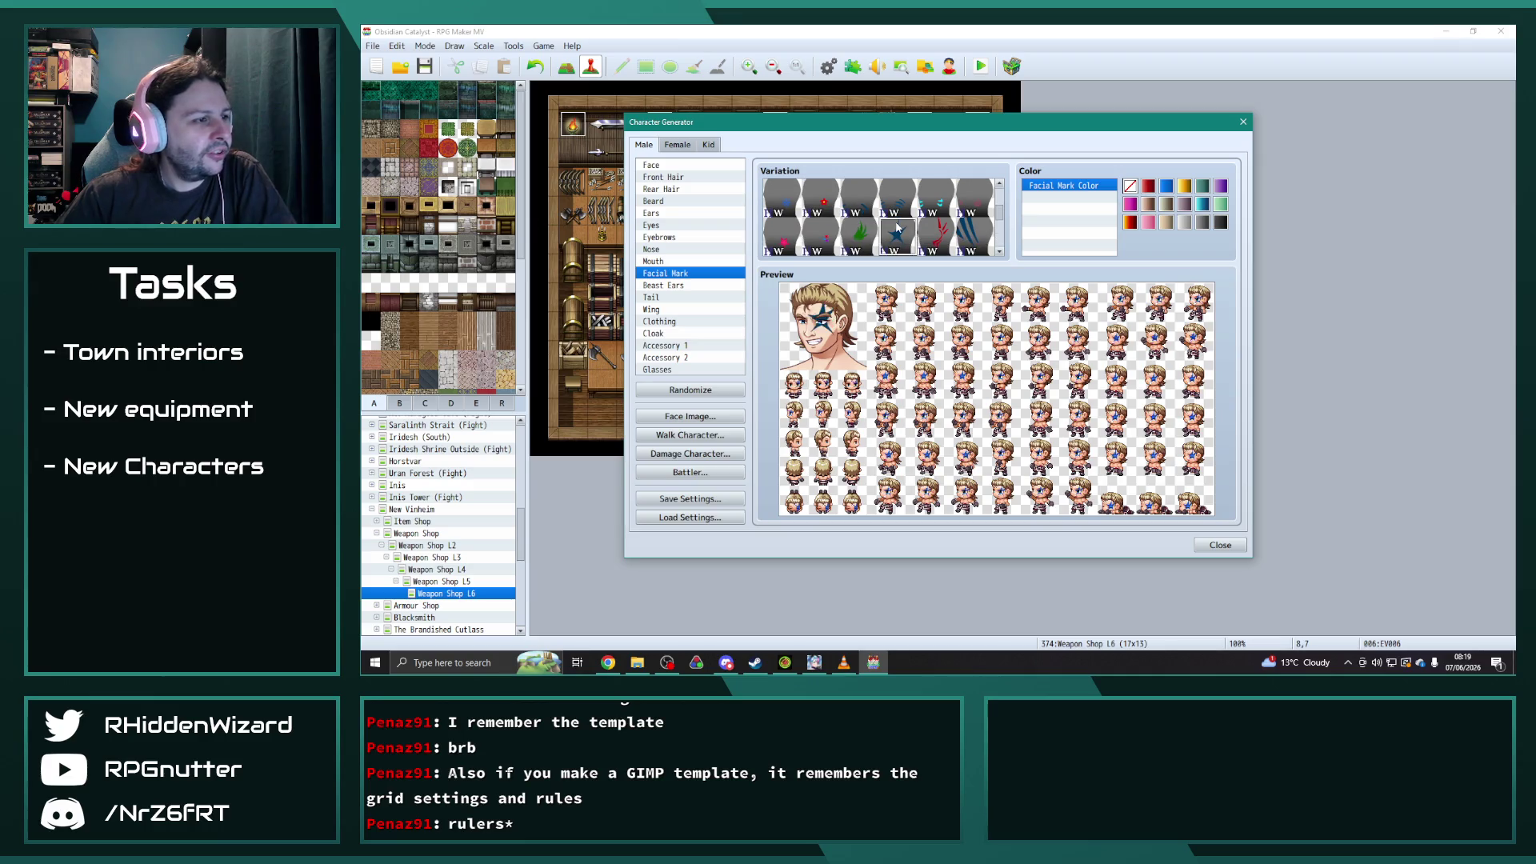
scroll(889, 230, "down", 1)
left_click(854, 238)
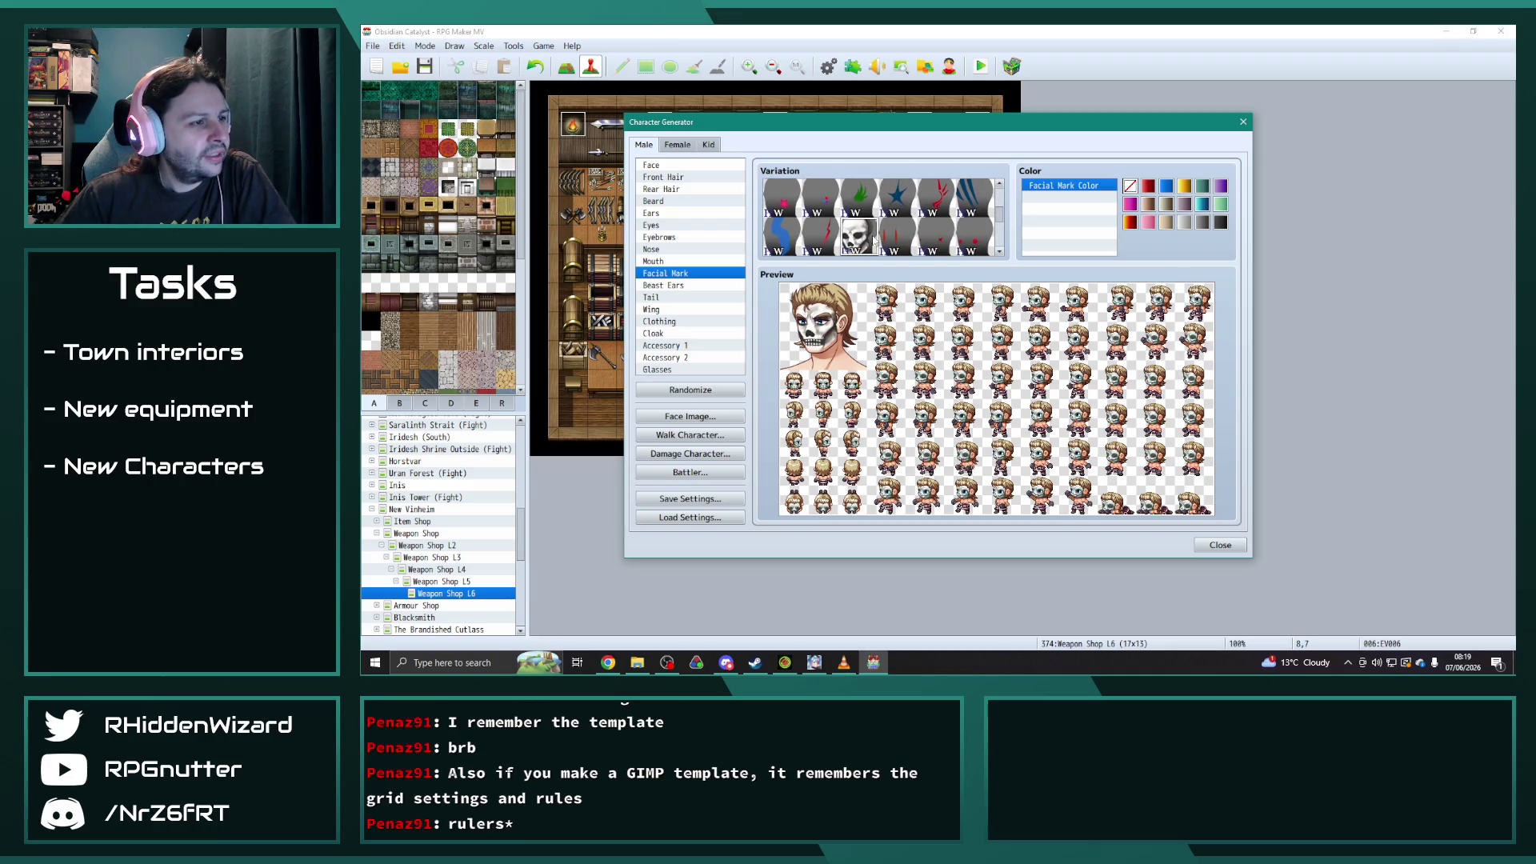
left_click(933, 240)
scroll(920, 236, "down", 2)
left_click(908, 237)
scroll(907, 237, "down", 1)
scroll(907, 237, "down", 1)
left_click(938, 228)
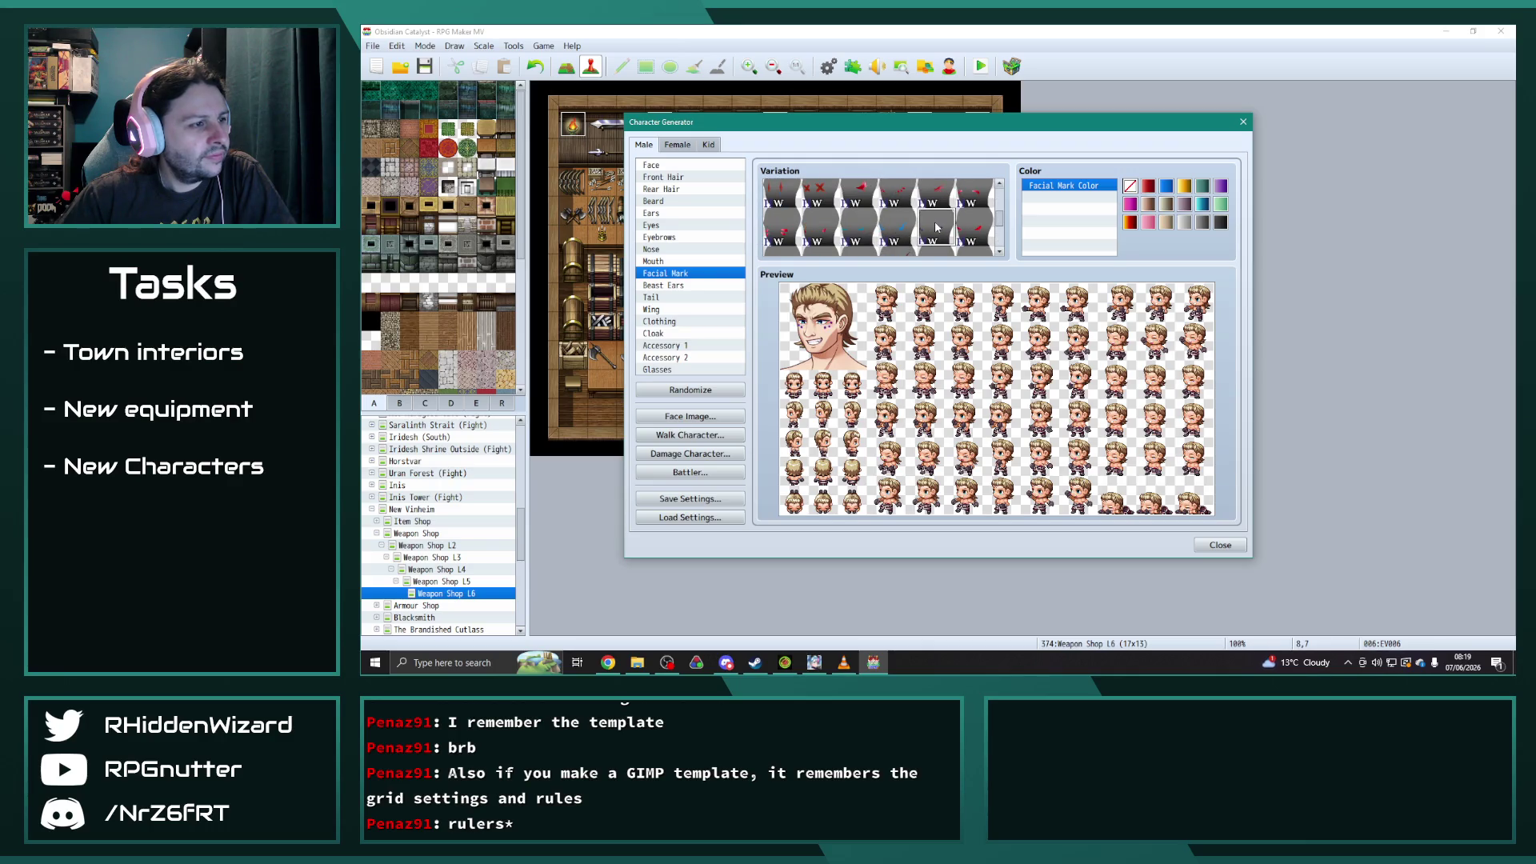
scroll(938, 228, "down", 1)
scroll(880, 232, "down", 1)
left_click(819, 233)
left_click(788, 233)
left_click(824, 234)
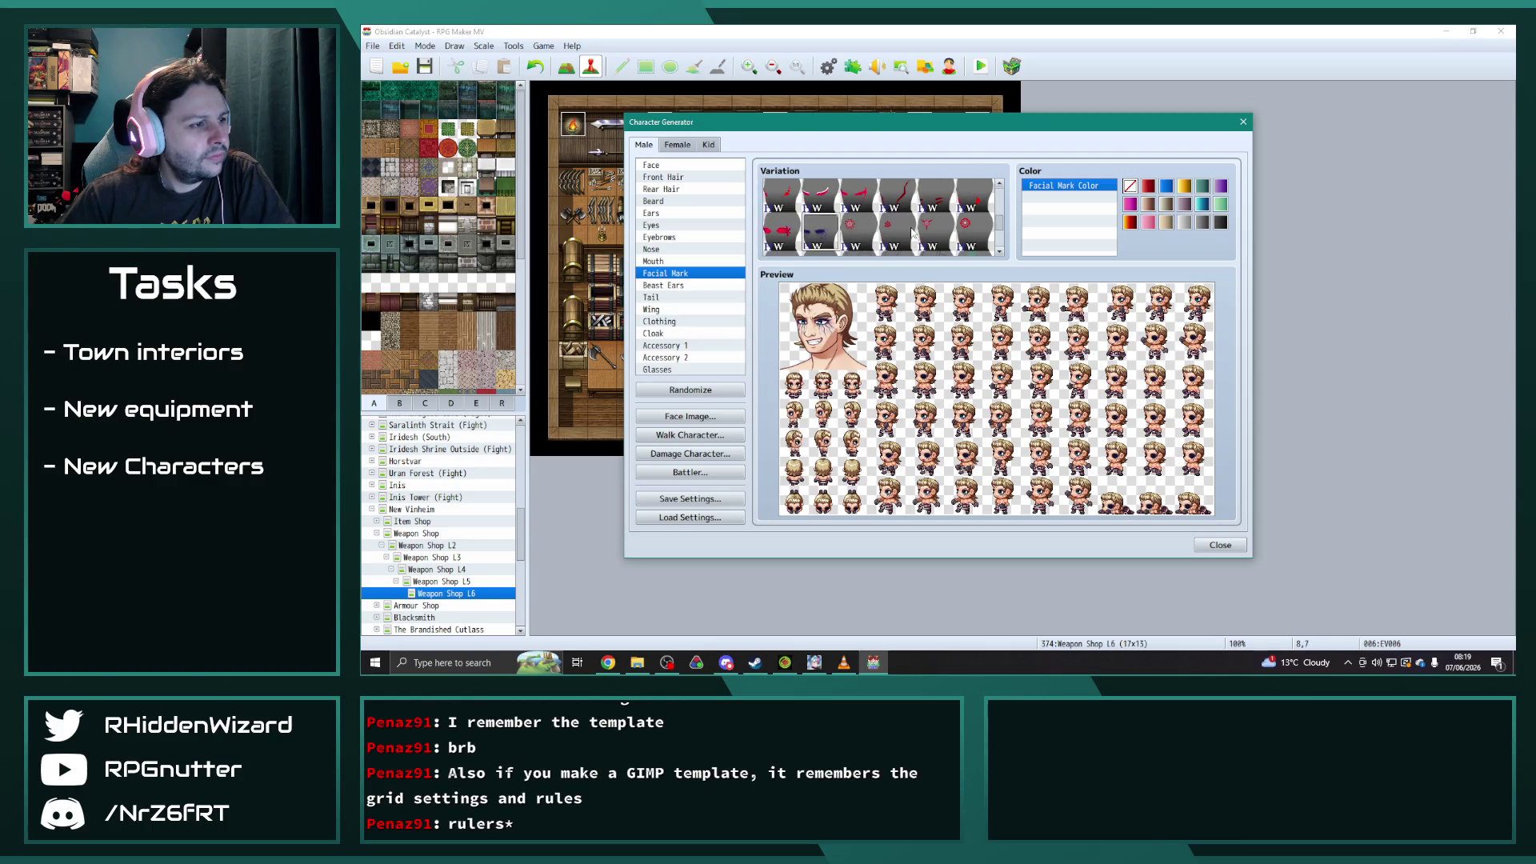
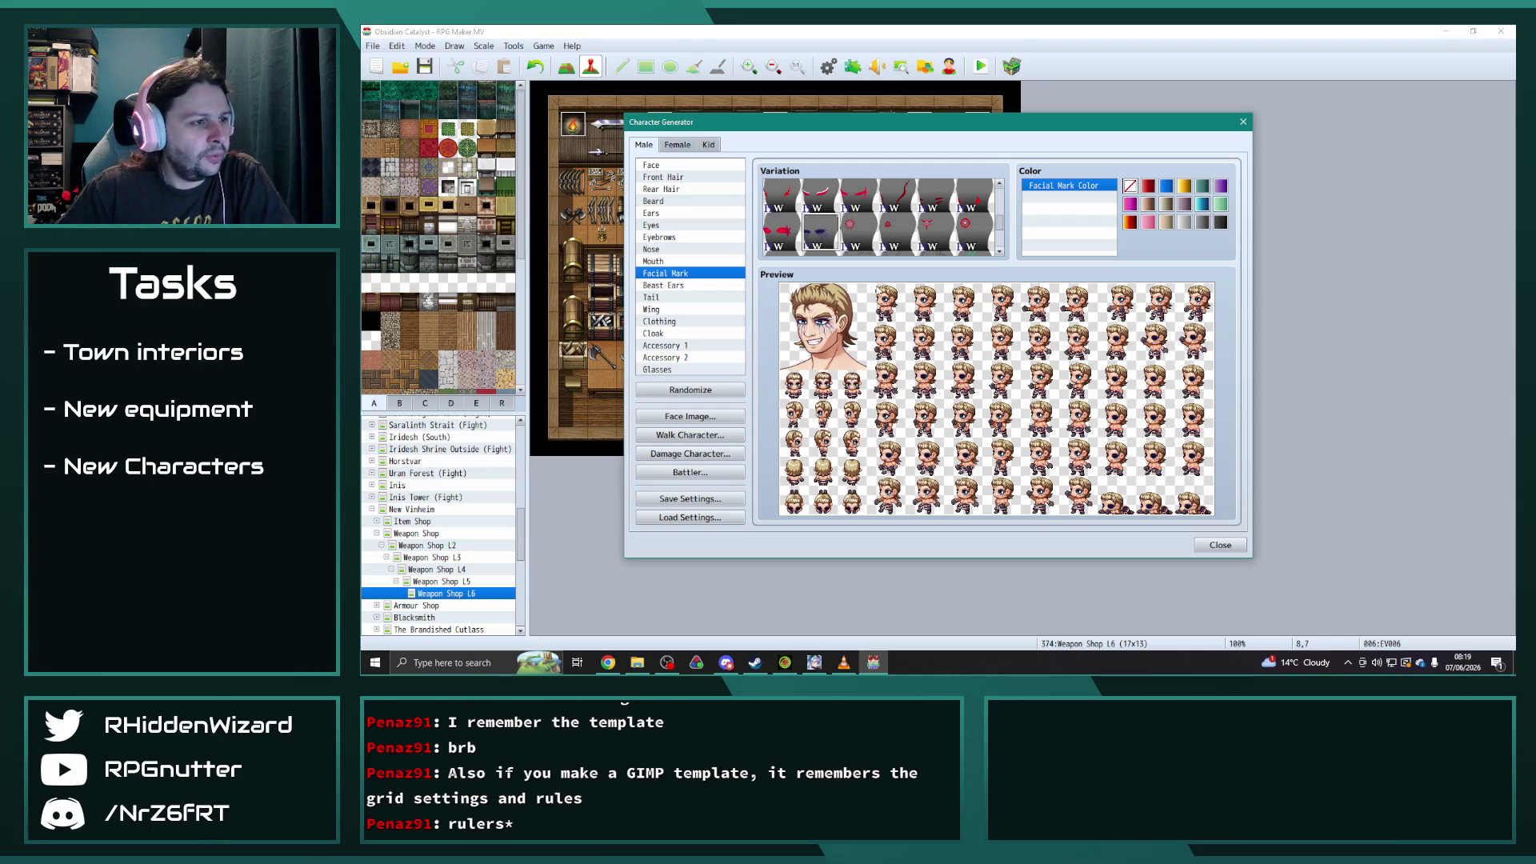
- Browse the Facial Mark variations, trying bandage and teal-line marks on the face
scroll(832, 237, "down", 5)
scroll(833, 237, "down", 5)
left_click(862, 234)
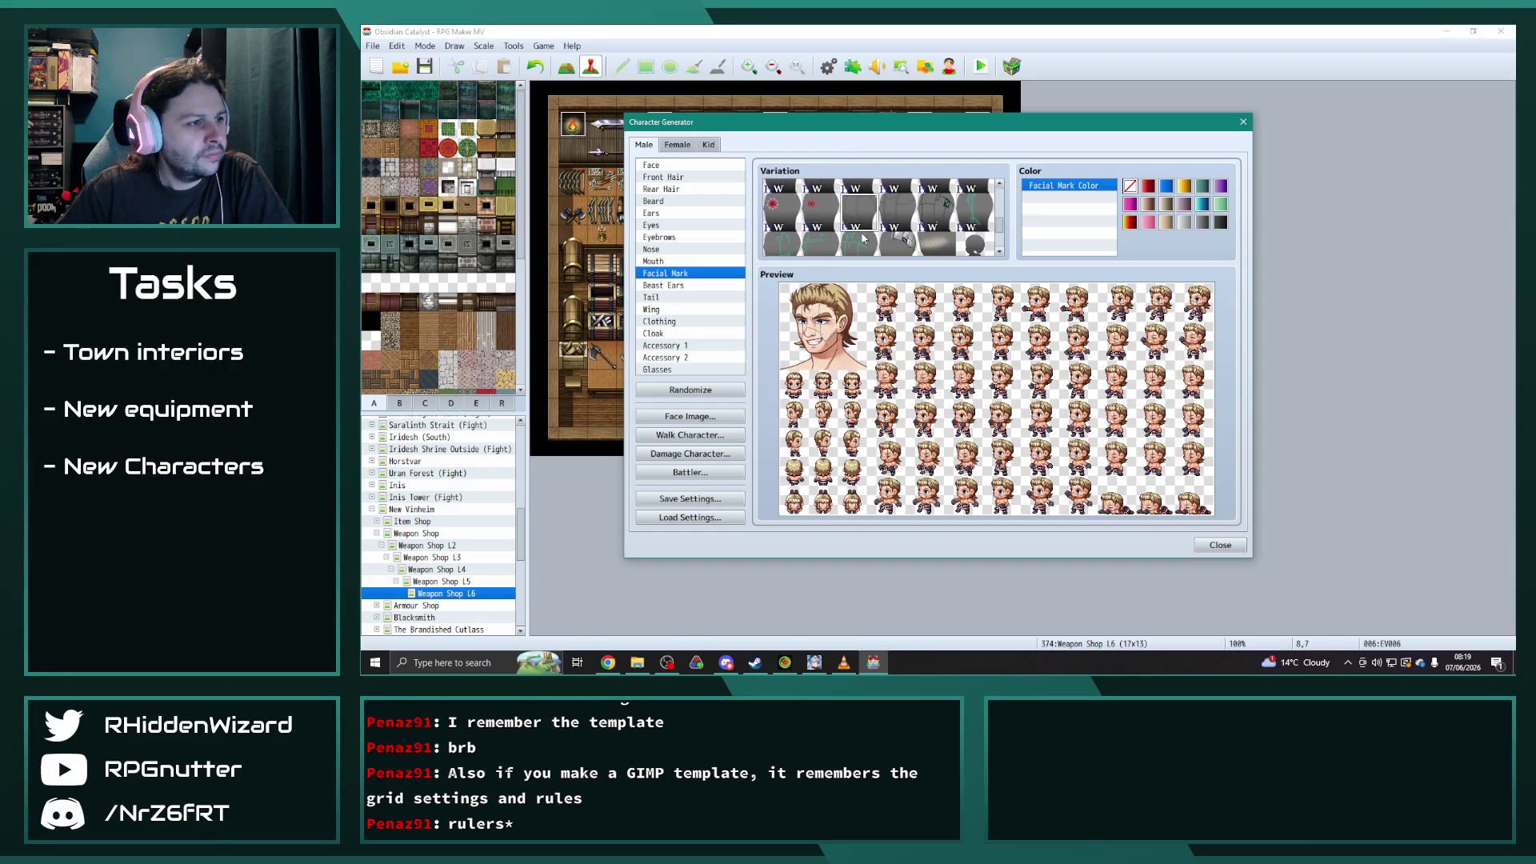
scroll(920, 243, "down", 1)
left_click(924, 239)
left_click(974, 227)
scroll(859, 238, "down", 1)
scroll(784, 238, "down", 2)
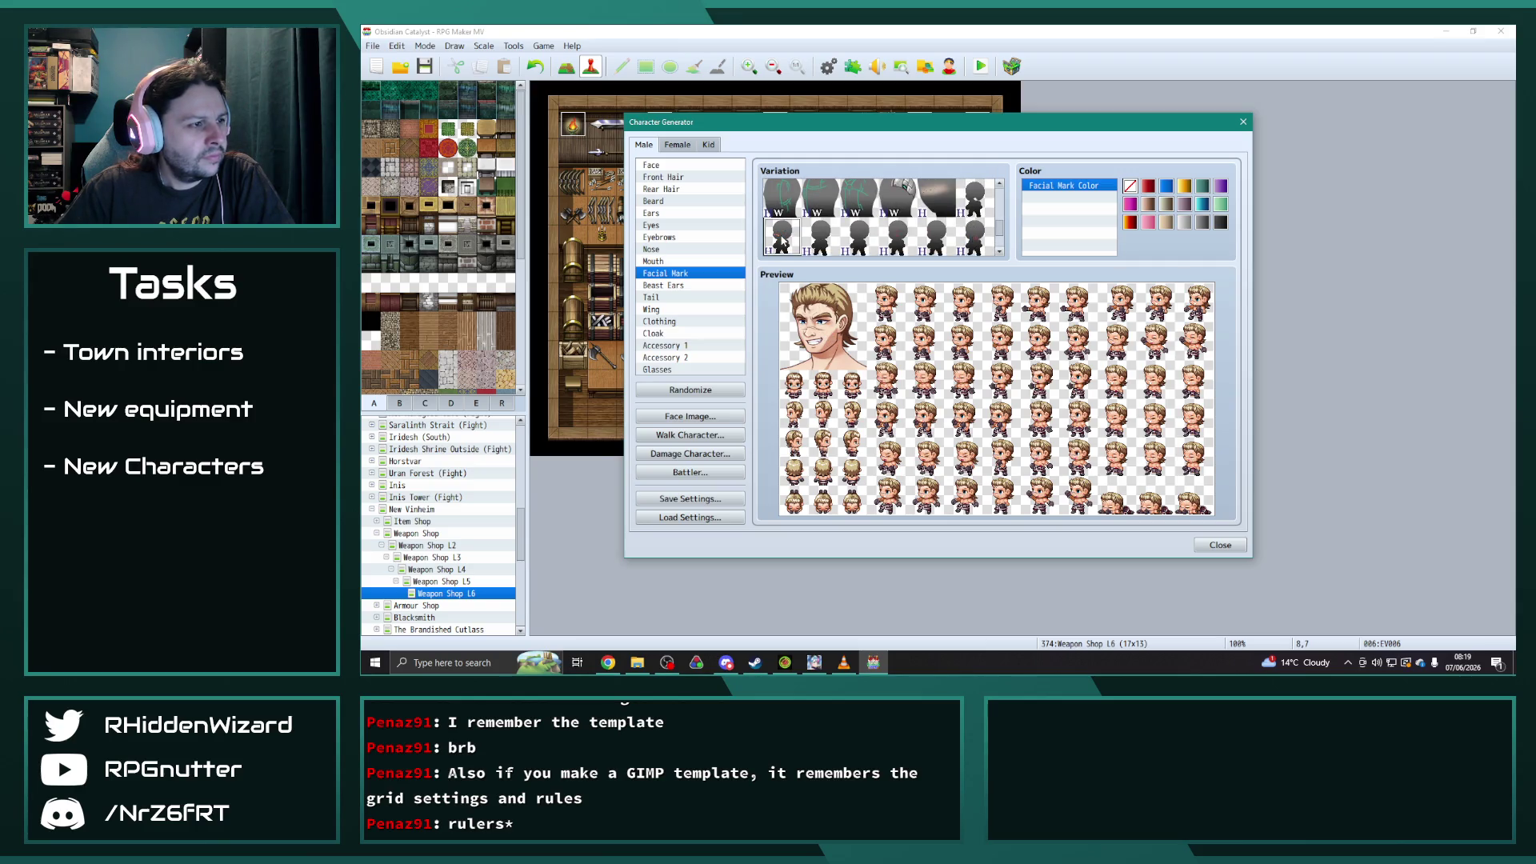
left_click(825, 228)
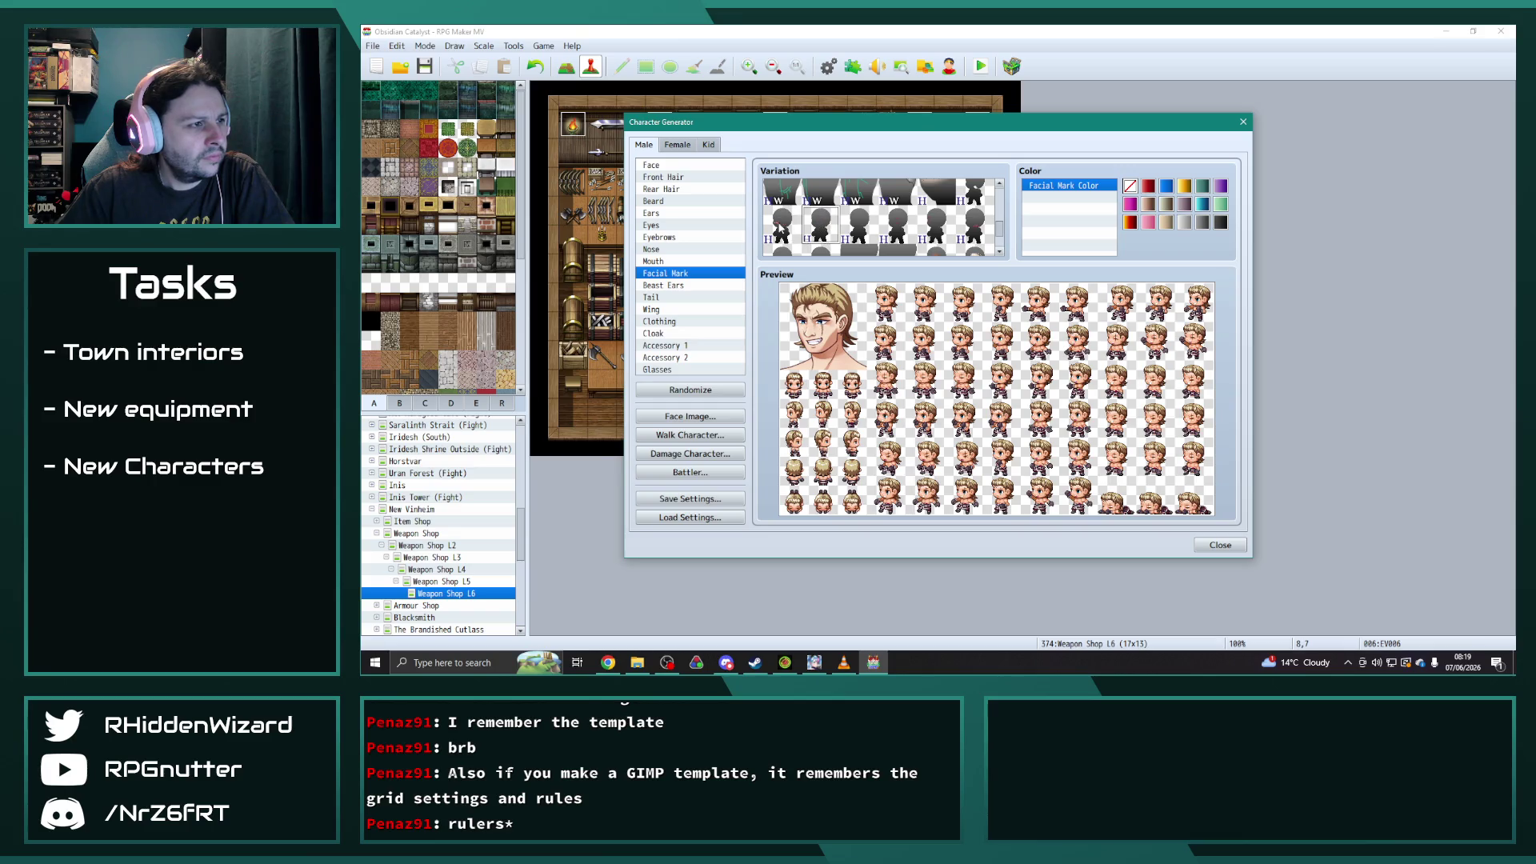
left_click(857, 229)
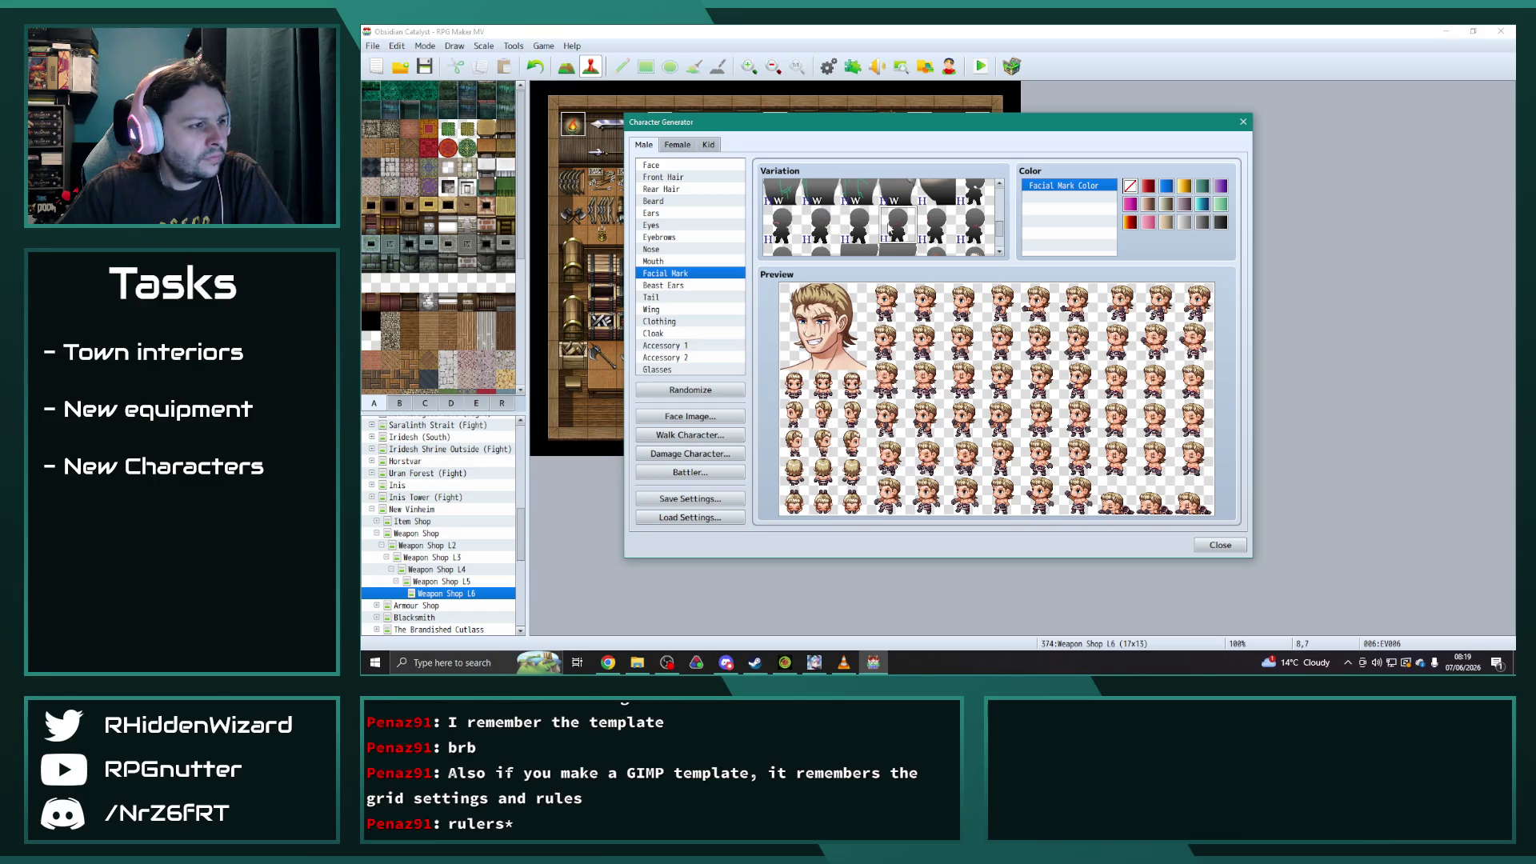
scroll(896, 228, "down", 1)
left_click(934, 202)
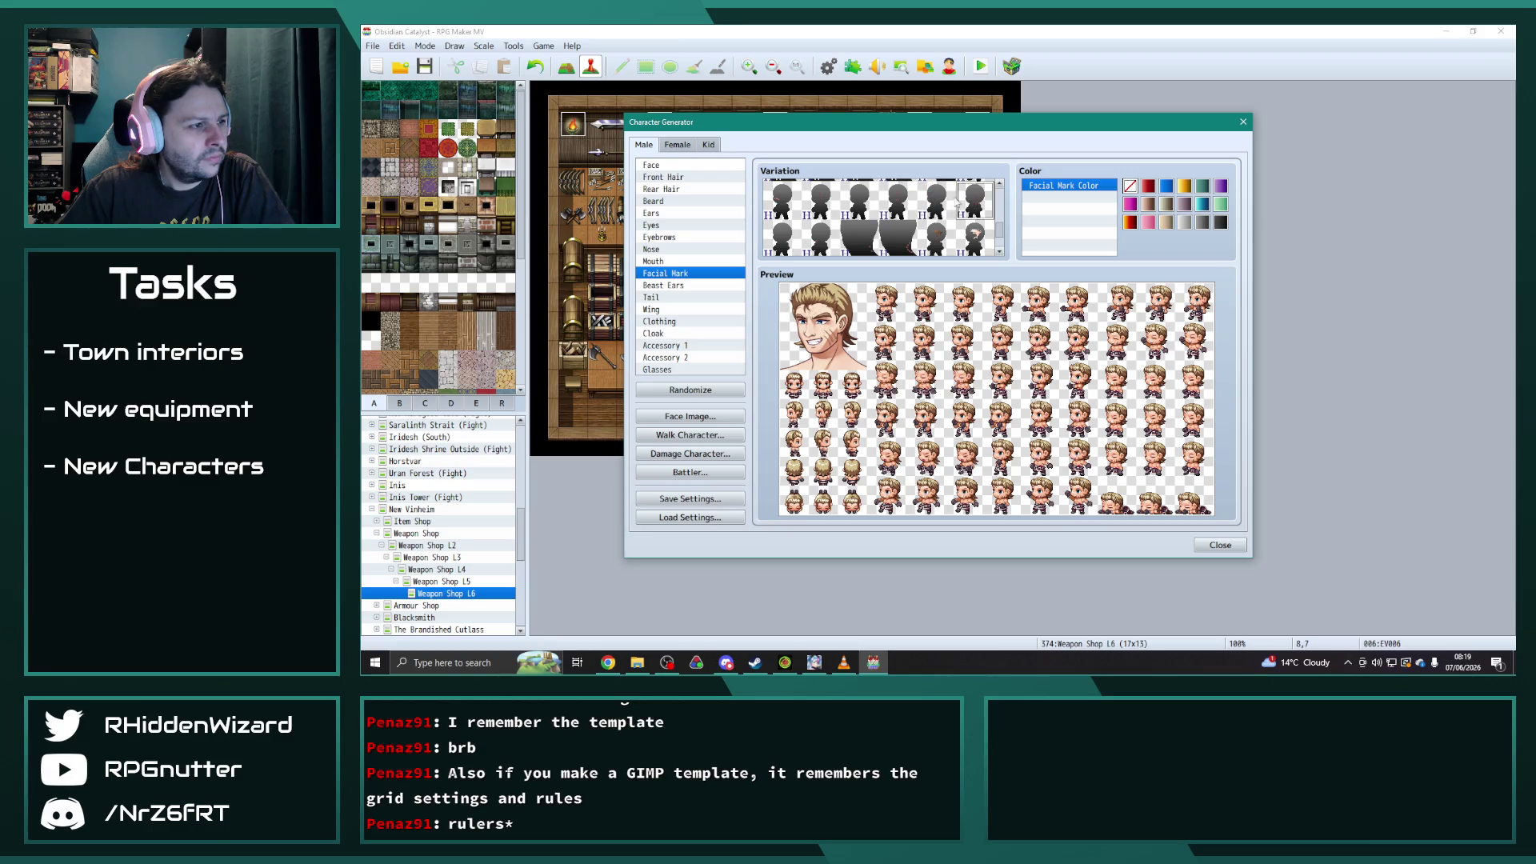
scroll(880, 208, "down", 1)
left_click(790, 207)
left_click(832, 209)
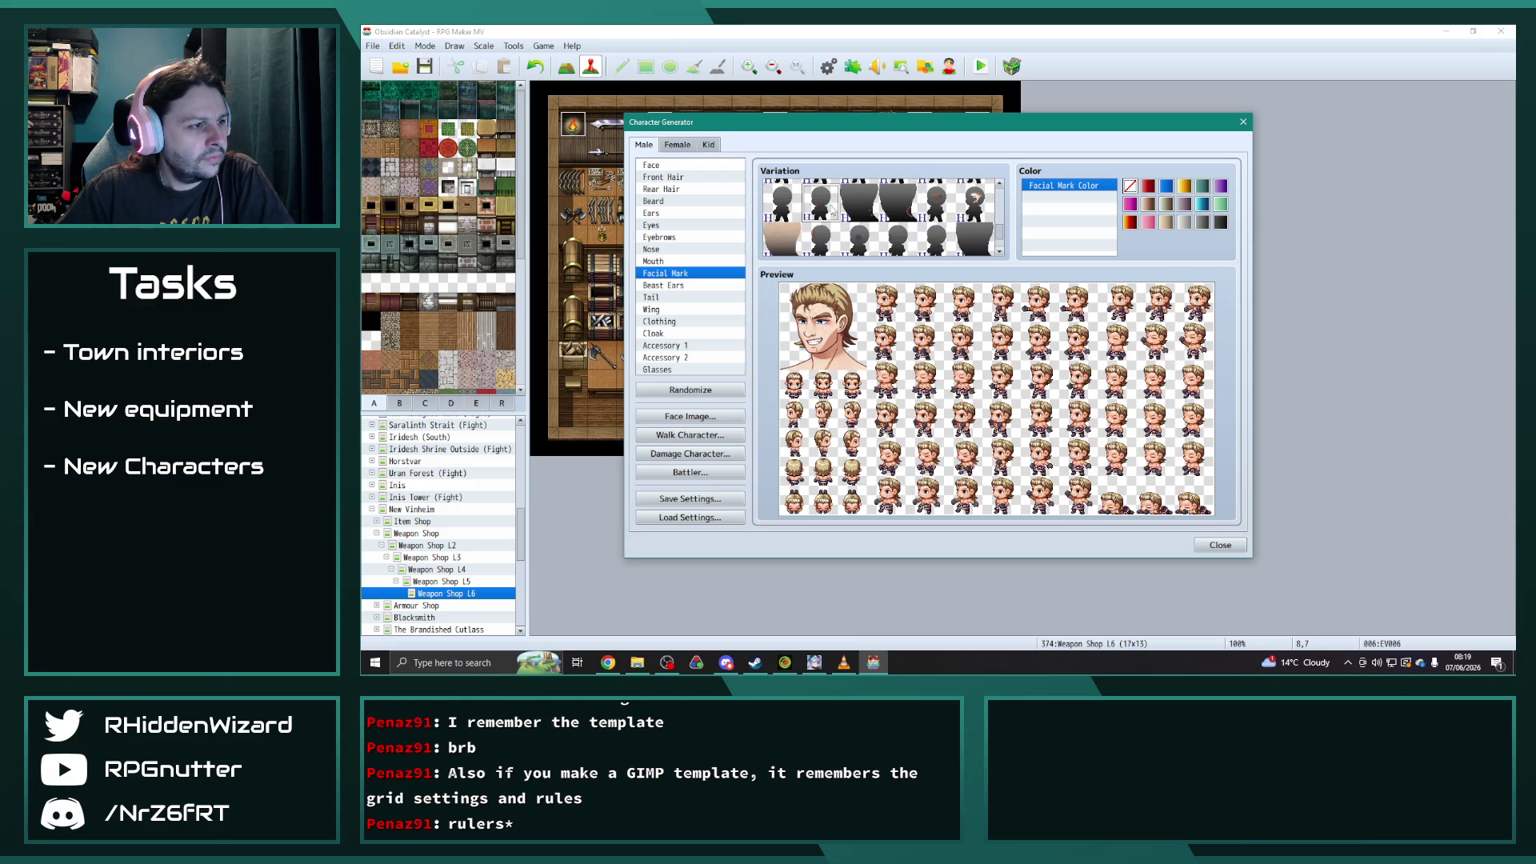
left_click(860, 214)
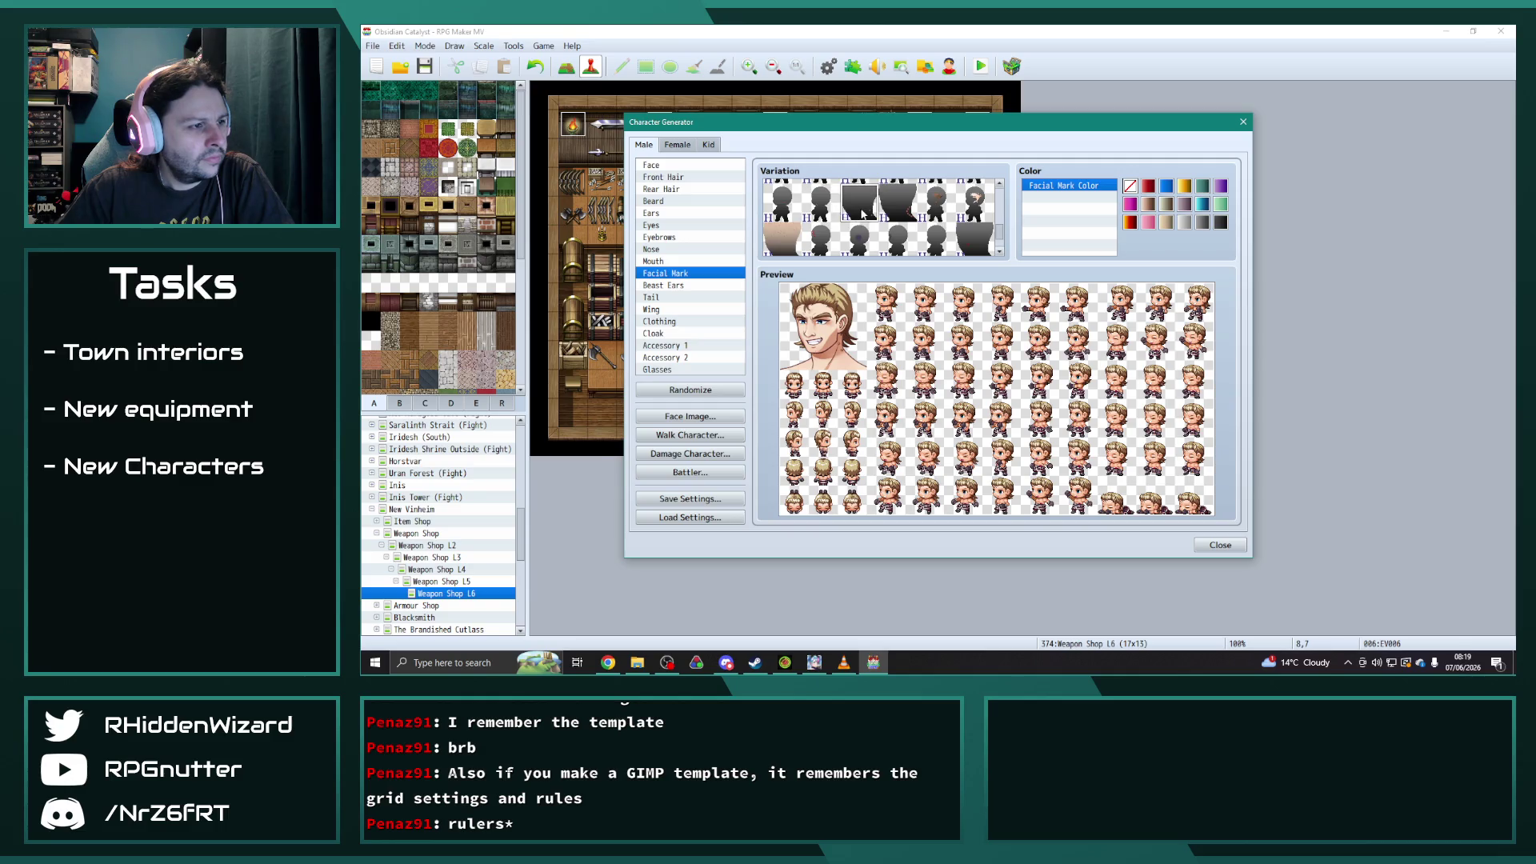
left_click(936, 200)
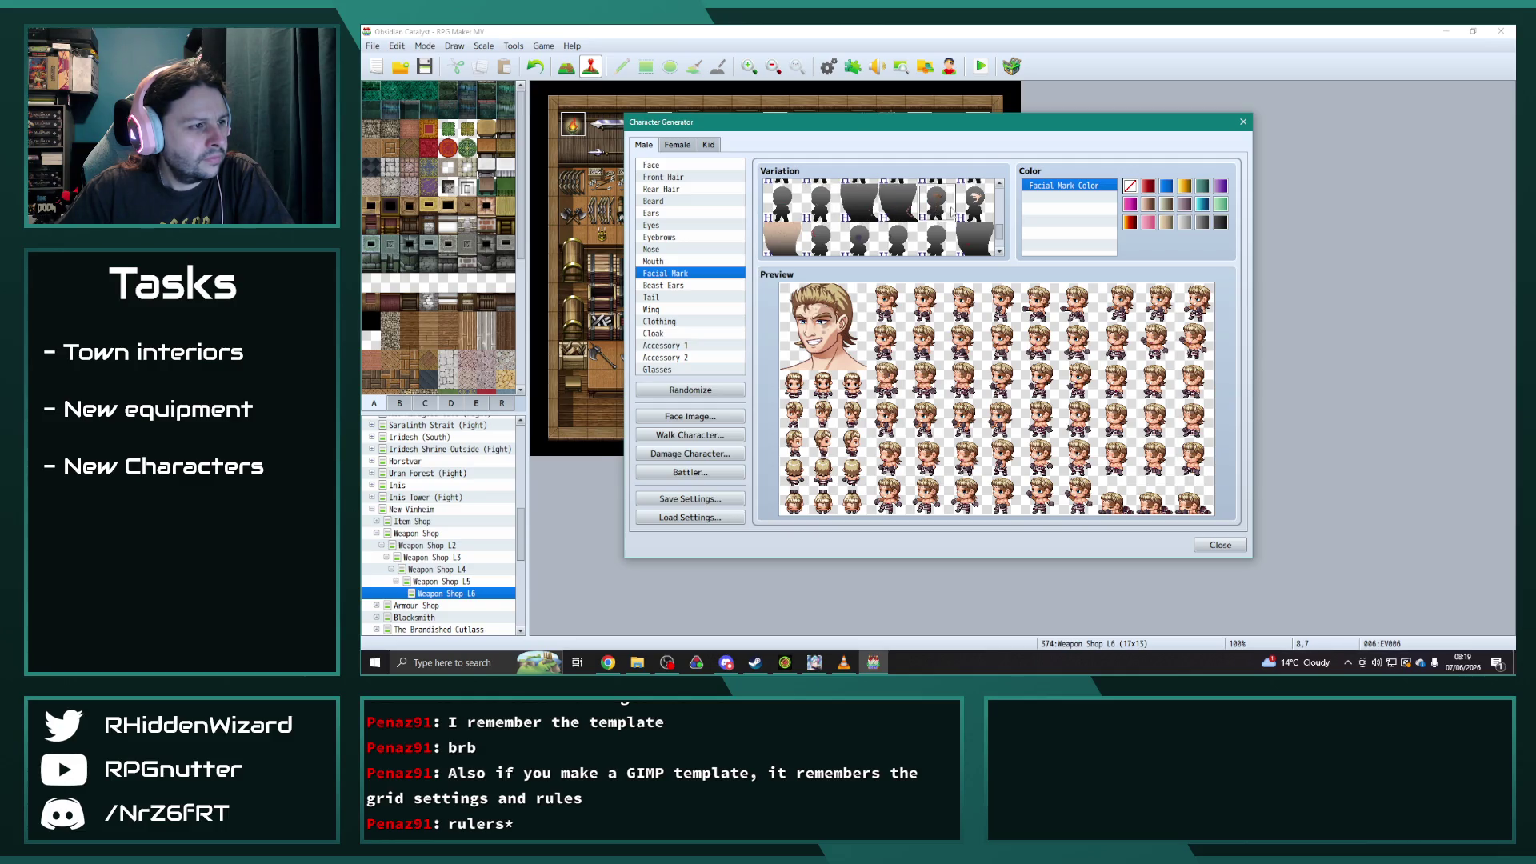
left_click(974, 202)
scroll(880, 216, "down", 2)
- Try further facial marks, including skin-tone, dark eye and shadow-style variations
left_click(784, 222)
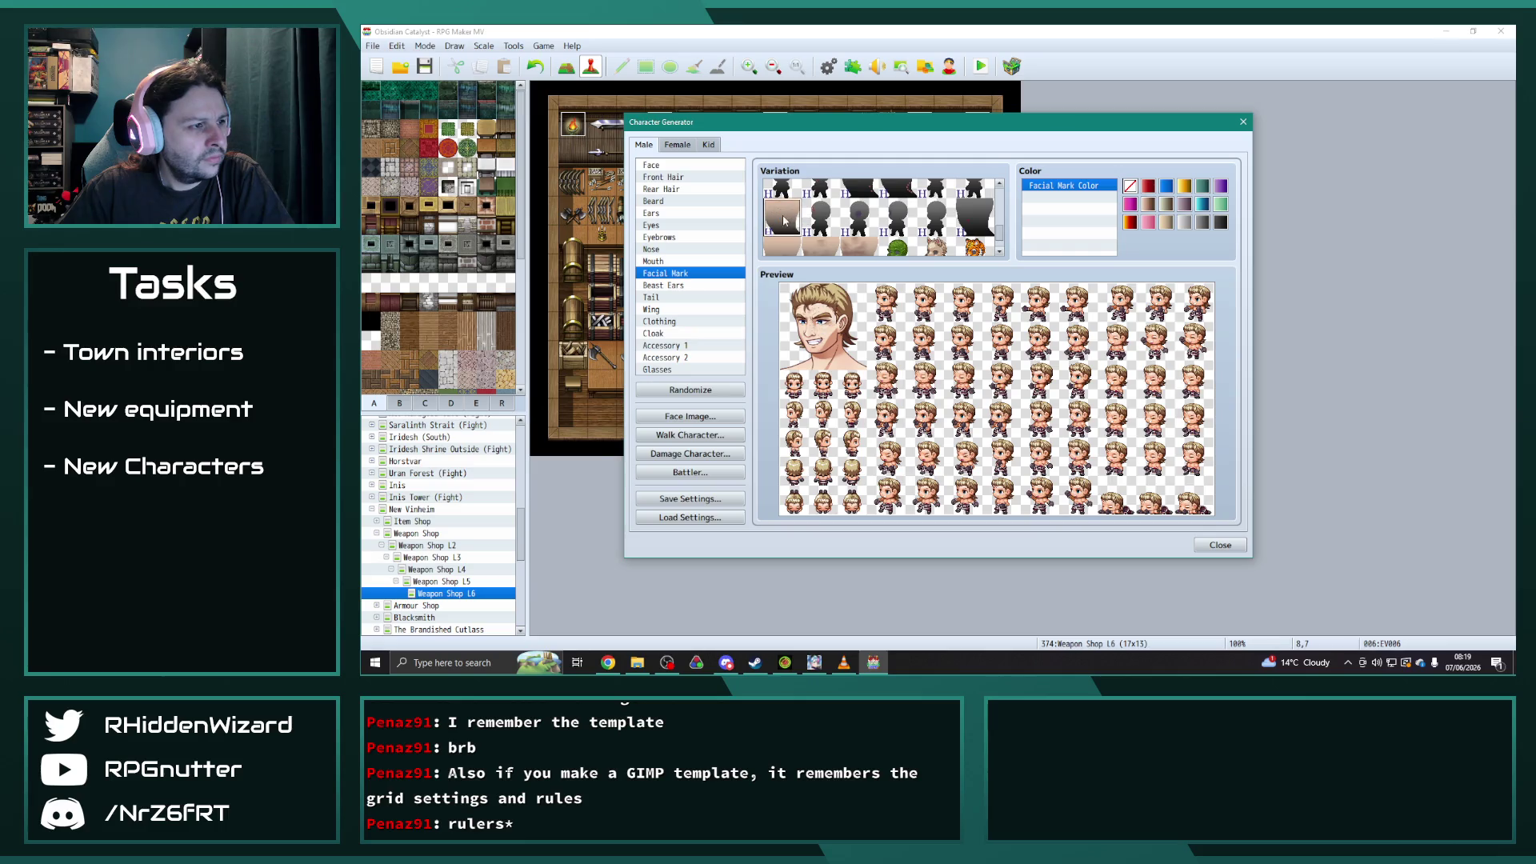
left_click(855, 223)
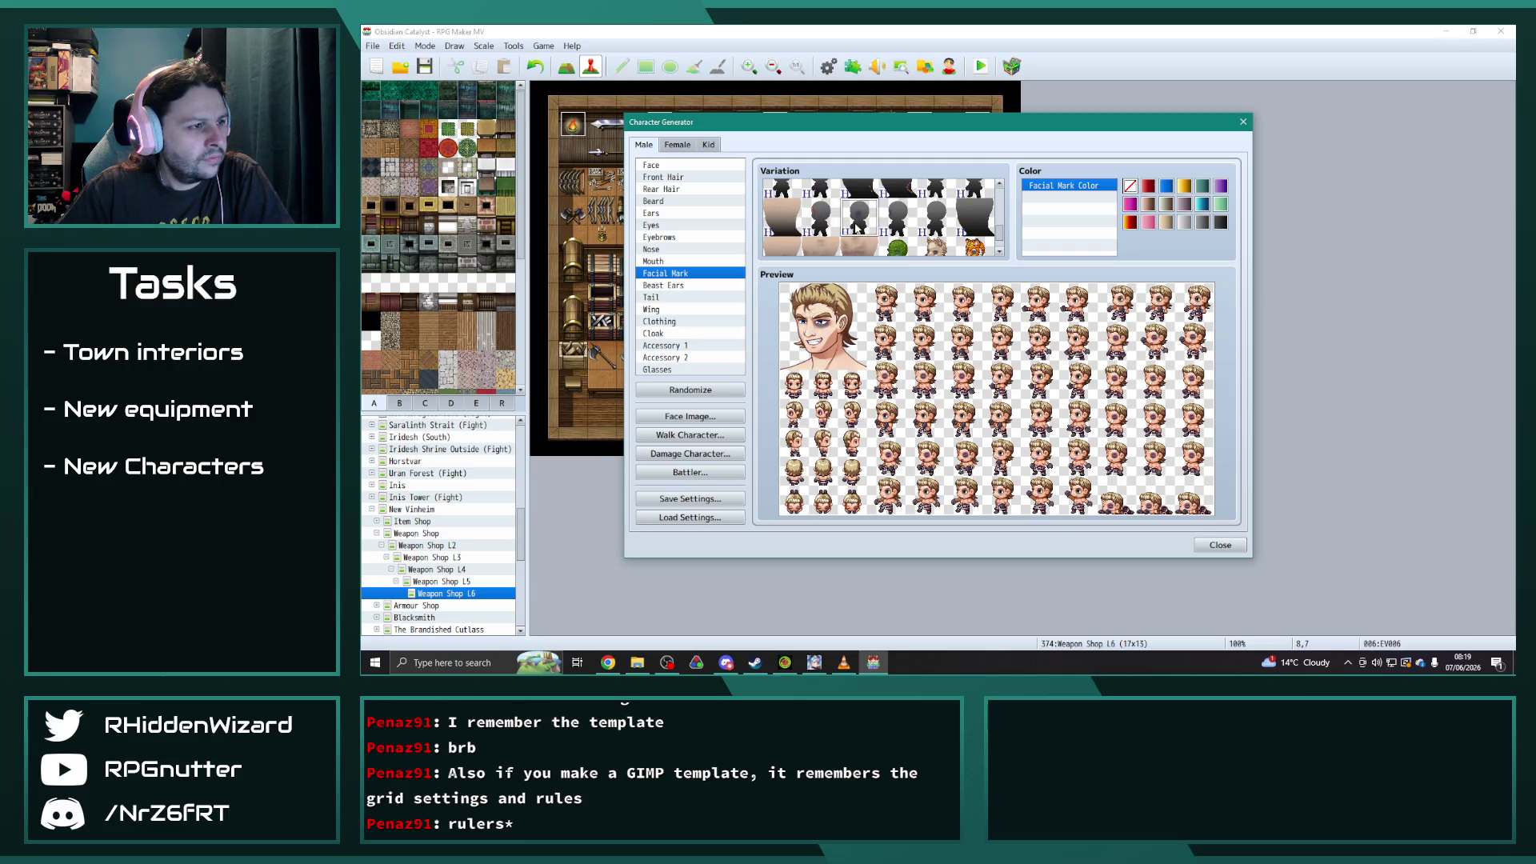
left_click(898, 227)
scroll(912, 216, "down", 2)
left_click(933, 205)
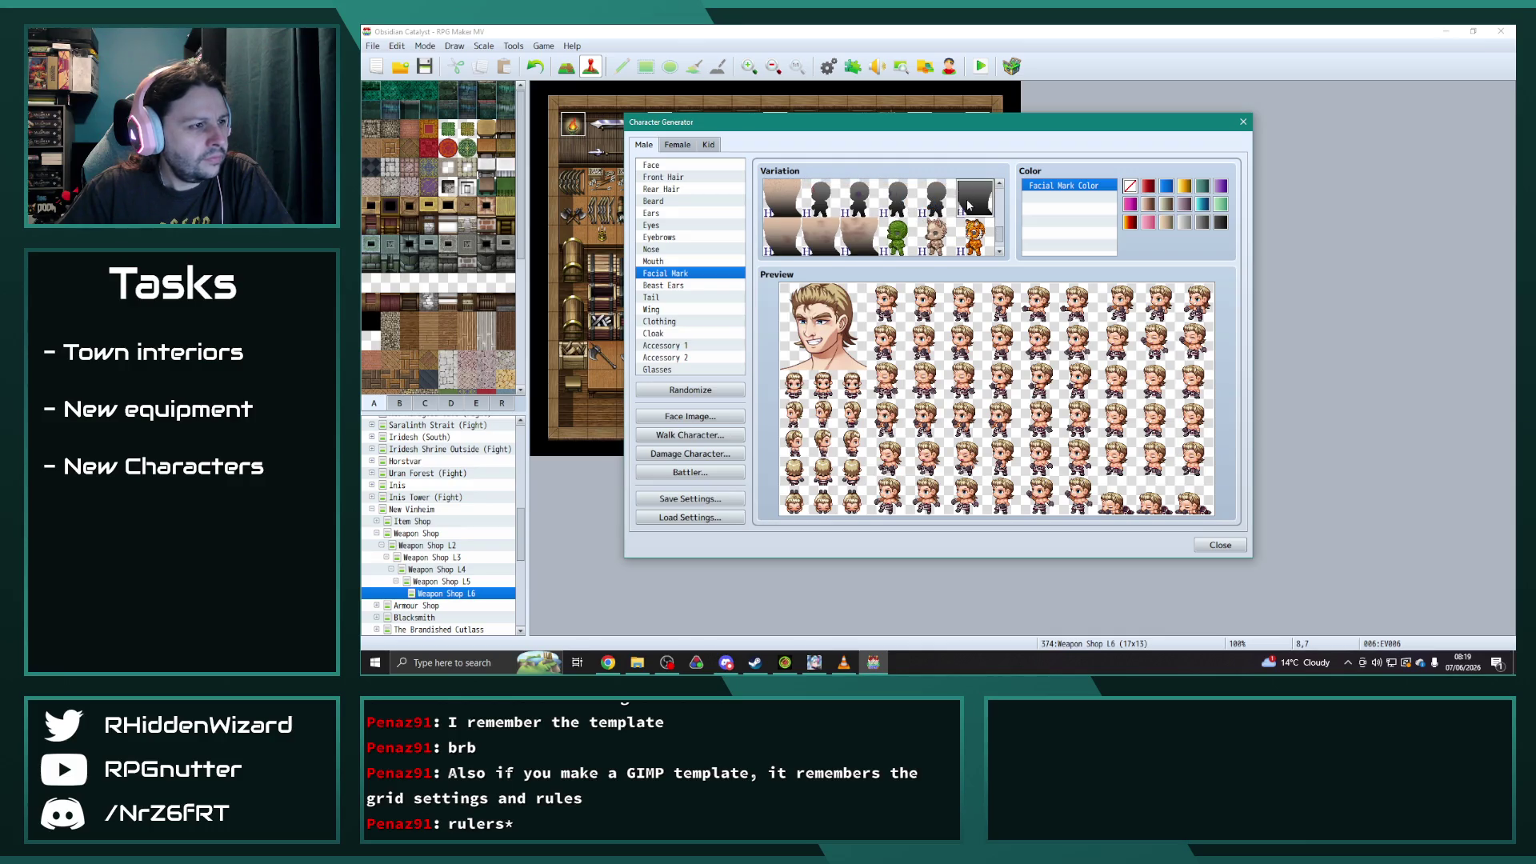
scroll(789, 218, "down", 2)
left_click(858, 213)
scroll(912, 220, "down", 2)
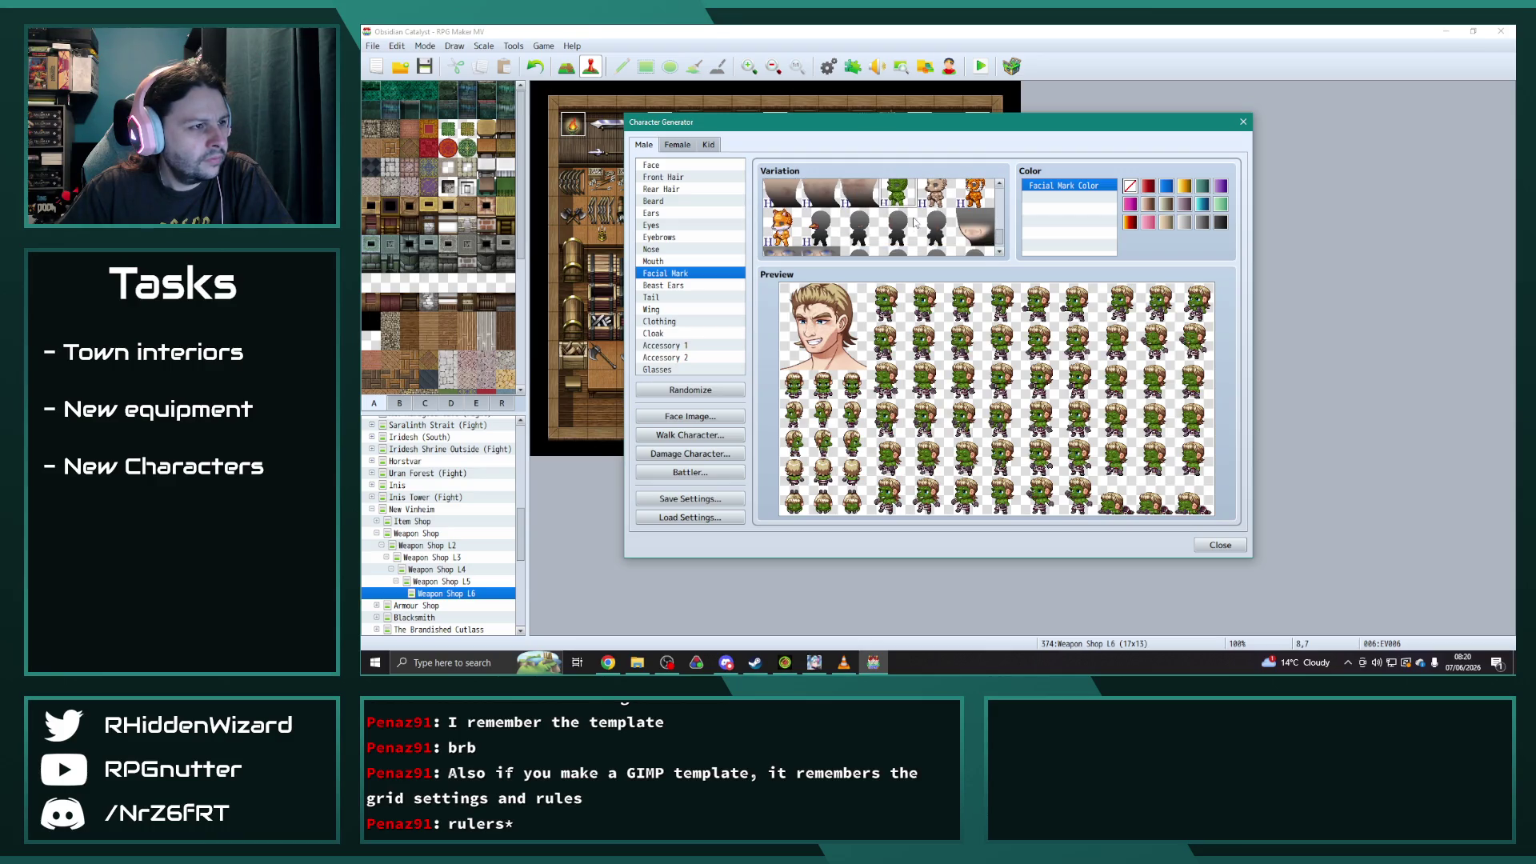
left_click(898, 228)
left_click(936, 231)
left_click(821, 228)
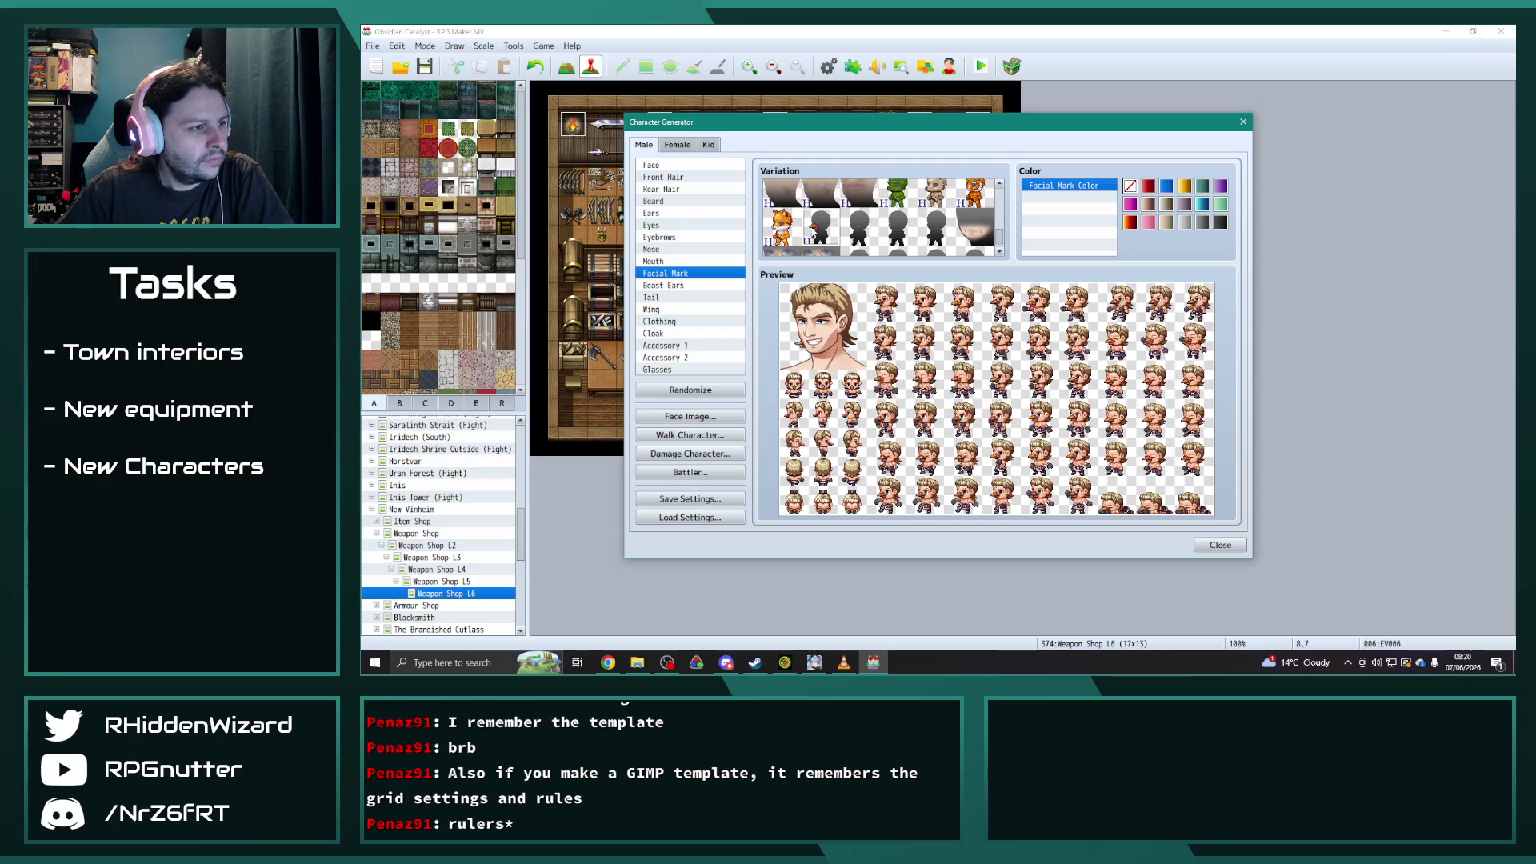
- Compare the remaining facial marks and settle on a variation with no visible mark
scroll(832, 232, "down", 1)
left_click(820, 236)
left_click(780, 246)
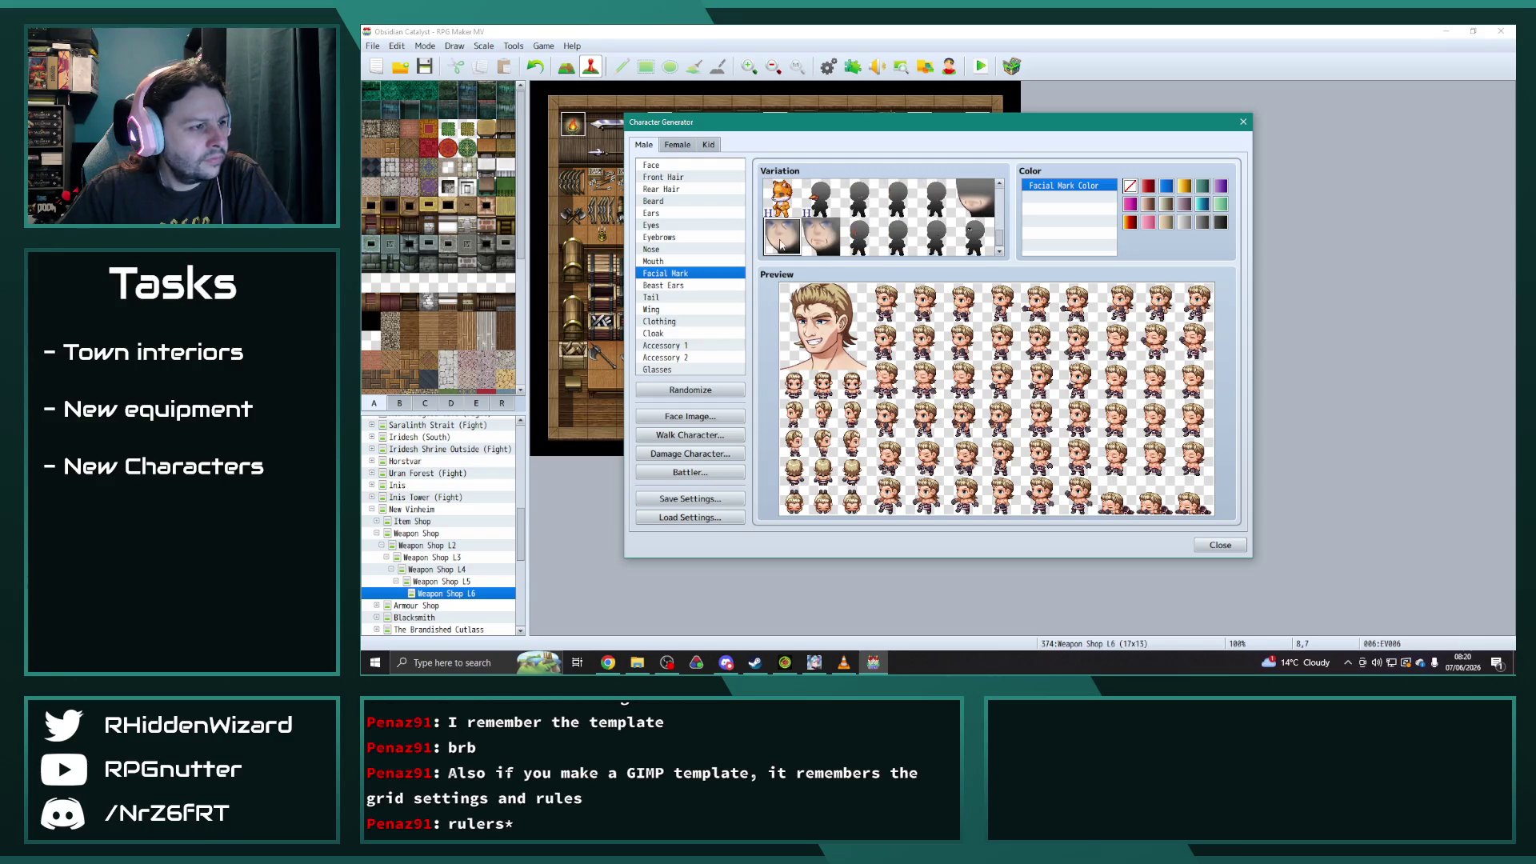
left_click(976, 208)
left_click(816, 237)
left_click(785, 243)
left_click(972, 200)
left_click(860, 236)
left_click(898, 236)
left_click(936, 236)
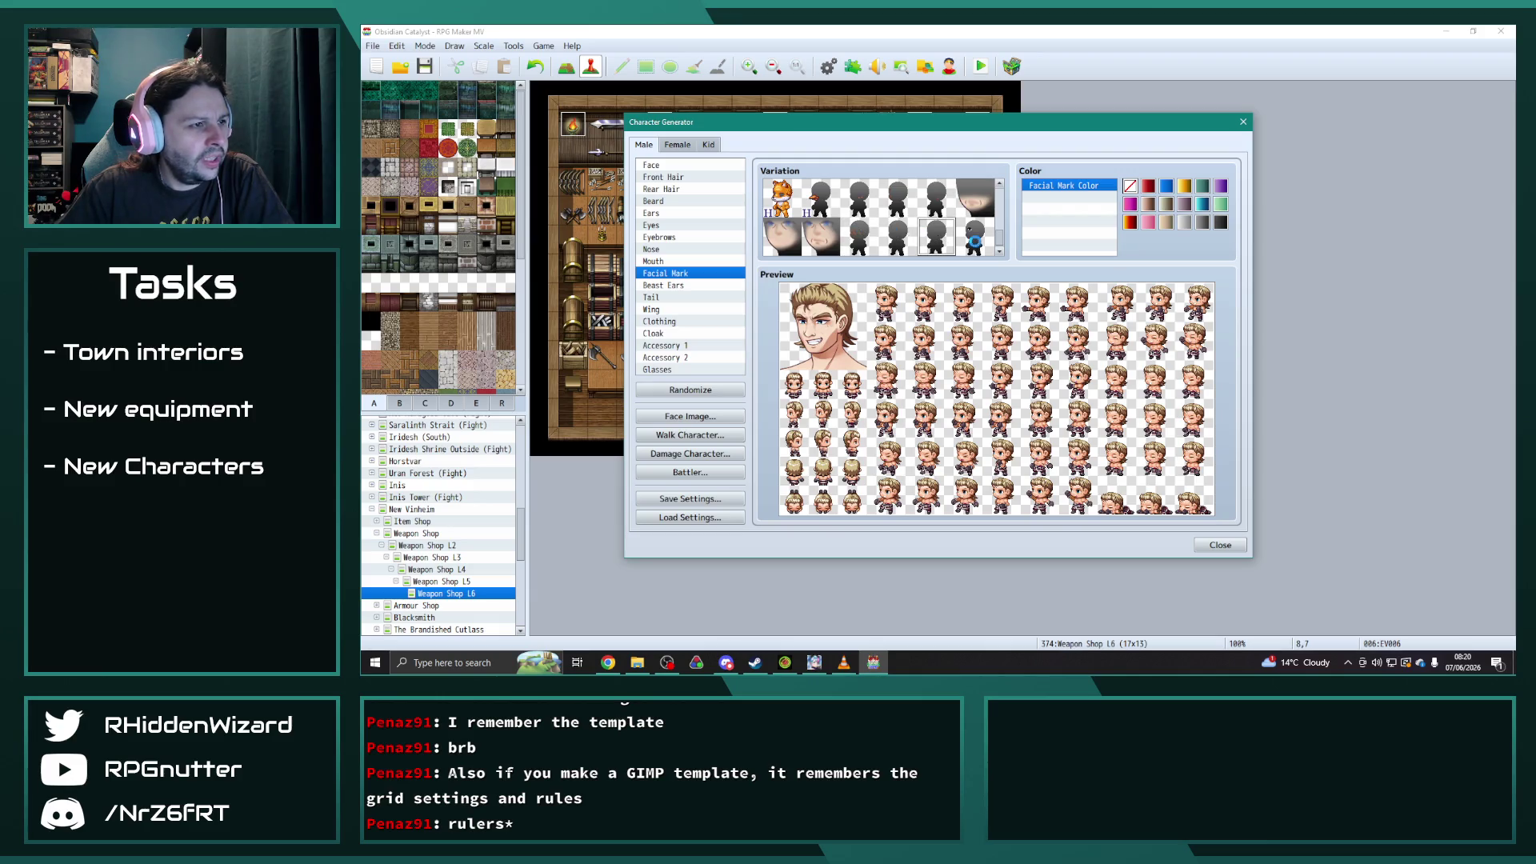
left_click(867, 246)
left_click(897, 245)
left_click(941, 246)
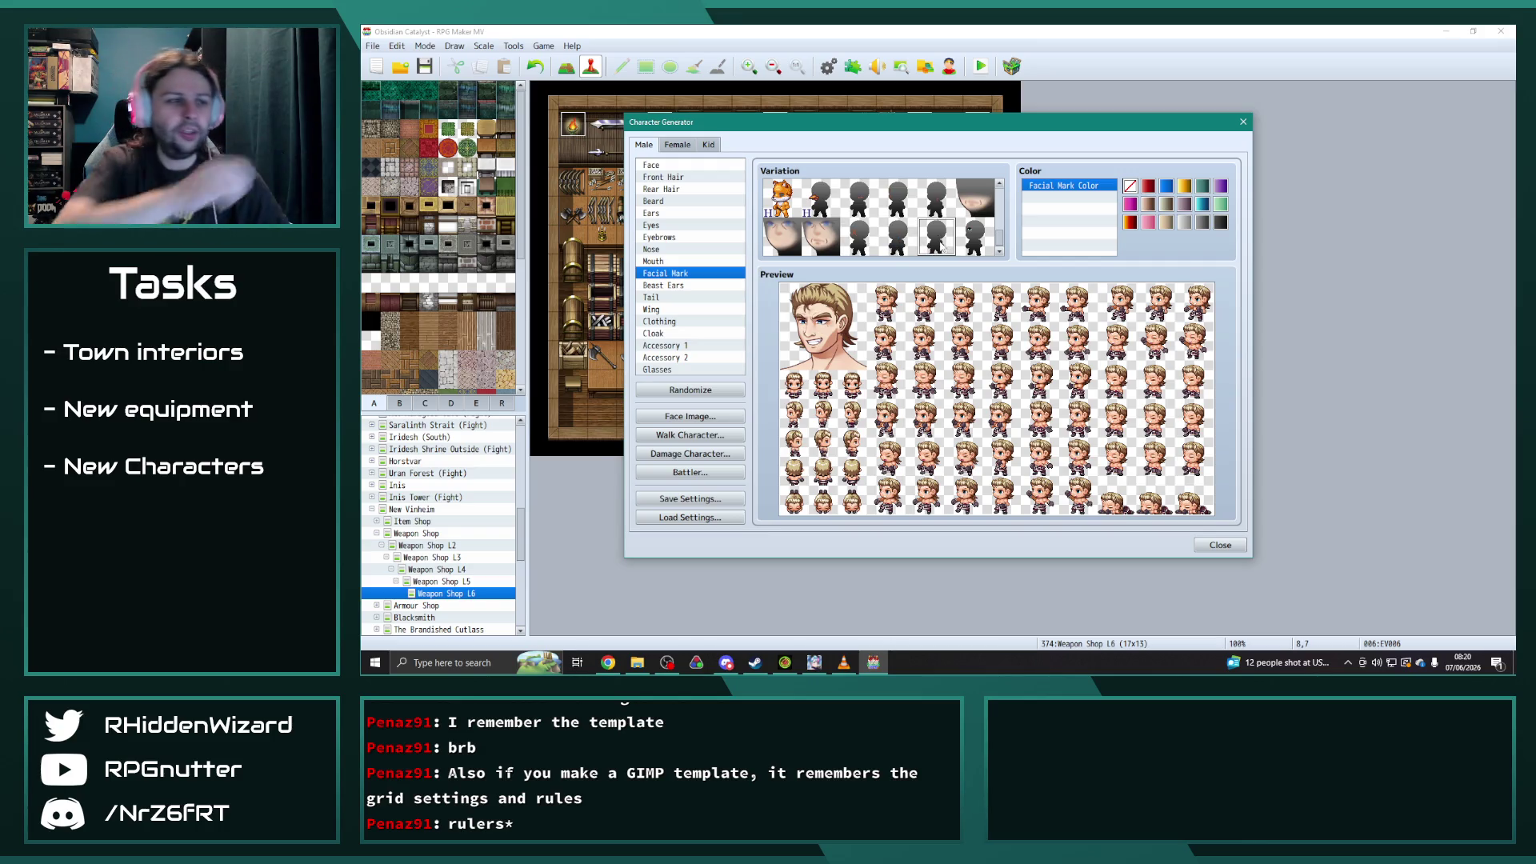
- Leave Cloak and Accessory 1 blank after trying a blue cloak and a headband
left_click(672, 298)
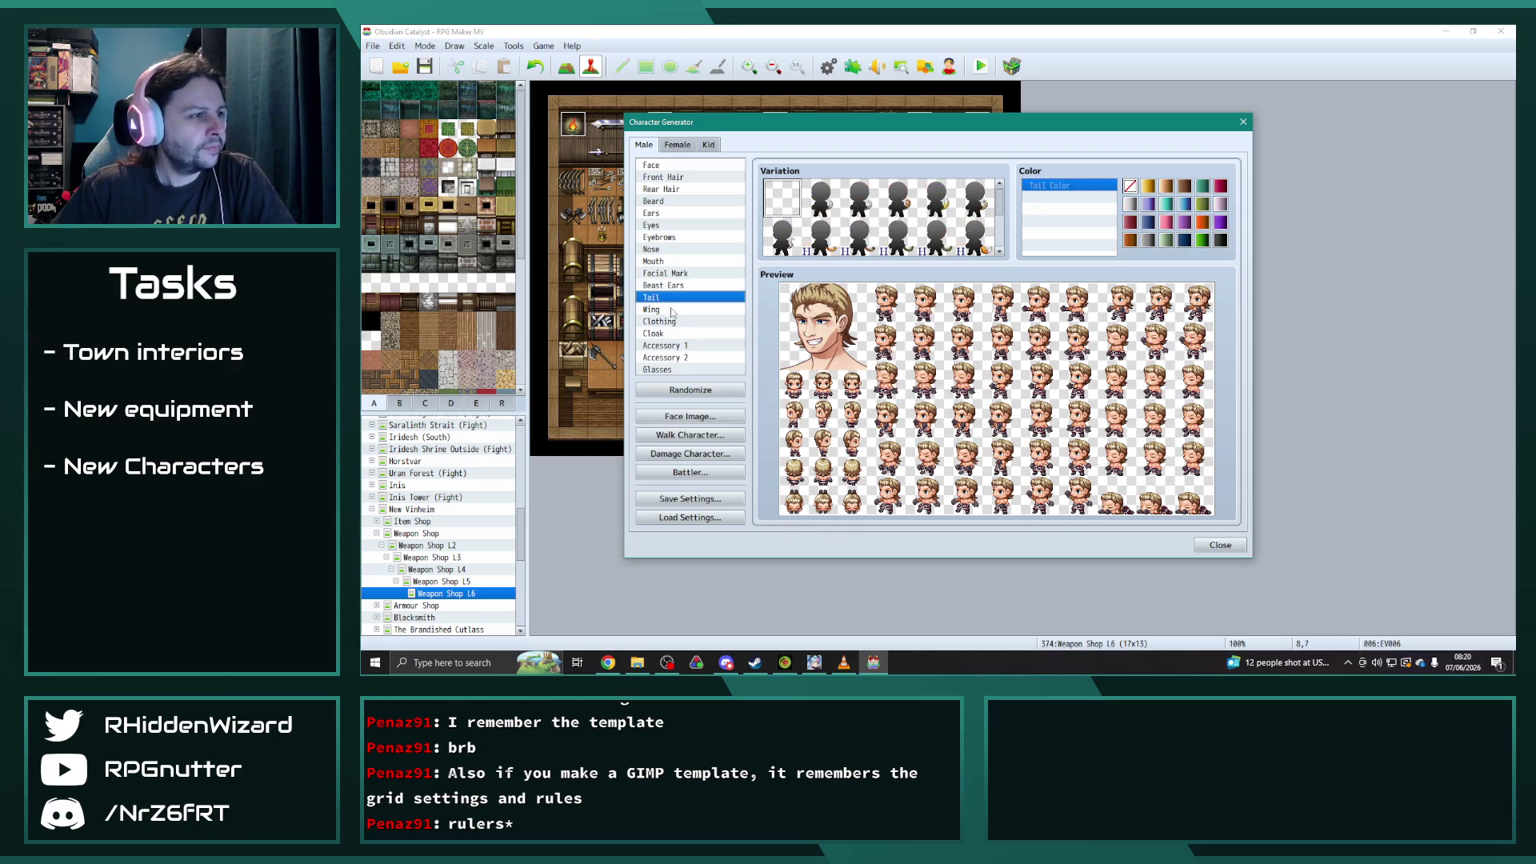
left_click(676, 310)
left_click(695, 321)
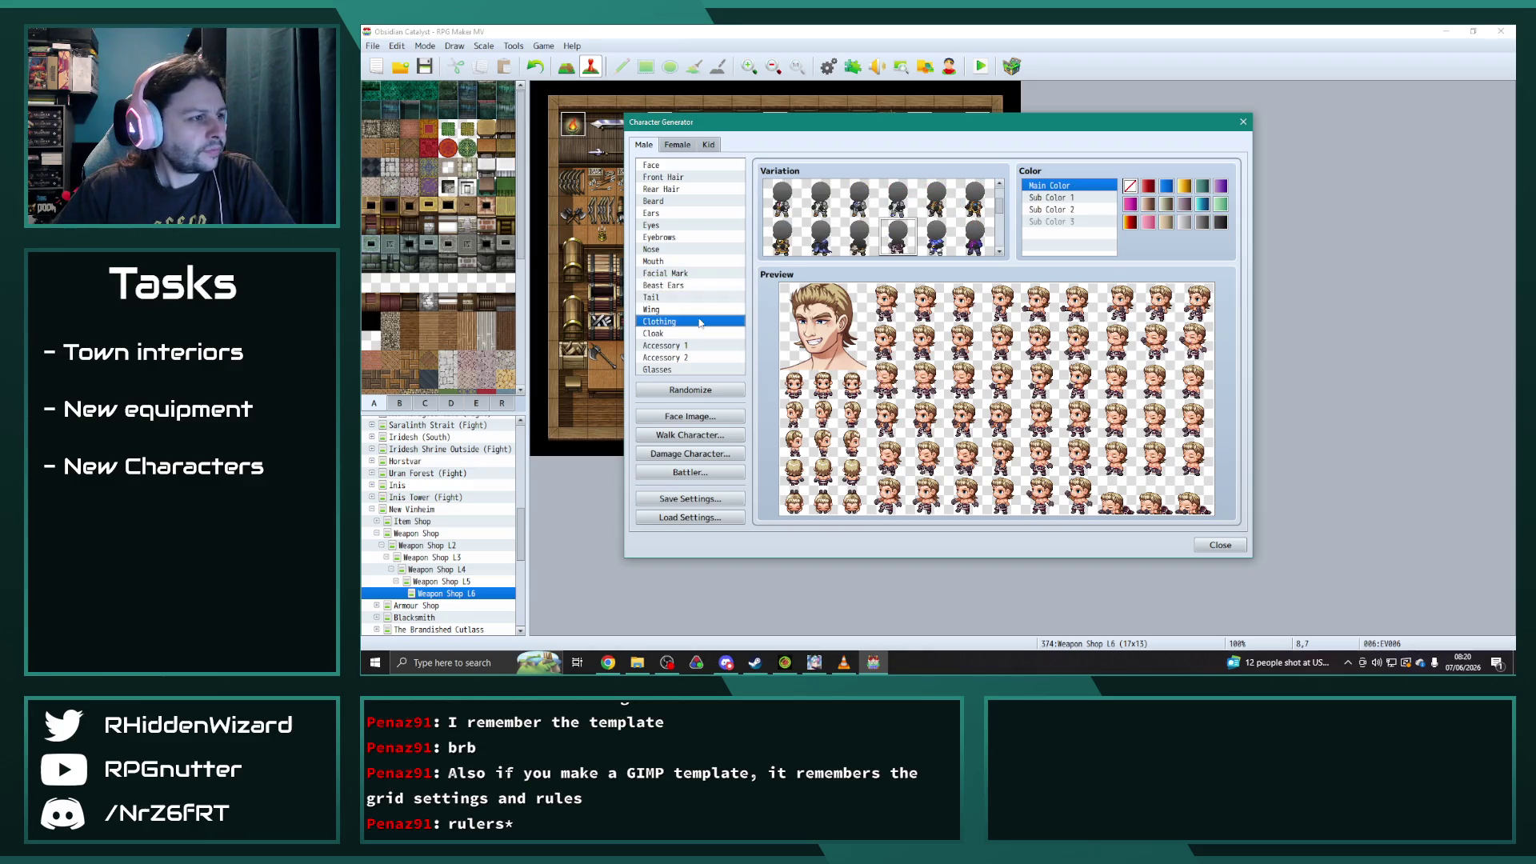
left_click(659, 335)
scroll(902, 223, "down", 2)
left_click(894, 240)
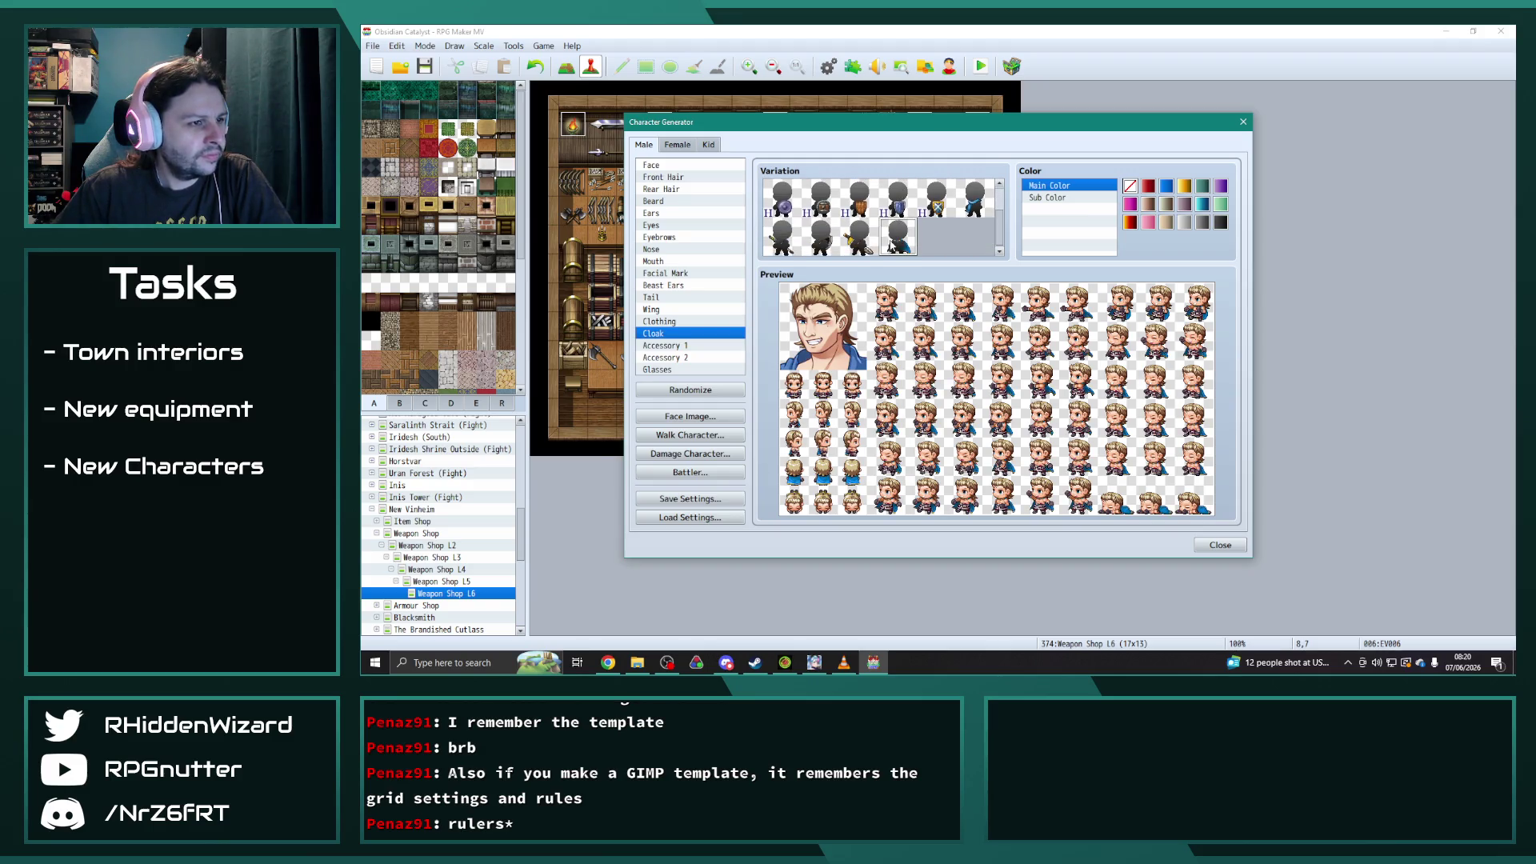
scroll(891, 244, "up", 2)
left_click(799, 200)
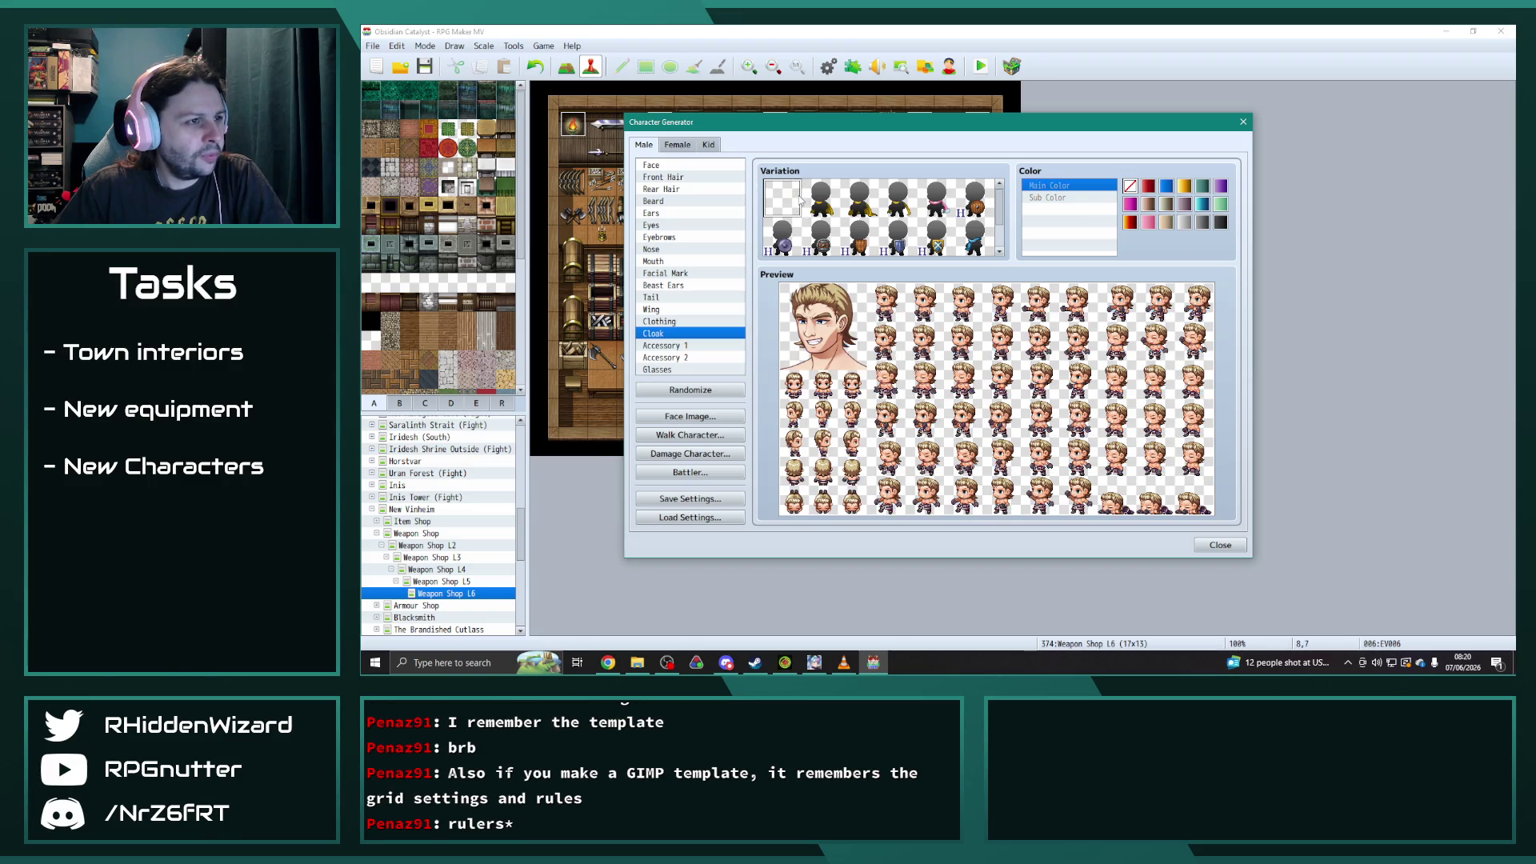
left_click(664, 345)
left_click(830, 203)
left_click(782, 197)
- Give the character the officer cap in Accessory 2, replacing a trial blue beret
left_click(676, 358)
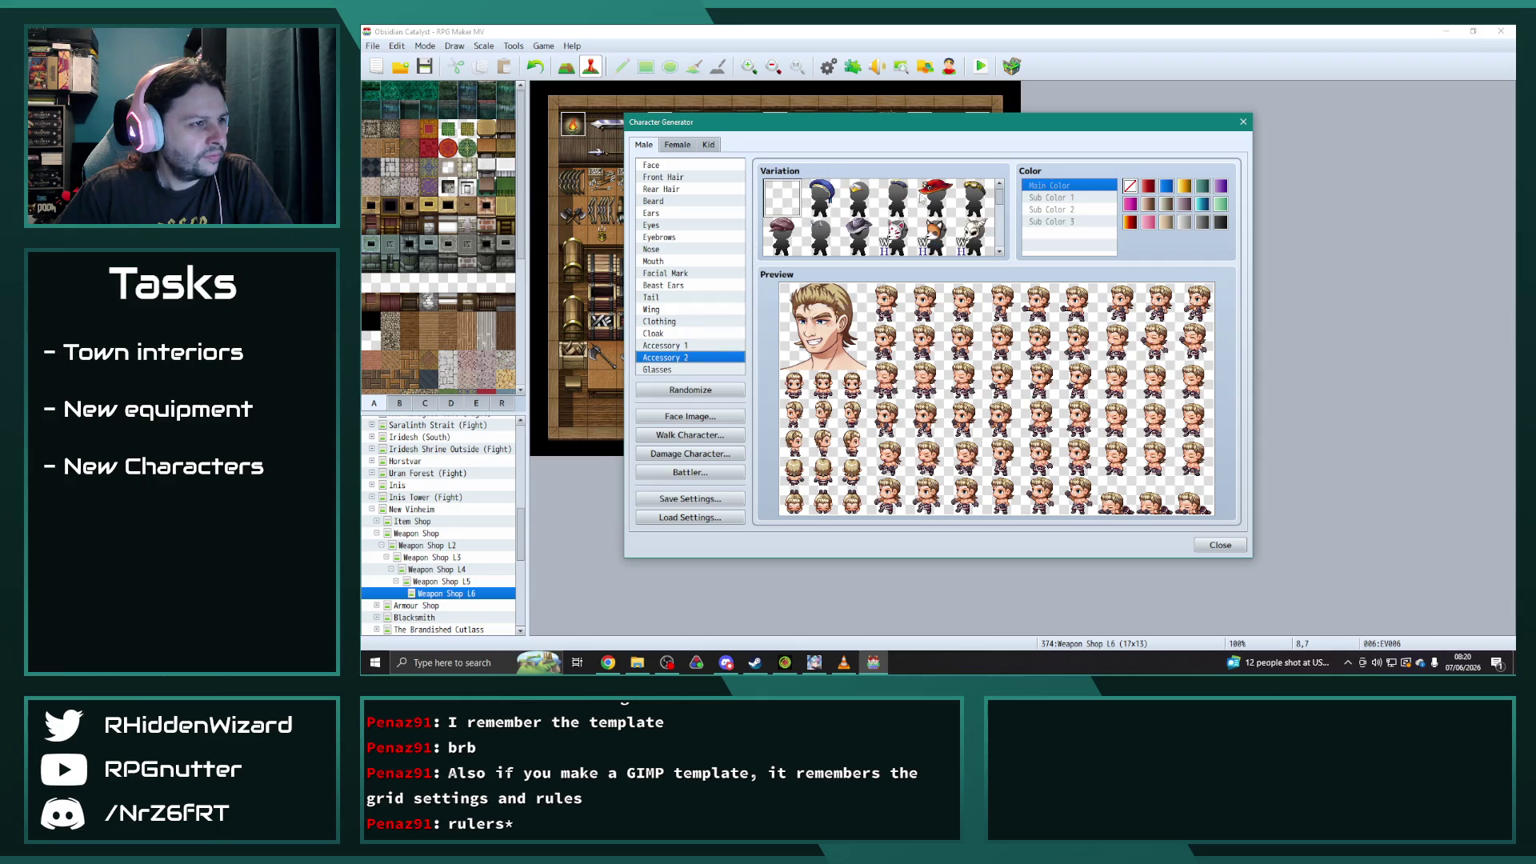
left_click(819, 200)
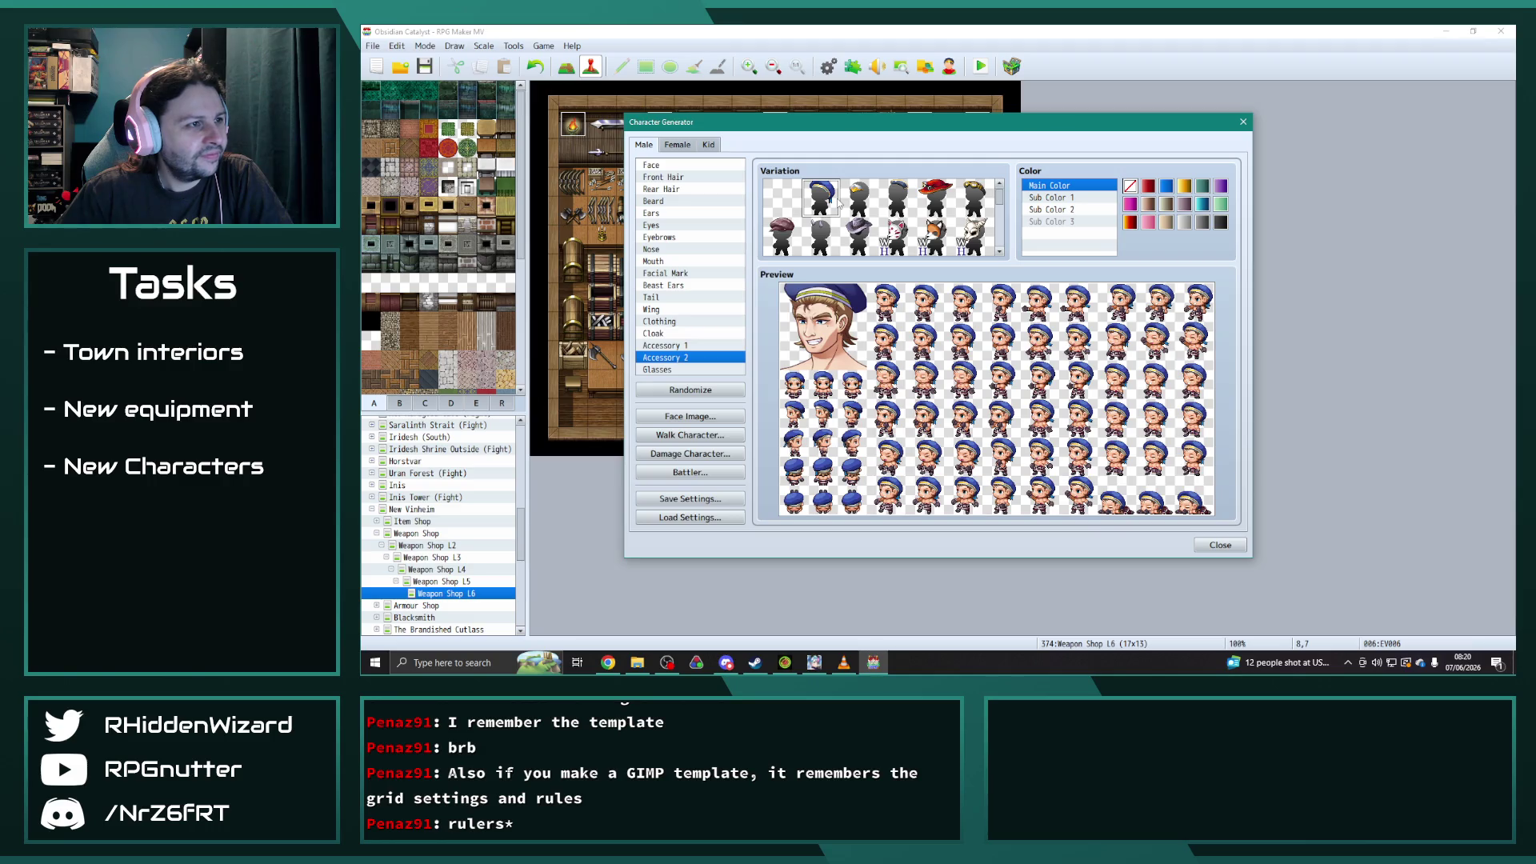
scroll(839, 204, "down", 1)
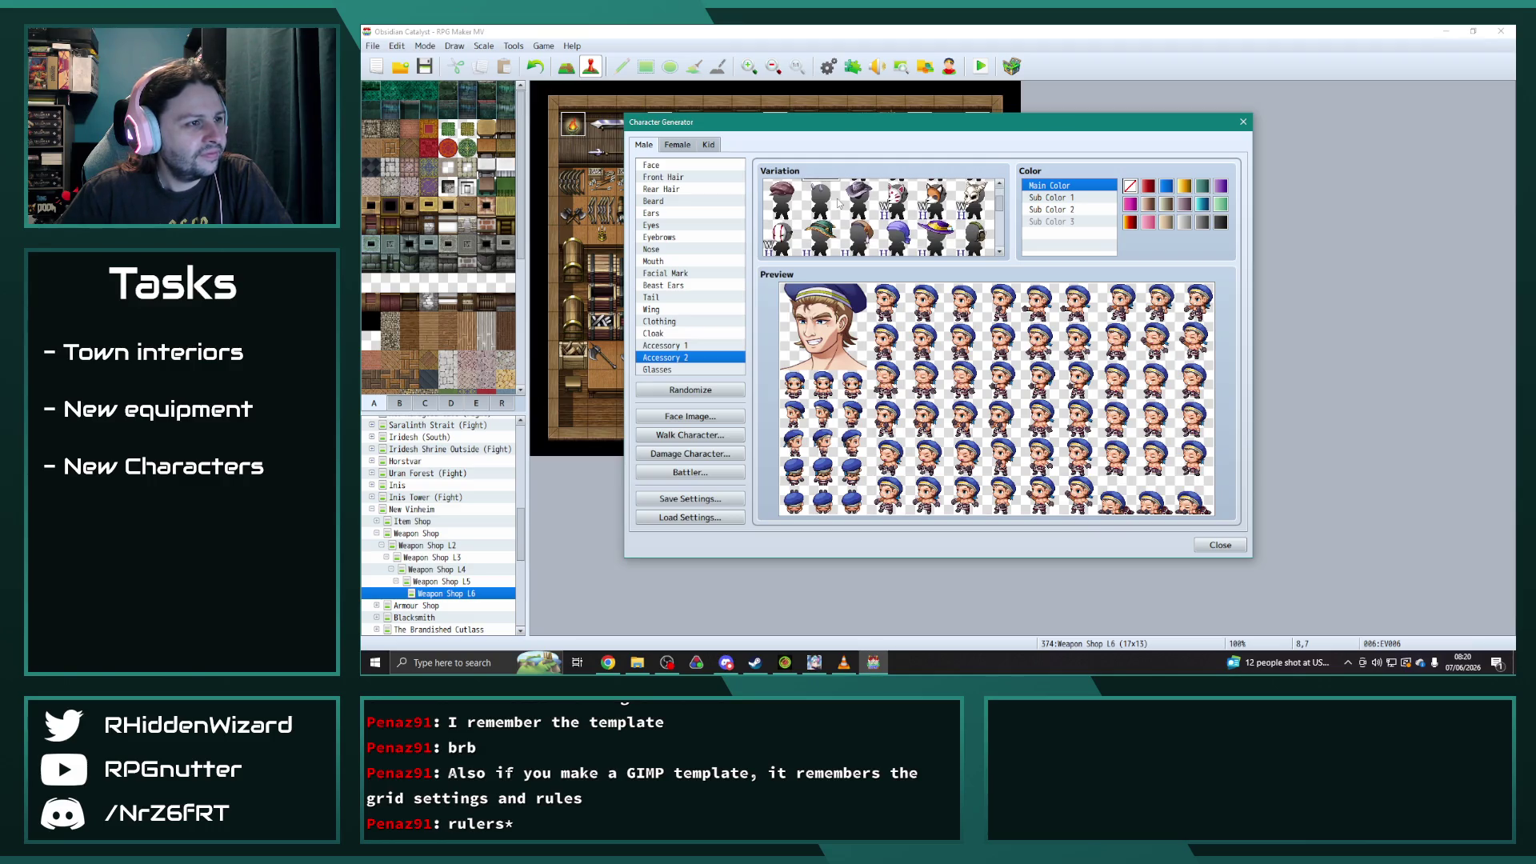
scroll(838, 204, "up", 1)
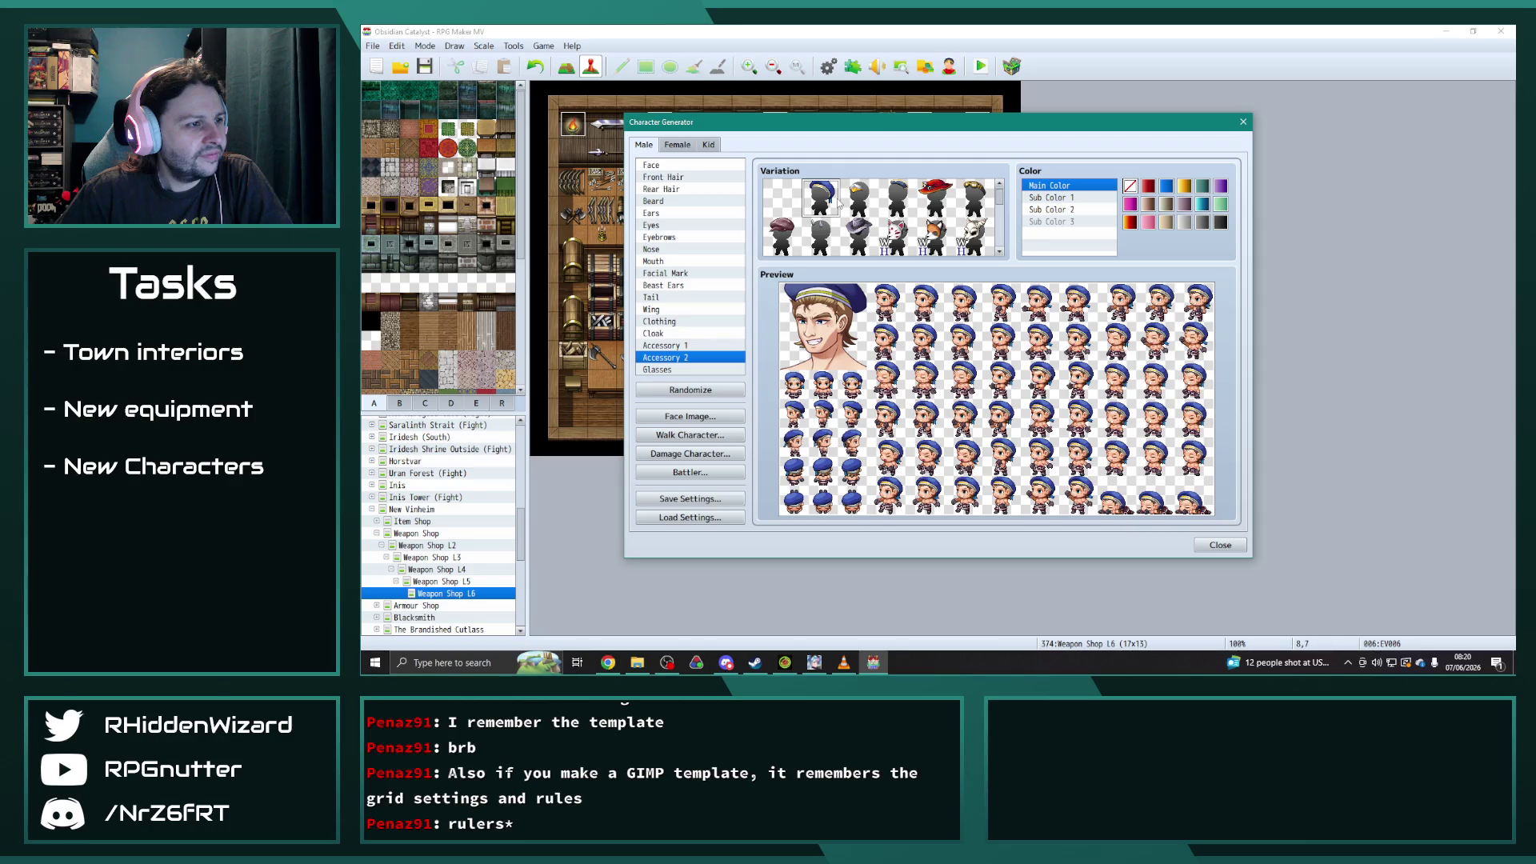
scroll(839, 206, "down", 4)
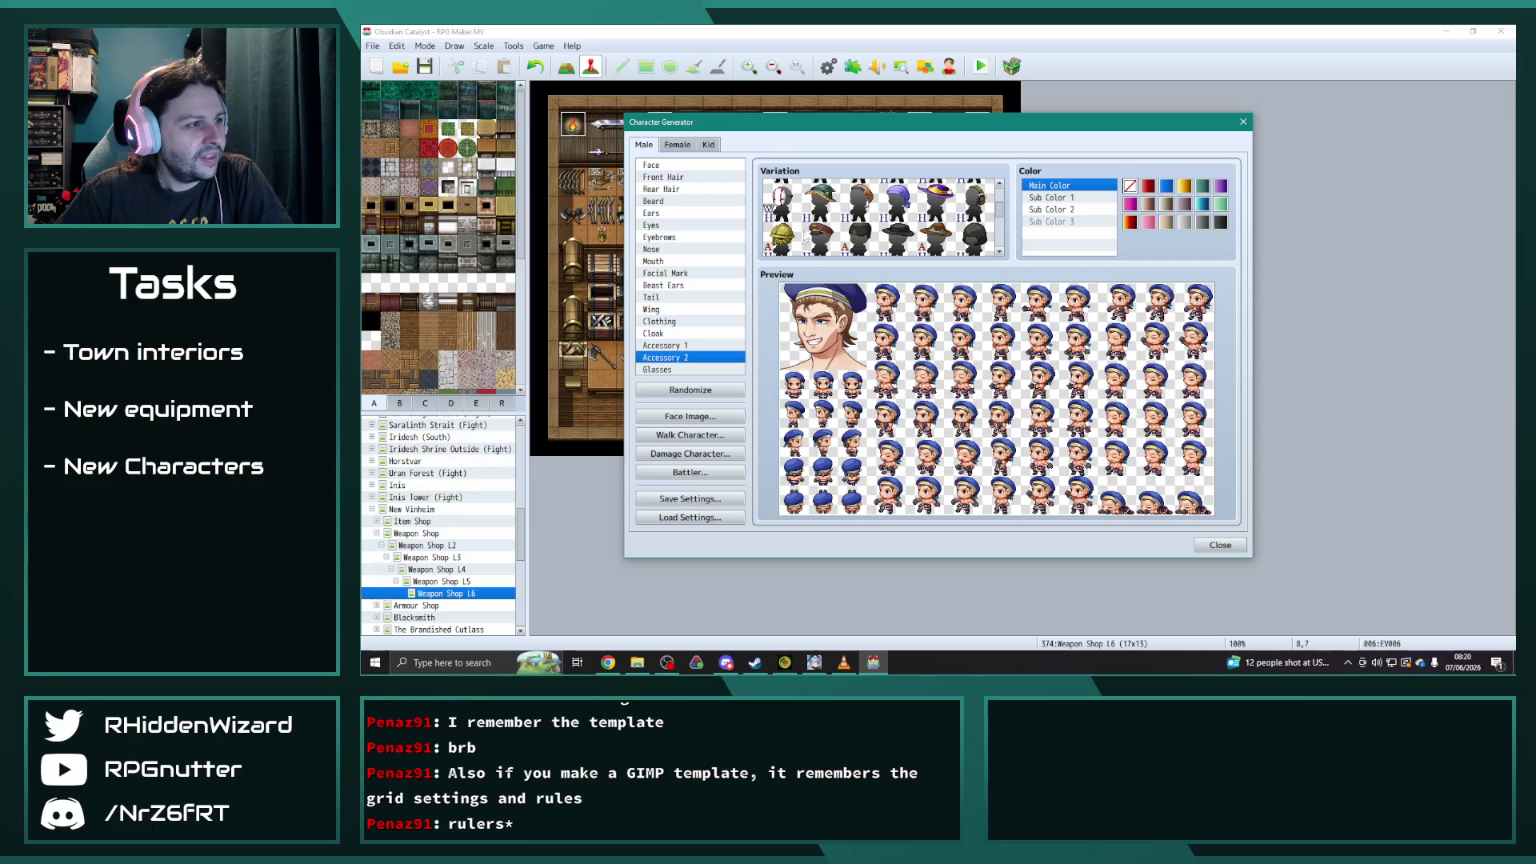
left_click(817, 233)
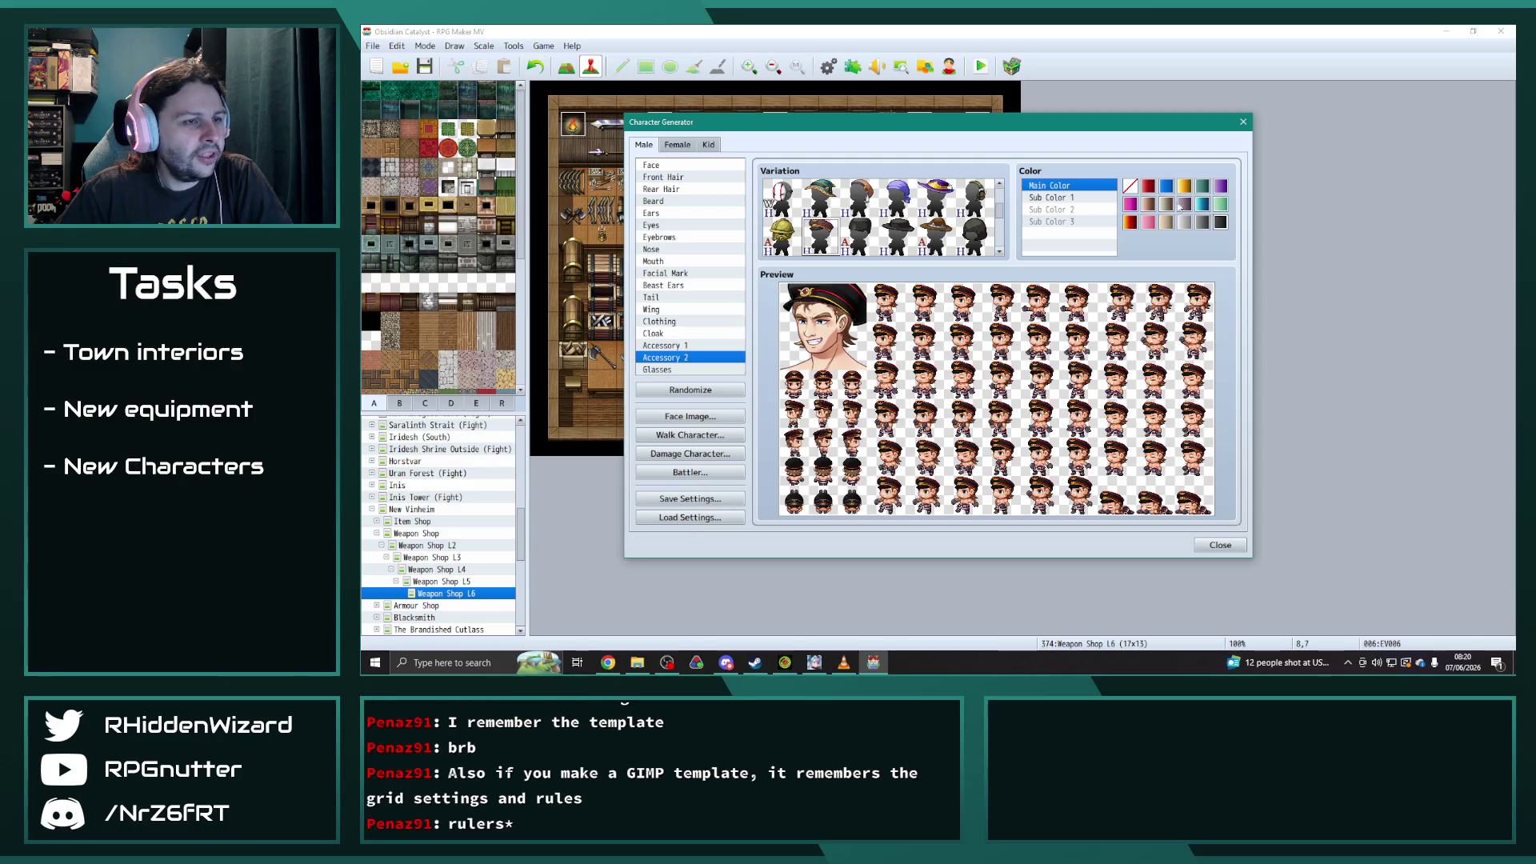
left_click(1061, 198)
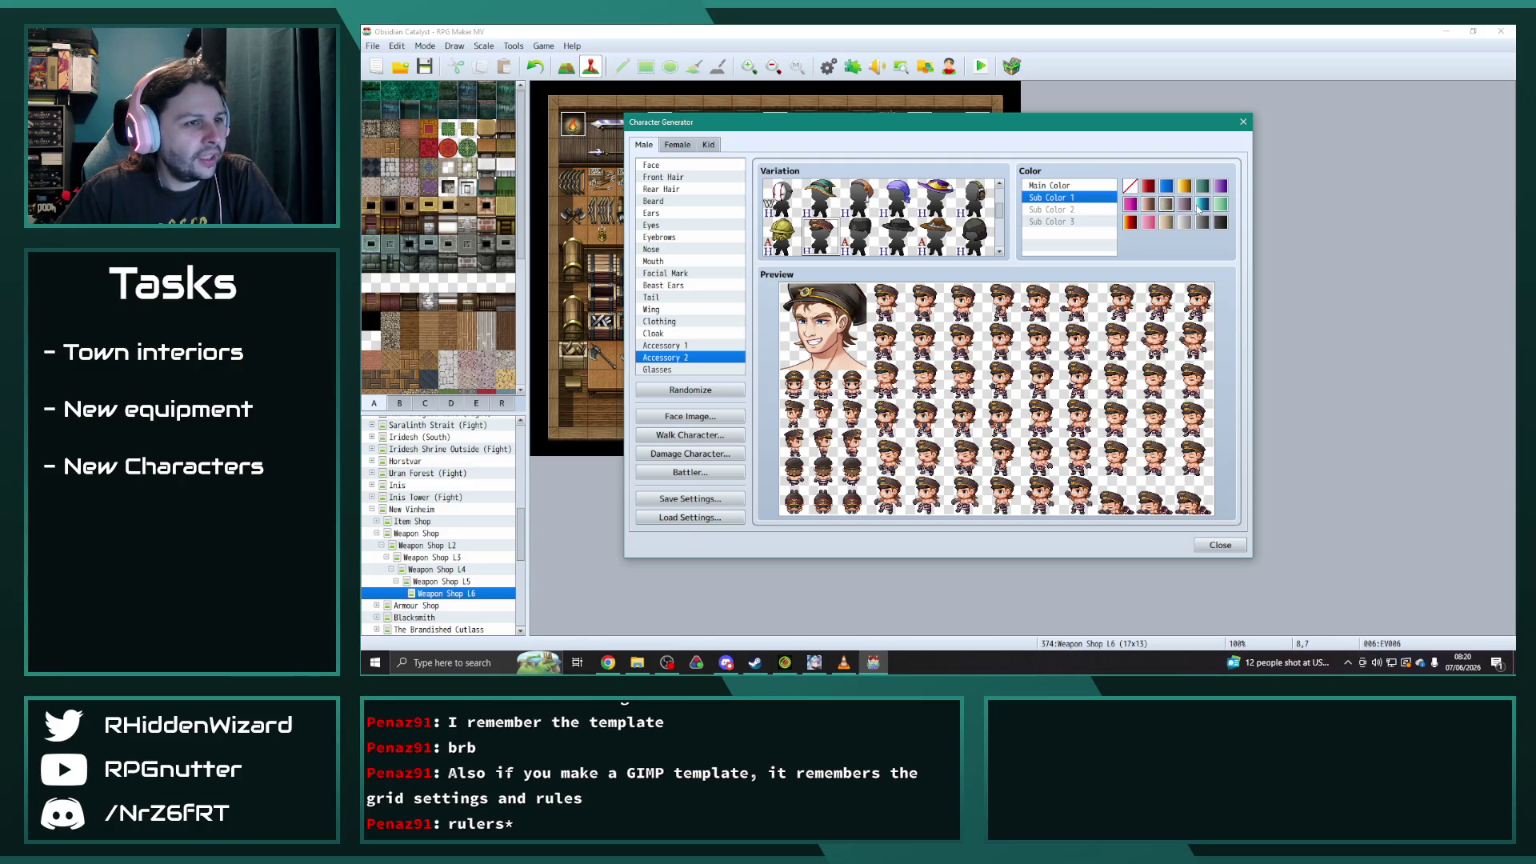
- Try olive khaki for the cap, then switch Accessory 2 to the bandana-style hat
left_click(1067, 187)
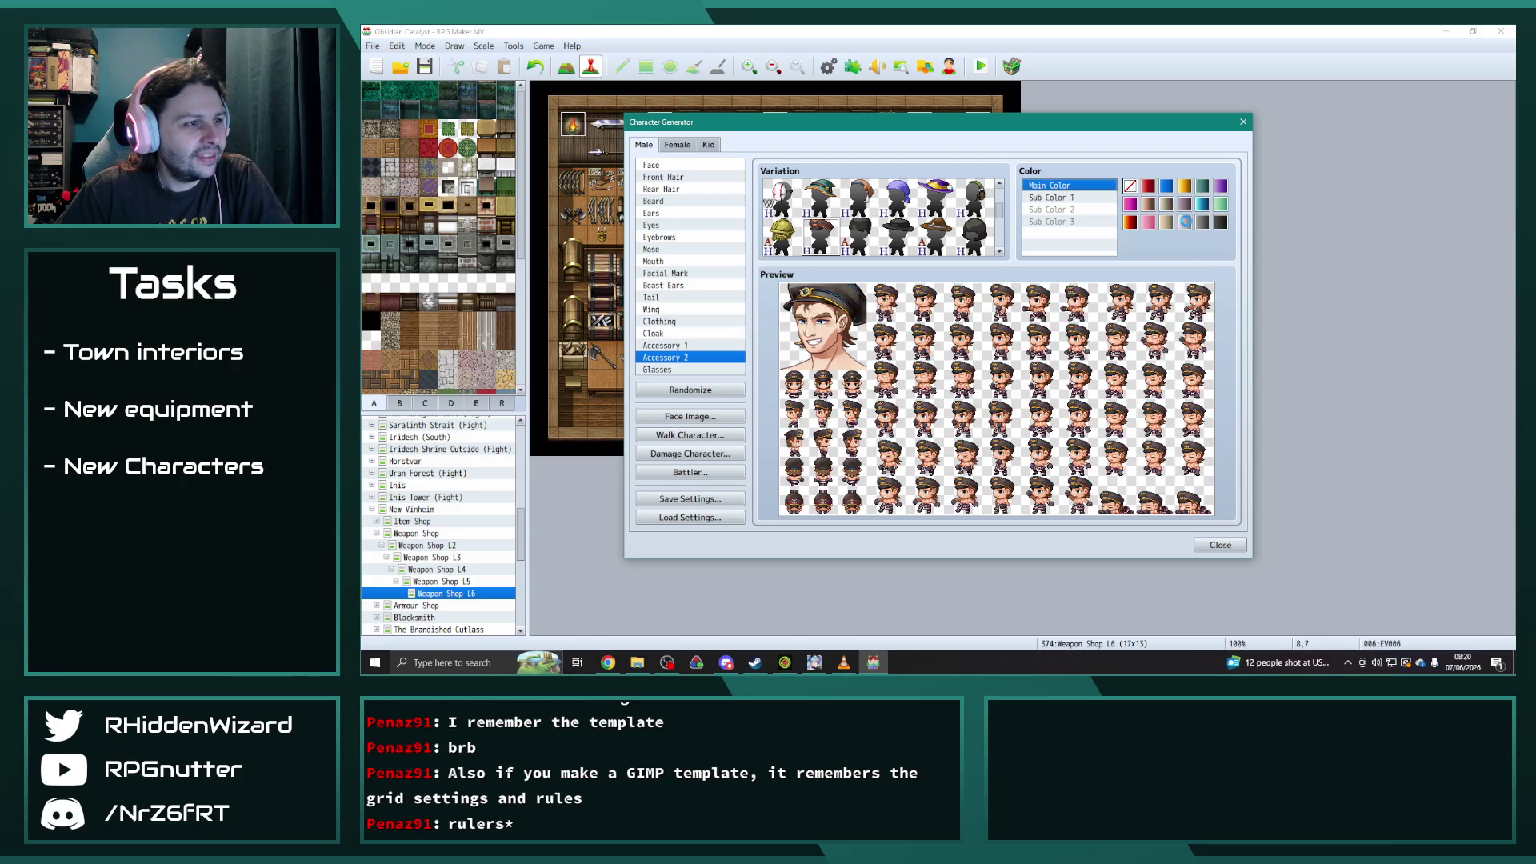
left_click(1165, 223)
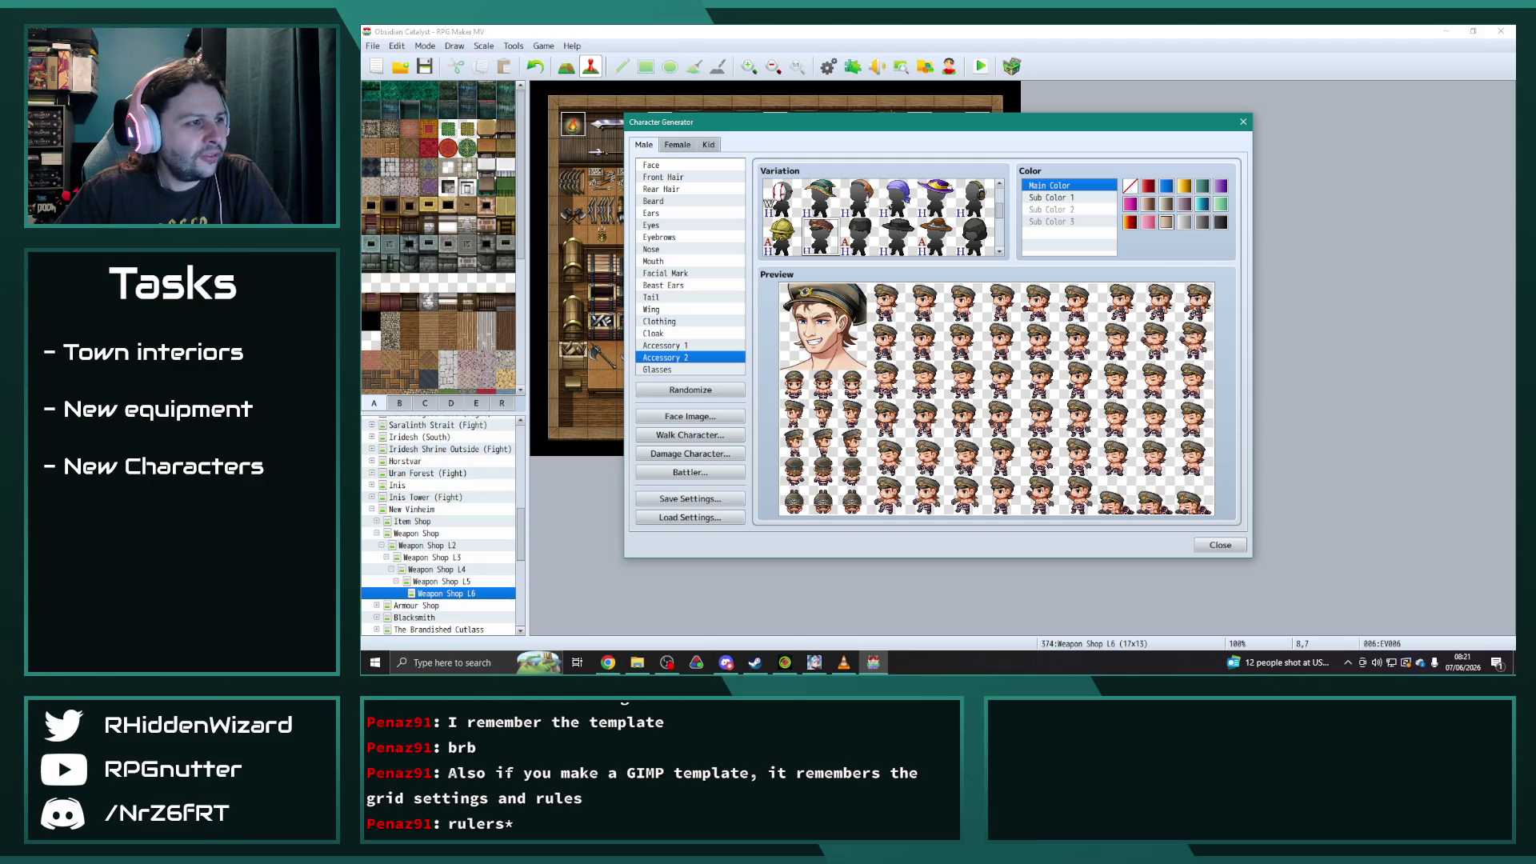
scroll(894, 230, "down", 2)
scroll(904, 236, "down", 3)
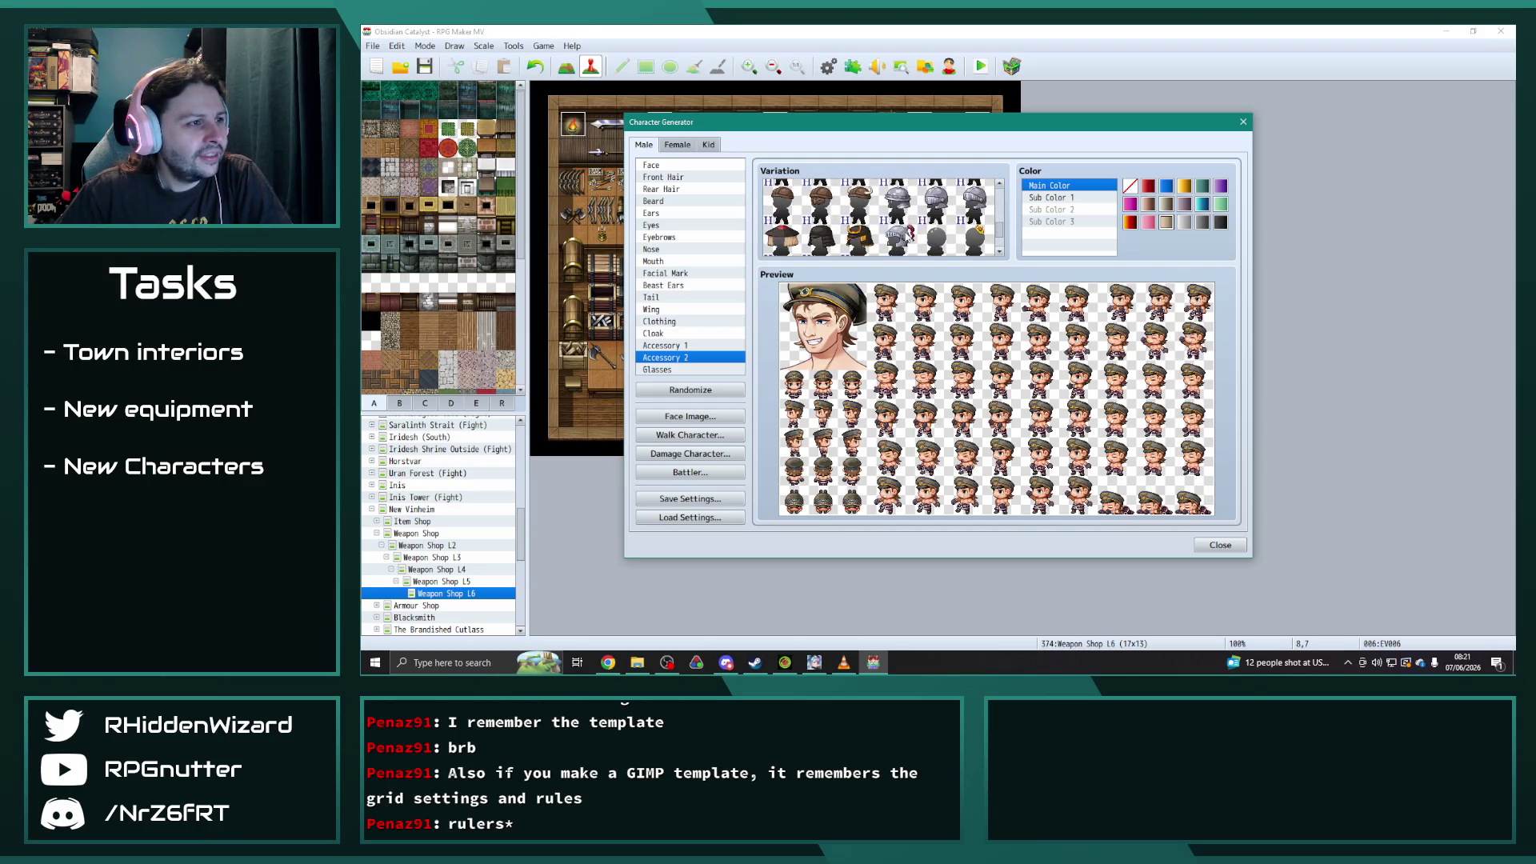
scroll(902, 239, "up", 2)
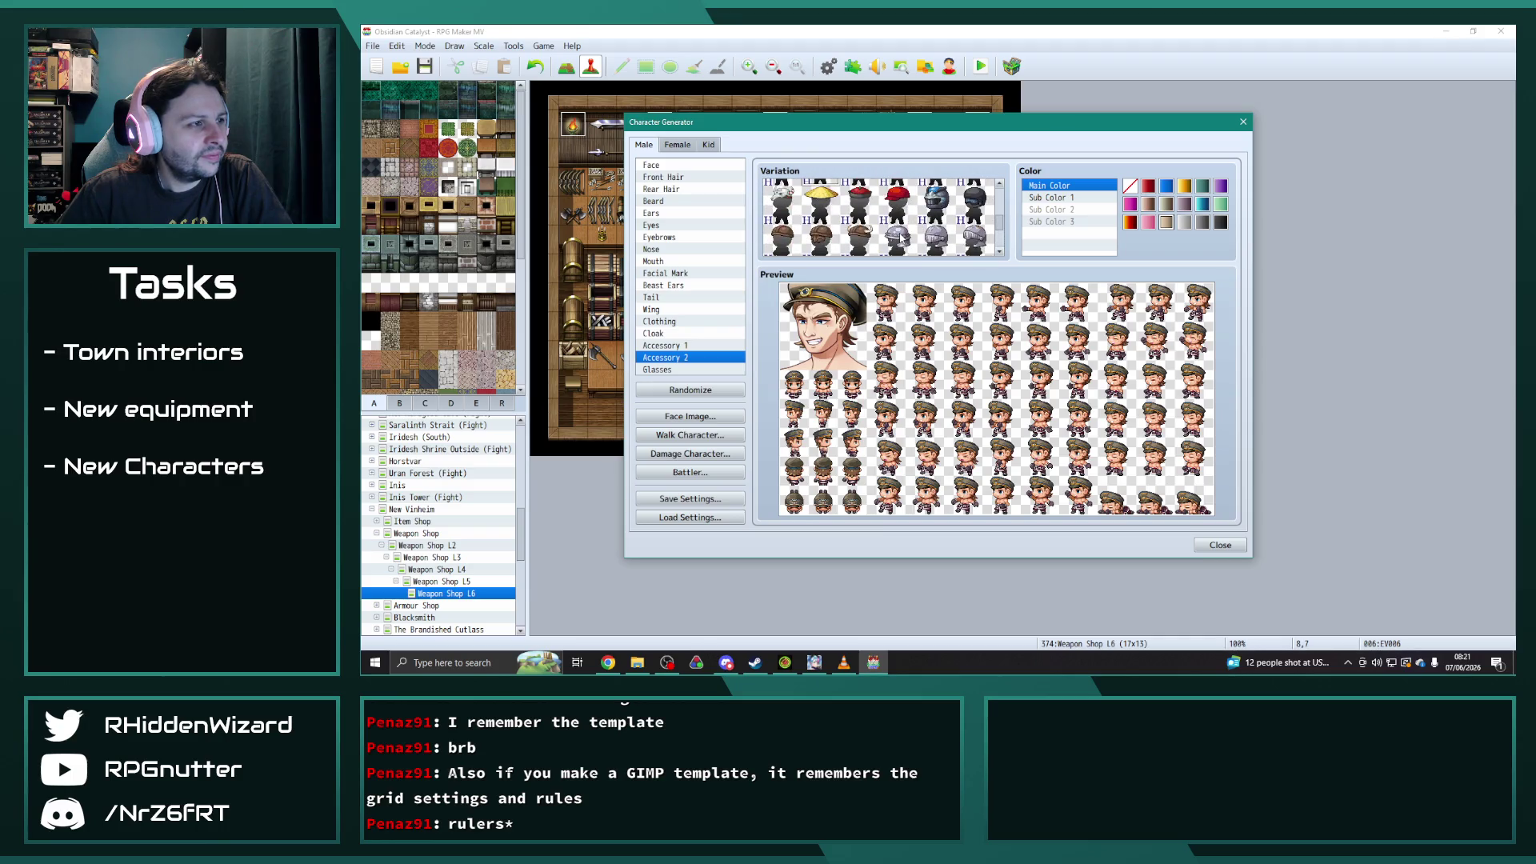
scroll(884, 234, "up", 3)
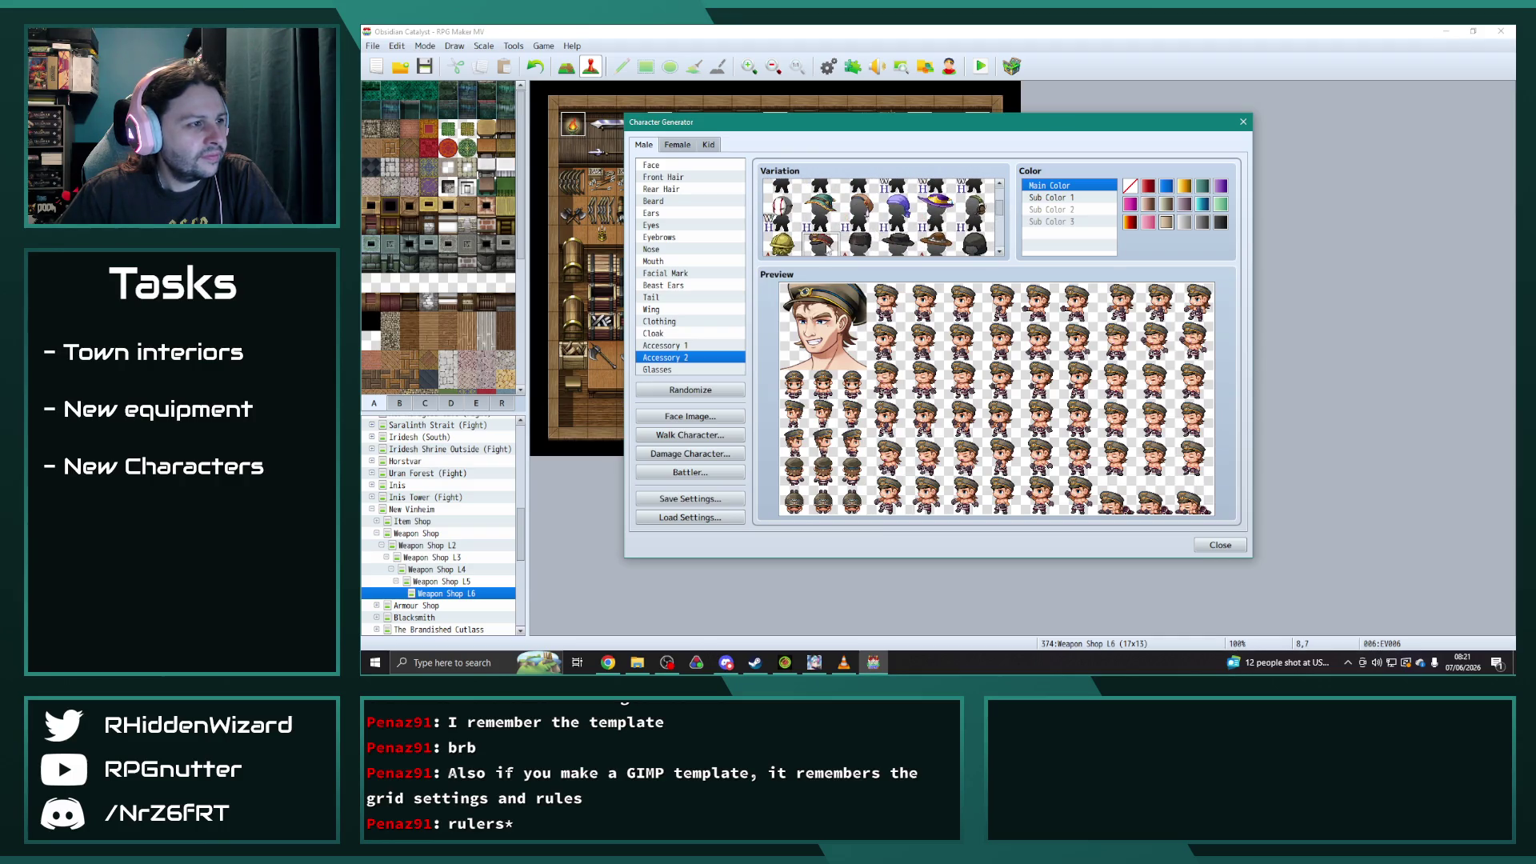
scroll(829, 240, "up", 3)
left_click(820, 200)
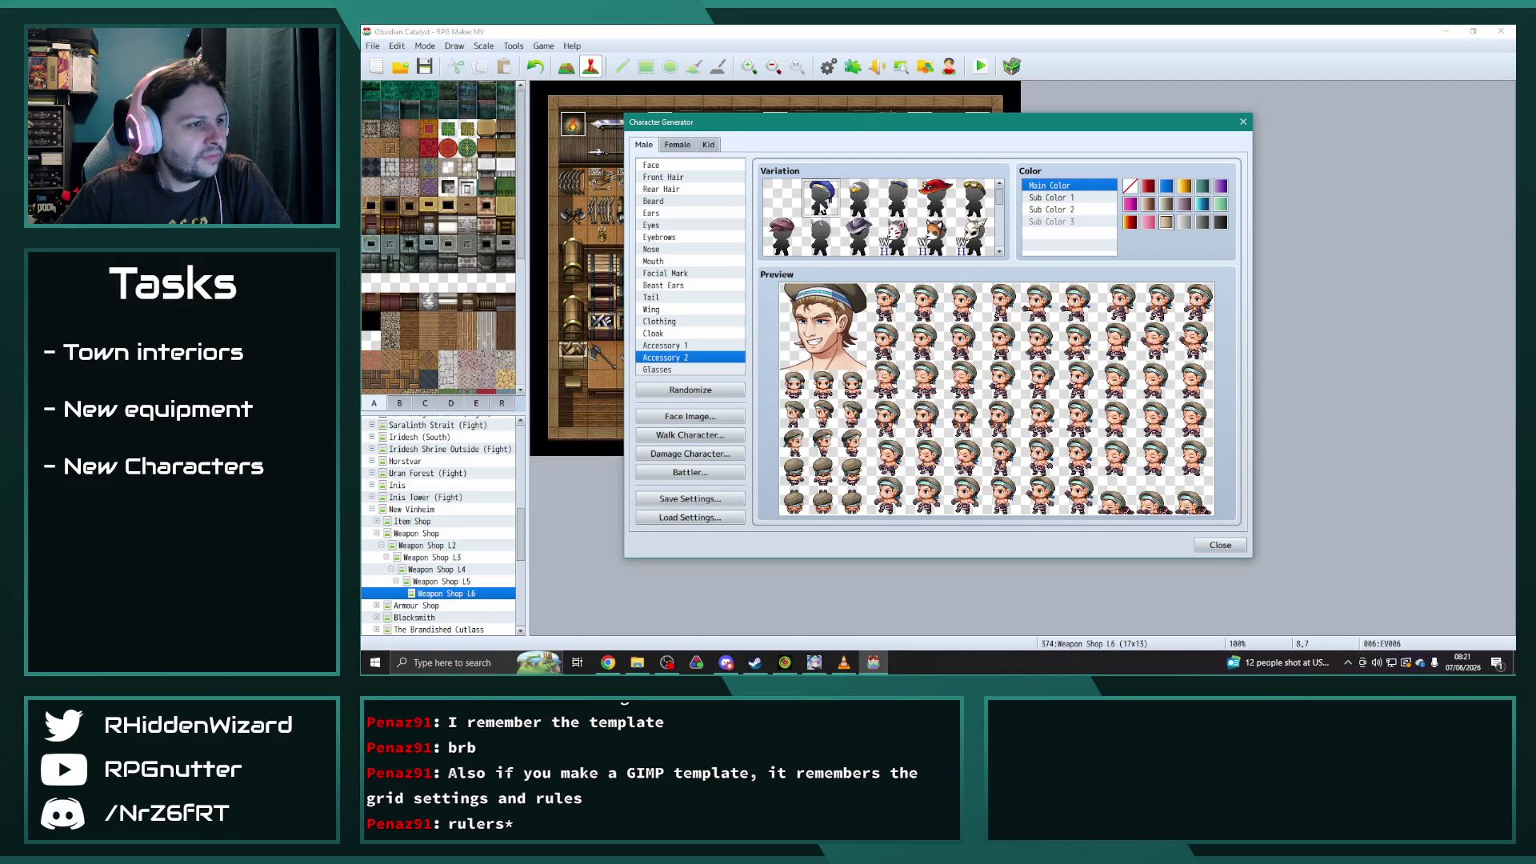
- Colour the hat dark grey with a grey Sub Color 1 band
left_click(1133, 224)
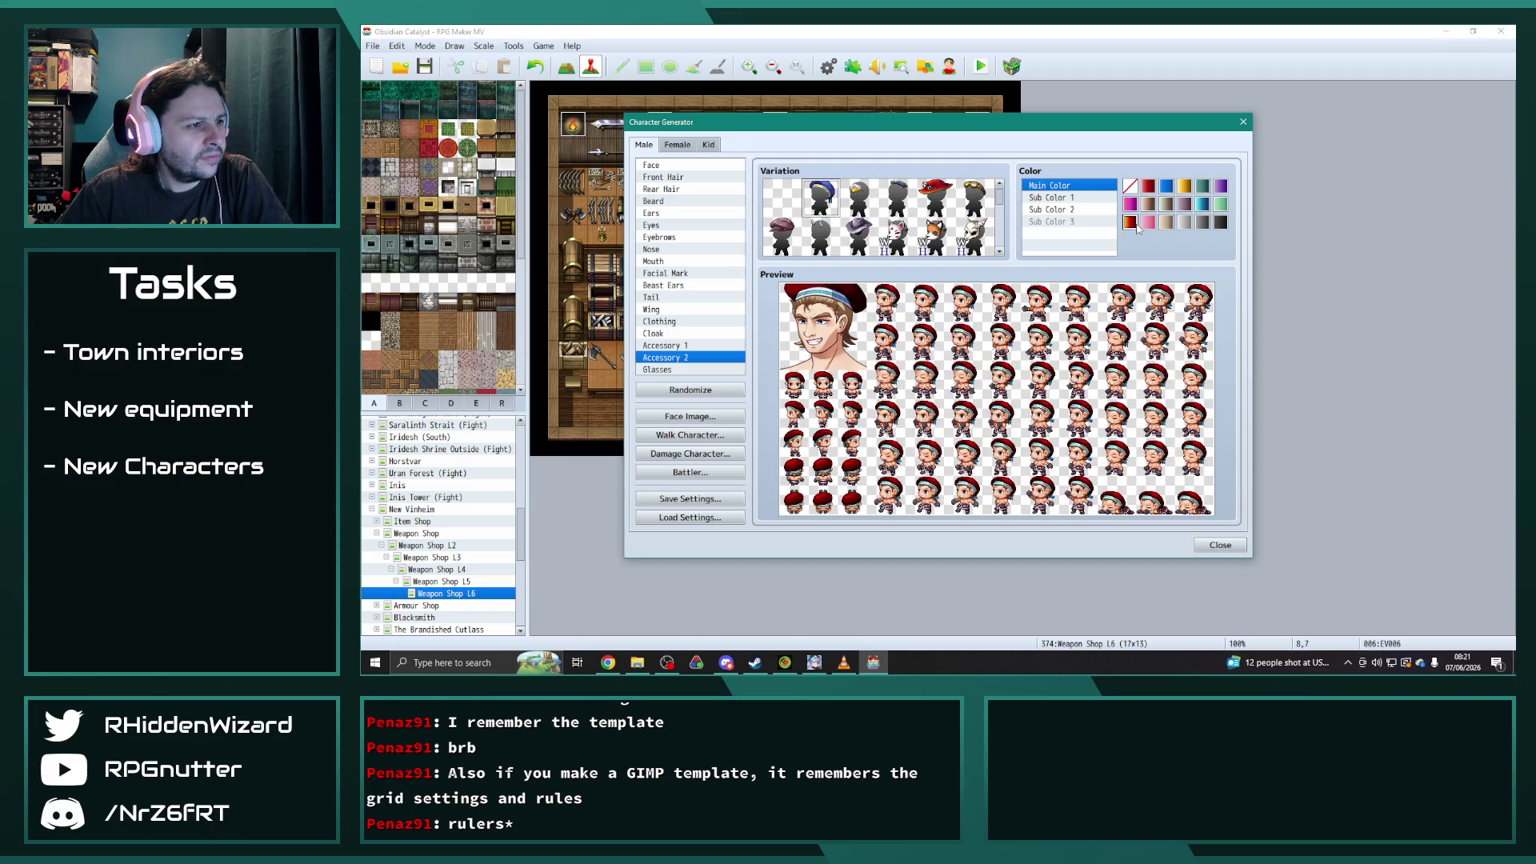
left_click(1204, 223)
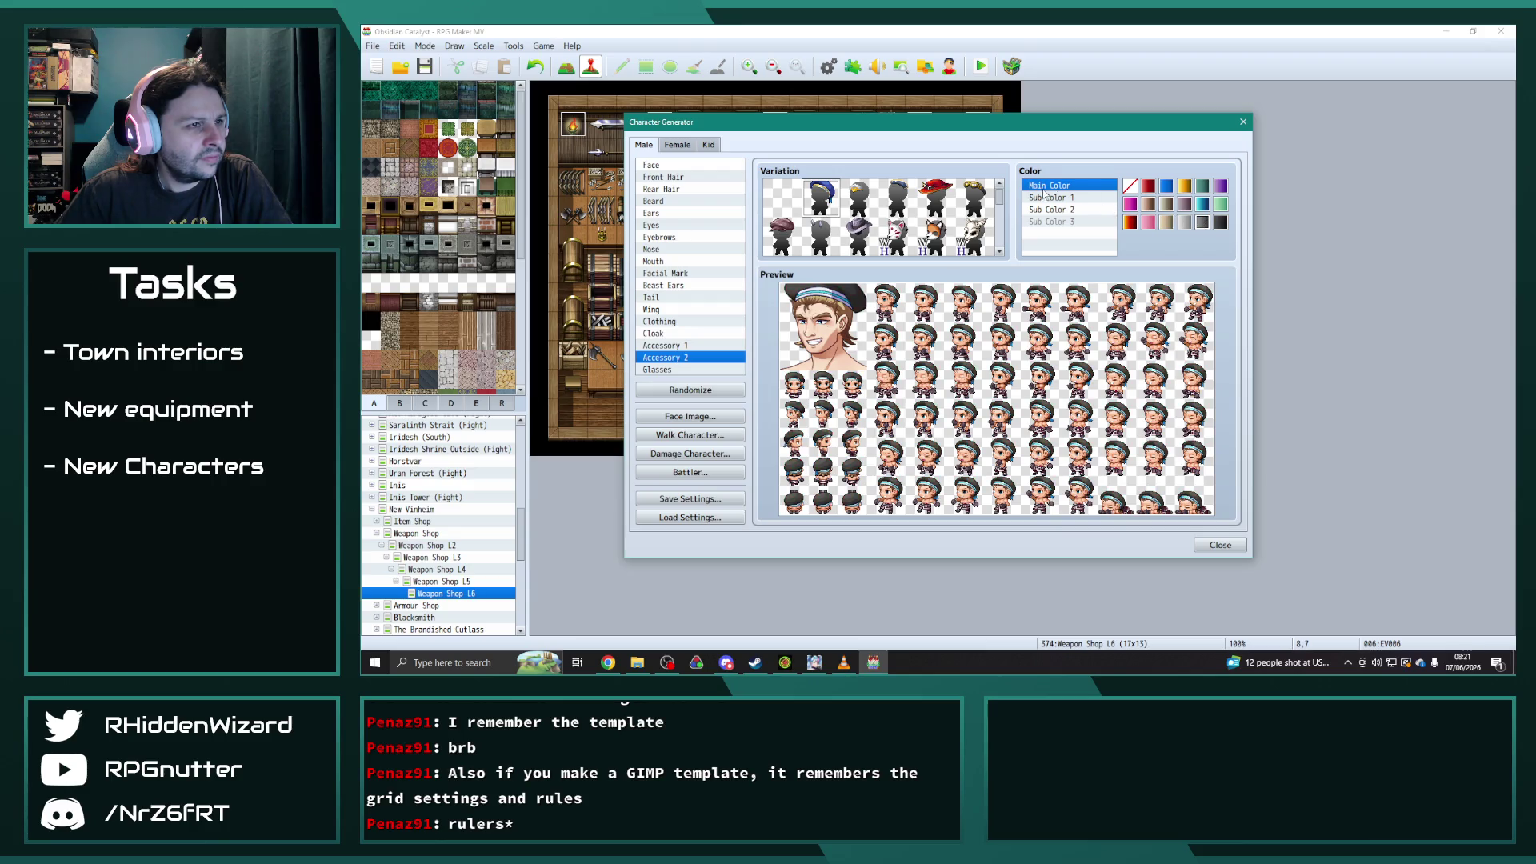
left_click(1045, 197)
left_click(1185, 205)
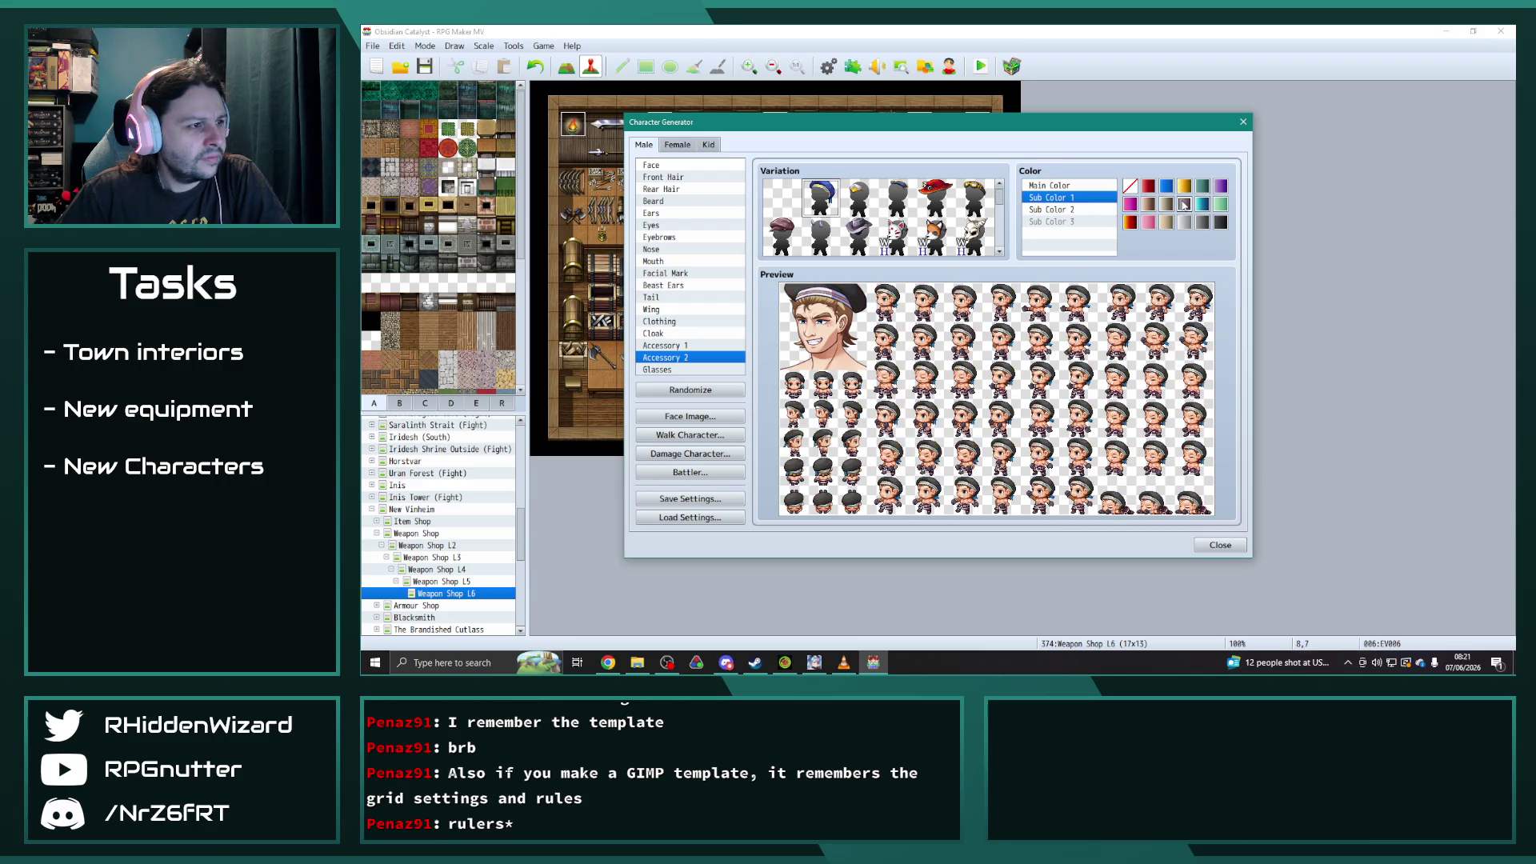
- Try blue, light green, black and purple for the hat's second accent colour
left_click(1052, 209)
left_click(1166, 187)
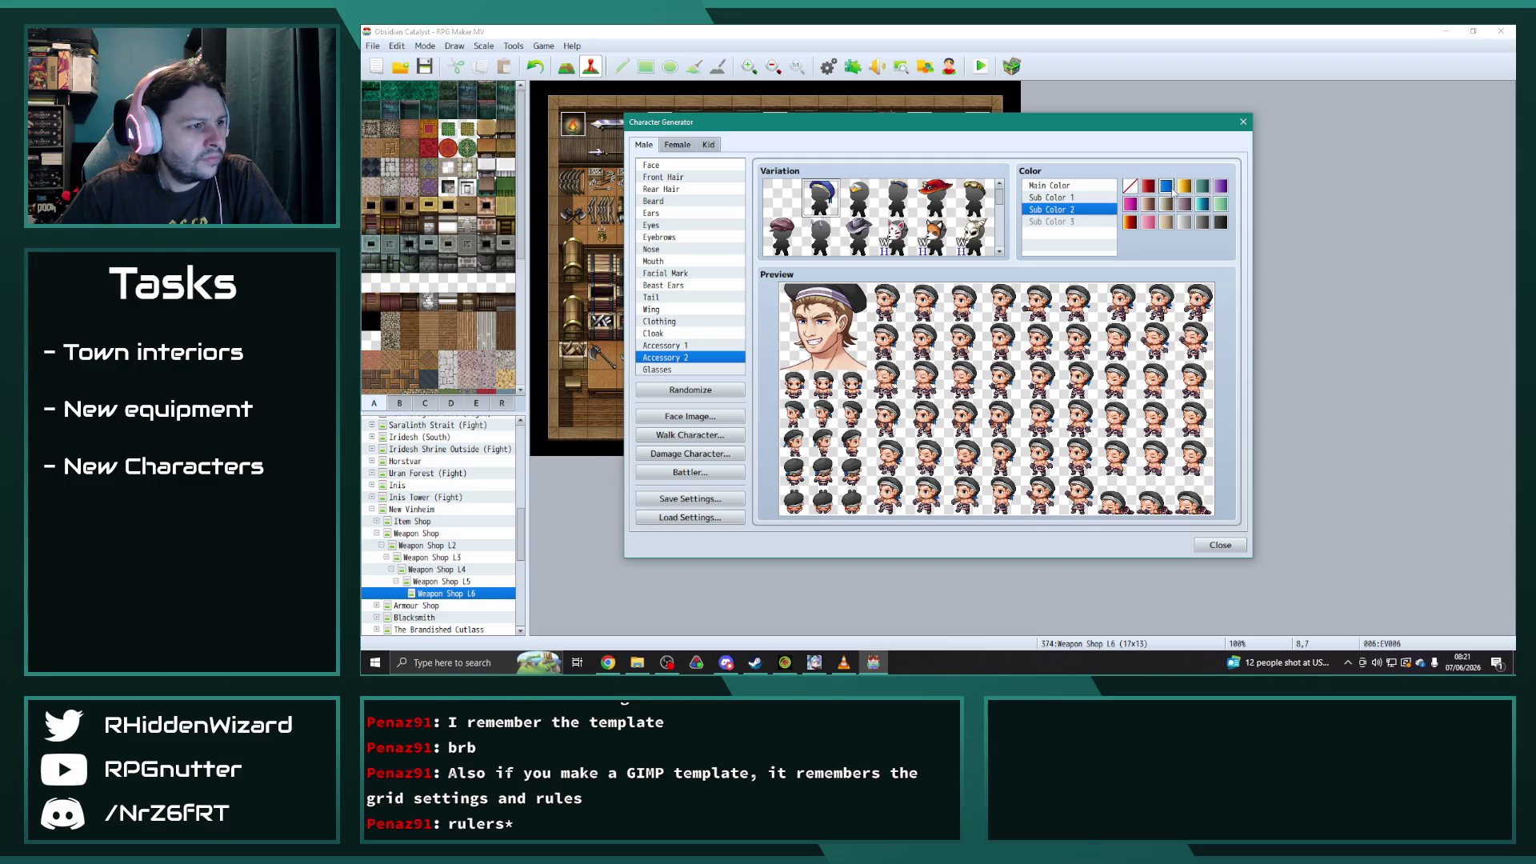
left_click(1223, 205)
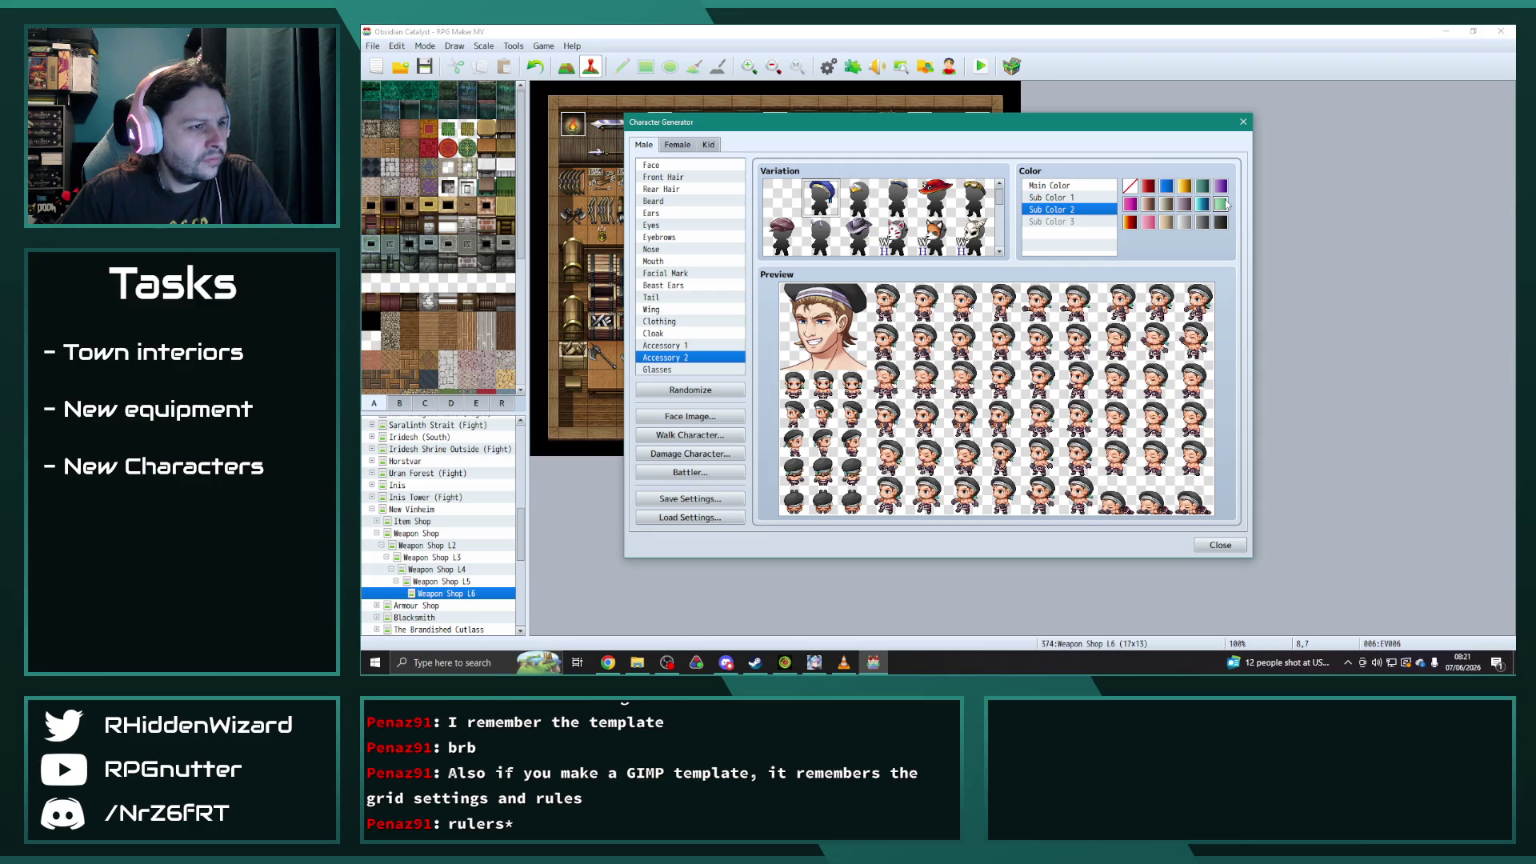
left_click(1221, 223)
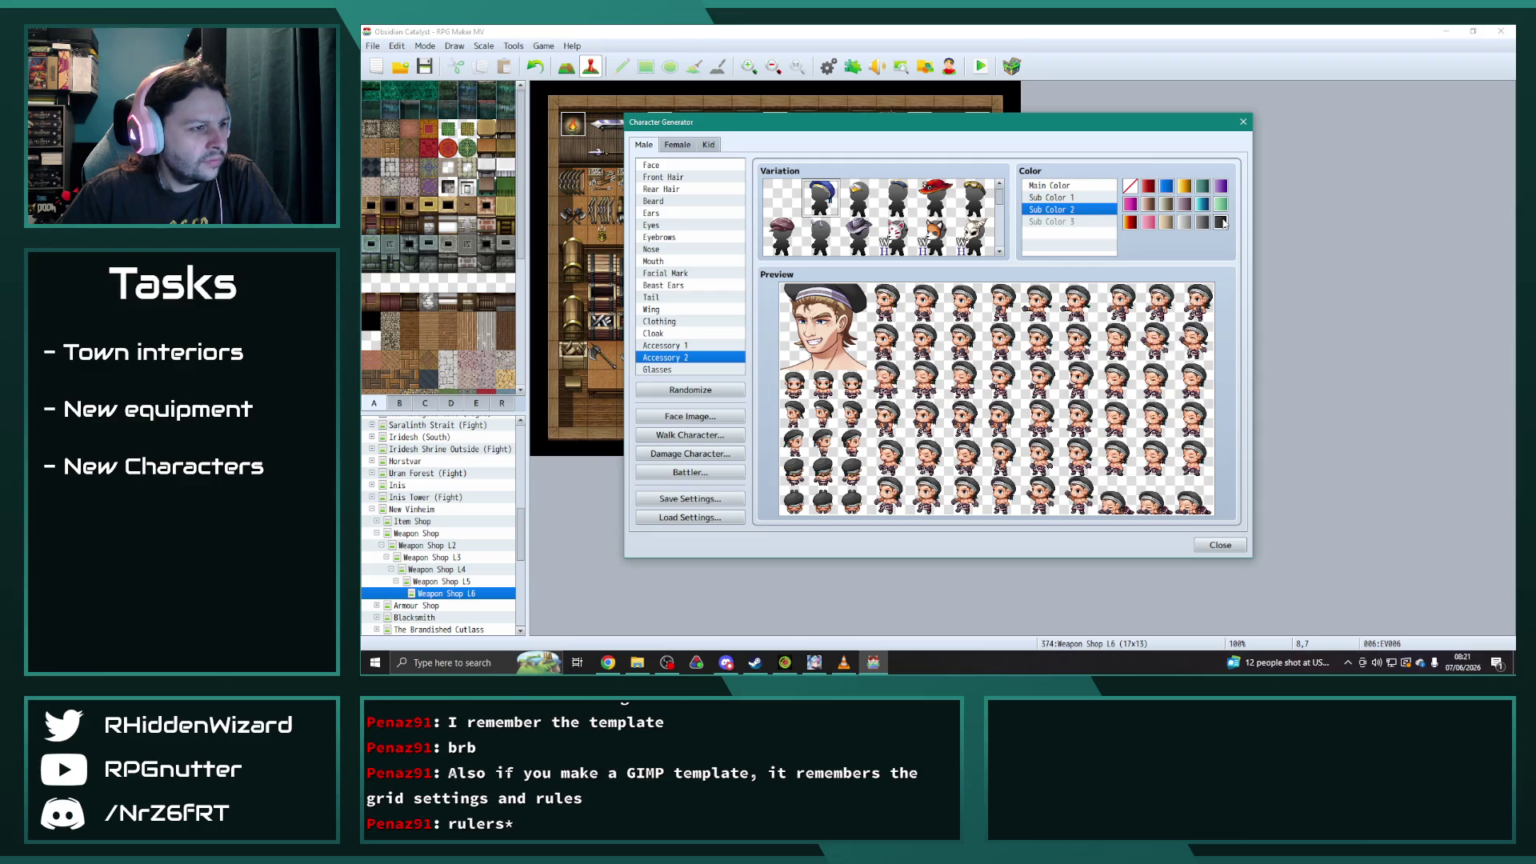
left_click(1221, 188)
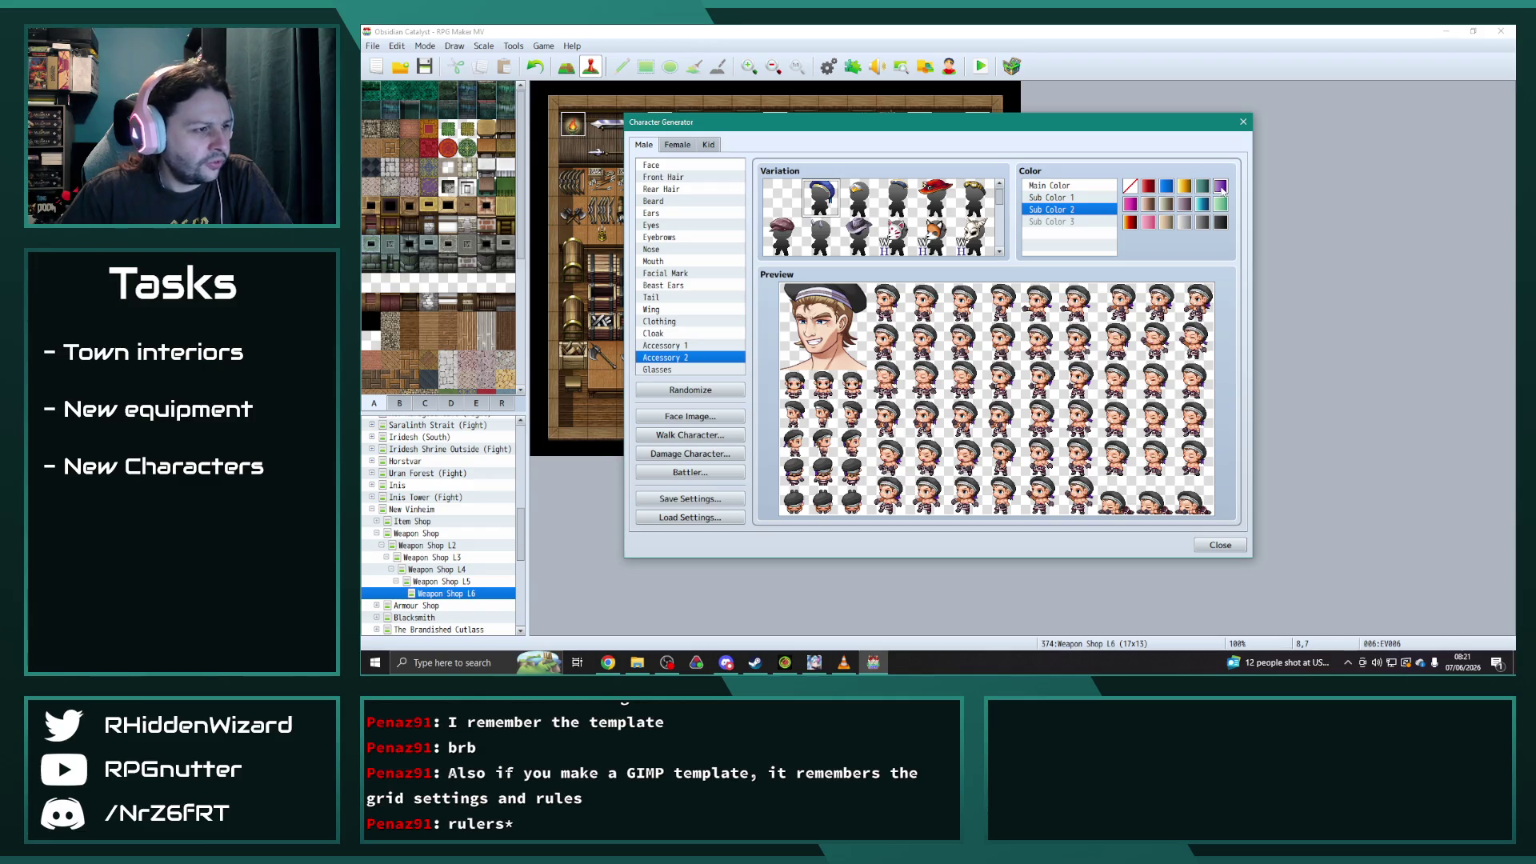
- Compare dark red, pink, blue, tan and light grey hat colours, keeping dark grey
left_click(1067, 200)
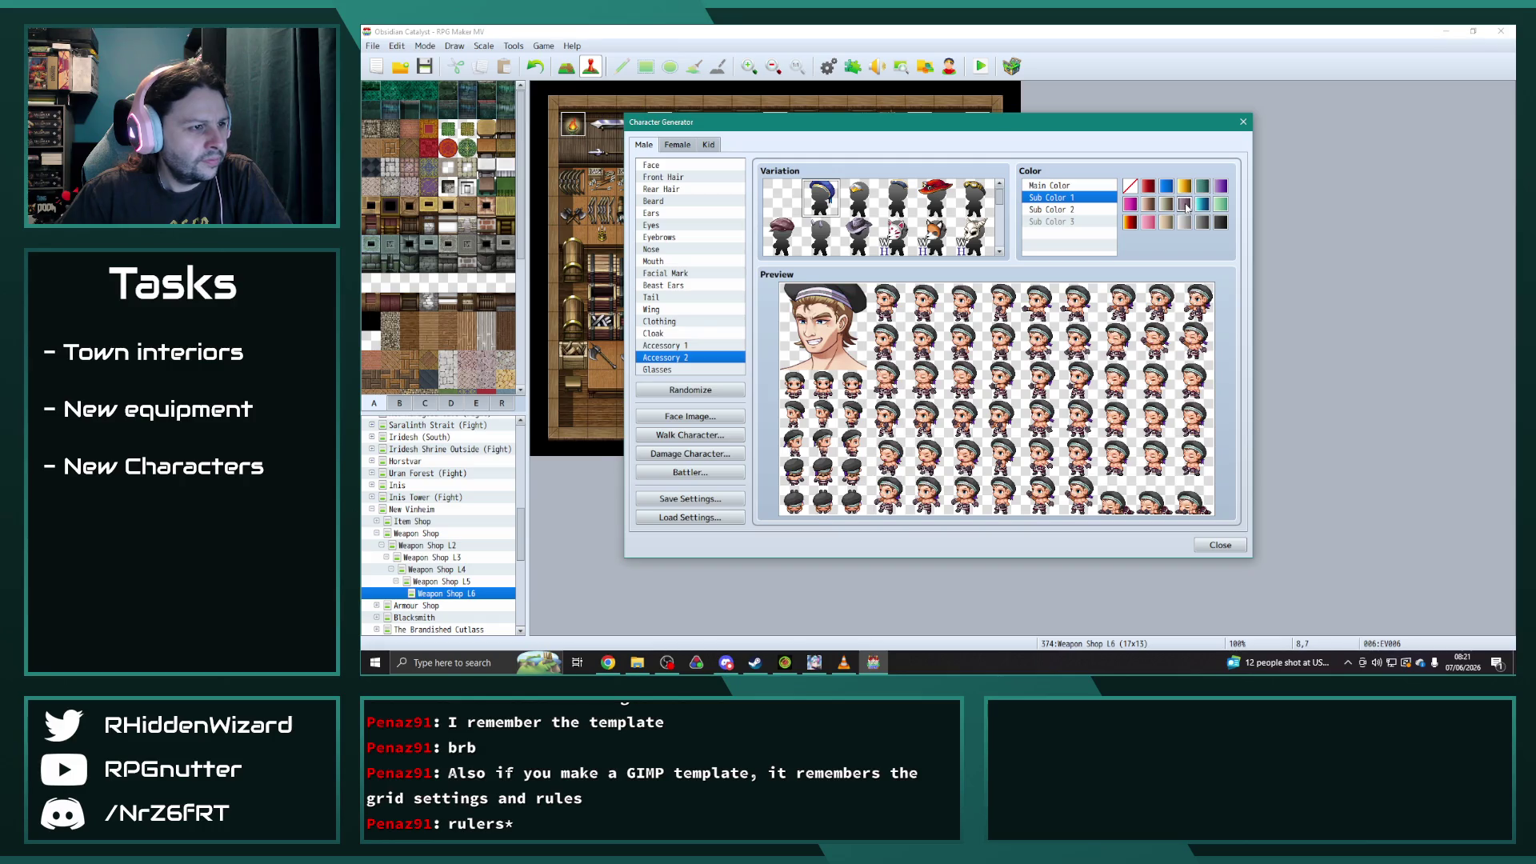
left_click(1113, 187)
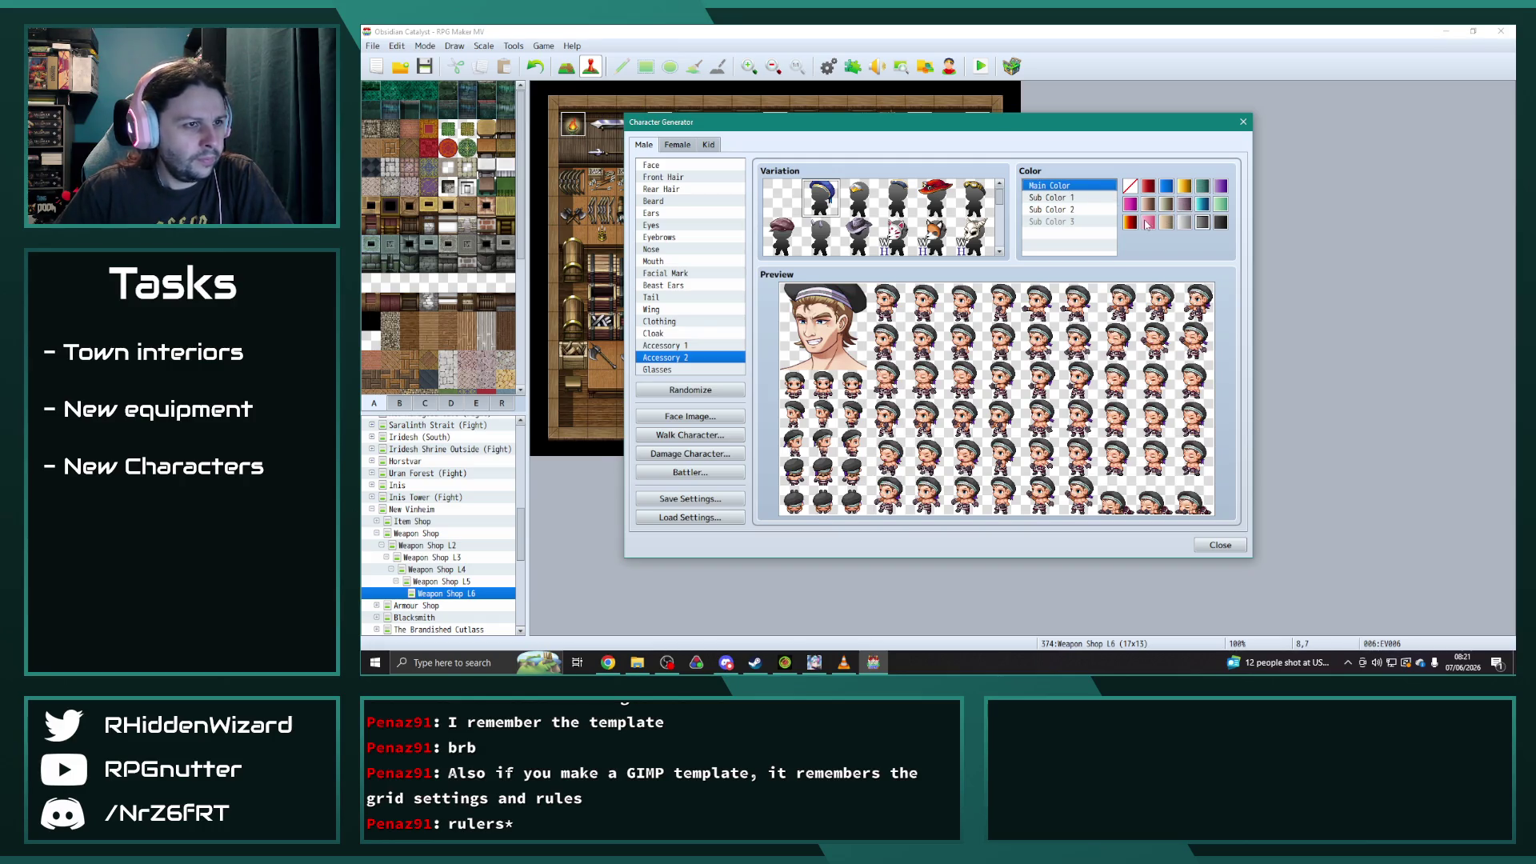
left_click(1134, 222)
left_click(1130, 204)
left_click(1168, 187)
left_click(1166, 223)
left_click(1185, 222)
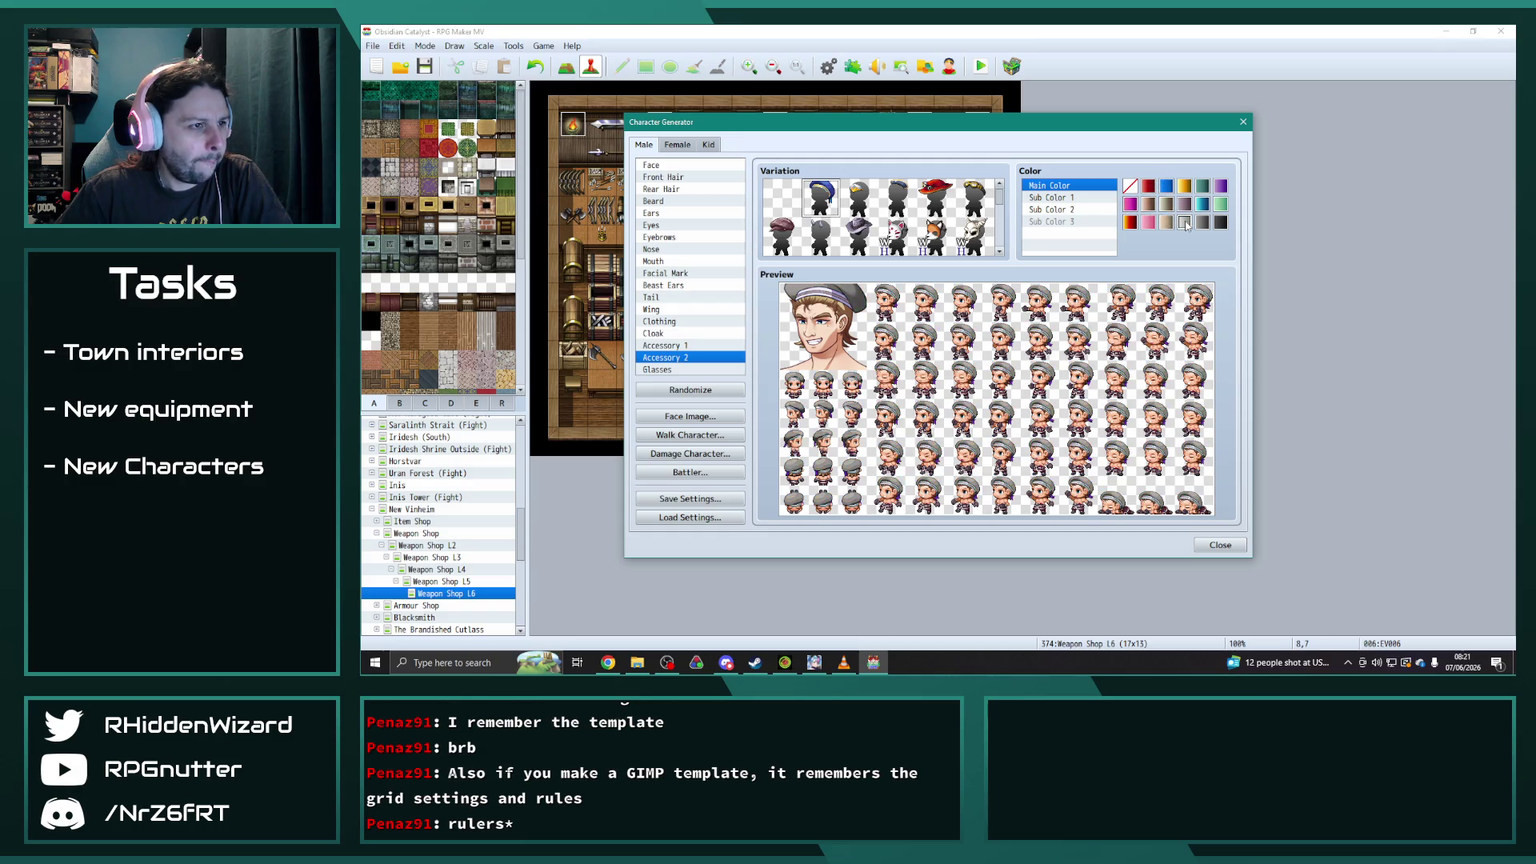
left_click(1202, 224)
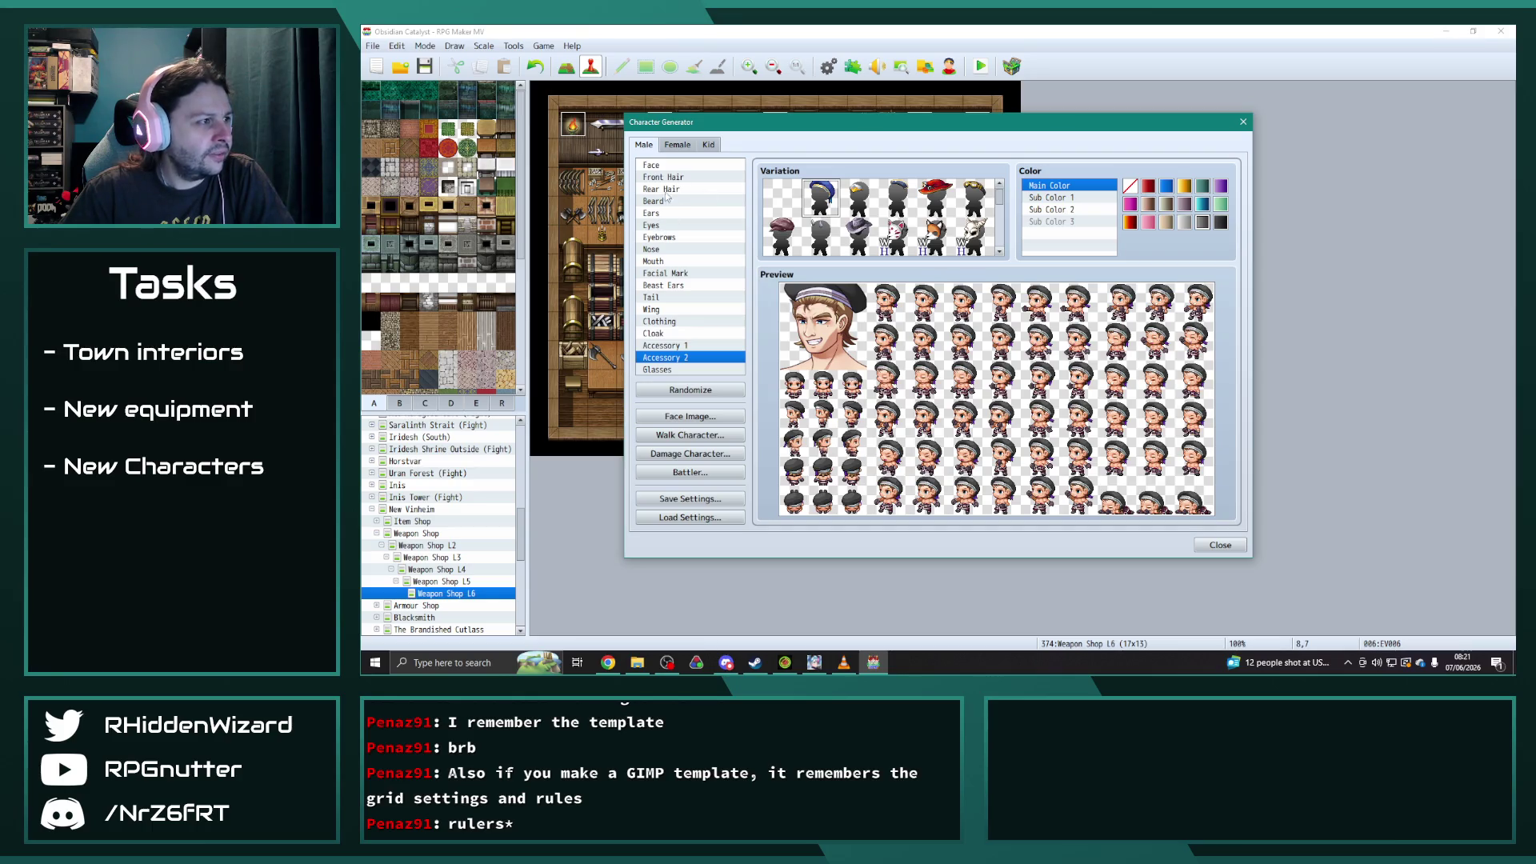
- Try several Front Hair styles, then clear it to the empty first variation
left_click(732, 178)
left_click(897, 236)
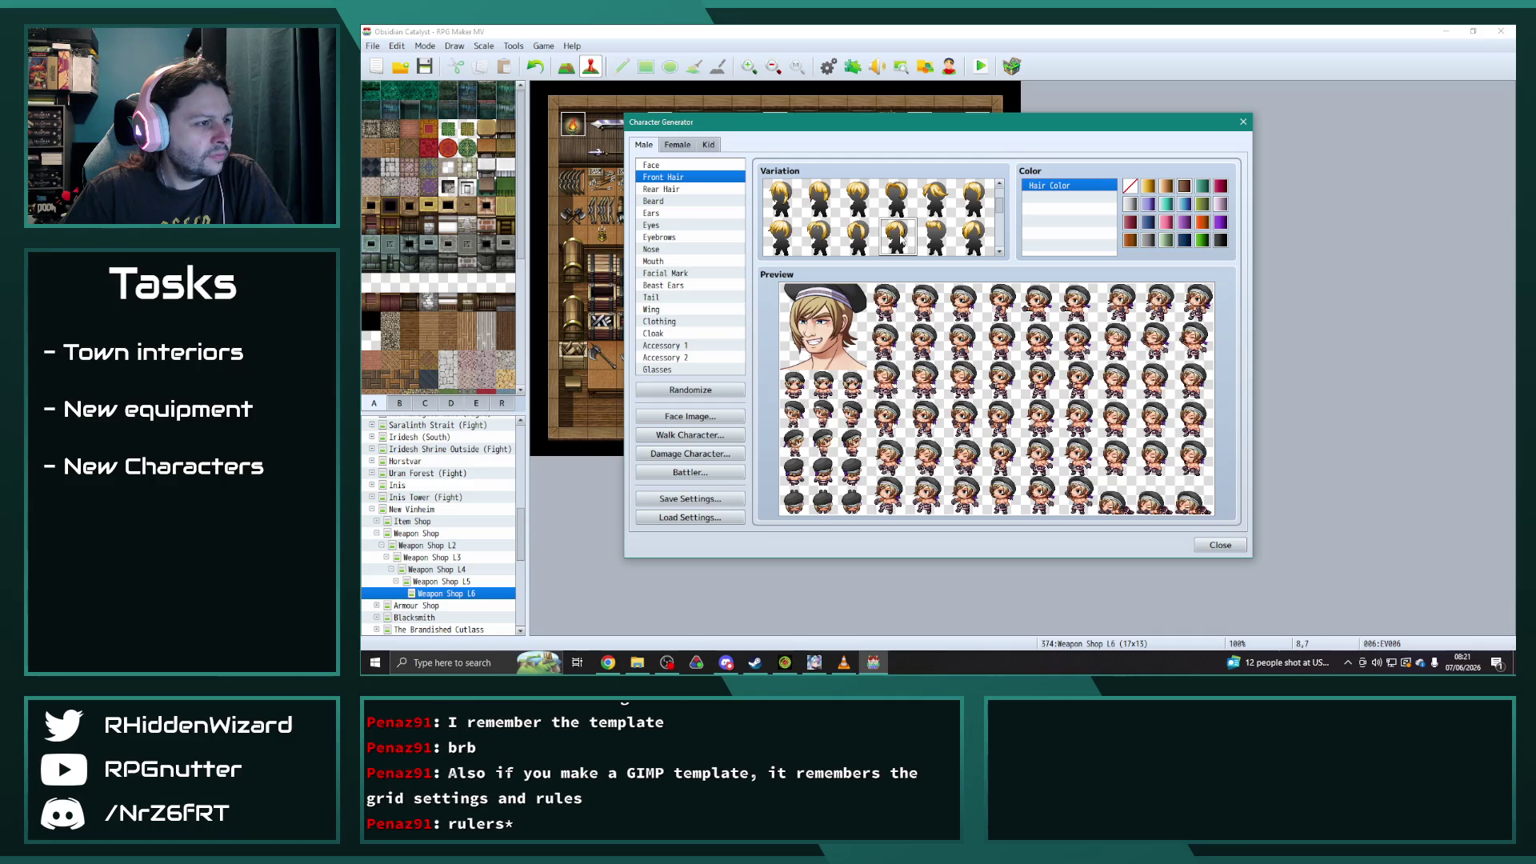
scroll(897, 232, "down", 2)
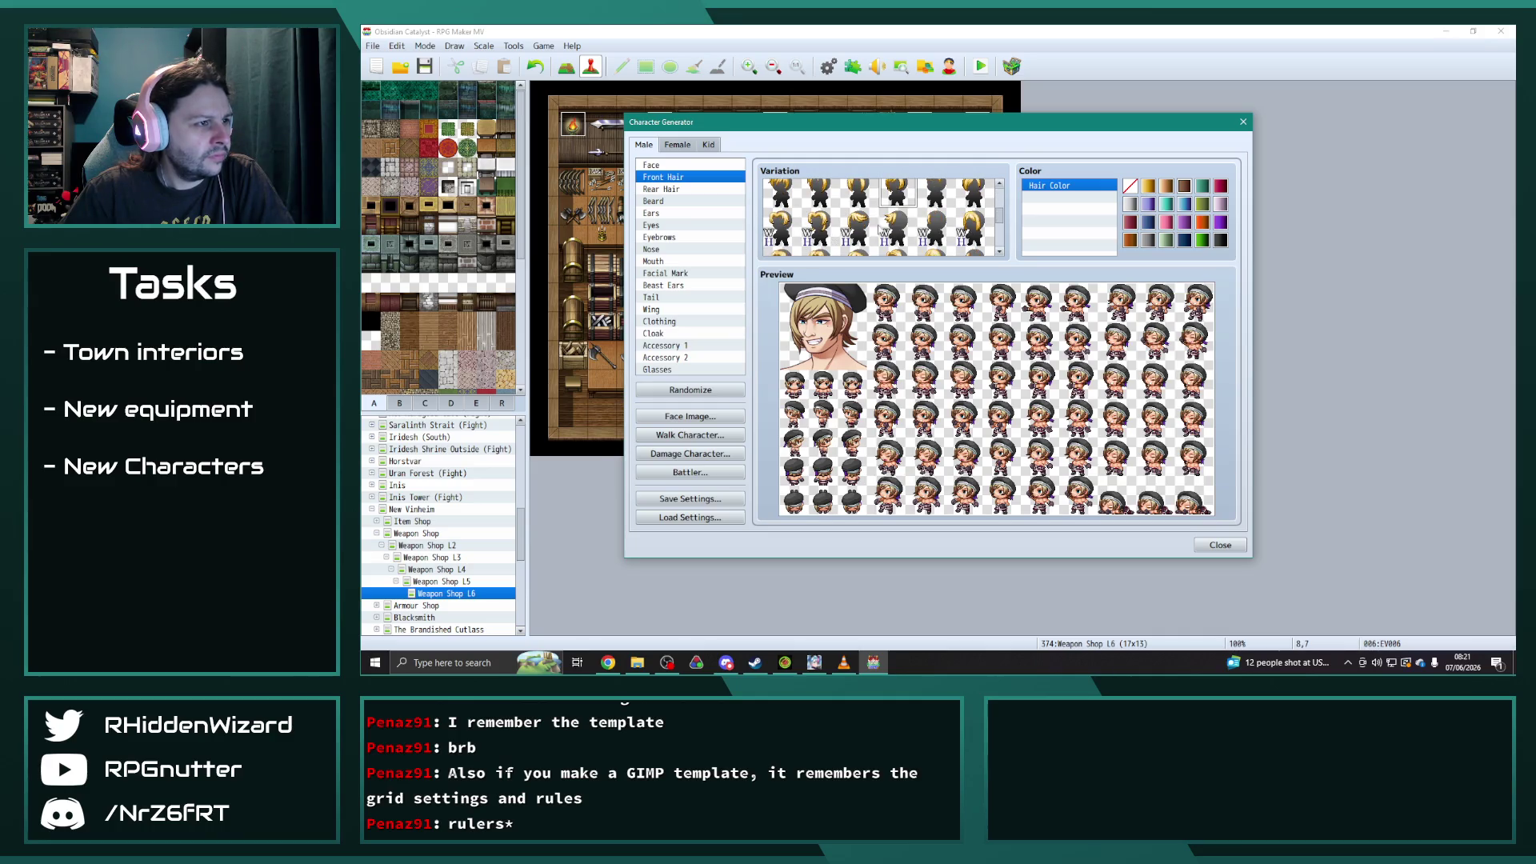
left_click(935, 228)
scroll(896, 230, "down", 2)
left_click(969, 229)
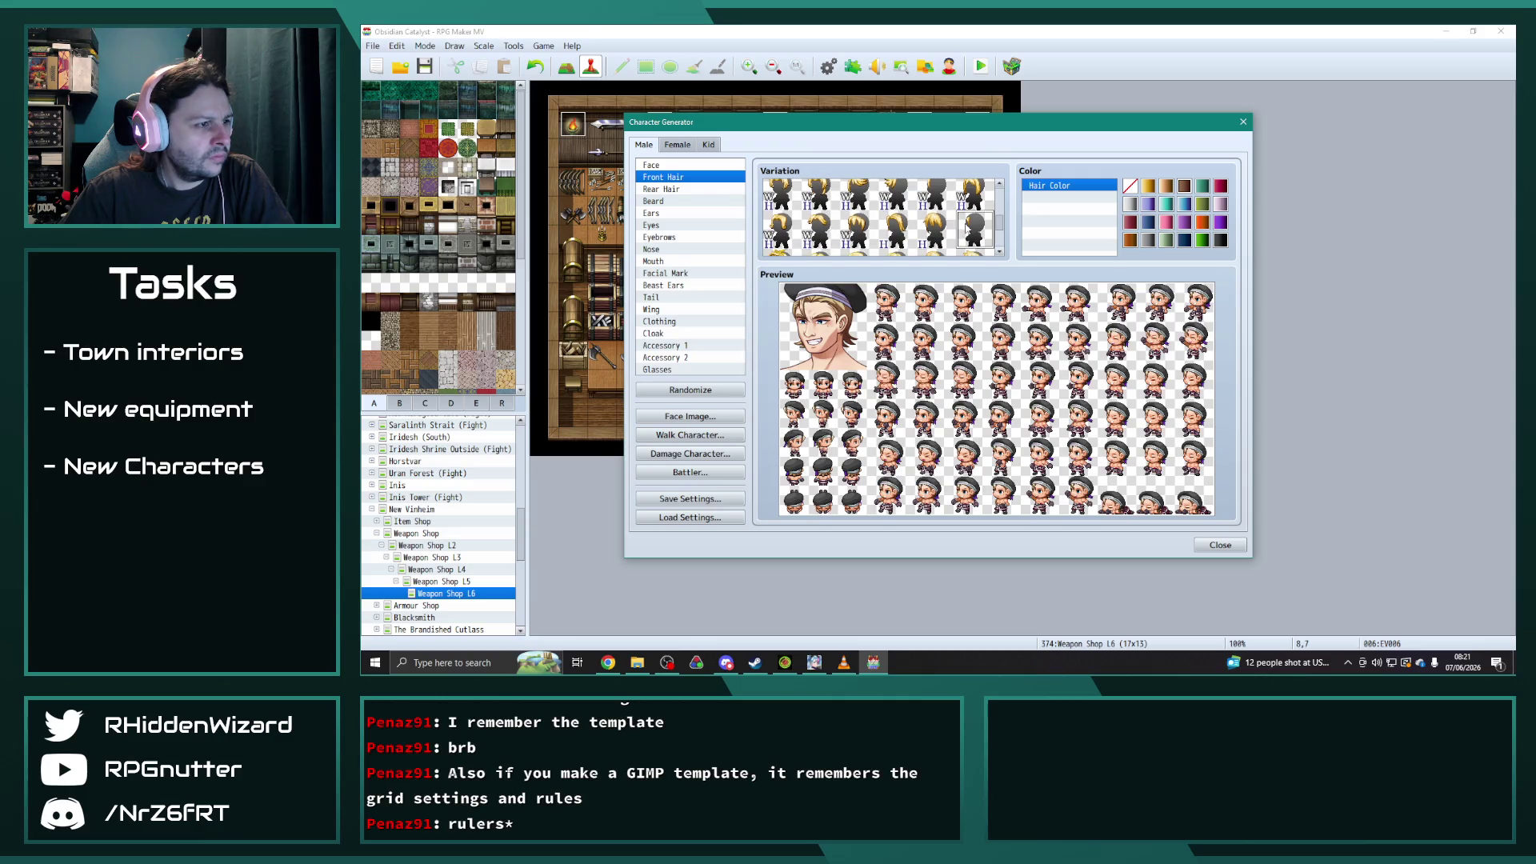
left_click(935, 230)
left_click(897, 232)
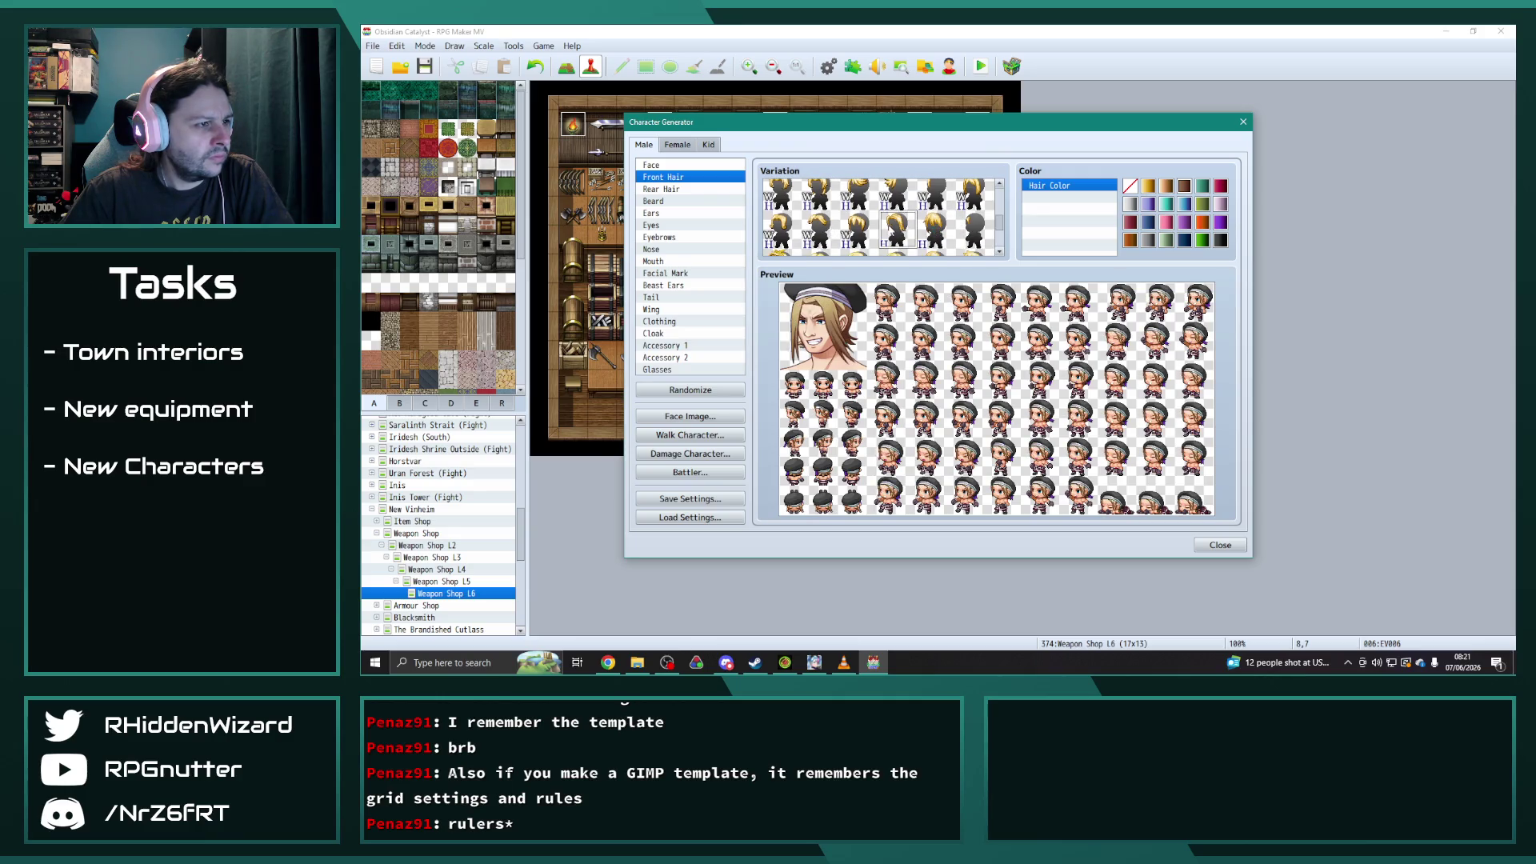
scroll(908, 236, "down", 3)
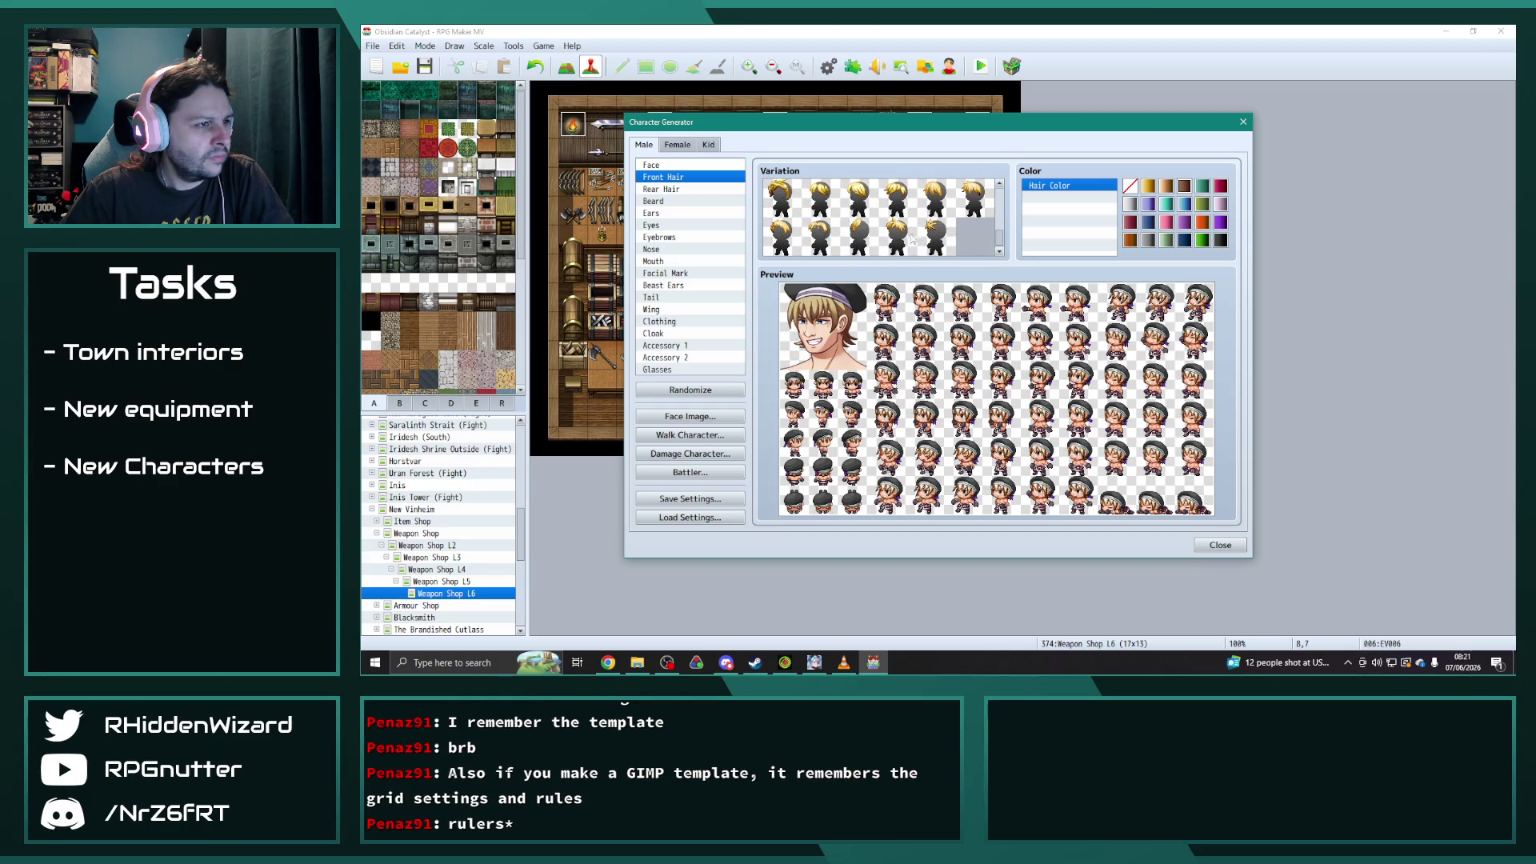
left_click(827, 238)
left_click(870, 243)
left_click_drag(1000, 236, 1005, 171)
left_click(780, 197)
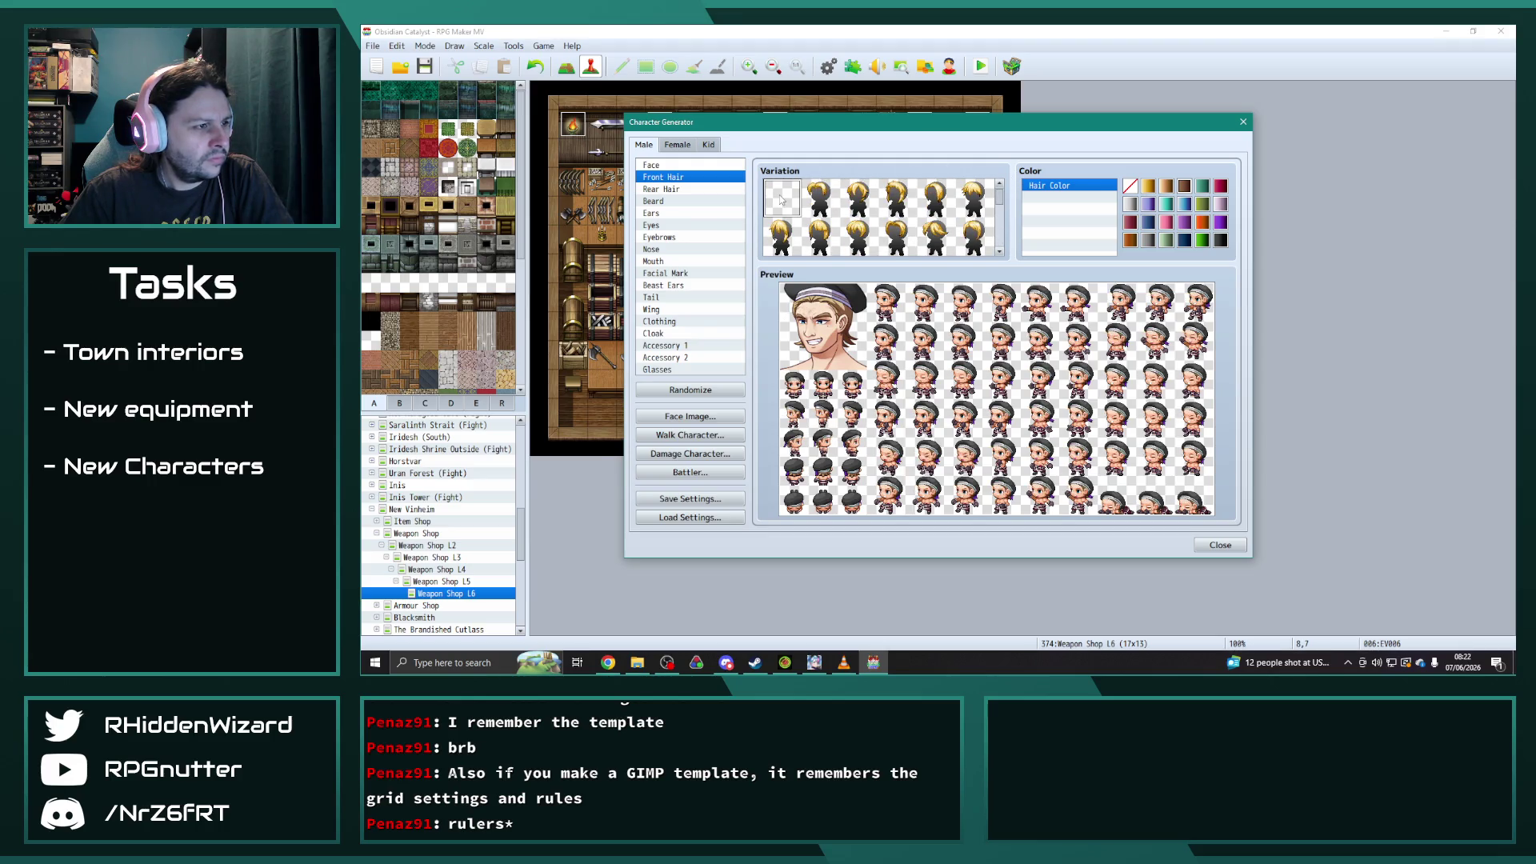
- Try various Rear Hair styles, including long straight and short variations
left_click(688, 190)
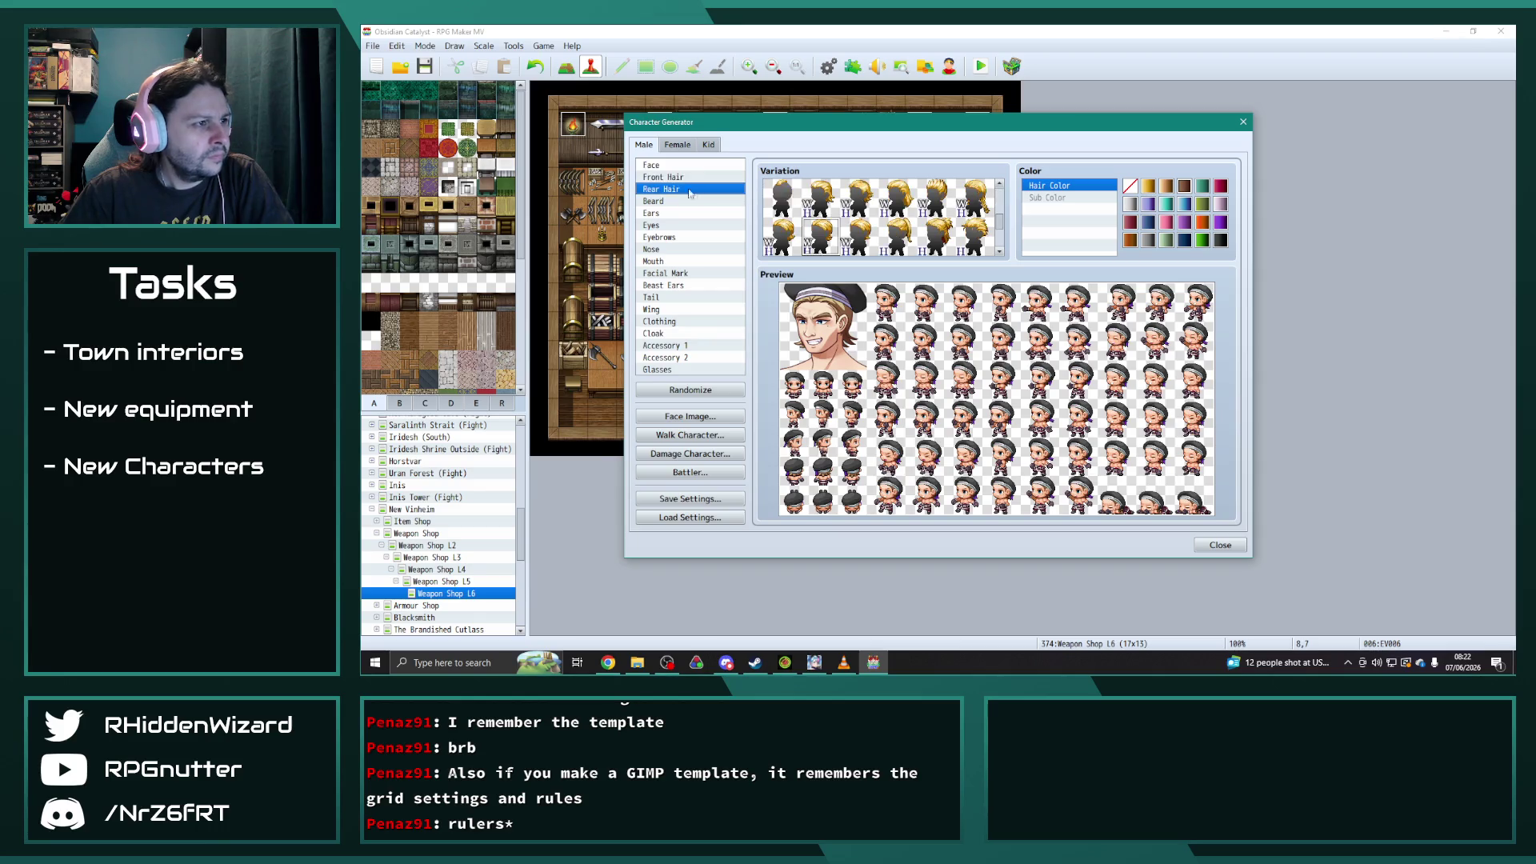
left_click(783, 237)
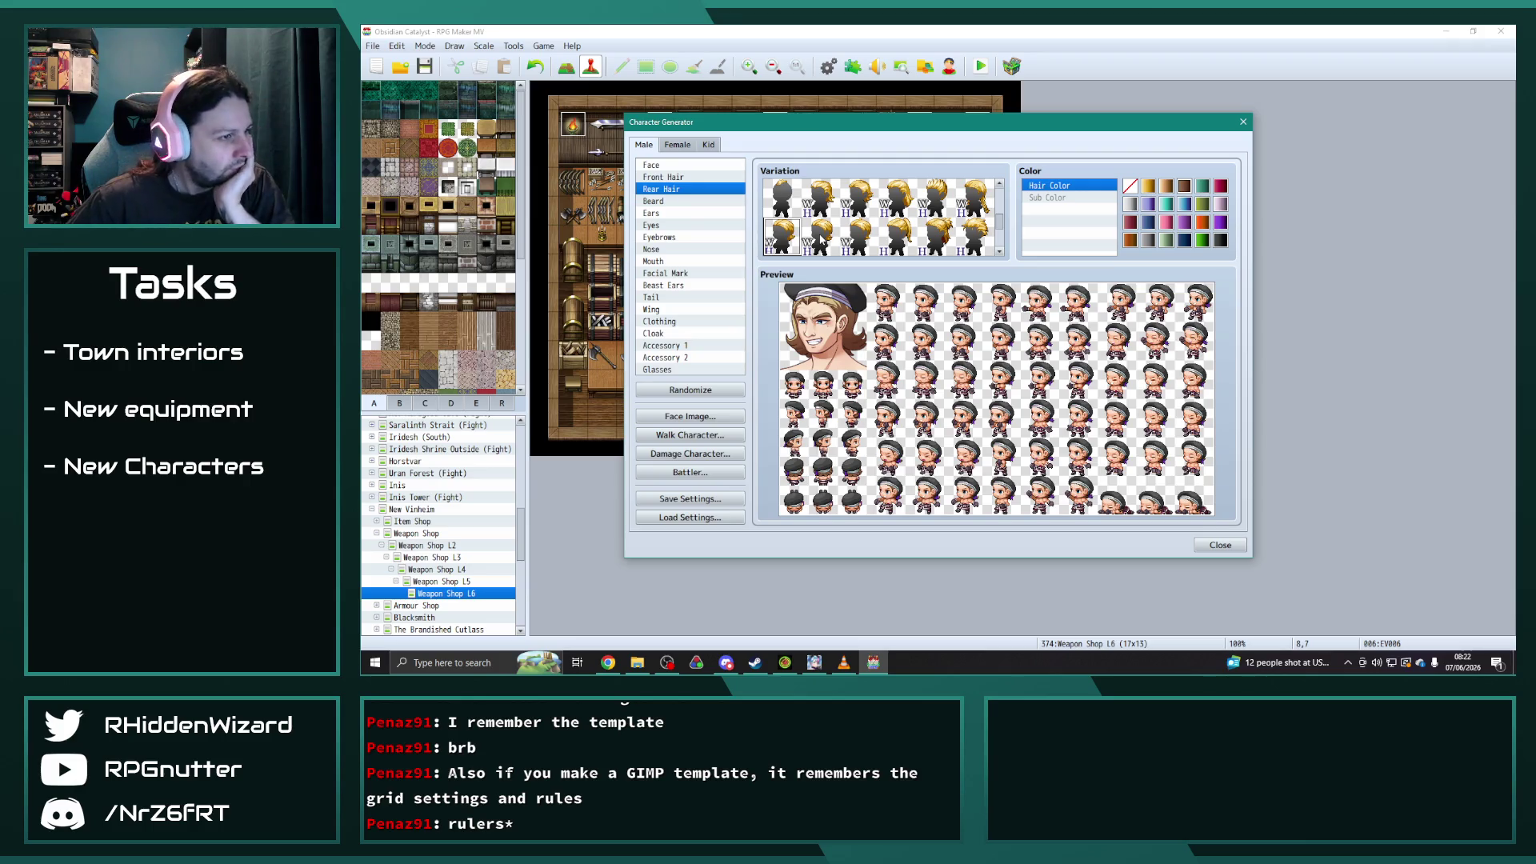
left_click(819, 240)
left_click(858, 240)
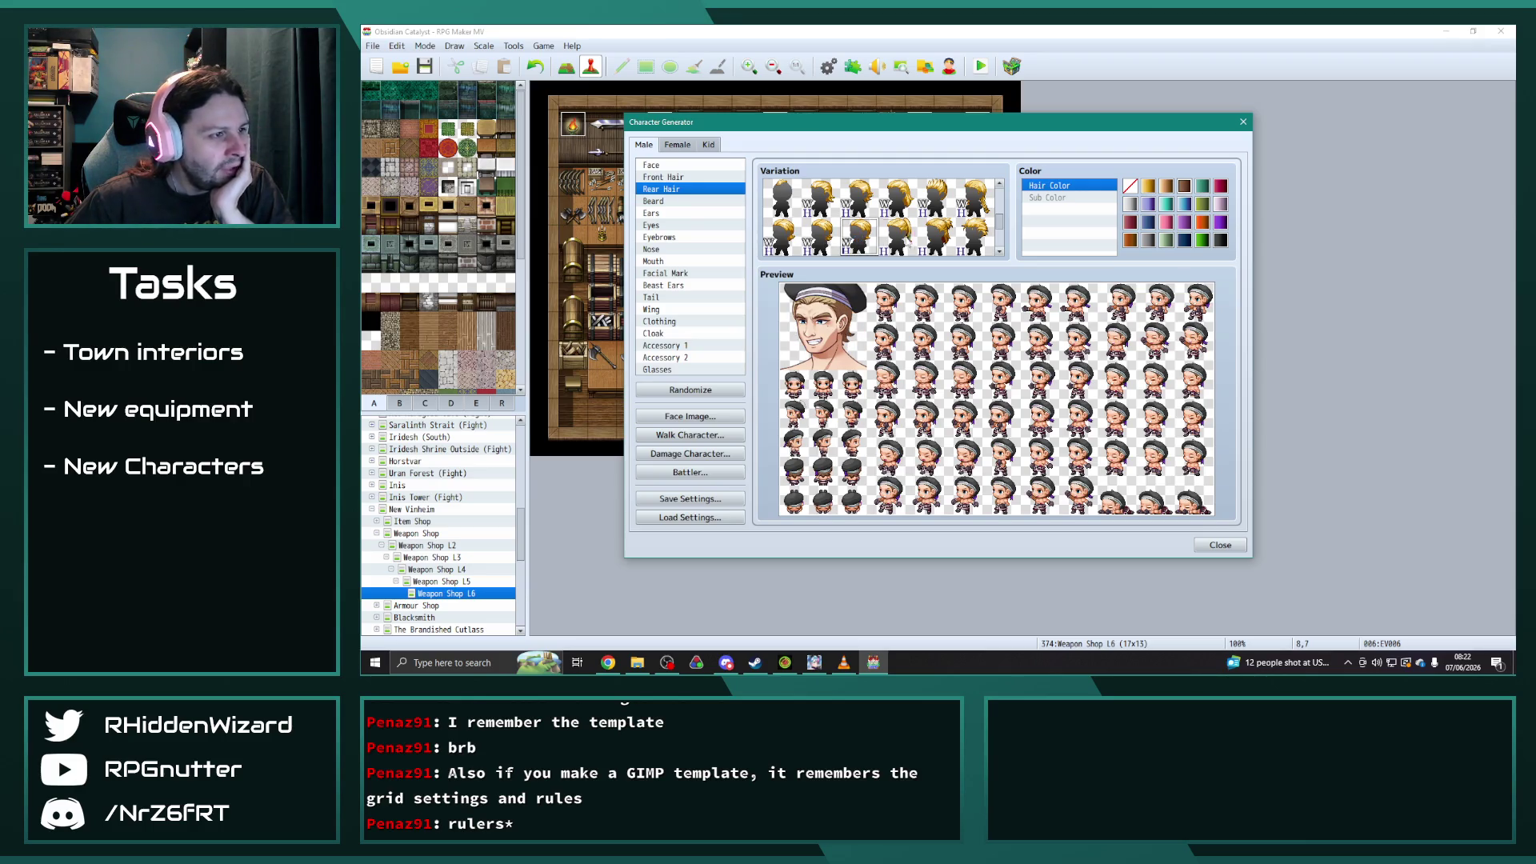
left_click(885, 252)
scroll(880, 240, "down", 3)
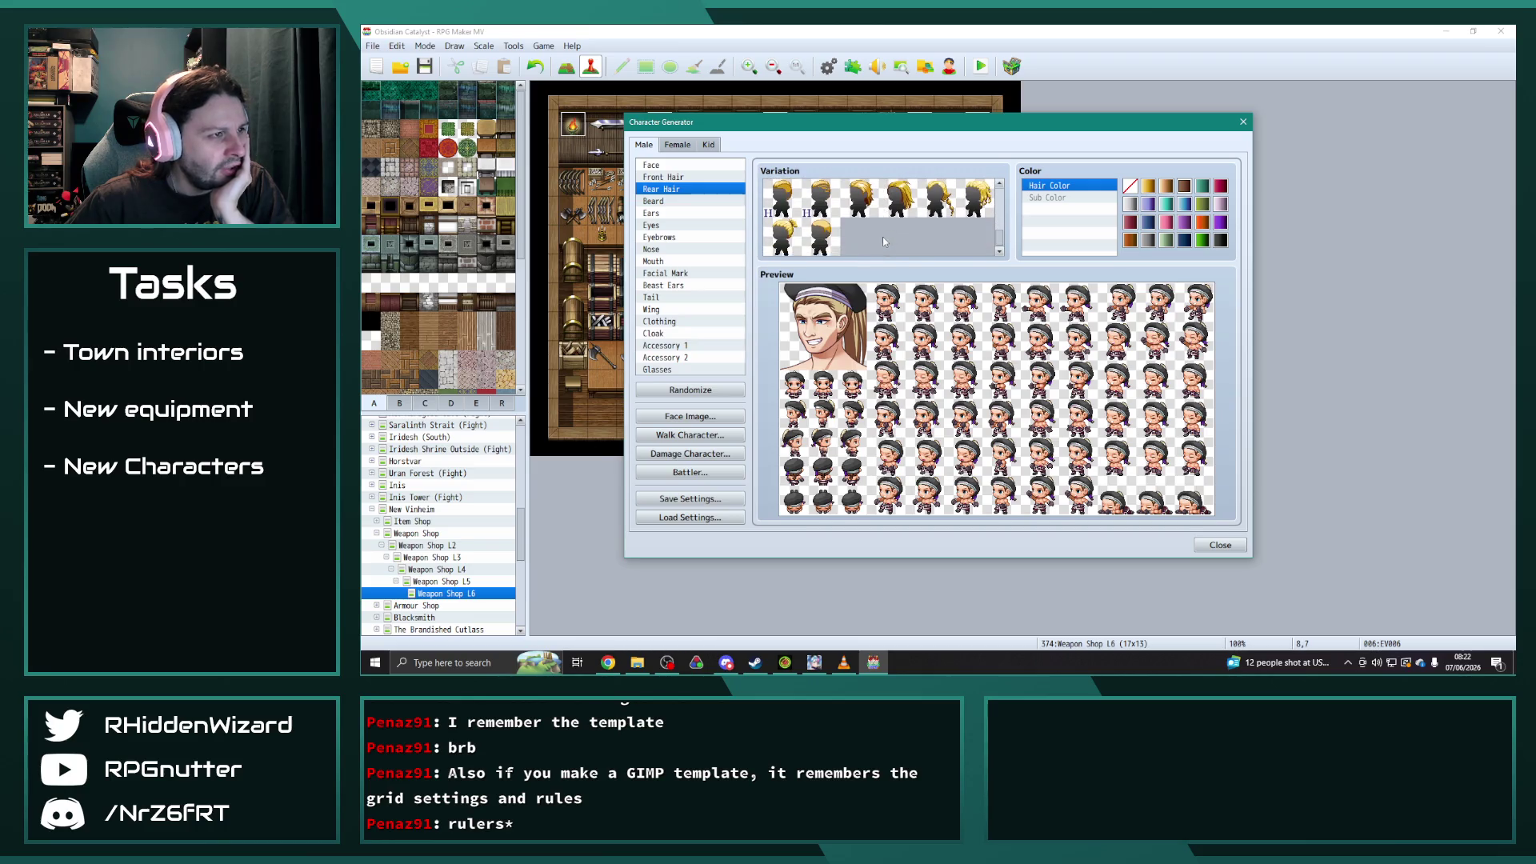
left_click(824, 238)
left_click(782, 248)
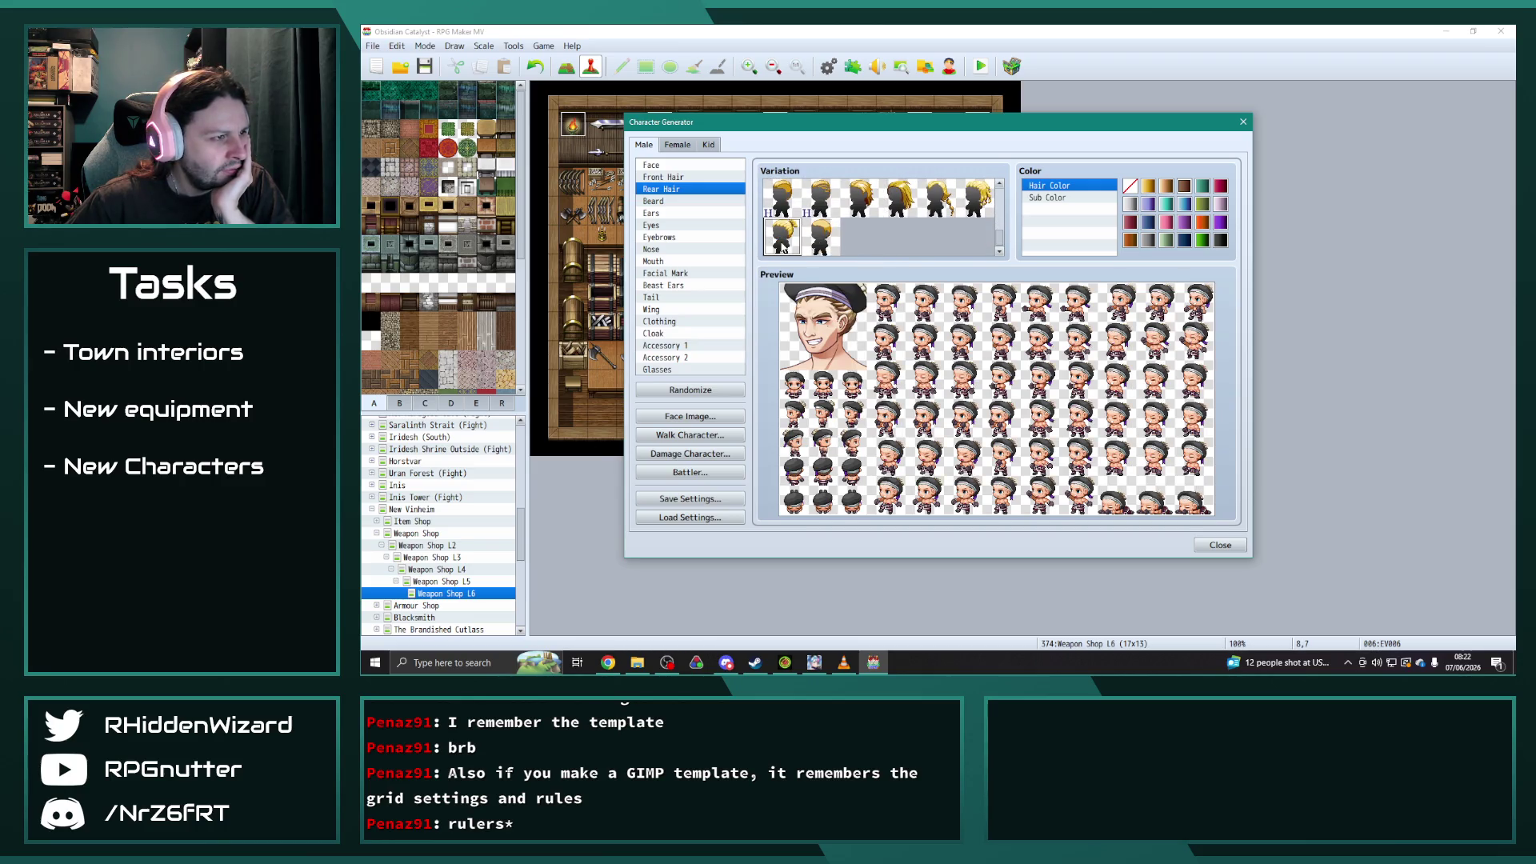
- Compare braided long and short rear hairstyles, settling on the second top-row short style
left_click(860, 199)
scroll(881, 216, "up", 1)
left_click(898, 210)
left_click(936, 210)
scroll(921, 216, "up", 2)
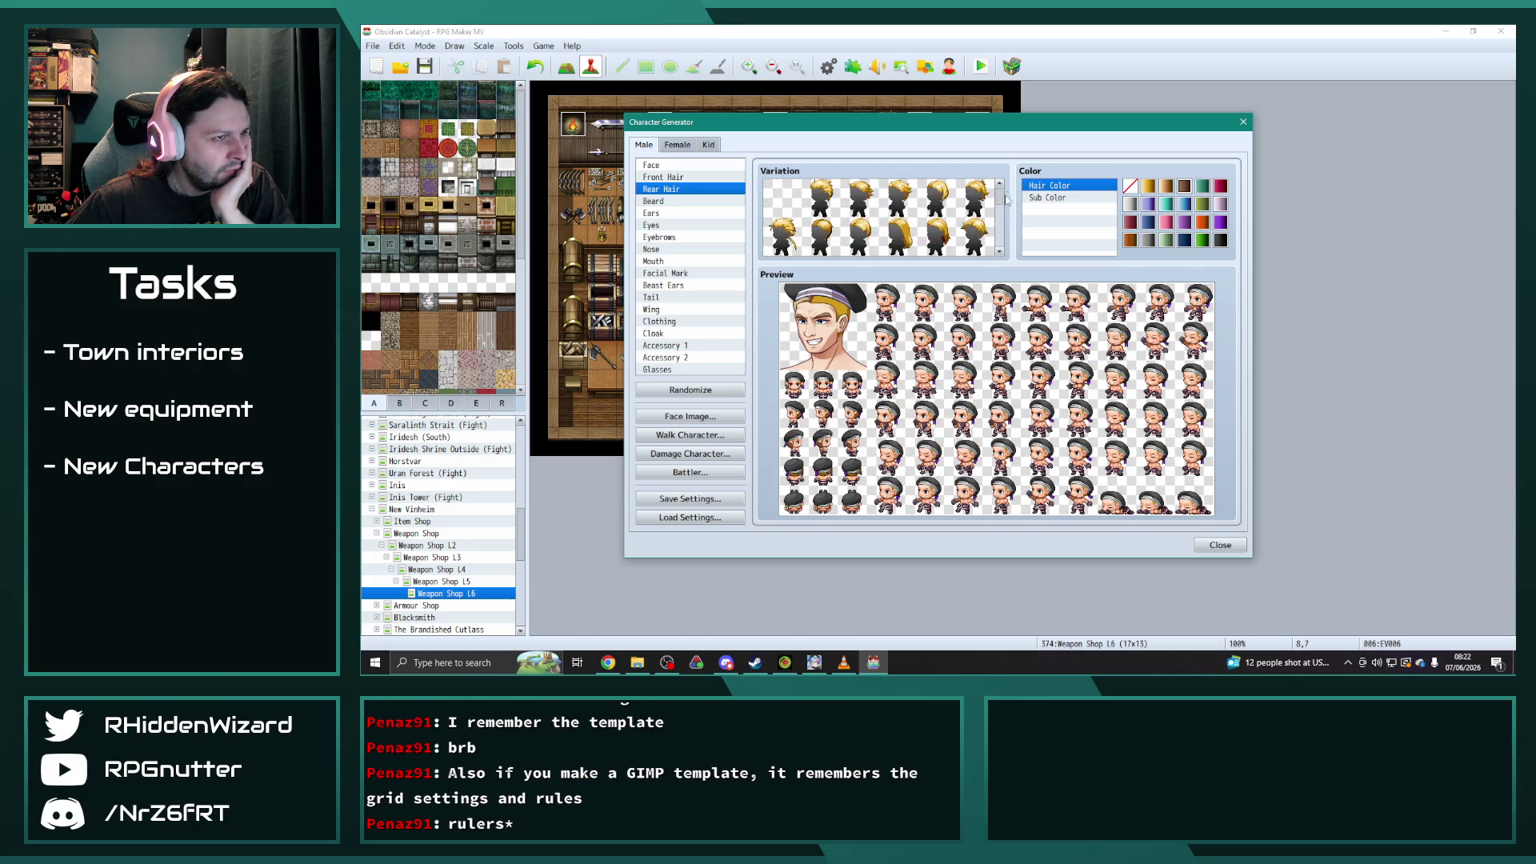
left_click(978, 198)
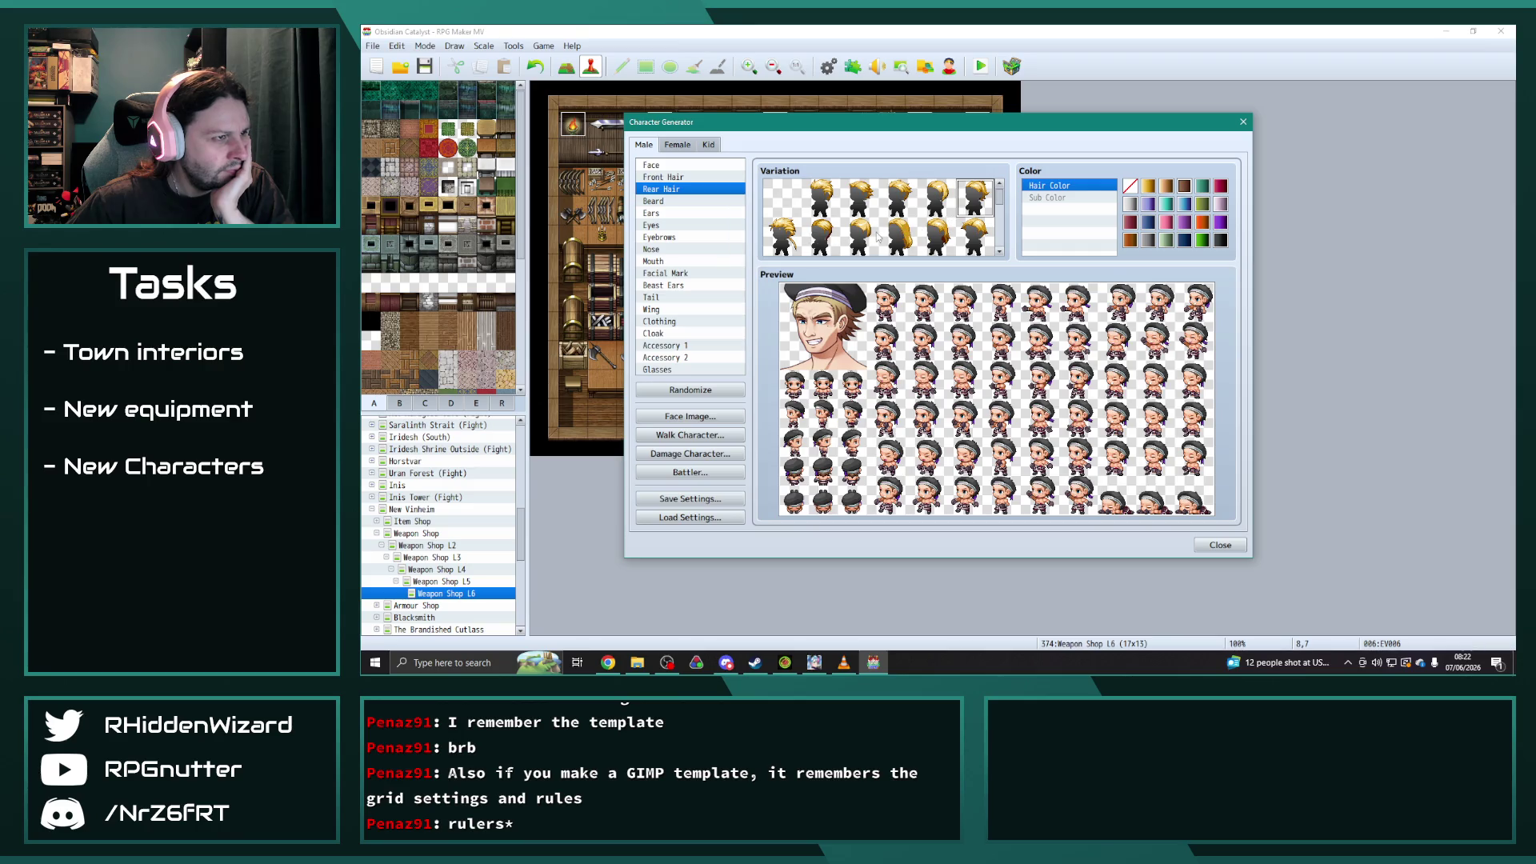
left_click(904, 232)
left_click(822, 204)
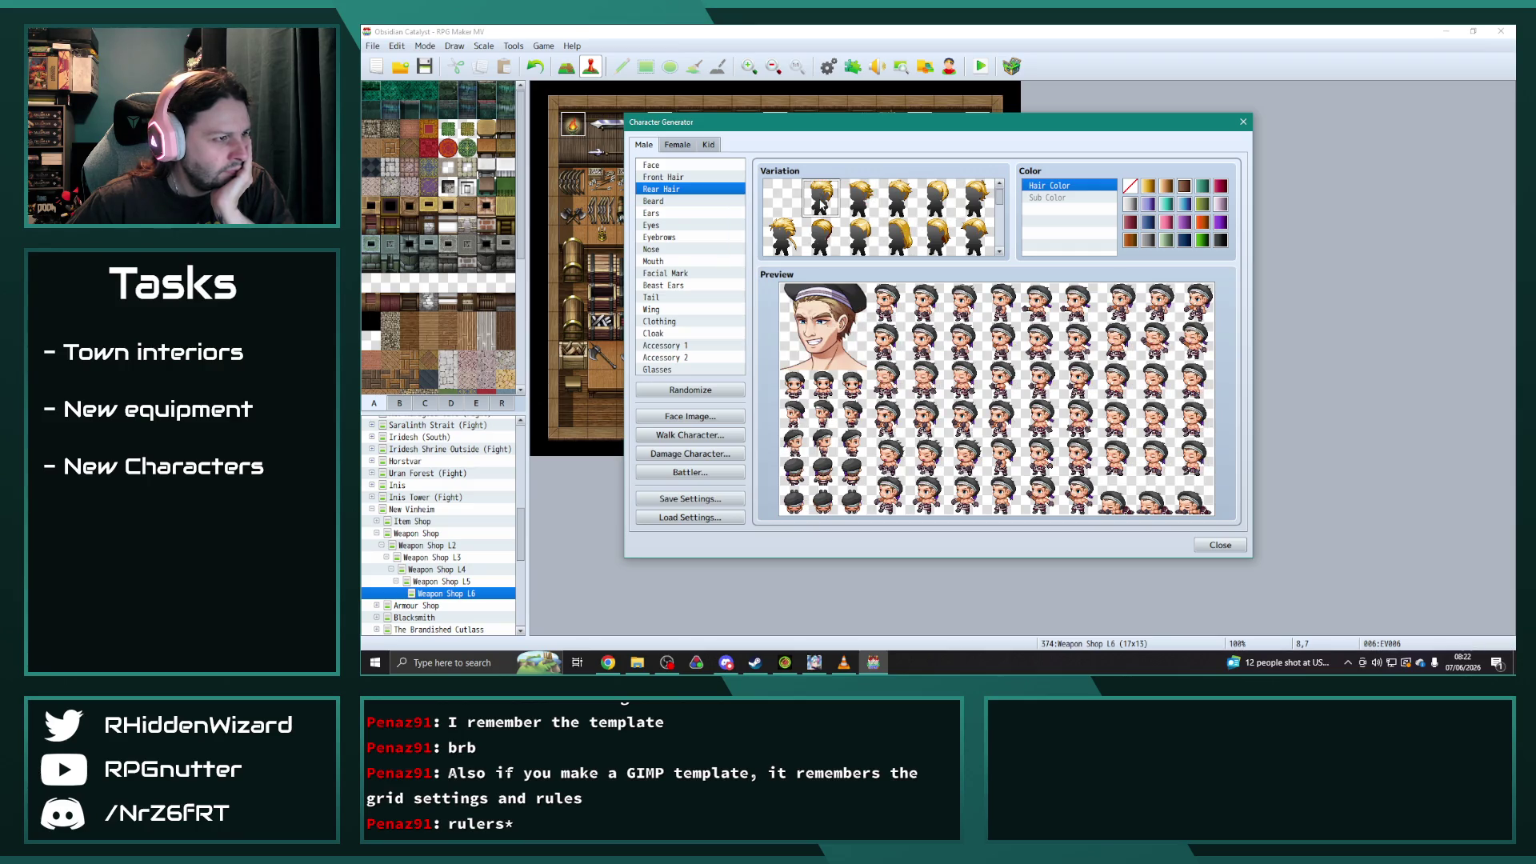
left_click(857, 200)
left_click(896, 204)
left_click(844, 212)
left_click(827, 207)
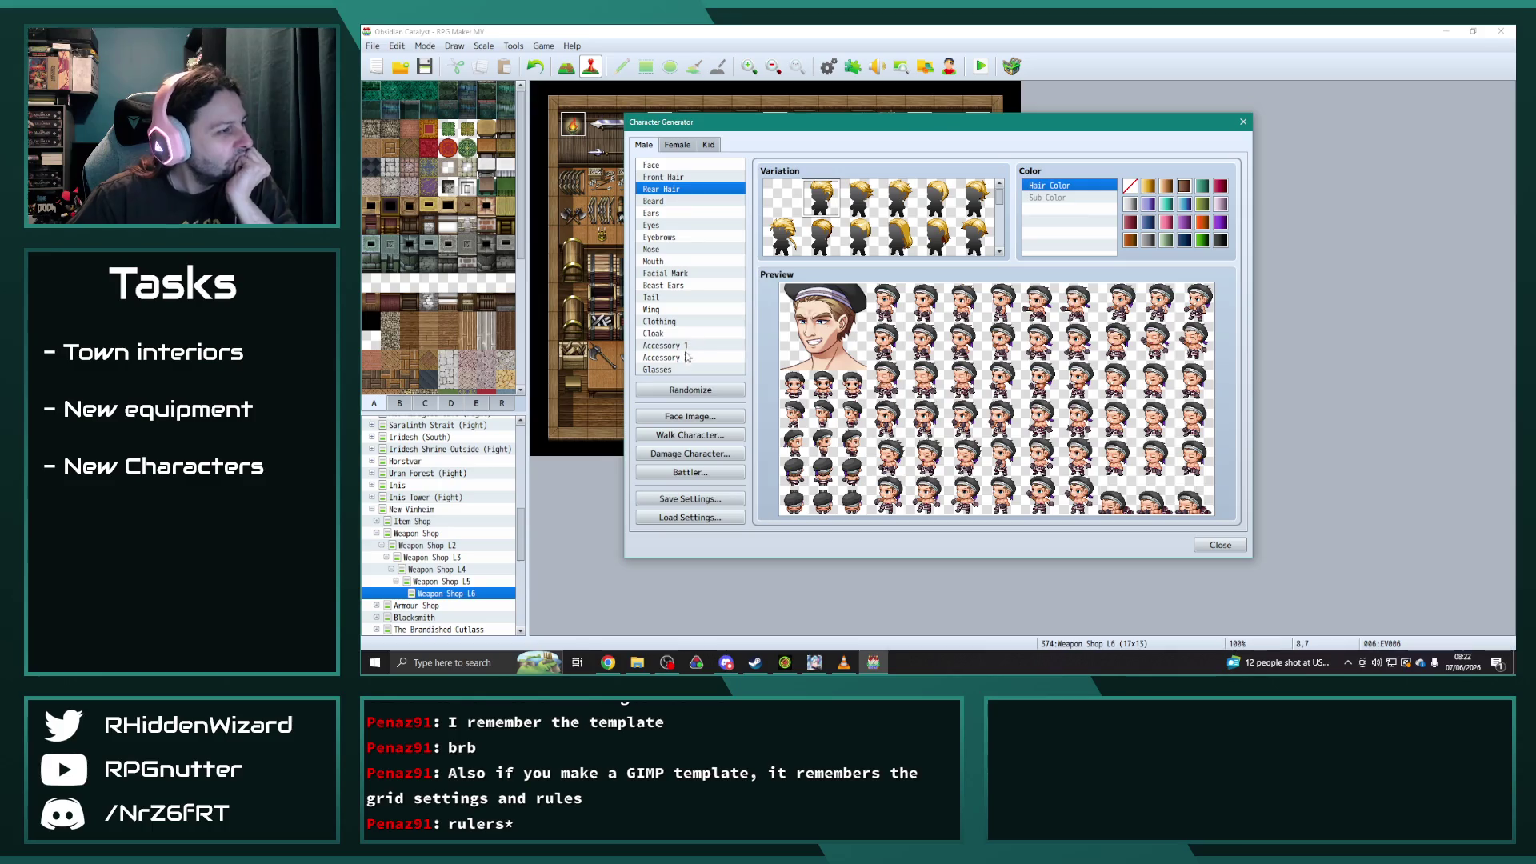
- Select the Clothing part and try blue and grey main colours, leaving it at none
left_click(669, 370)
left_click(672, 358)
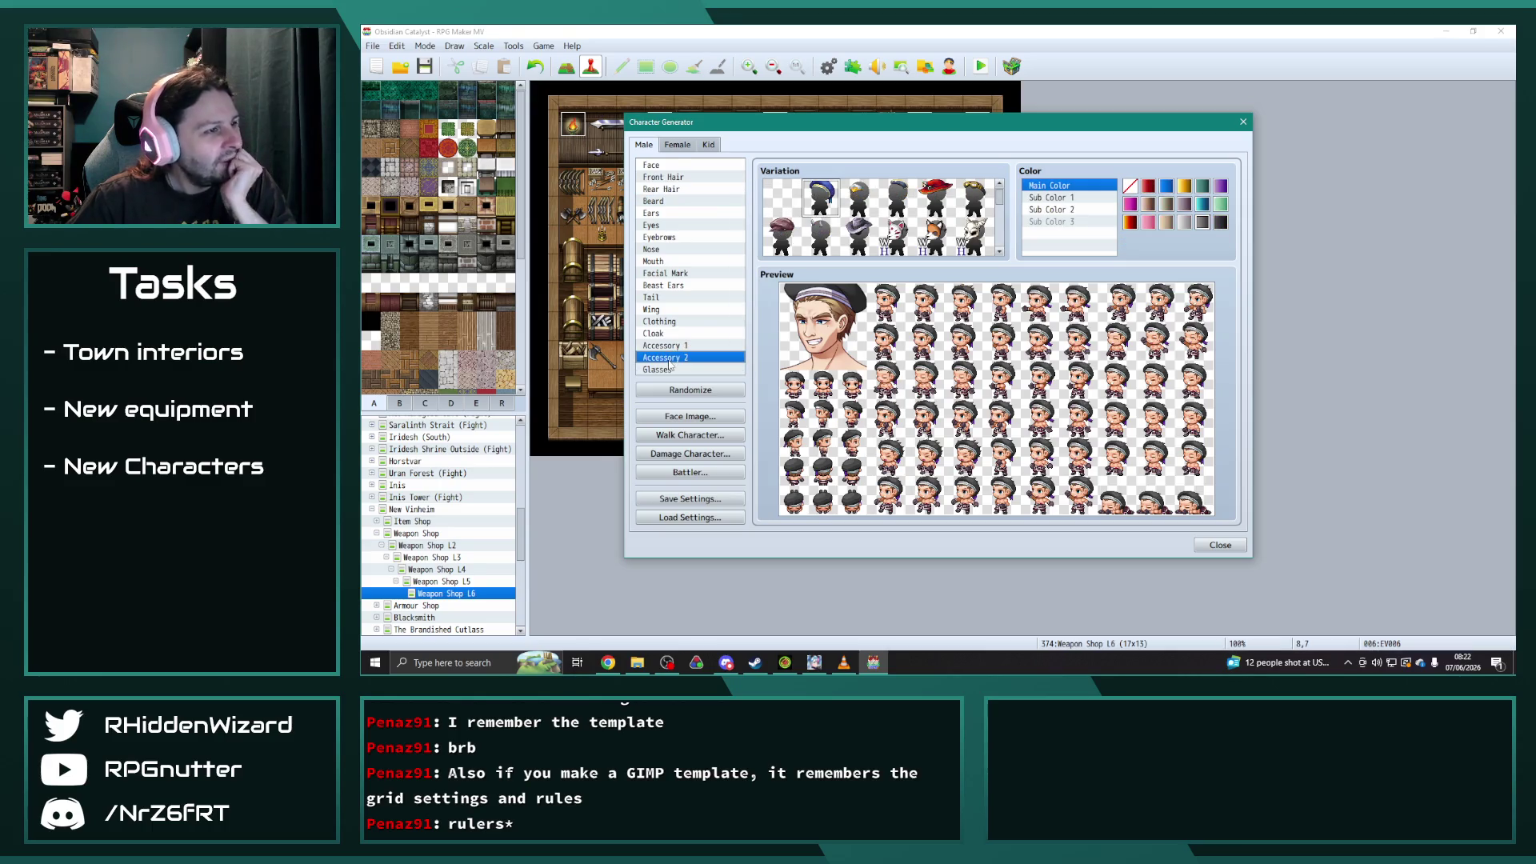
left_click(674, 346)
left_click(664, 334)
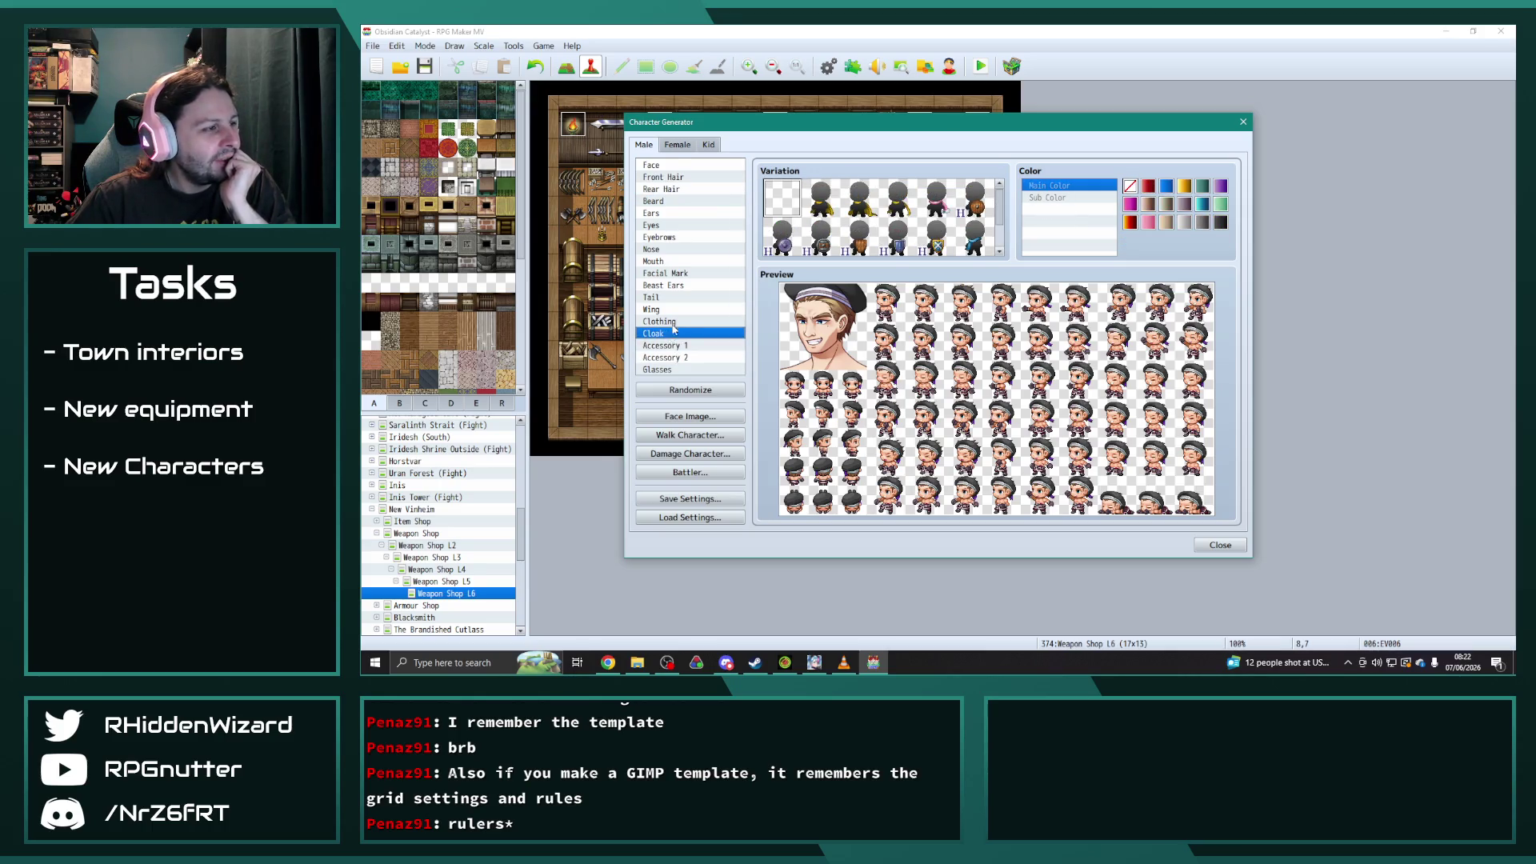
left_click(664, 321)
left_click(1167, 186)
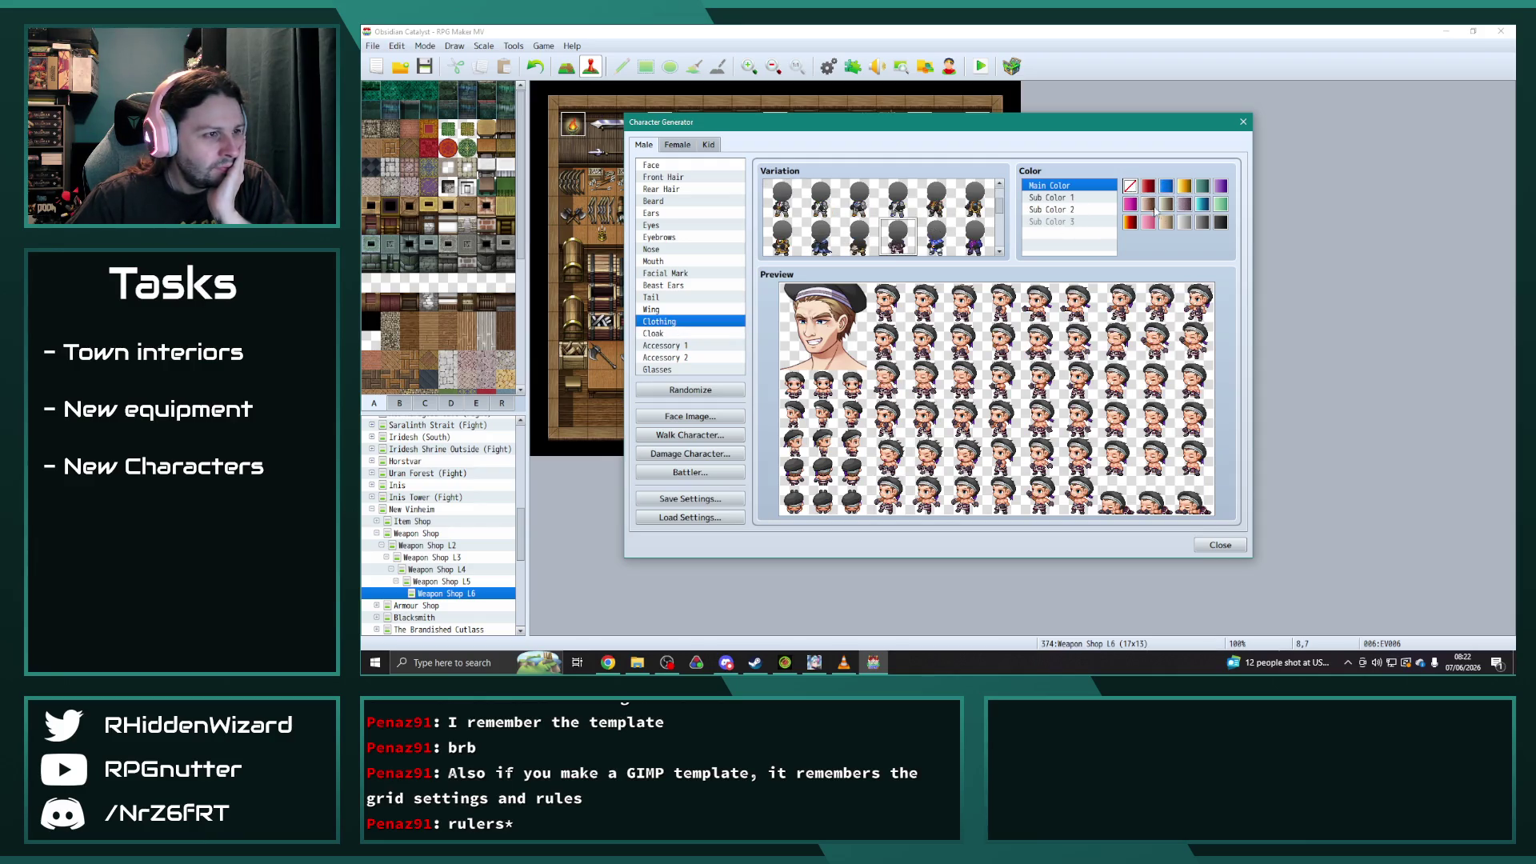
left_click(1220, 224)
left_click(1205, 223)
left_click(1137, 186)
- Try red, grey, black, blue, teal and other Sub Color 1 swatches, settling on beige
left_click(1062, 198)
left_click(1148, 188)
left_click(1126, 187)
left_click(1185, 223)
left_click(1221, 223)
left_click(1167, 186)
left_click(1202, 205)
left_click(1130, 222)
left_click(1168, 187)
left_click(1146, 188)
left_click(1167, 223)
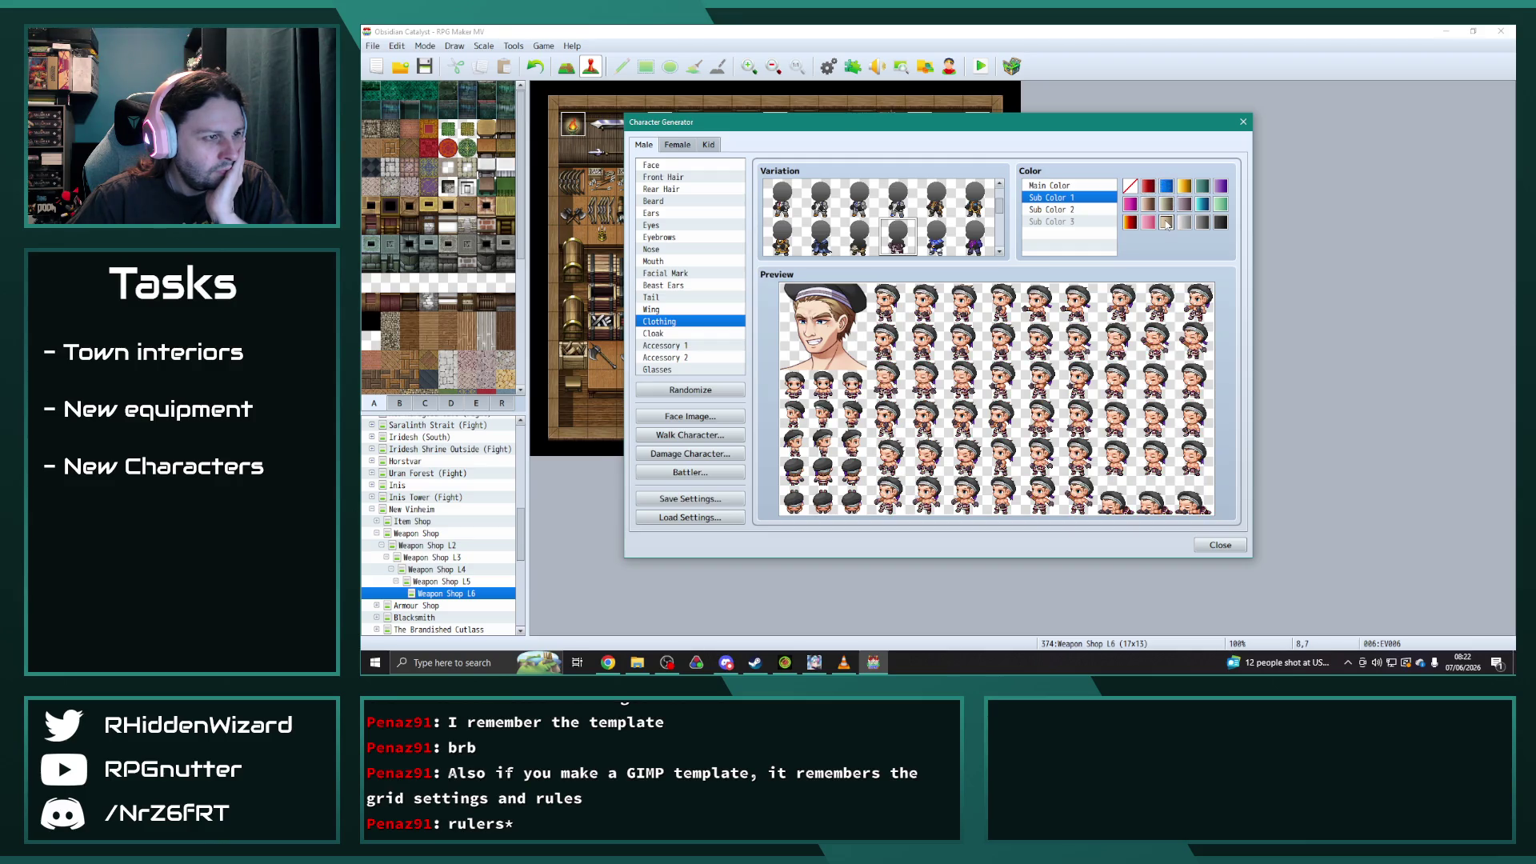
- Set the clothing's Sub Color 2 to purple and bring up the face image for export
left_click(1067, 210)
left_click(1168, 188)
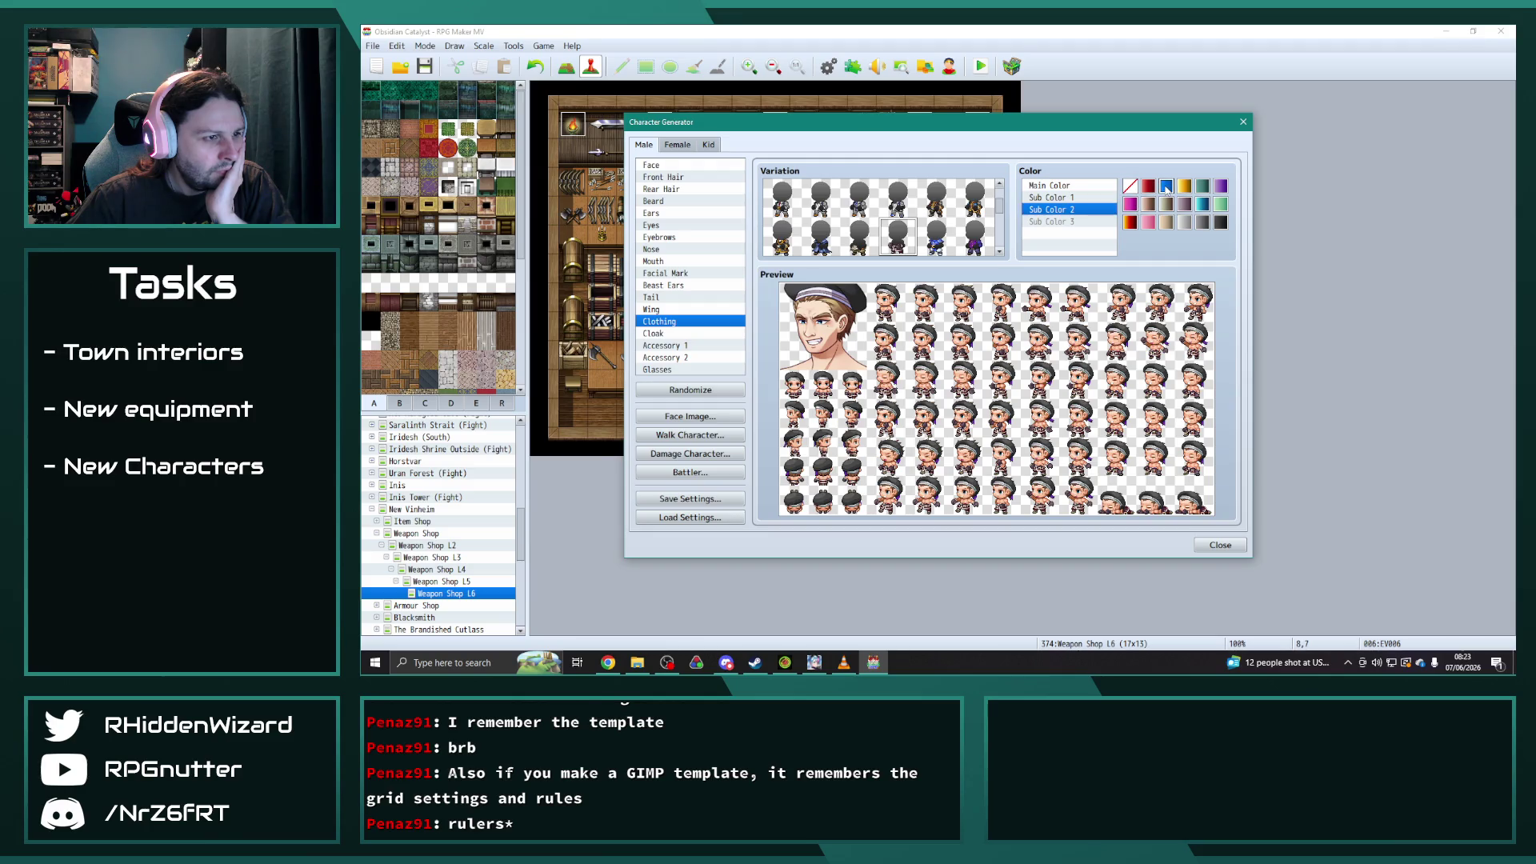
left_click(1150, 188)
left_click(1222, 188)
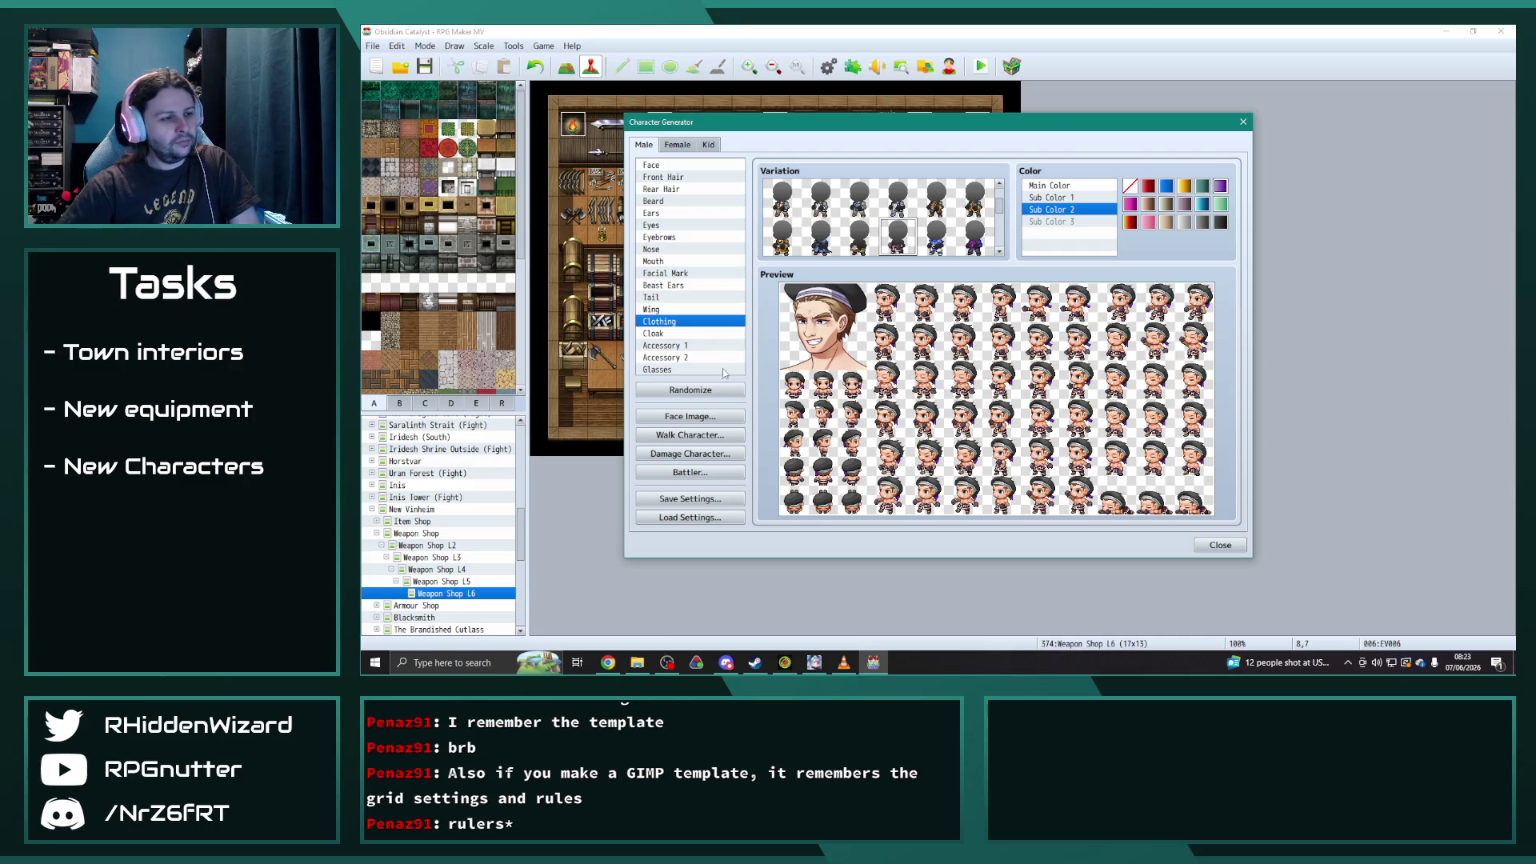
left_click(712, 418)
left_click(941, 246)
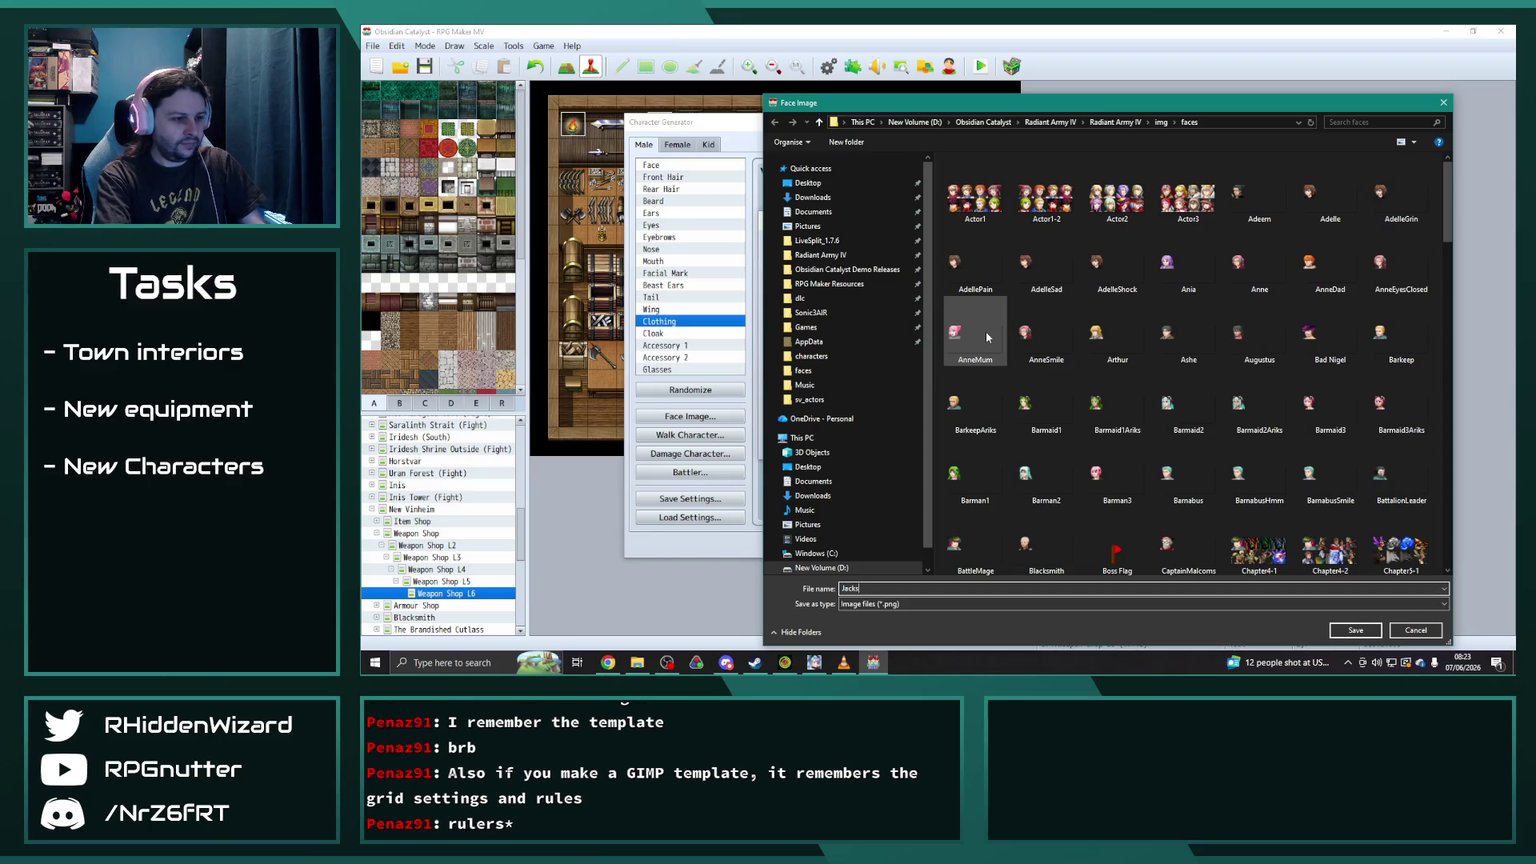
- Save the face portrait under a corrected file name and close the face window
key("BackSpace")
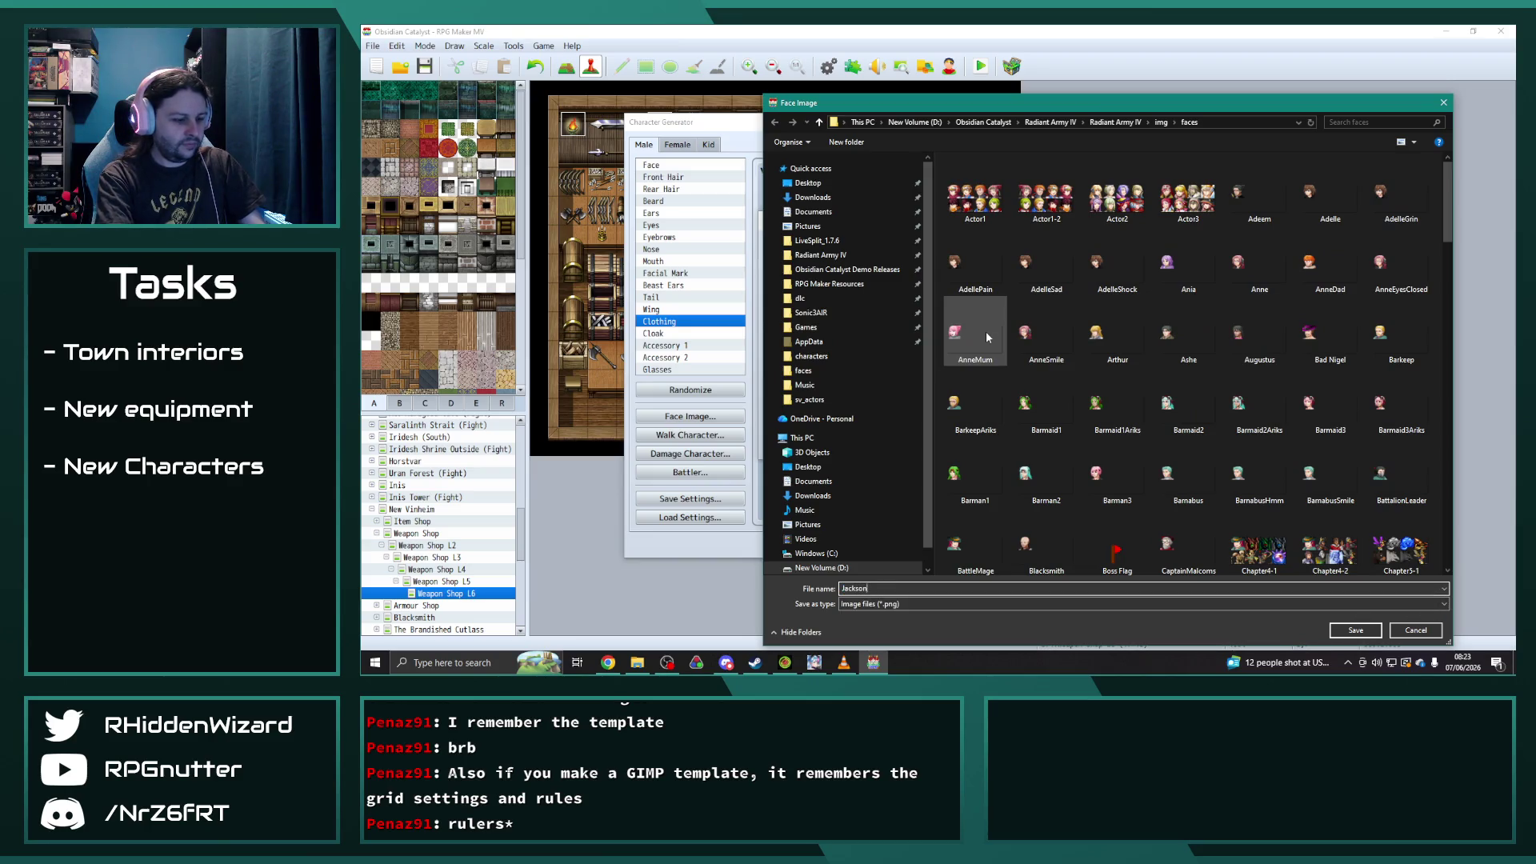
key("Return")
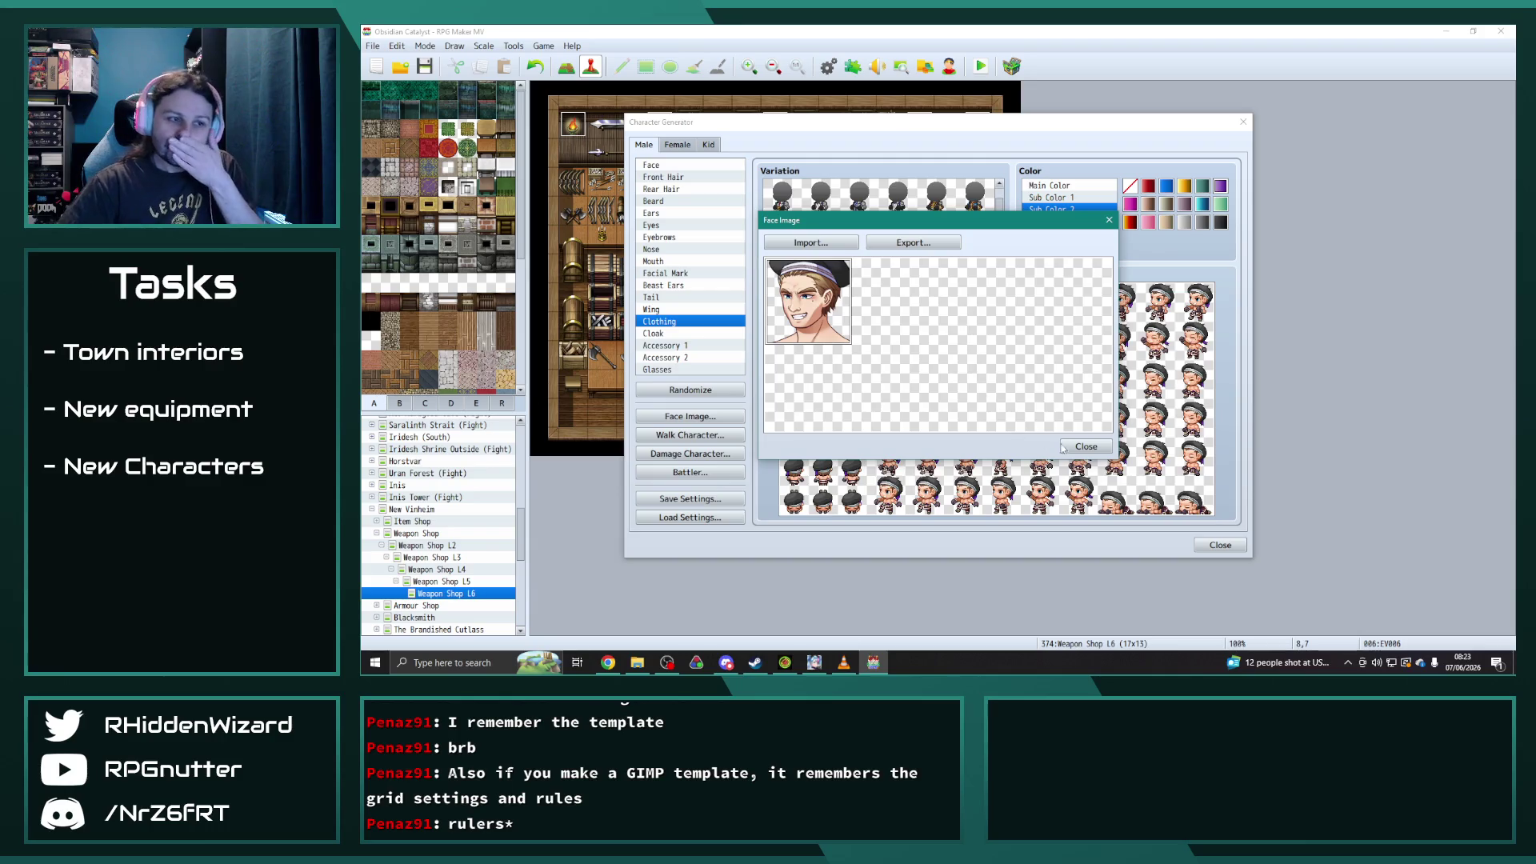
left_click(1086, 447)
- Give the character a new mouth shape from the Mouth options
left_click(665, 166)
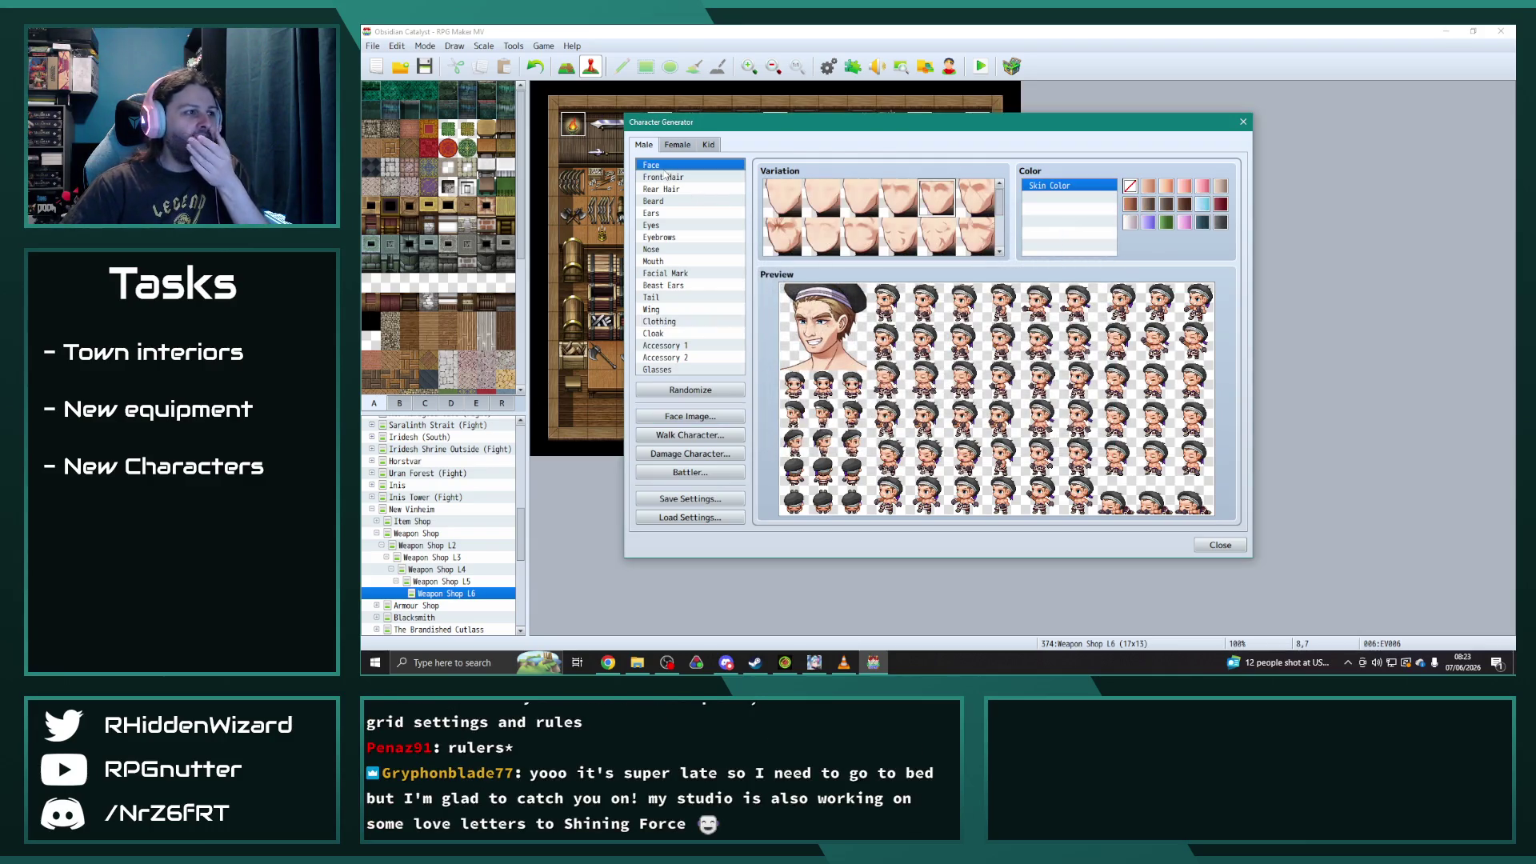
left_click(661, 249)
left_click(656, 261)
left_click(816, 238)
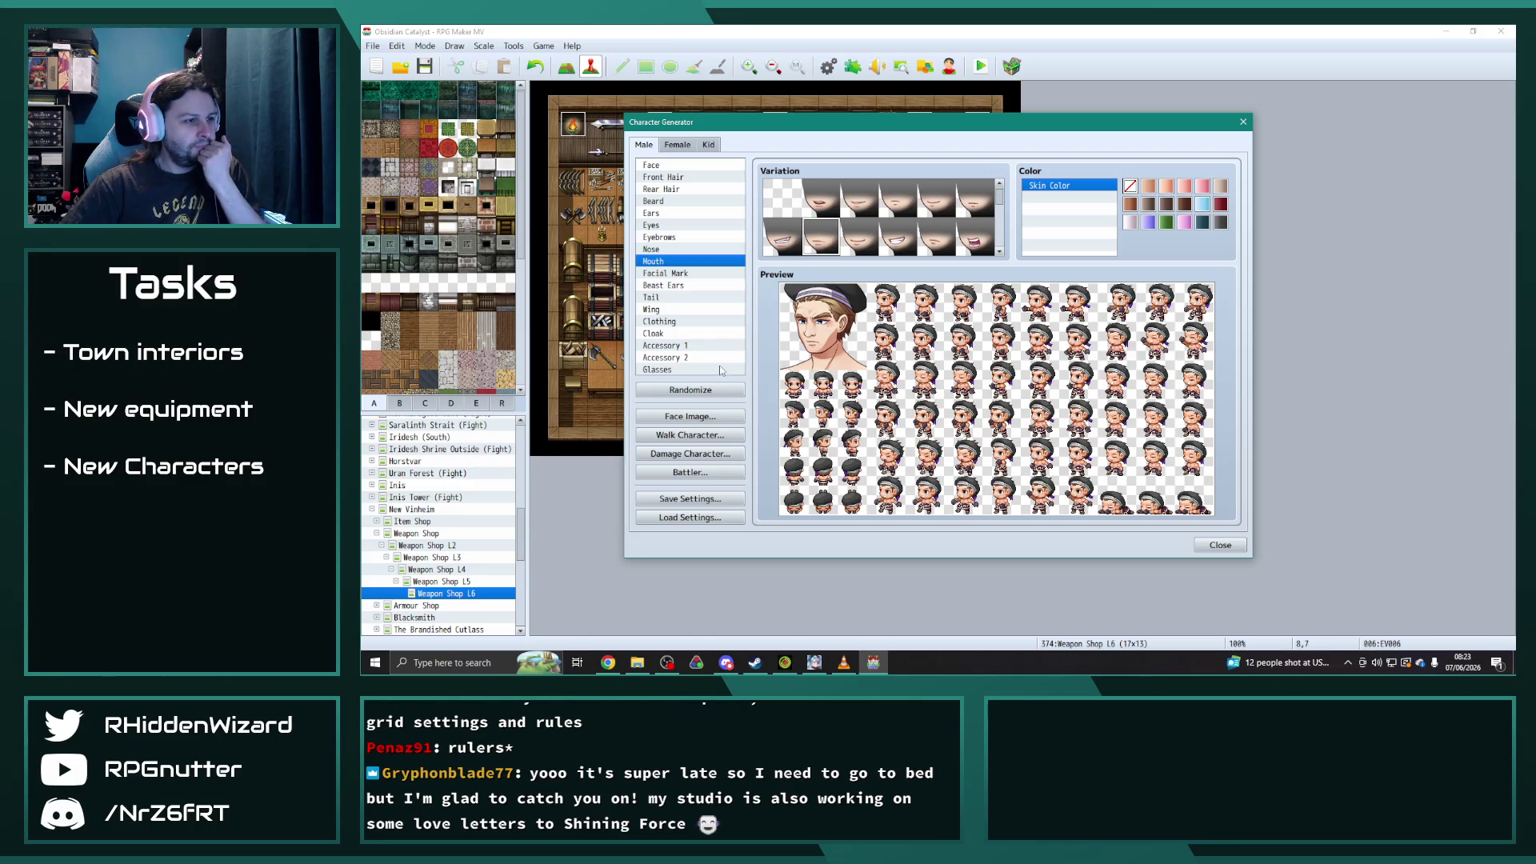
- Re-export the updated face image as Jackson
left_click(711, 416)
left_click(919, 248)
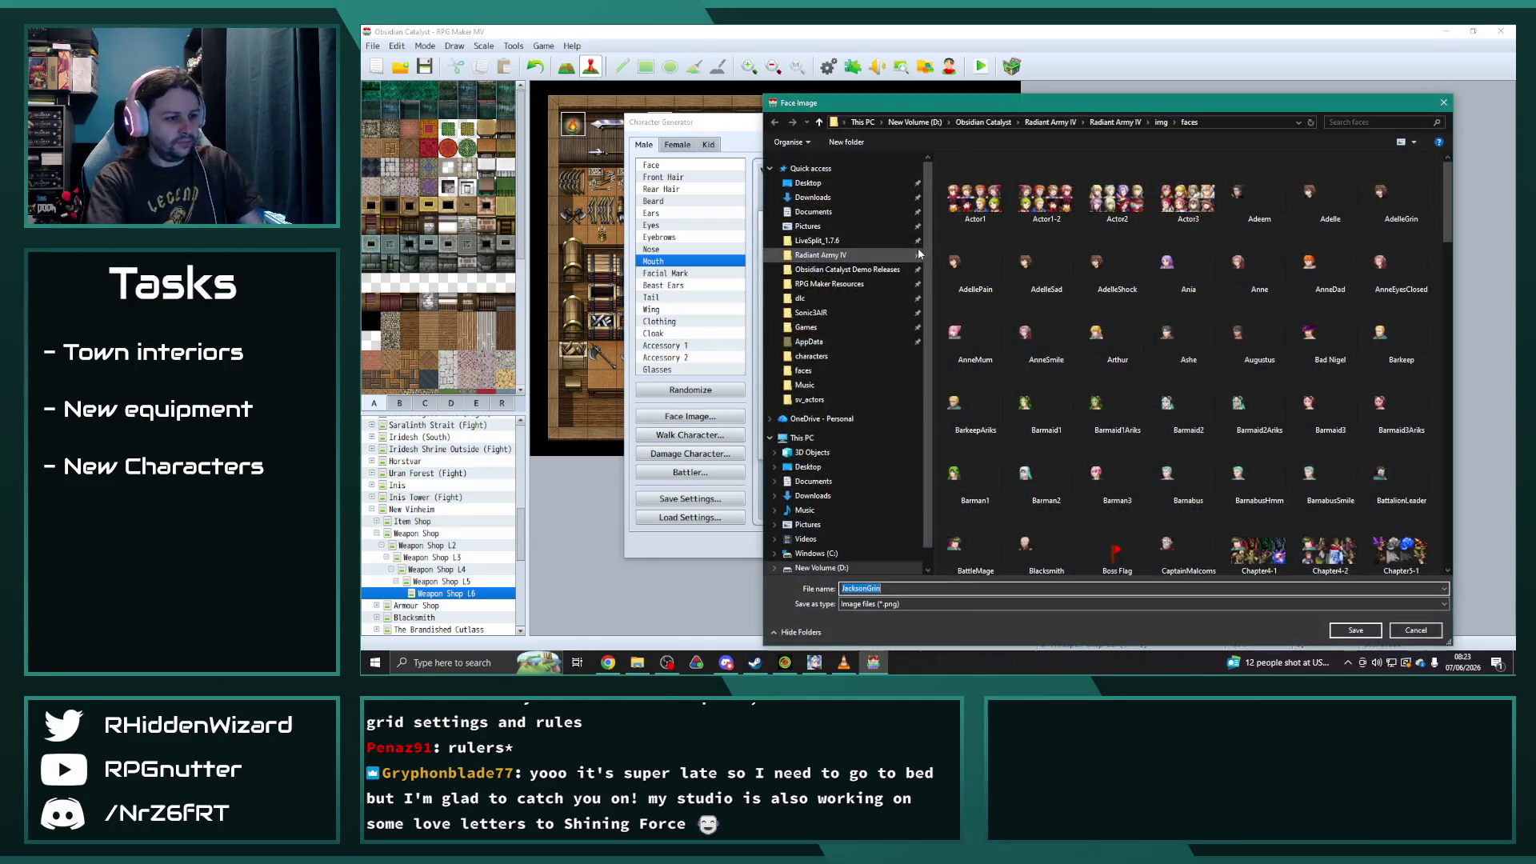
type("Jac")
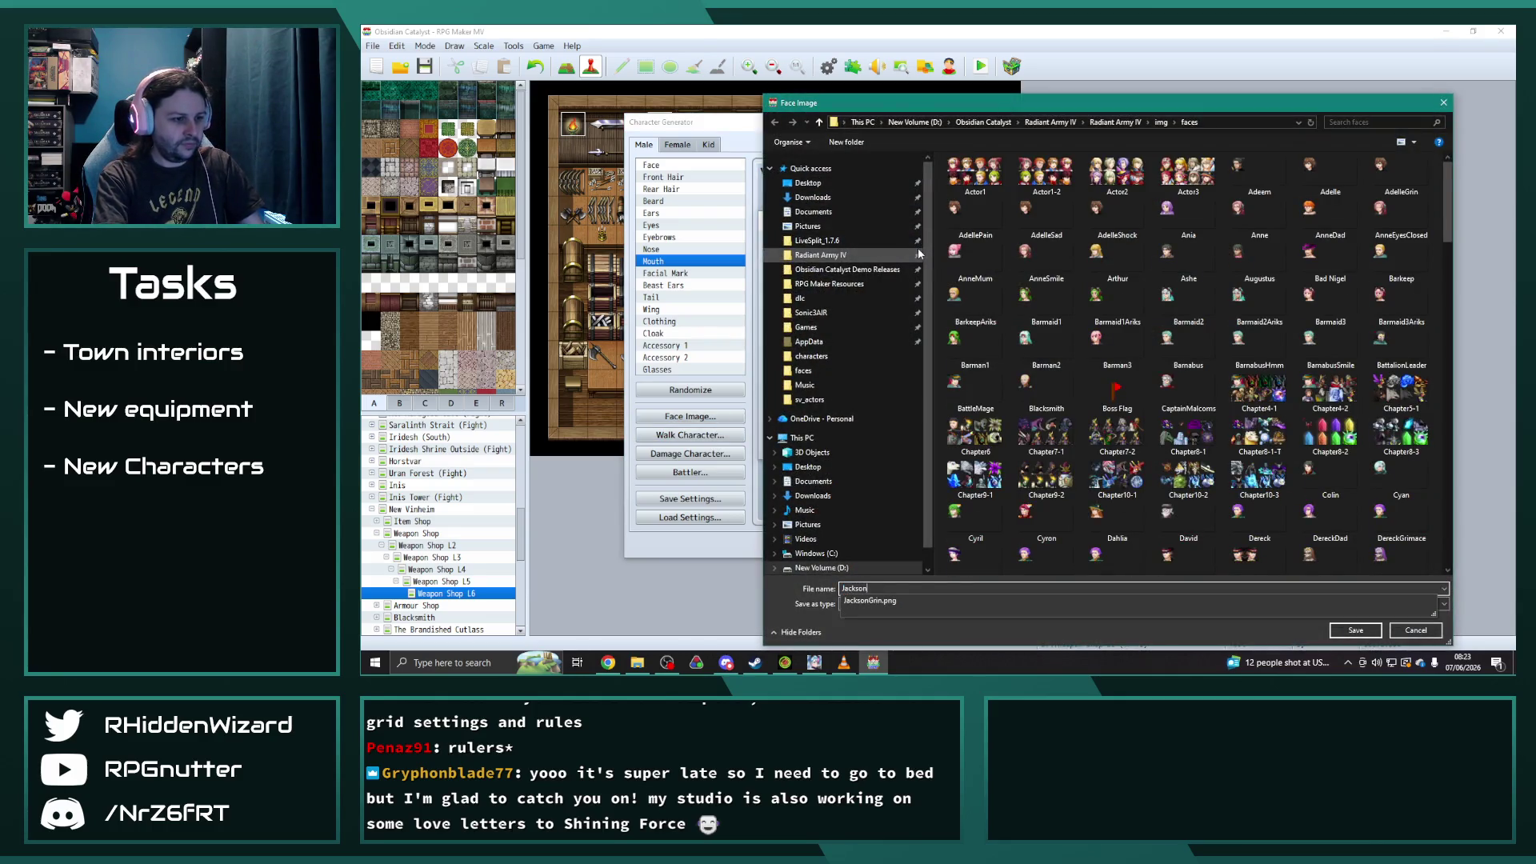
key("Return")
left_click(1086, 446)
- Export the walking sprite sheet as Jackson
left_click(691, 434)
left_click(932, 212)
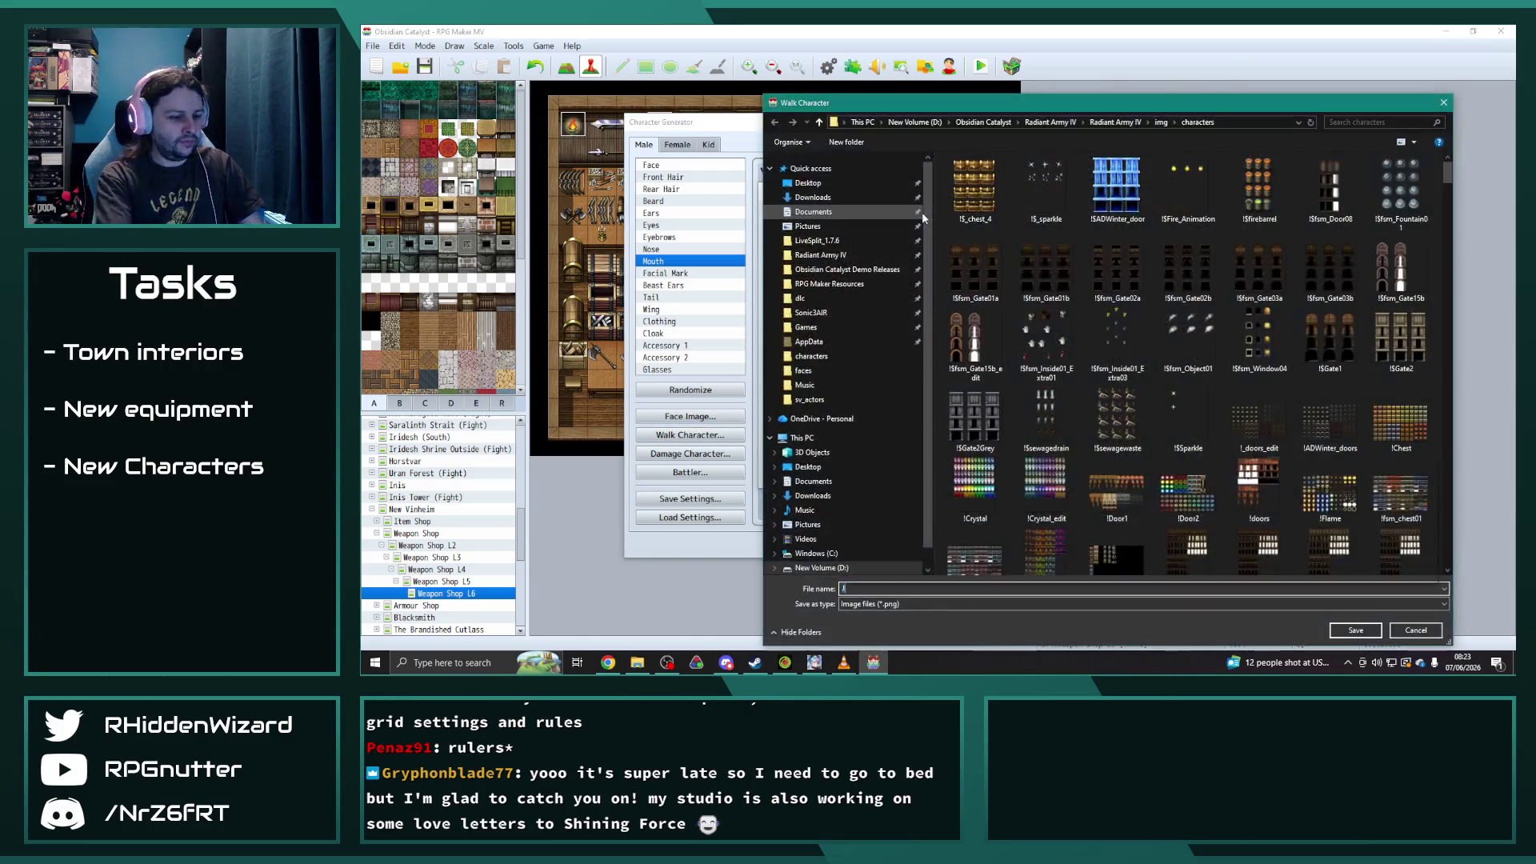
key("Return")
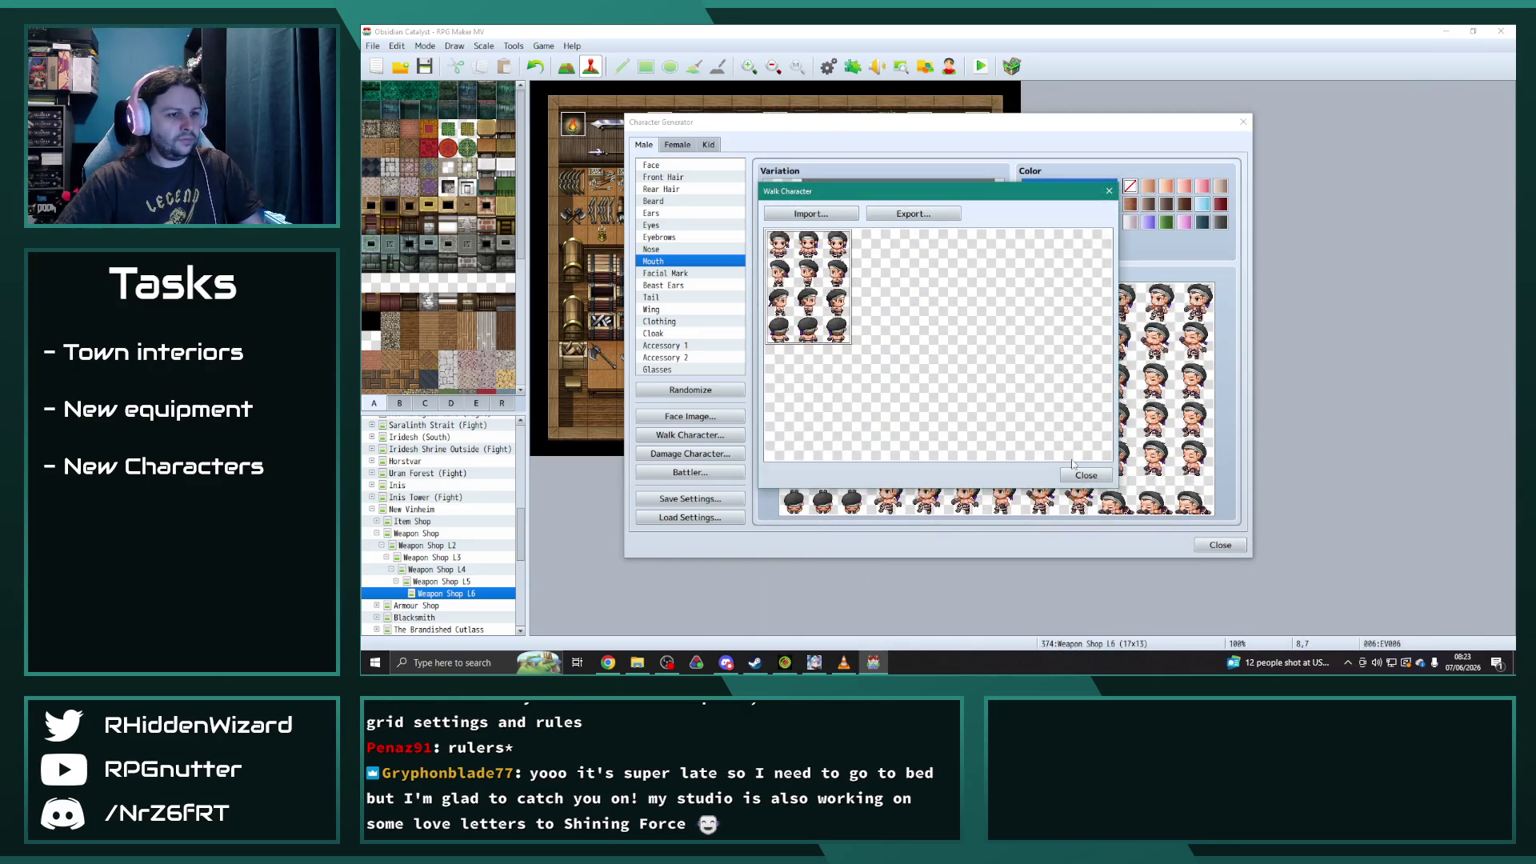
left_click(1076, 467)
- Export the side-view battler image as Jackson into img/sv_actors
left_click(690, 472)
left_click(932, 212)
type("Jacks")
key("Return")
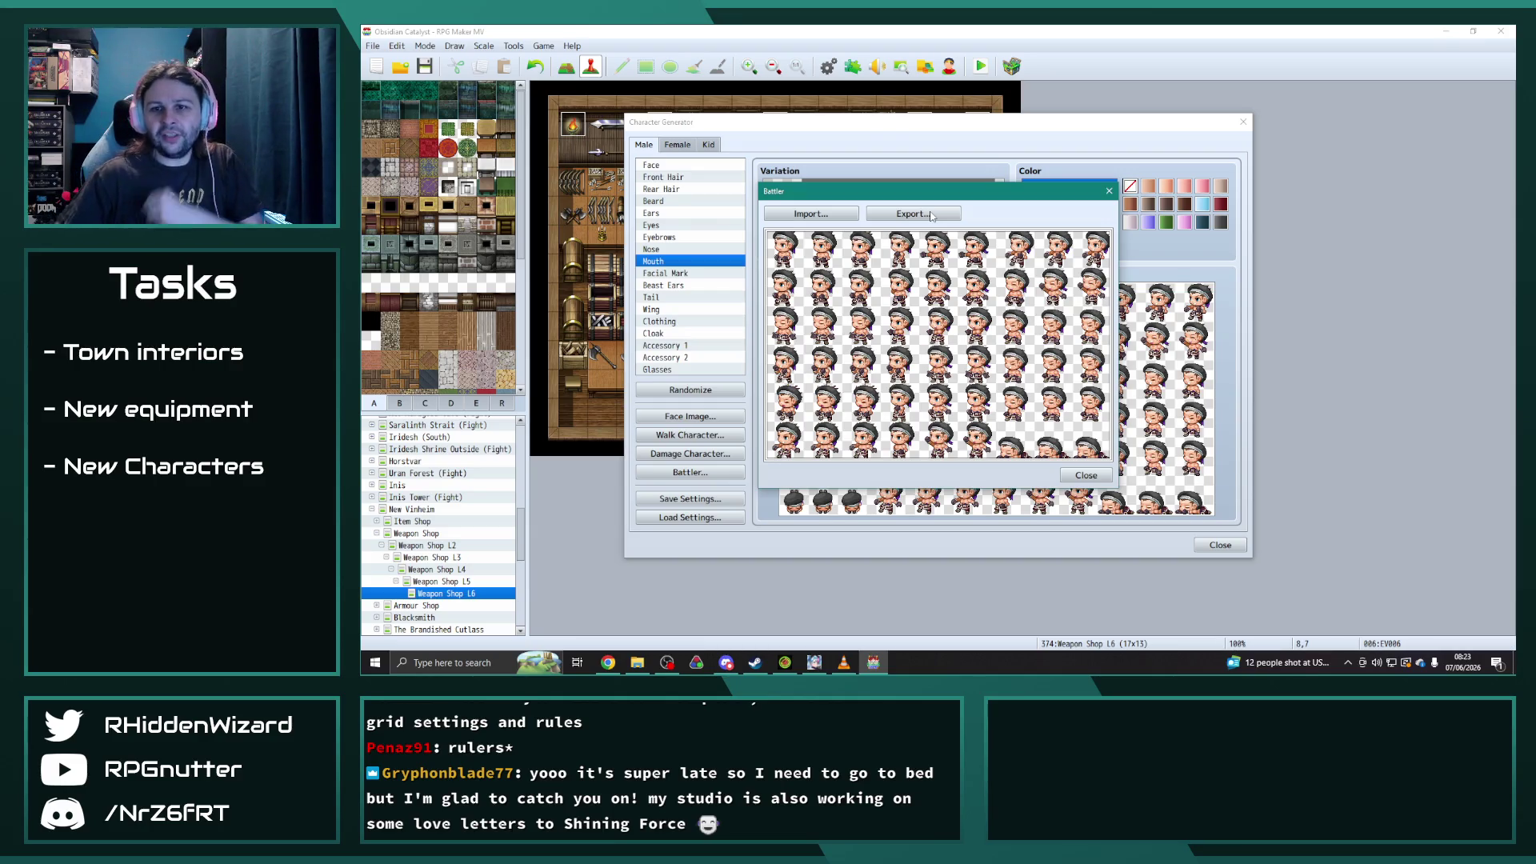
left_click(1086, 475)
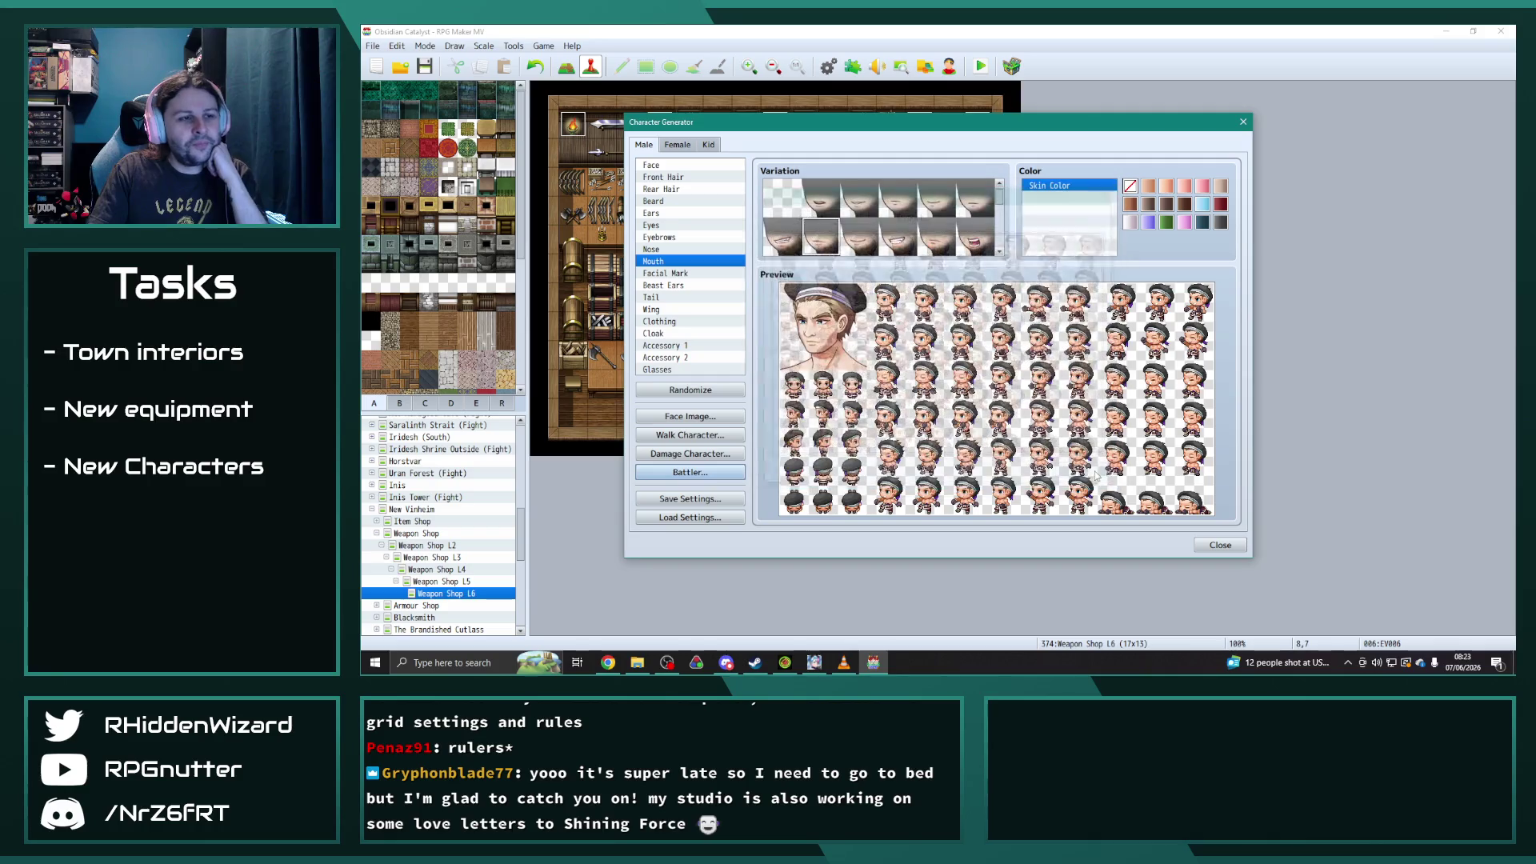
left_click_drag(1009, 124, 928, 101)
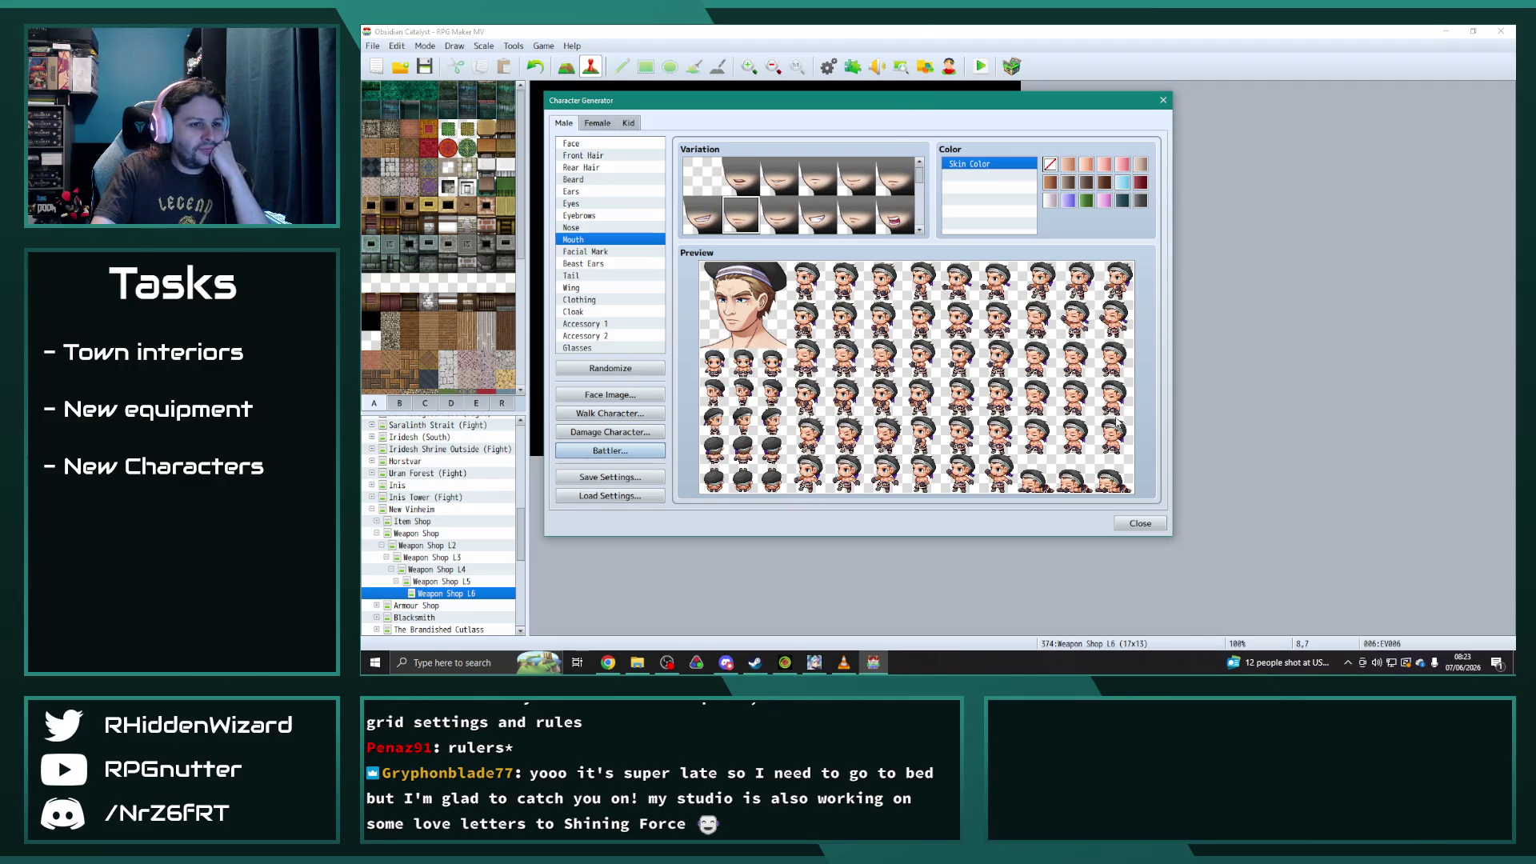
- Play the Air Pirates track in VLC, then go back to the Character Generator
left_click(843, 662)
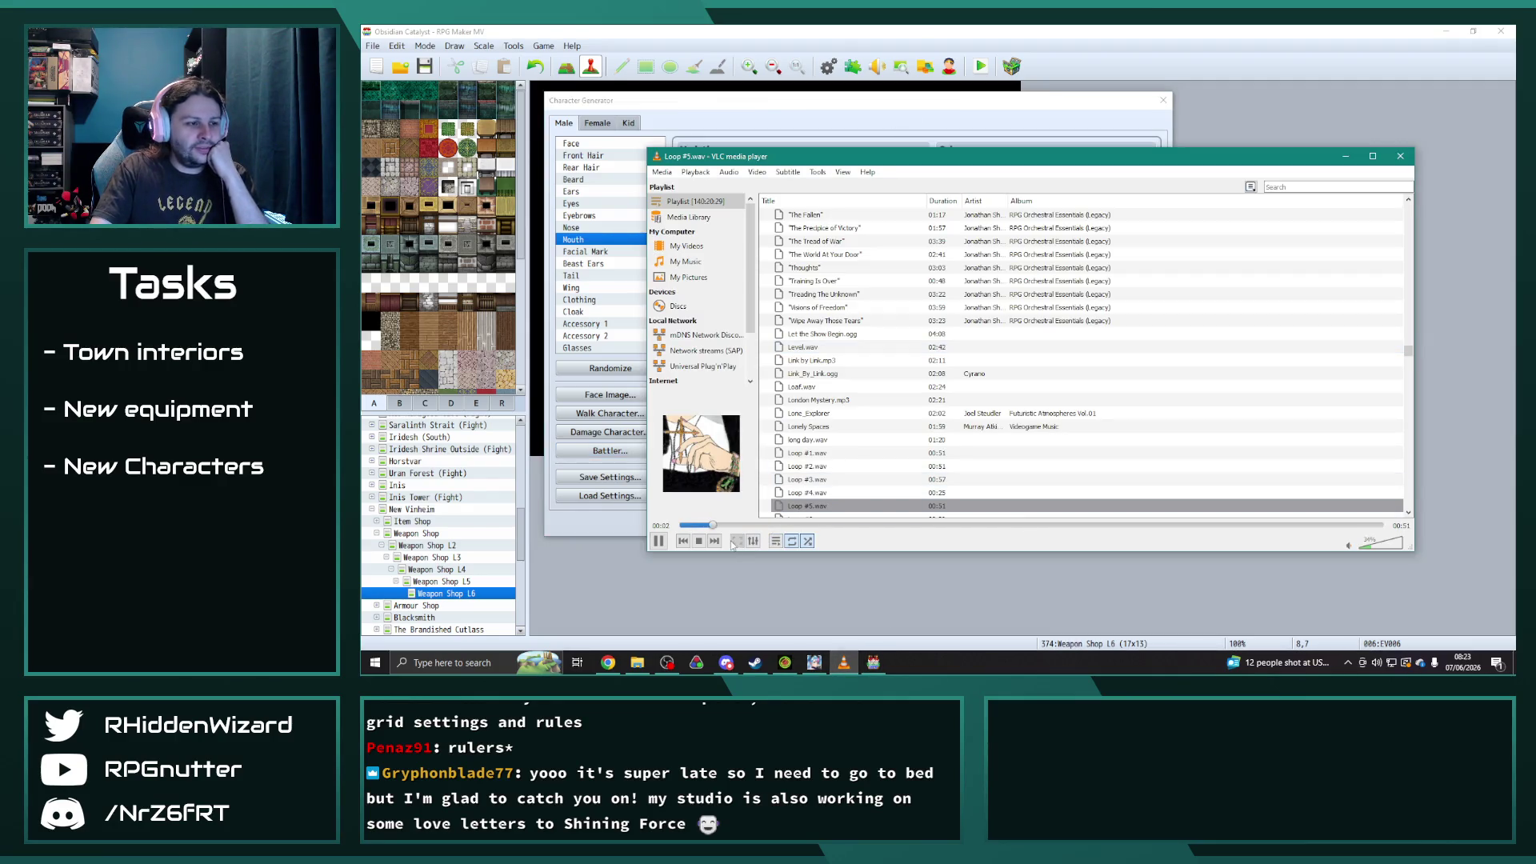
left_click(715, 541)
left_click_drag(965, 151, 1003, 189)
left_click(865, 108)
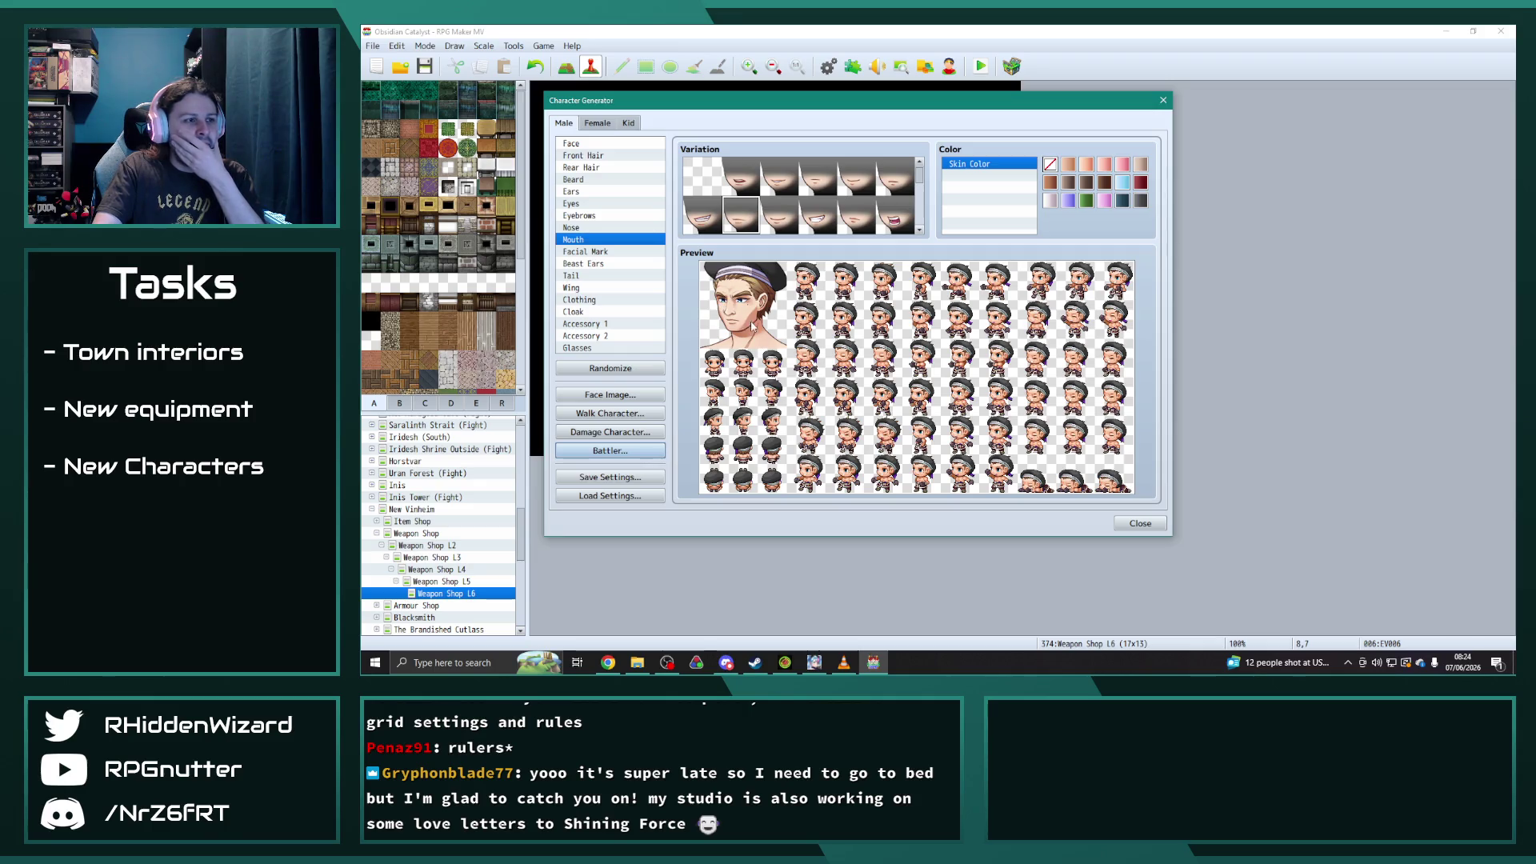
left_click(1119, 528)
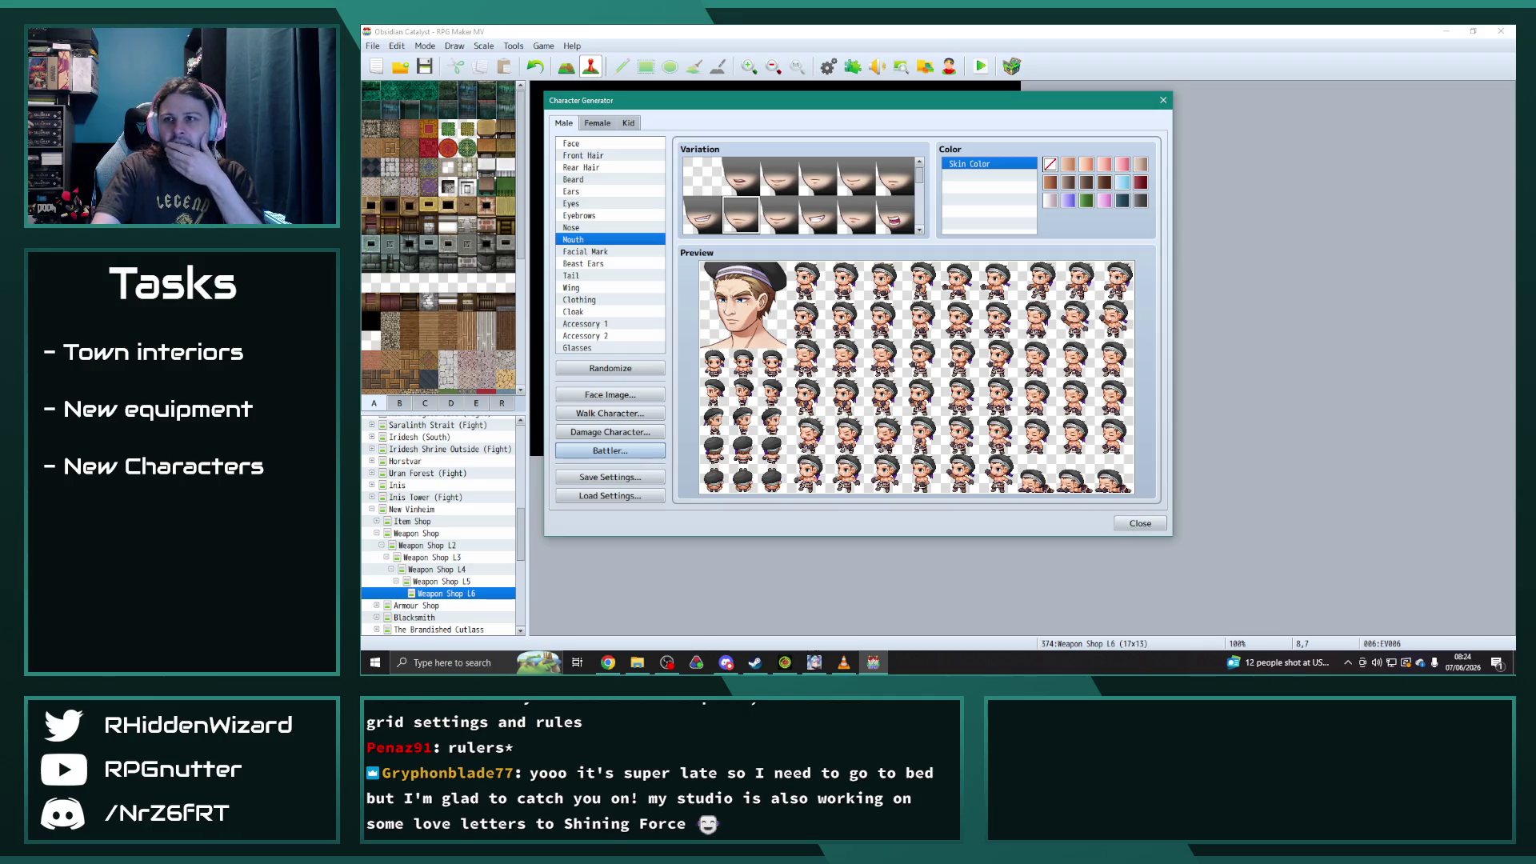
- Move Maya Graphics and Jackson Graphics into the Complete column at G60 and G61
key("alt+Tab")
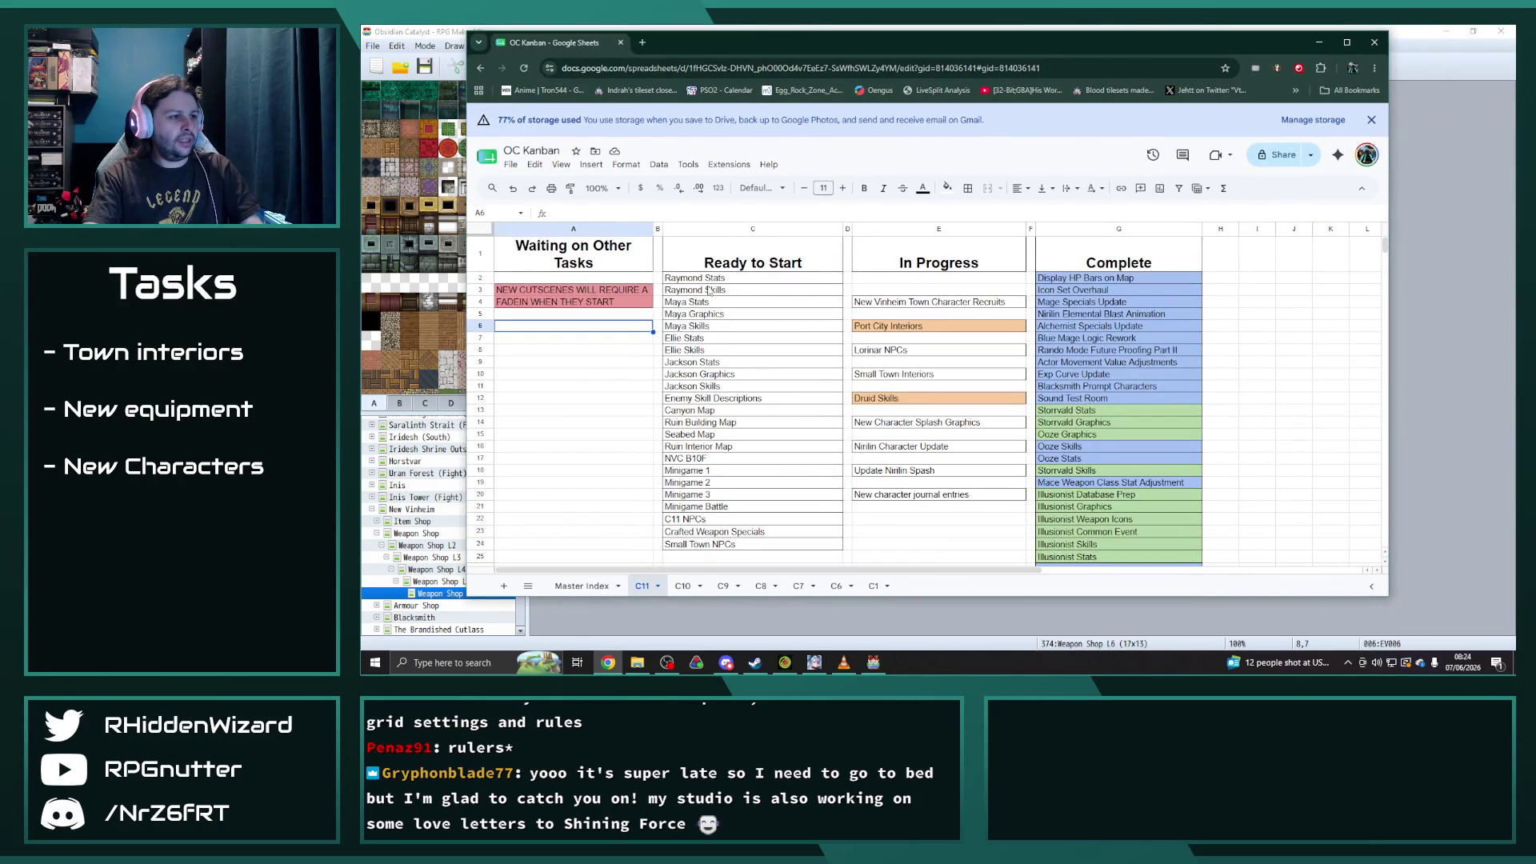
left_click(707, 314)
scroll(990, 384, "down", 10)
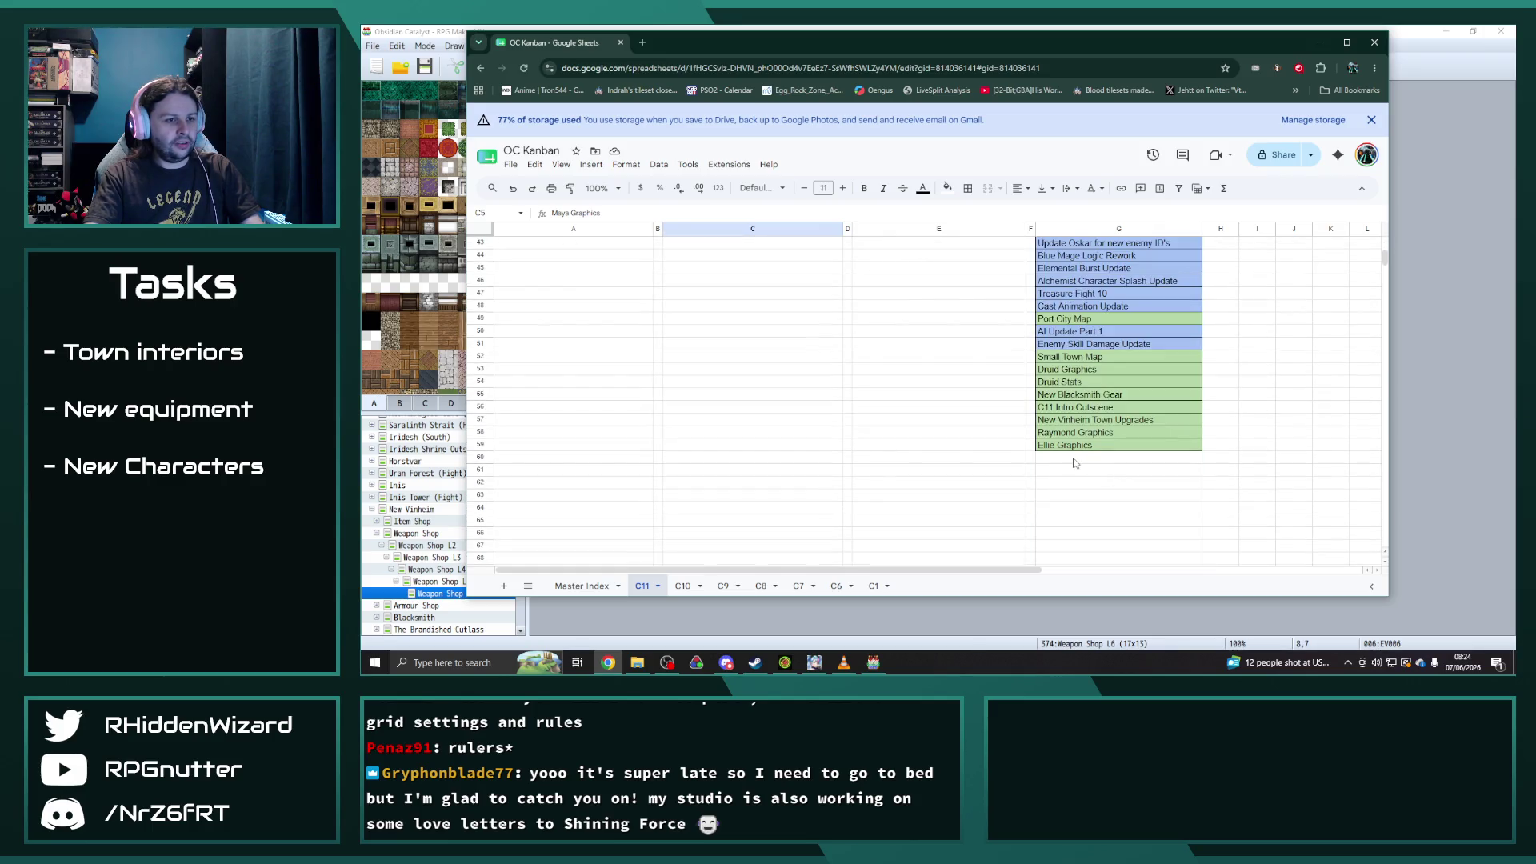
left_click(1075, 462)
type("Maya Graphics")
scroll(1075, 462, "up", 10)
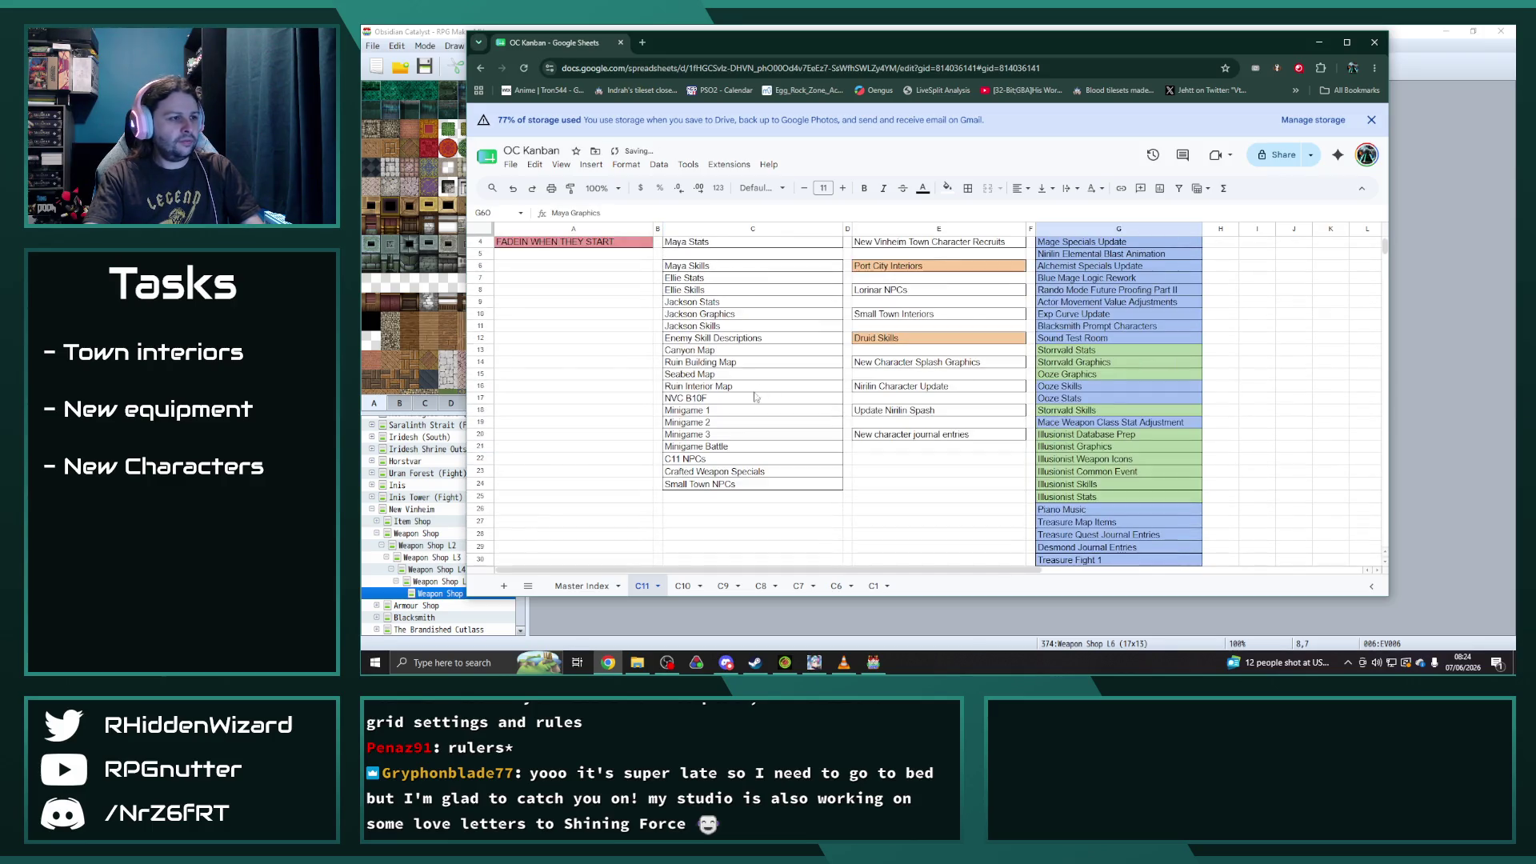
left_click(708, 316)
scroll(1063, 331, "down", 15)
left_click(1066, 292)
type("Jackson Graphics")
left_click_drag(1067, 280, 1067, 294)
scroll(1040, 320, "up", 3)
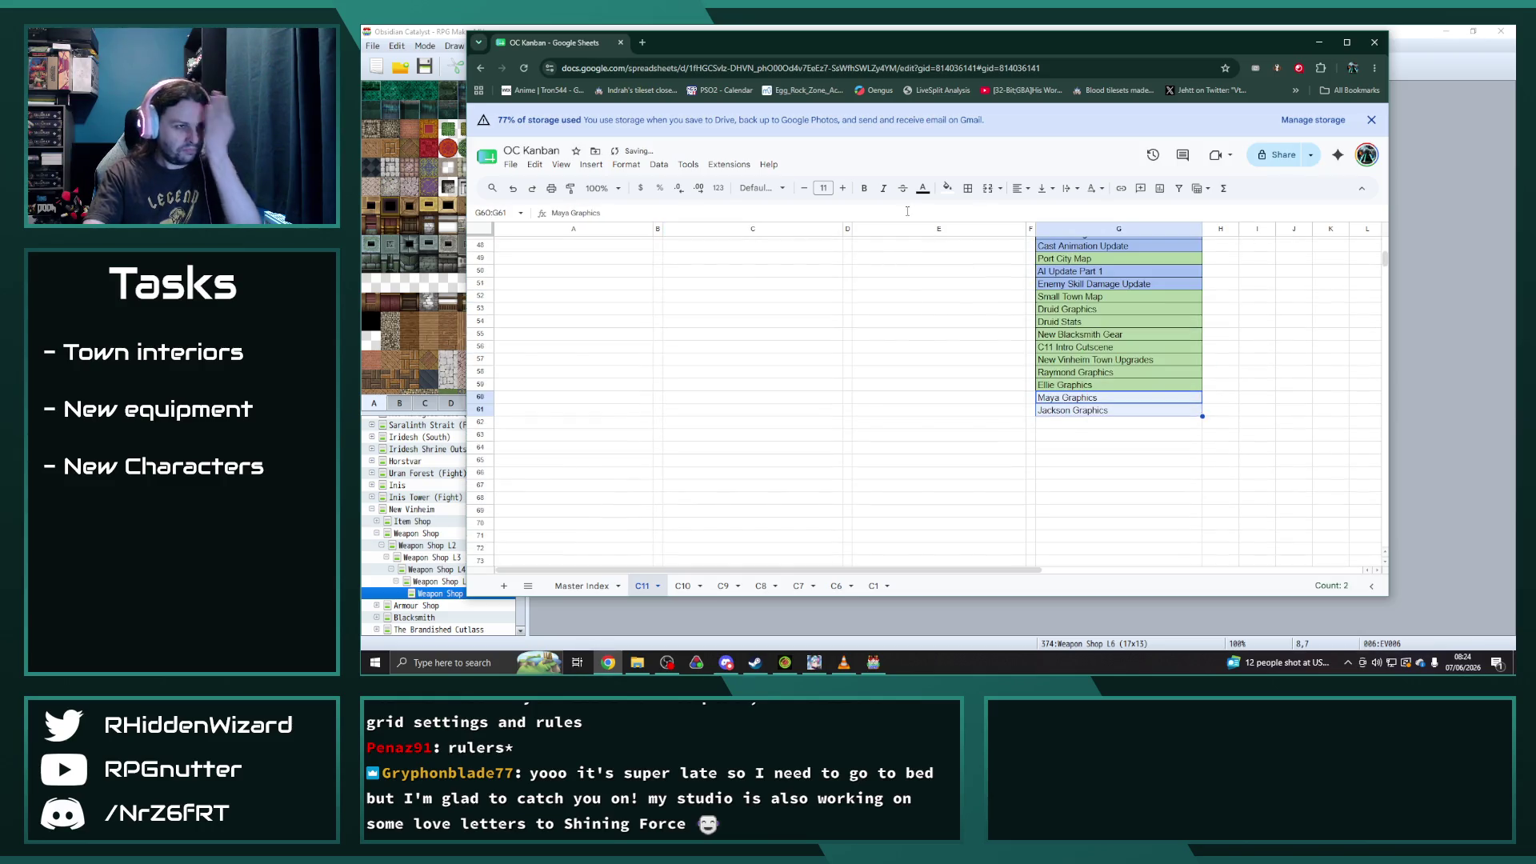
- Give the new Complete entries G60:G61 the green completed fill
left_click(948, 188)
left_click(997, 271)
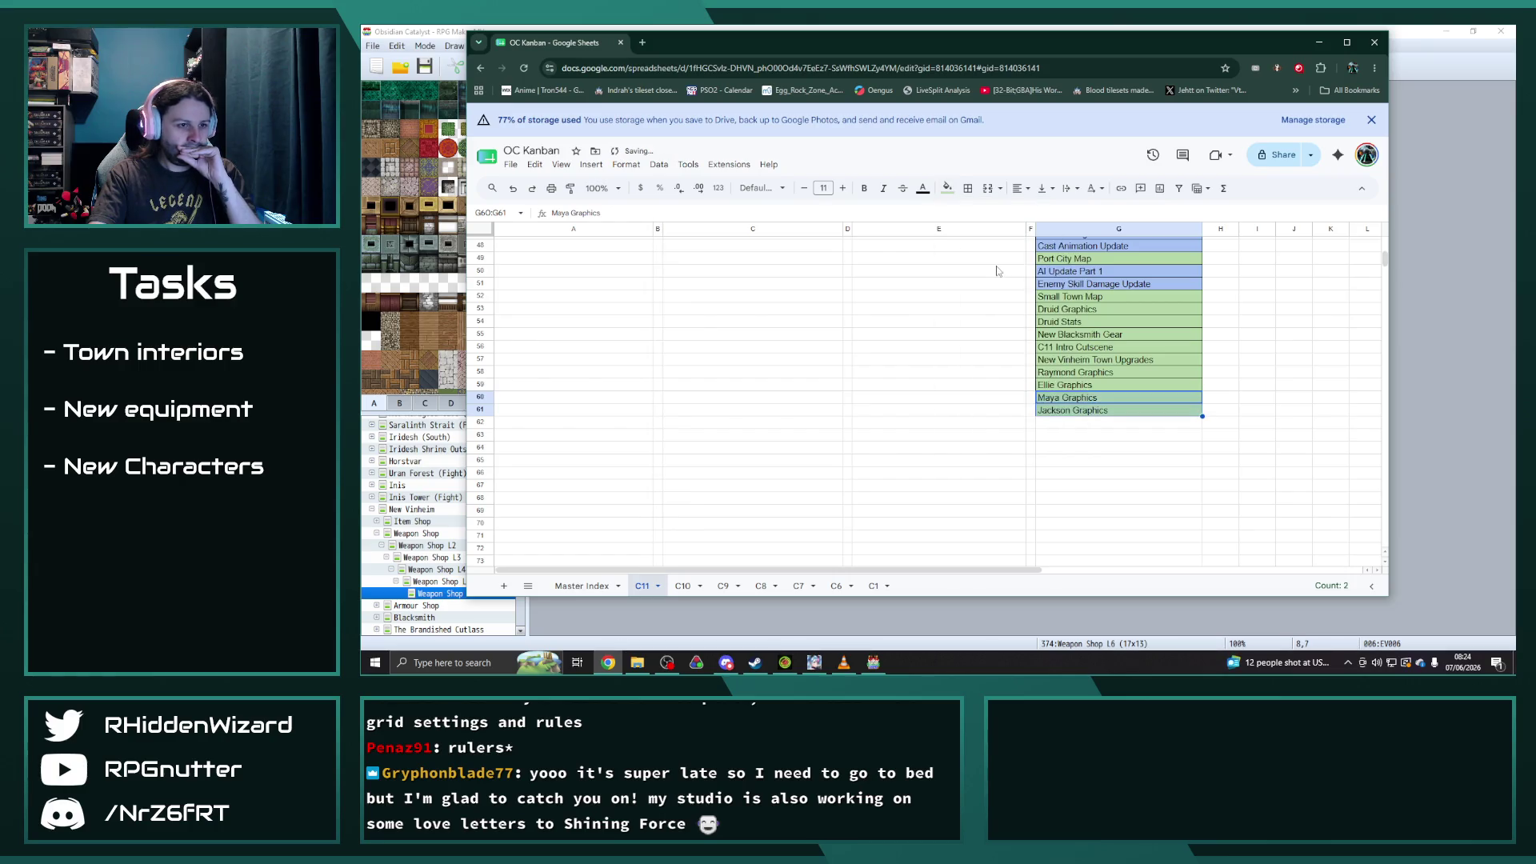
left_click(956, 339)
scroll(952, 320, "up", 15)
- Move the In Progress tasks up to E2, then shift the block below row 3 down two rows
left_click_drag(948, 308, 941, 497)
key("ctrl+c")
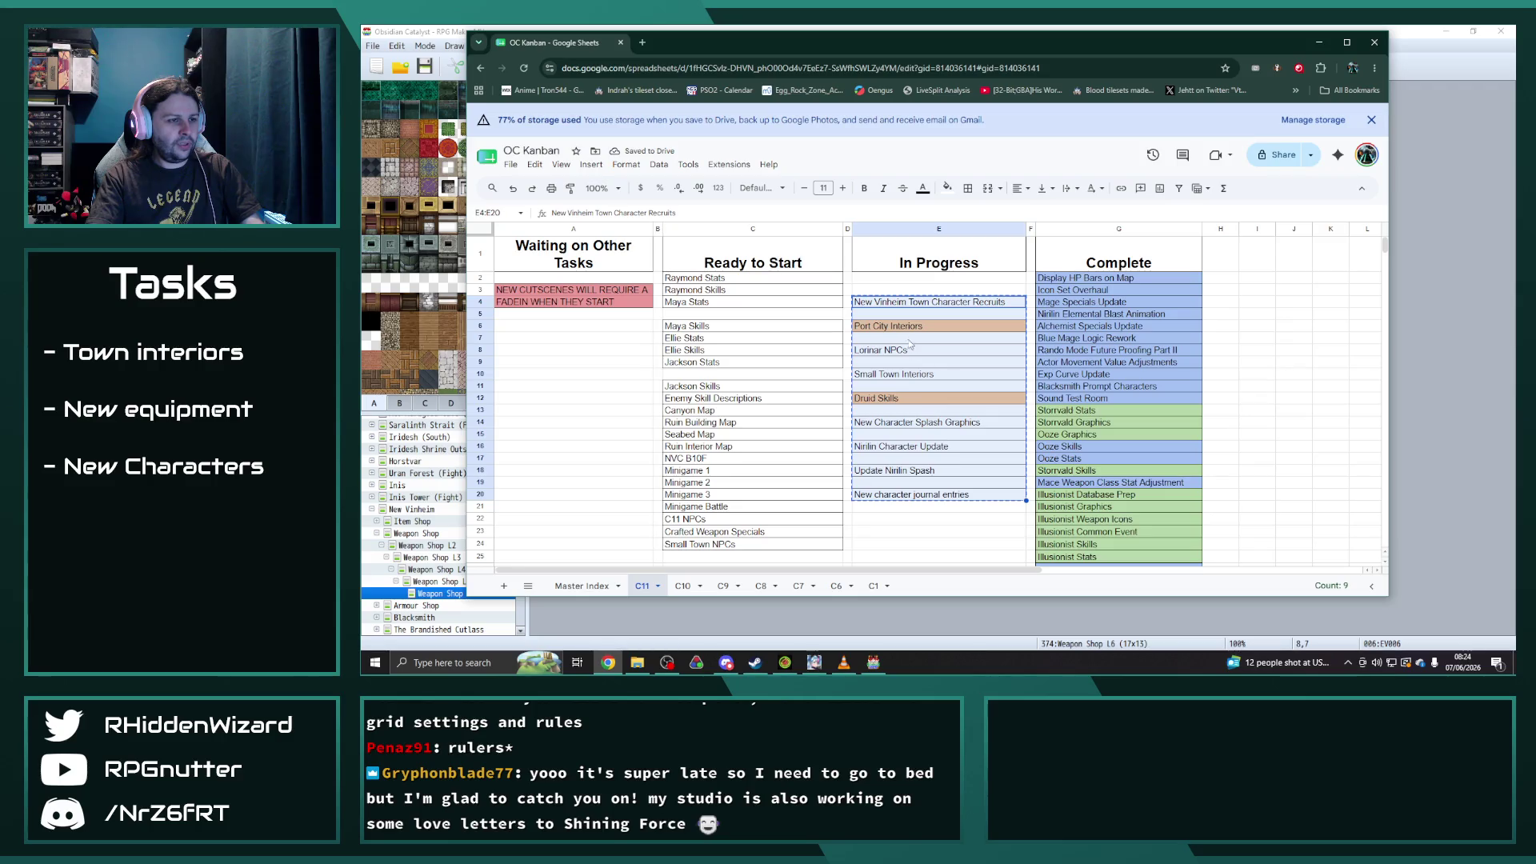
left_click(900, 282)
key("ctrl+v")
left_click_drag(903, 303, 909, 498)
left_click(914, 546)
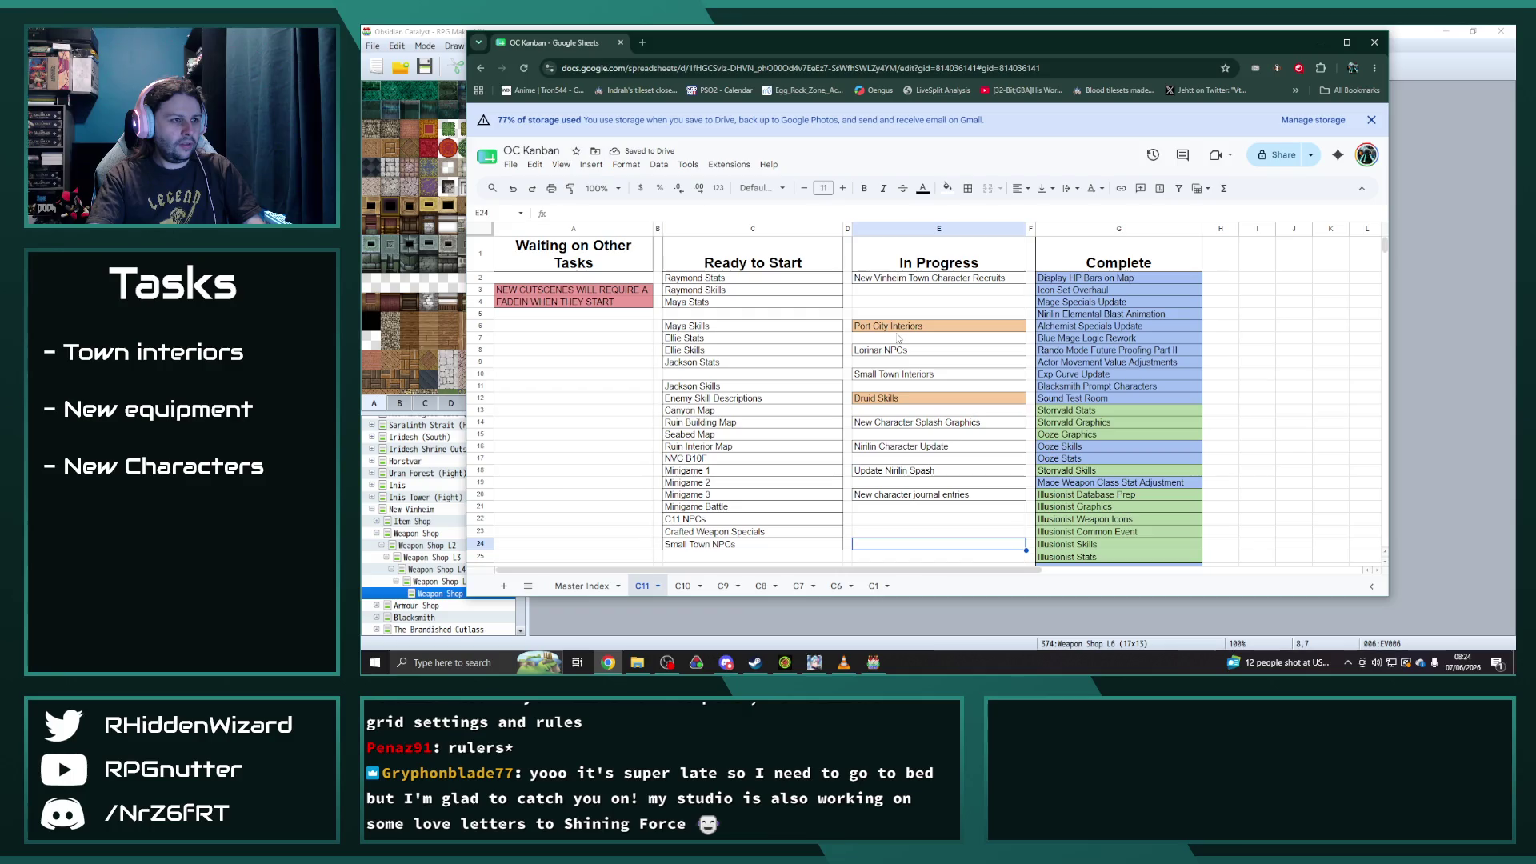
- Move Raymond, Maya, Ellie and Jackson Stats into In Progress at E3–E6
left_click(696, 277)
left_click_drag(696, 278, 886, 293)
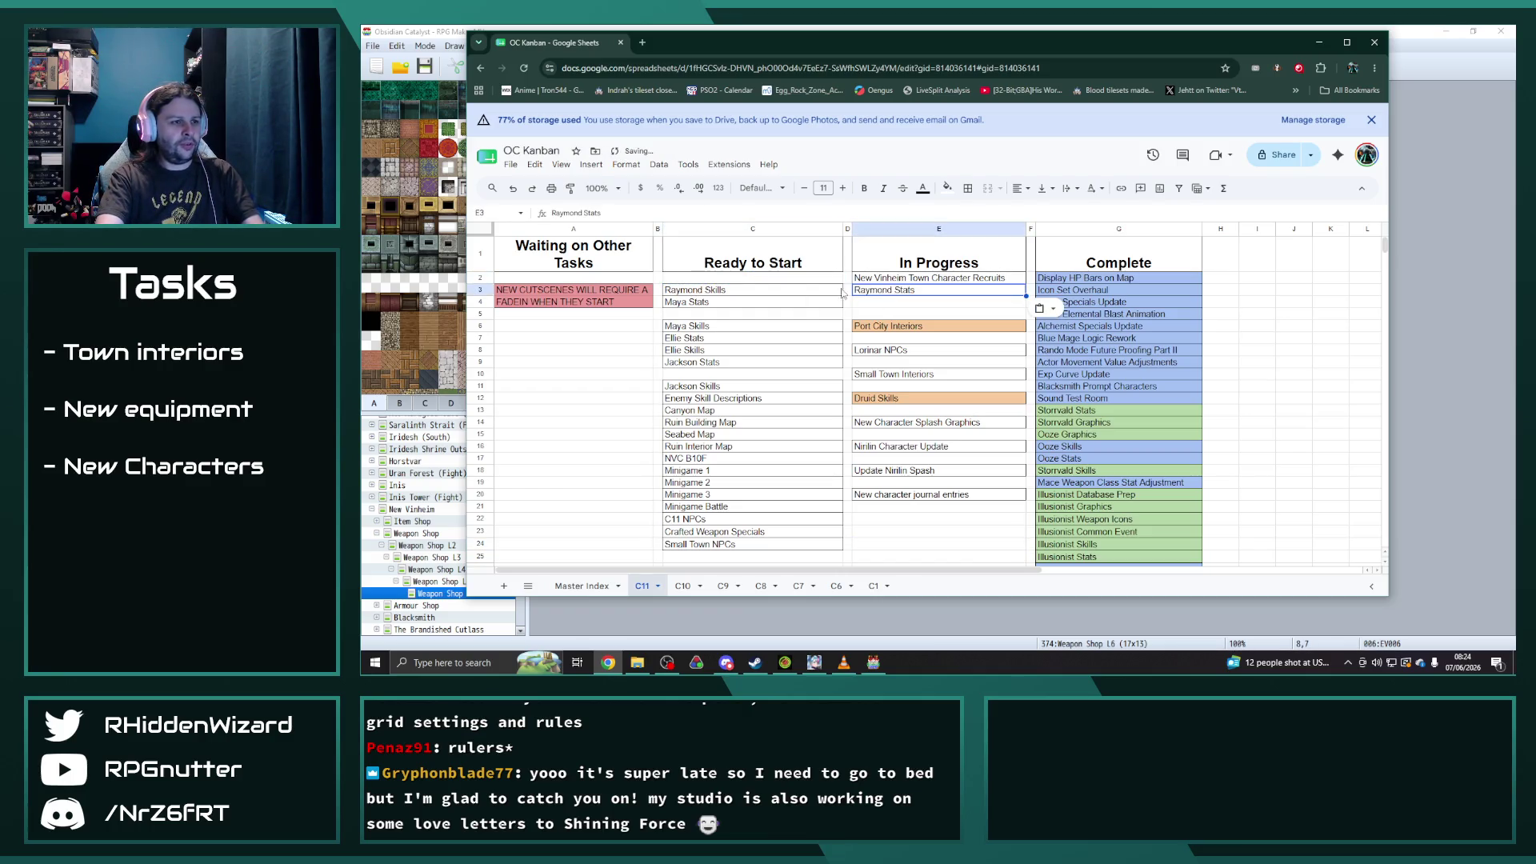
left_click(688, 303)
left_click_drag(688, 302, 886, 310)
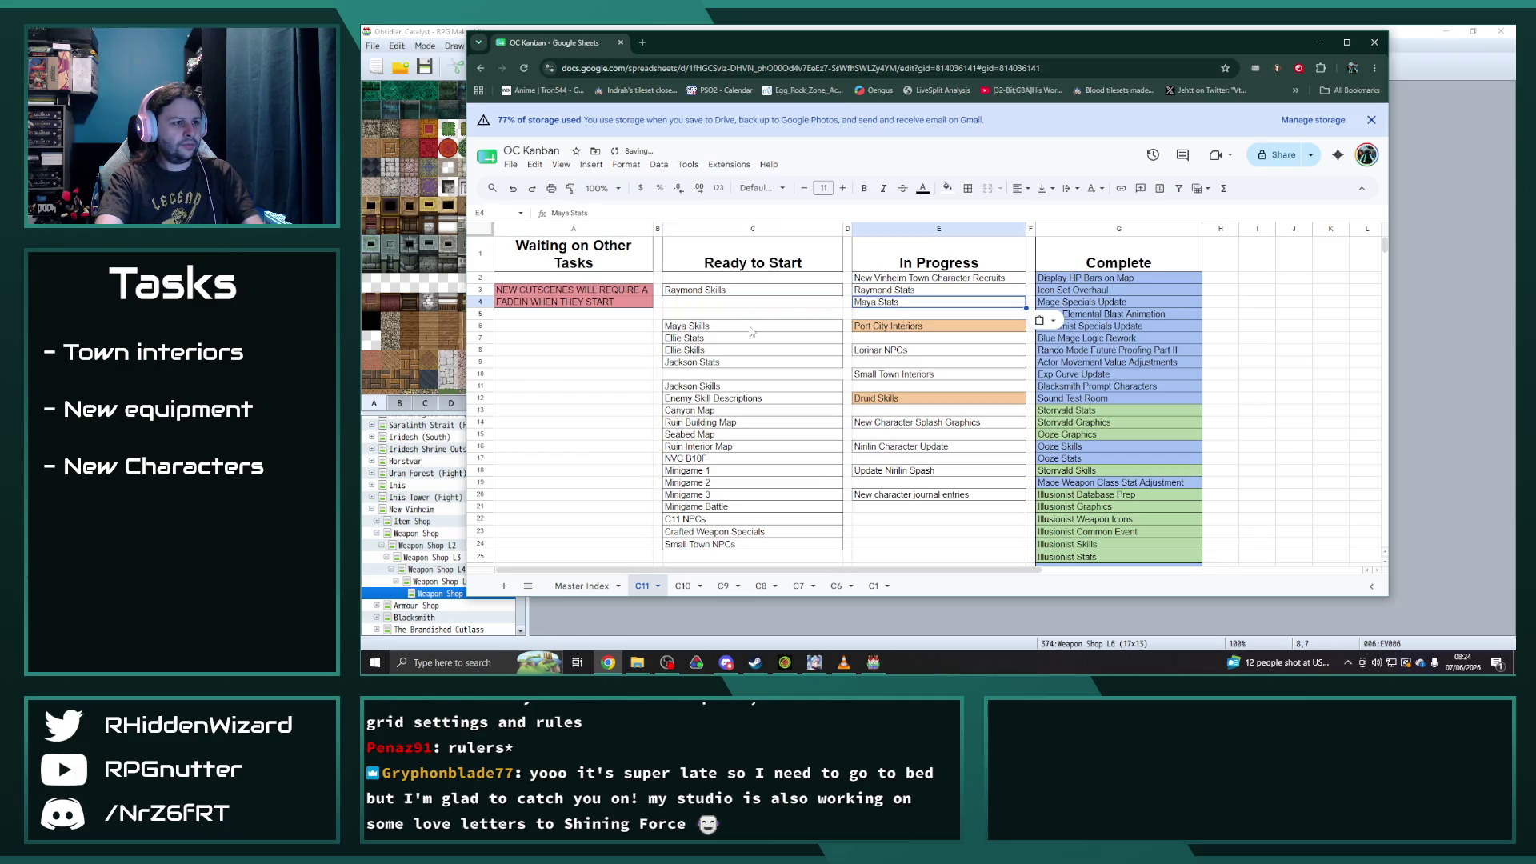
left_click(688, 338)
mouse_move(688, 337)
left_mouse_down()
mouse_move(886, 313)
mouse_move(912, 491)
left_mouse_up()
left_click_drag(884, 326, 884, 357)
left_click(707, 367)
left_click_drag(707, 367, 886, 326)
left_click(938, 544)
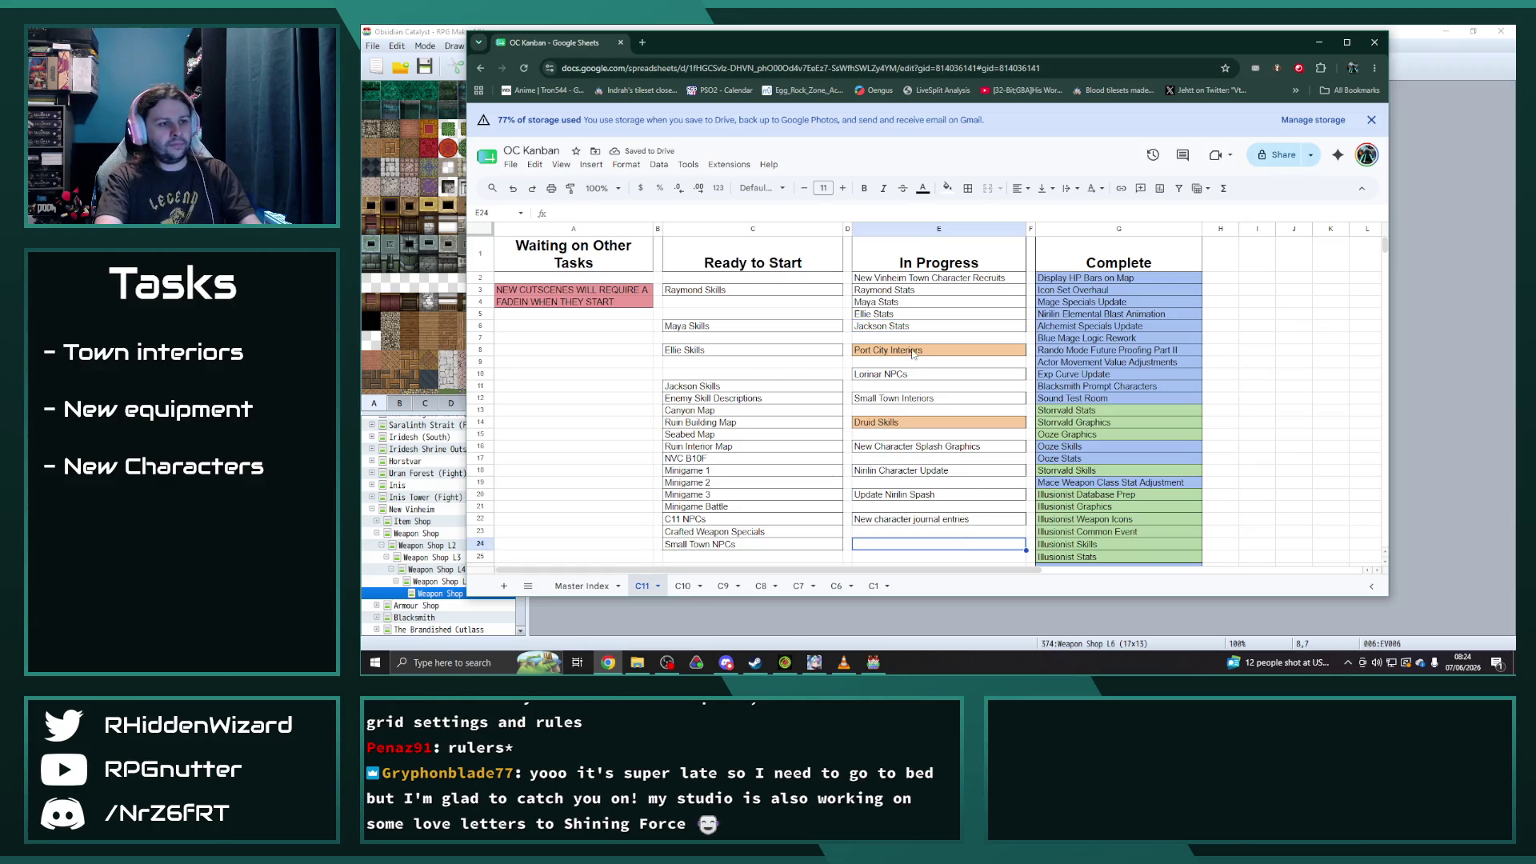
- Push the lower In Progress tasks down two rows and move Raymond Skills and Ellie Skills in
left_click_drag(912, 352, 913, 520)
left_click_drag(896, 385, 896, 408)
left_click(755, 360)
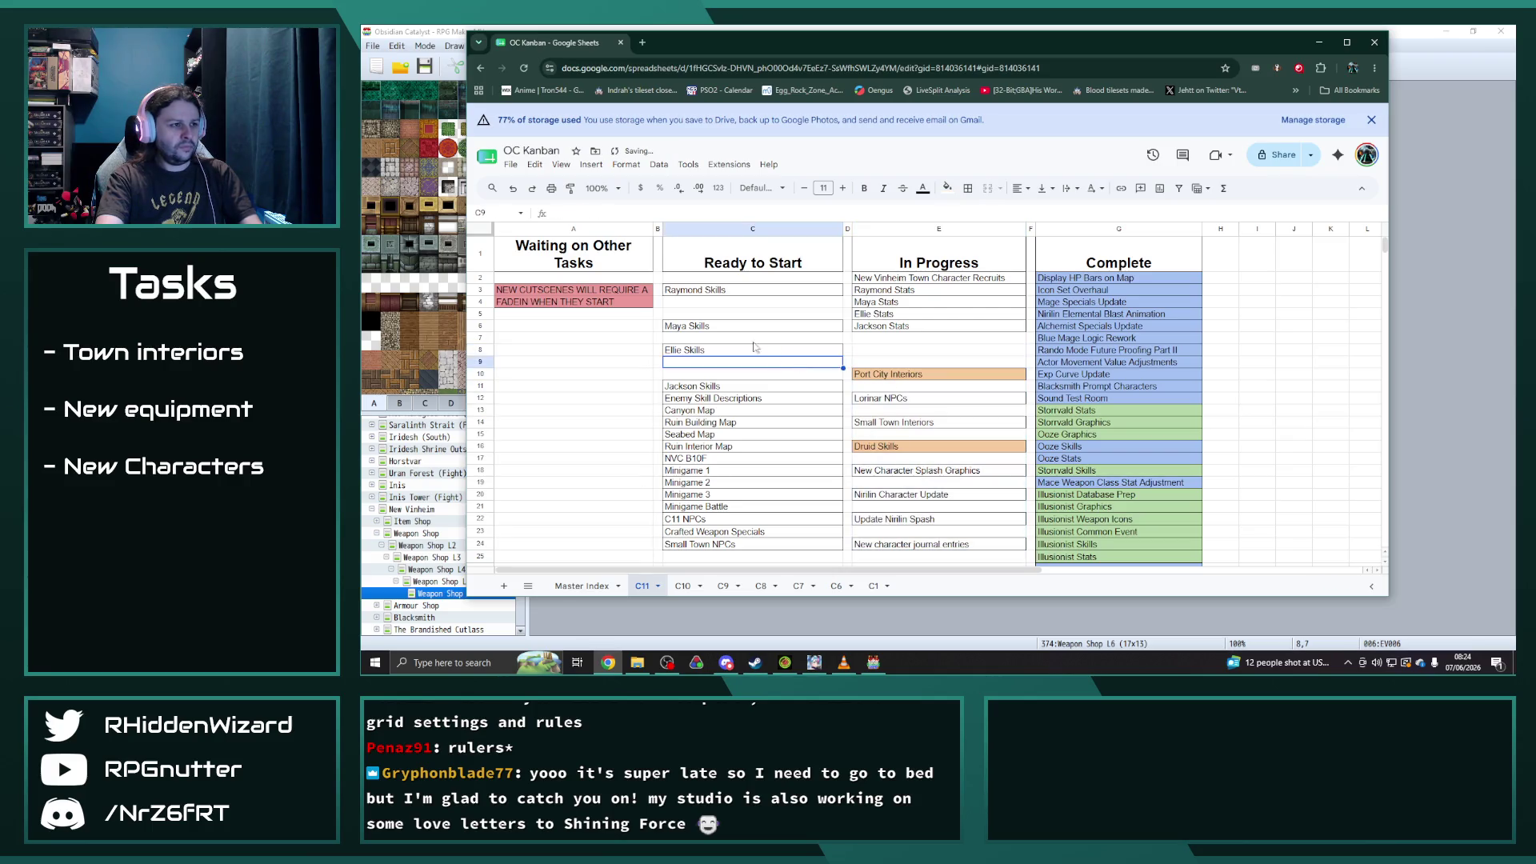
left_click(718, 291)
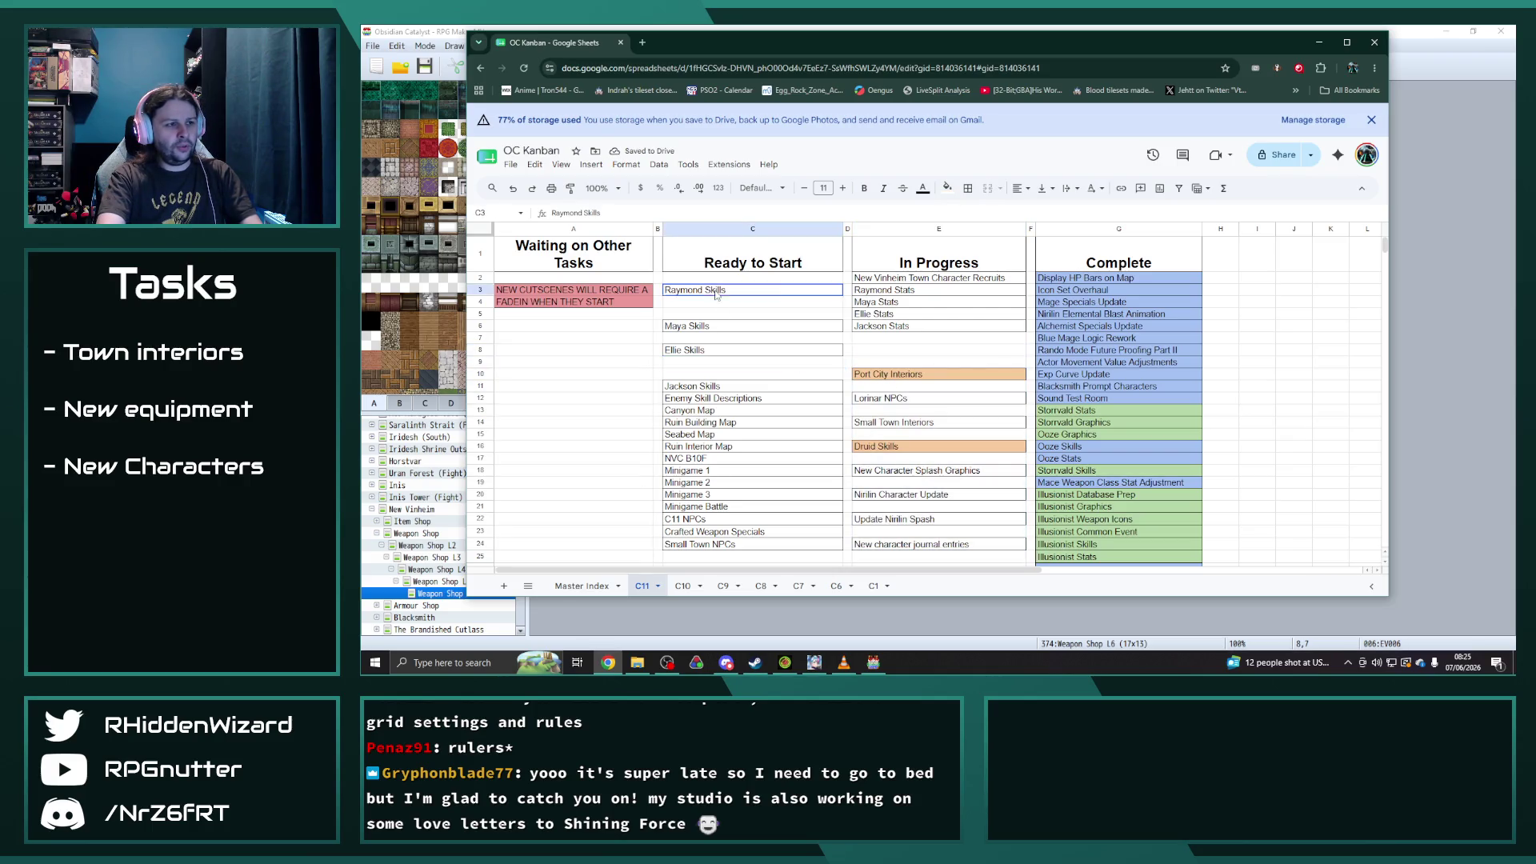
mouse_move(718, 285)
left_mouse_down()
mouse_move(896, 335)
mouse_move(890, 352)
left_mouse_up()
left_click(732, 354)
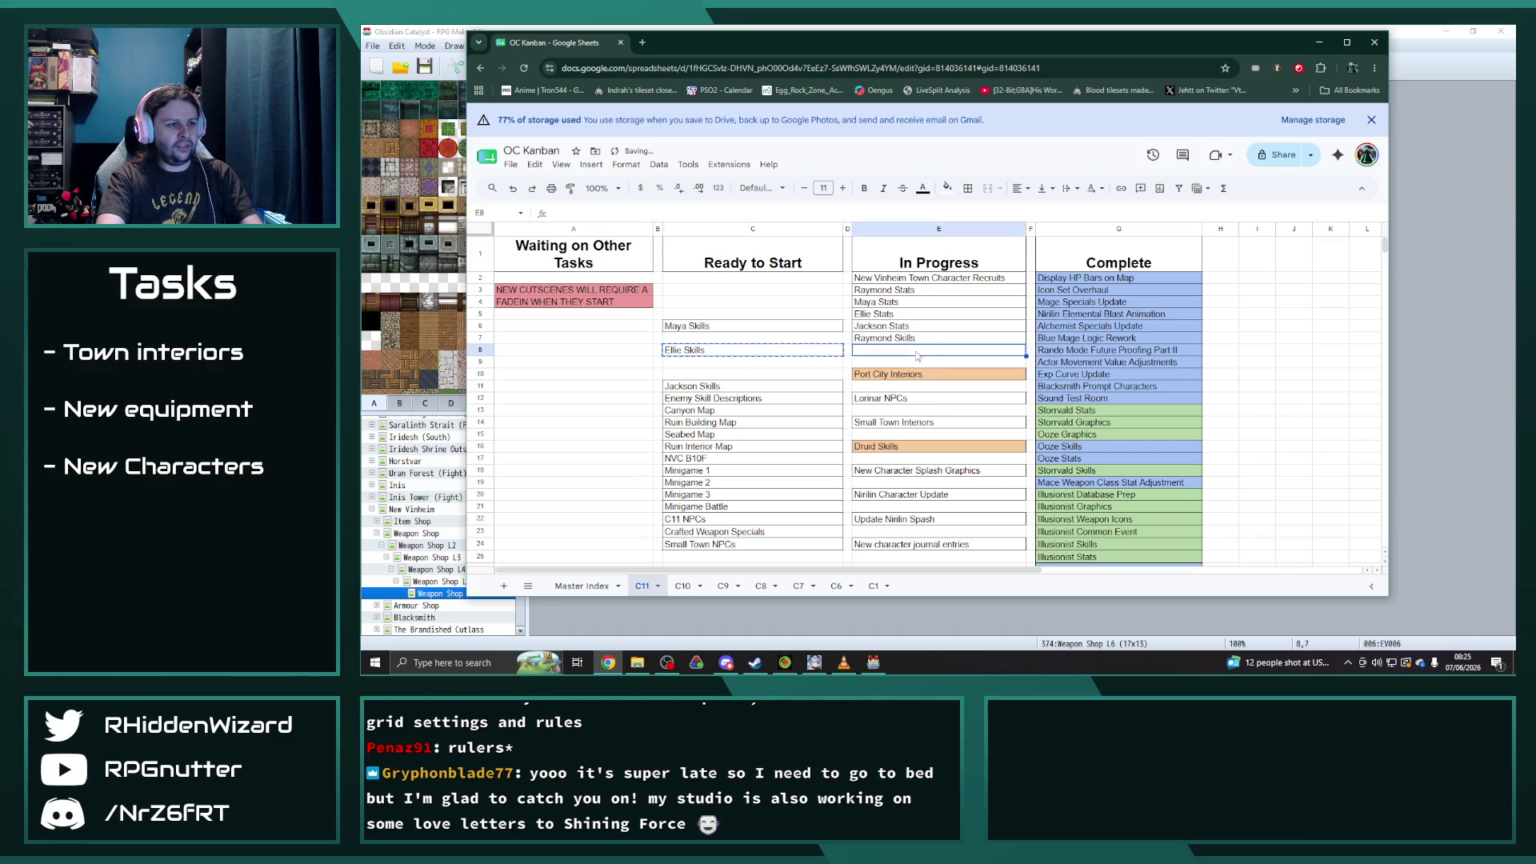
left_click(708, 332)
- Close the Ready to Start gaps: Maya Skills to C3, tasks C11:C24 up to C4
key("ctrl+x")
left_click(704, 290)
key("ctrl+v")
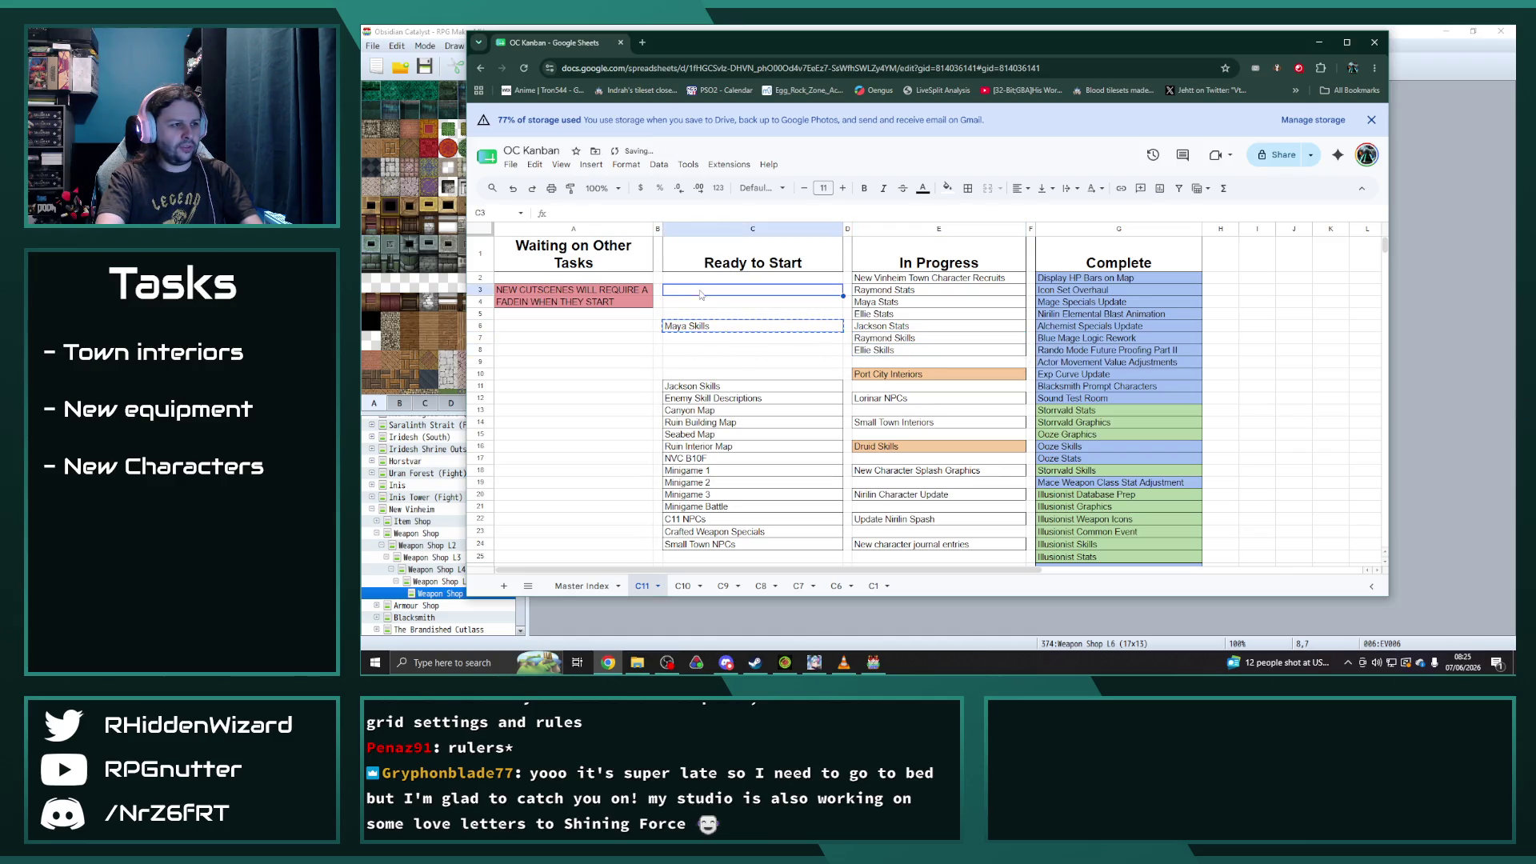
left_click_drag(720, 385, 720, 544)
key("ctrl+x")
left_click(724, 302)
key("ctrl+v")
left_click(820, 516)
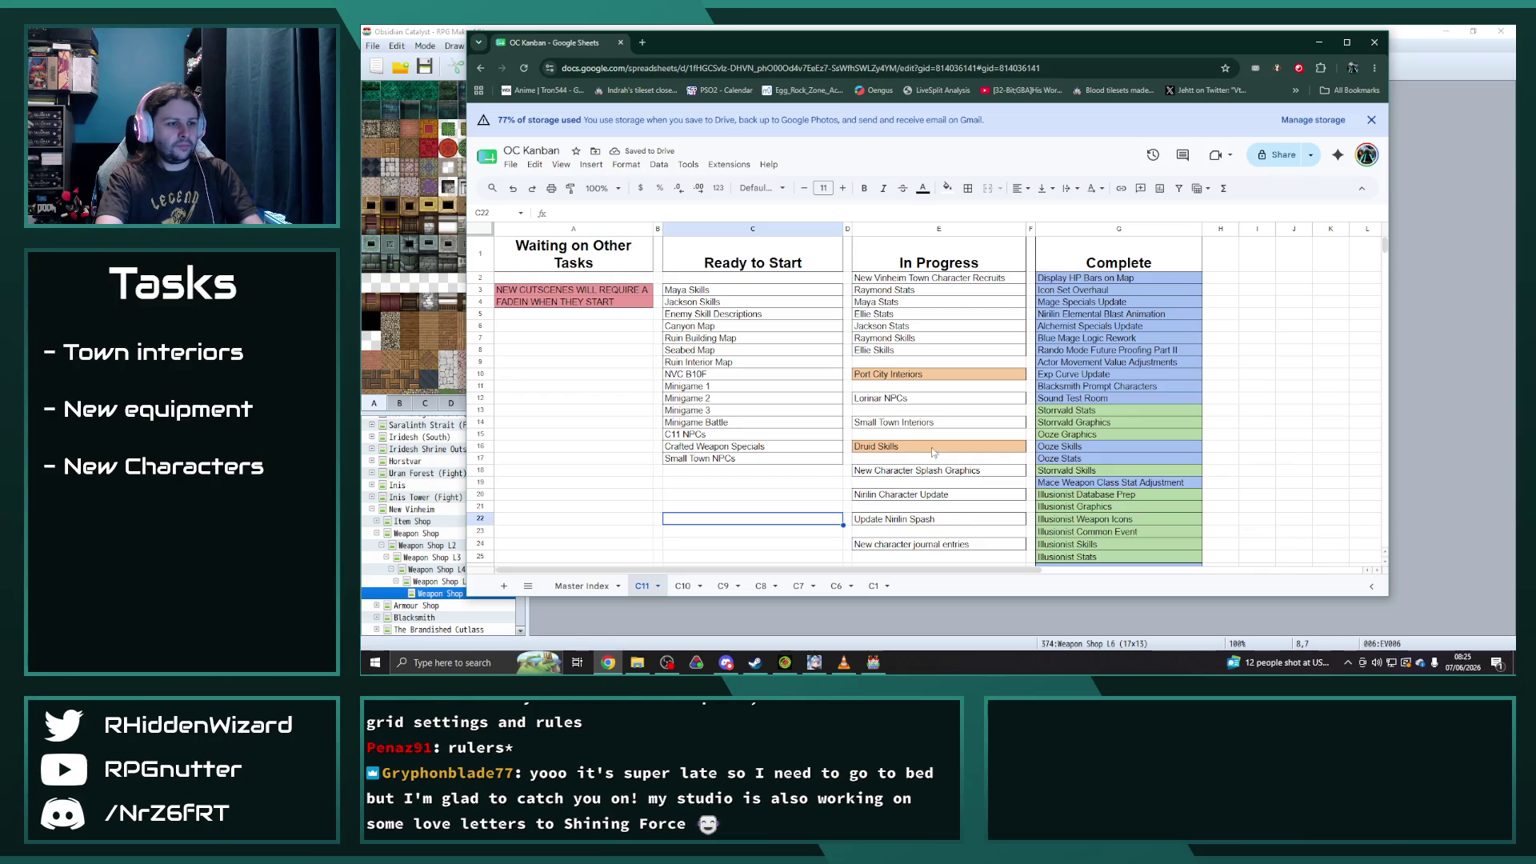
- Move the In Progress tasks E10:E24 down two rows to start at E12
left_click_drag(910, 379, 908, 544)
key("ctrl+x")
left_click(888, 400)
key("ctrl+v")
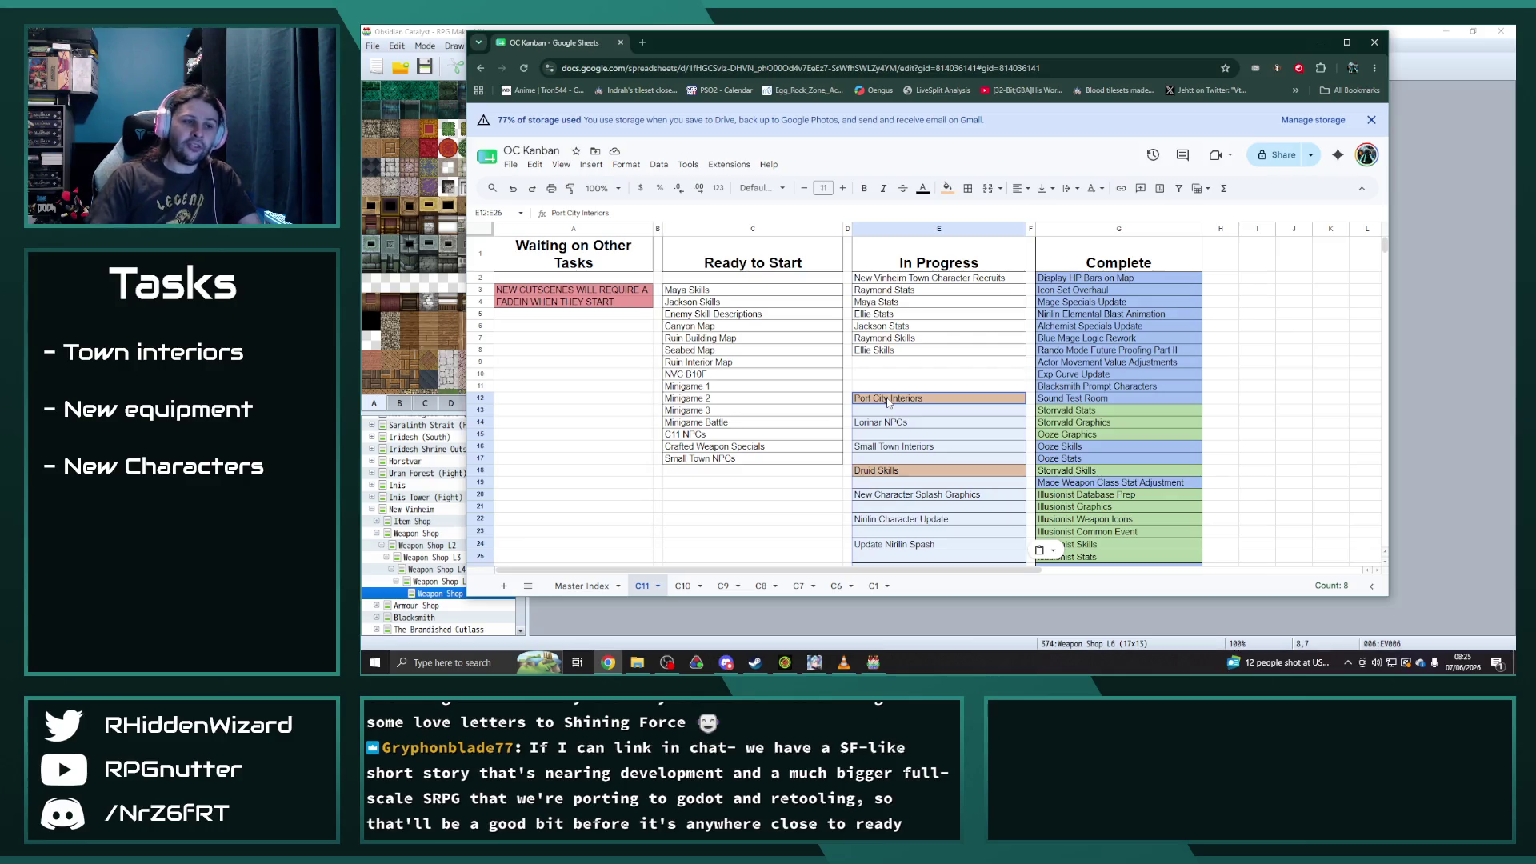
- Move 'New character journal entries' to E9 and shift the lower In Progress block up one row
scroll(889, 404, "down", 3)
key("Down")
key("Down")
left_click(914, 453)
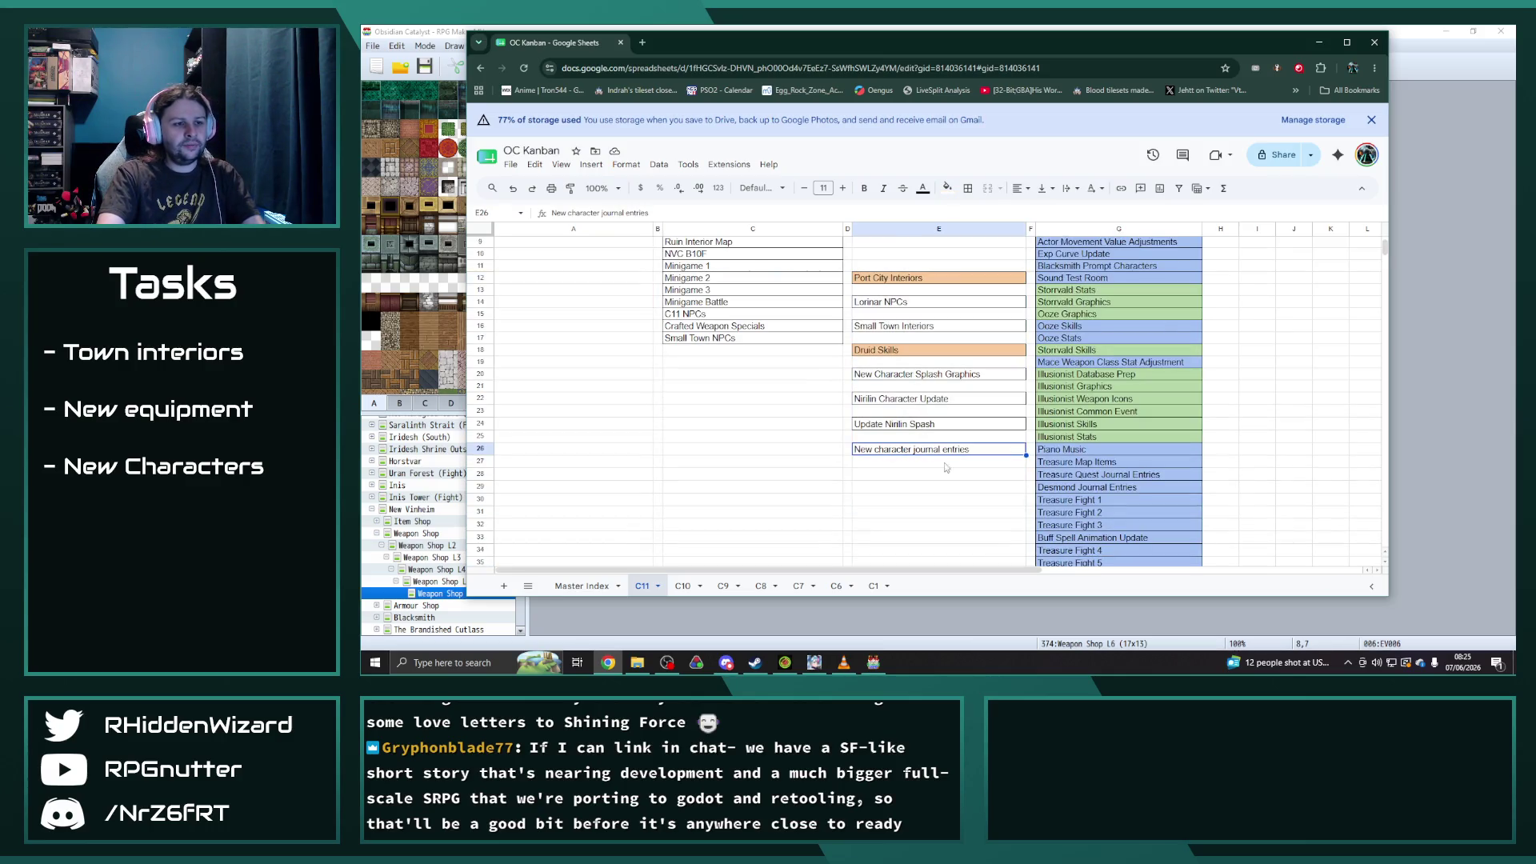
key("ctrl+x")
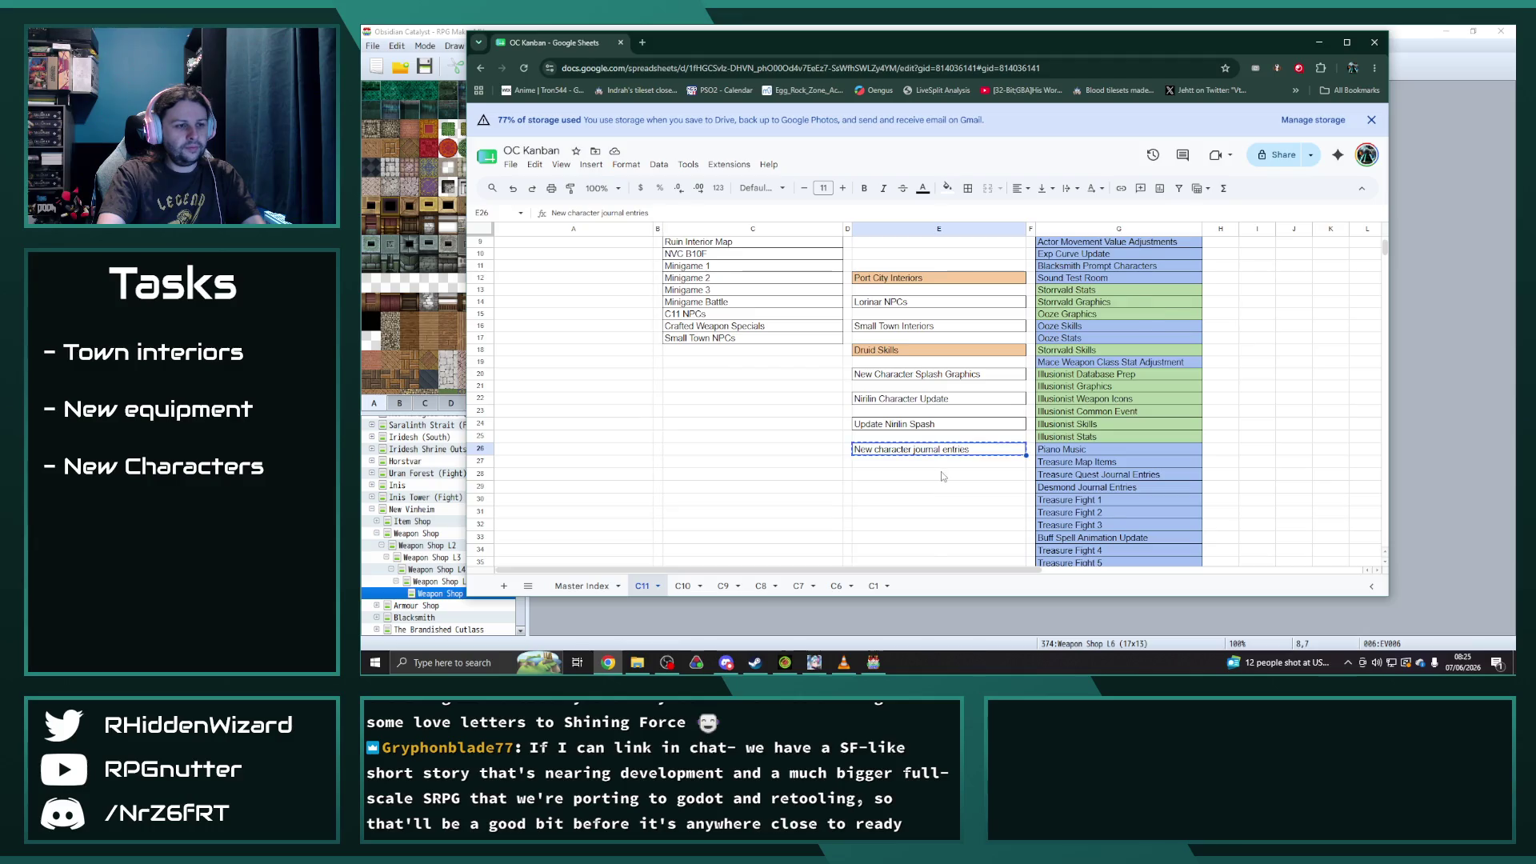
scroll(920, 448, "up", 3)
left_click(902, 364)
key("ctrl+v")
scroll(941, 423, "down", 2)
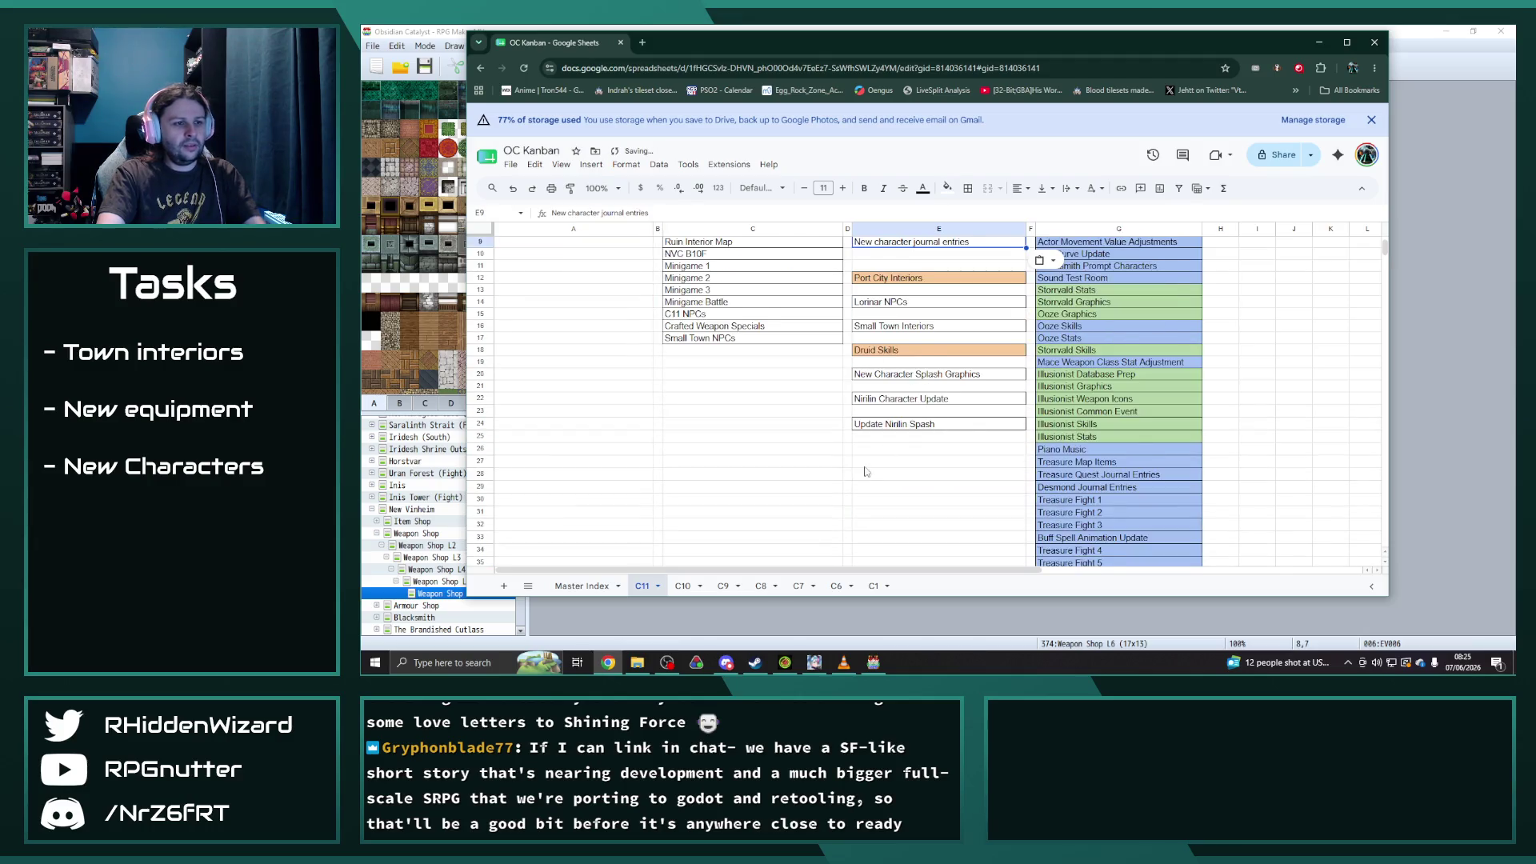
left_click_drag(906, 339, 864, 491)
left_click(819, 486)
scroll(819, 488, "up", 2)
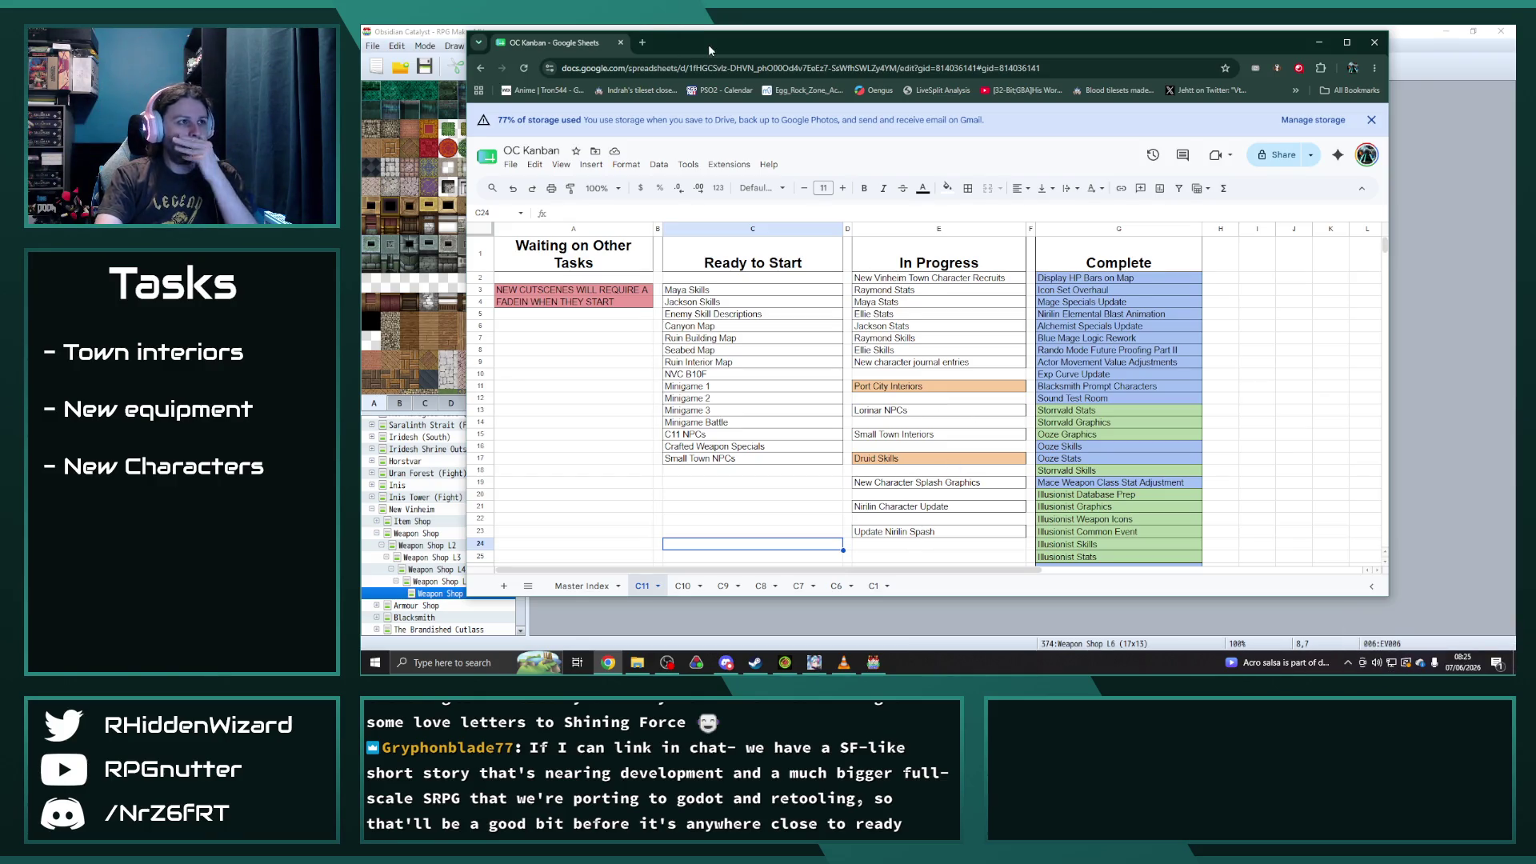
- Return to RPG Maker MV and close the Character Generator
left_click_drag(709, 50, 736, 68)
key("alt+Tab")
left_click(1140, 523)
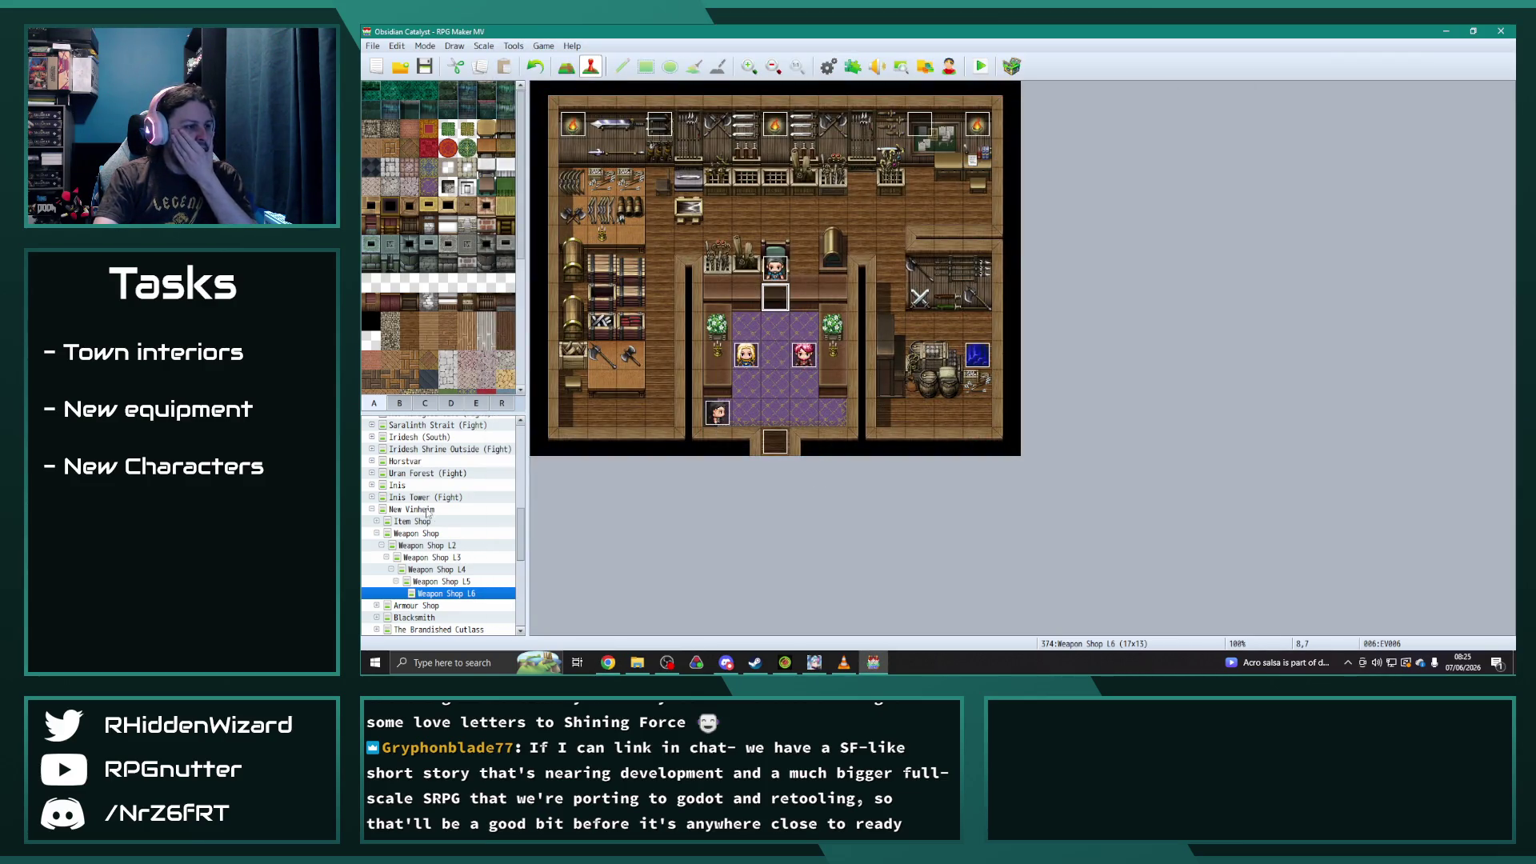
- Open the Lyle event's editor, then switch to the Steam store page in the browser
double_click(813, 371)
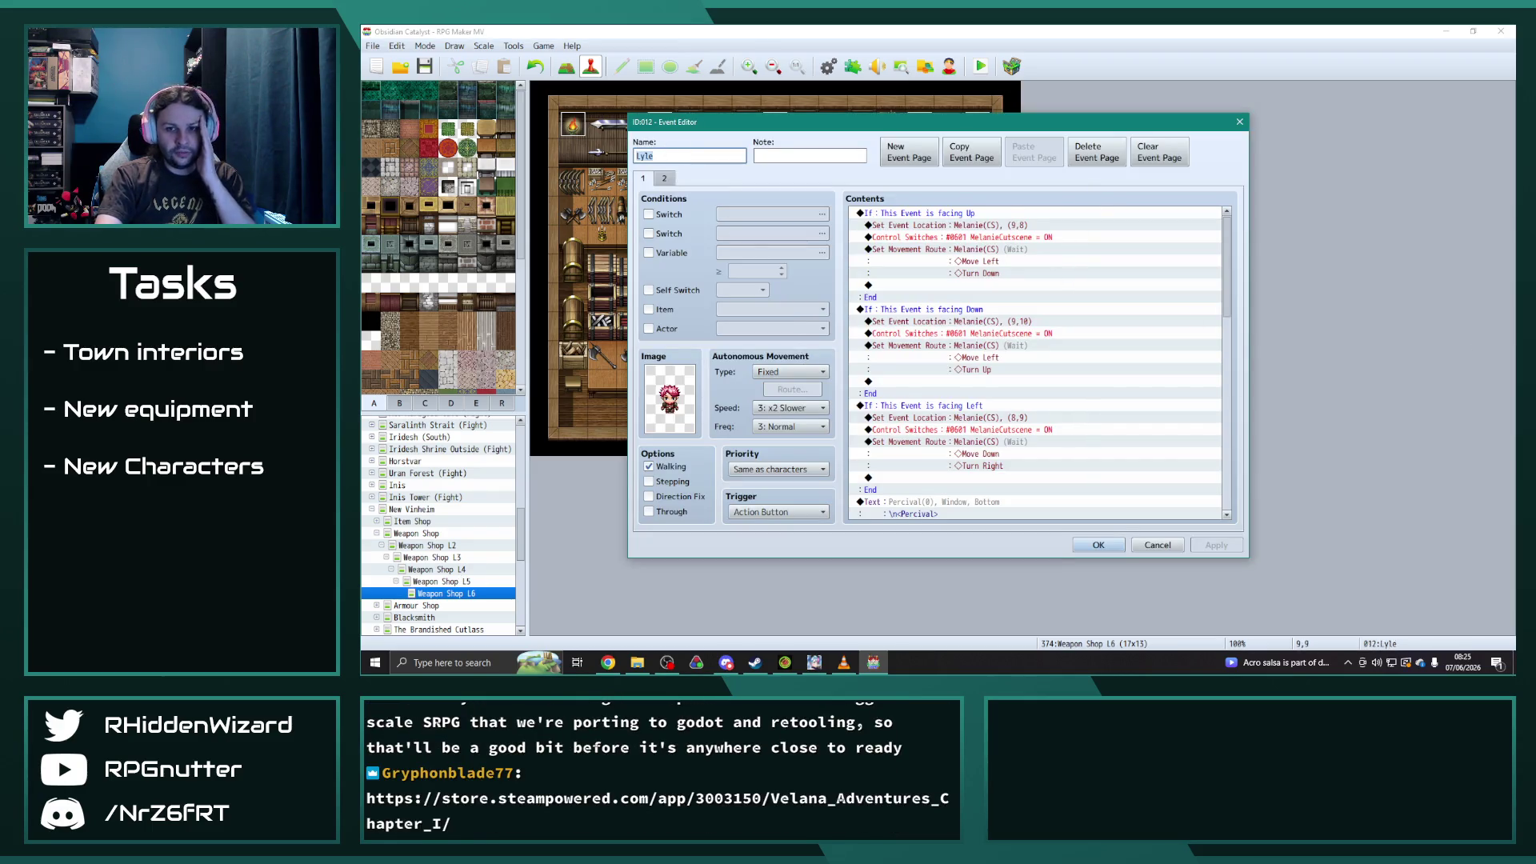
key("alt+Tab")
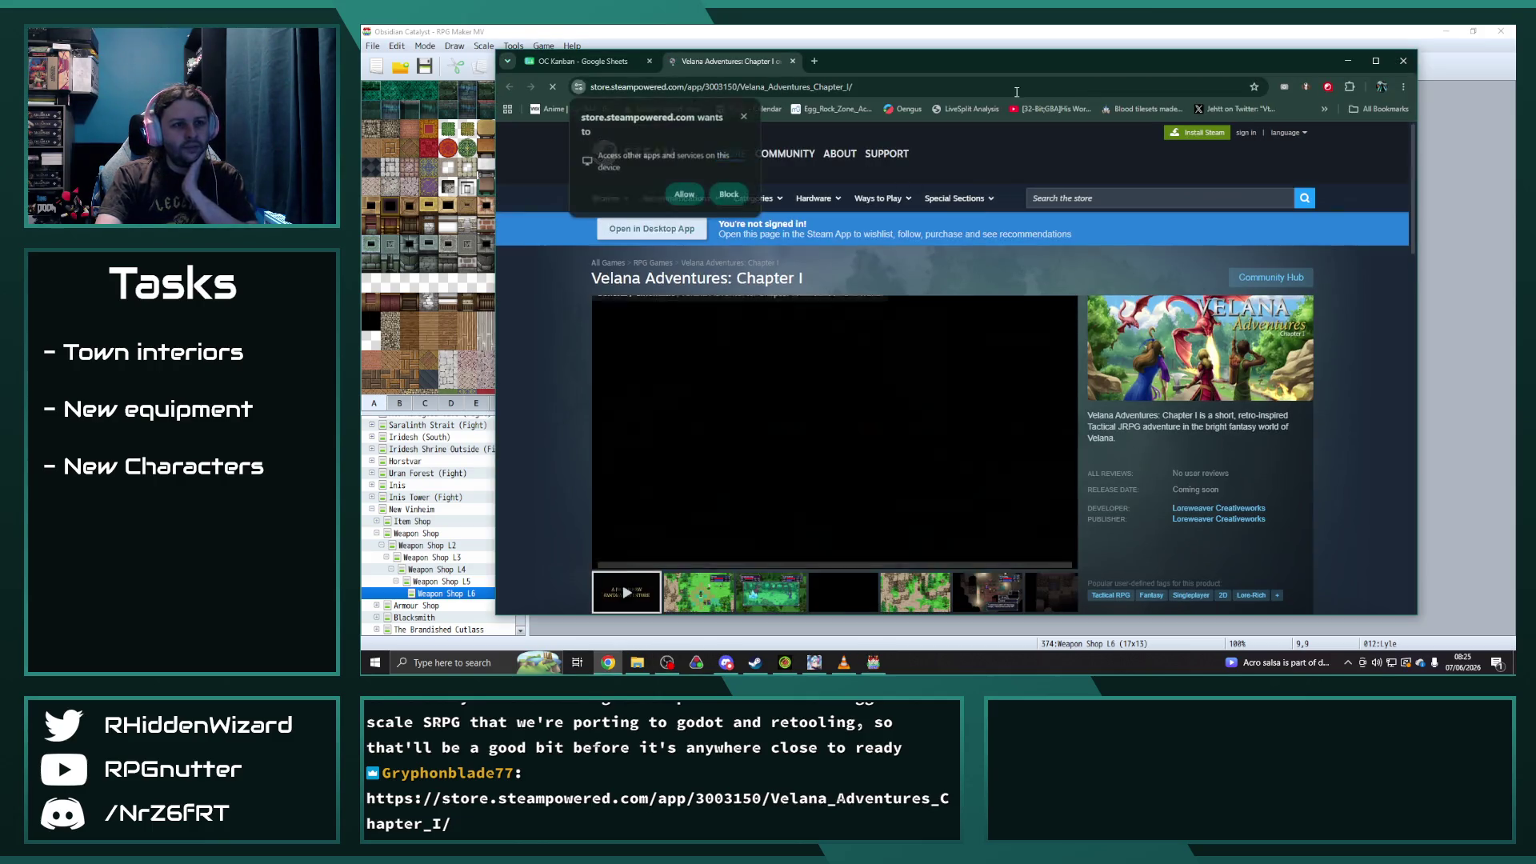
- Allow the Velana Adventures: Chapter I page's permission request and watch the trailer before returning
scroll(880, 392, "down", 1)
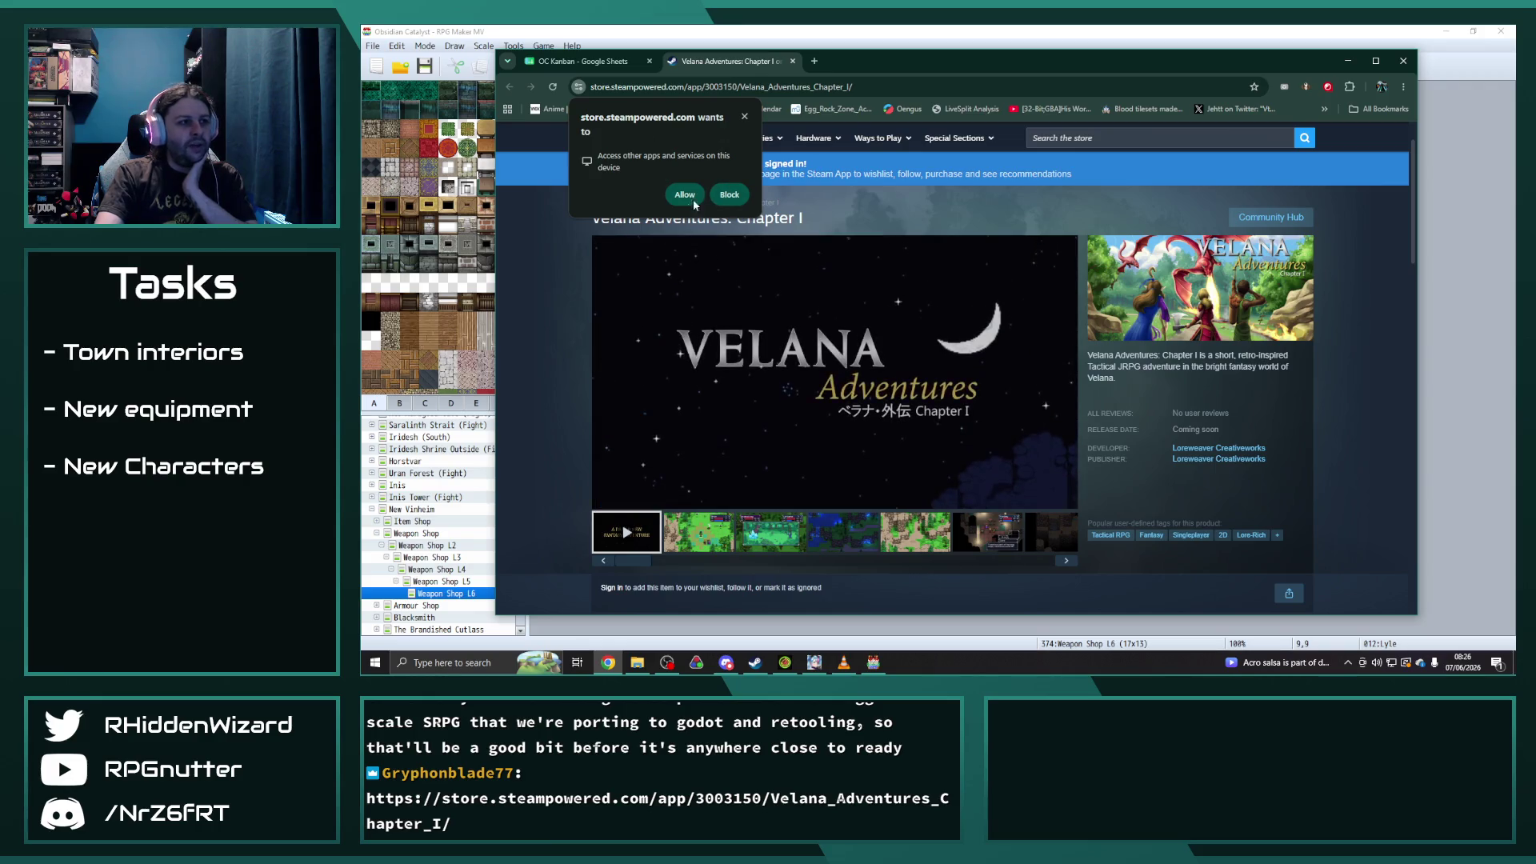
left_click(745, 117)
scroll(929, 346, "down", 2)
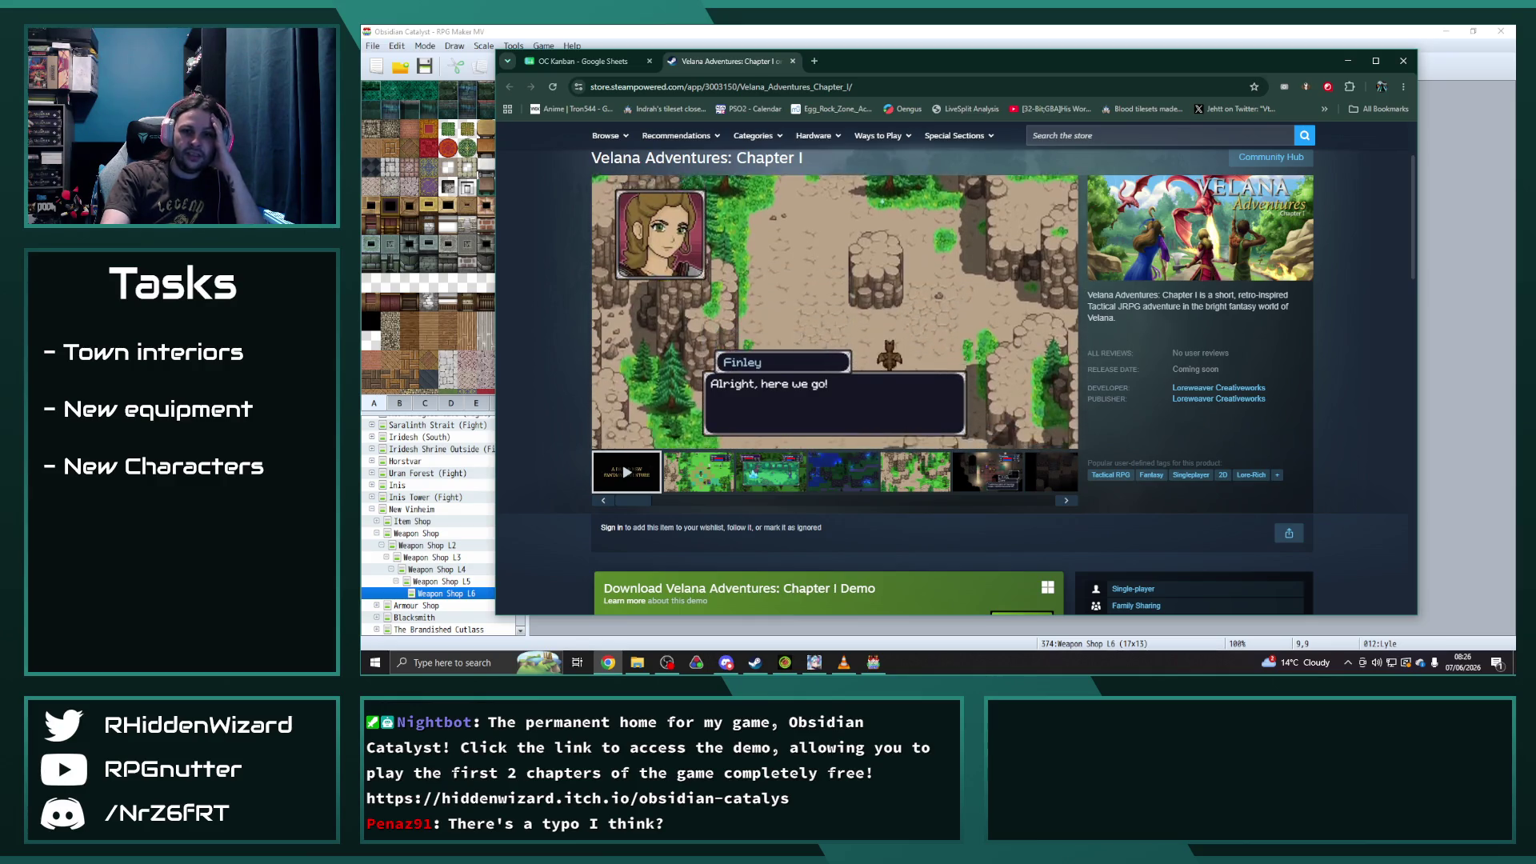
key("alt+Tab")
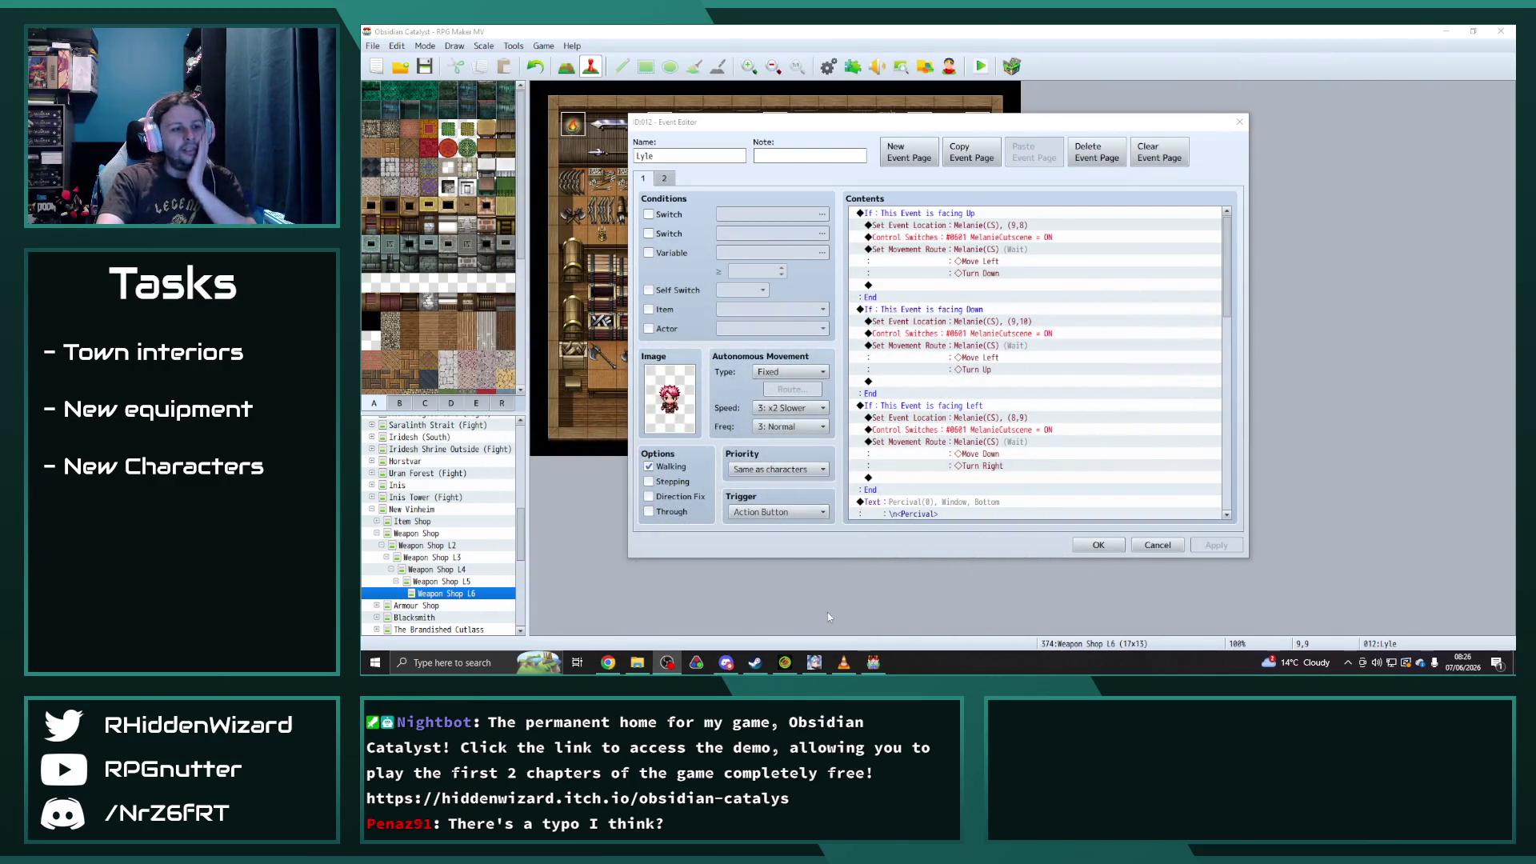
- Glance back at the Steam page, then confirm Lyle's Event Editor with OK
left_click(608, 662)
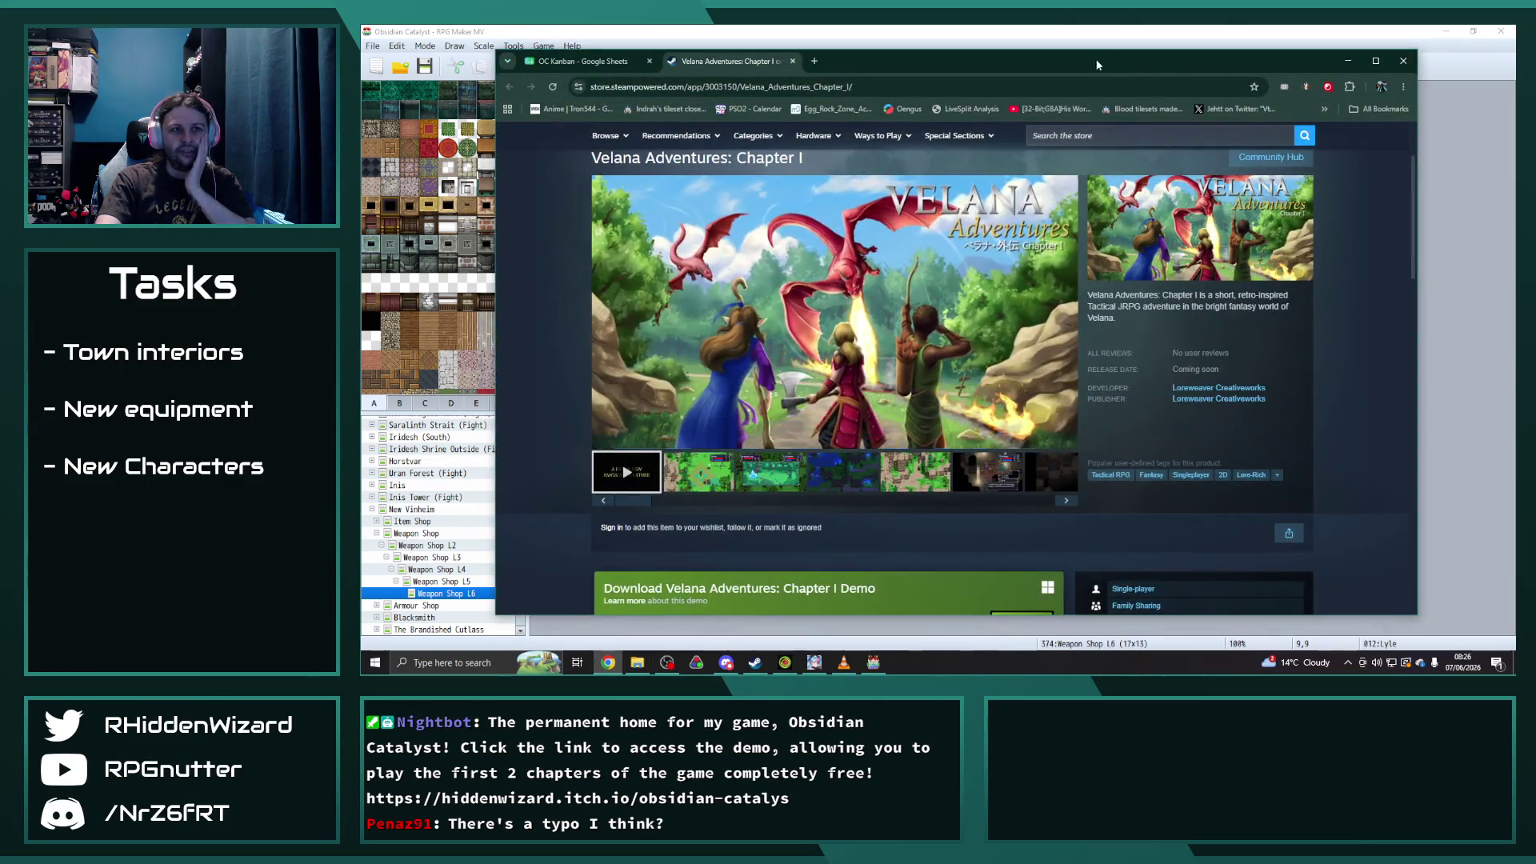
key("alt+Tab")
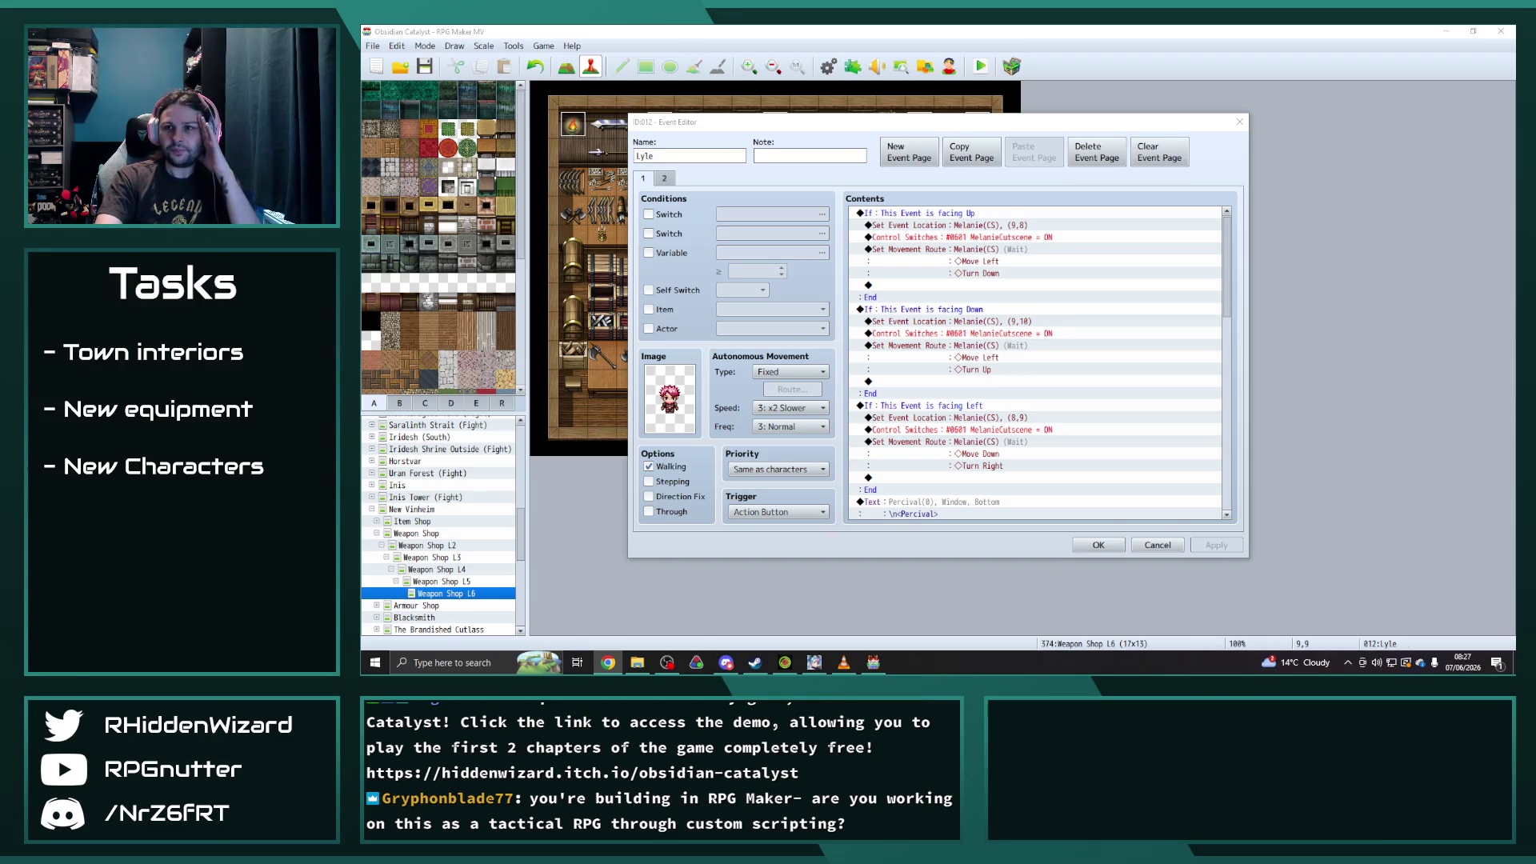
left_click(1101, 545)
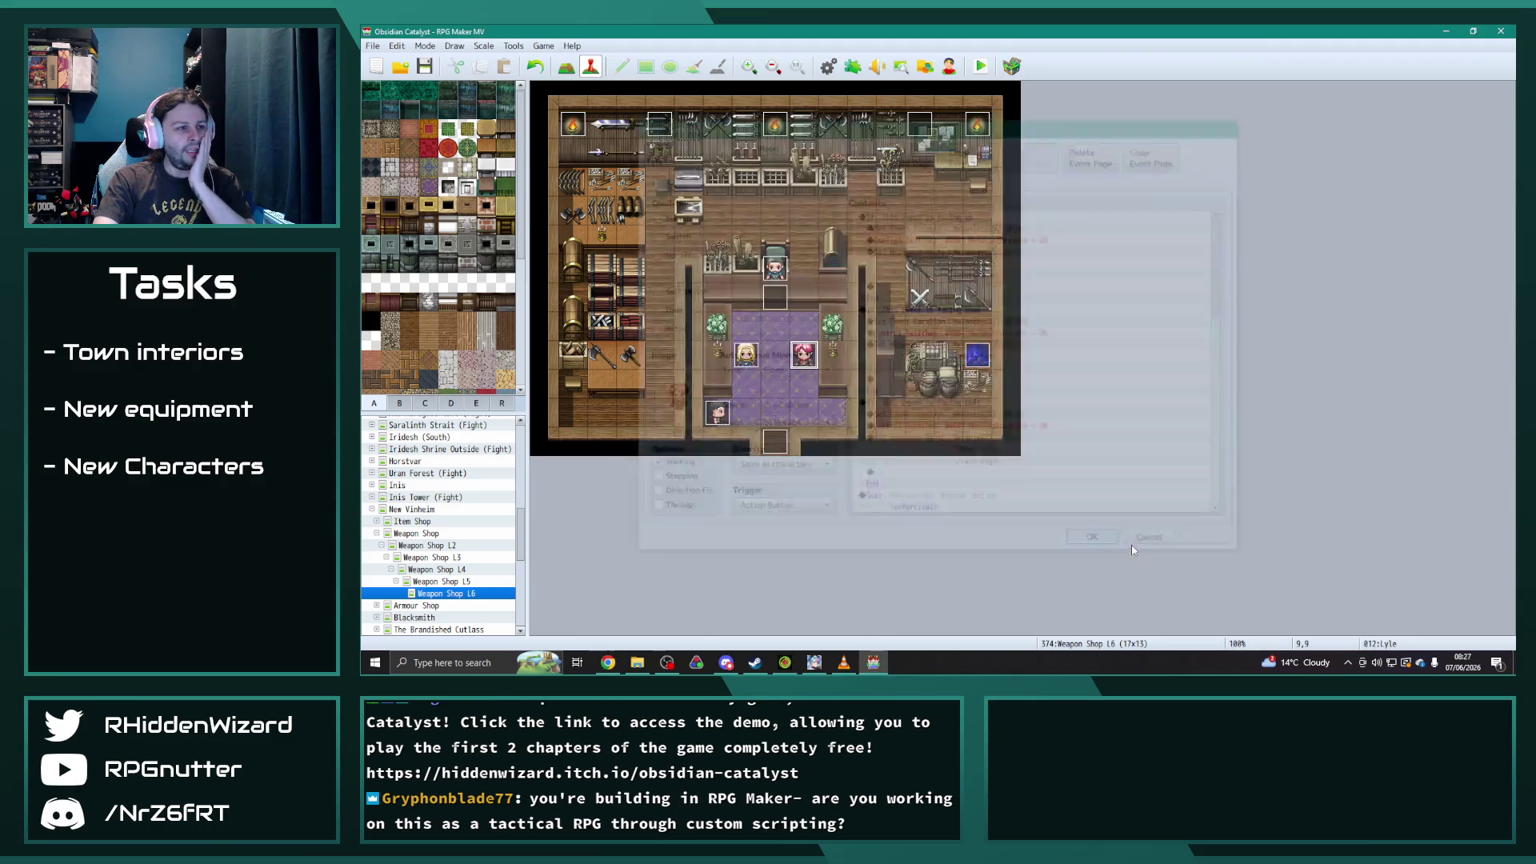
- Playtest Obsidian Catalyst, saving changes first, and maximize the game window
left_click(843, 661)
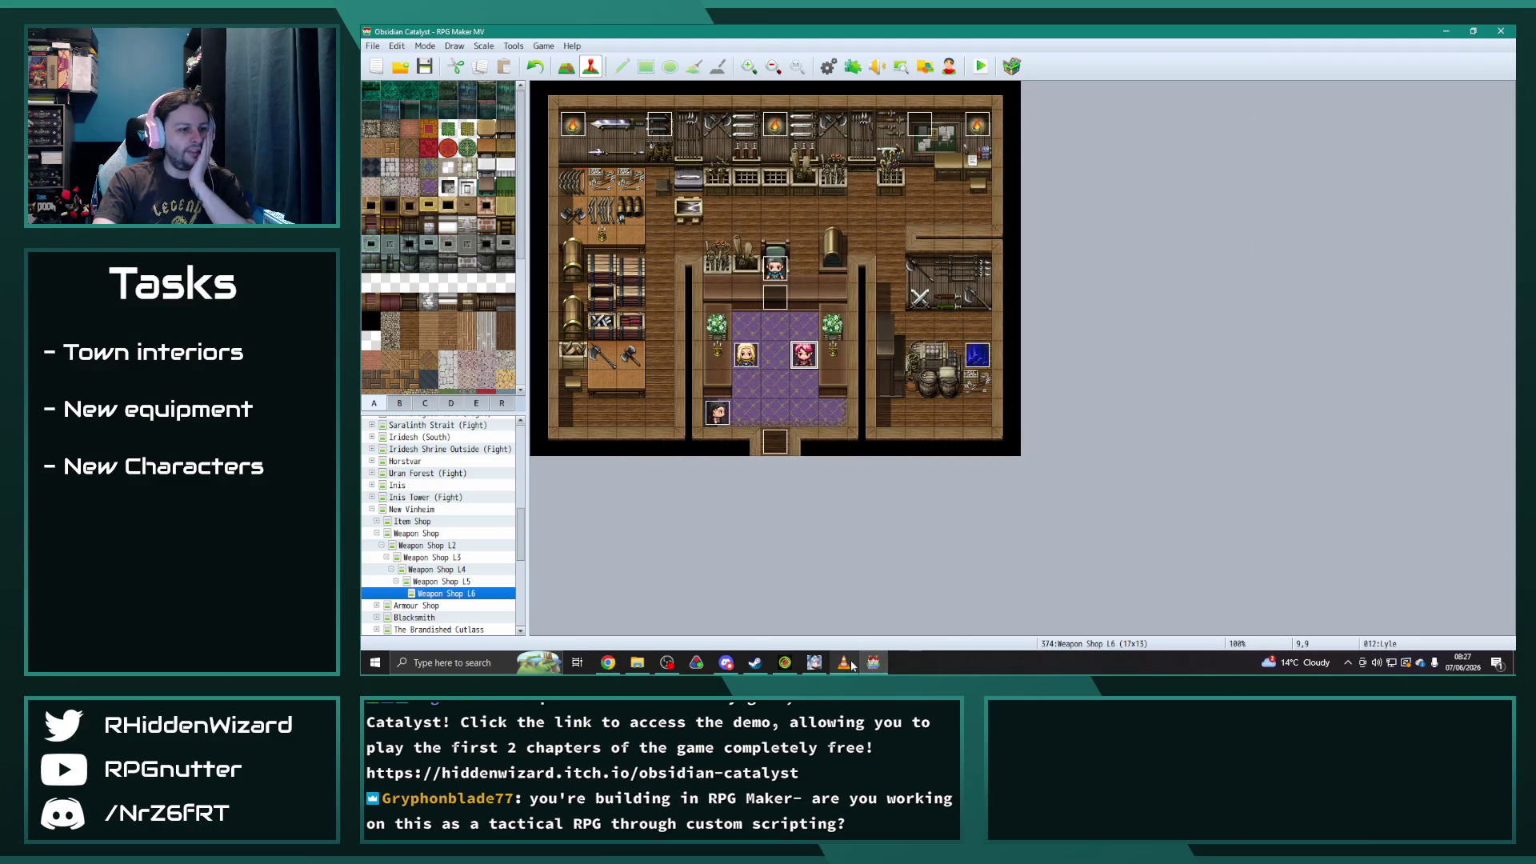
left_click(1107, 130)
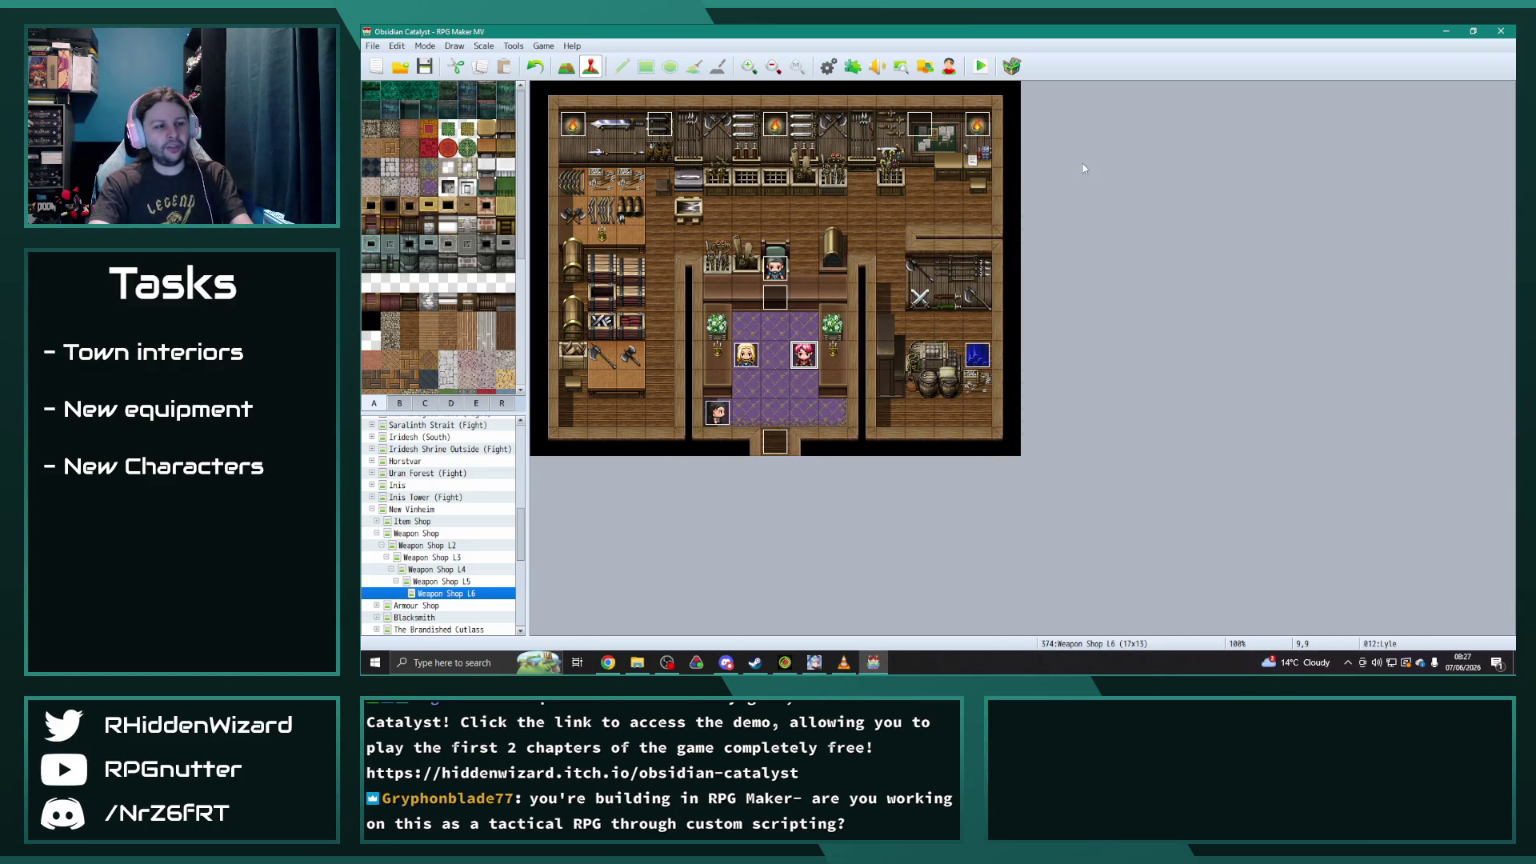
left_click(978, 67)
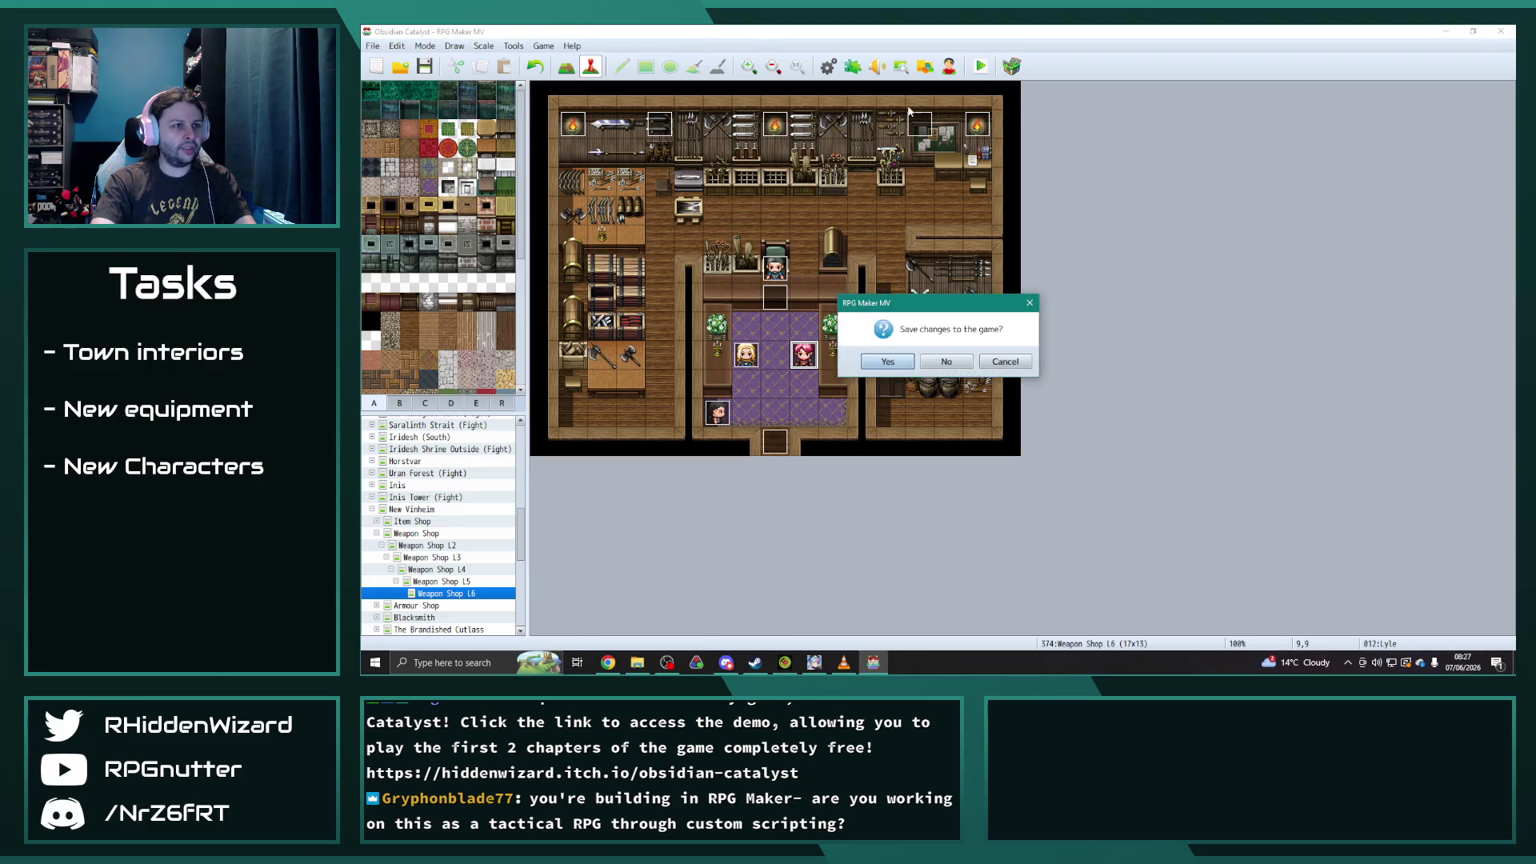
left_click(888, 365)
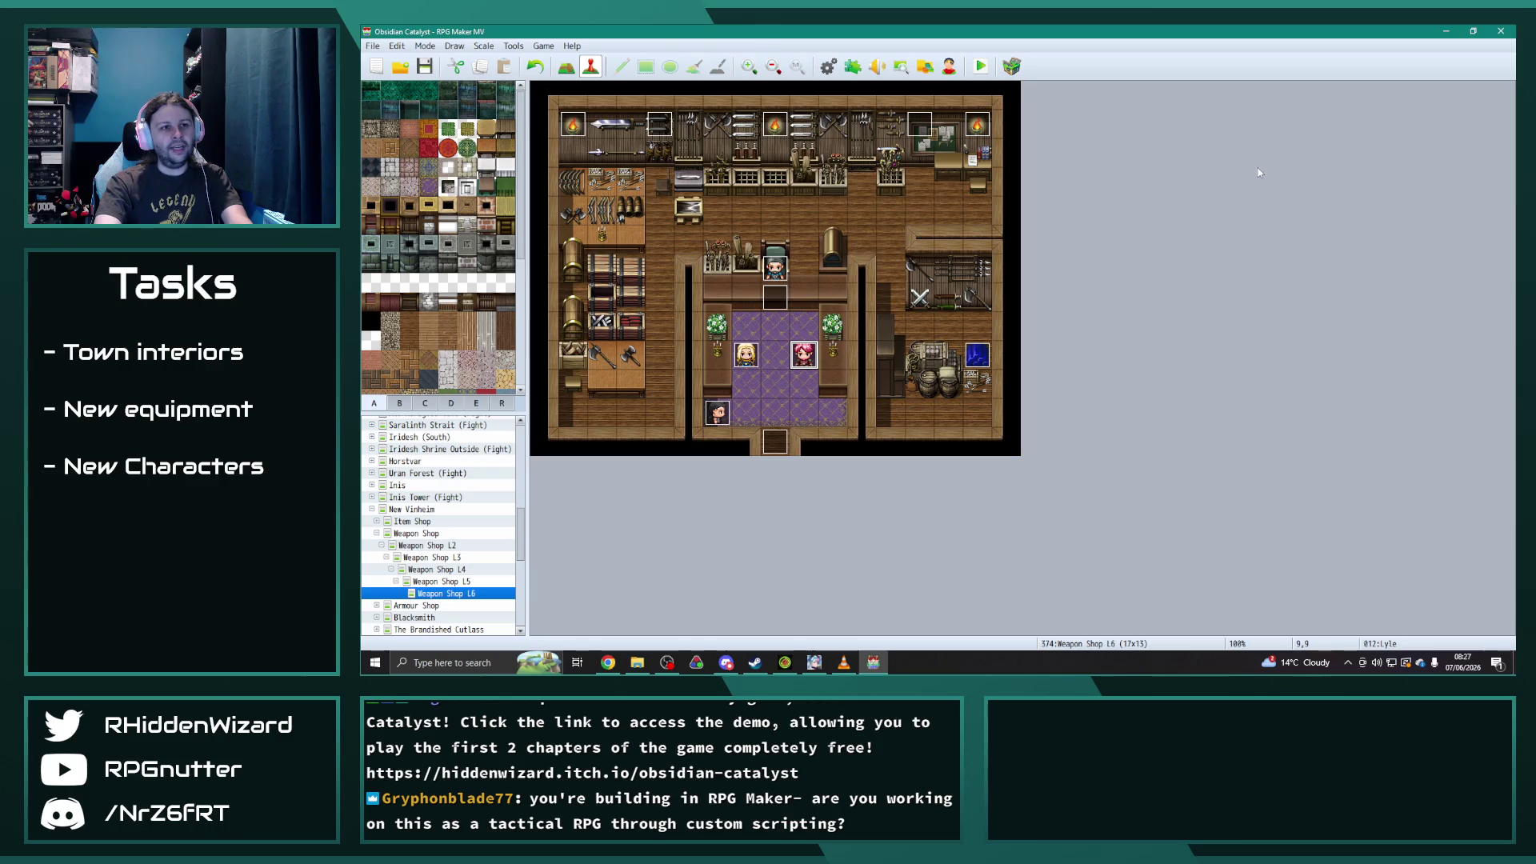
left_click(1143, 147)
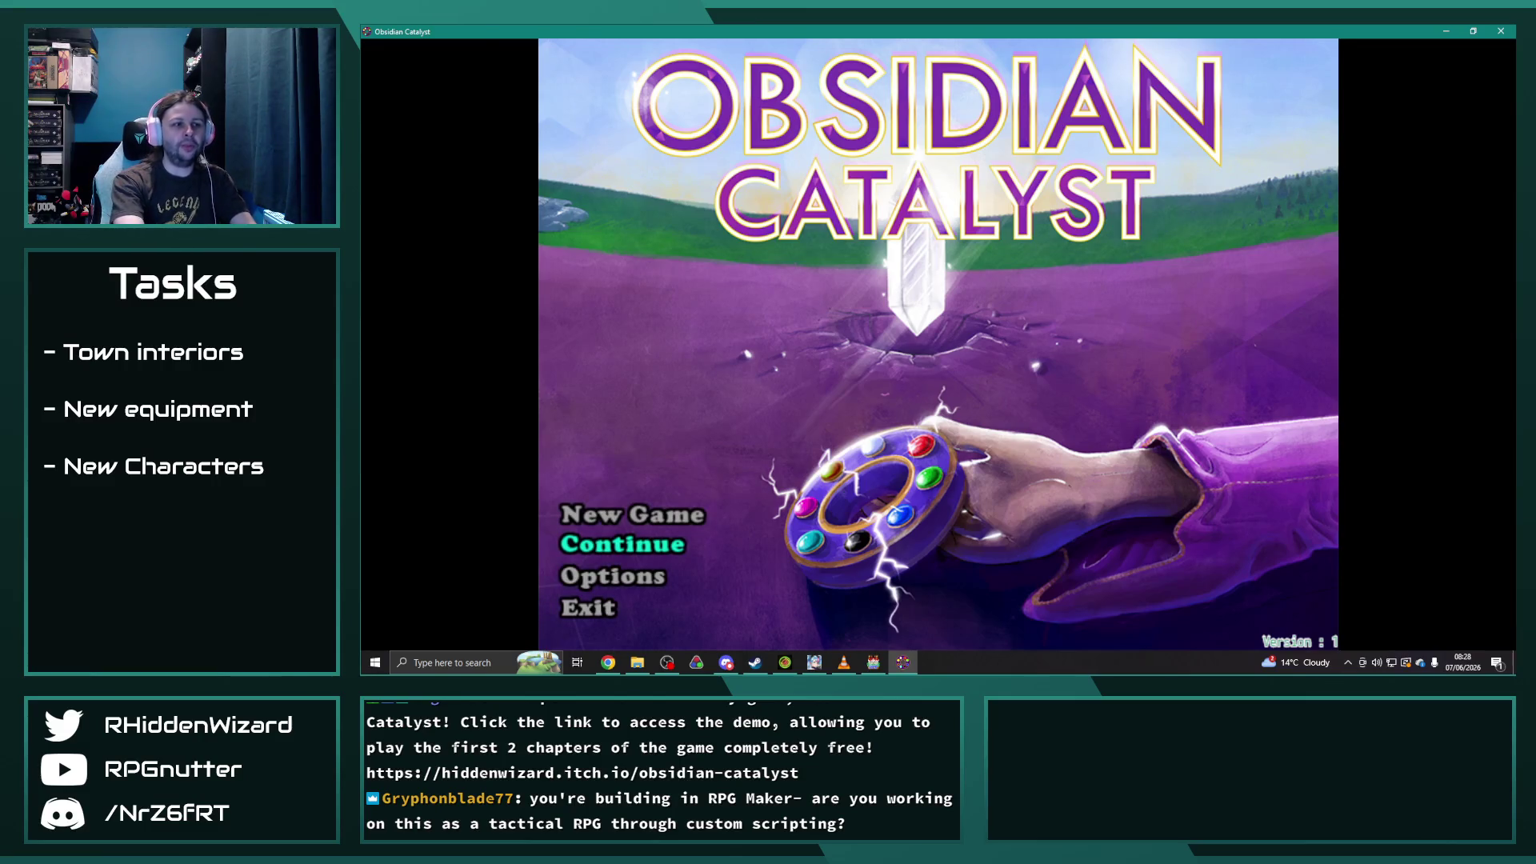
- Scroll through the save slots to File 5 and load it, confirming Yes
key("Return")
key("Down")
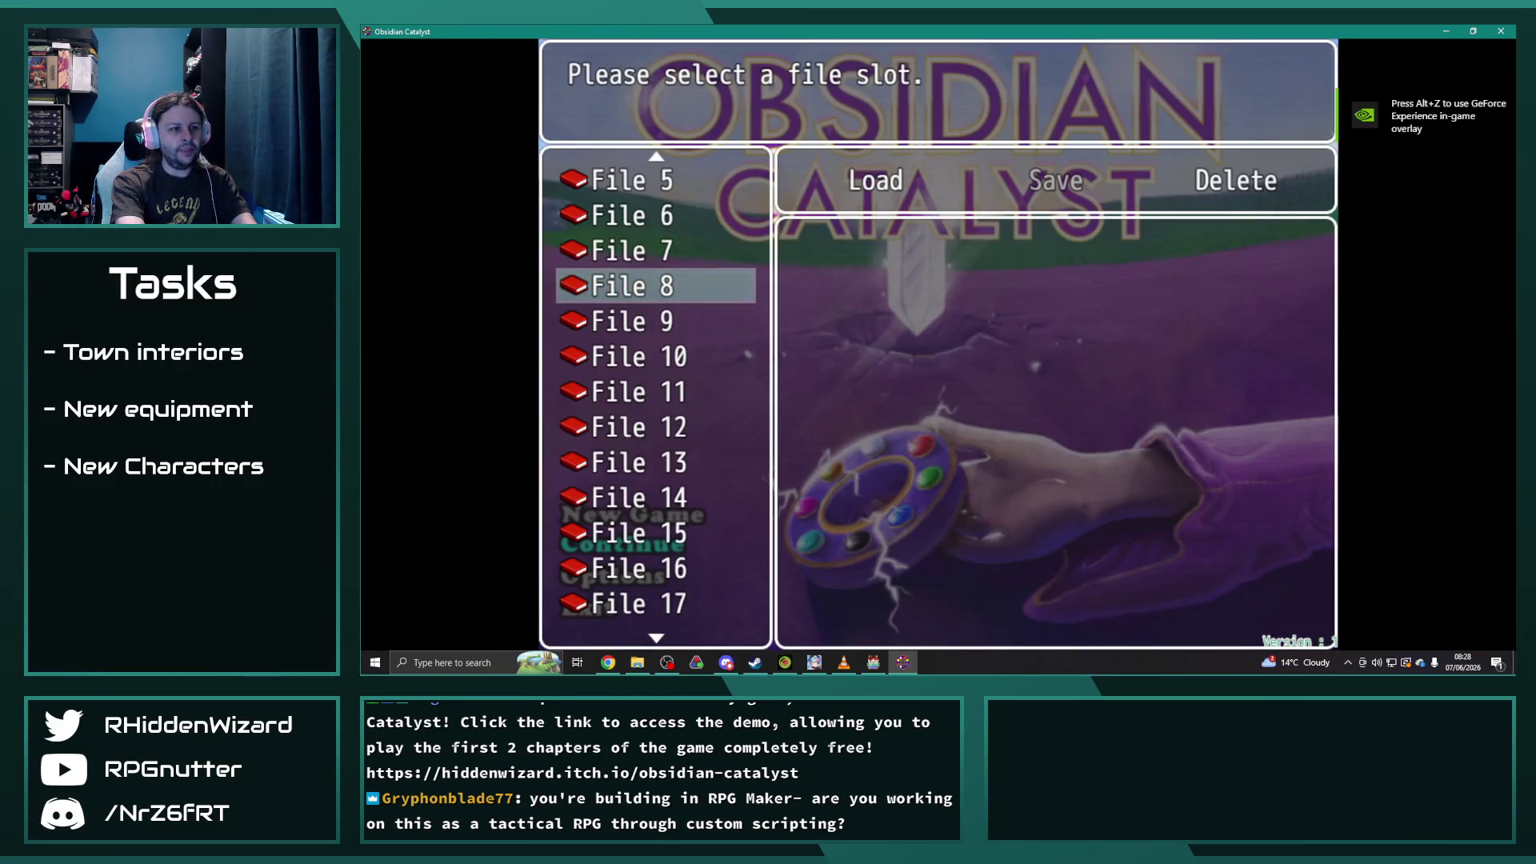
key("Down")
key("Down")
key("Down")
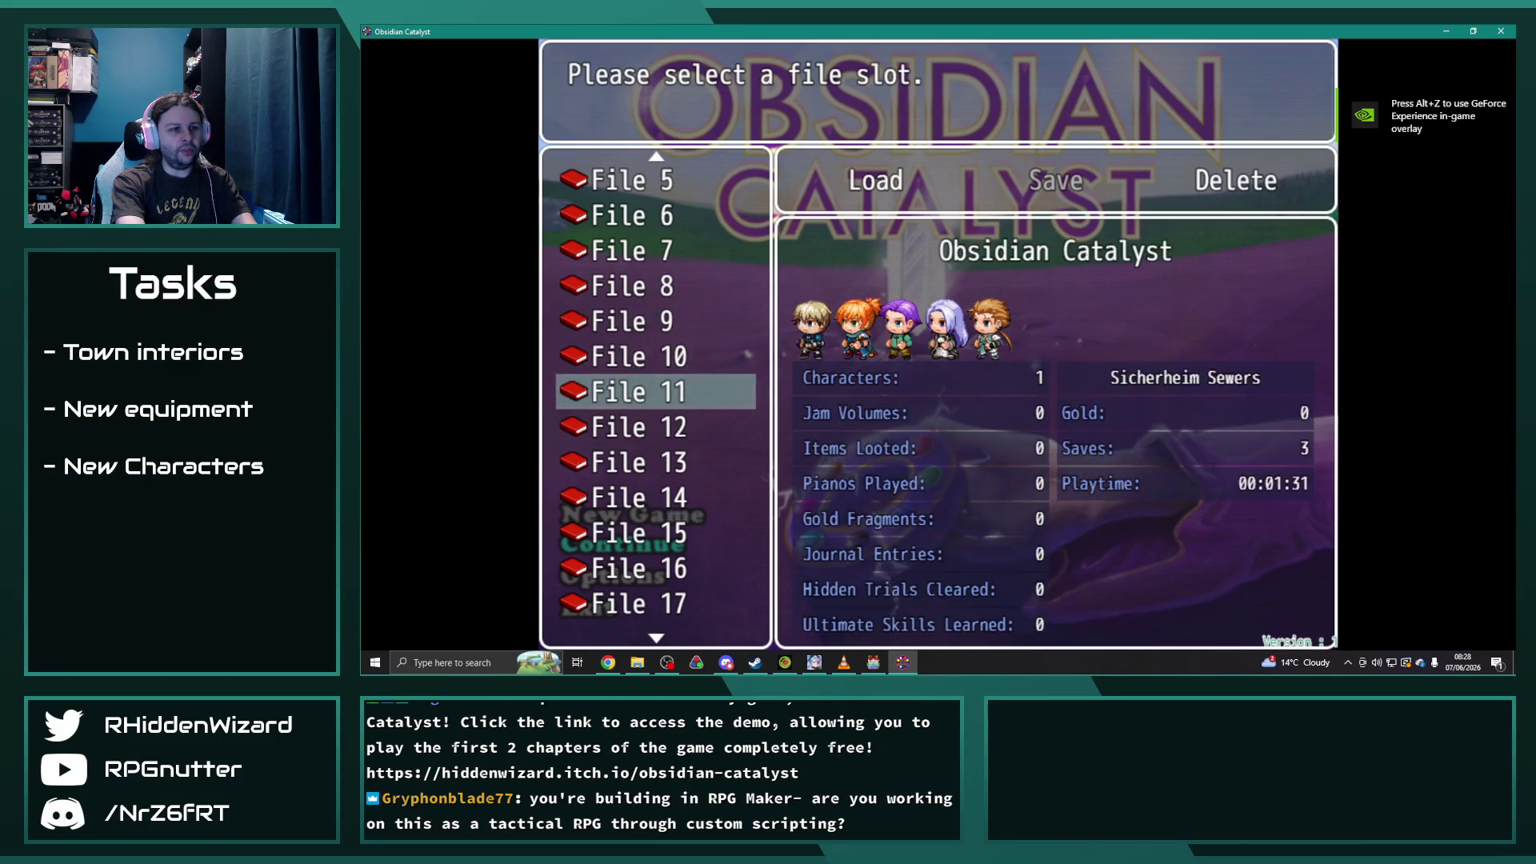
key("Down")
key("Down")
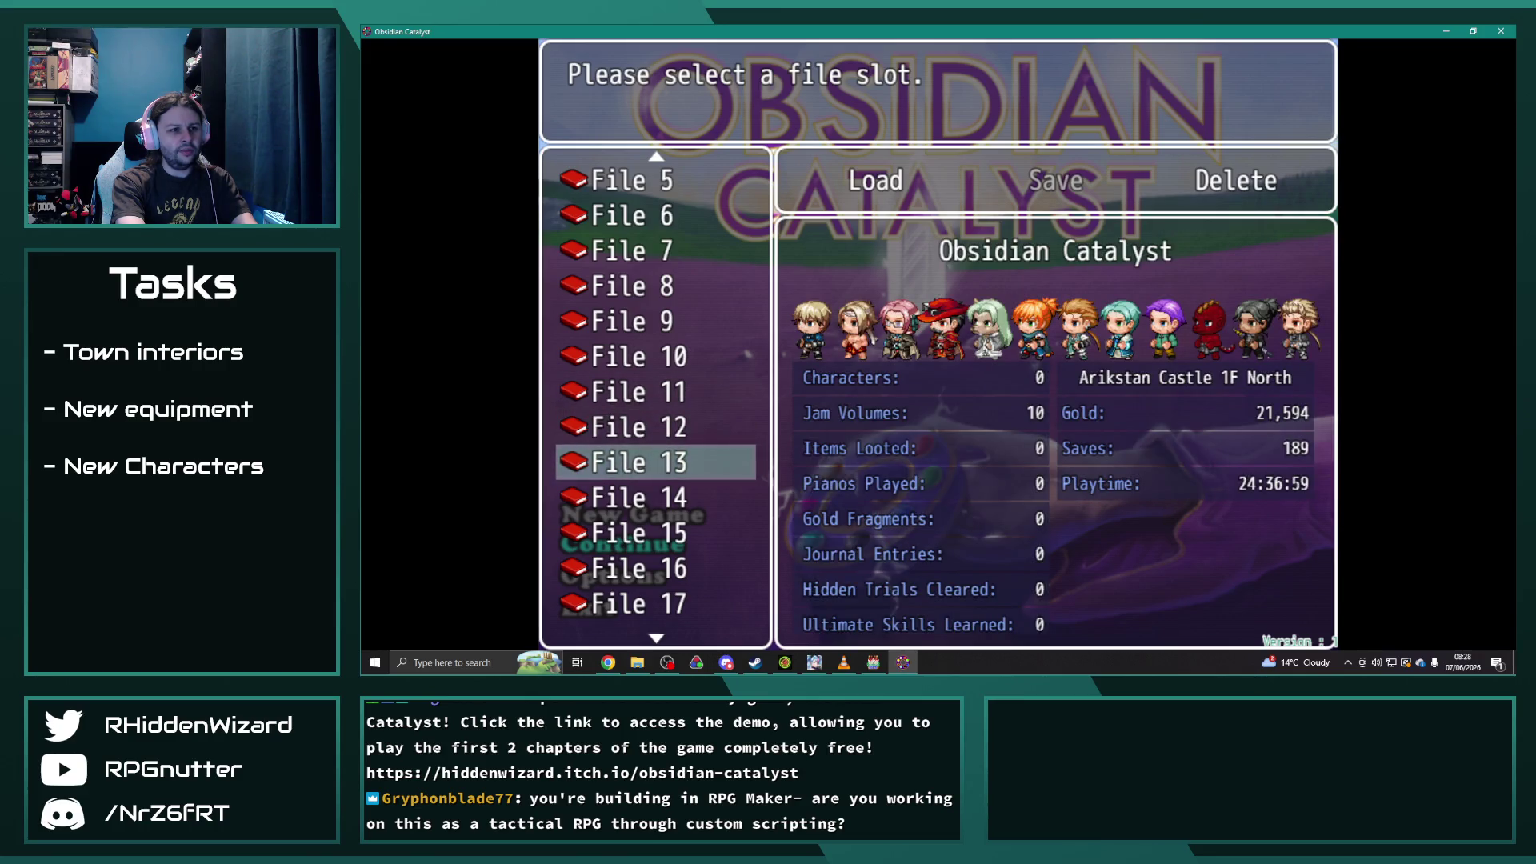
key("Down")
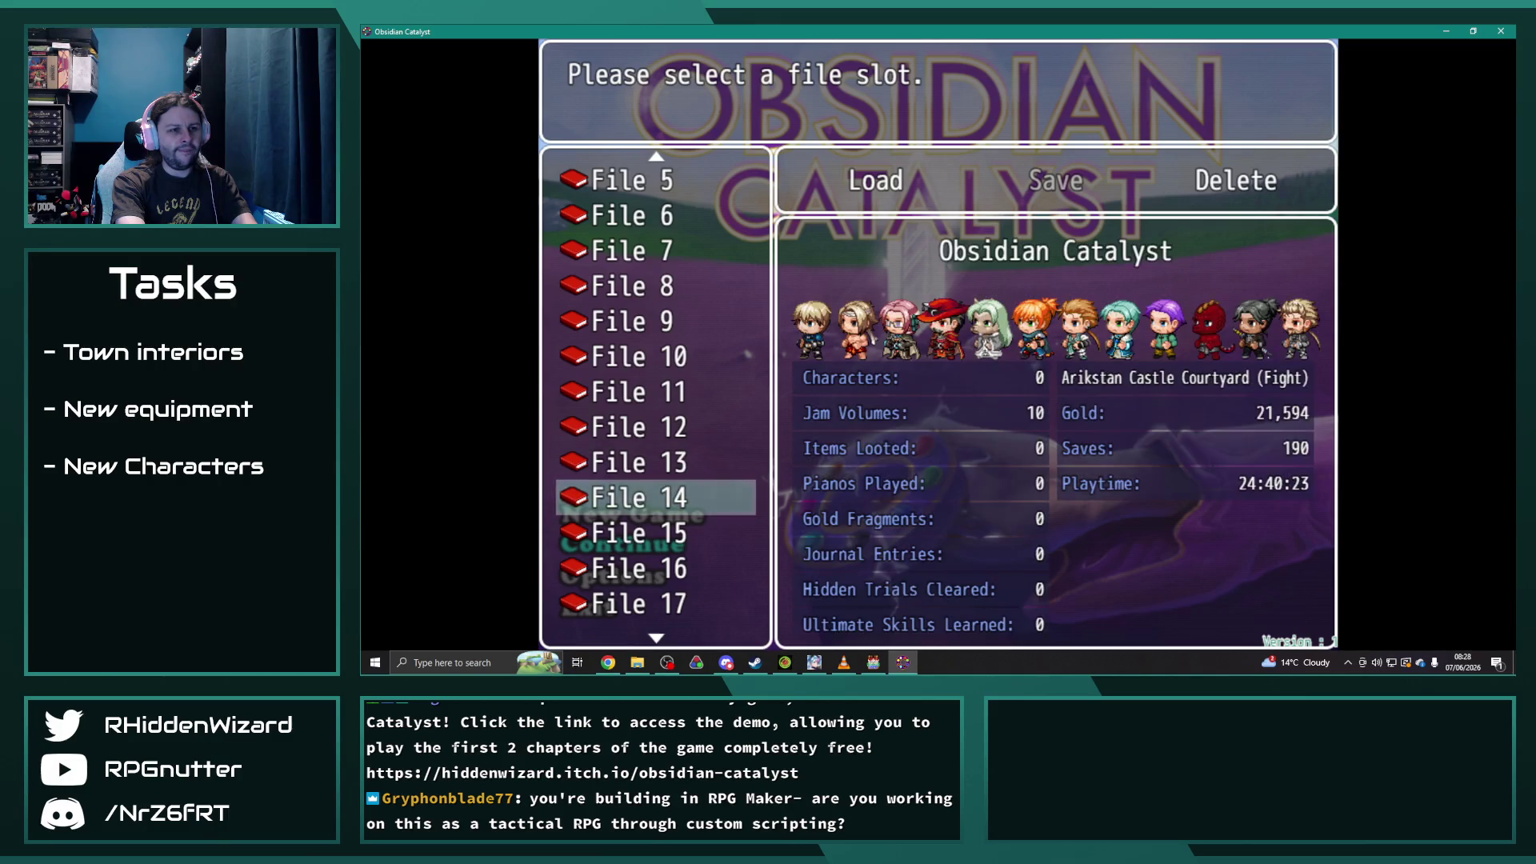
key("Down")
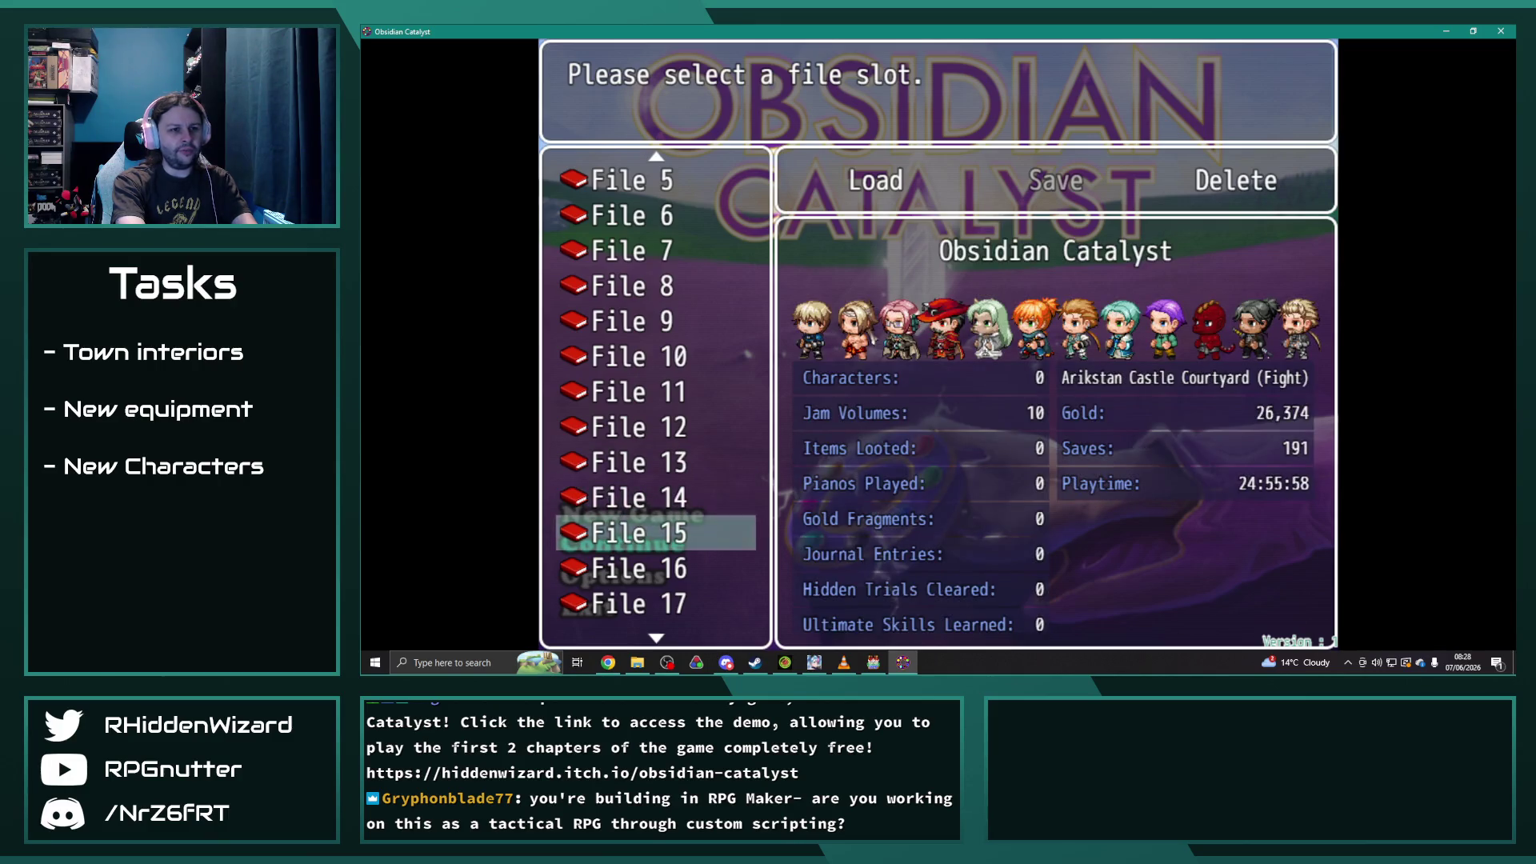
key("Down")
key("Down")
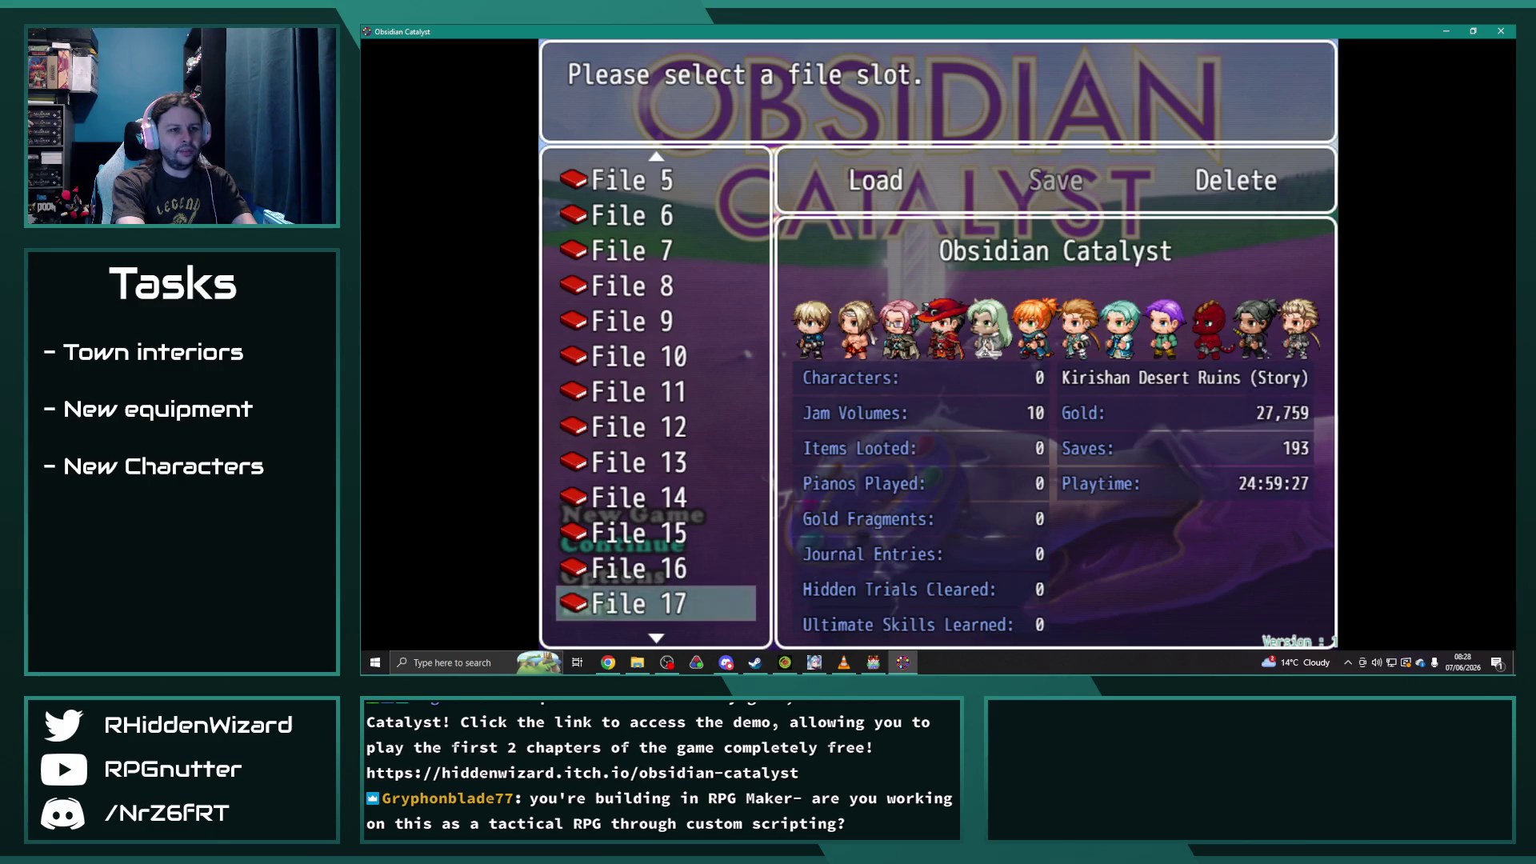
key("Down")
key("Down")
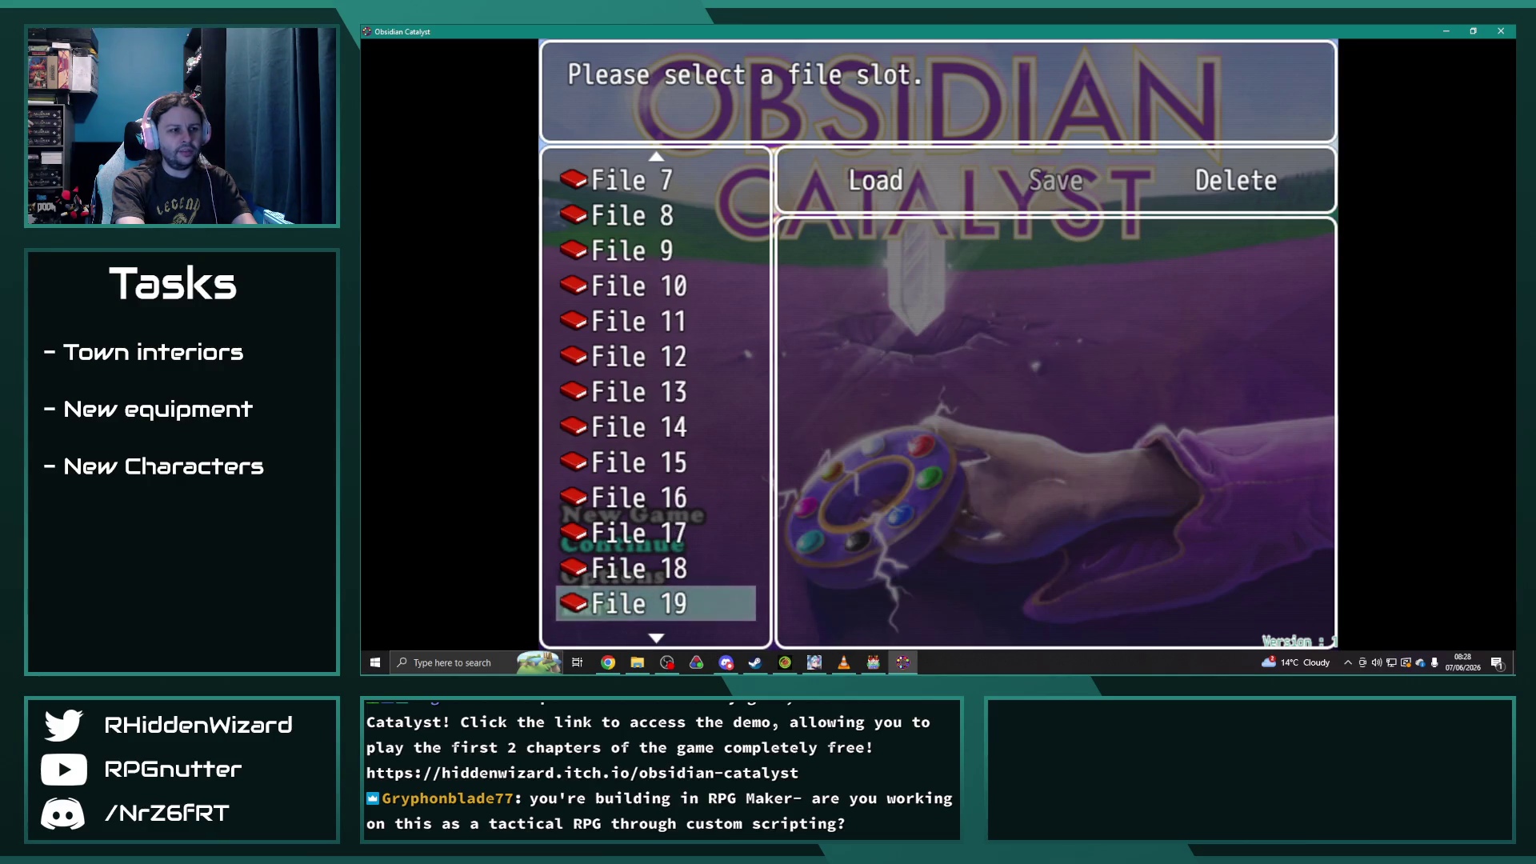
key("Down")
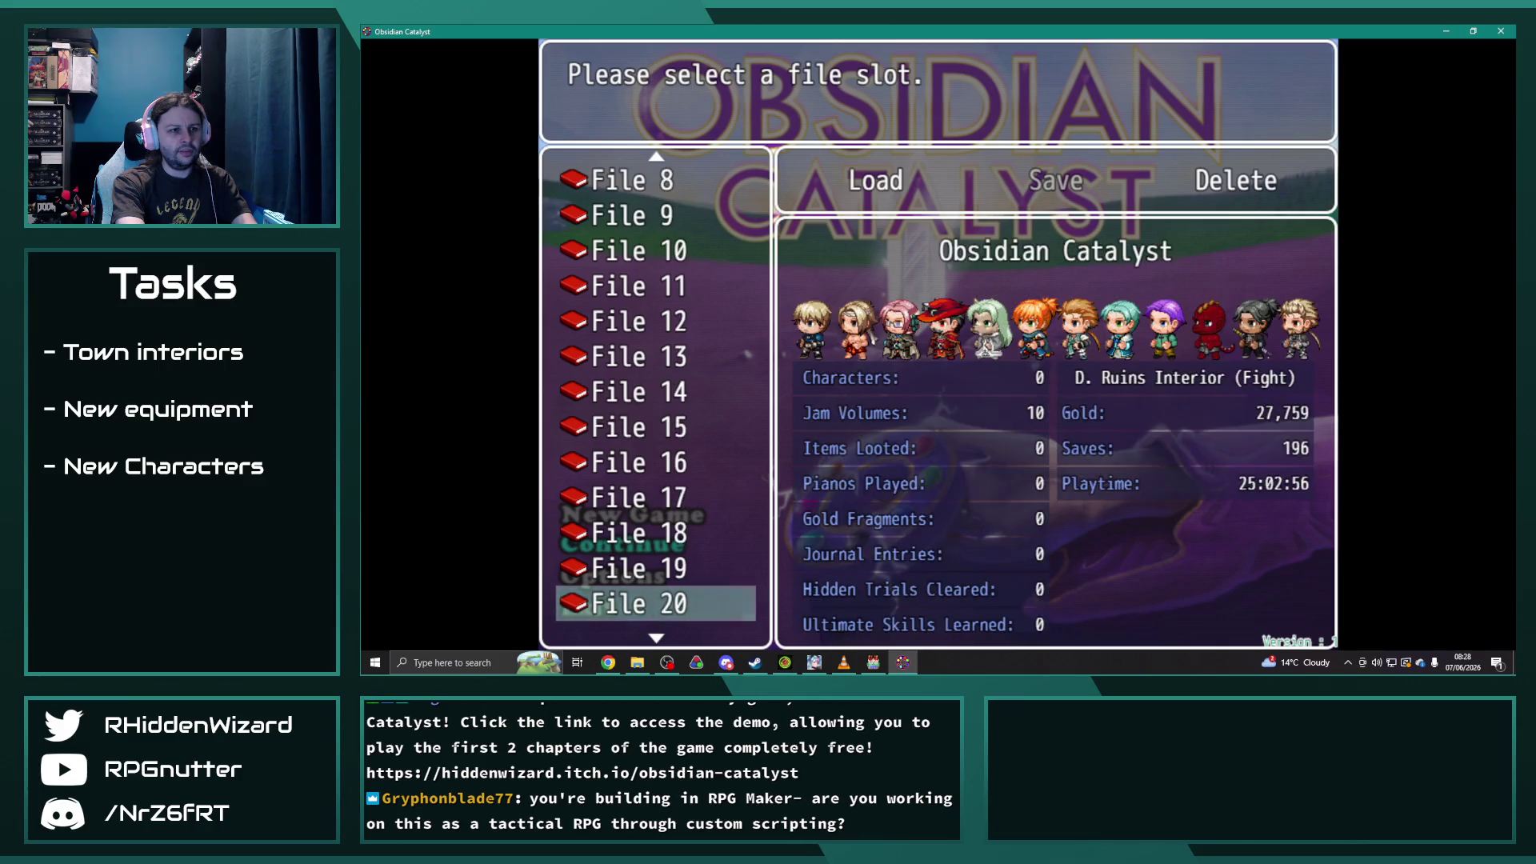
key("Down")
key("Down")
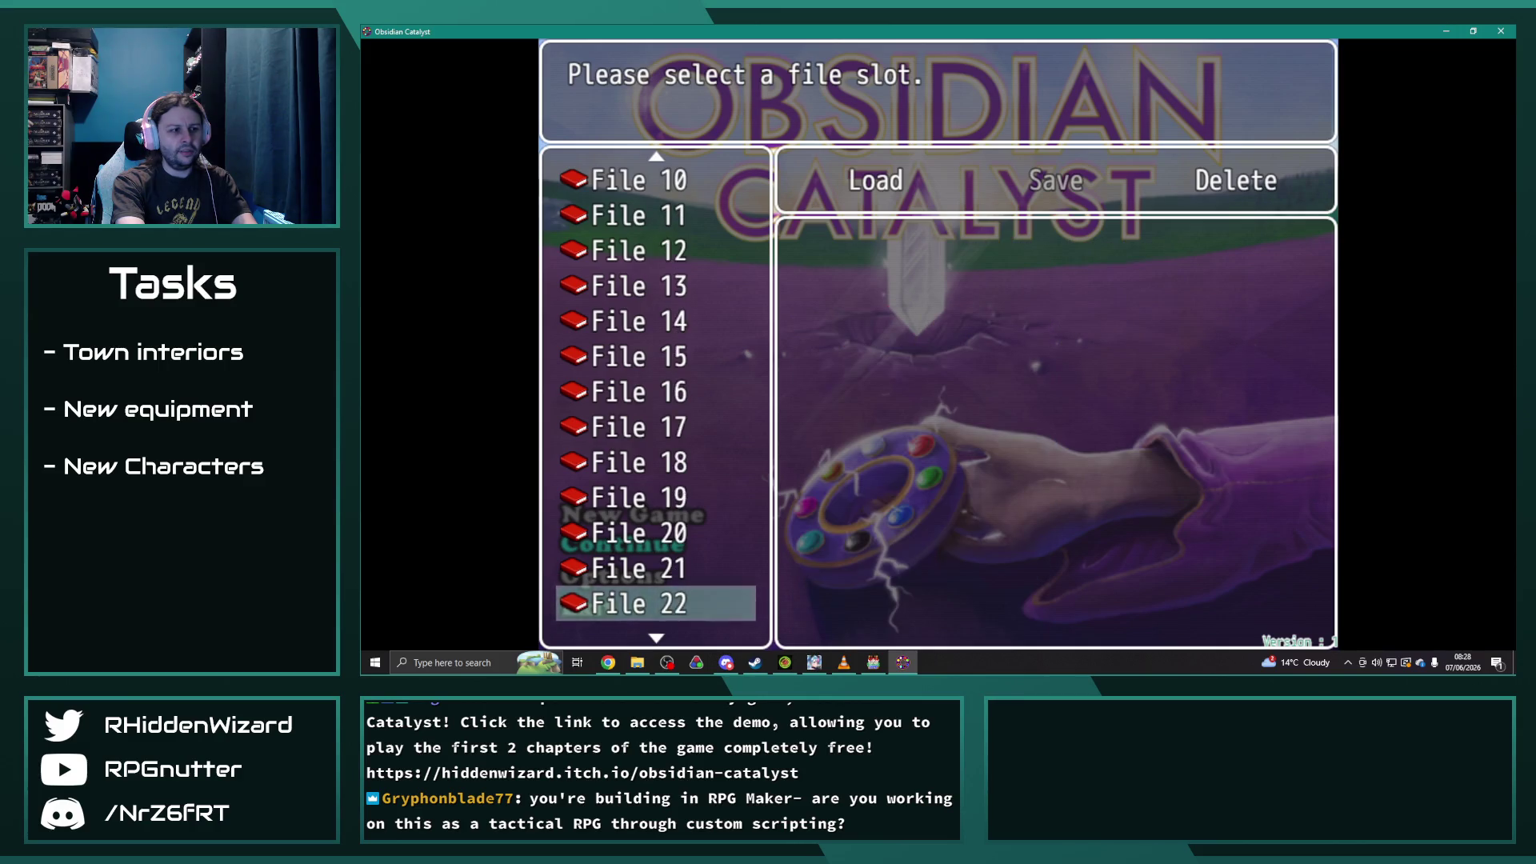
key("Down")
key("Down")
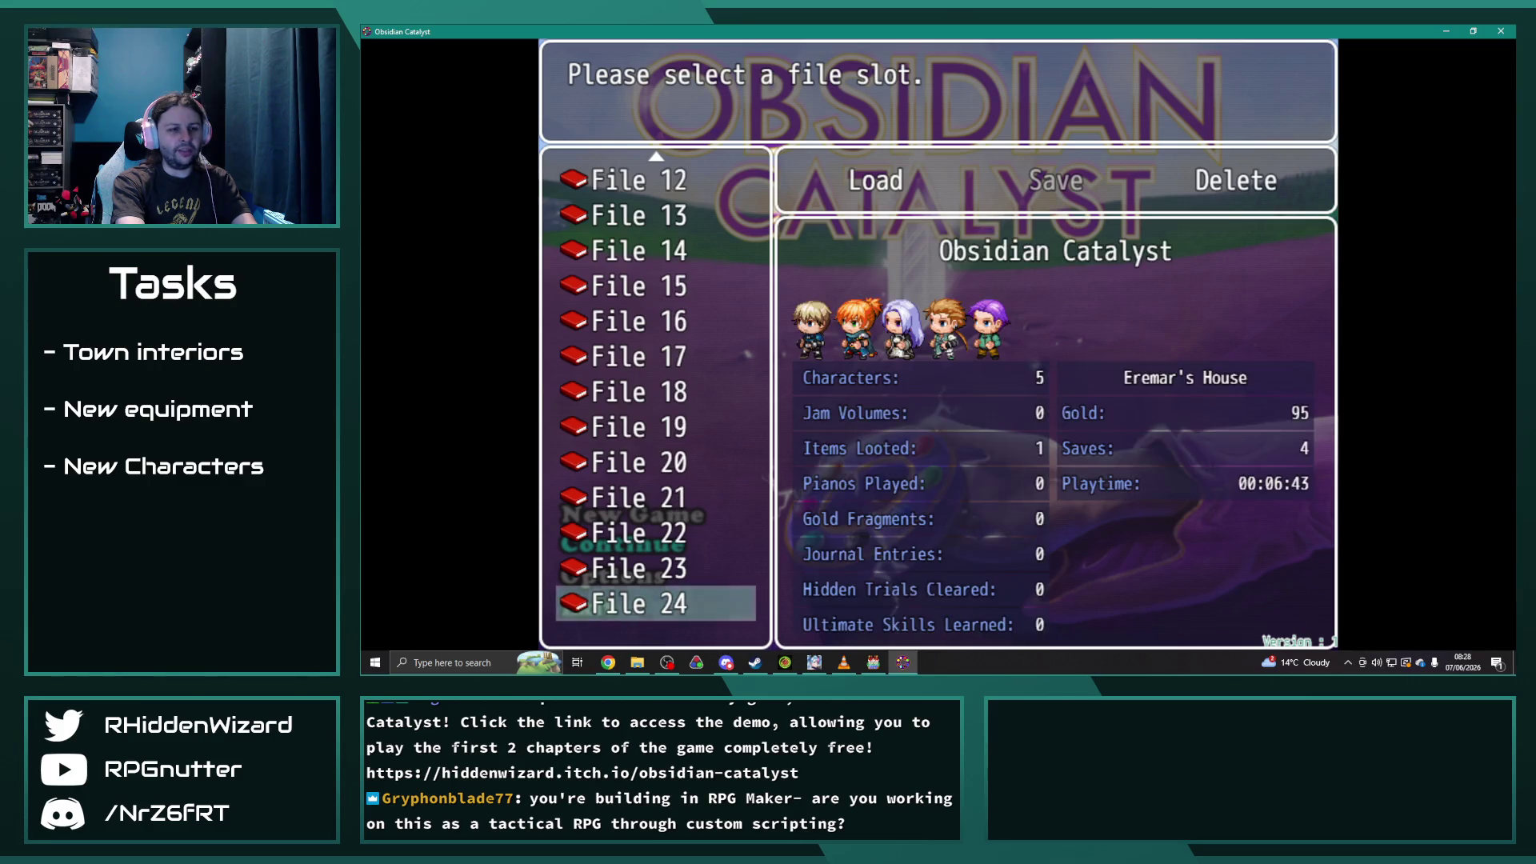
key("Down")
key("Down")
key("Down")
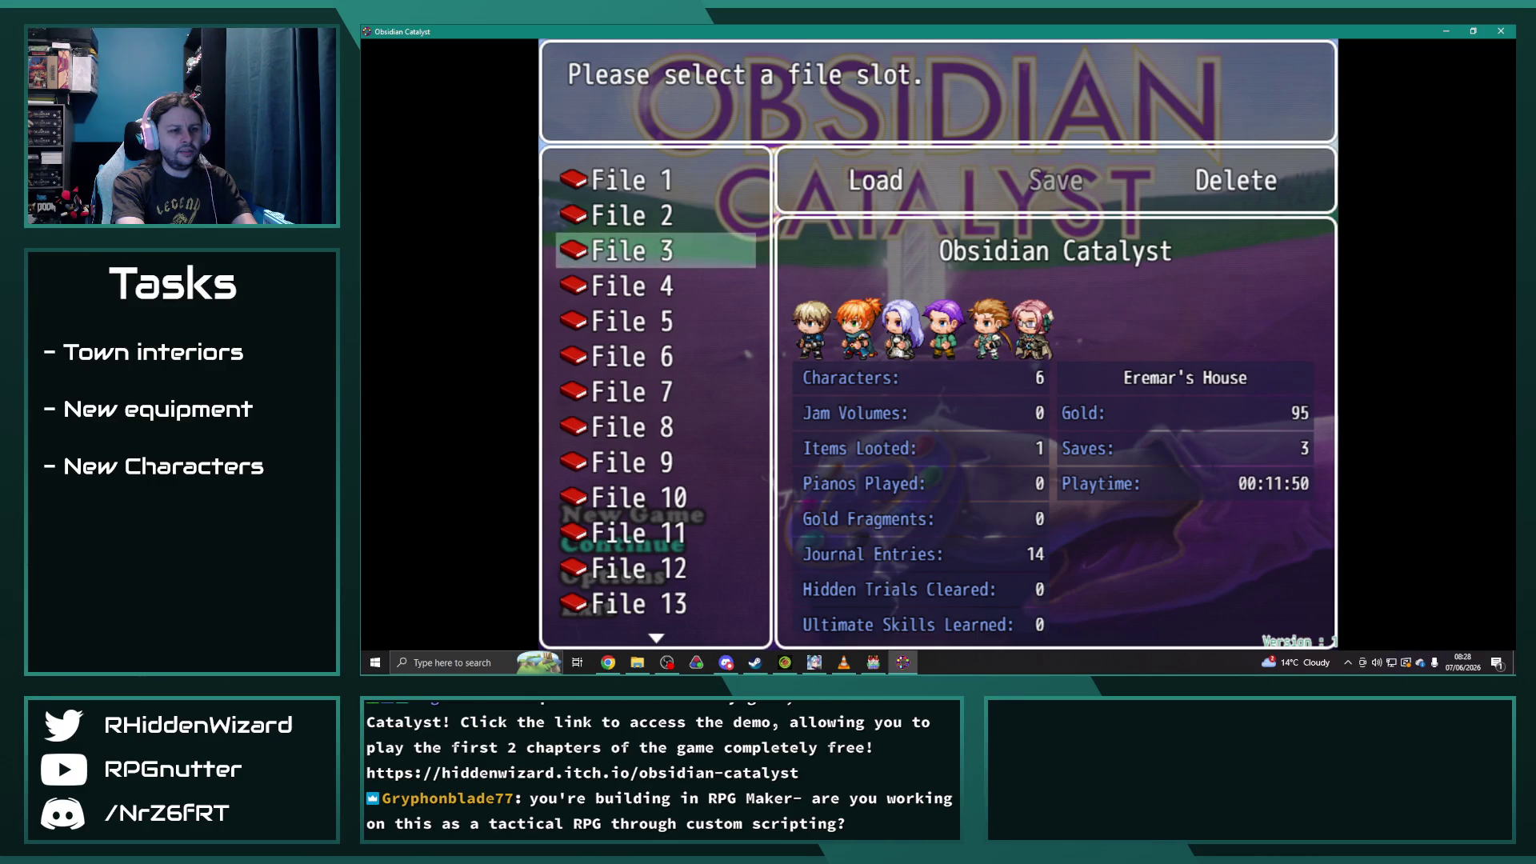
key("Down")
key("Down")
key("Return")
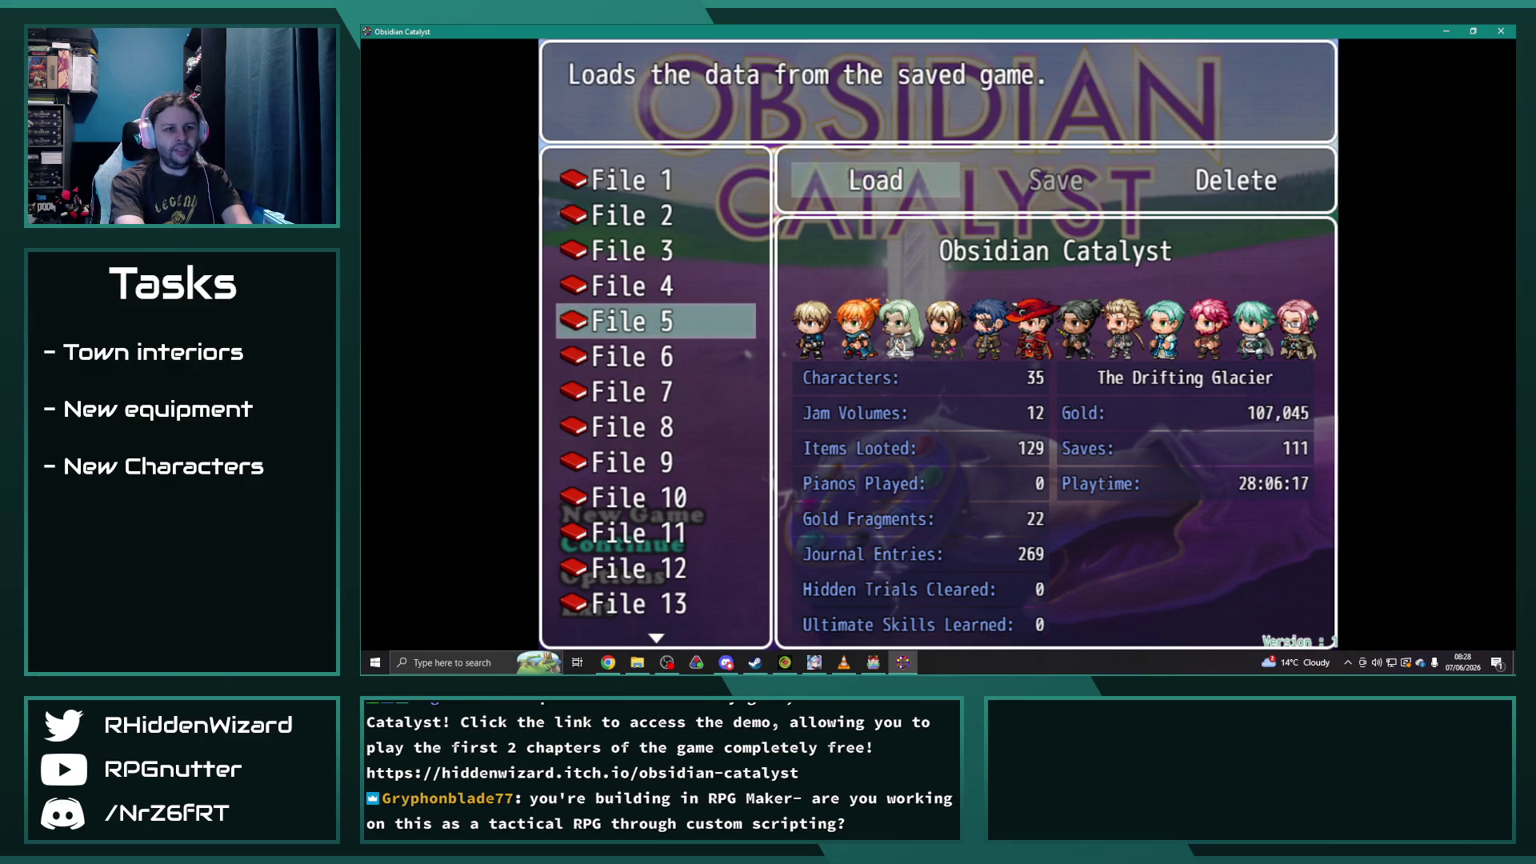
key("Return")
key("Return")
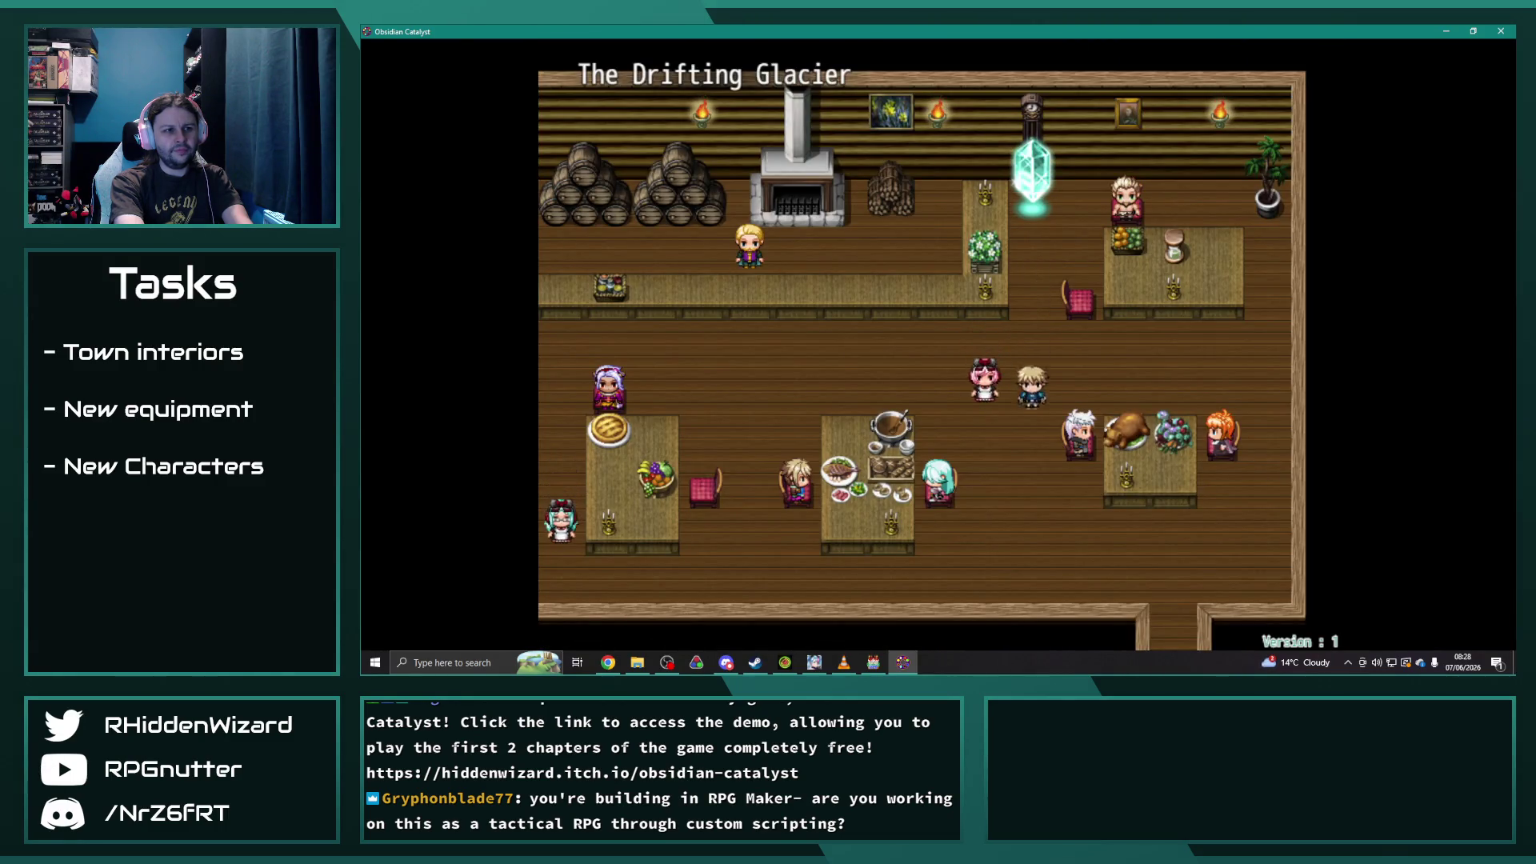
- Walk out of Jarlsk, then cross the snowy world map along the shore to the ship
key("Down")
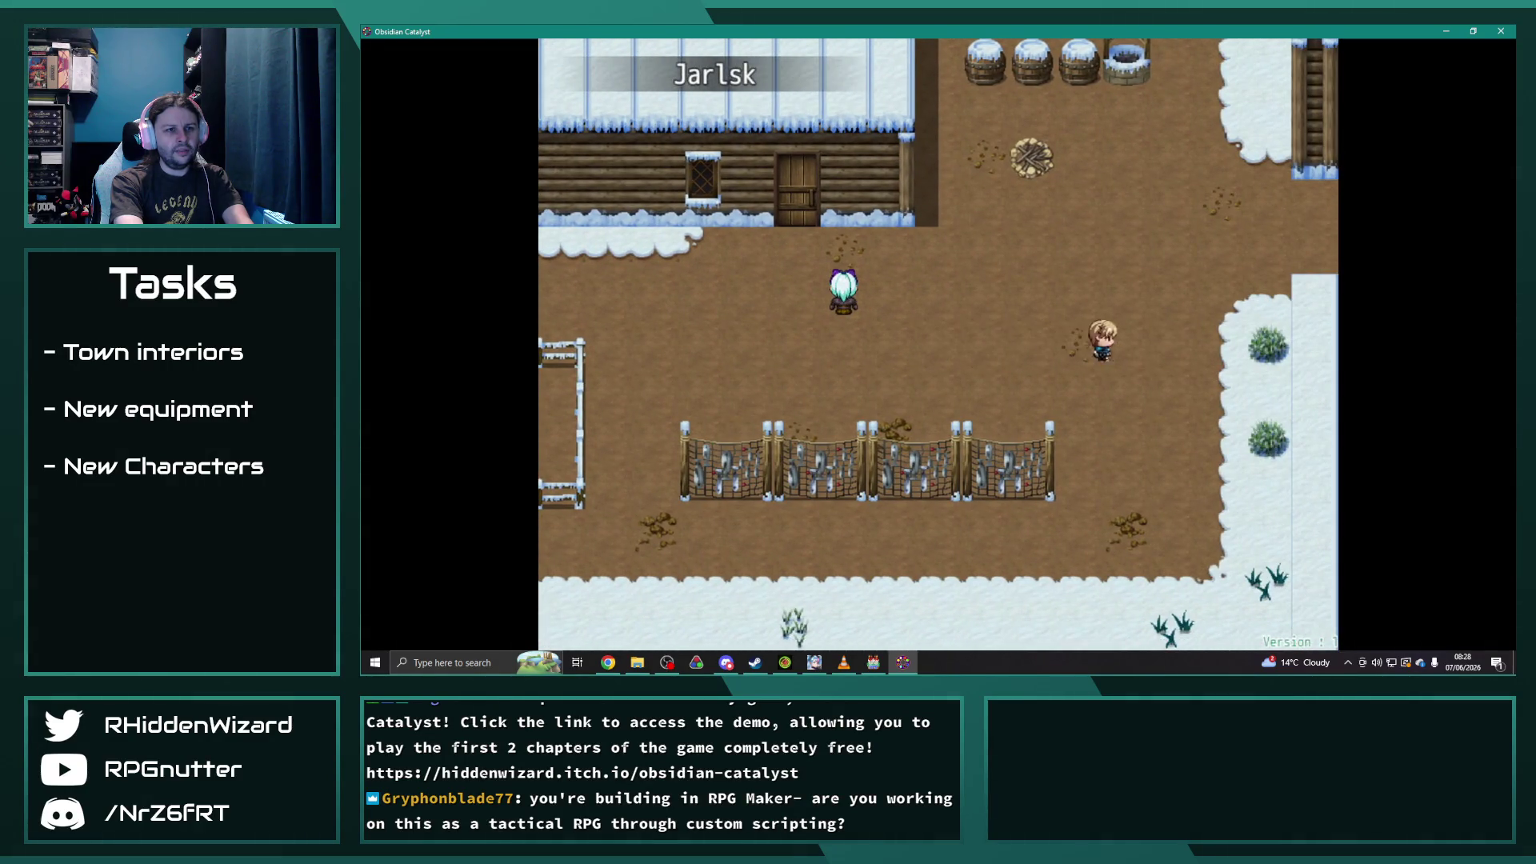
key("Right")
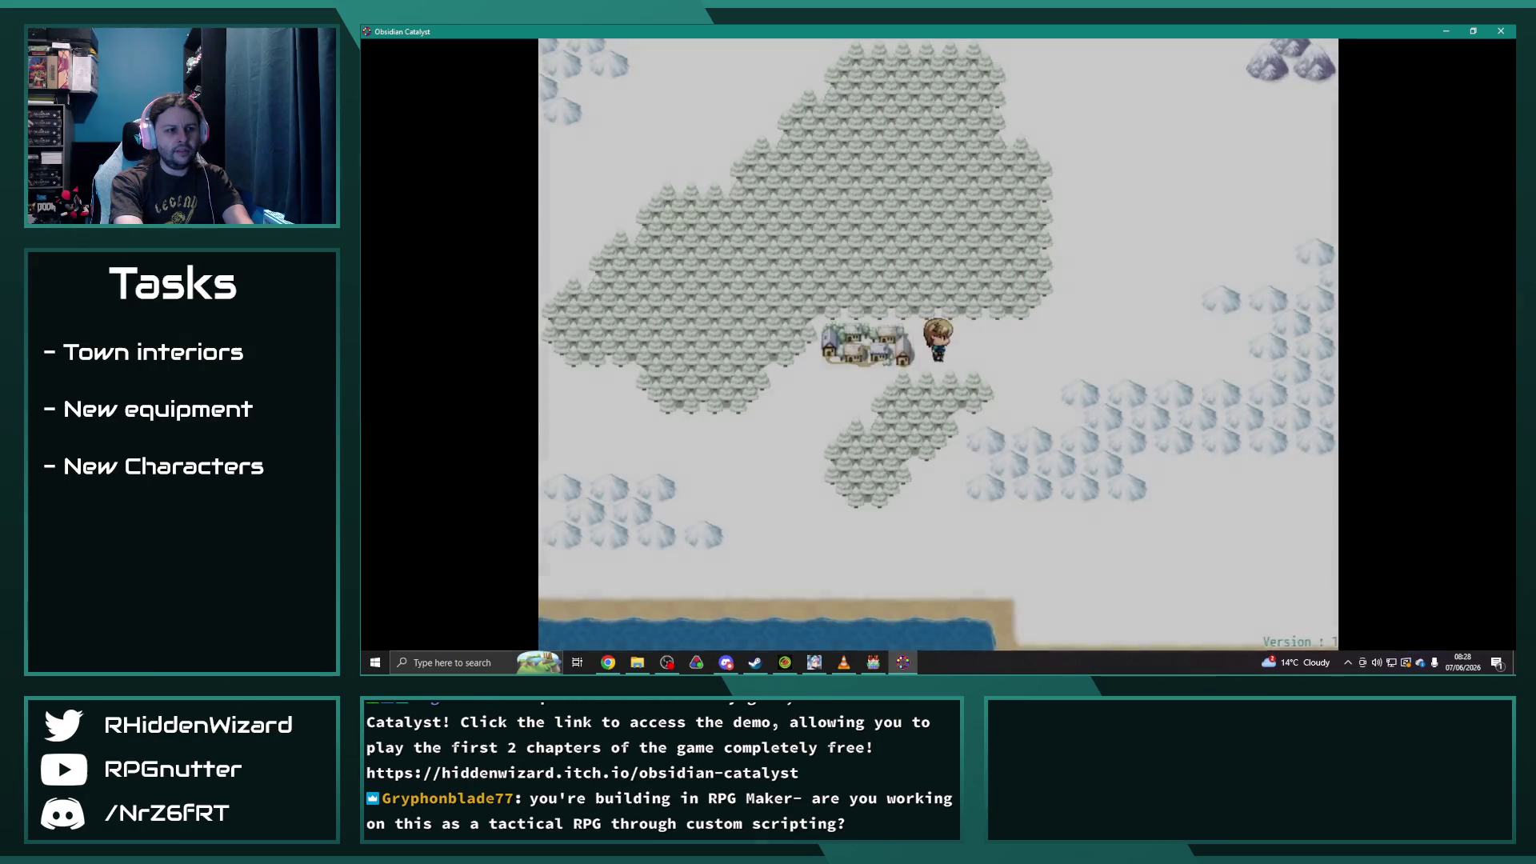
key("Right")
key("Up")
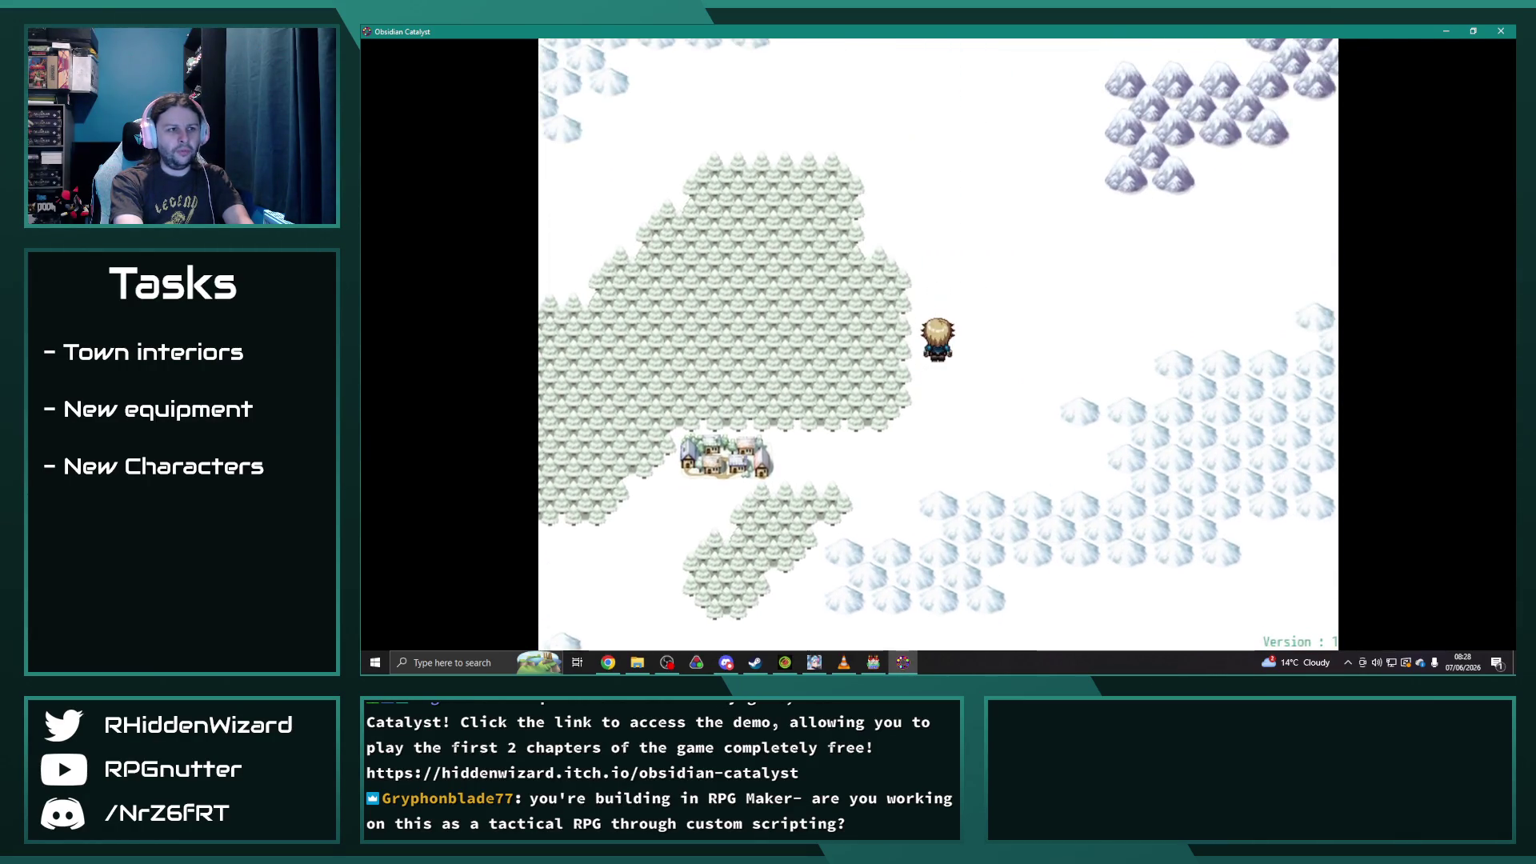
key("Left")
key("Down")
key("Left")
key("Down")
key("Down")
key("Left")
key("Left")
key("Down")
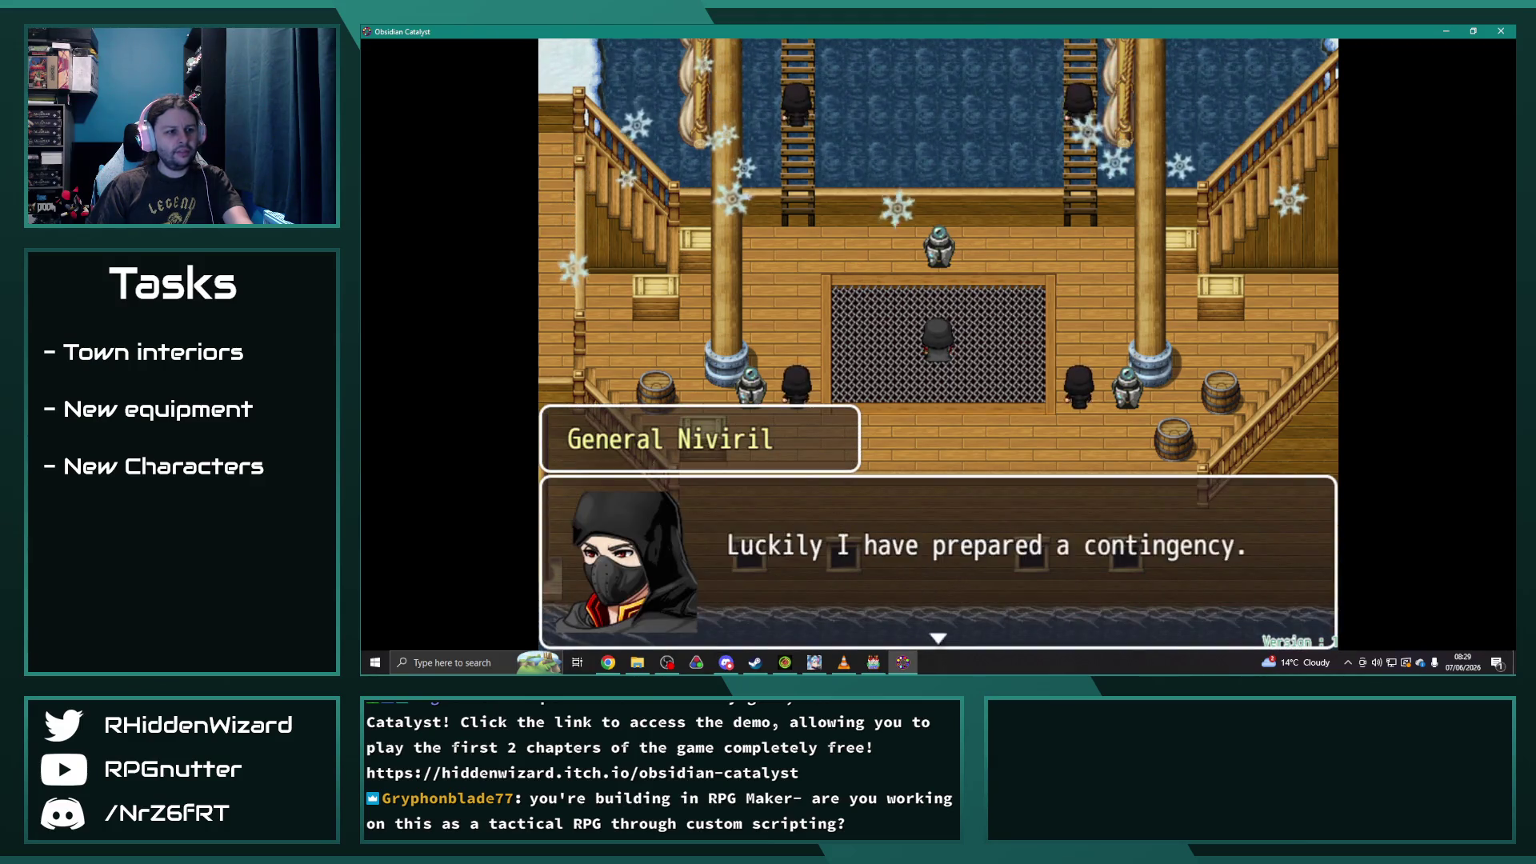
- Advance General Niviril's, Theodore's and Mayor Albrecht's dialogue until the battle starts
key("Return")
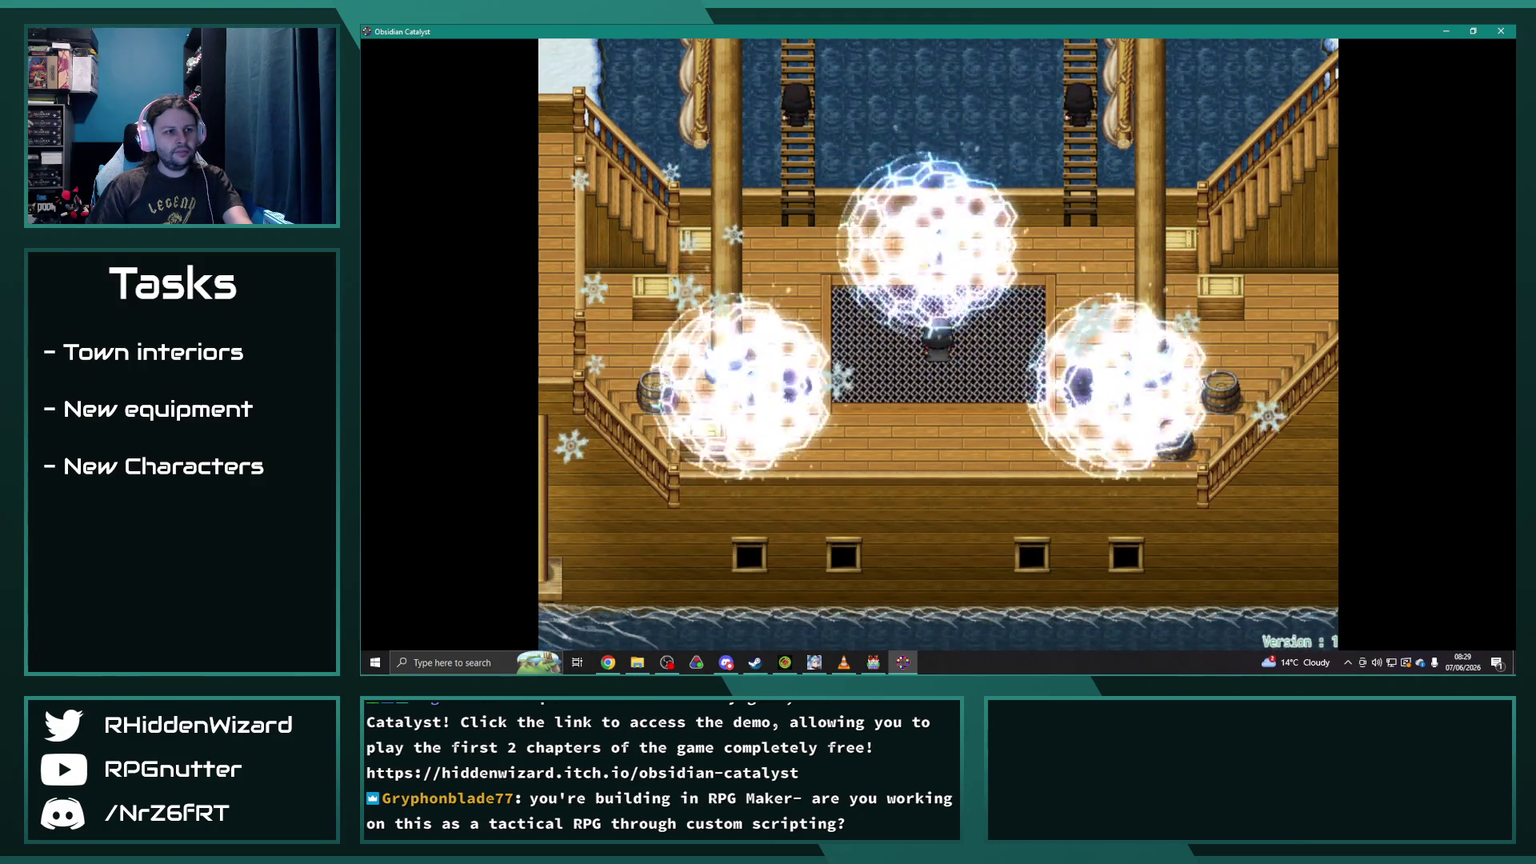
key("Return")
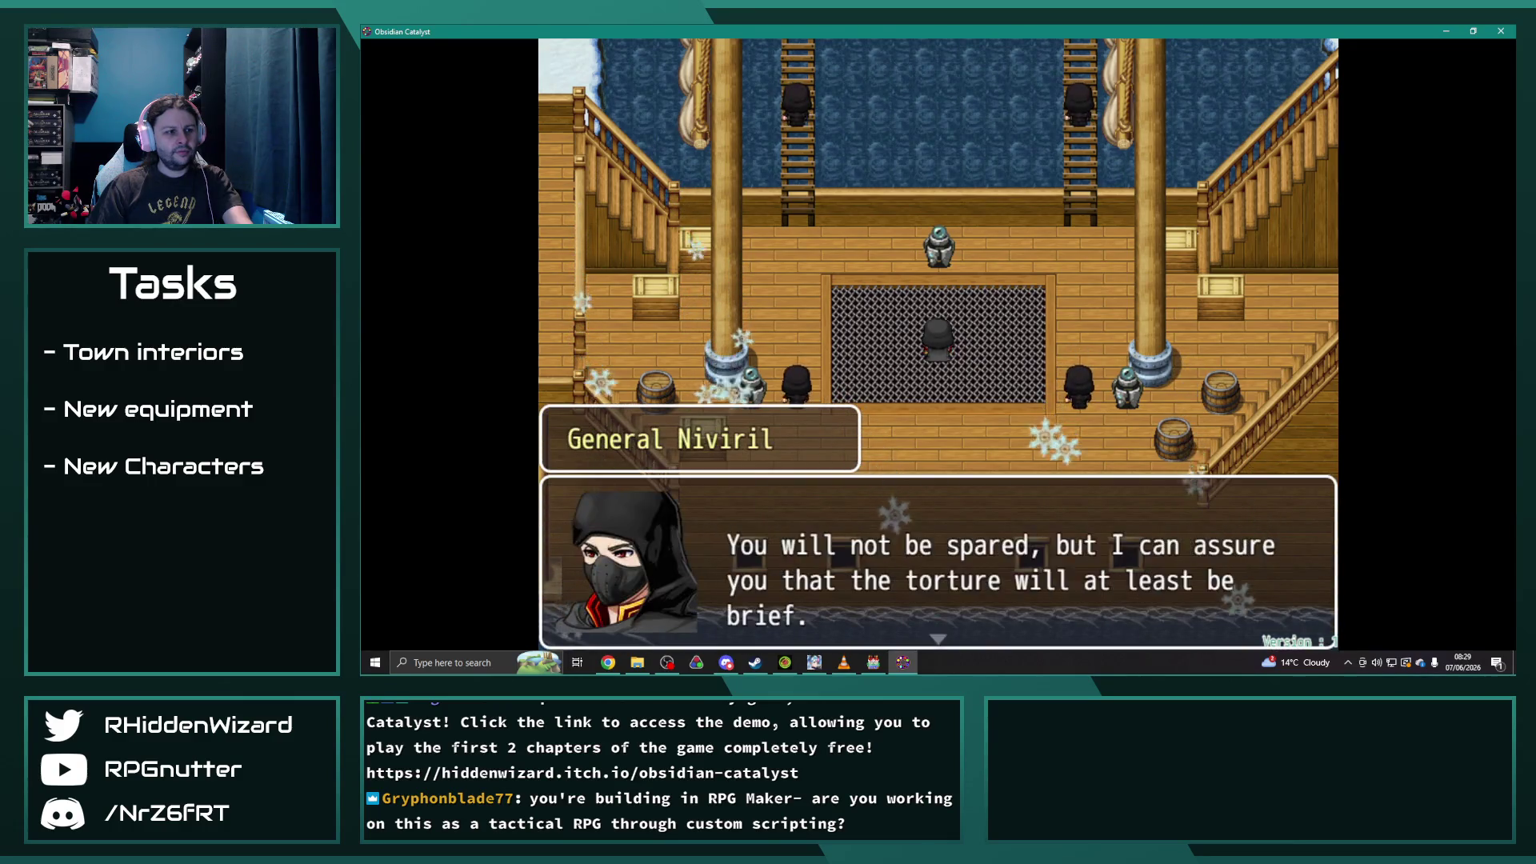
key("Return")
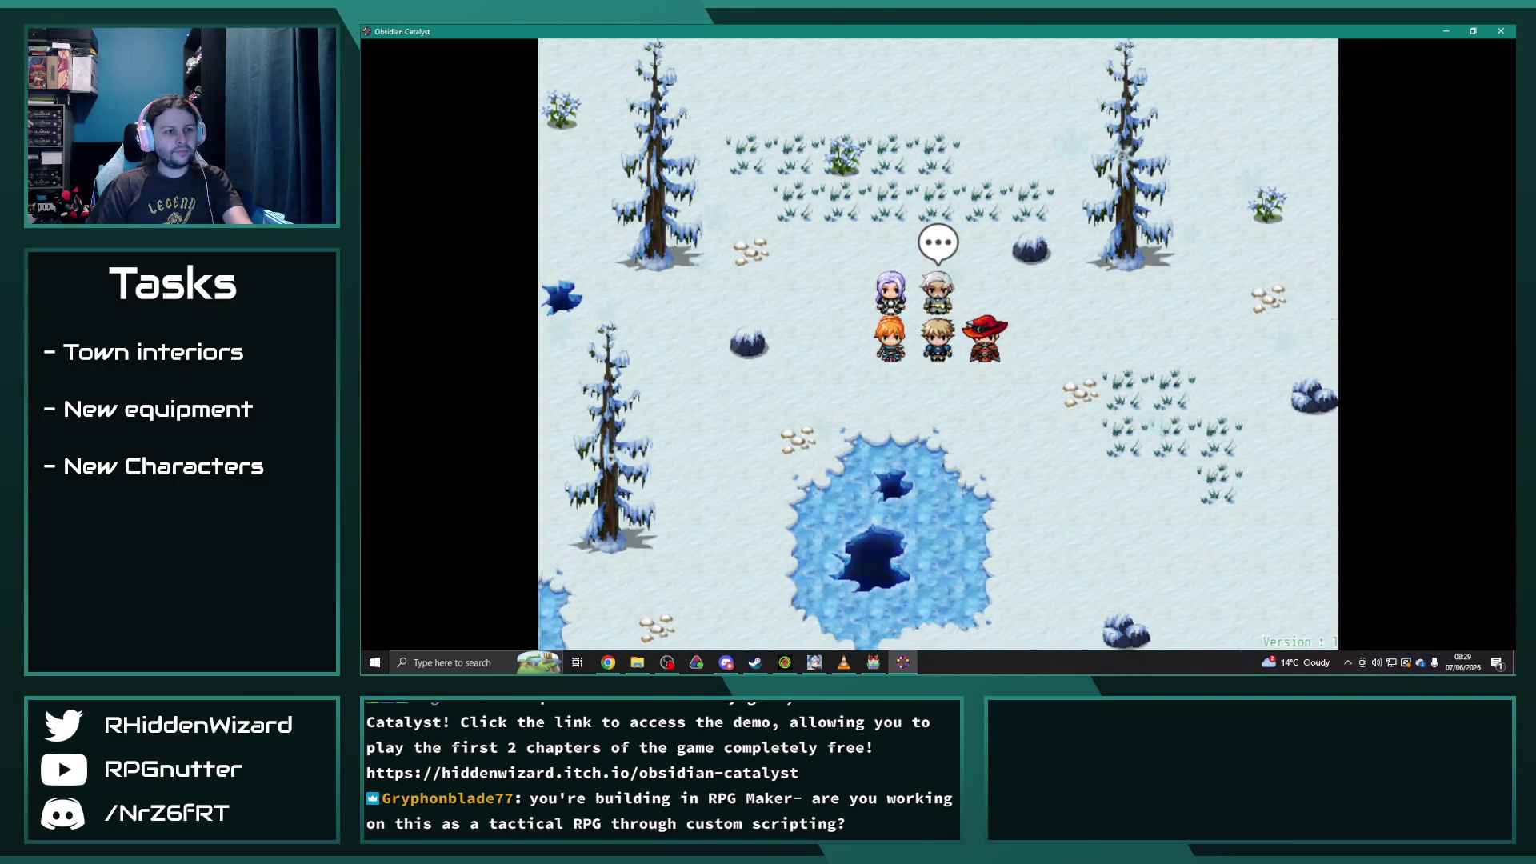
key("Return")
key("Return")
key("Return")
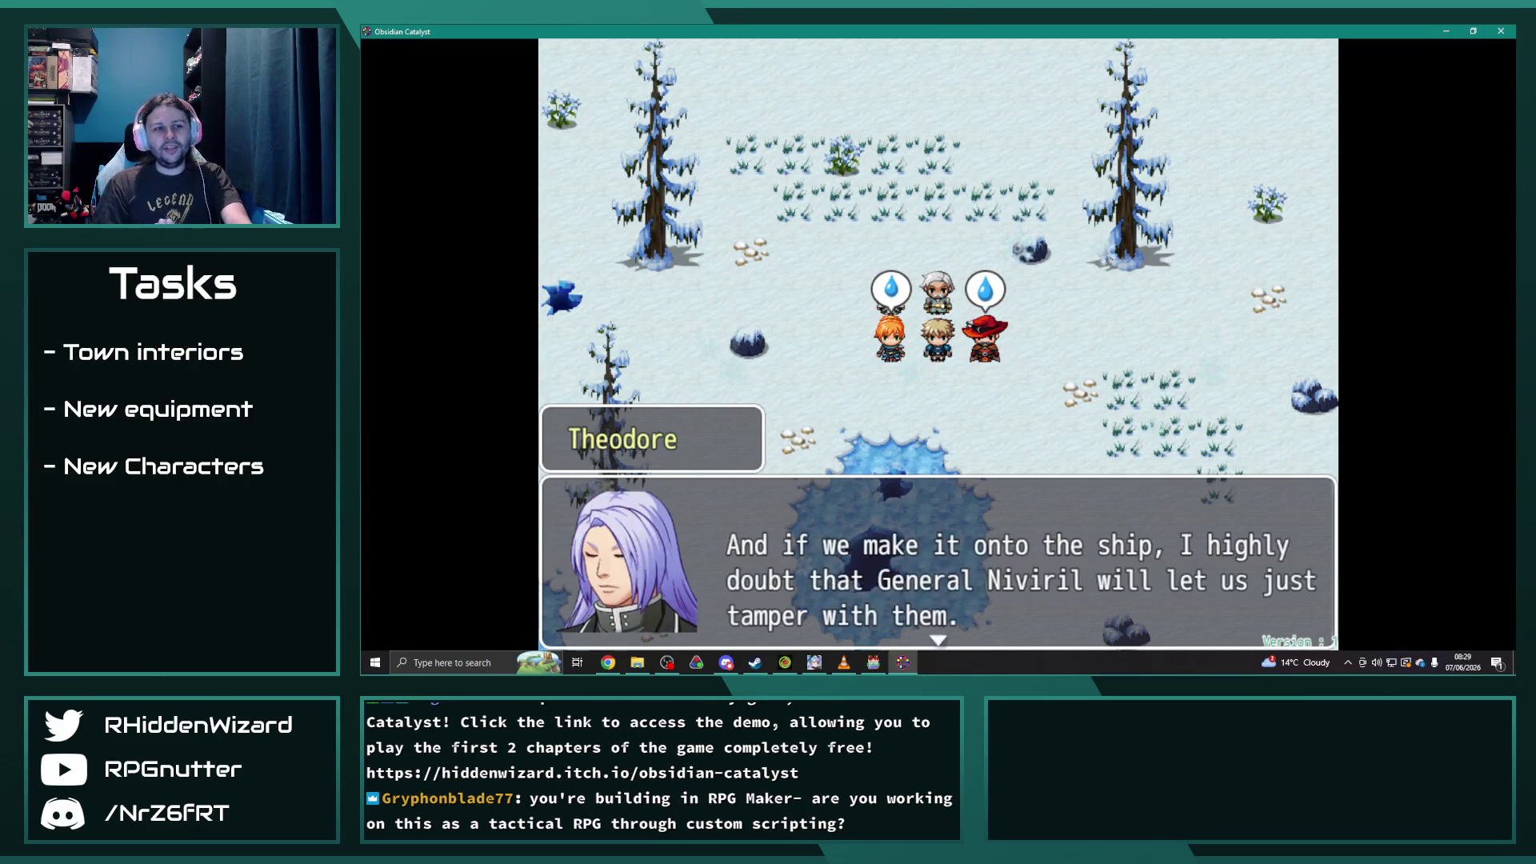
key("Return")
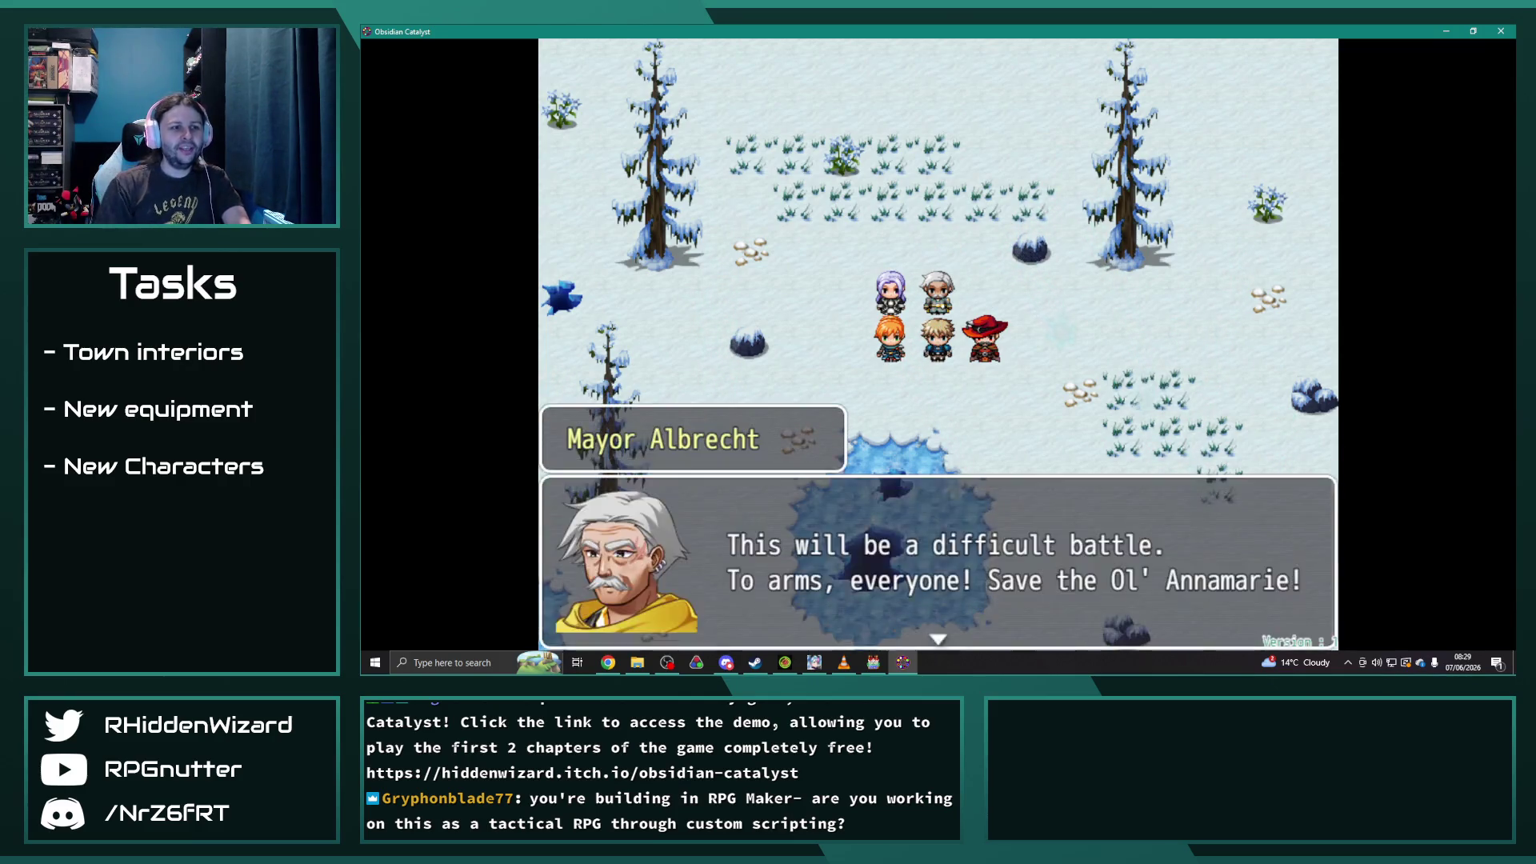
key("Return")
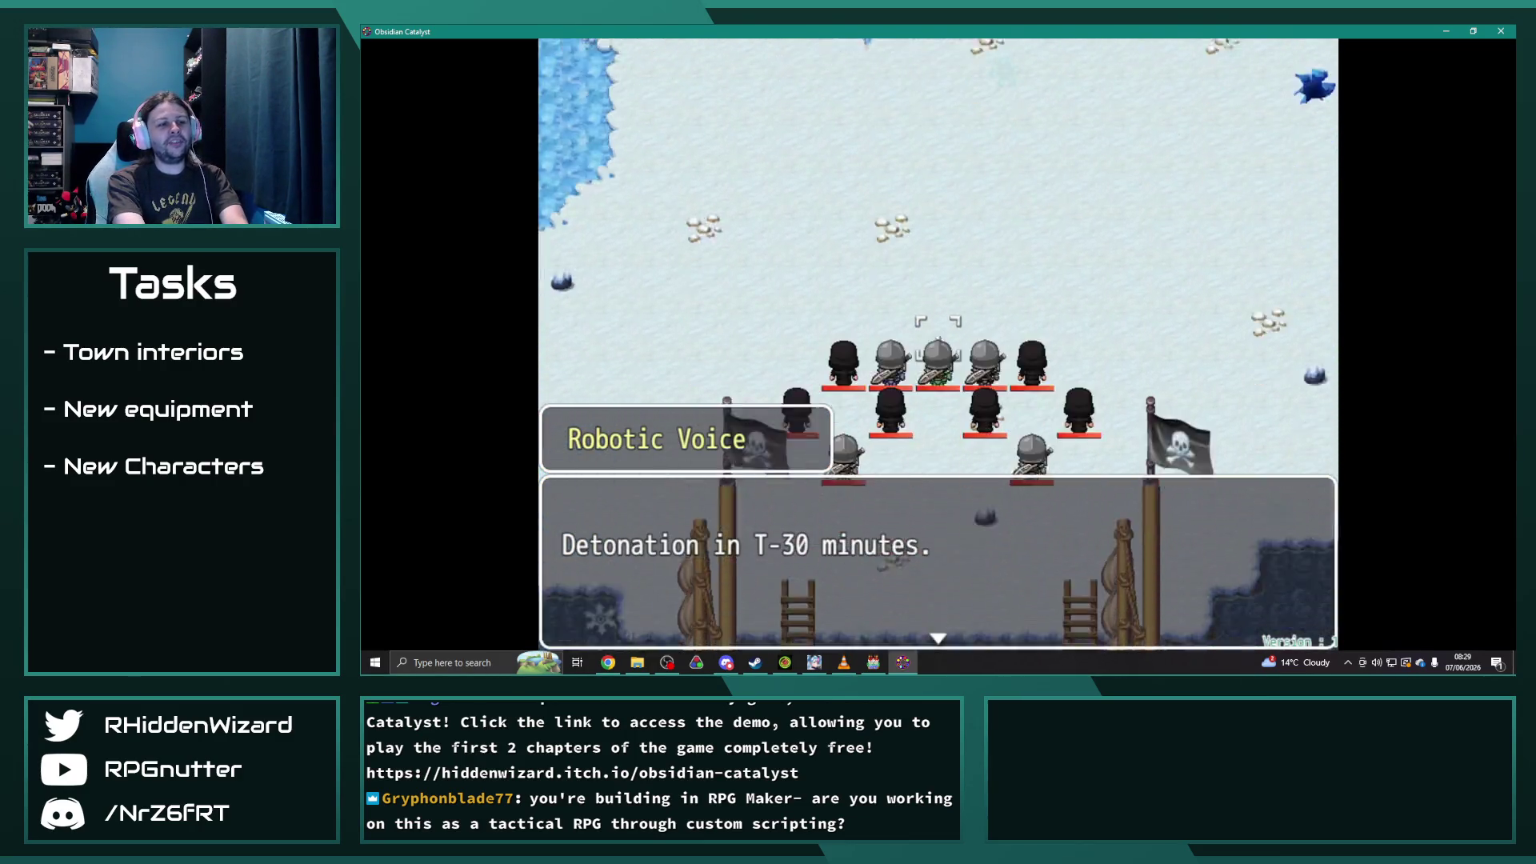
key("Return")
- Move the battle selection up onto Adeem's unit
key("Up")
key("Up")
key("Up")
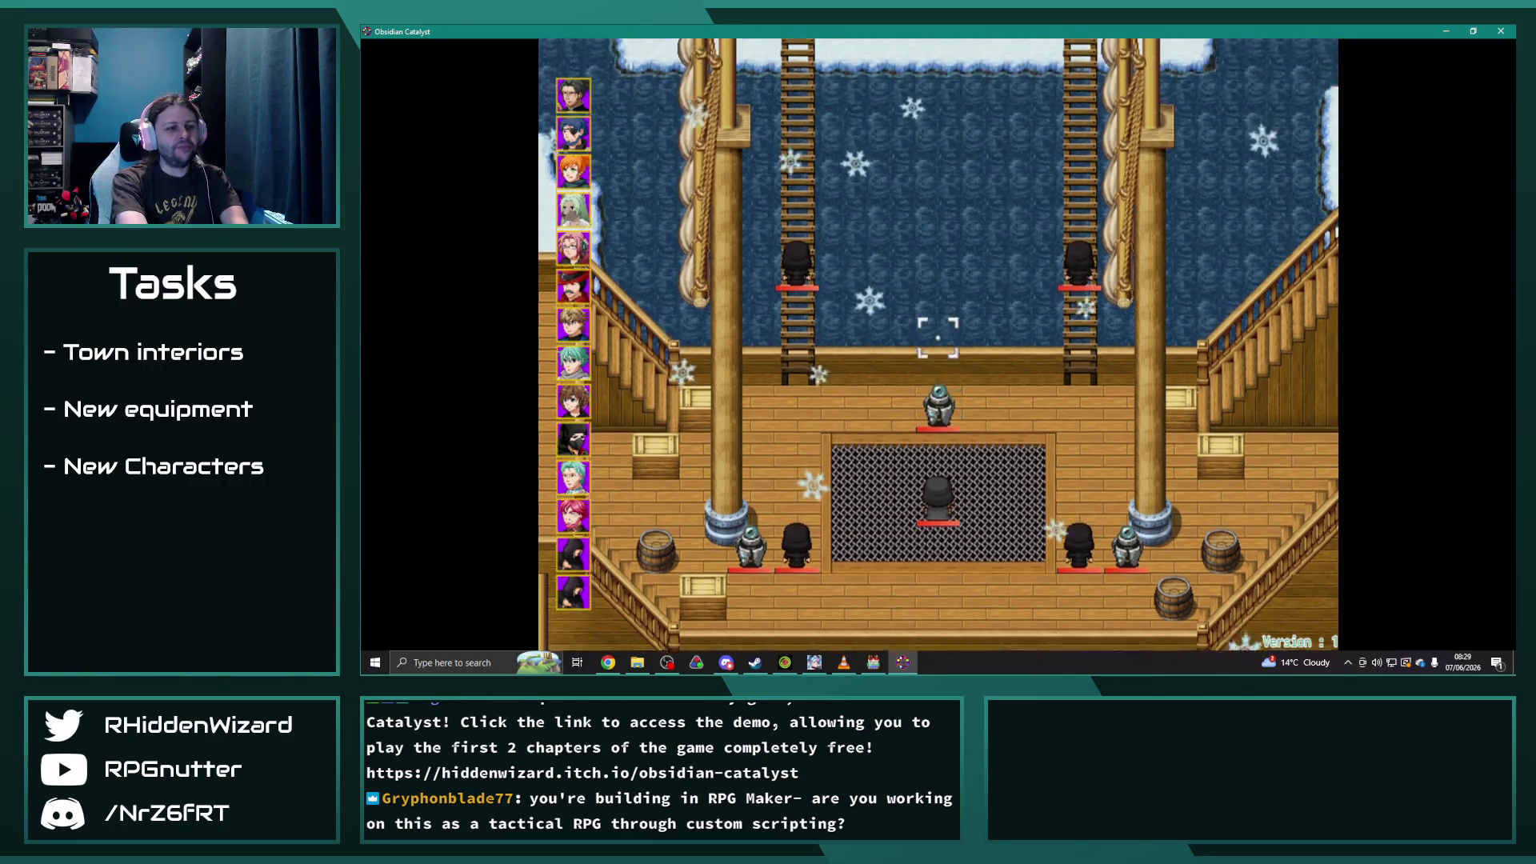
key("Up")
key("Up")
key("Up")
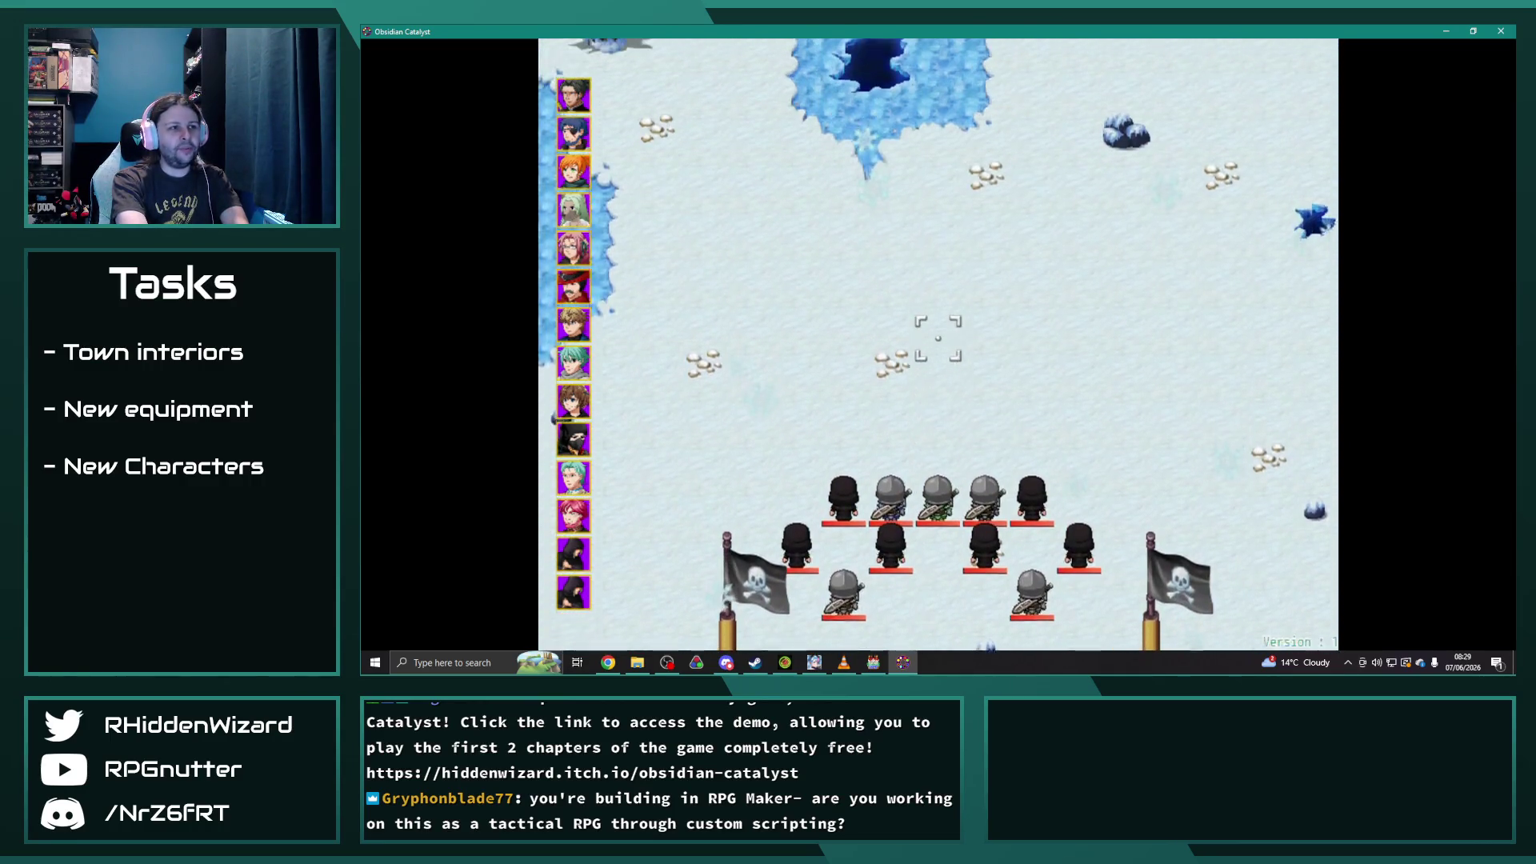
key("Up")
key("Up")
key("Up")
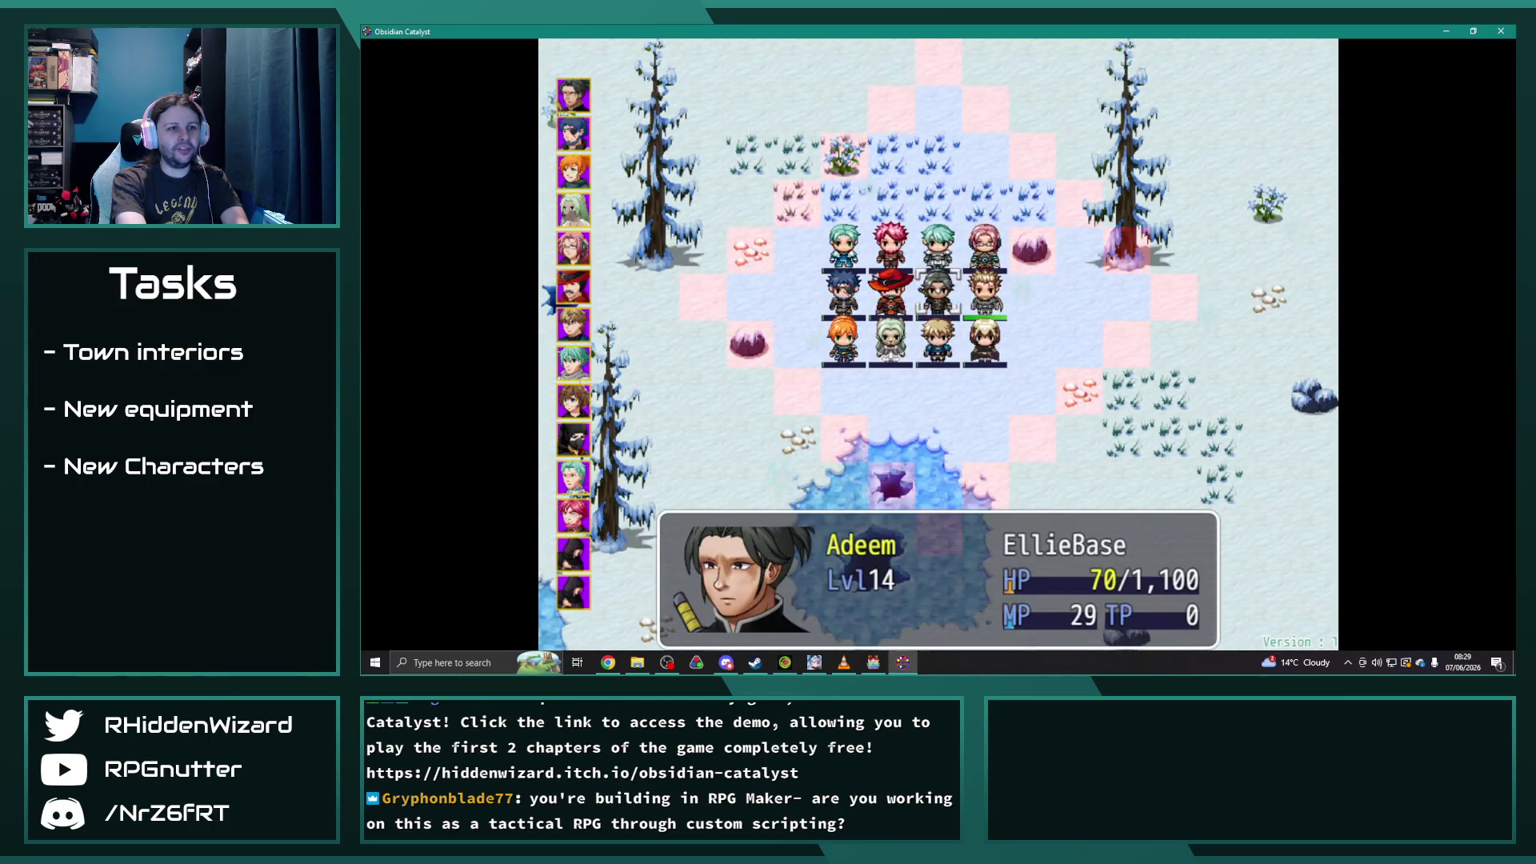
- Move Adeem to a tile toward the frozen pond and end his turn with Wait
key("Return")
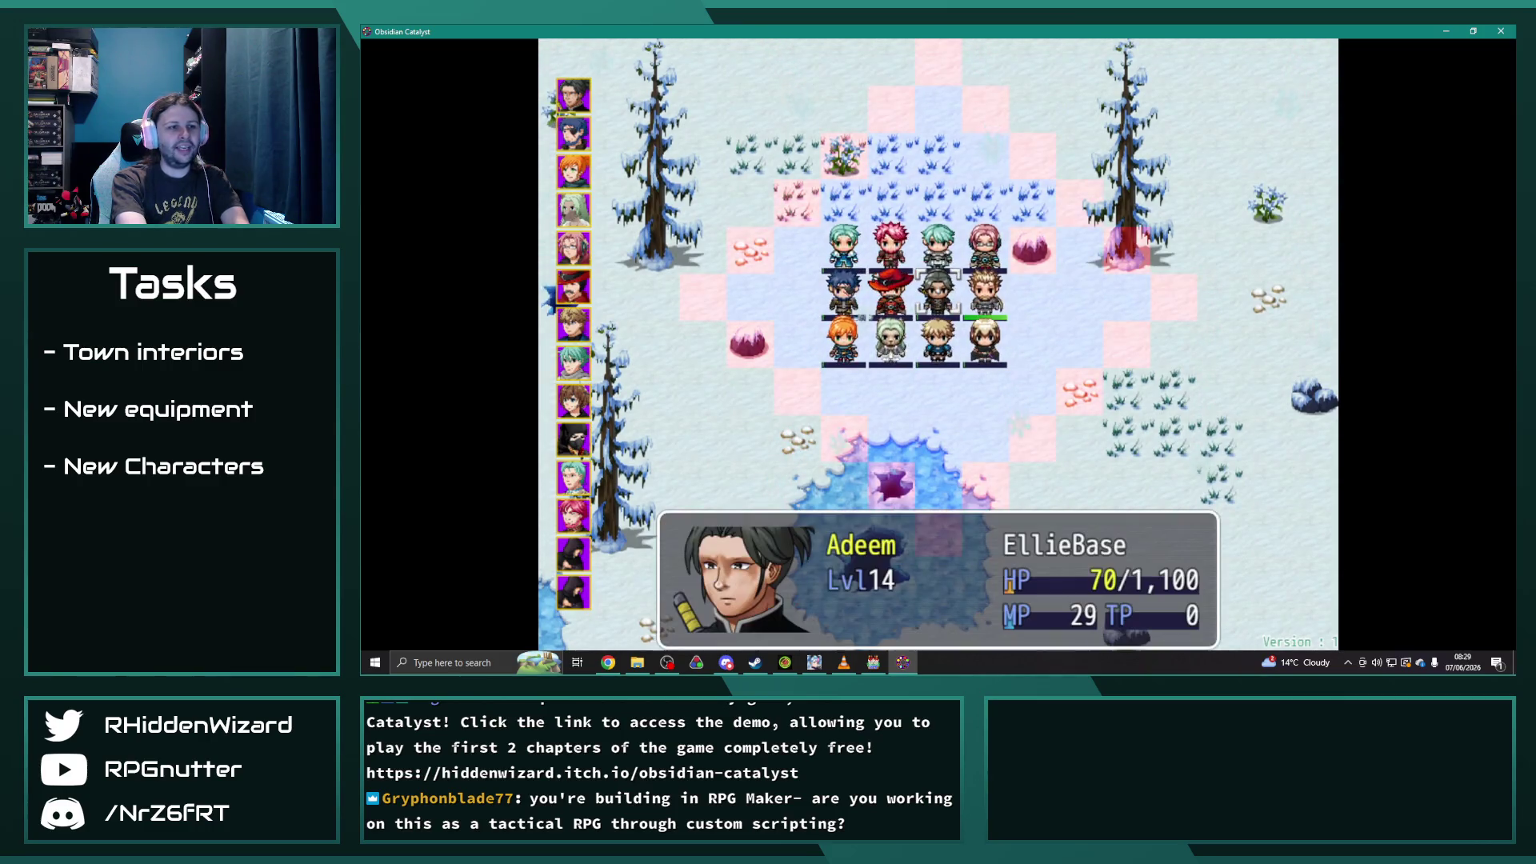
key("Down")
key("Down")
key("Down")
key("Up")
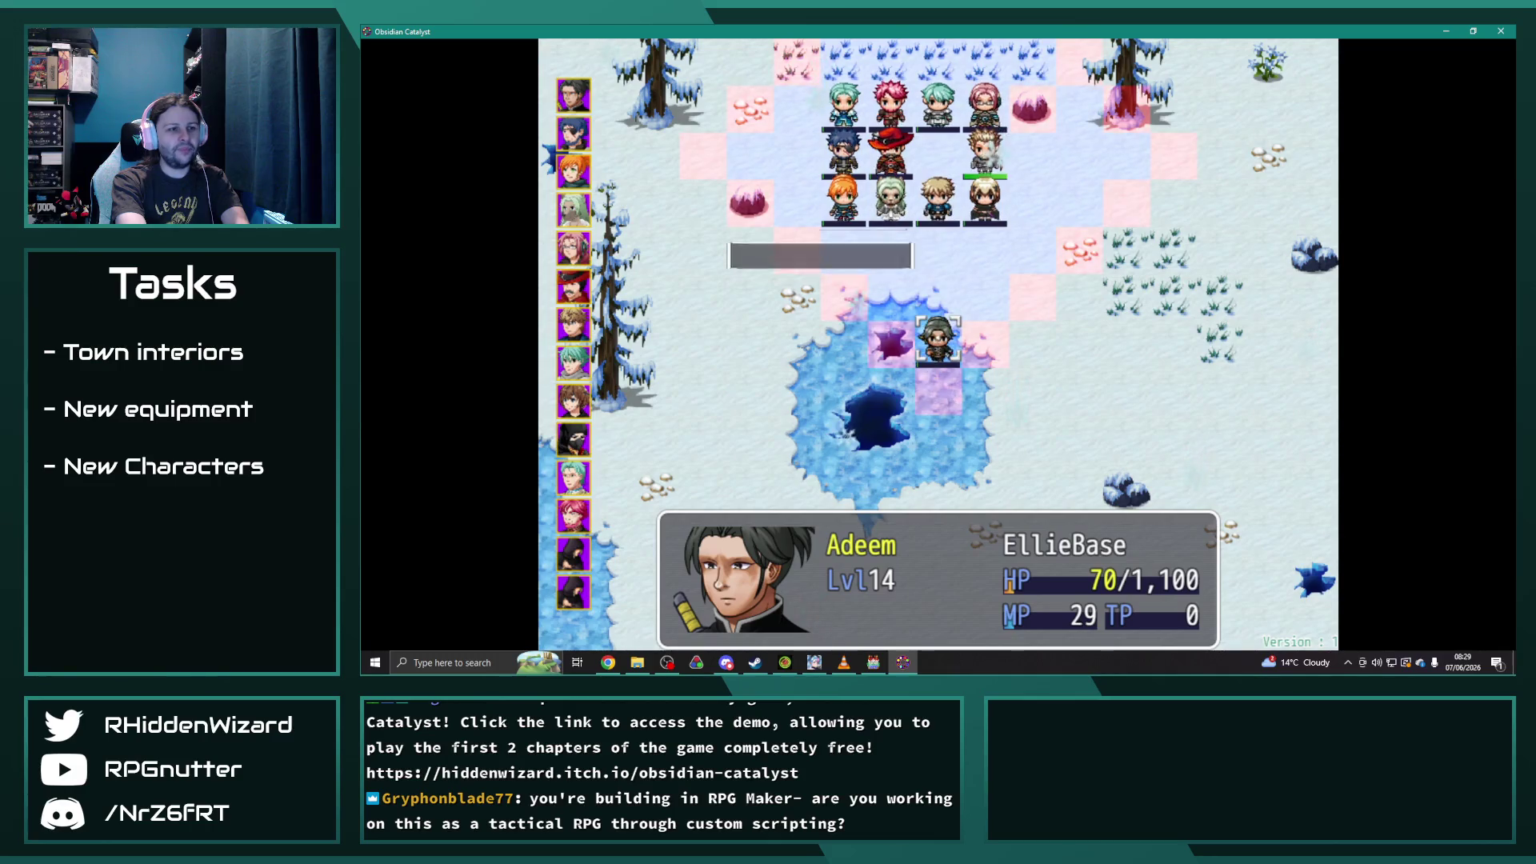
key("Return")
key("Down")
key("Escape")
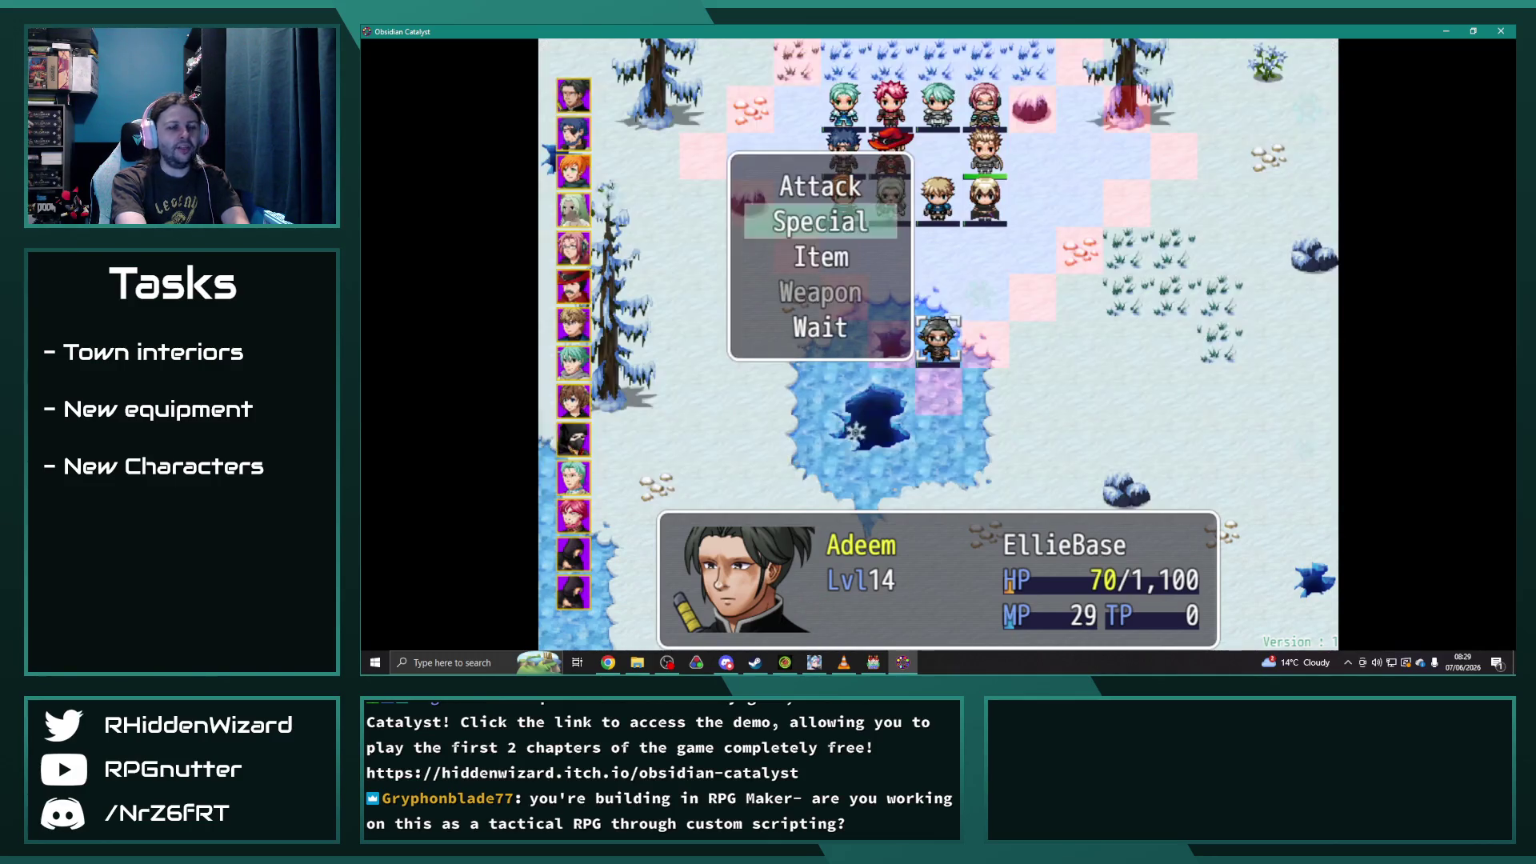
key("Return")
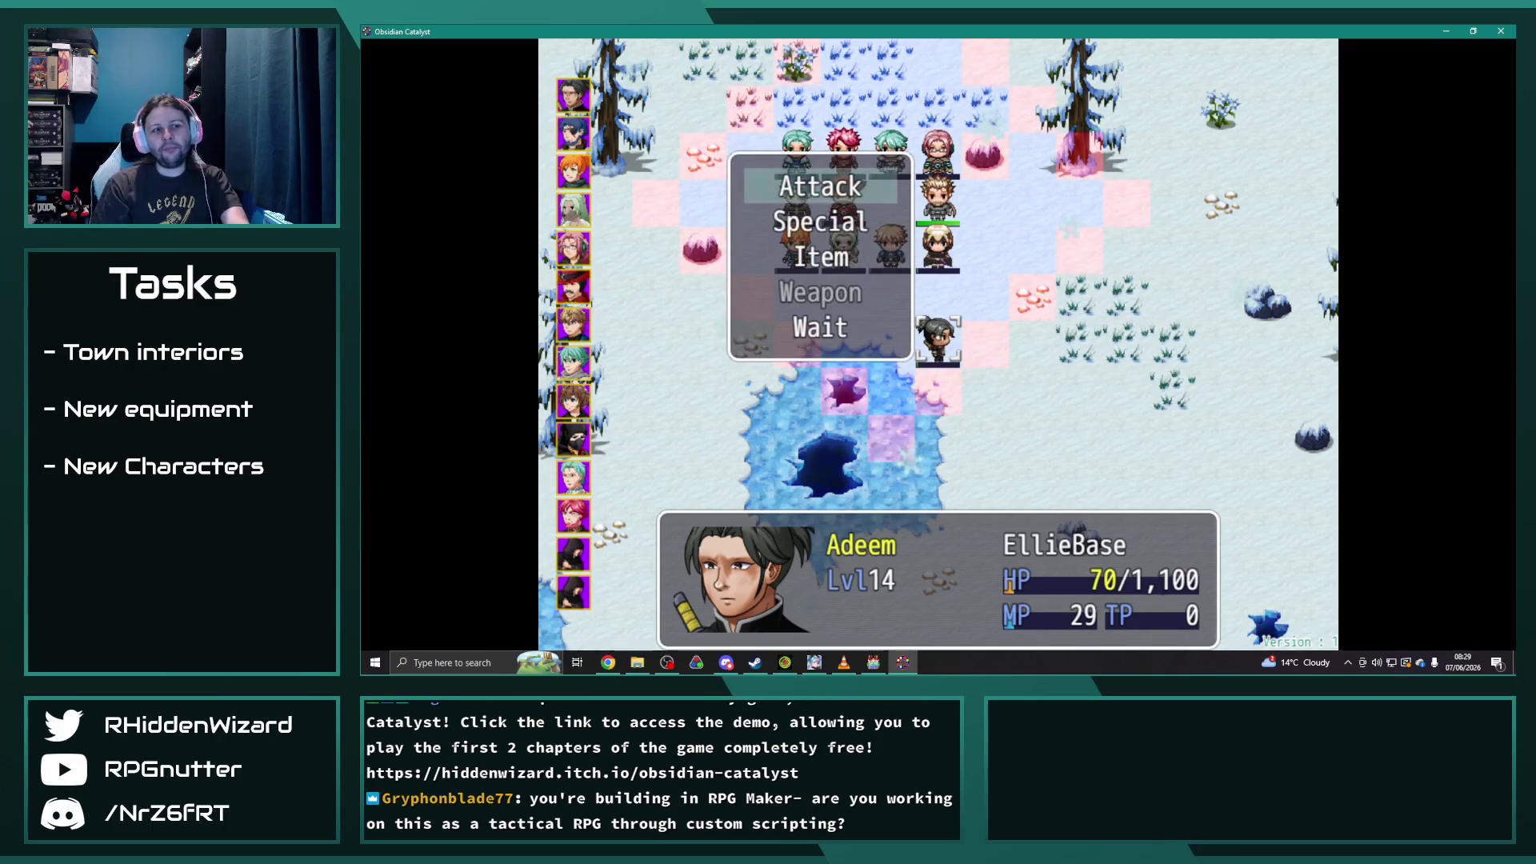
key("Up")
key("Return")
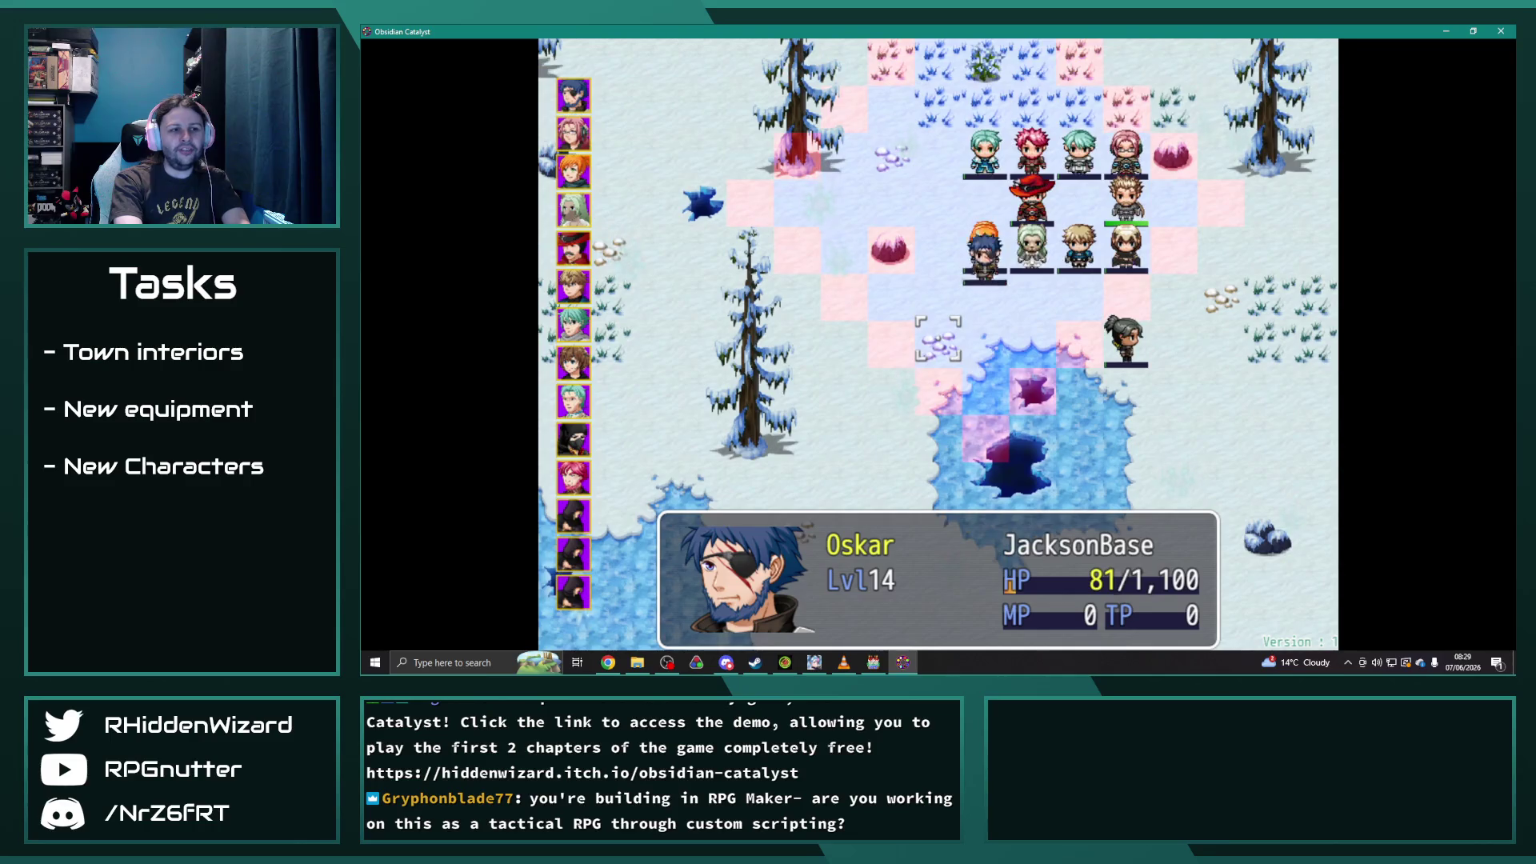
- End Oskar's turn with Wait and close the playtest window
key("Return")
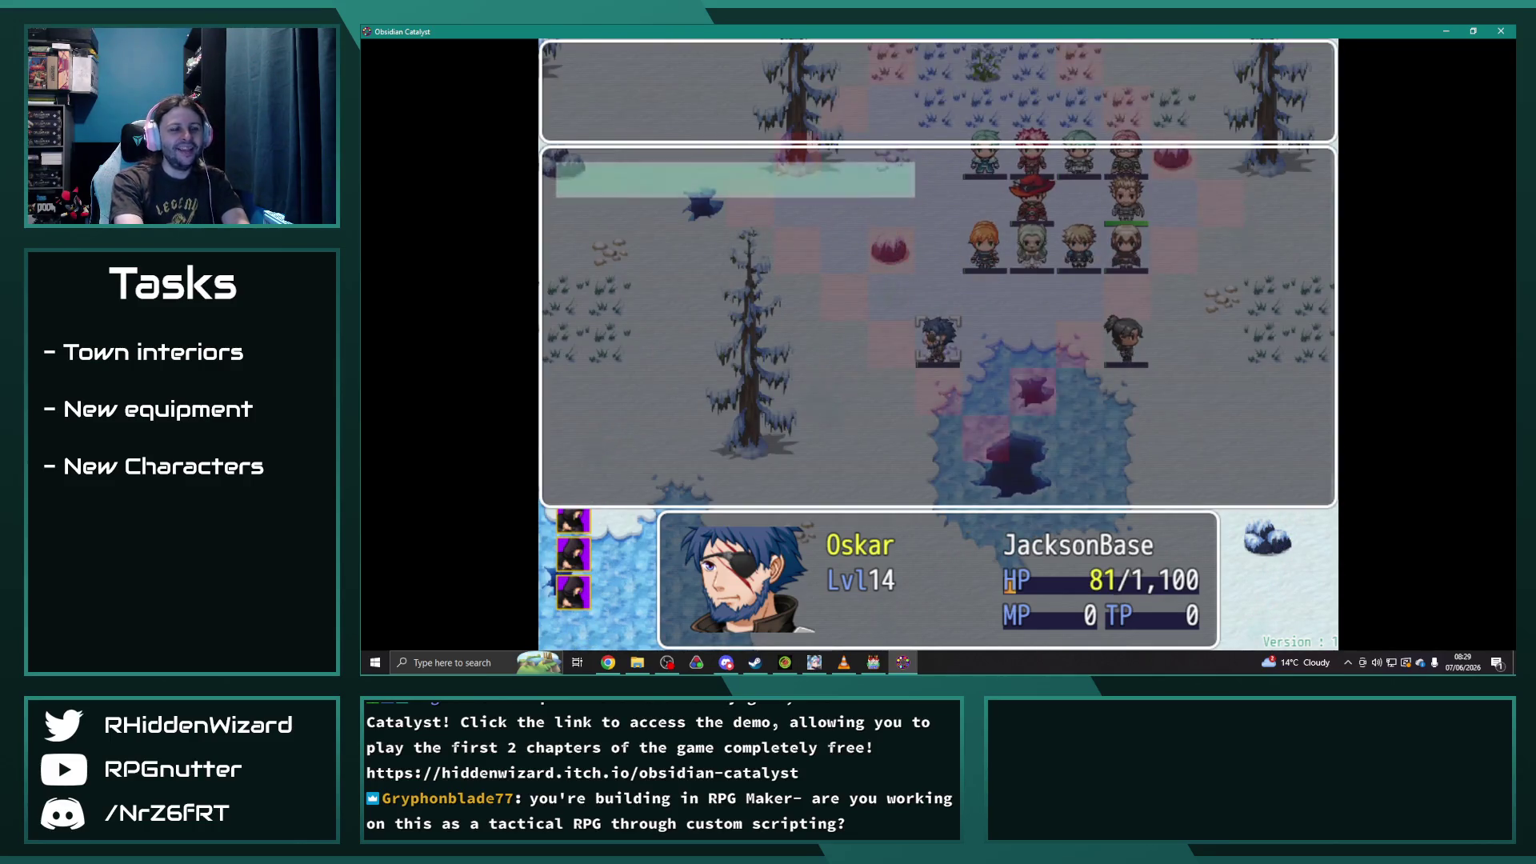
key("Escape")
key("Up")
key("Return")
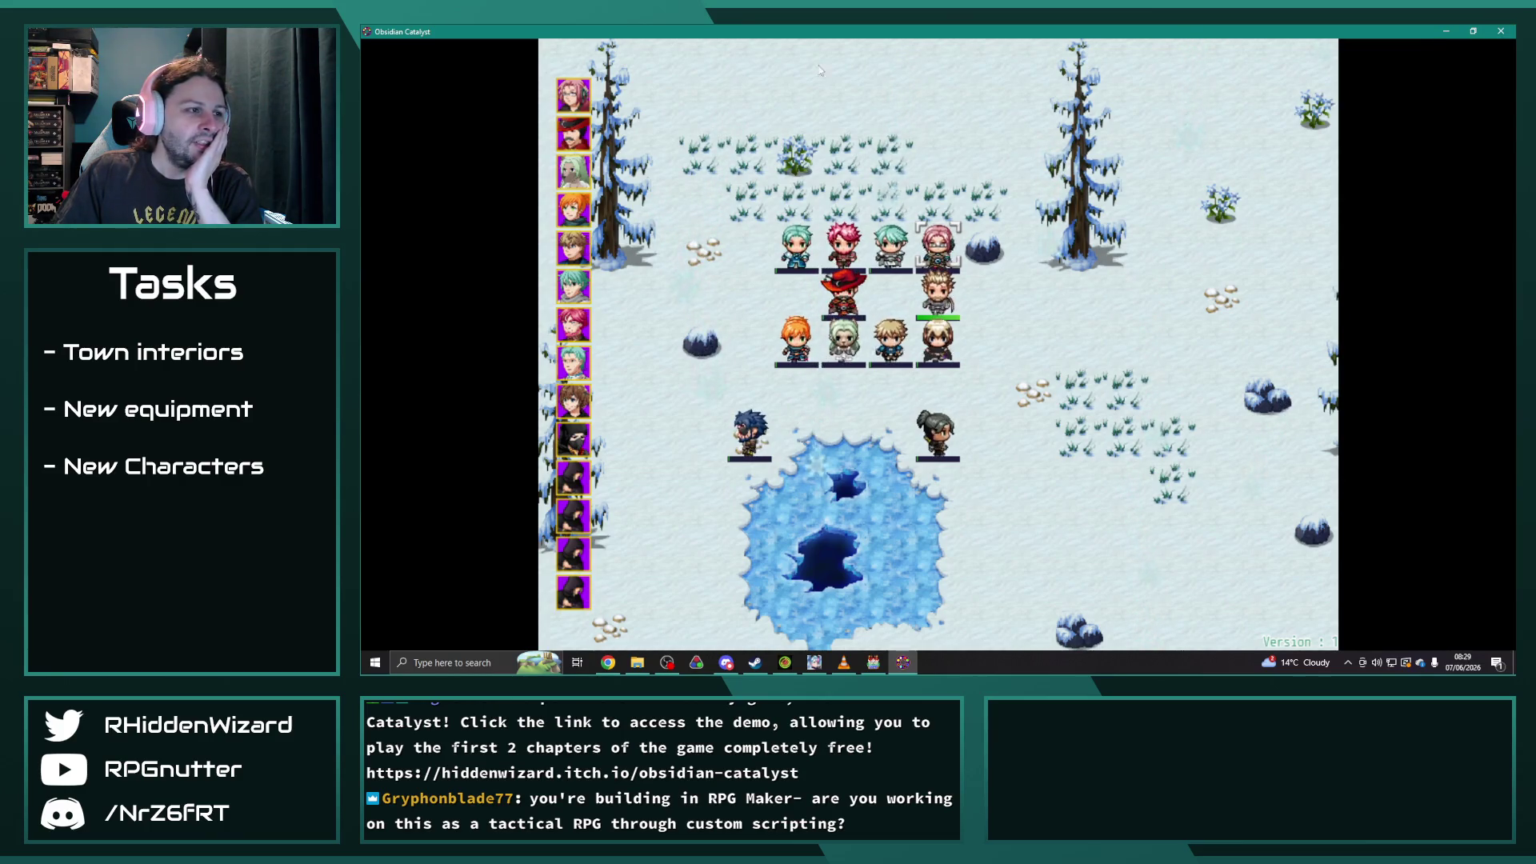
left_click(1504, 31)
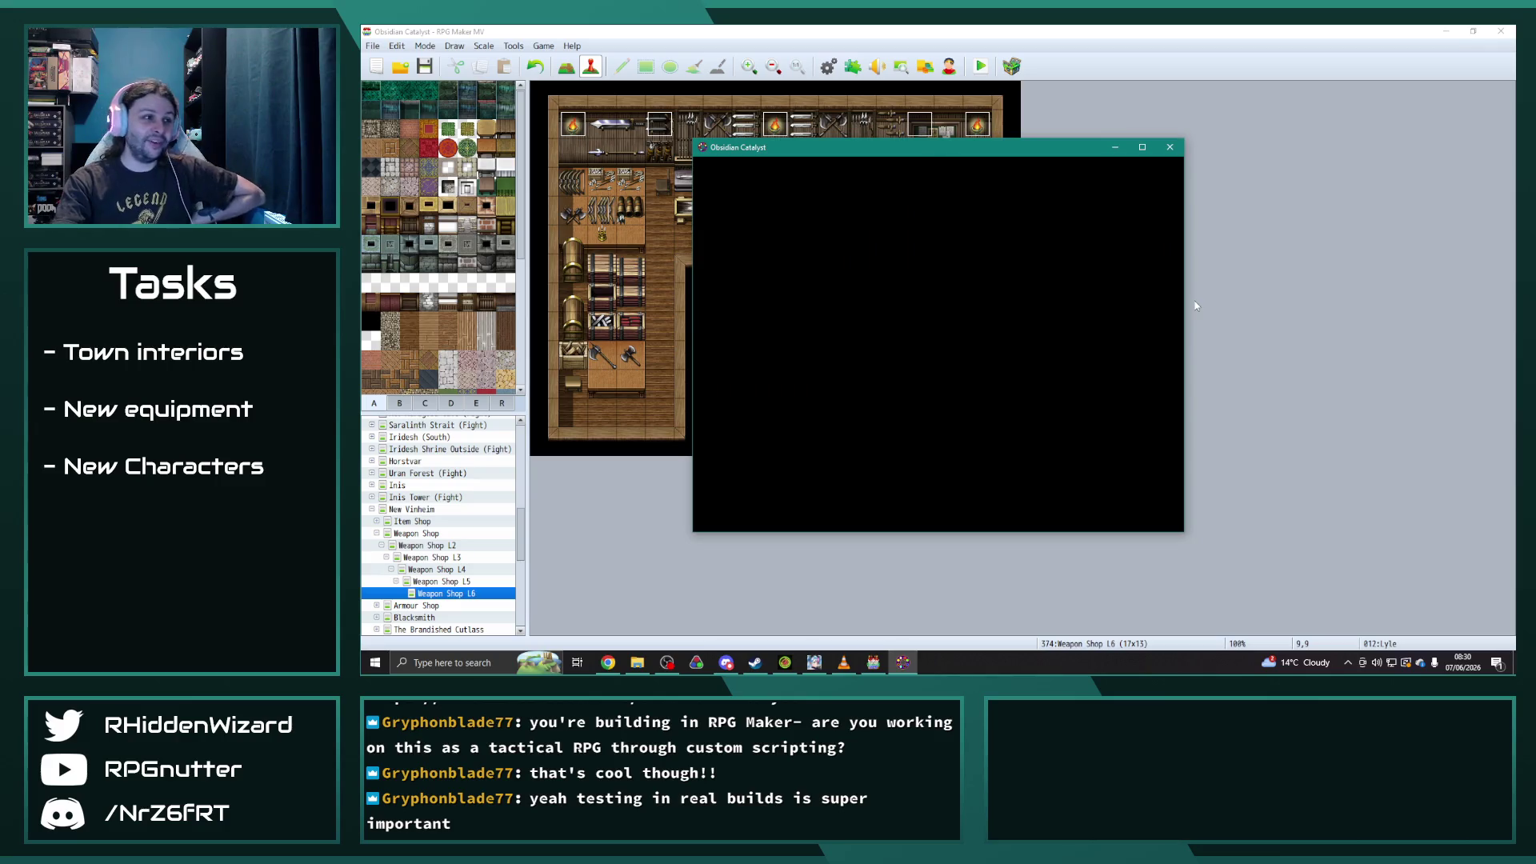
- Close the blank Obsidian Catalyst window and bring the RPG Maker map editor to the front
left_click(1170, 148)
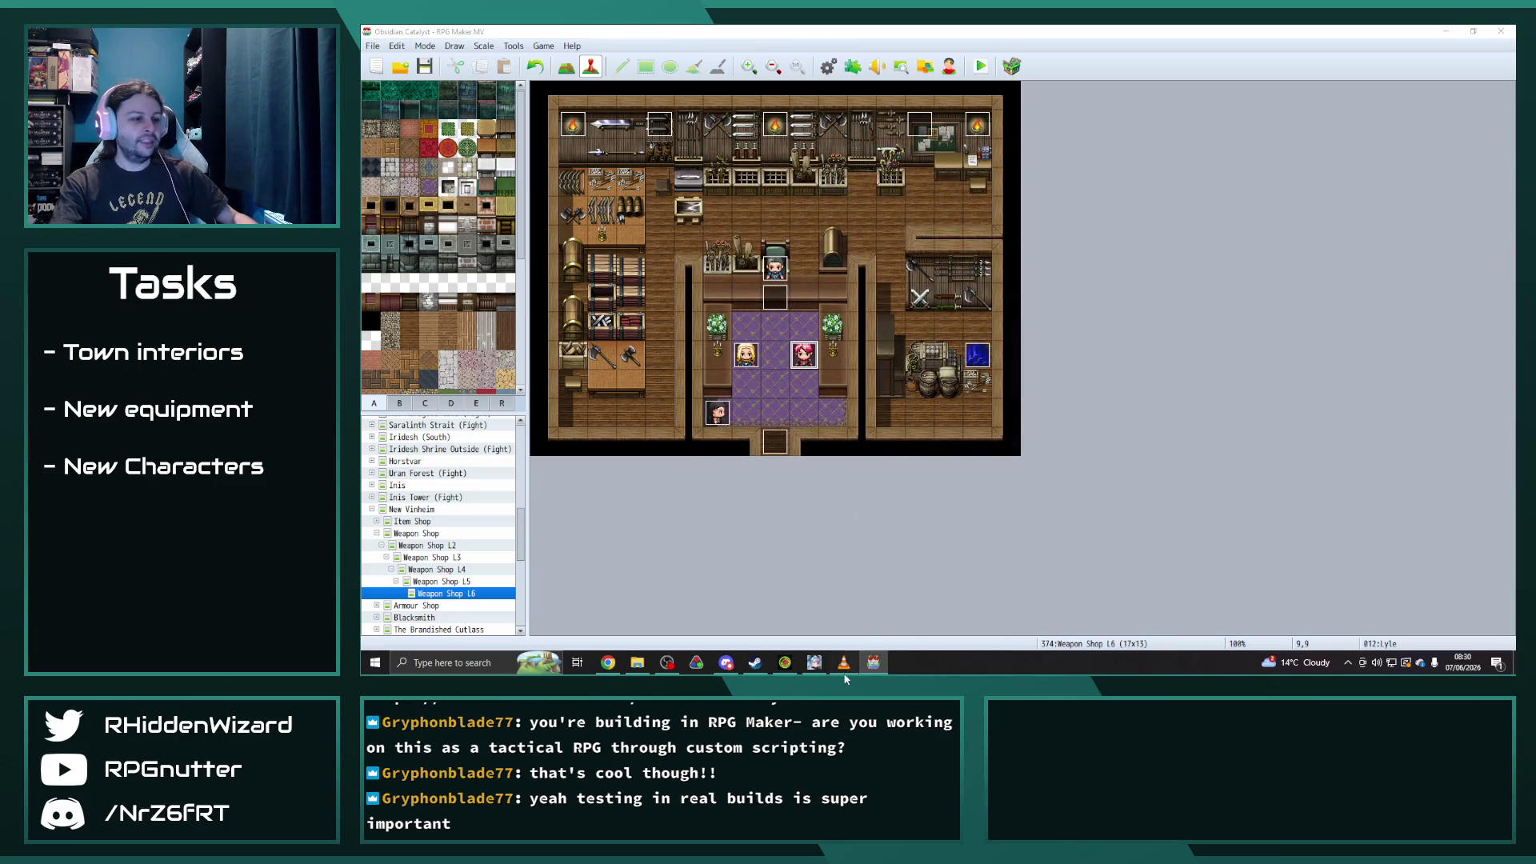
left_click(843, 662)
left_click(965, 30)
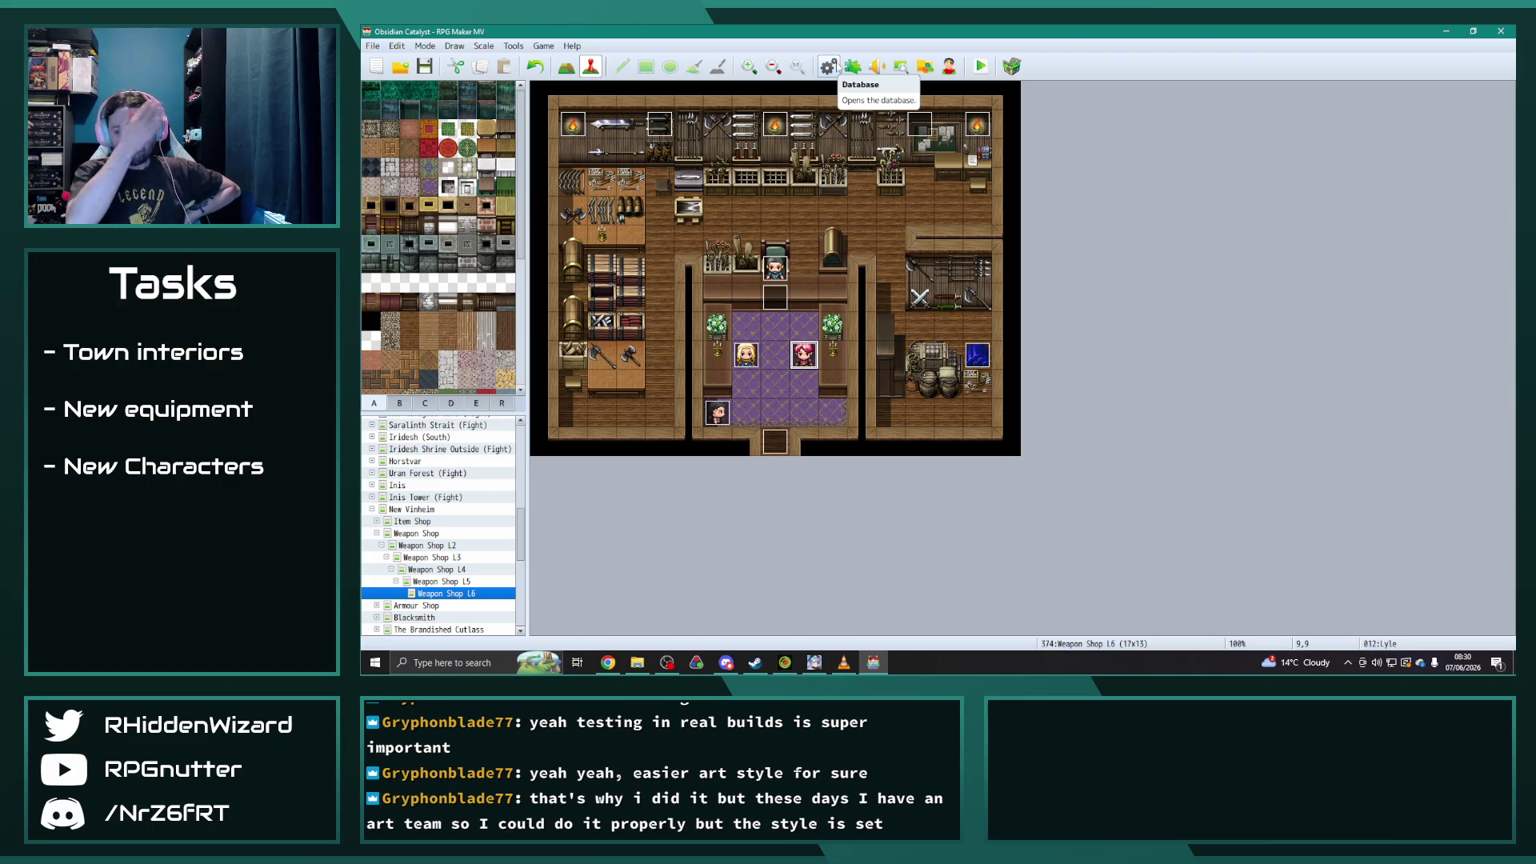
- Select a couple of Weapon Shop L6 tiles, then launch the Character Generator from the toolbar
left_click(875, 225)
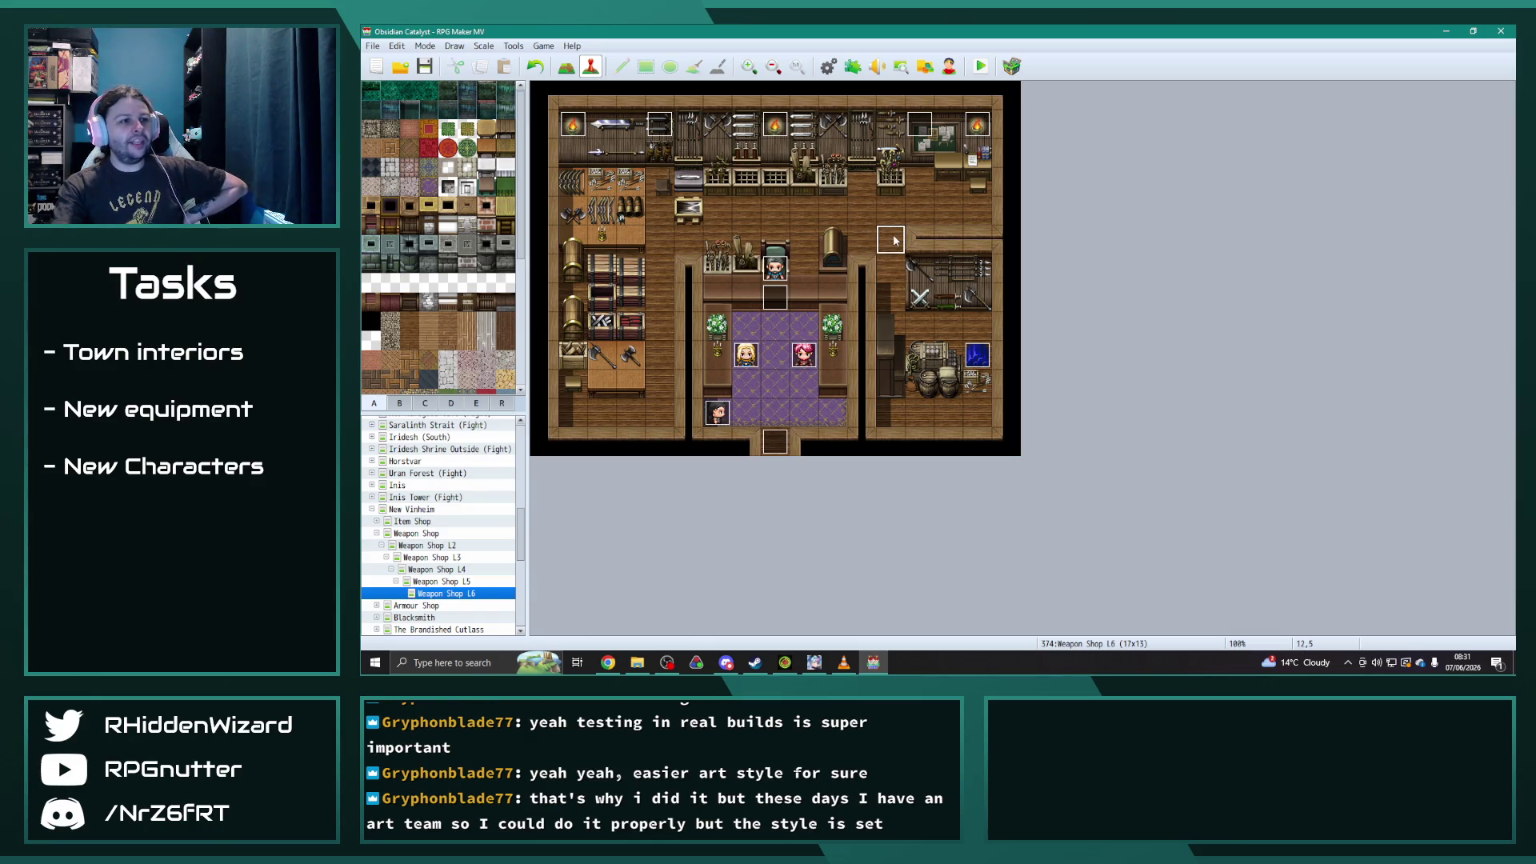
left_click(1008, 95)
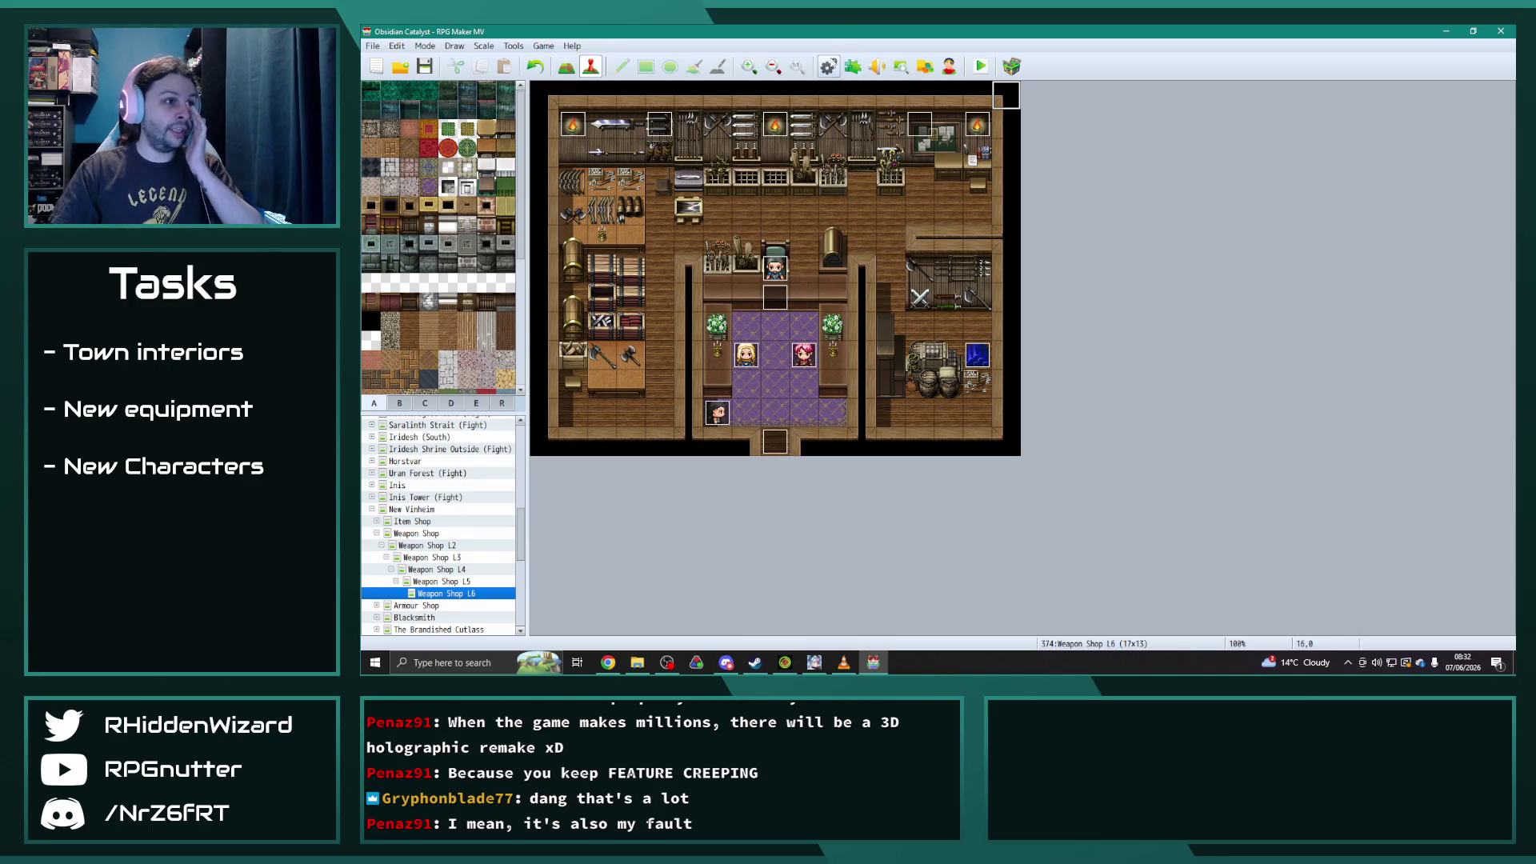
left_click(949, 67)
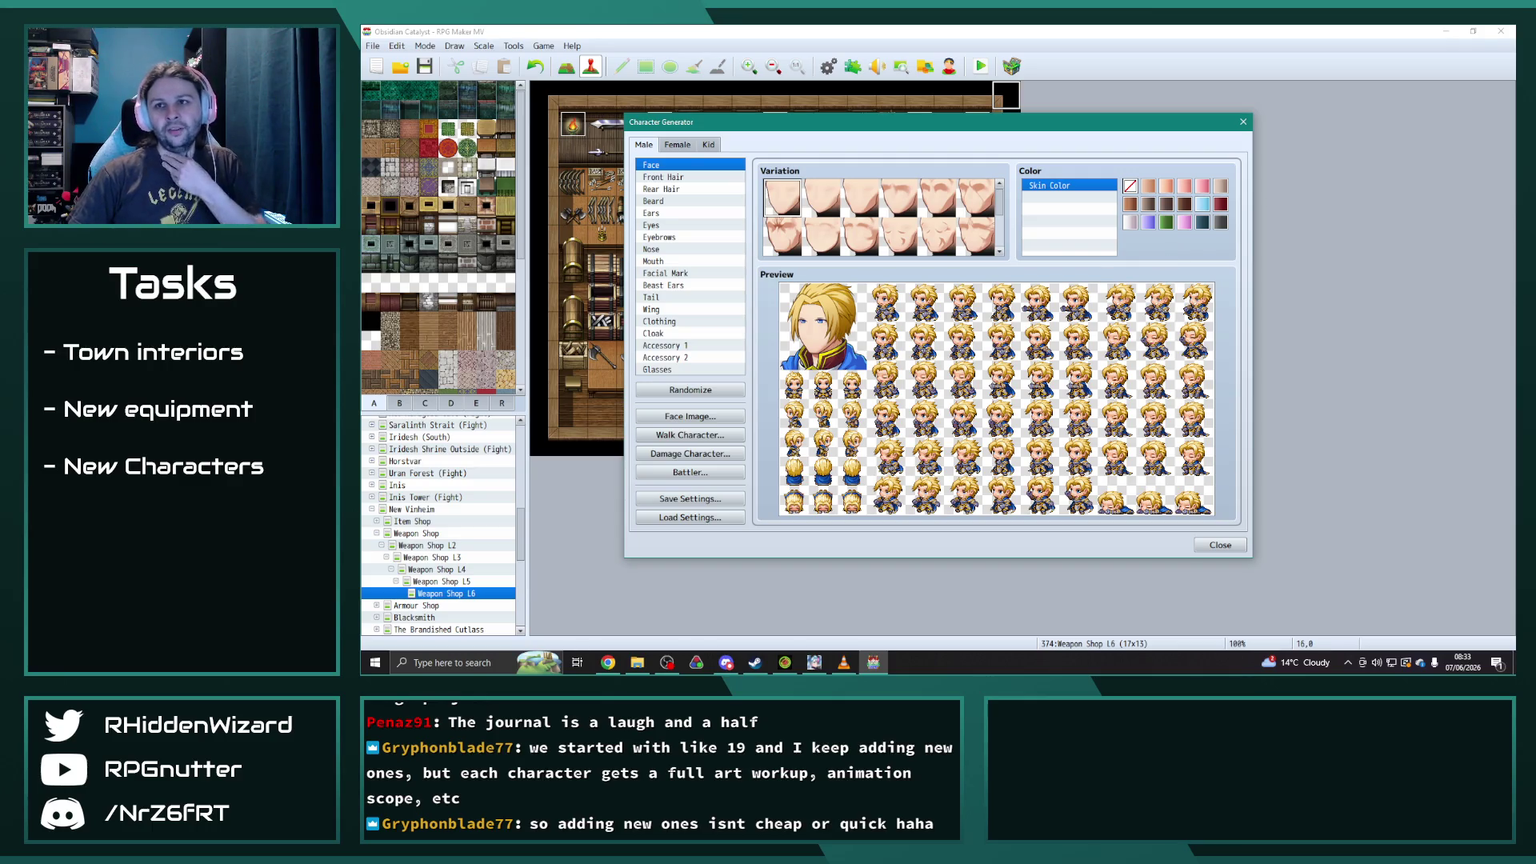
key("alt+Tab")
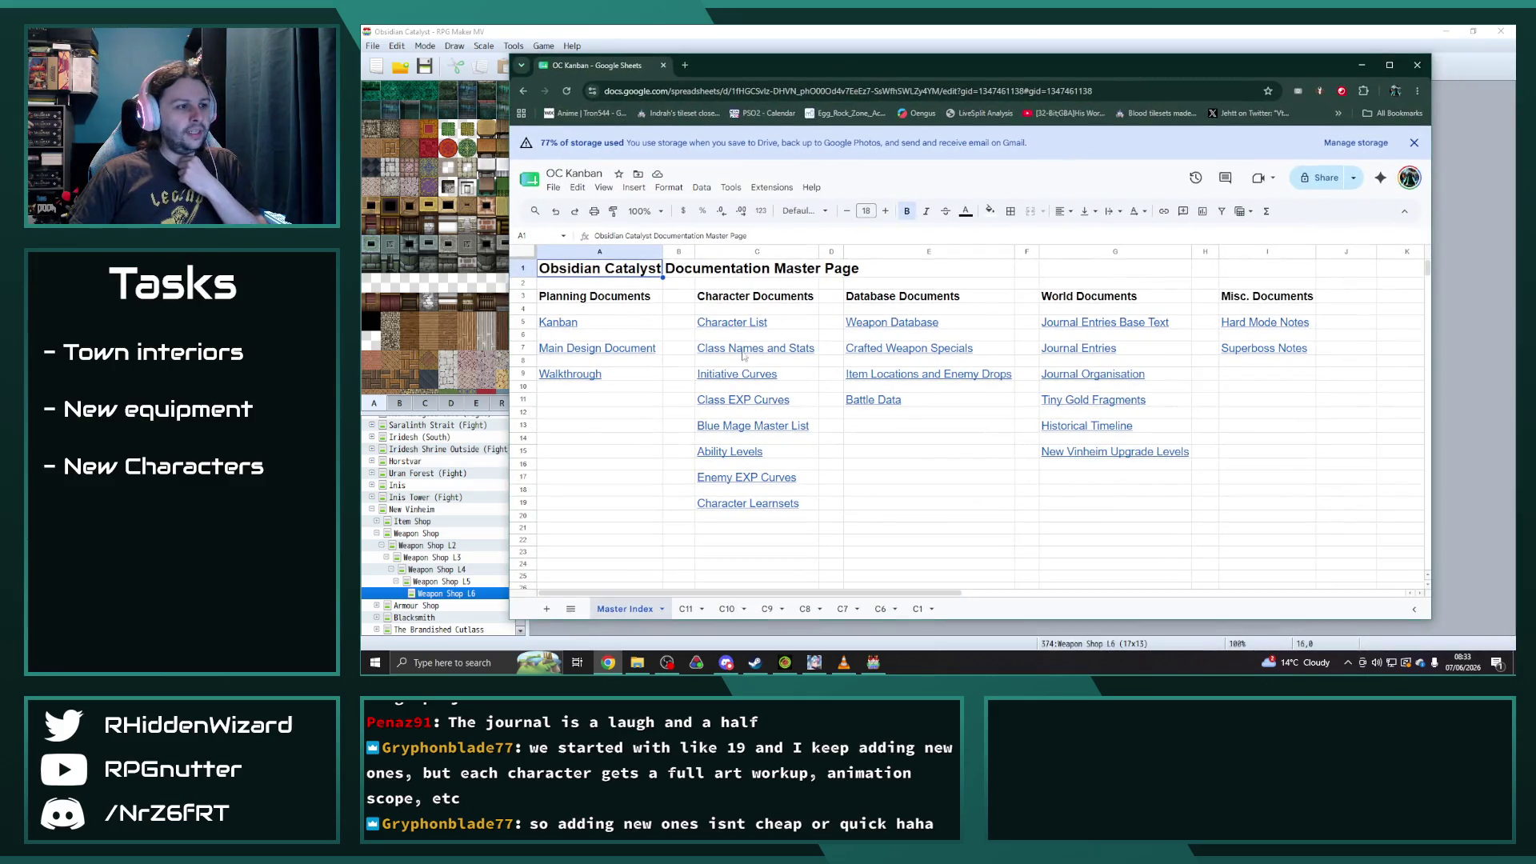
left_click(757, 348)
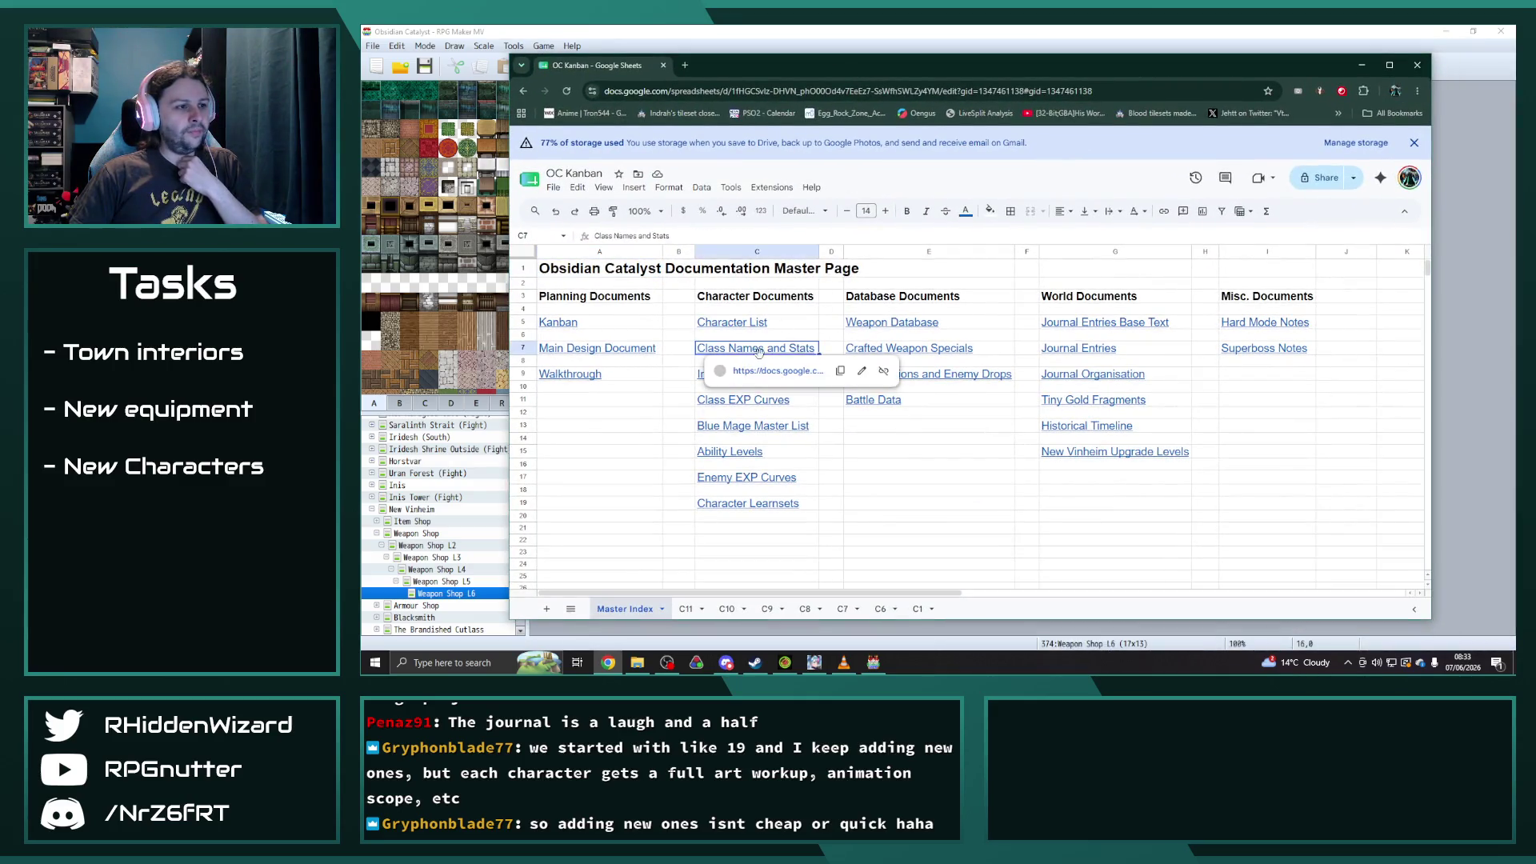
- Open the Obsidian Catalyst - Classes spreadsheet, check the Lancer sheet, then view Lancer (Laurence)
left_click(780, 371)
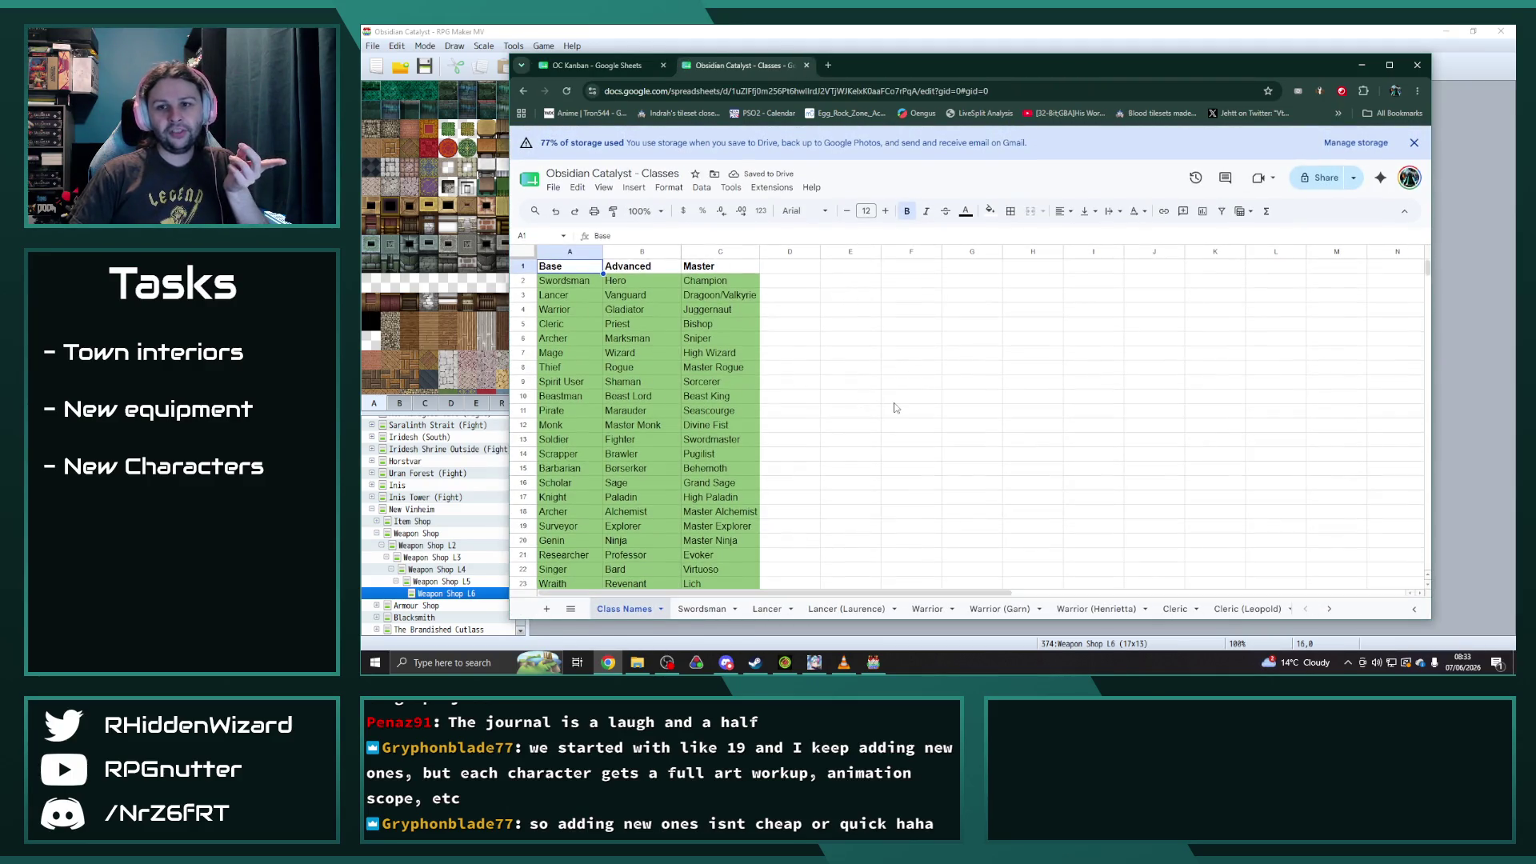
left_click(770, 615)
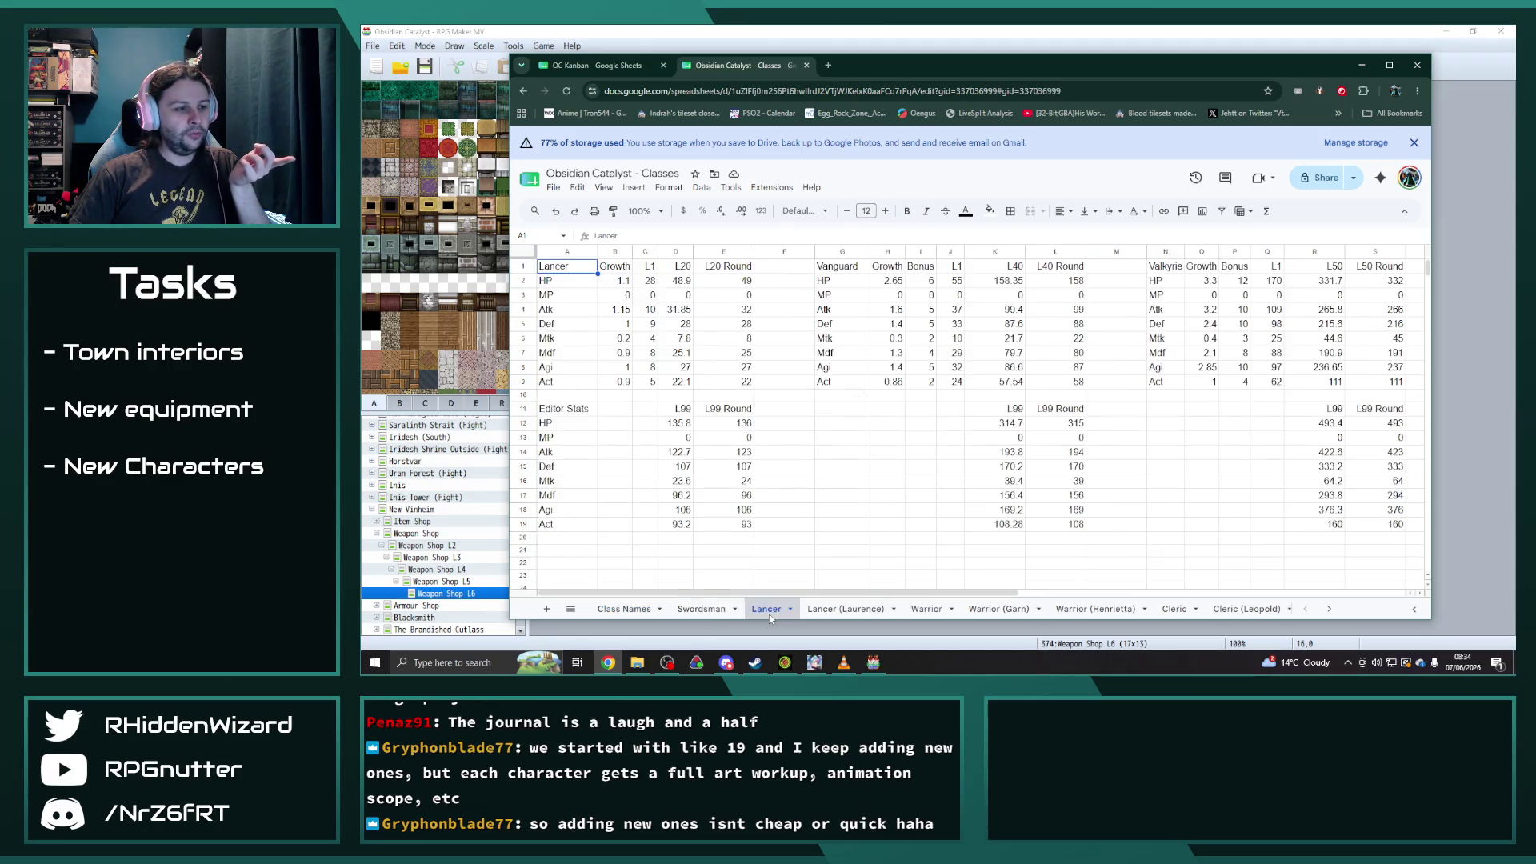
left_click(1119, 516)
left_click(1172, 514)
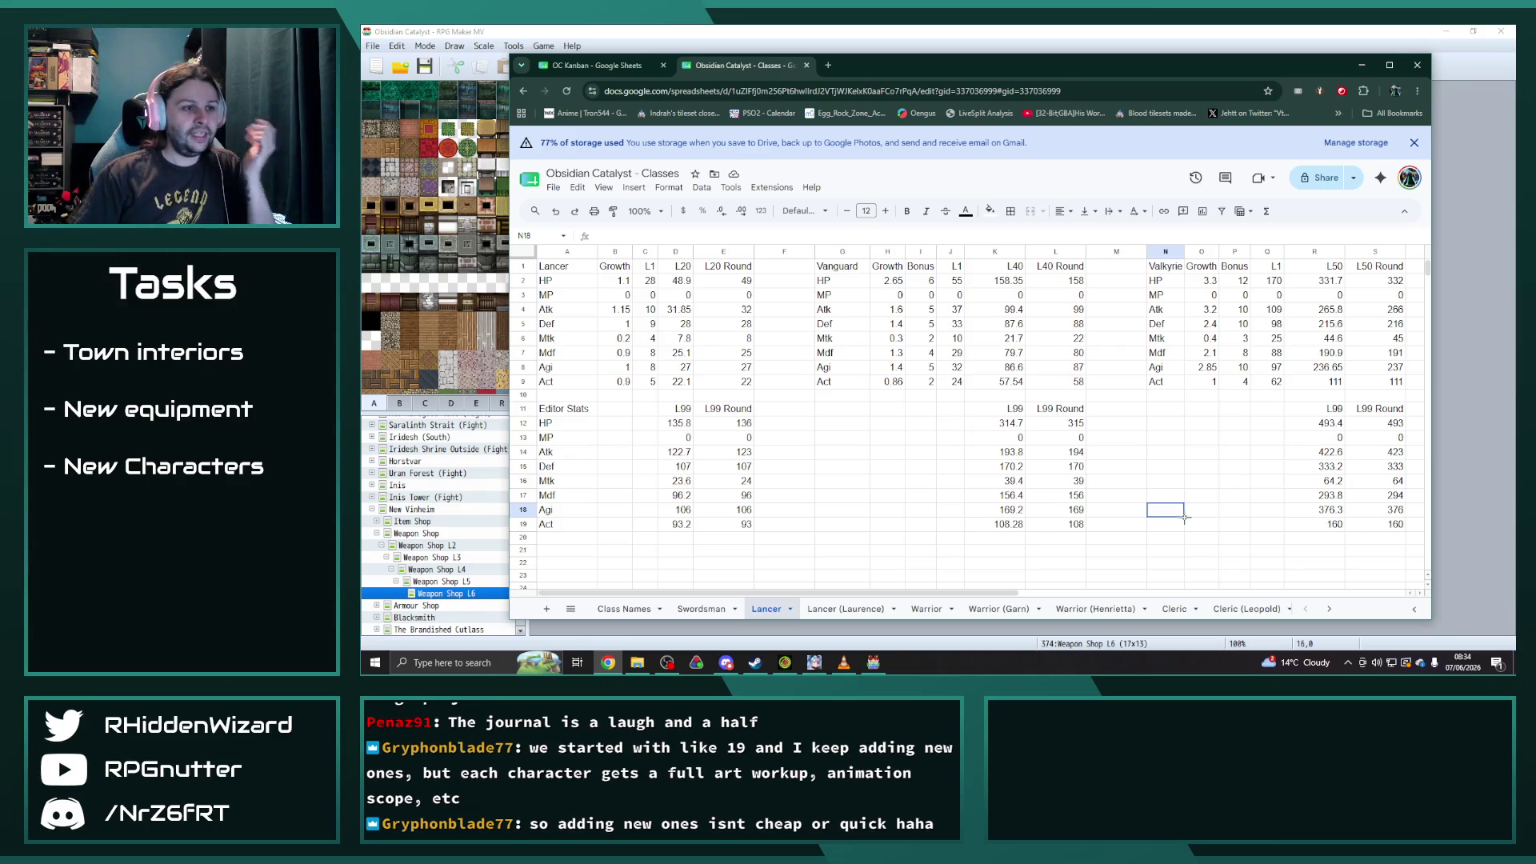
left_click(843, 417)
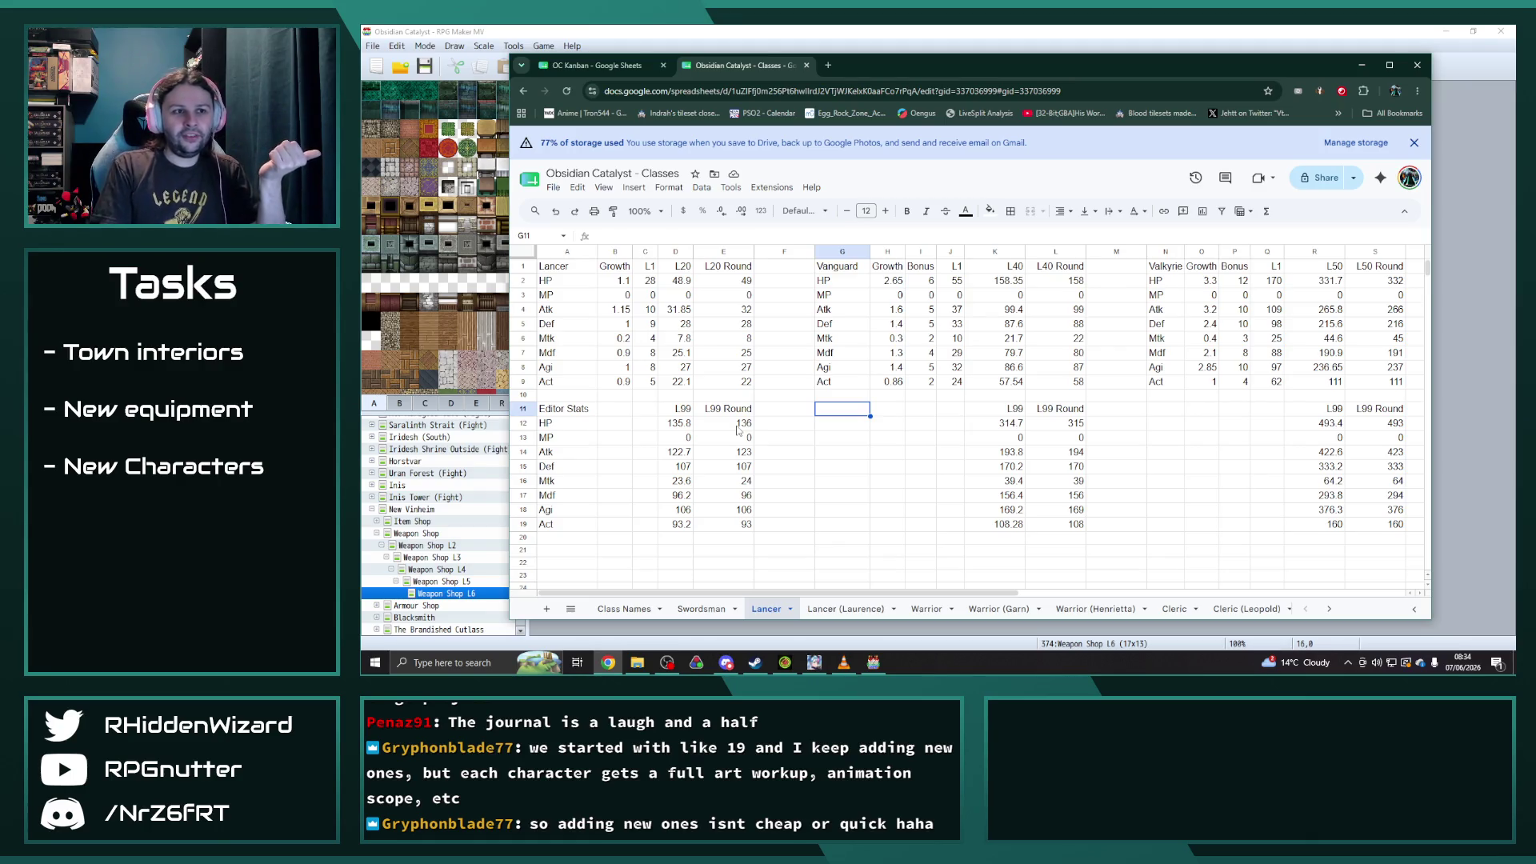
left_click(845, 609)
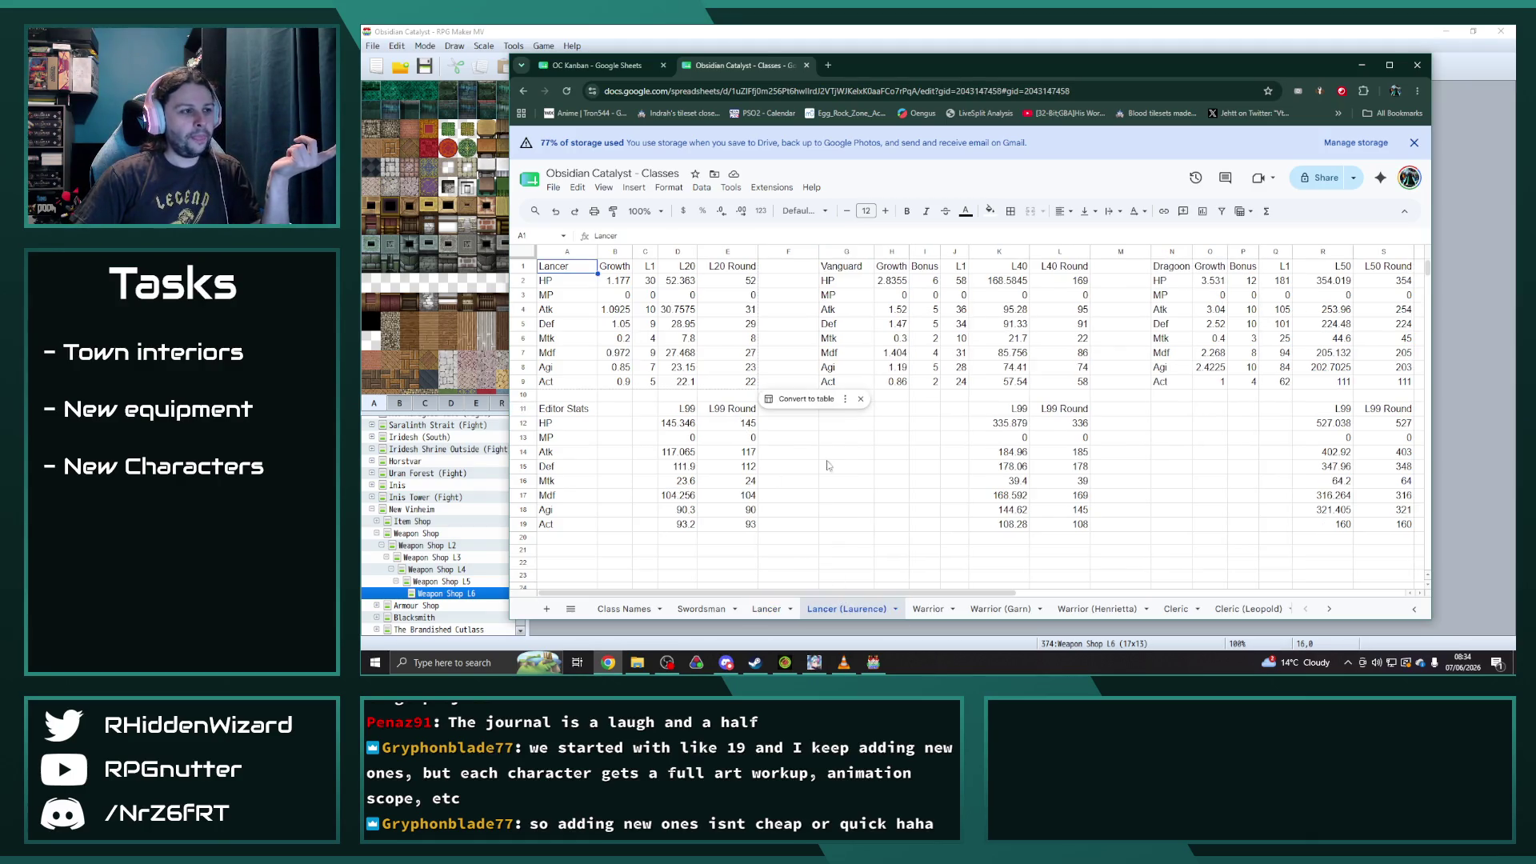
- Read the Lancer (Laurence) HP formula in B2 and Atk formula in B4, then return to RPG Maker
key("ctrl+shift+Page_Up")
key("ctrl+shift+Page_Down")
left_click(620, 280)
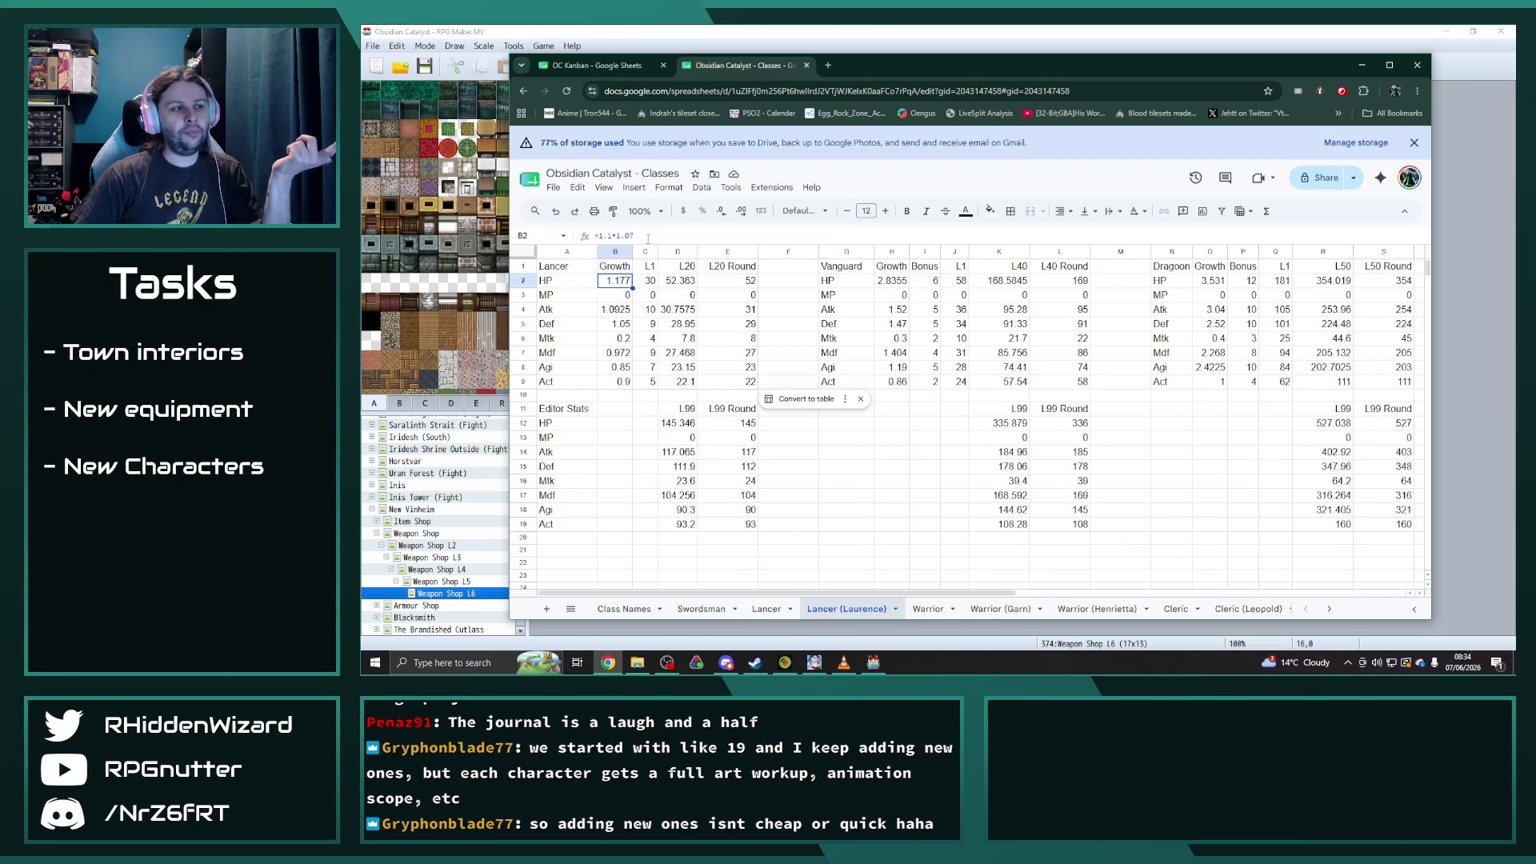
left_click(622, 312)
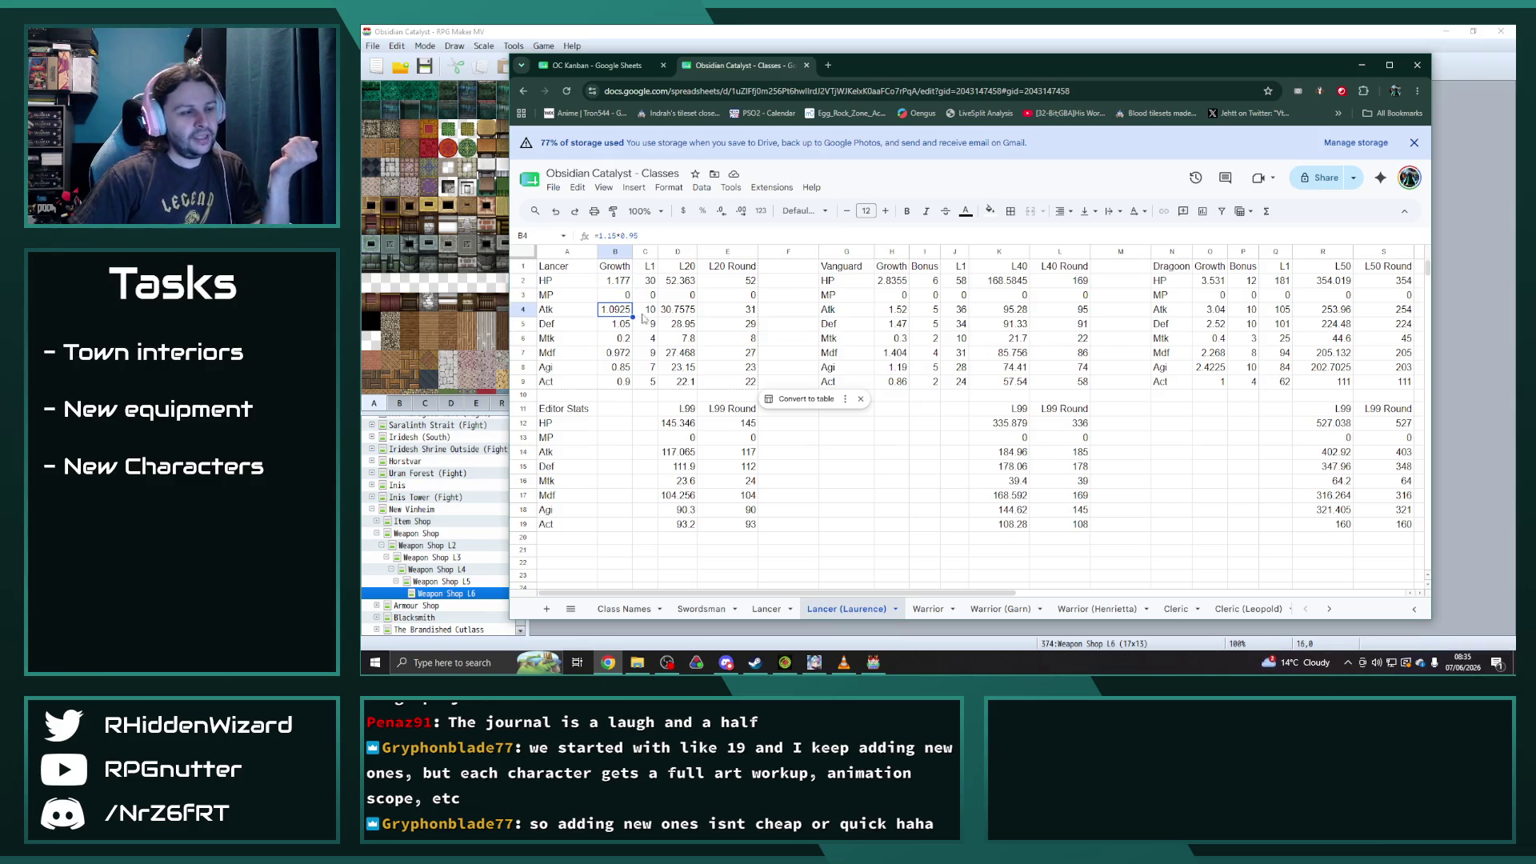
left_click(628, 283)
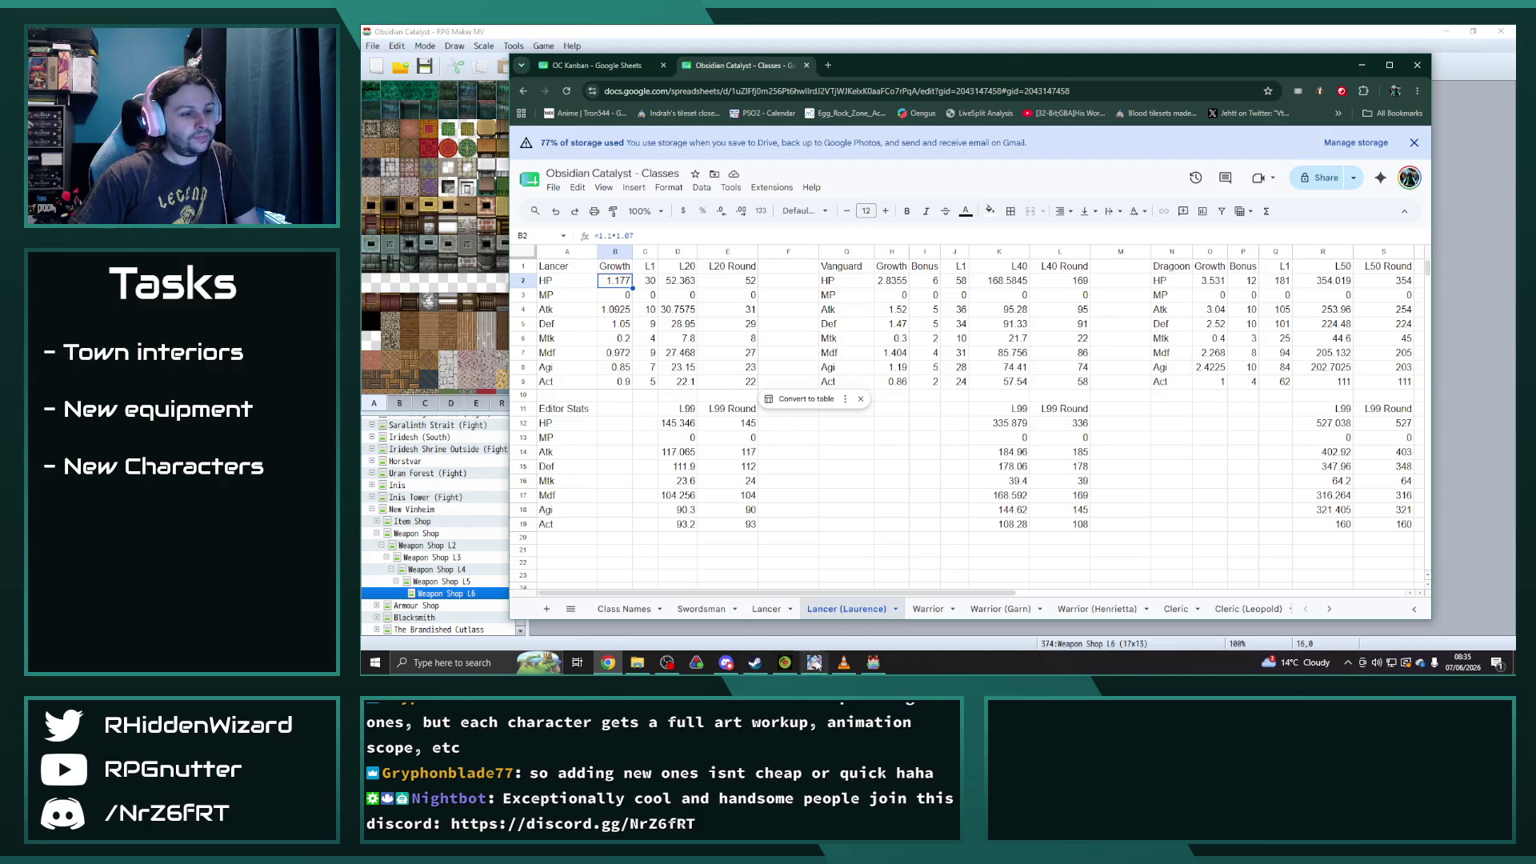
left_click(873, 663)
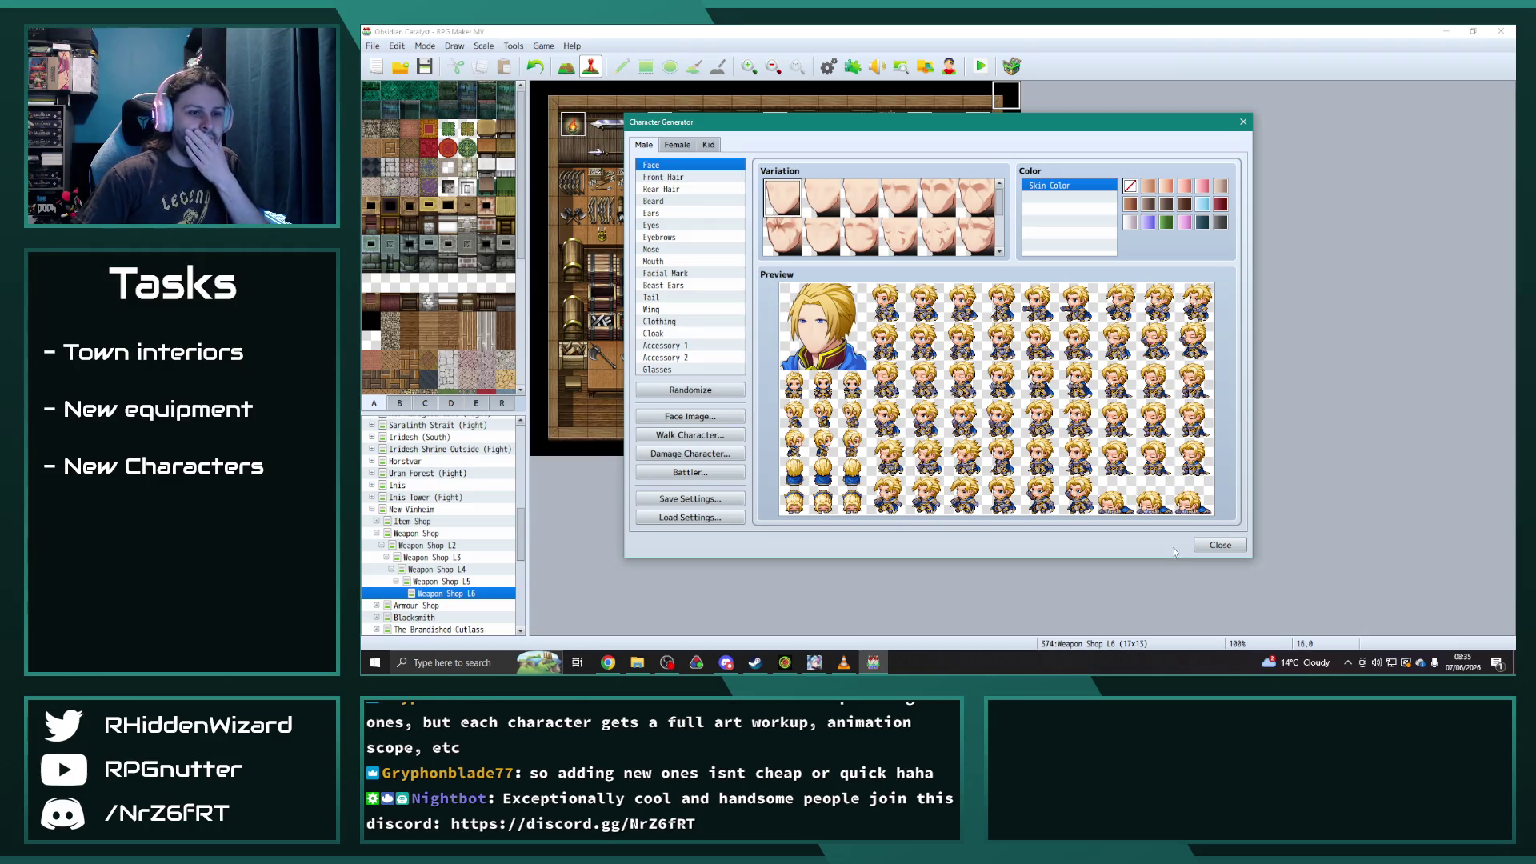
- Close the Character Generator and open the Lancer class in the Database
left_click(1220, 545)
left_click(828, 68)
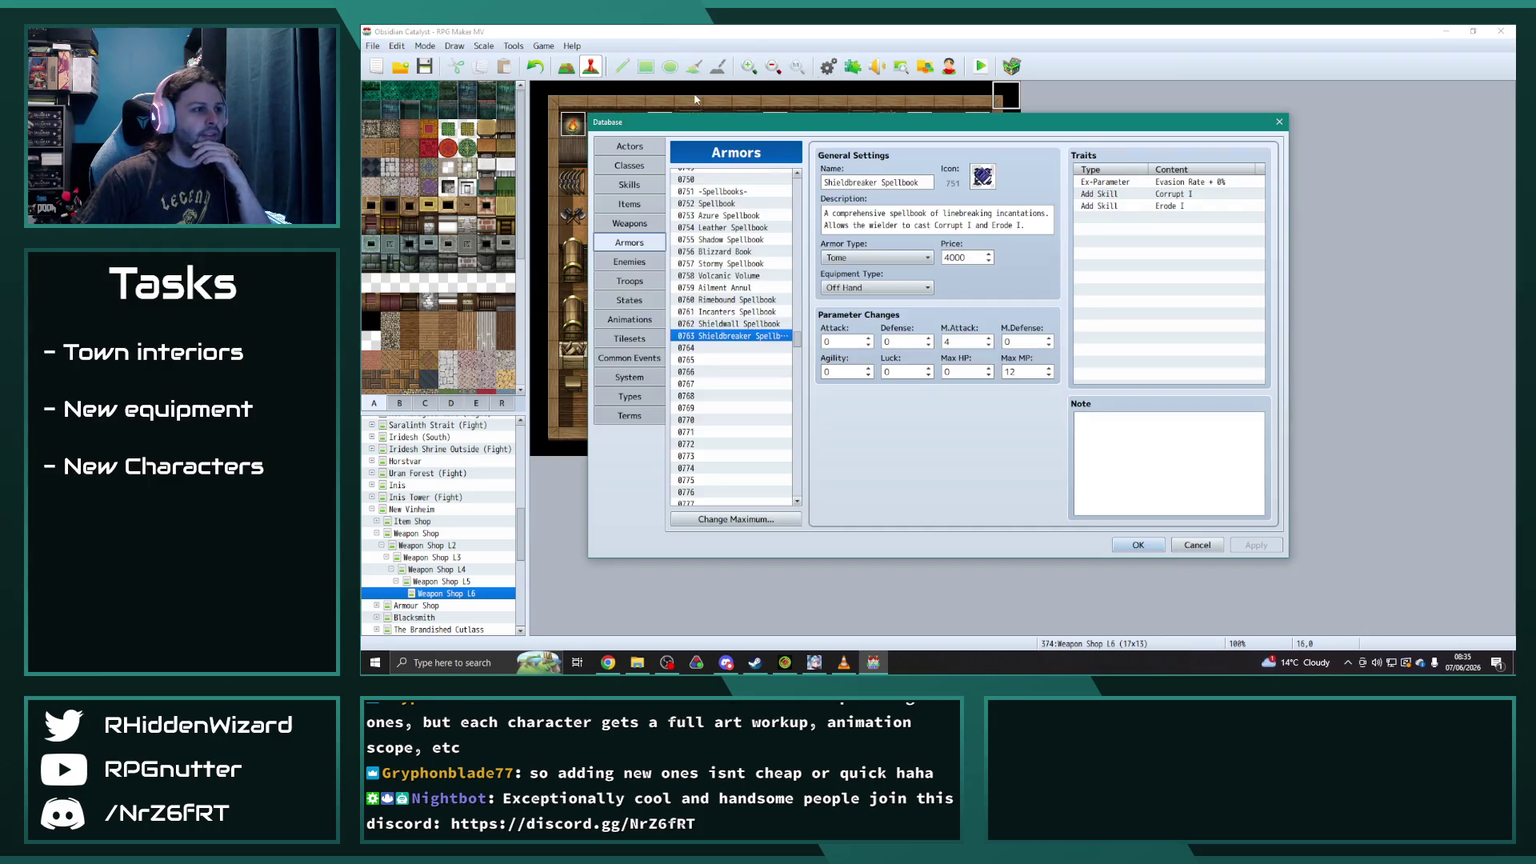
left_click(640, 162)
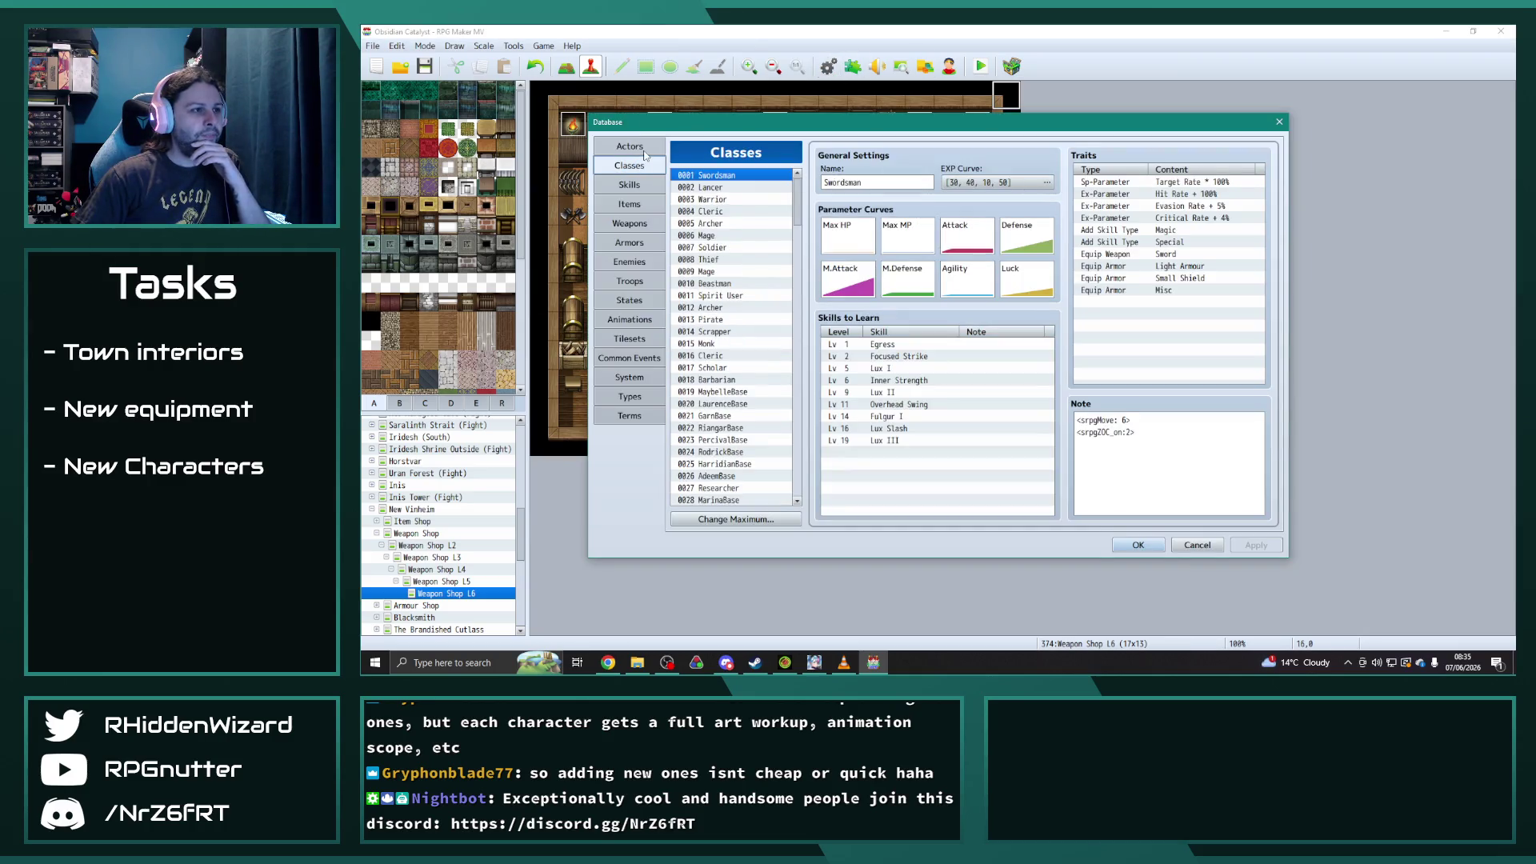
left_click(730, 186)
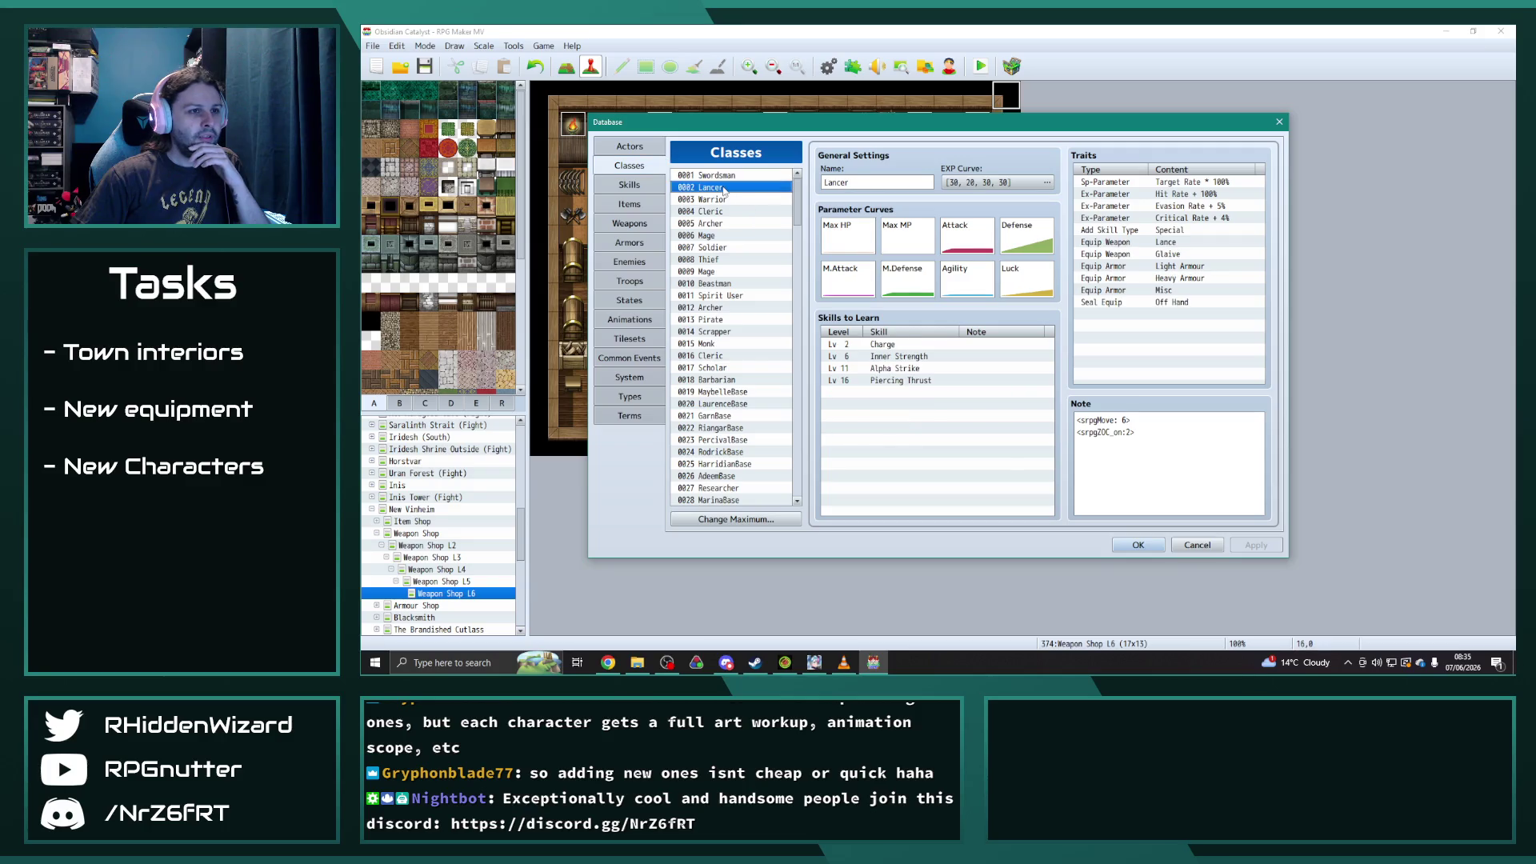
- Add a Parameter trait raising Attack to 110% on the Lancer class
double_click(1132, 315)
left_click_drag(1157, 161, 917, 148)
left_click(954, 192)
left_click(954, 192)
left_click(873, 173)
left_click(864, 194)
left_click(971, 192)
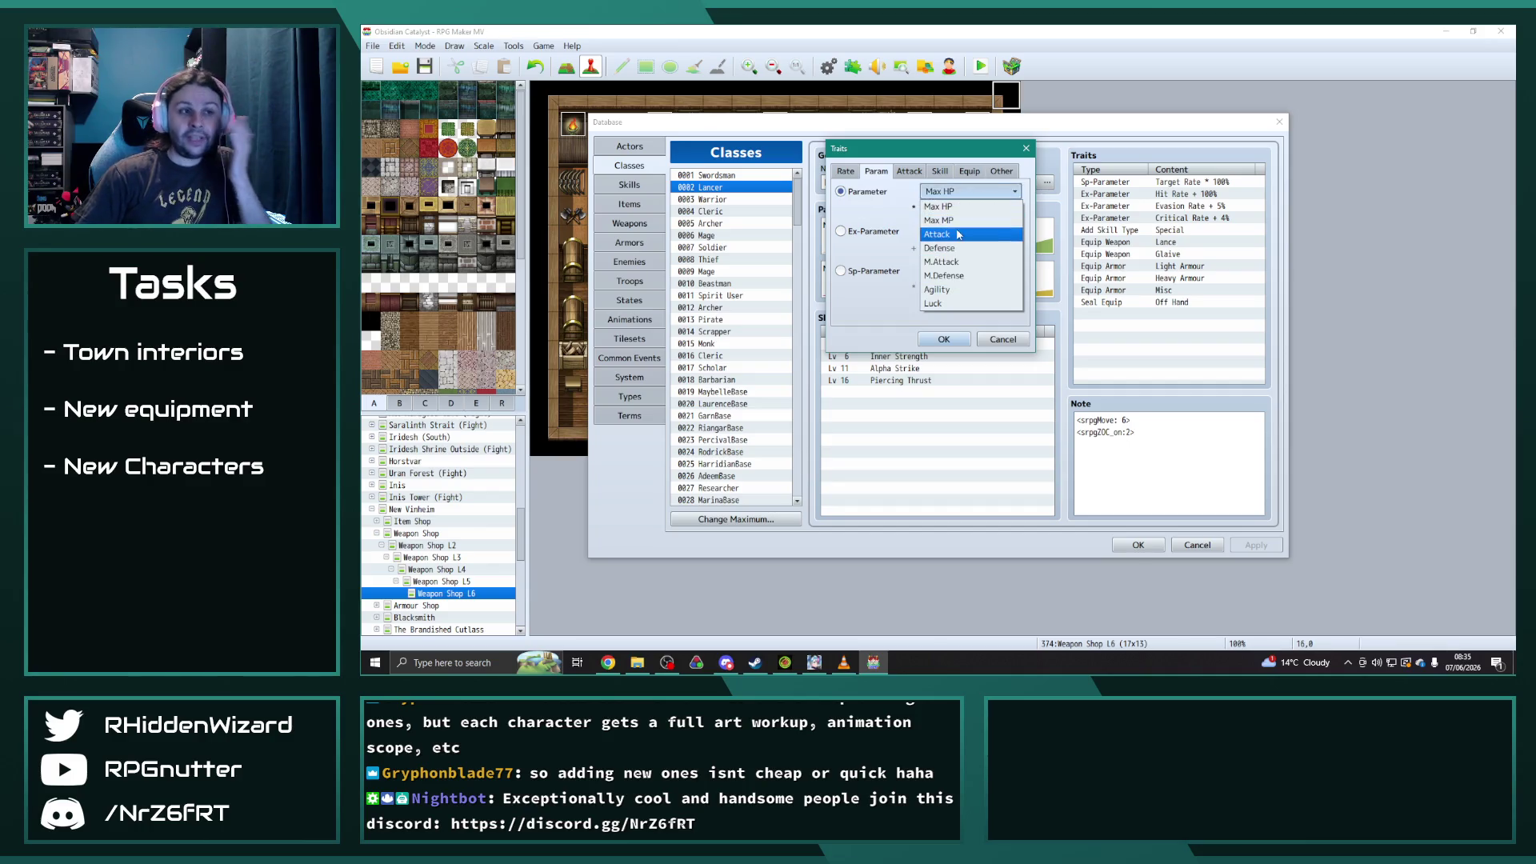
left_click(958, 234)
type("10")
left_click(945, 339)
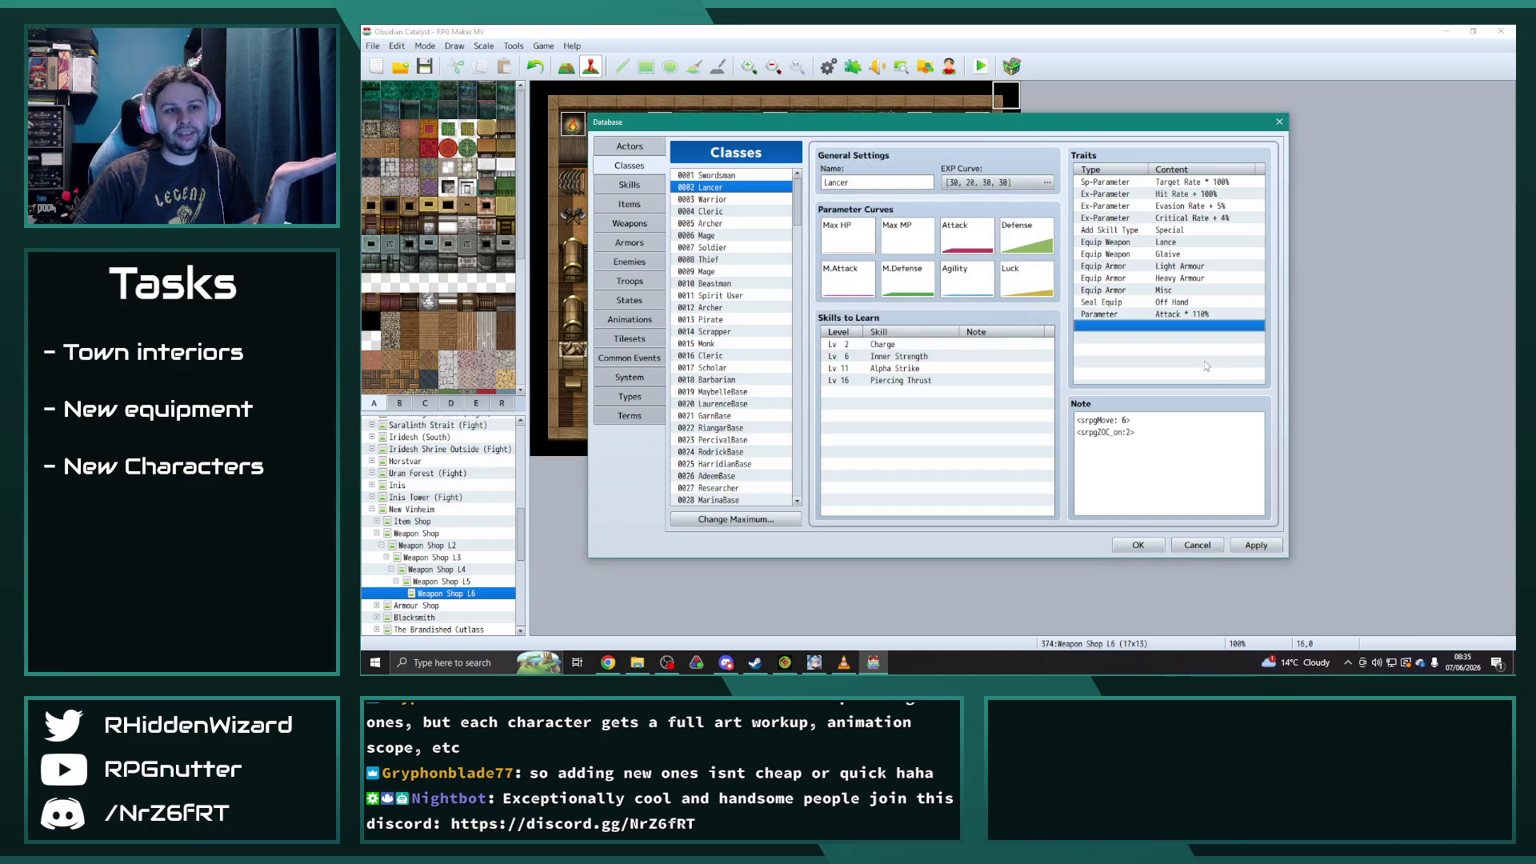
- Delete the Attack 110% trait again and switch to the Actors list
left_click(1219, 316)
left_click(1231, 327)
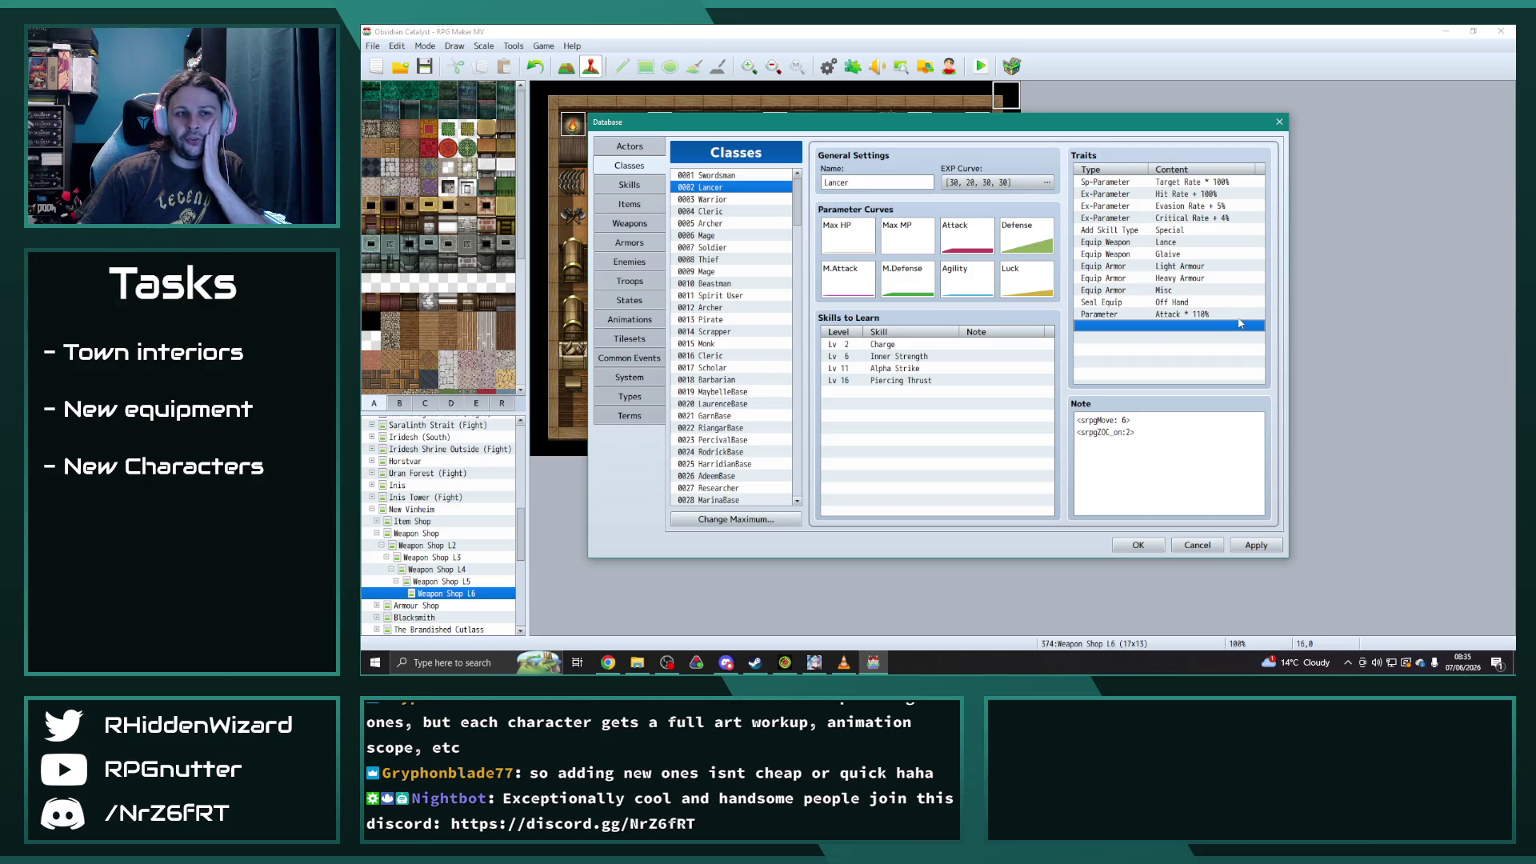
left_click(1234, 317)
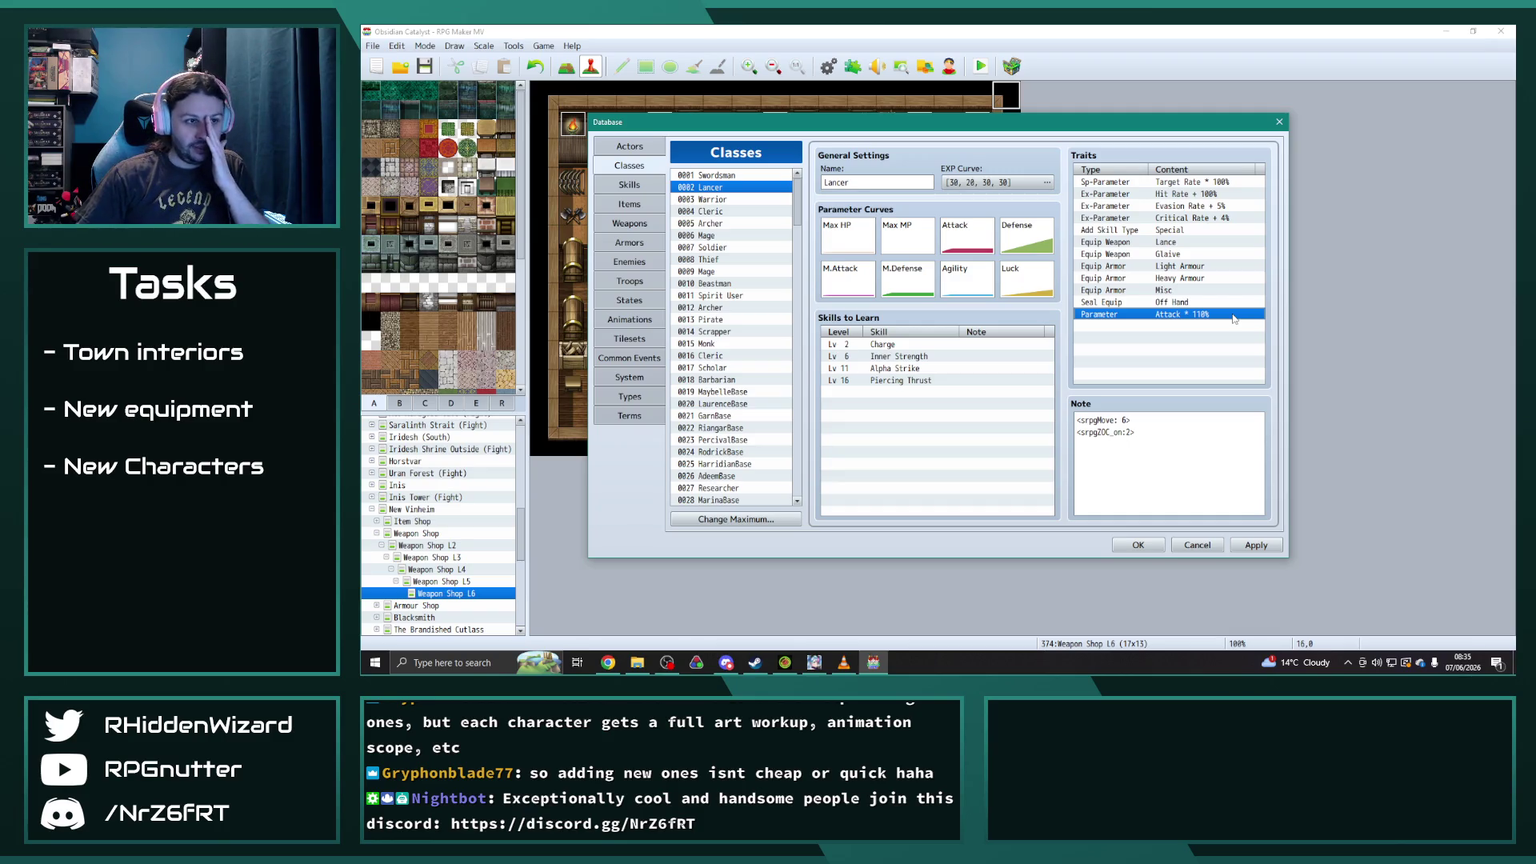
key("Delete")
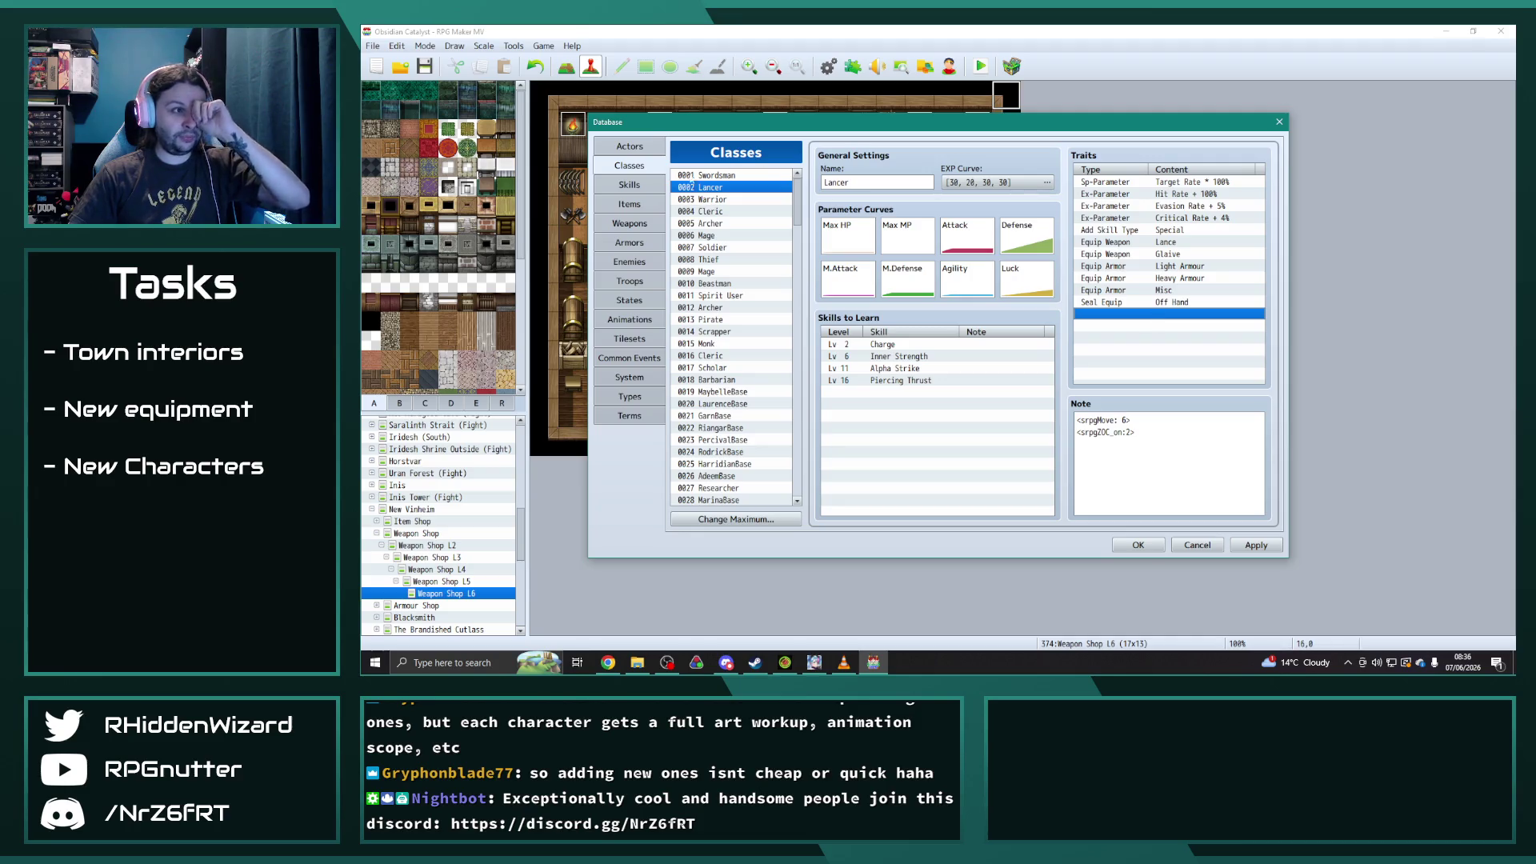
left_click(630, 147)
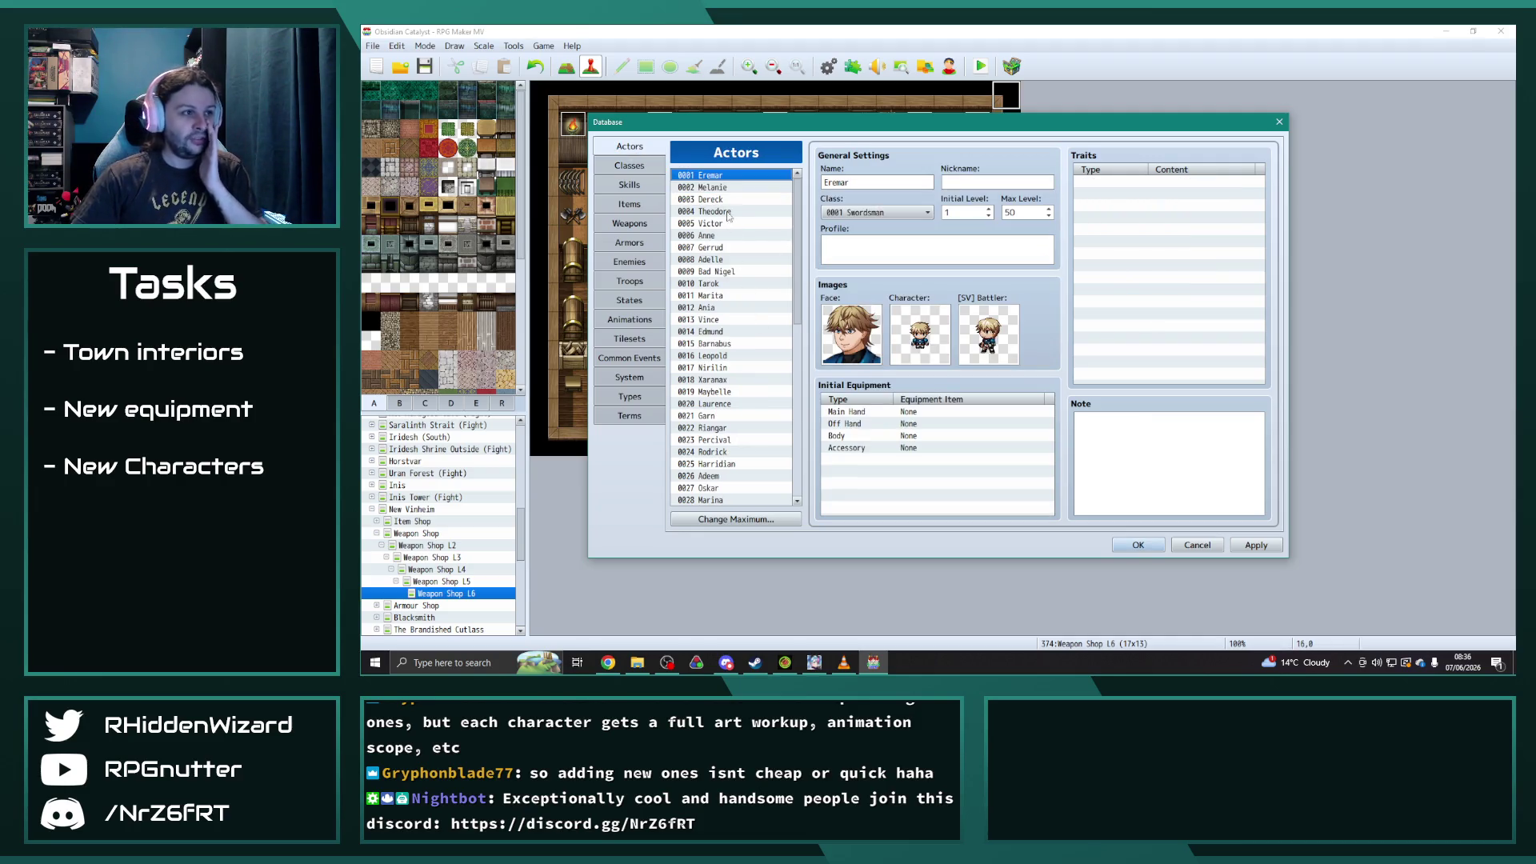
- Review actor 0002 Melanie, close the Database with OK, and minimise Chrome back to the map
left_click(728, 188)
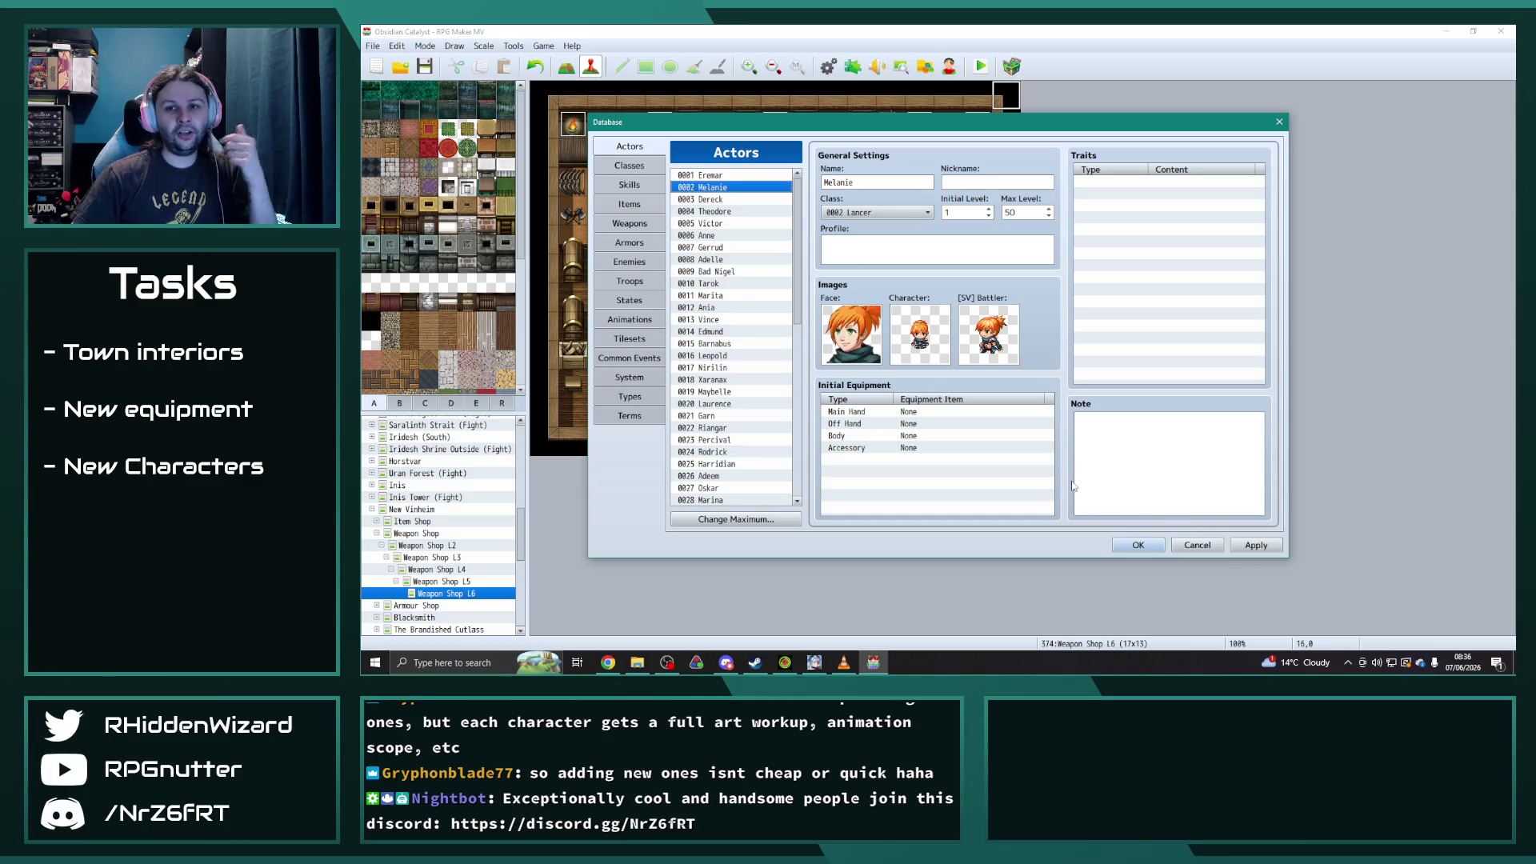
left_click(1138, 545)
left_click(608, 663)
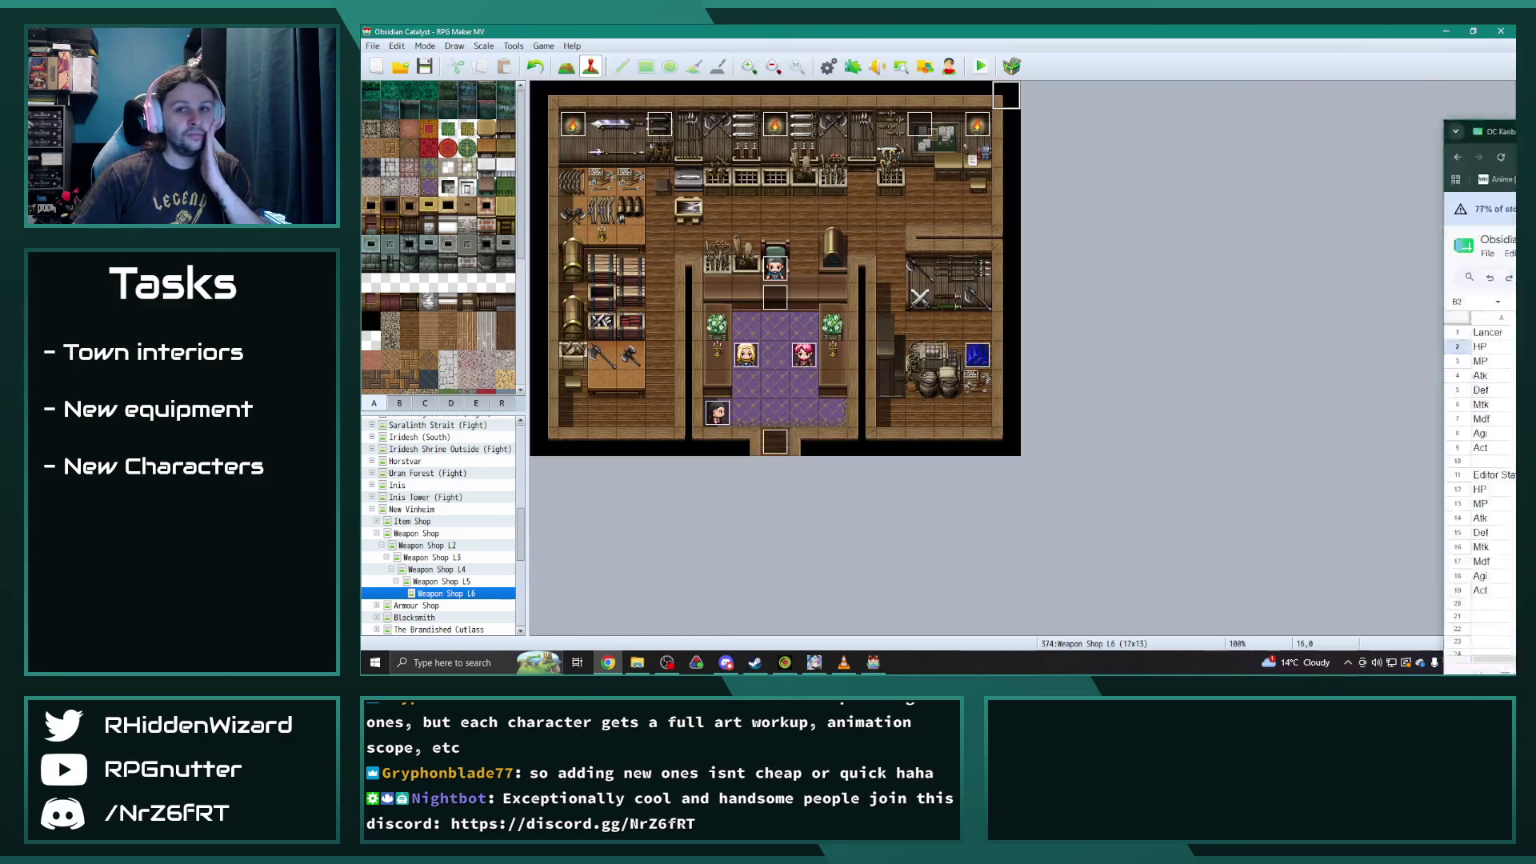
left_click(1362, 65)
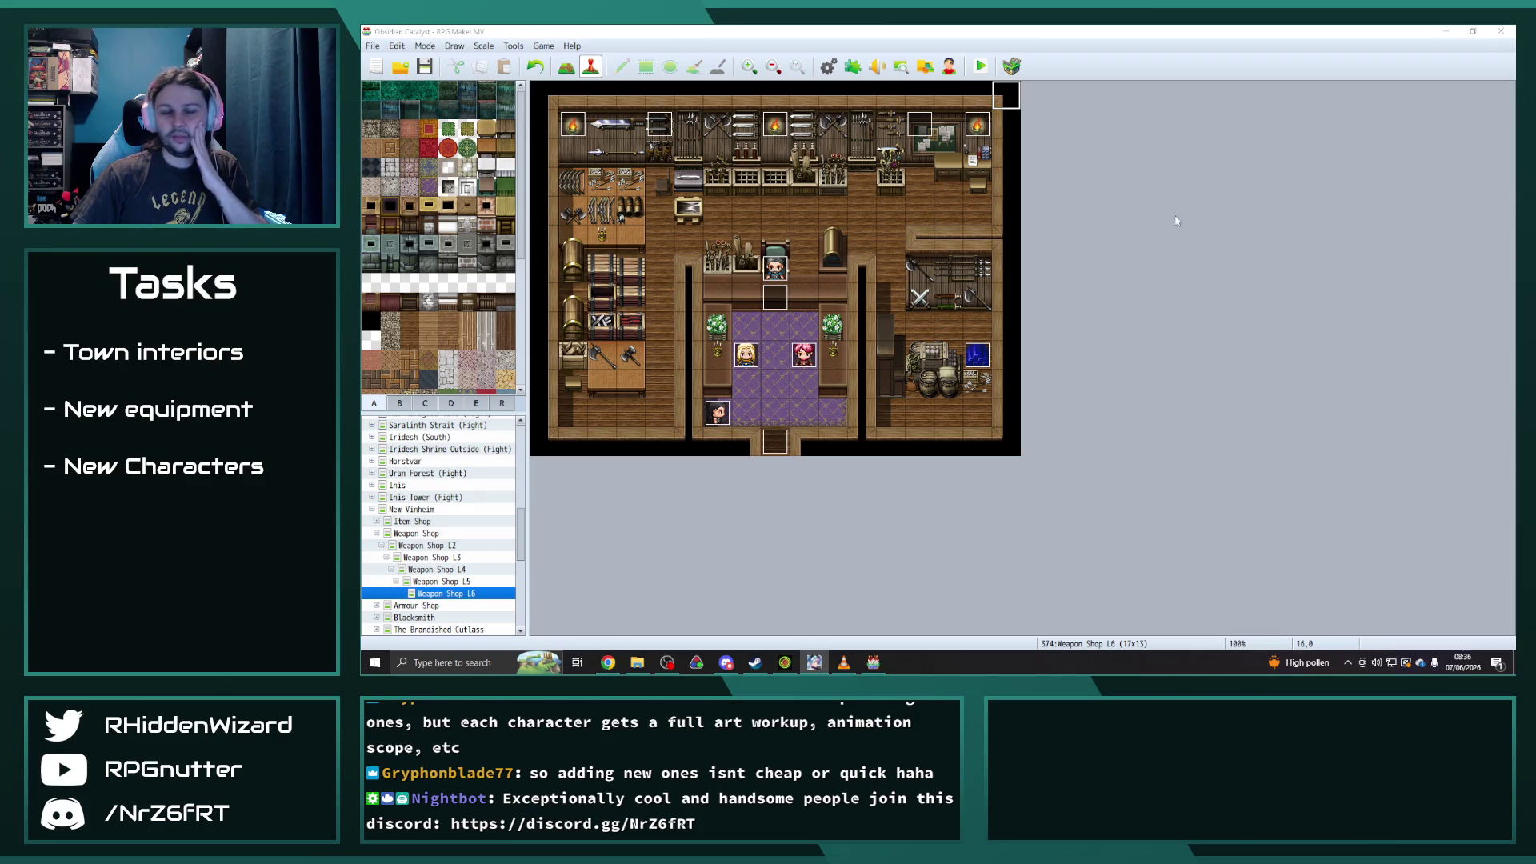
- Reopen the Character Generator and give the character the grey wolf face
left_click(906, 67)
scroll(888, 234, "up", 2)
left_click(809, 203)
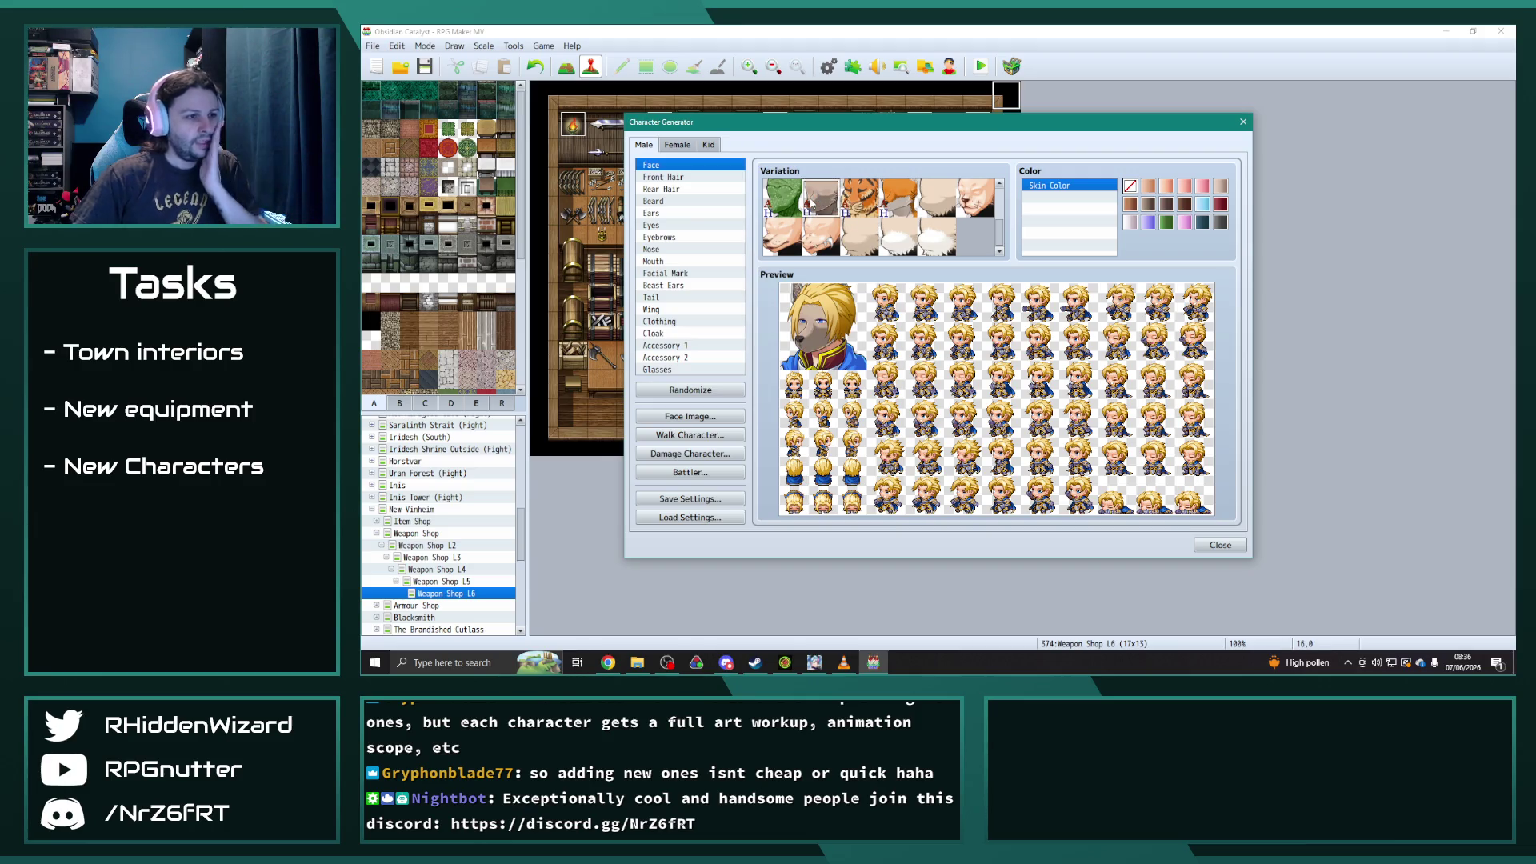
- Browse the clothing, Accessory 2, Accessory 1 and cloak options
left_click(672, 321)
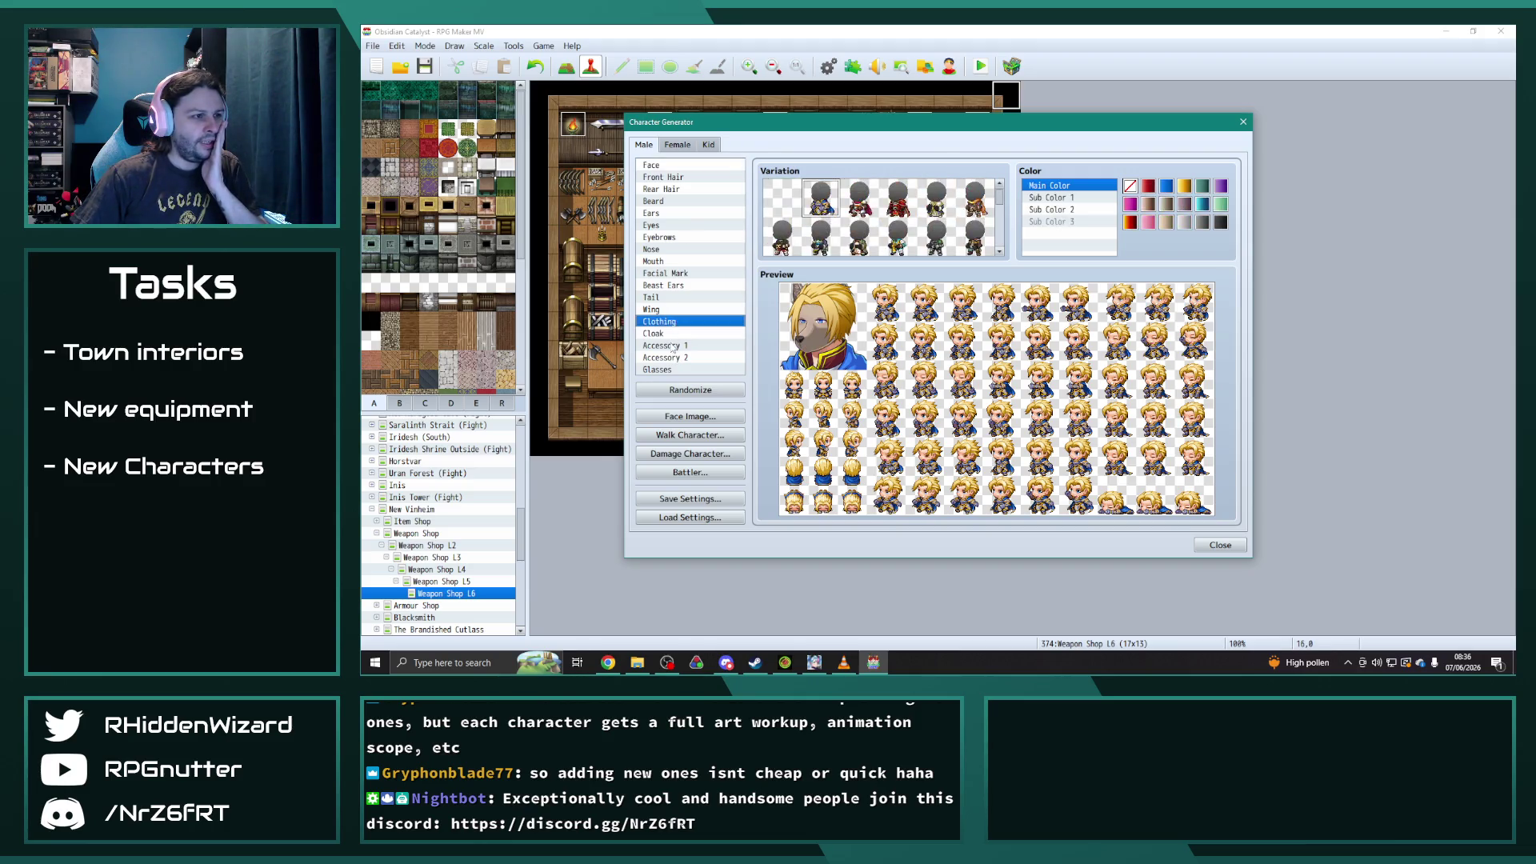
scroll(788, 248, "down", 2)
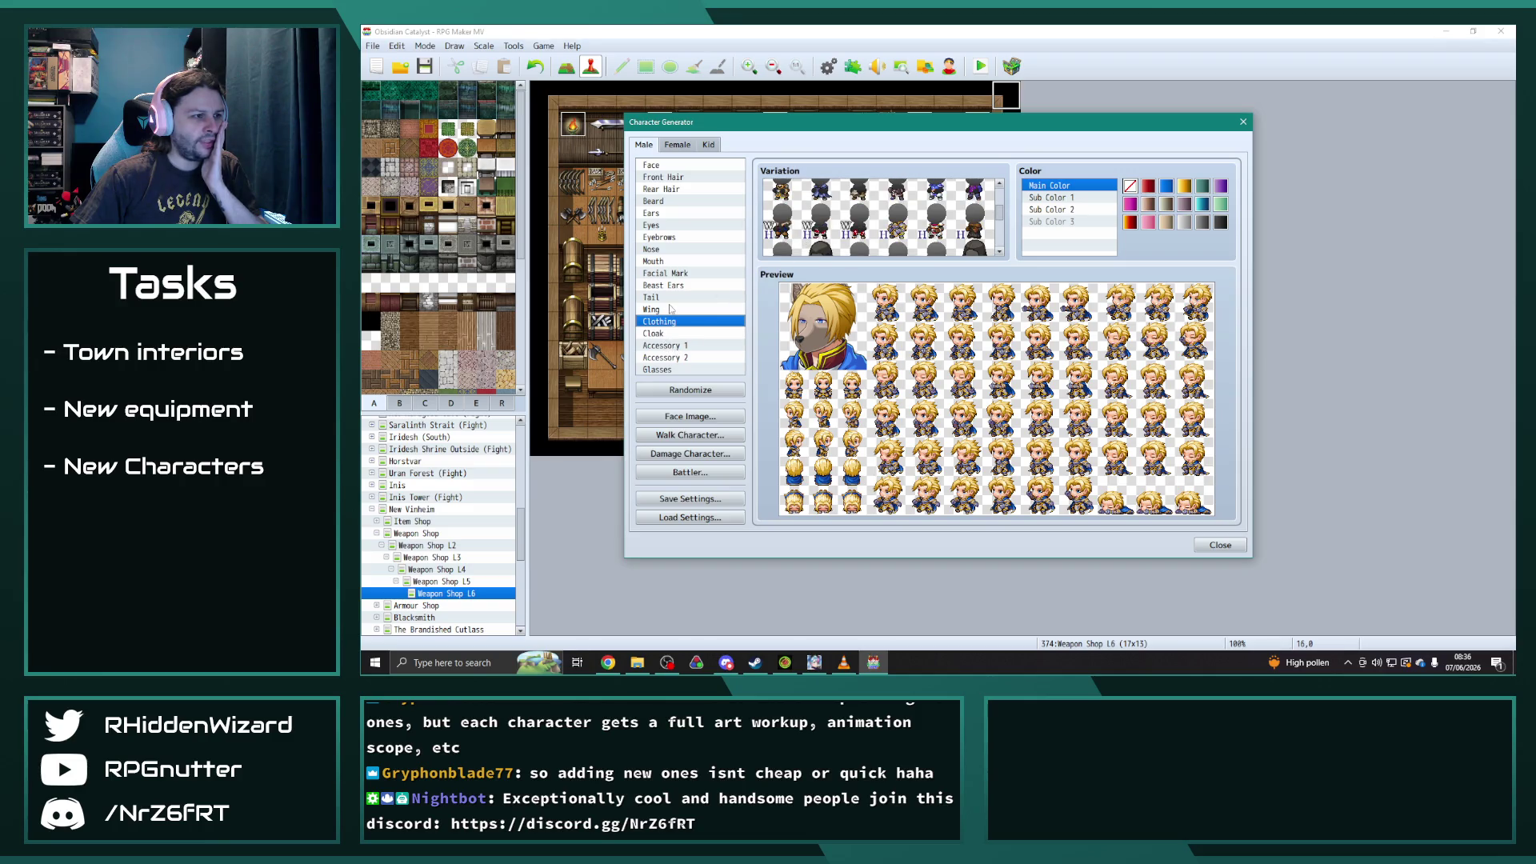
left_click(675, 358)
scroll(880, 200, "down", 5)
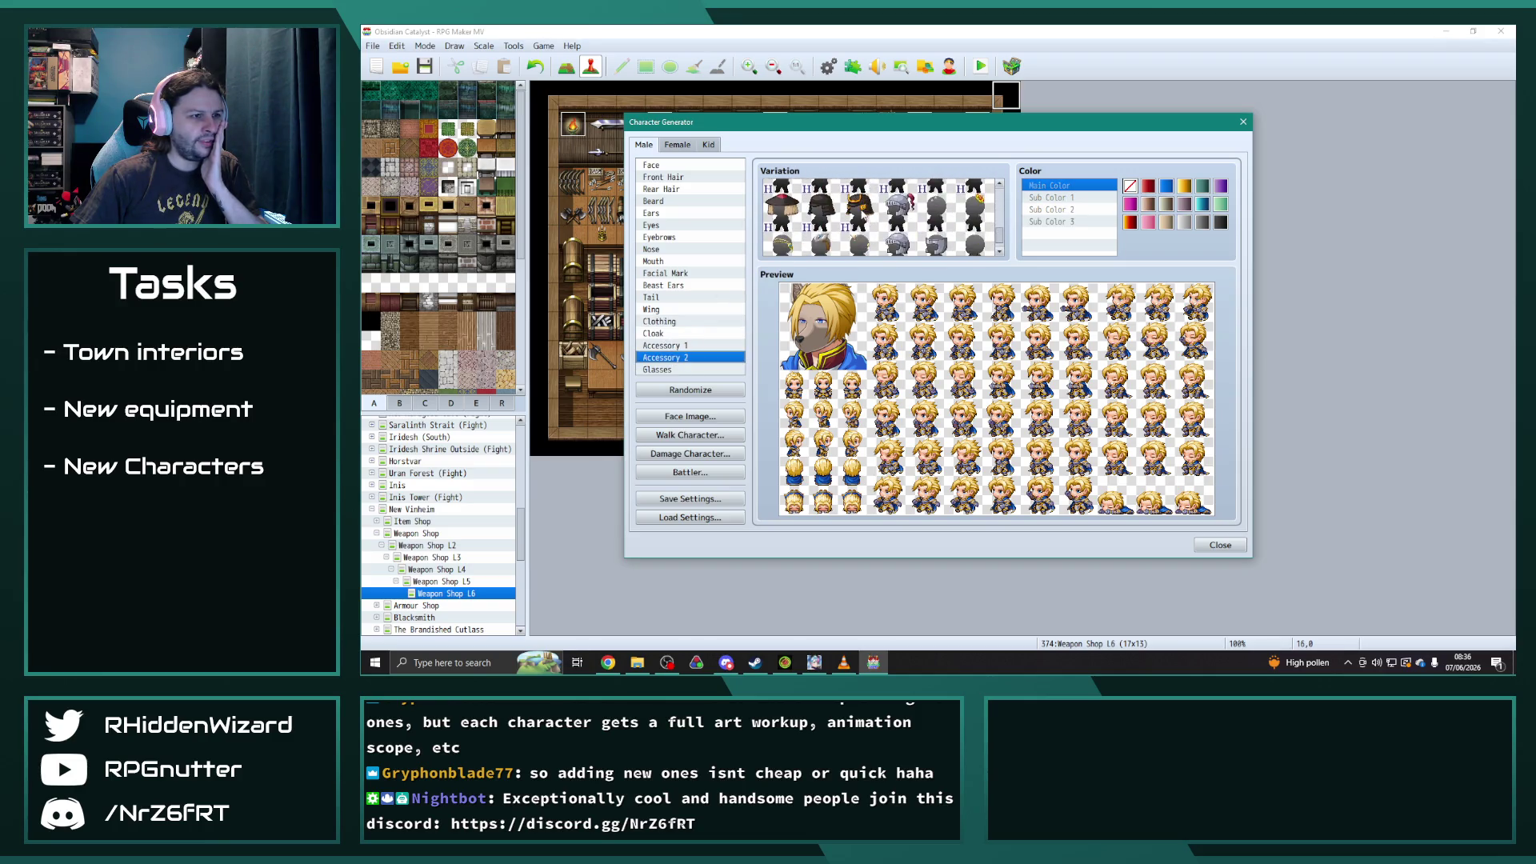
left_click(695, 346)
scroll(859, 231, "down", 3)
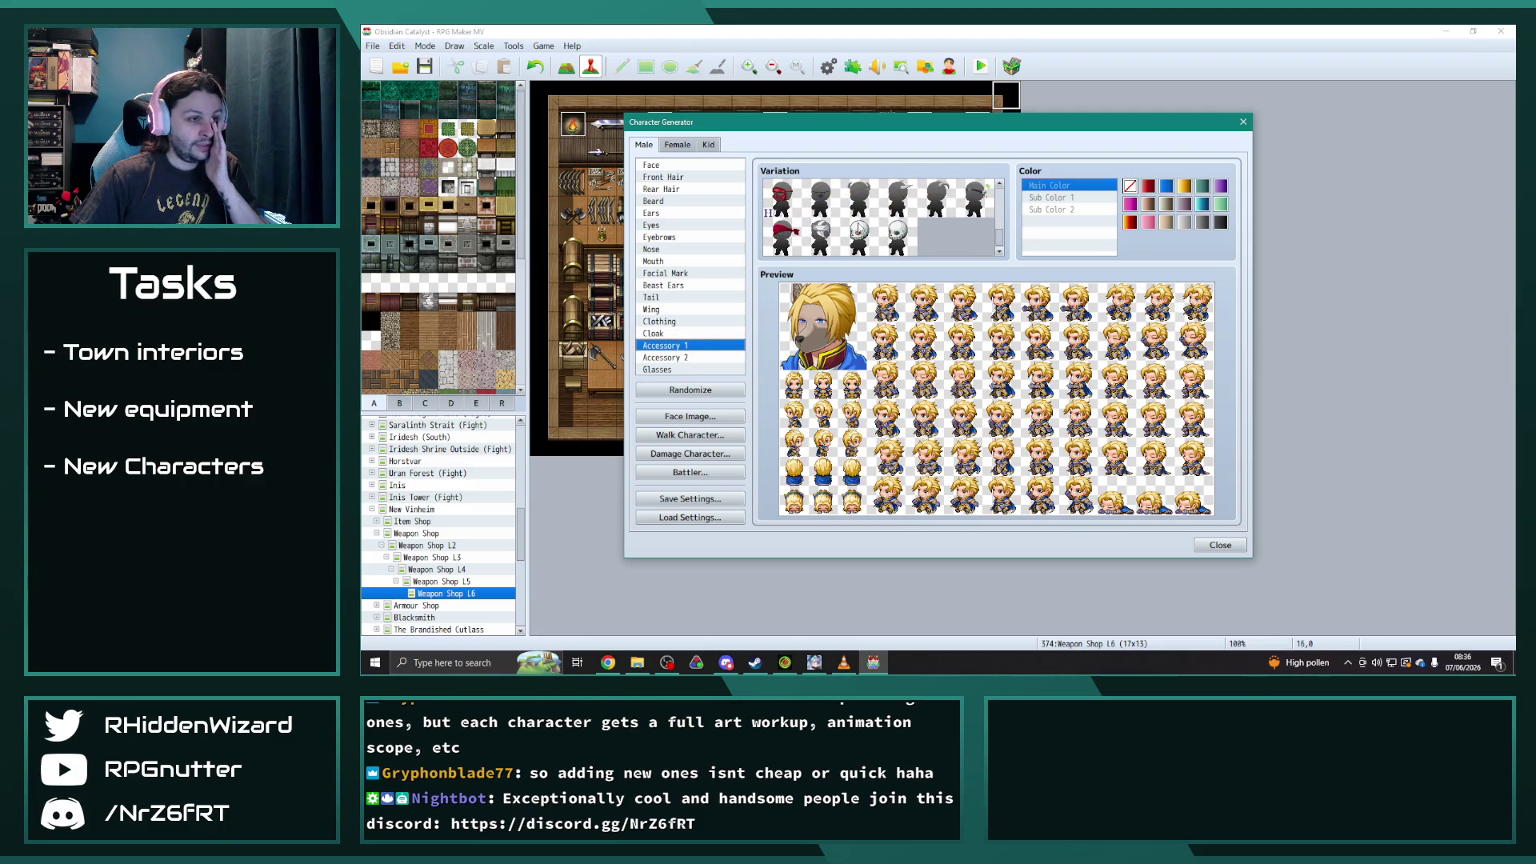
left_click(685, 334)
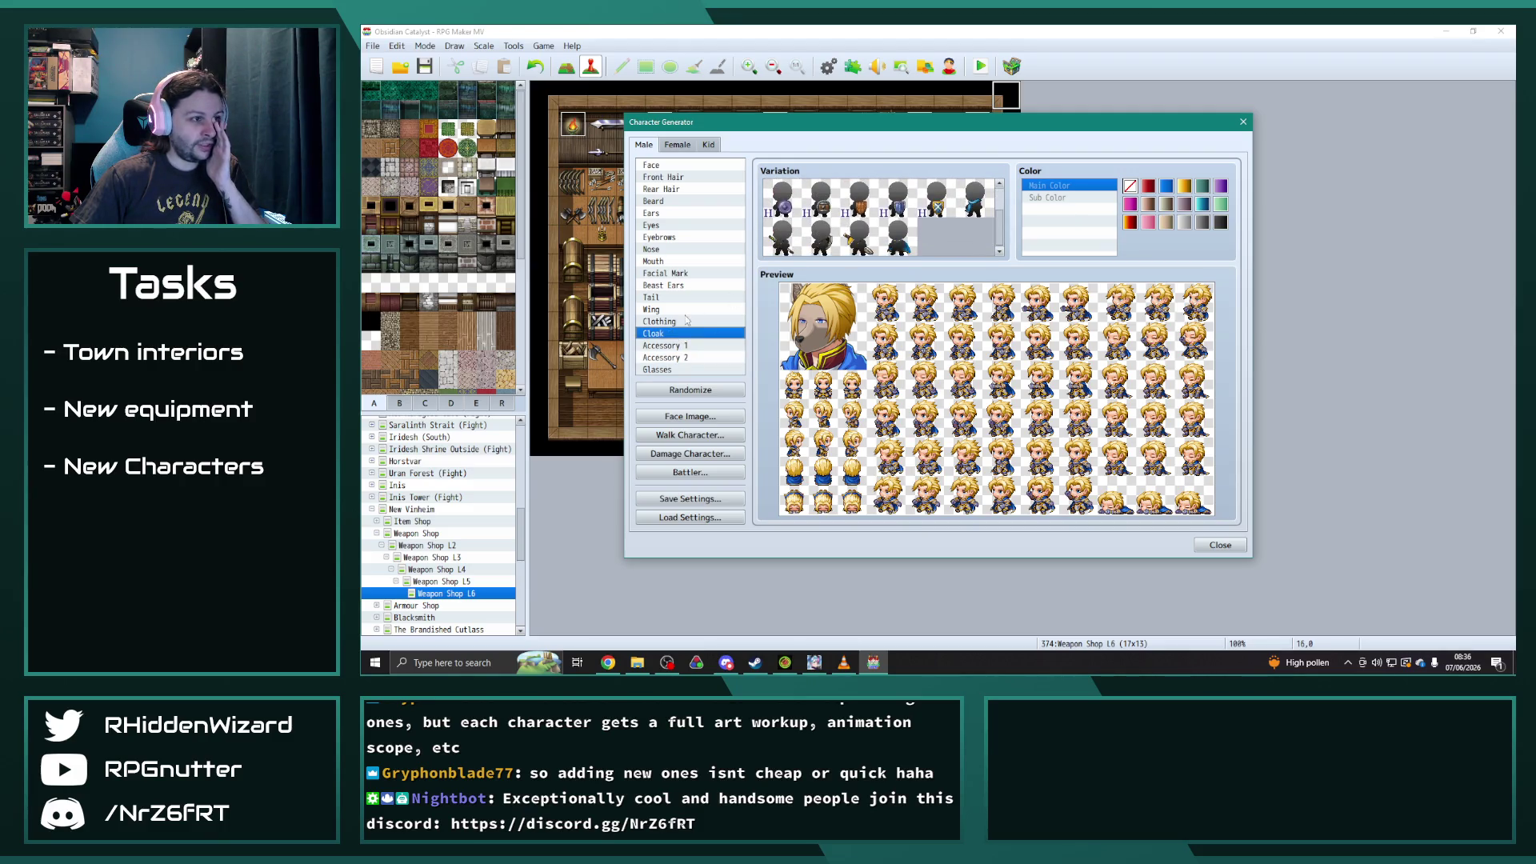
- Look through the clothing again, then the glasses and facial mark options
left_click(687, 321)
scroll(825, 232, "down", 5)
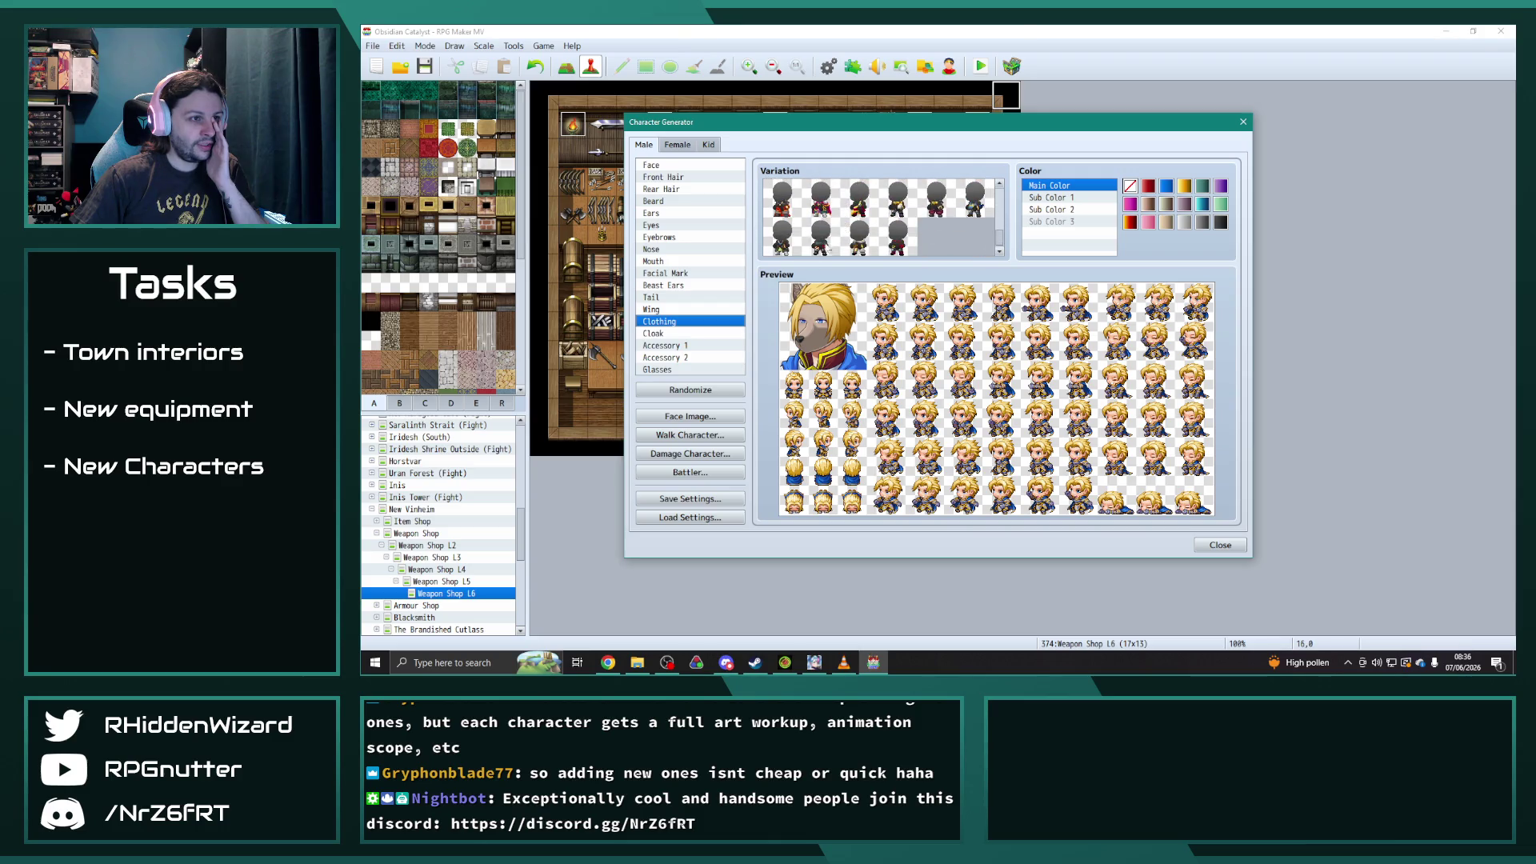
left_click(667, 370)
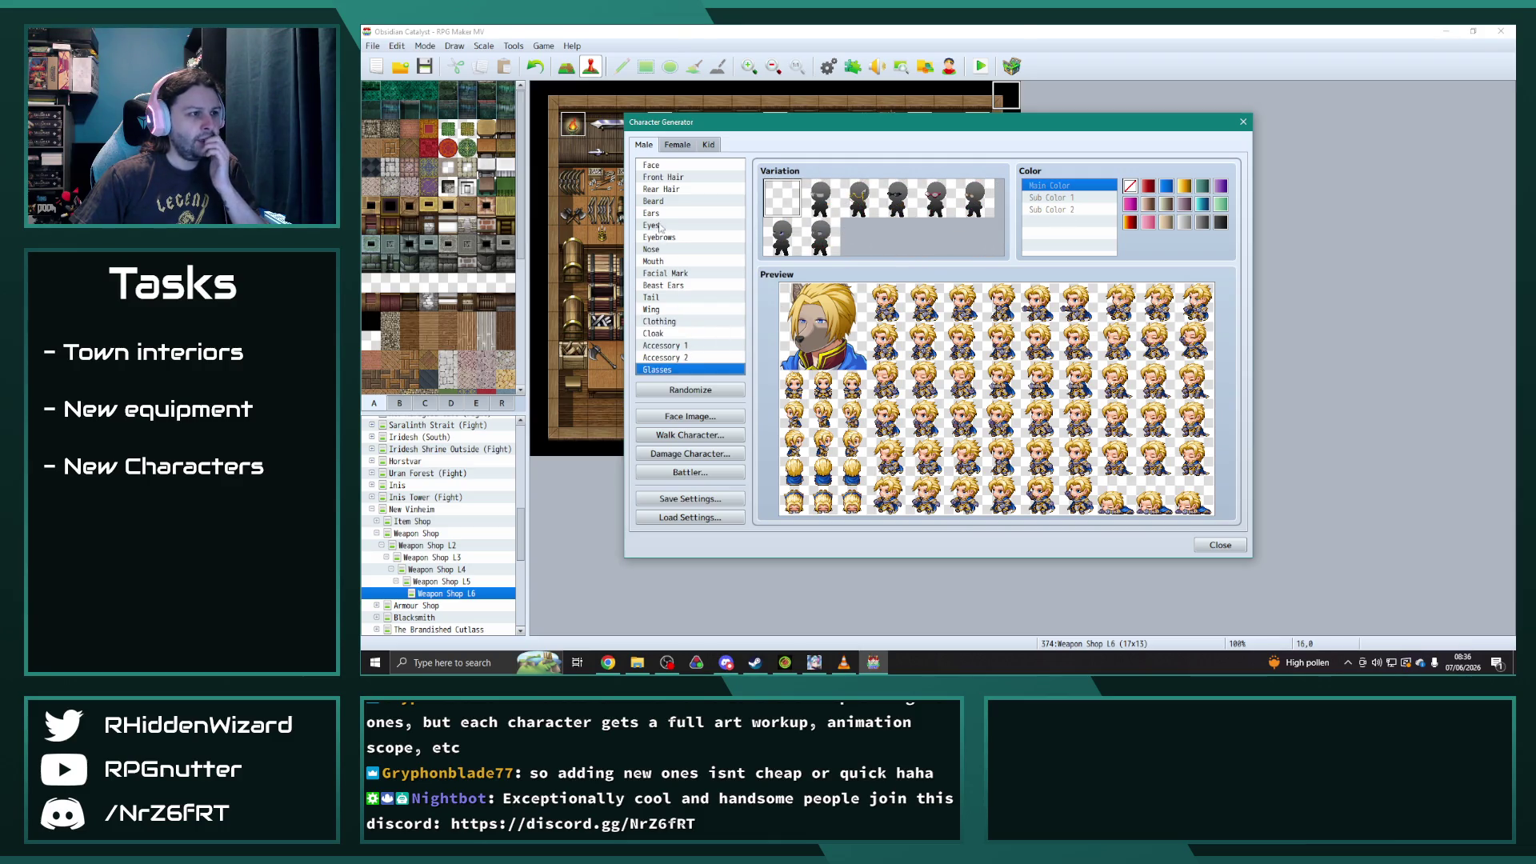
left_click(664, 273)
scroll(890, 211, "down", 5)
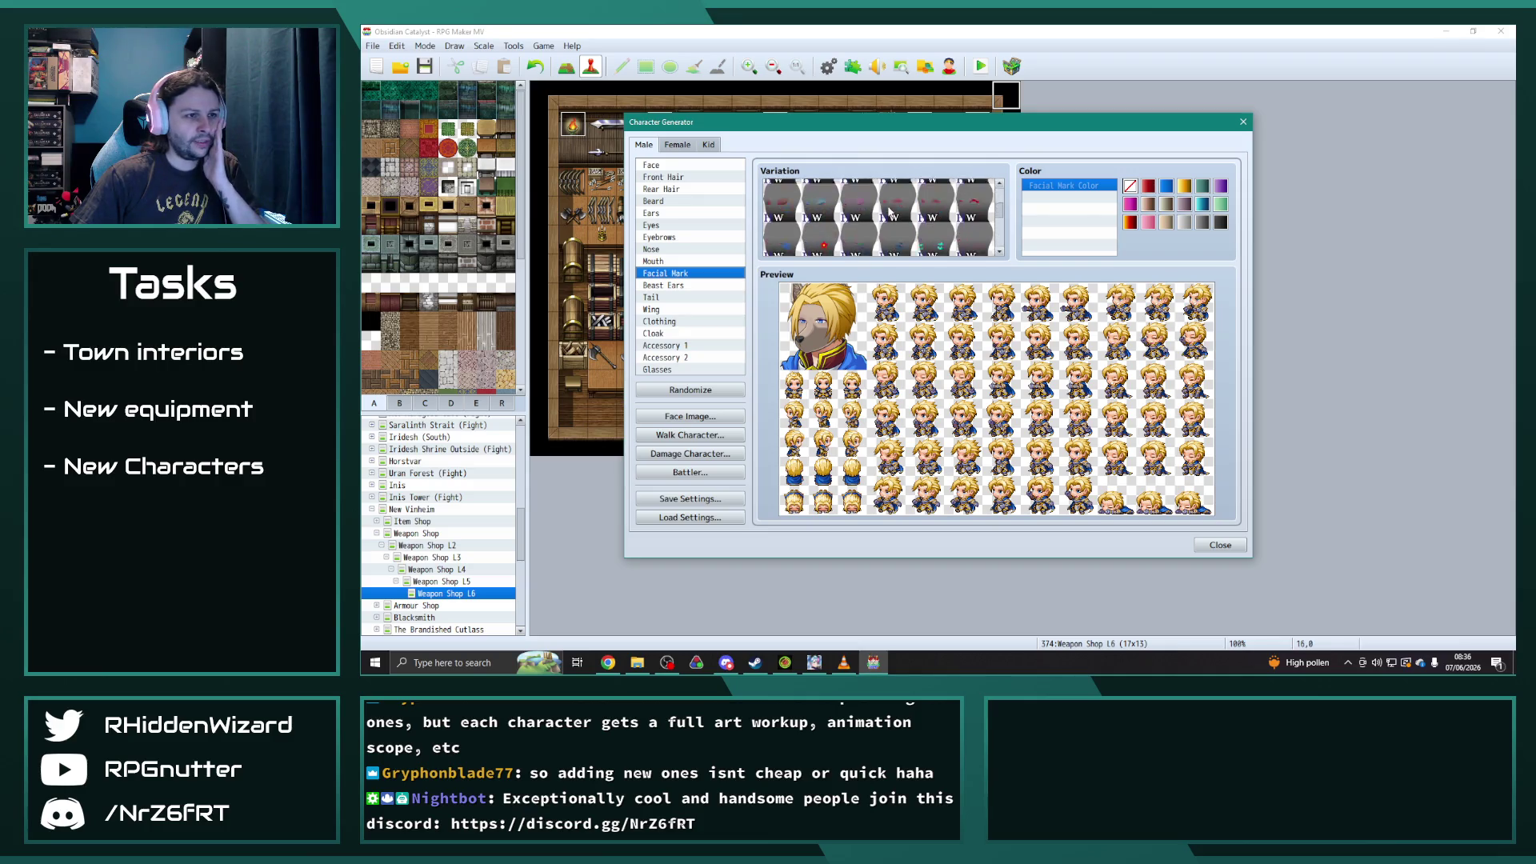
left_click(999, 253)
scroll(942, 206, "up", 3)
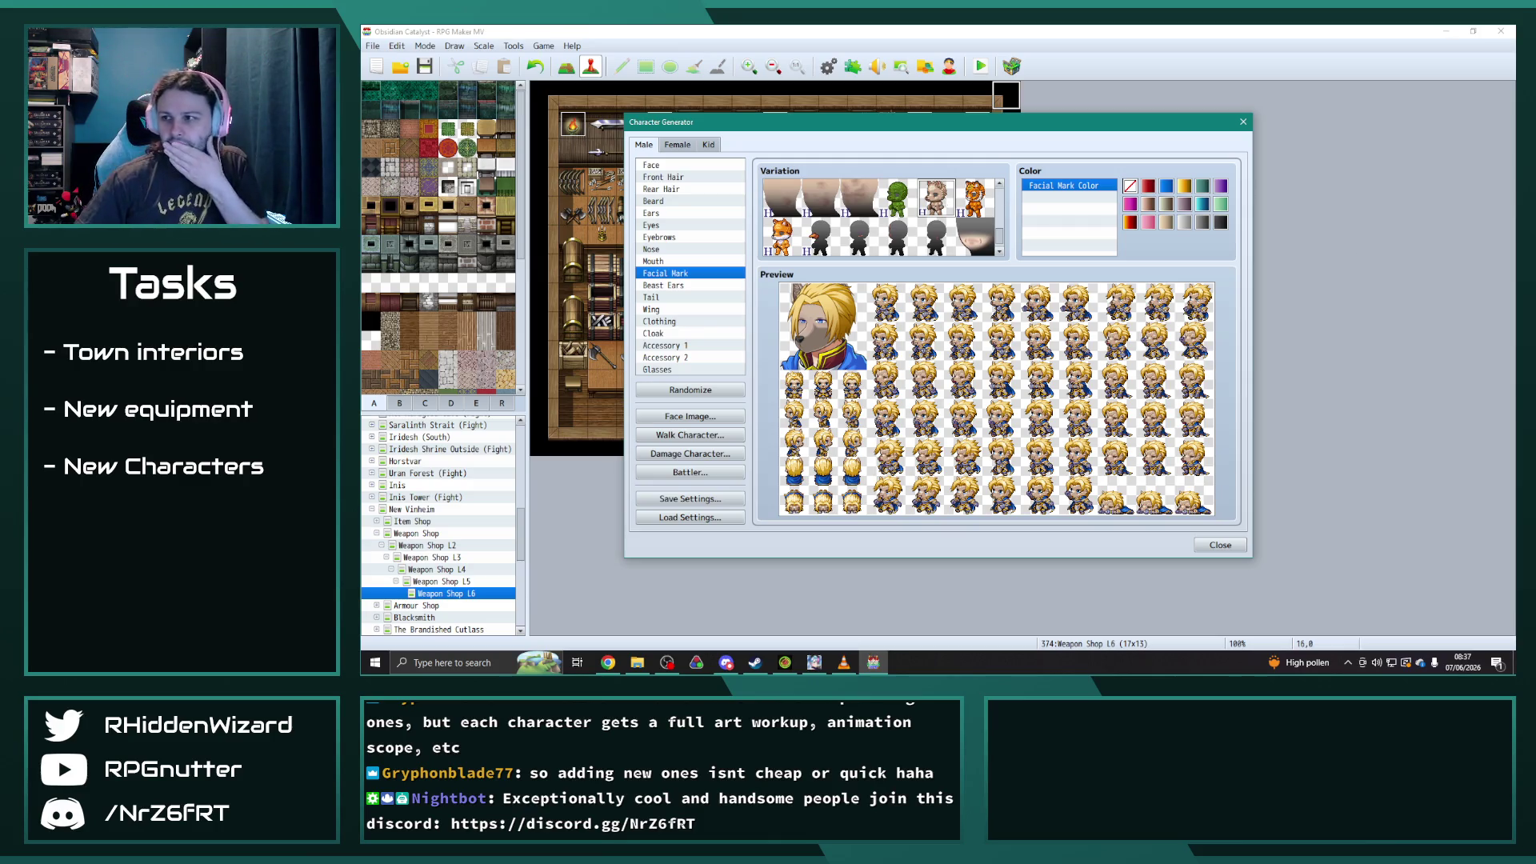
- Check the character's splash art for reference, then close it
key("alt+Tab")
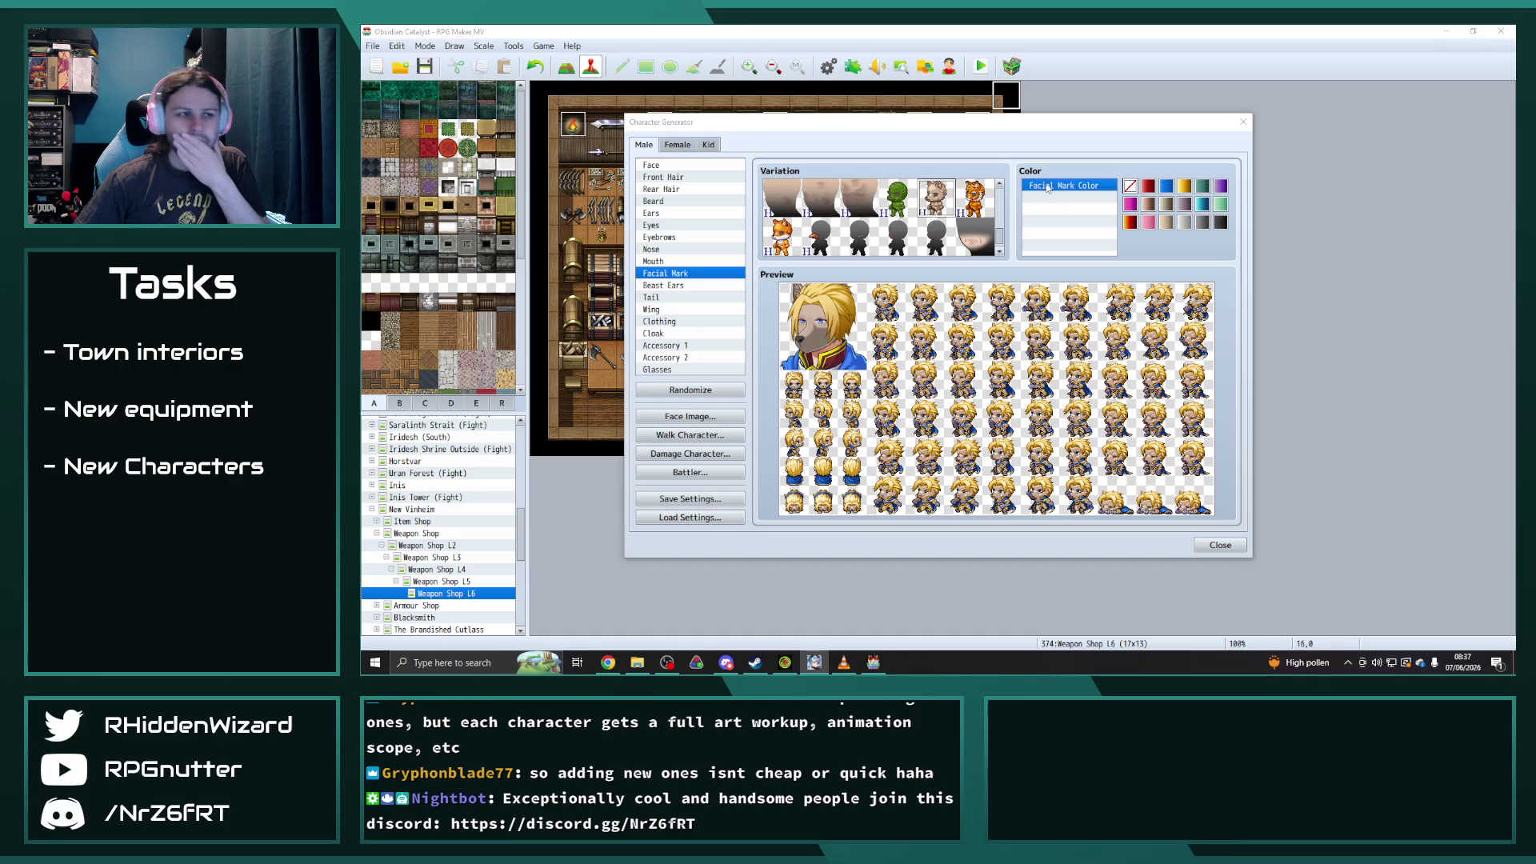
left_click(857, 126)
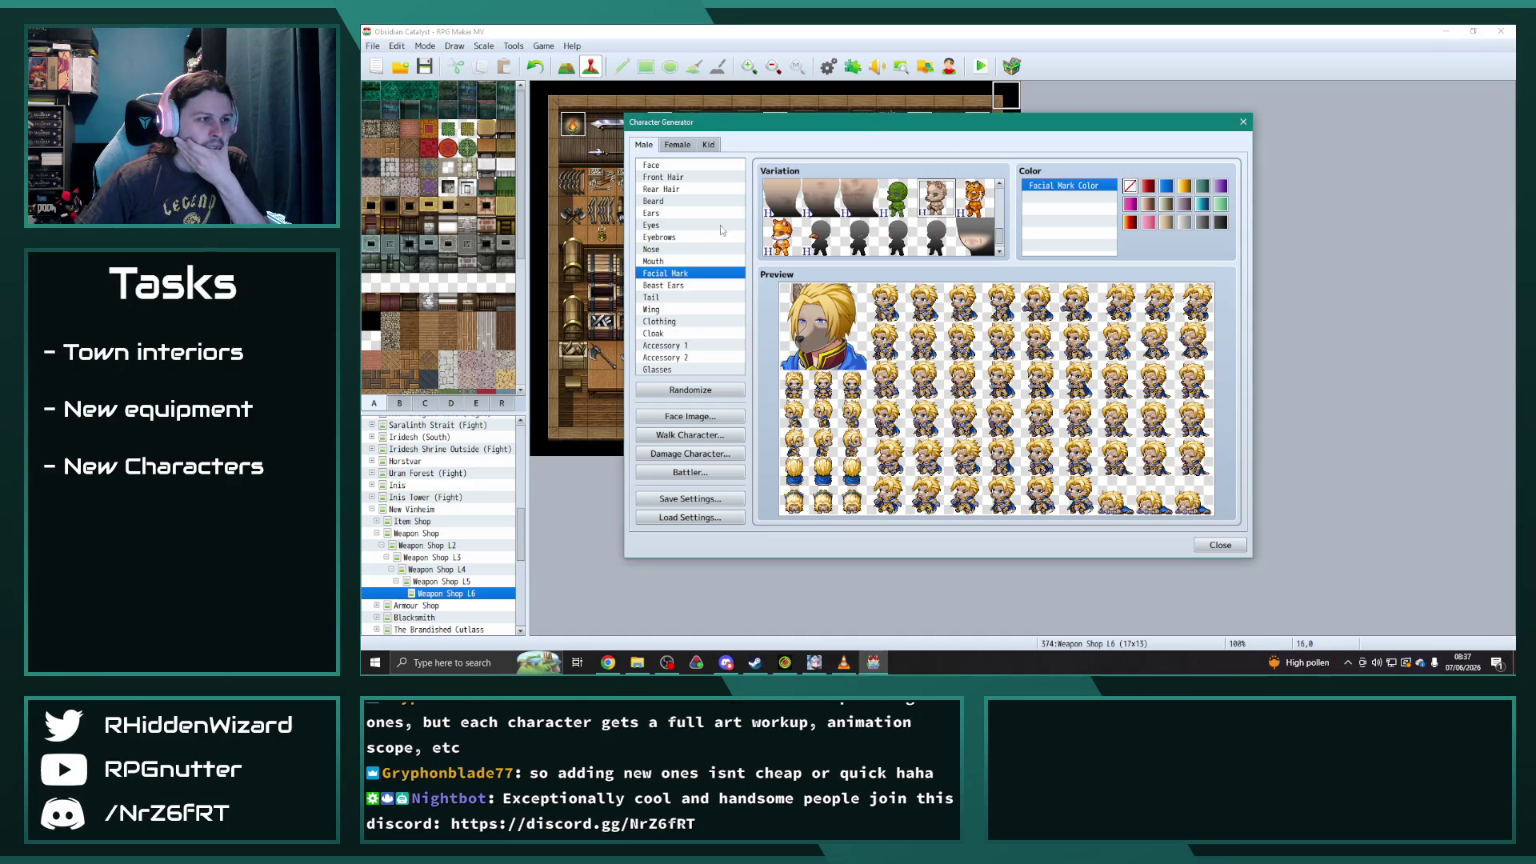
left_click(637, 663)
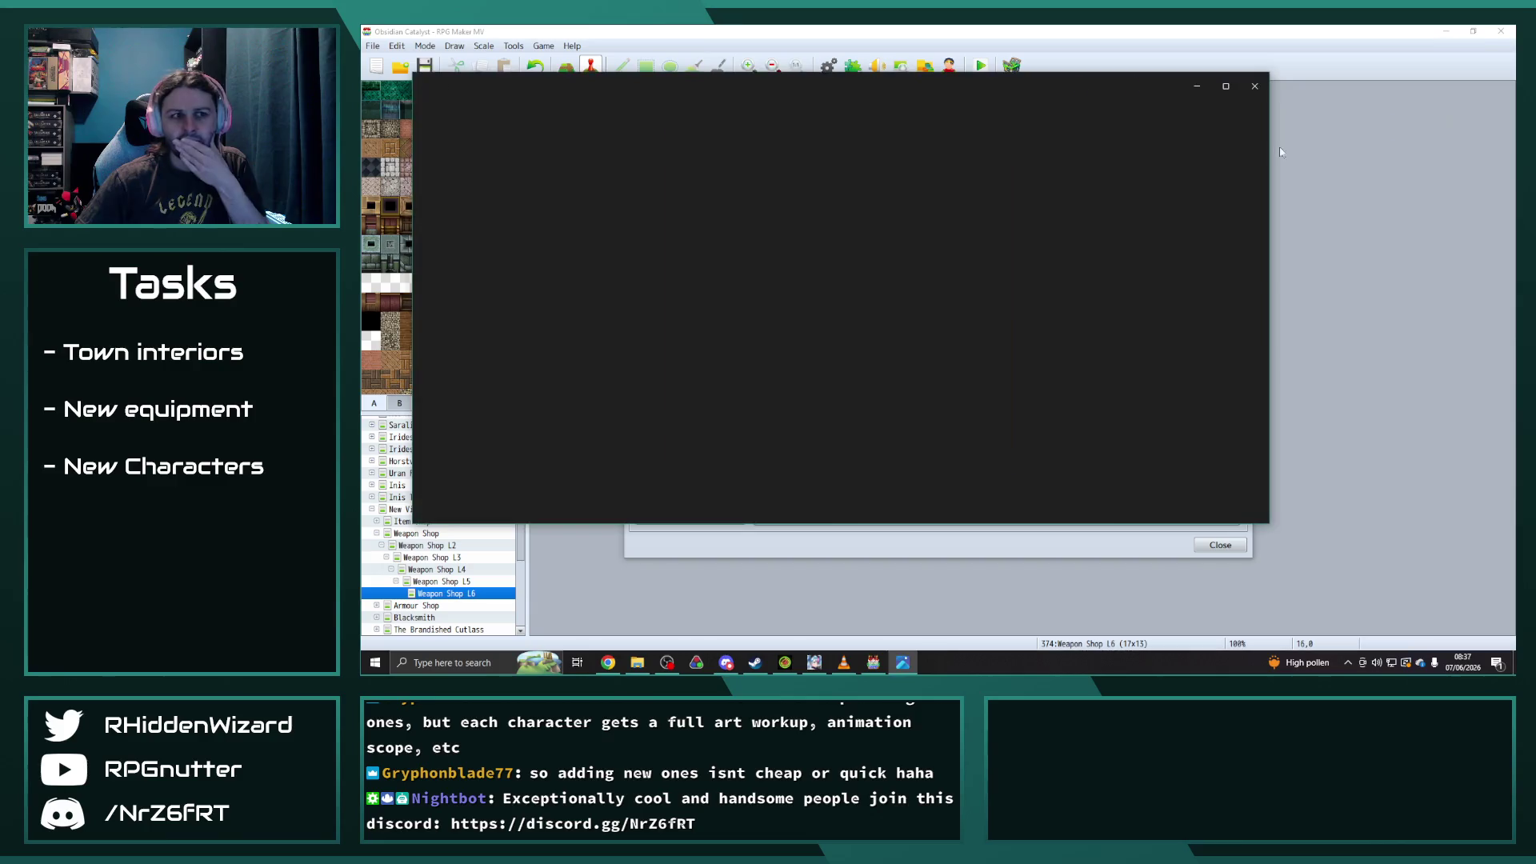
left_click(886, 66)
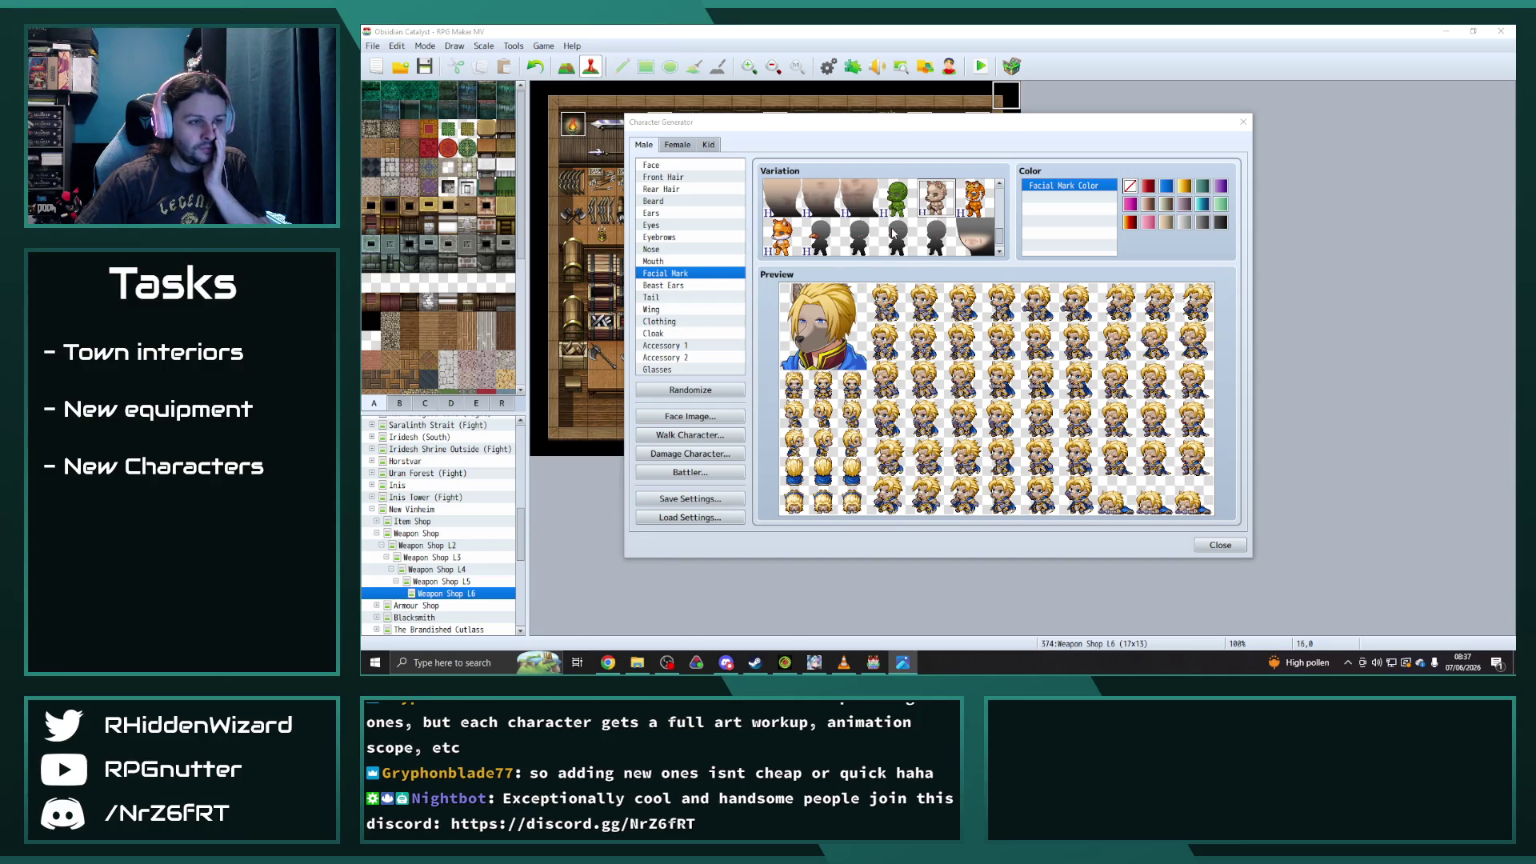
- Bring up the Face variations in the Character Generator
scroll(888, 228, "up", 1)
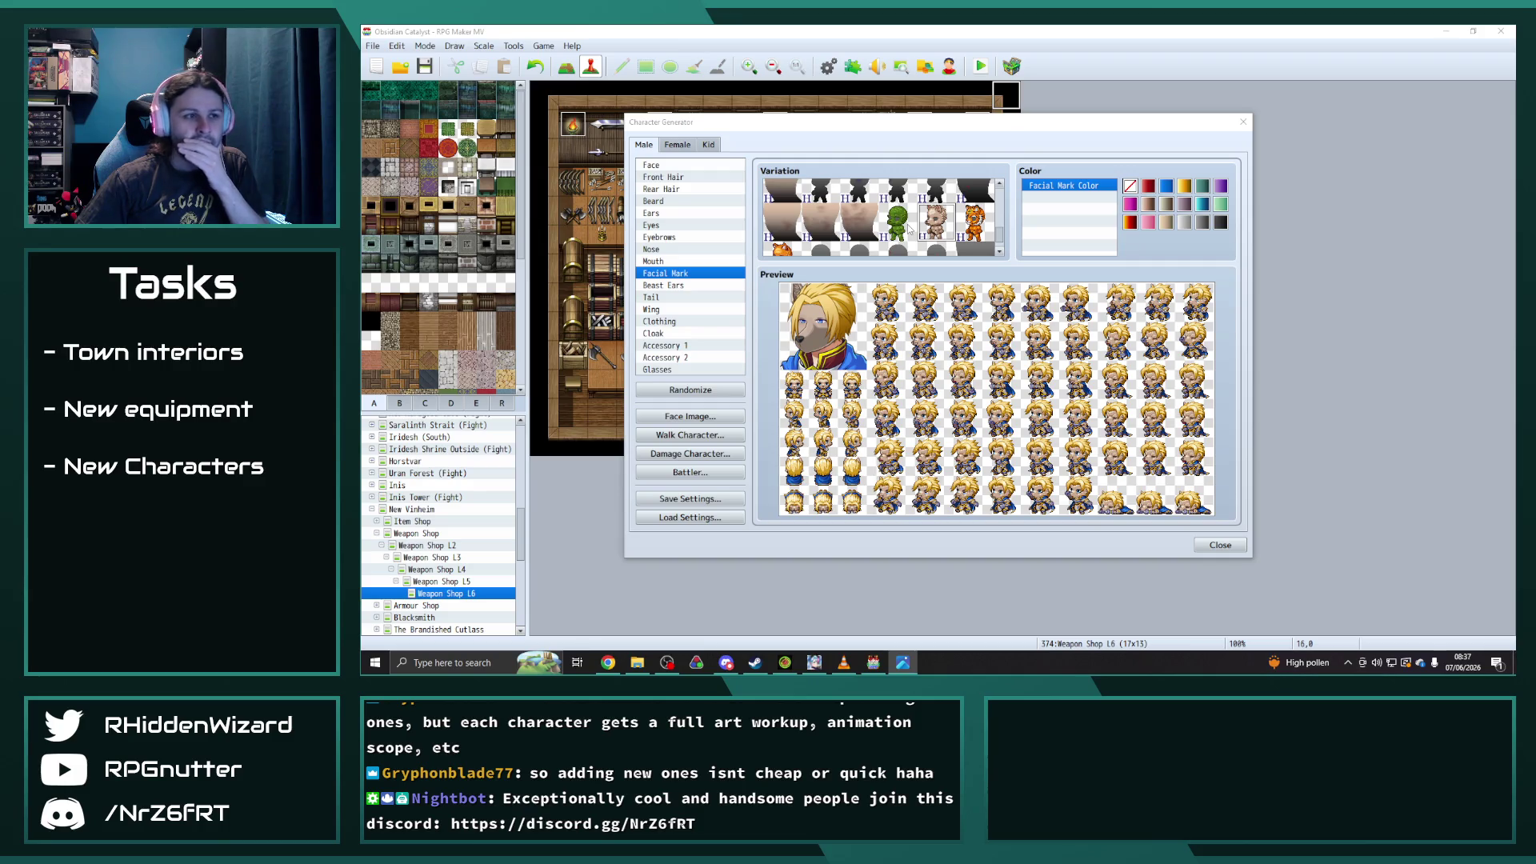
left_click(669, 166)
scroll(904, 229, "down", 3)
scroll(903, 238, "up", 1)
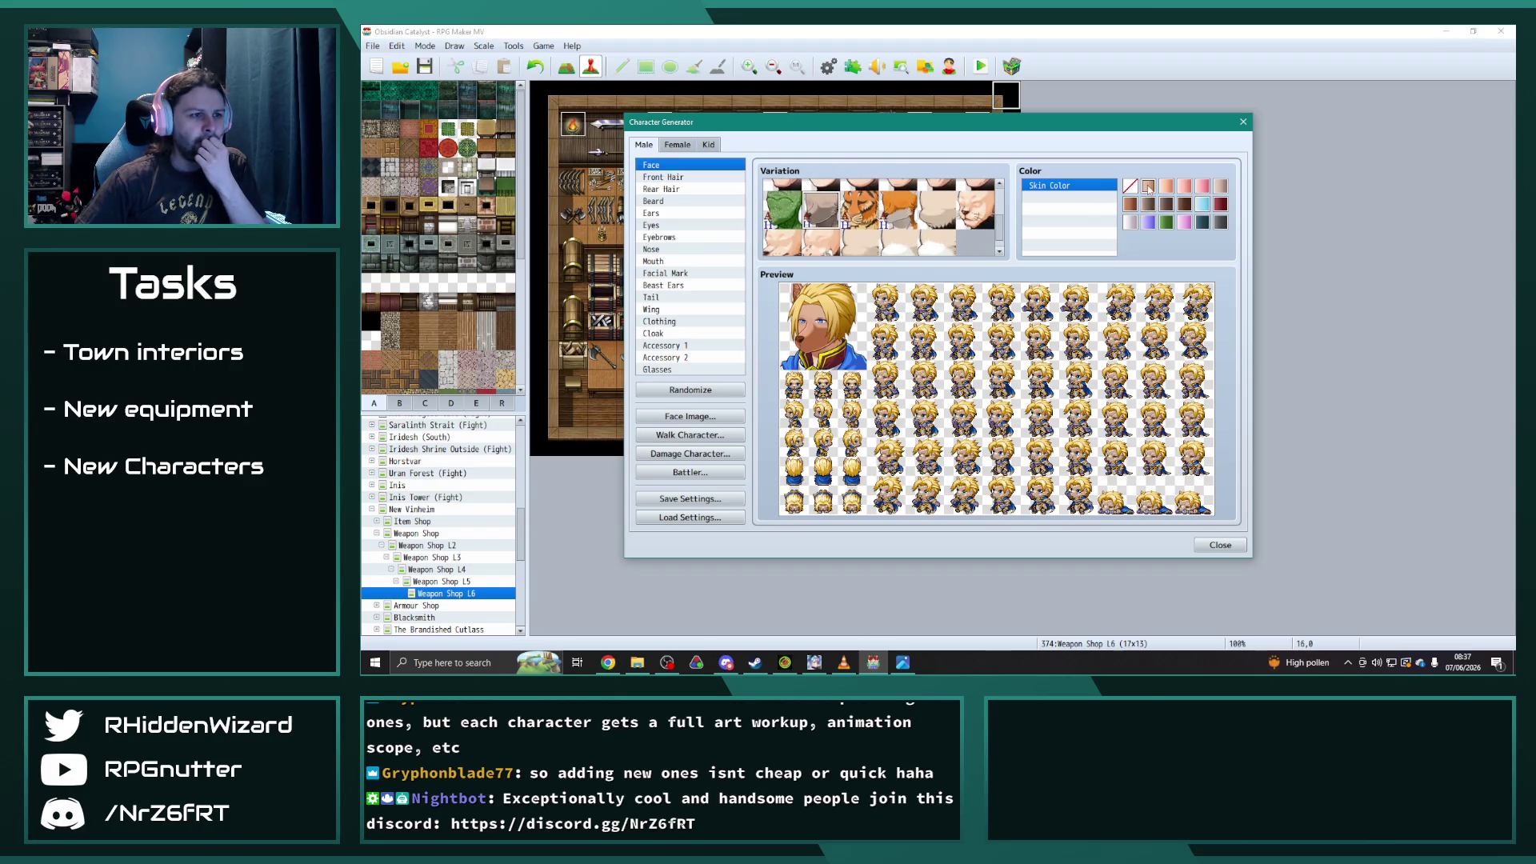
- Look over the beard and ear options, then remove the human ears
scroll(908, 237, "up", 5)
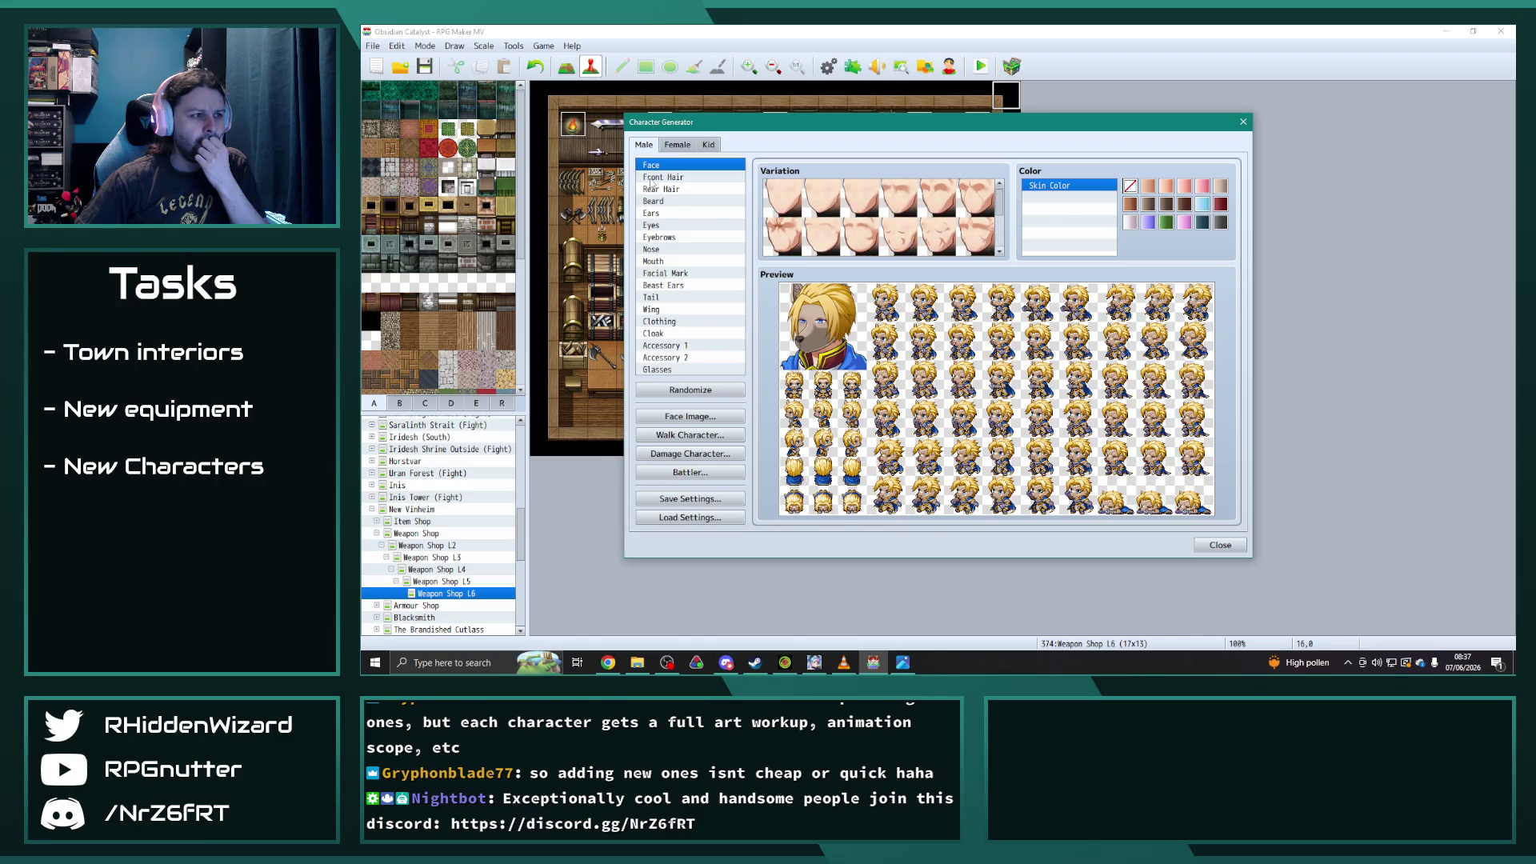
left_click(678, 177)
left_click(672, 189)
left_click(664, 201)
left_click(663, 213)
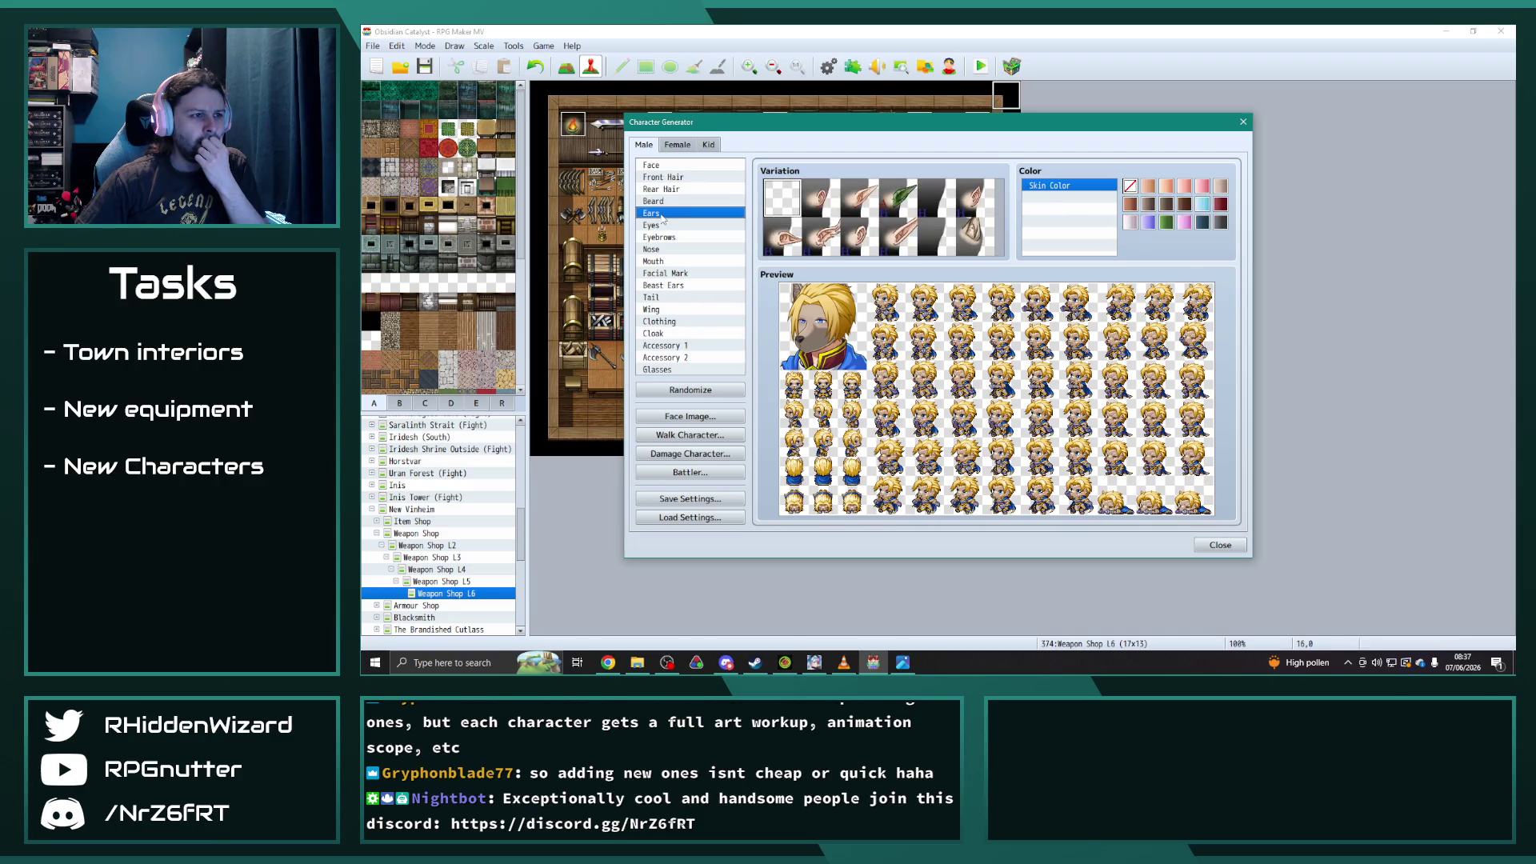
left_click(969, 237)
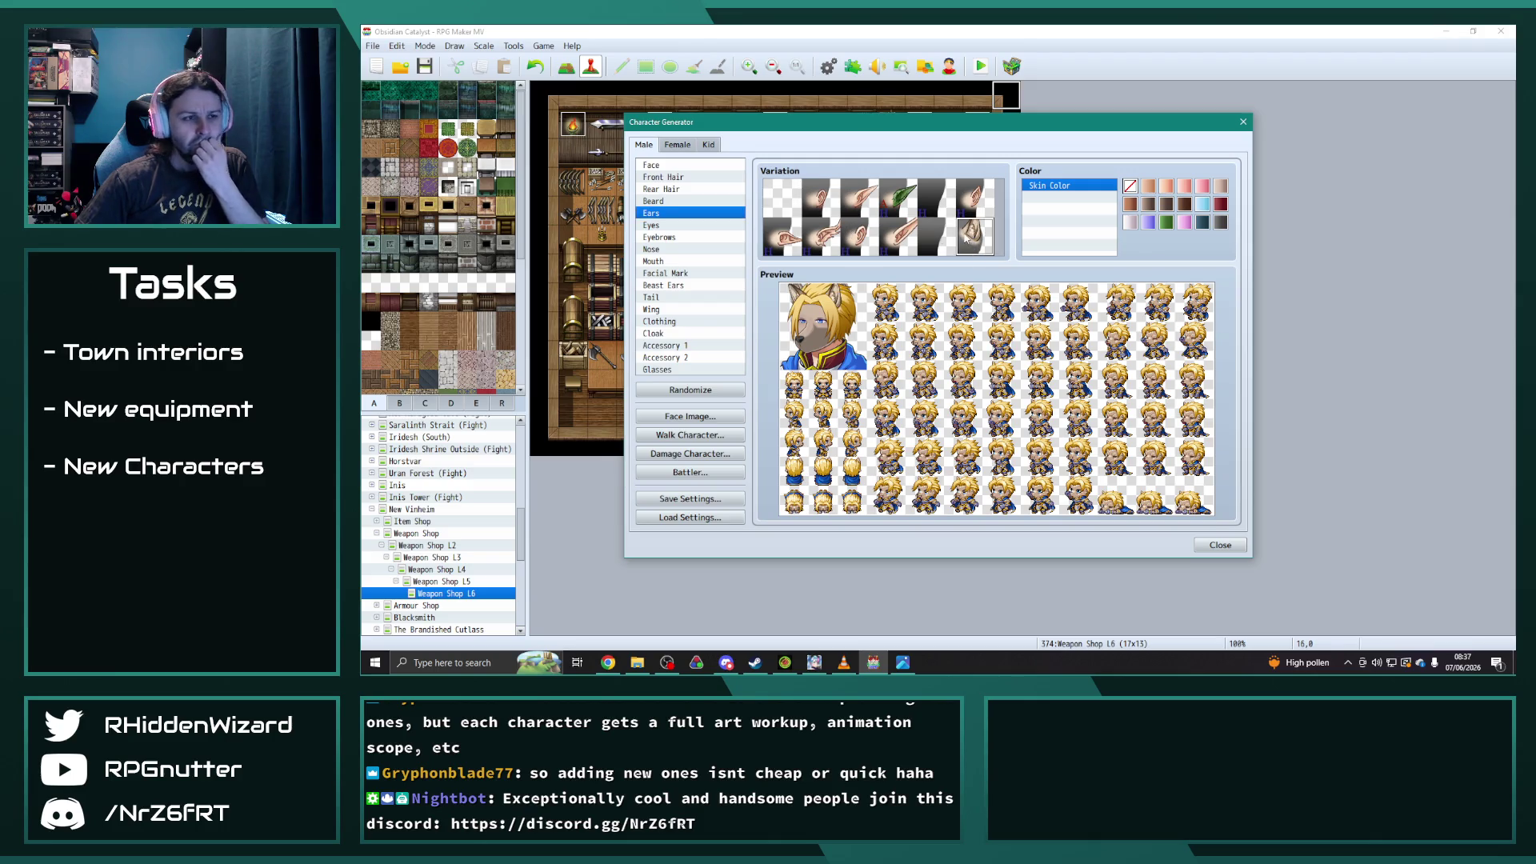
left_click(773, 200)
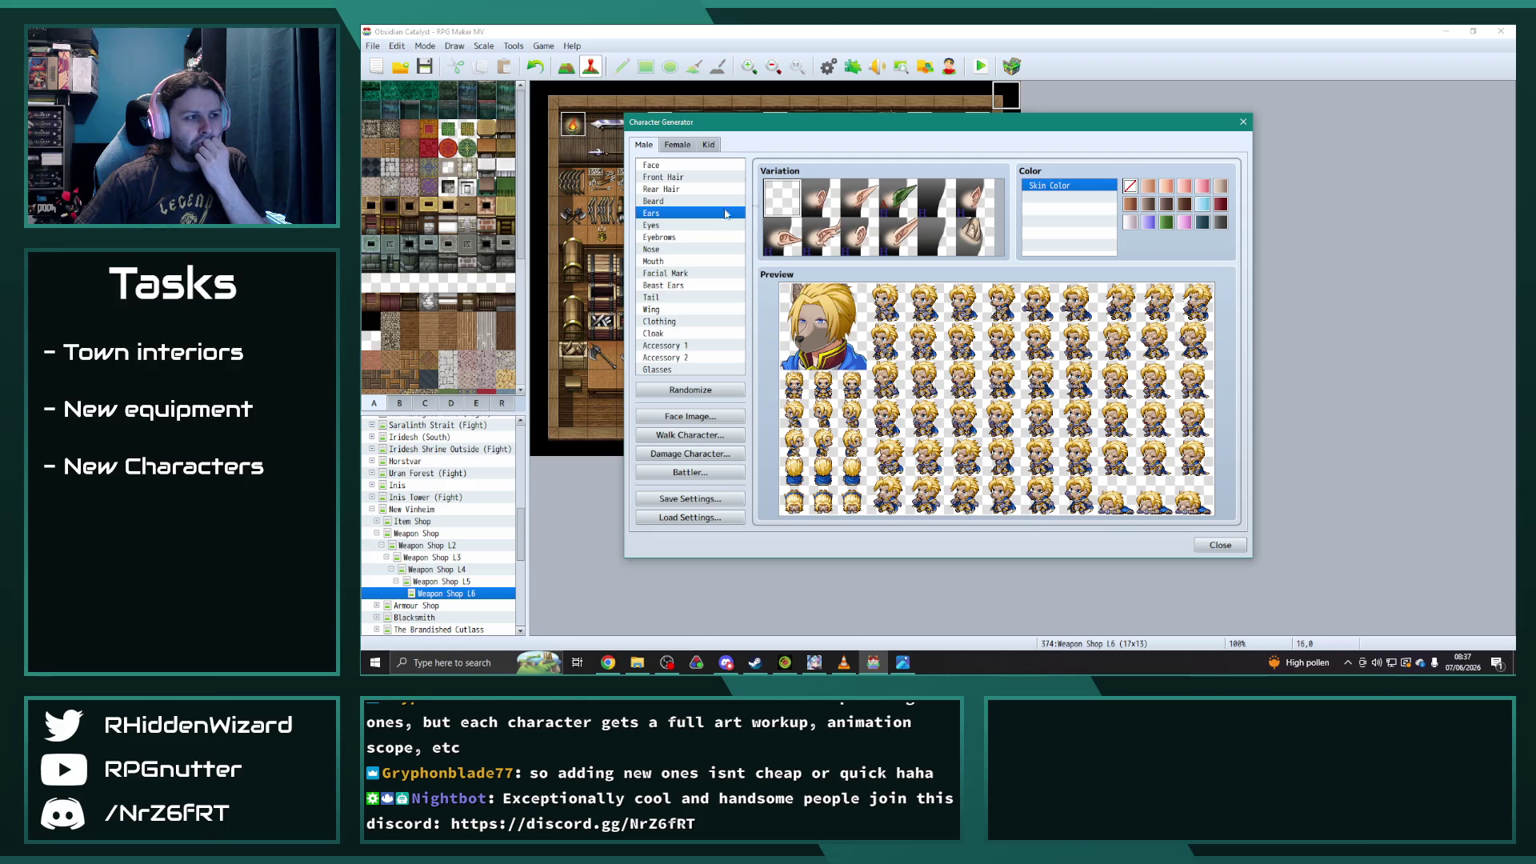
- Give the character pointed wolf-style beast ears
left_click(663, 285)
left_click(829, 200)
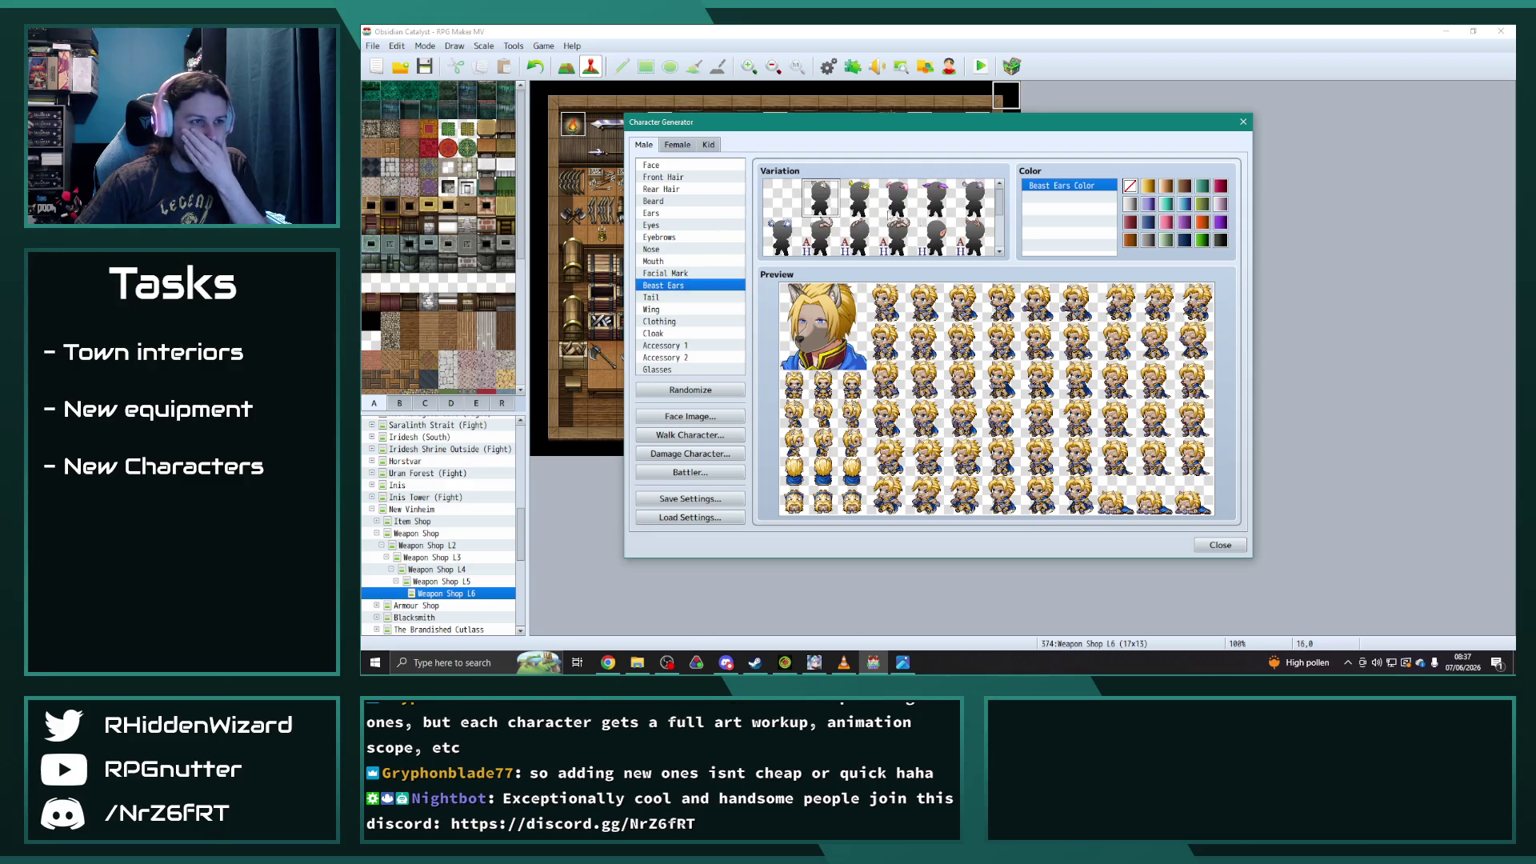
left_click(976, 200)
scroll(976, 208, "down", 1)
left_click(973, 200)
scroll(966, 215, "up", 1)
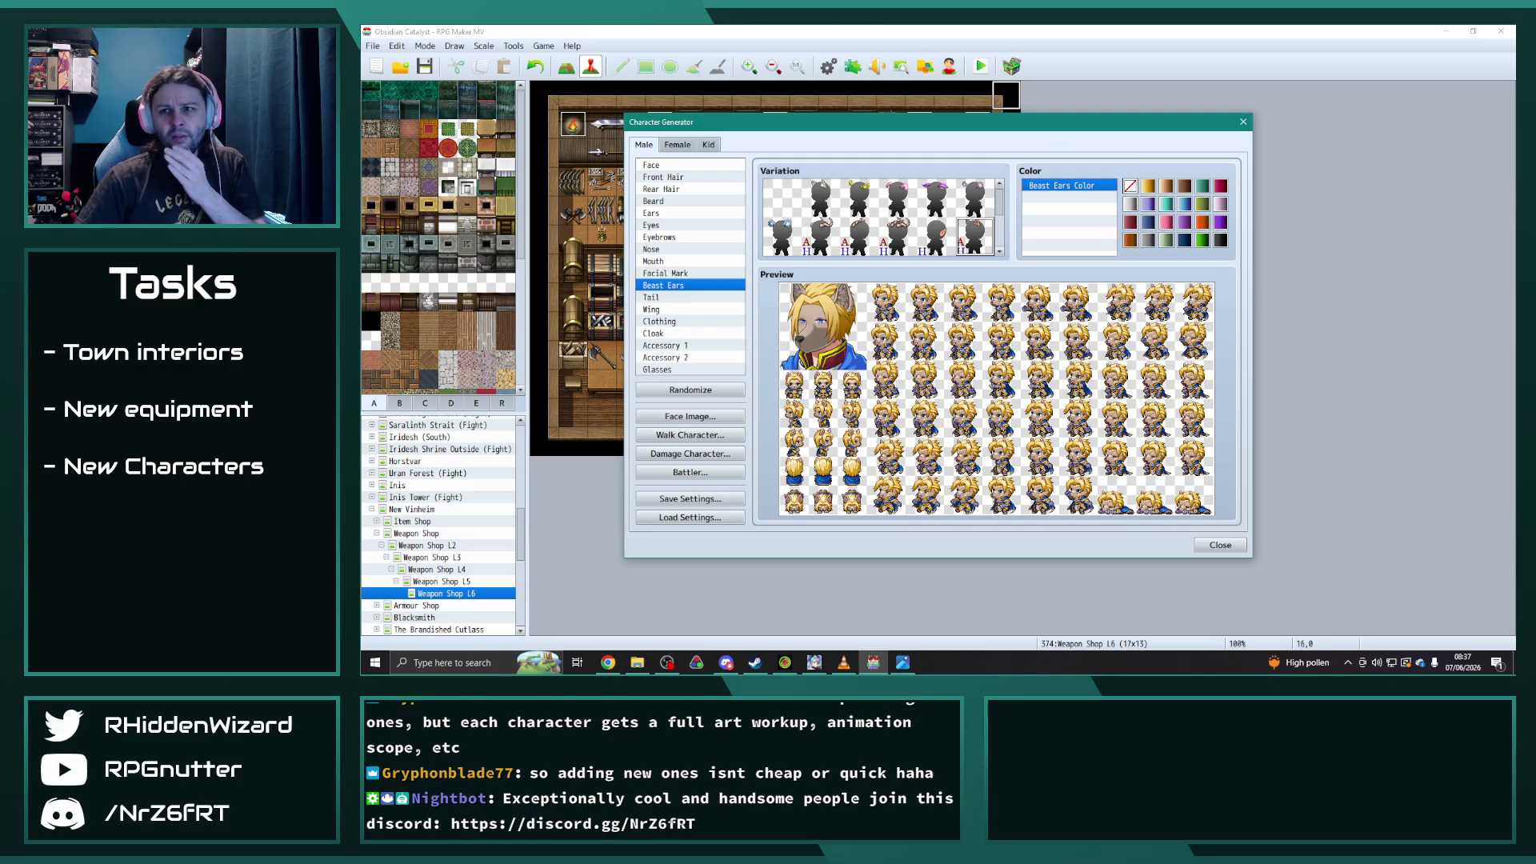
- Try the fox facial mark on the character
key("alt+Tab")
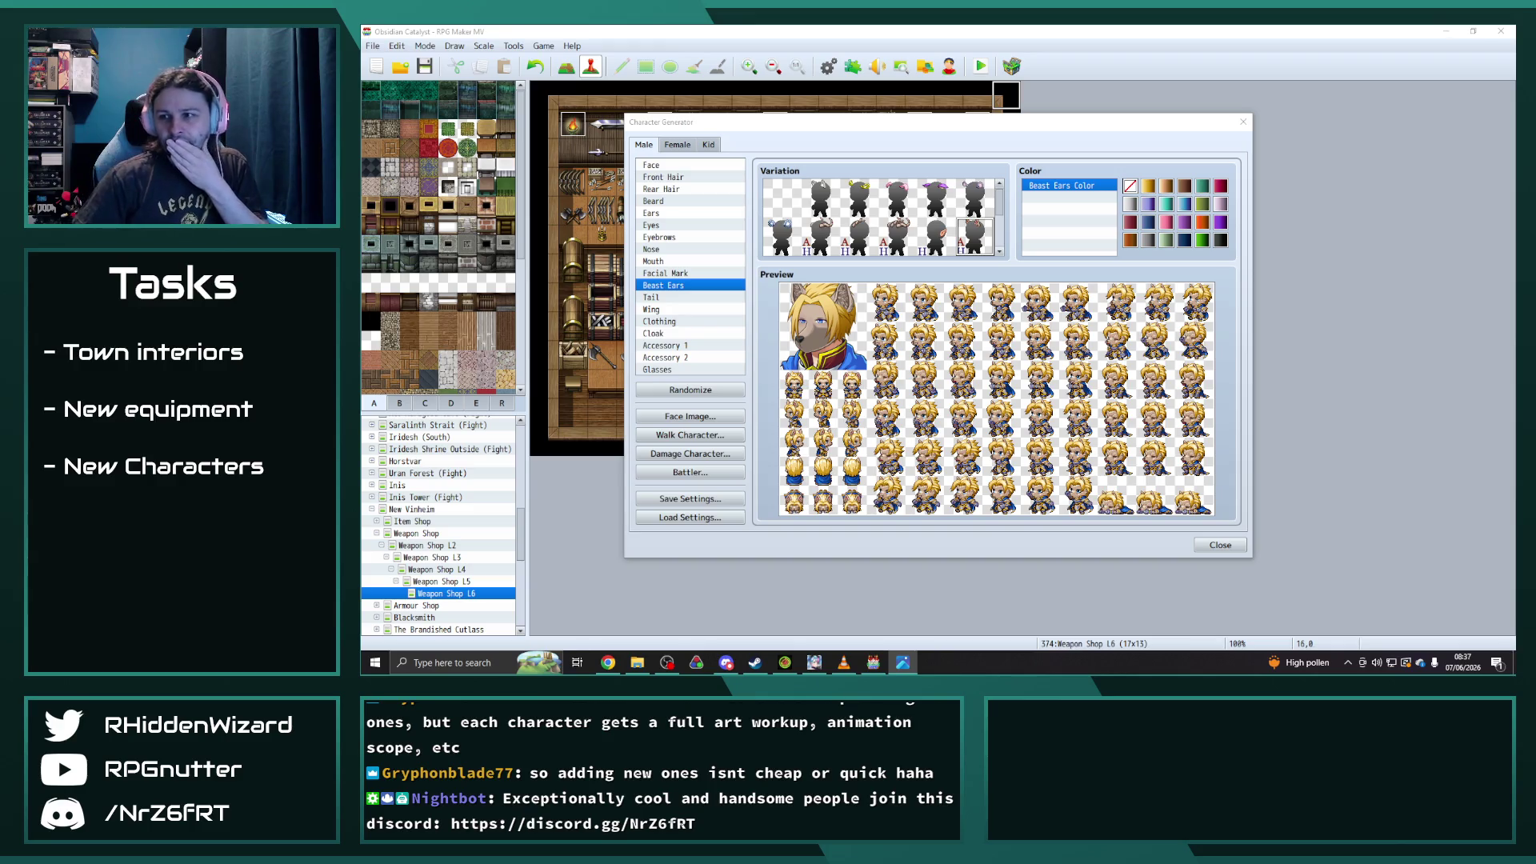
scroll(880, 218, "down", 3)
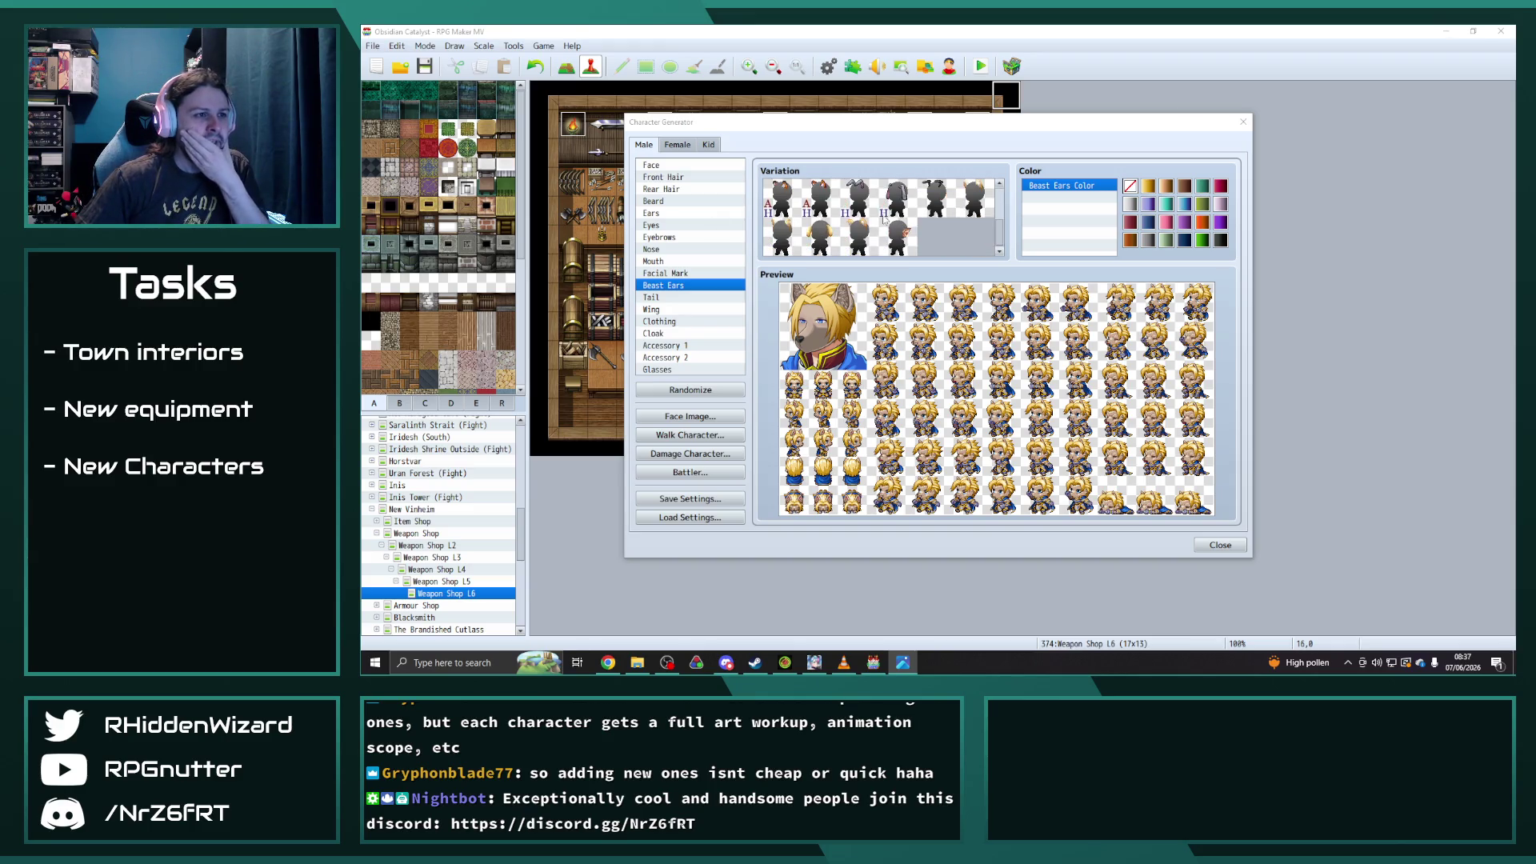
left_click(672, 273)
scroll(881, 224, "down", 3)
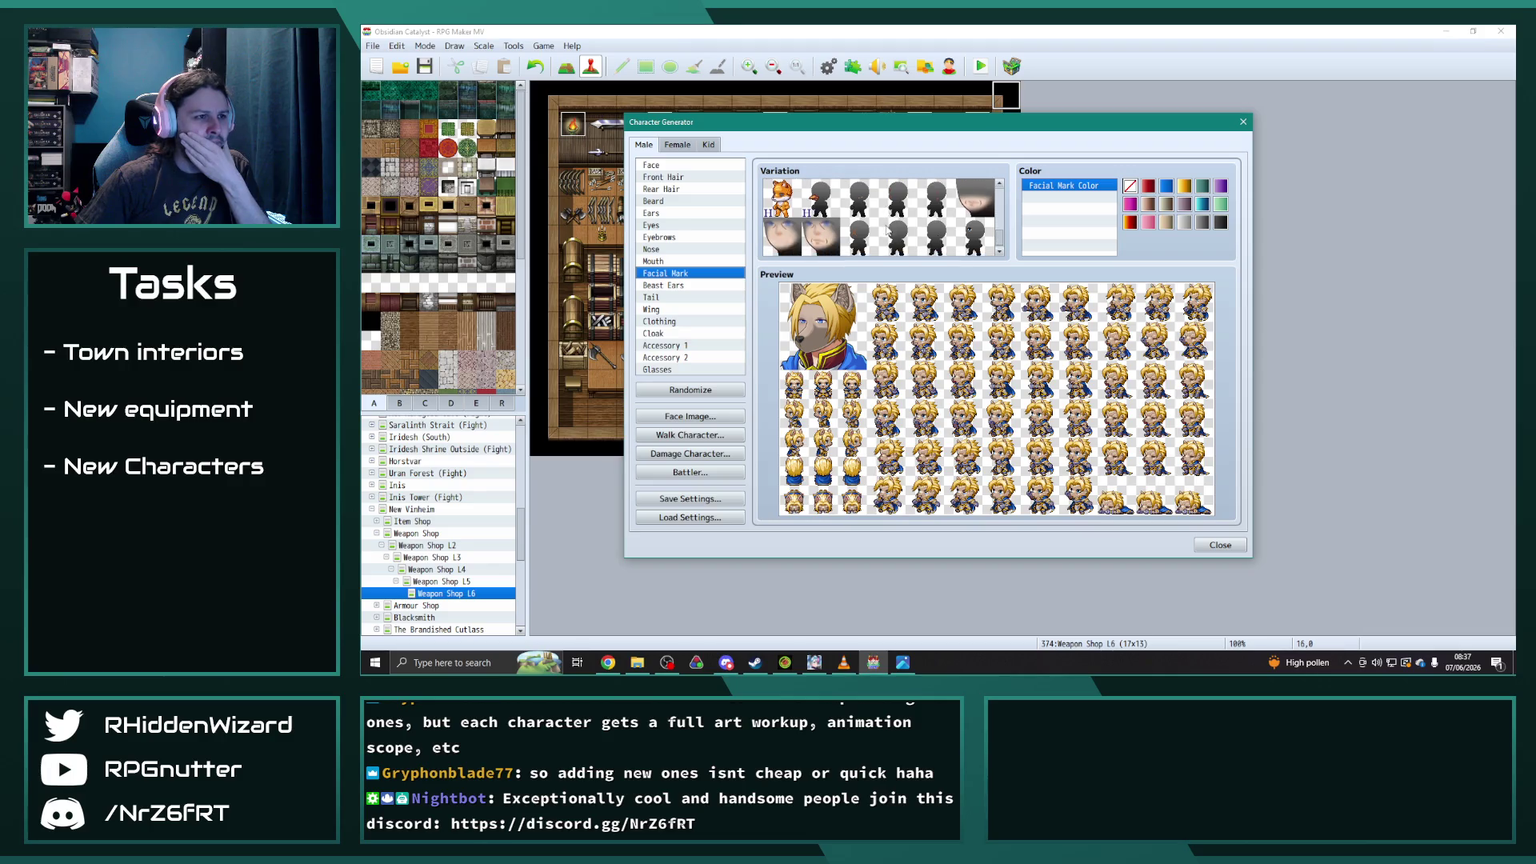
scroll(869, 245, "down", 2)
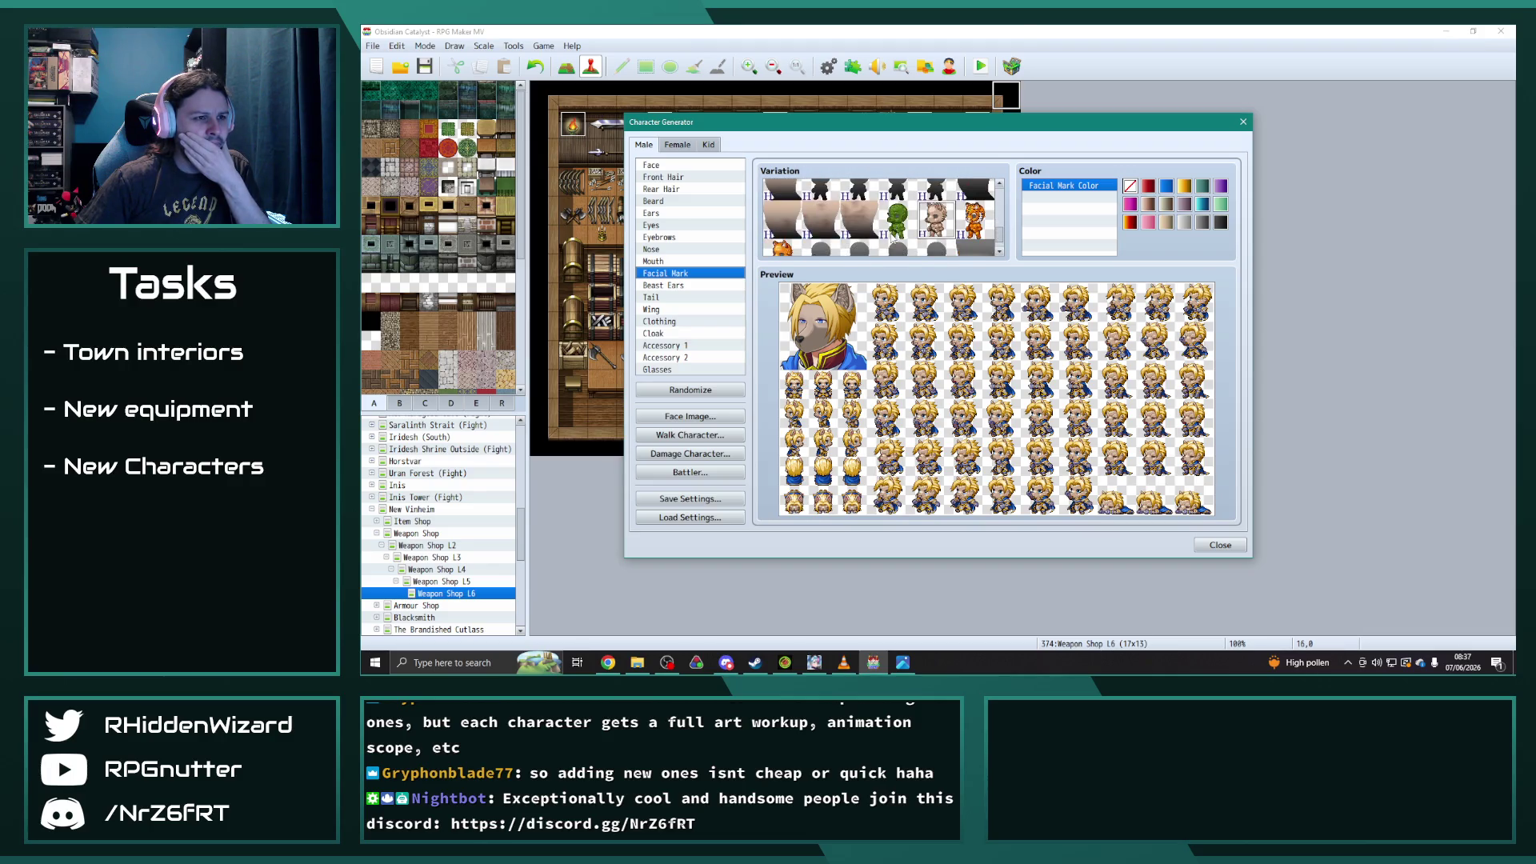
left_click(782, 232)
scroll(880, 224, "up", 2)
- Compare beige and fox beast faces, settling on the pale canine face
left_click(670, 166)
scroll(881, 228, "down", 2)
left_click(938, 237)
left_click(894, 239)
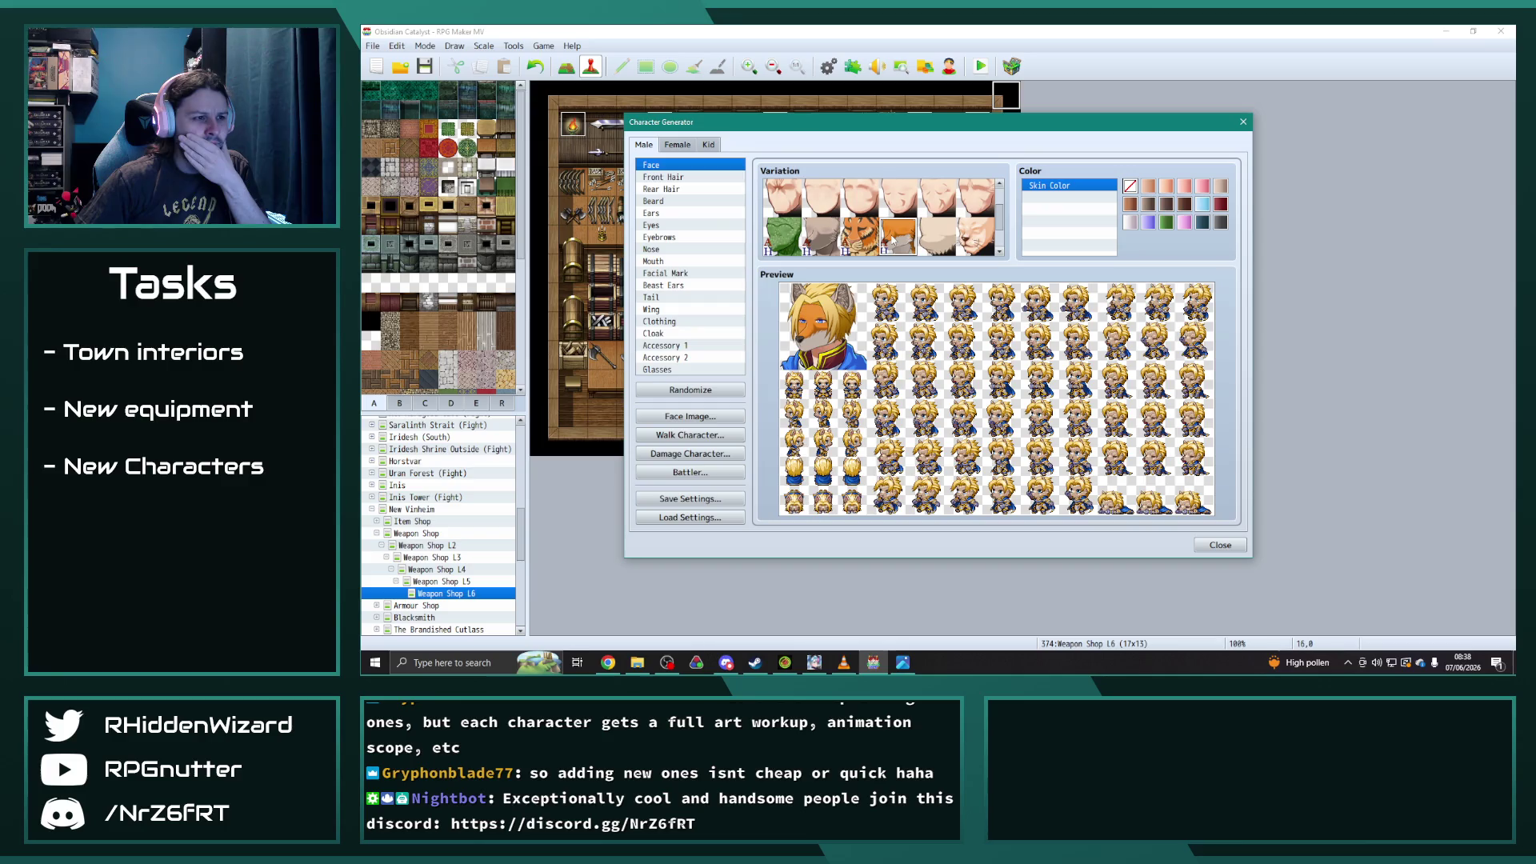
scroll(880, 224, "down", 2)
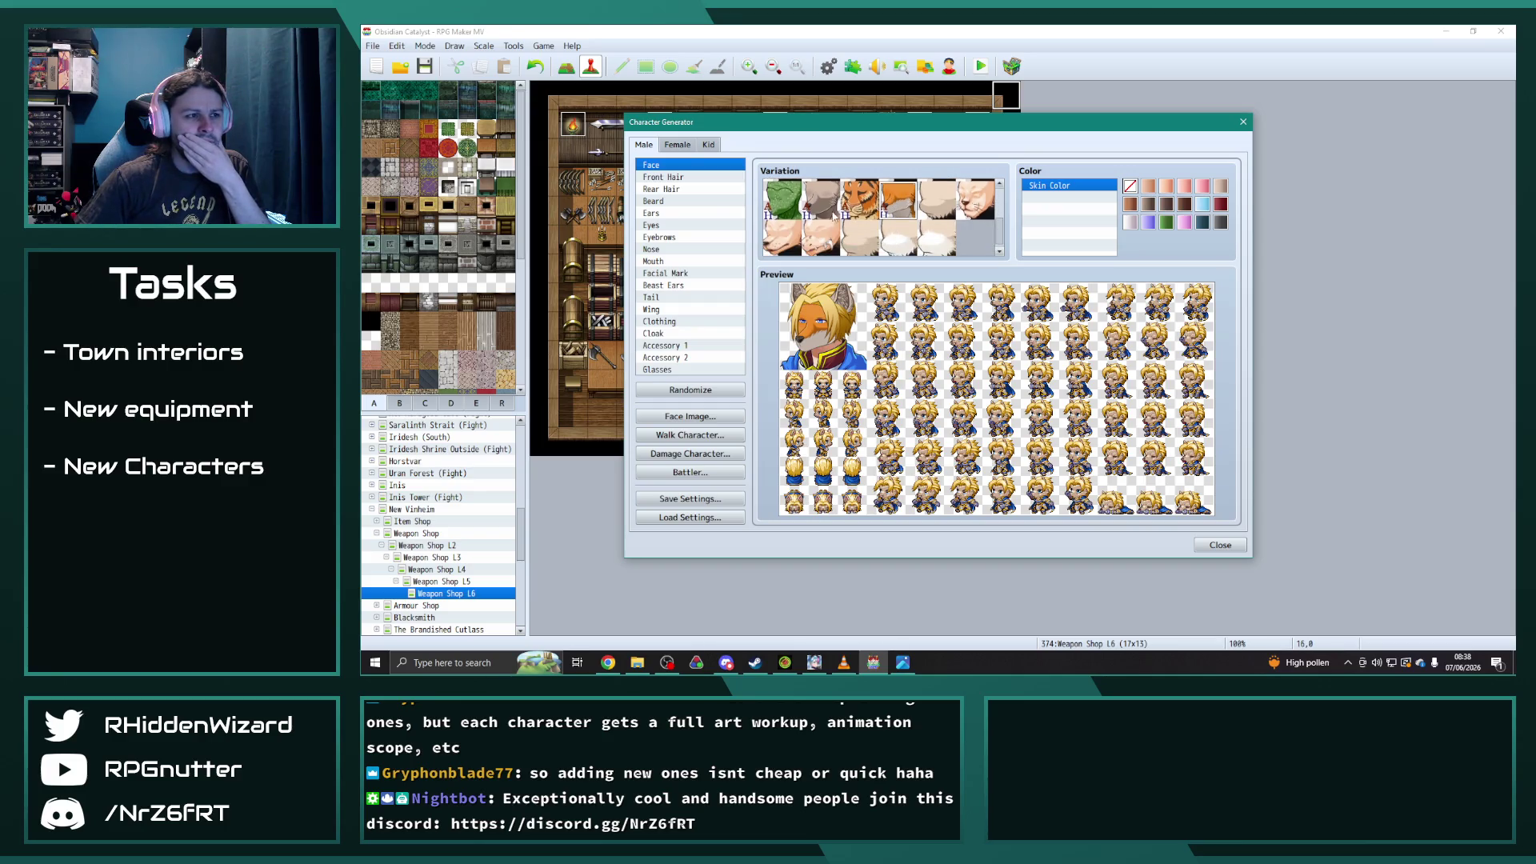
left_click(781, 238)
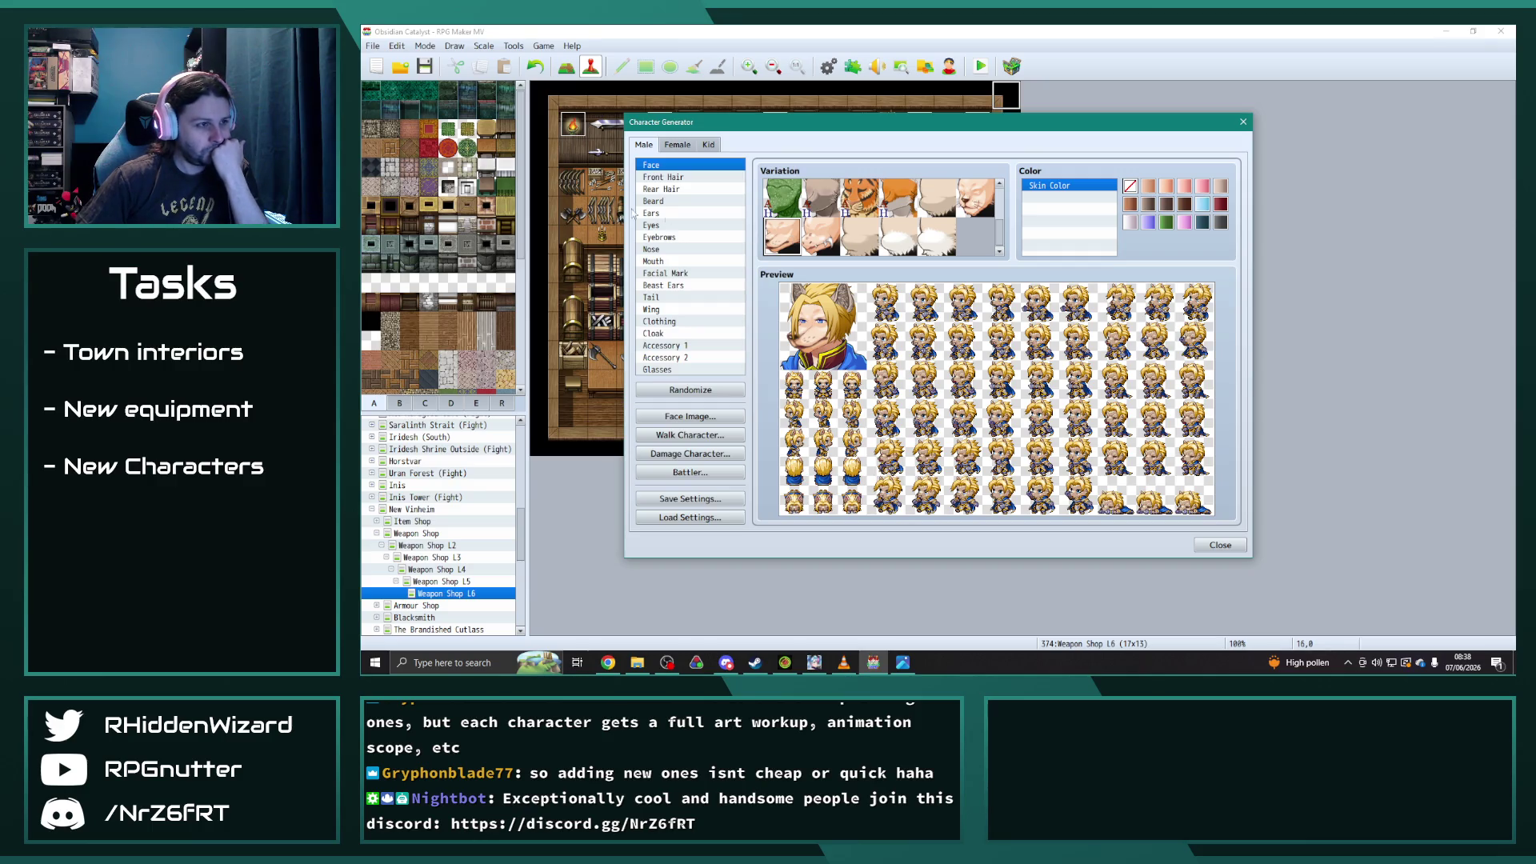
- Clear the front hair and leave the mouth blank after trying the toothy mouth
left_click(672, 176)
left_click(783, 196)
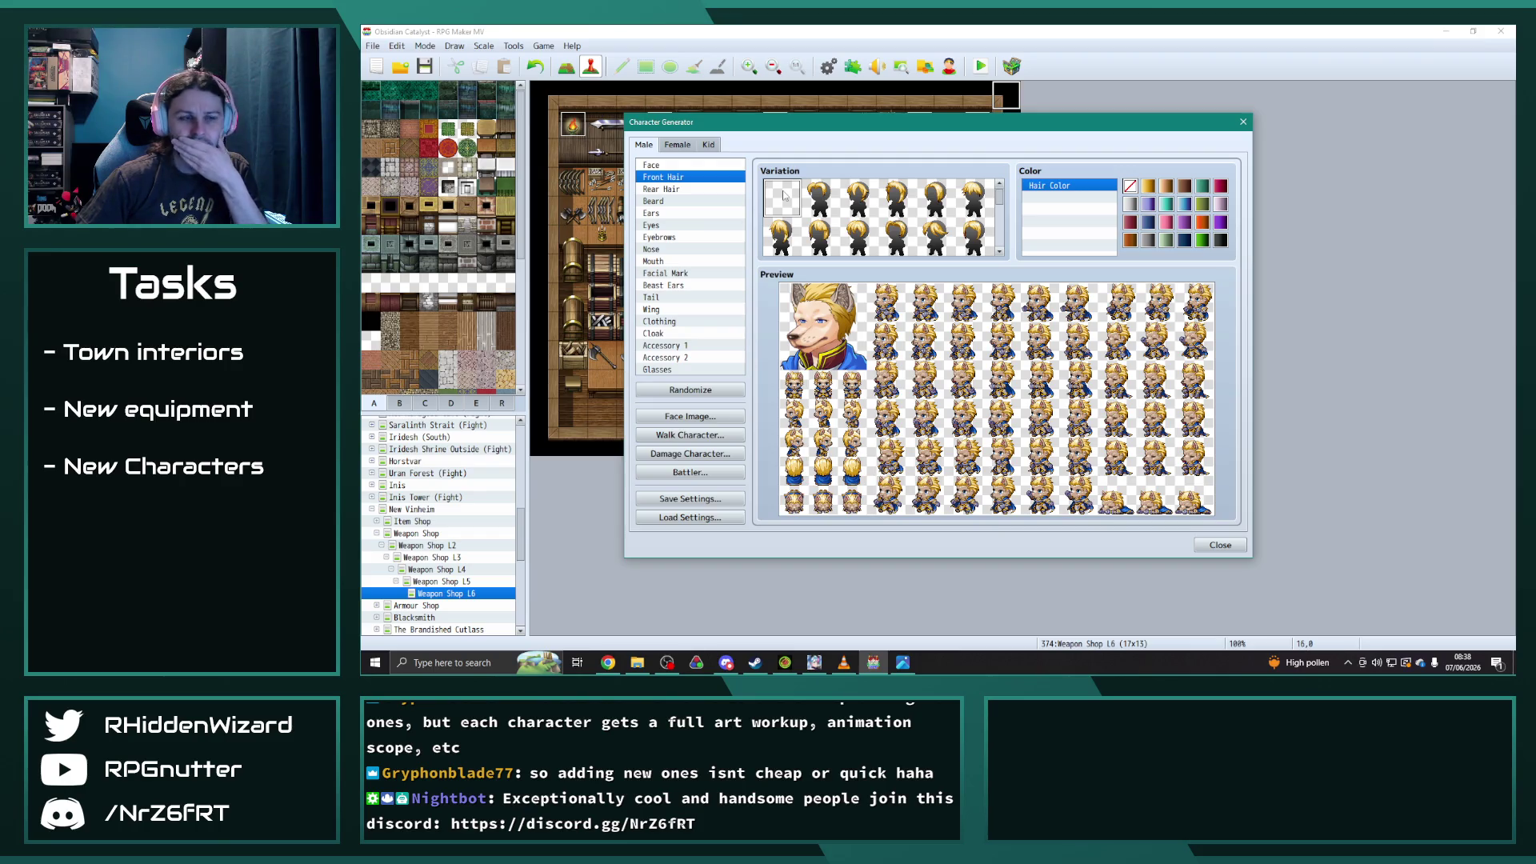
left_click(664, 249)
left_click(737, 261)
scroll(903, 236, "down", 5)
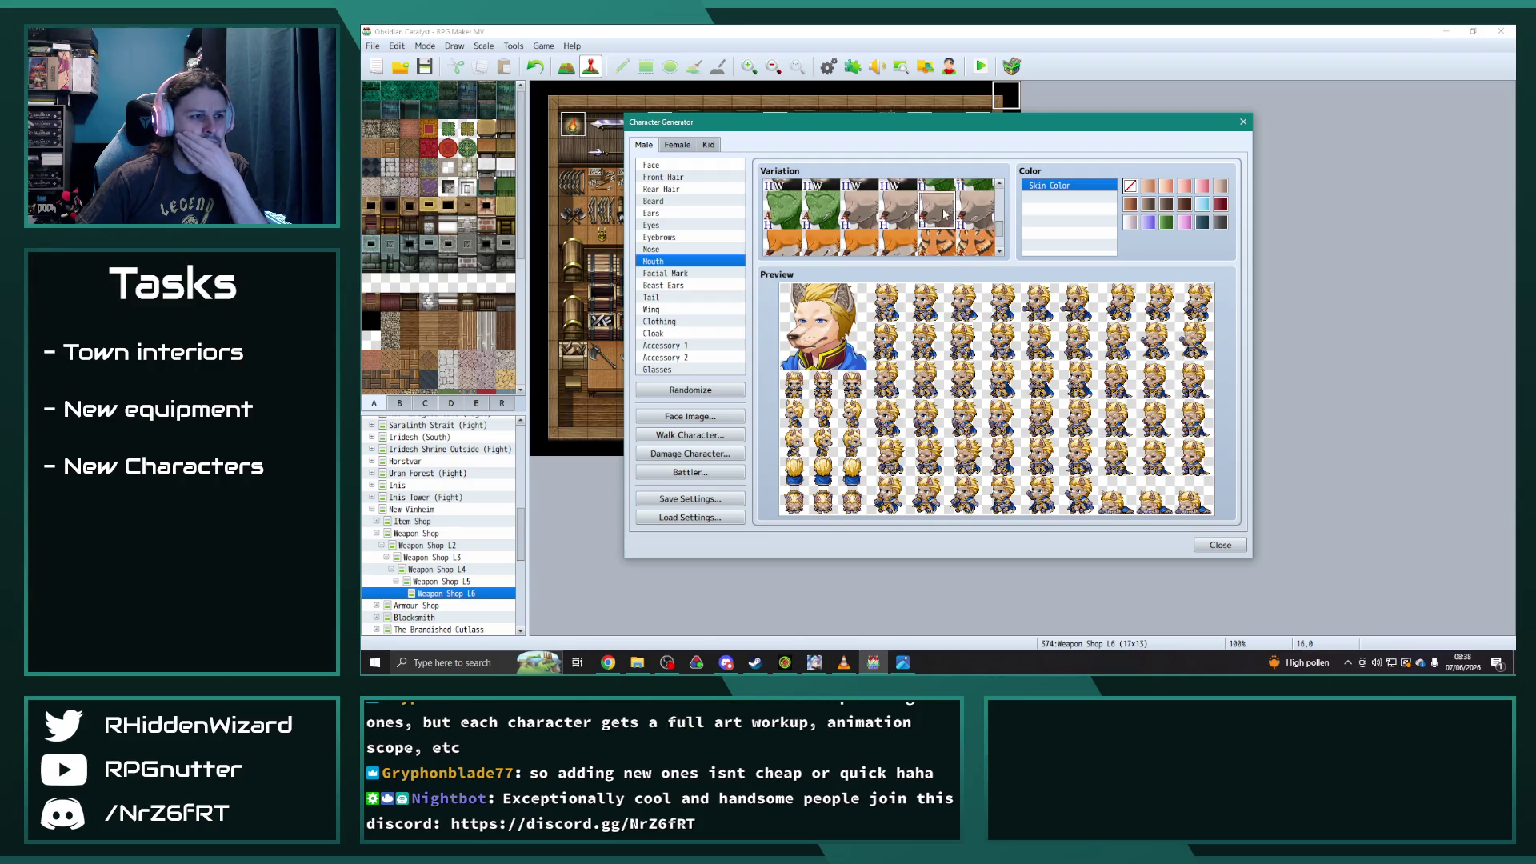
scroll(983, 232, "down", 2)
left_click(977, 237)
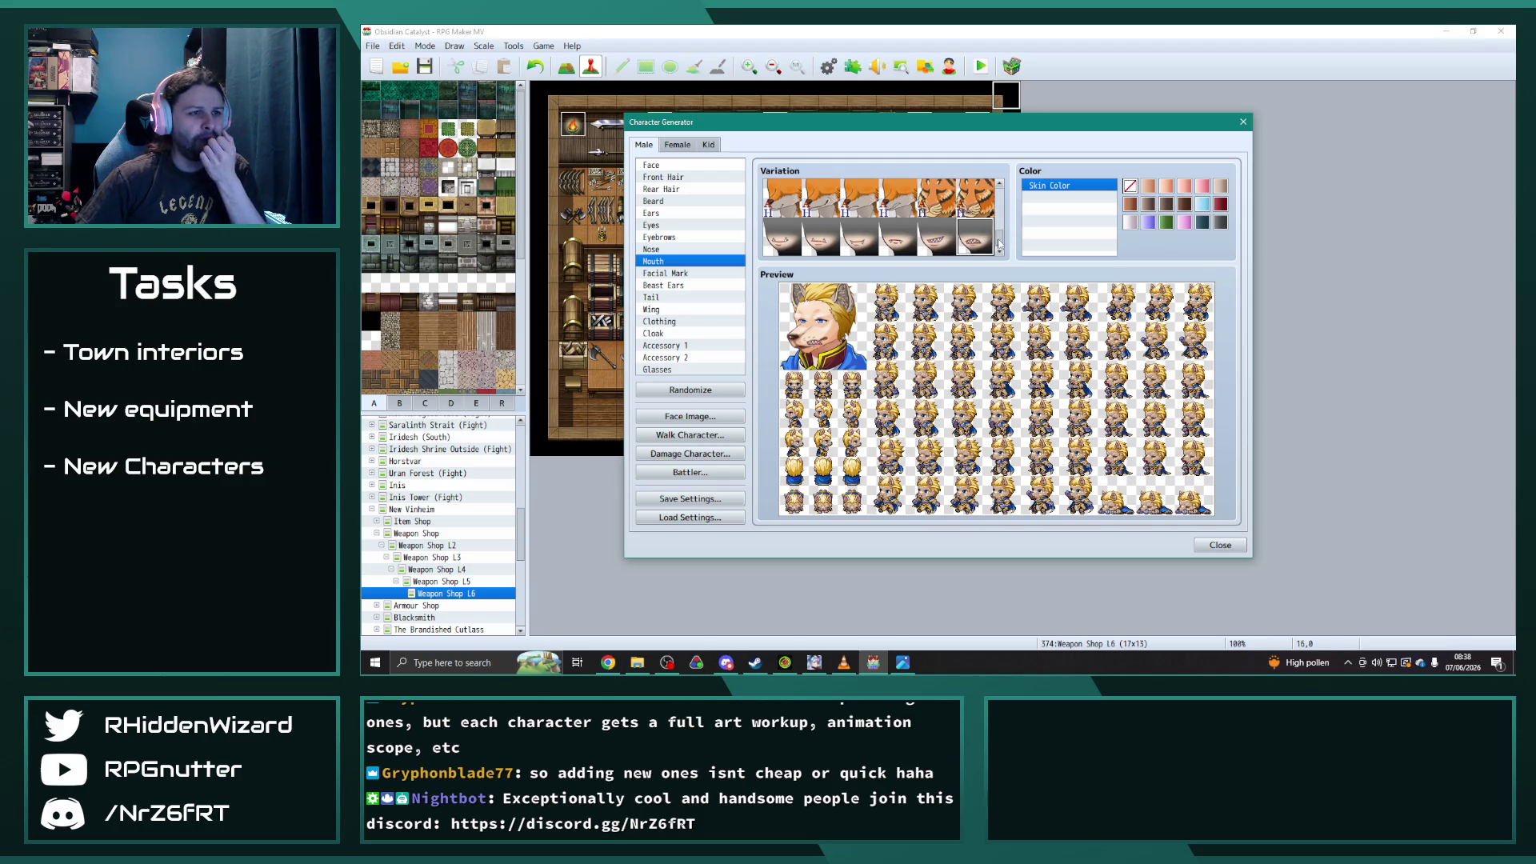
scroll(880, 220, "up", 8)
left_click(796, 203)
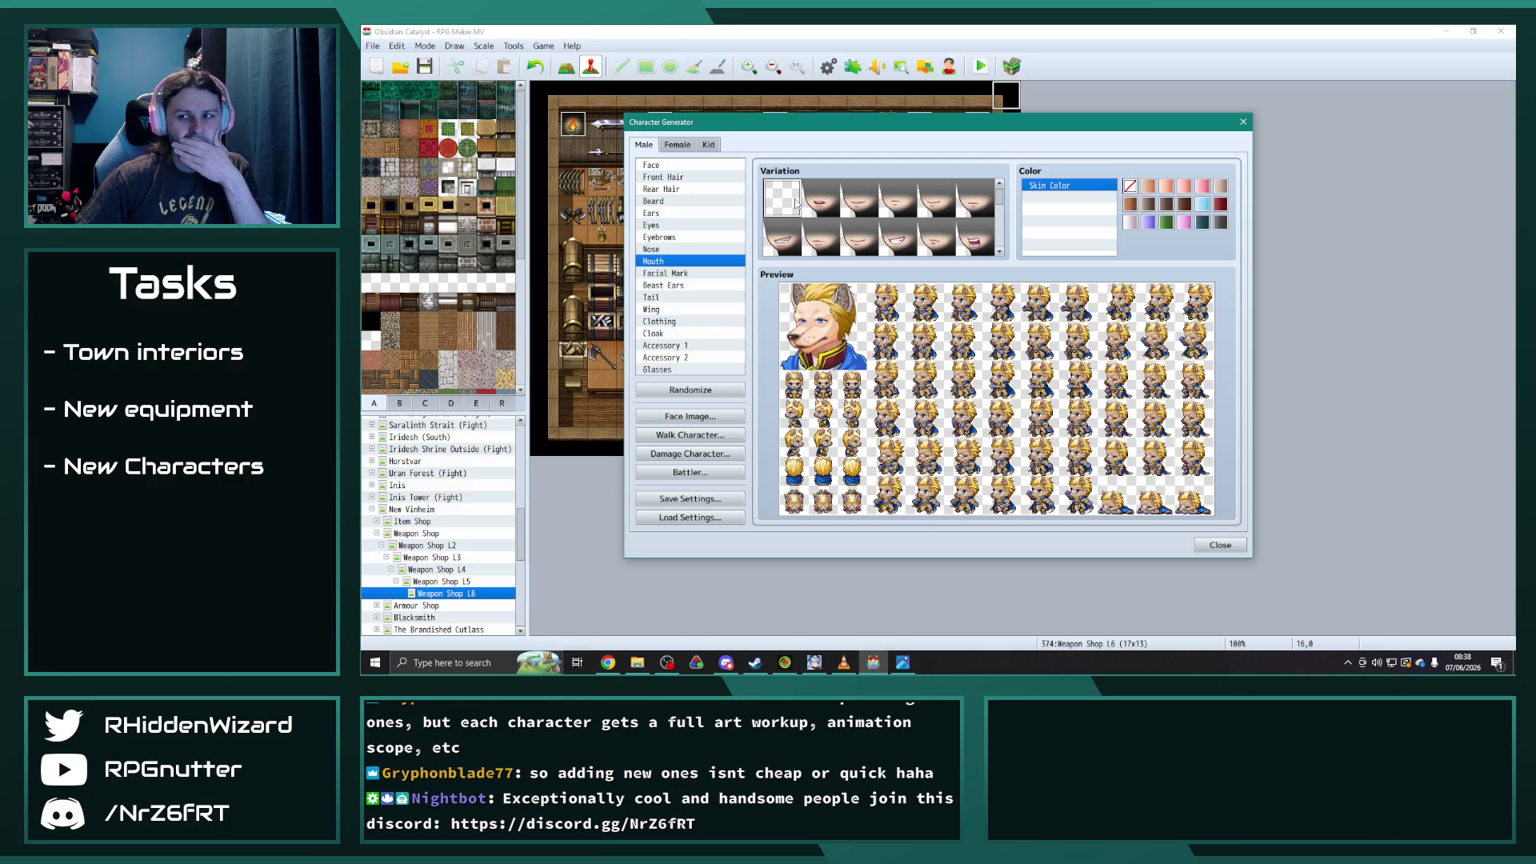
- Give the character the first W-marked eye style with yellow eyes
left_click(654, 249)
left_click(661, 238)
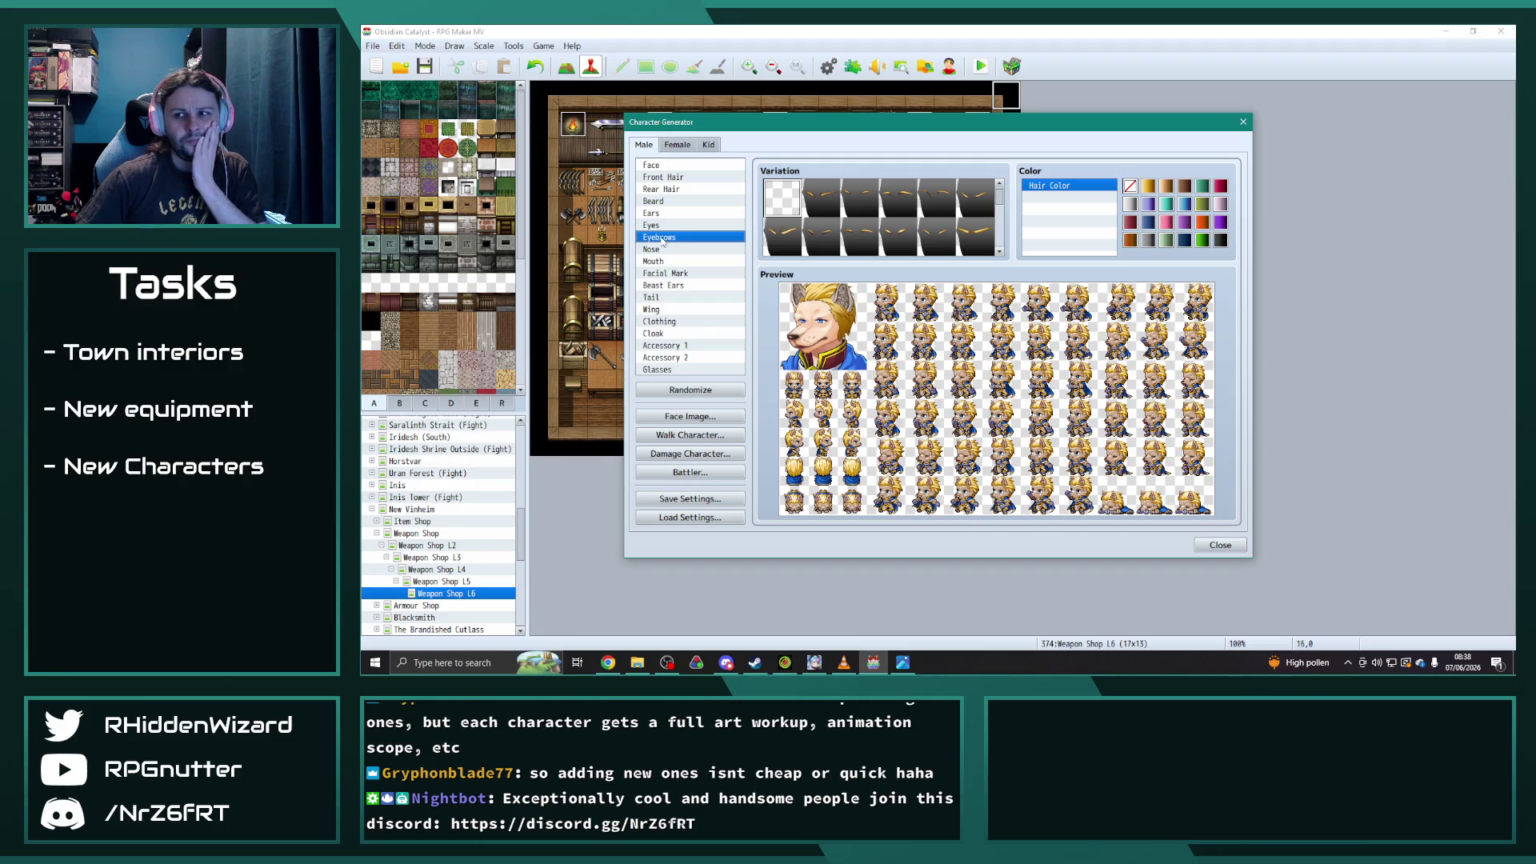
left_click(650, 225)
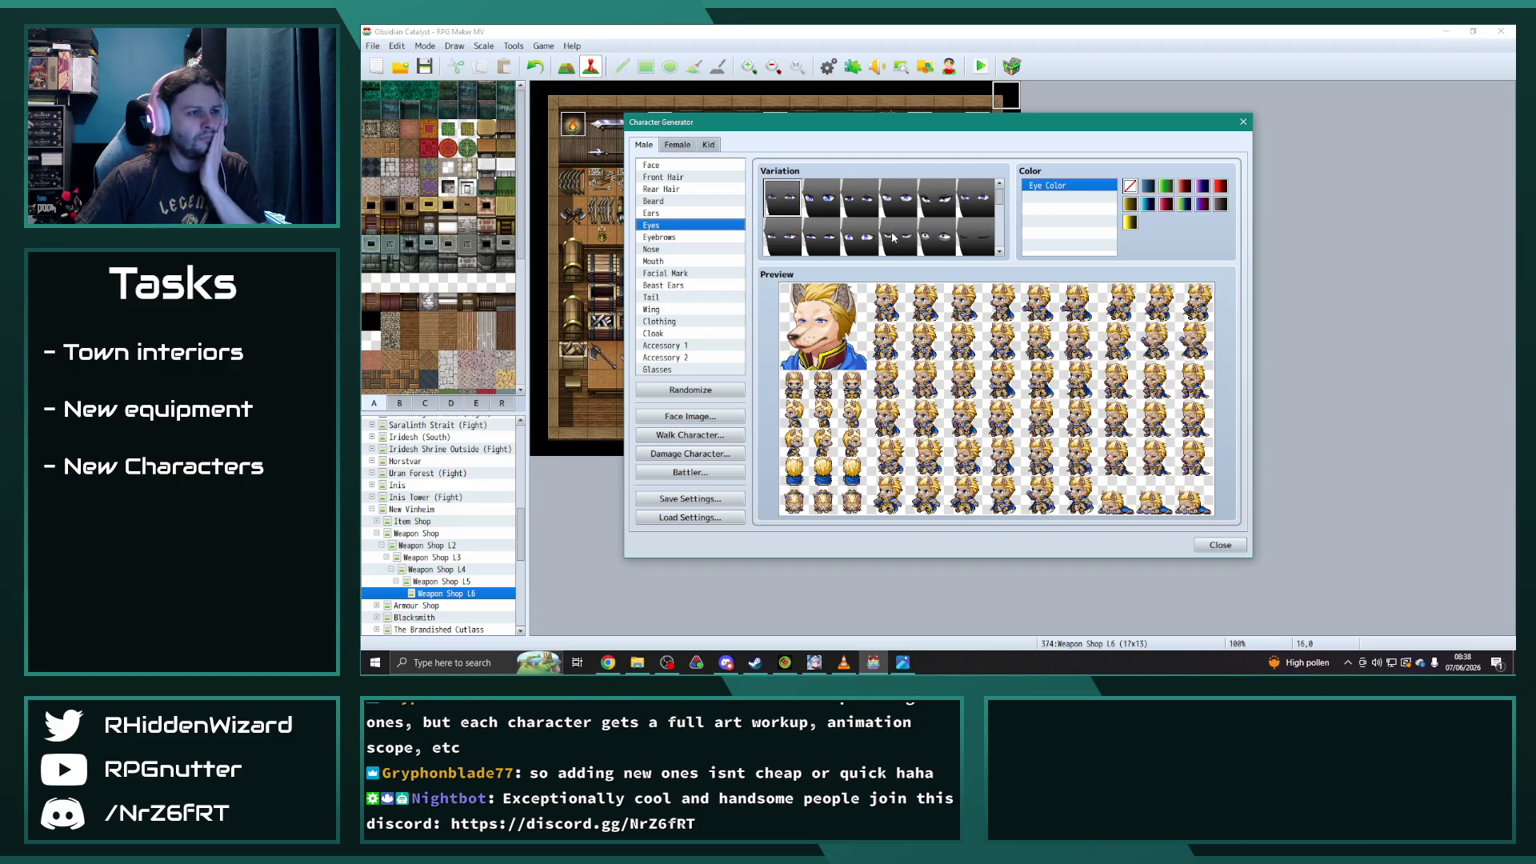
scroll(880, 232, "down", 3)
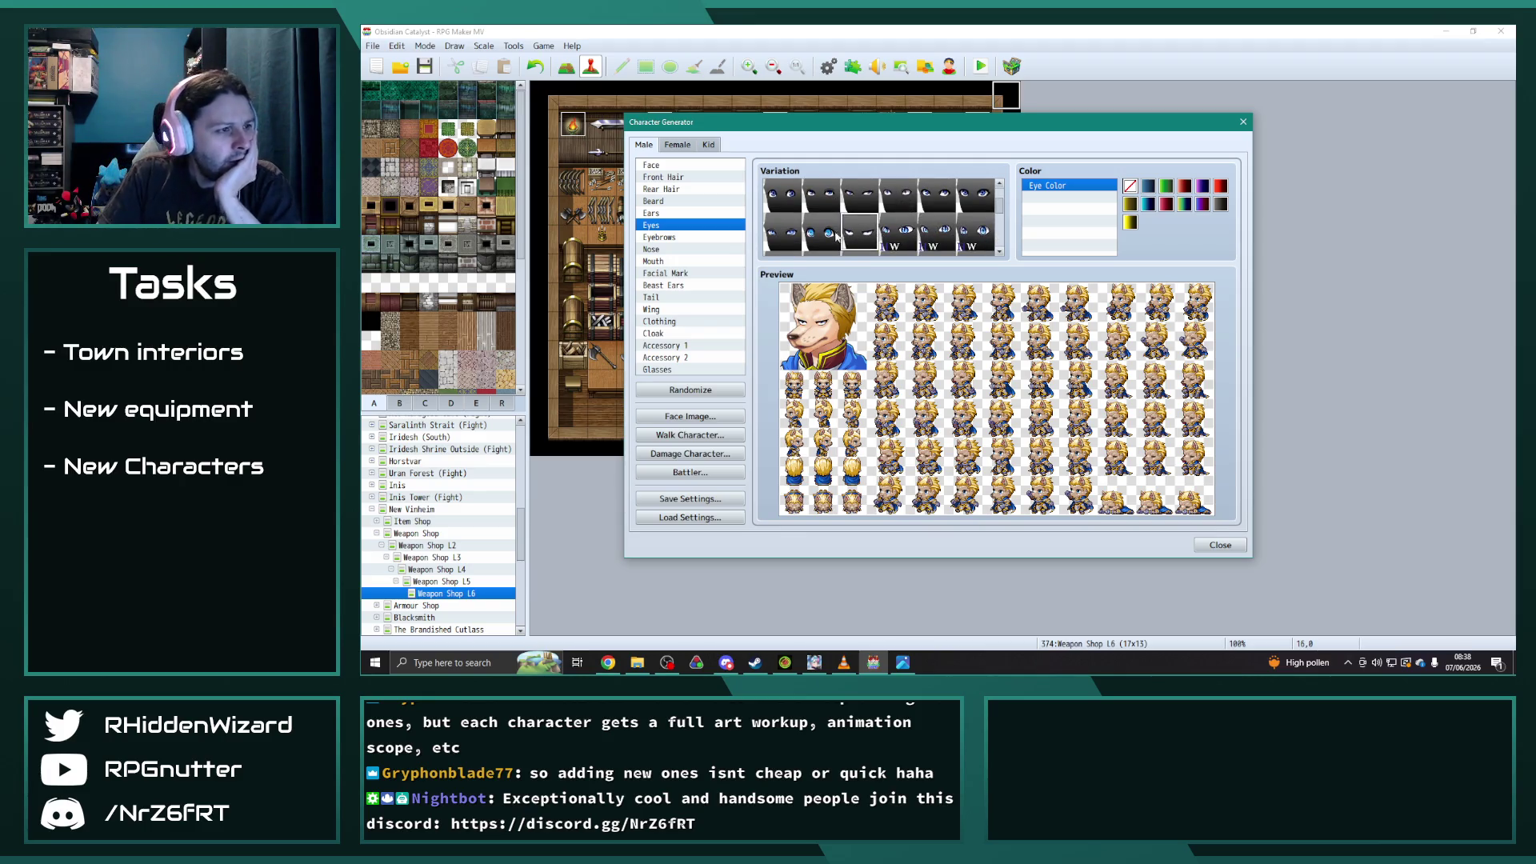
left_click(786, 230)
scroll(860, 236, "down", 2)
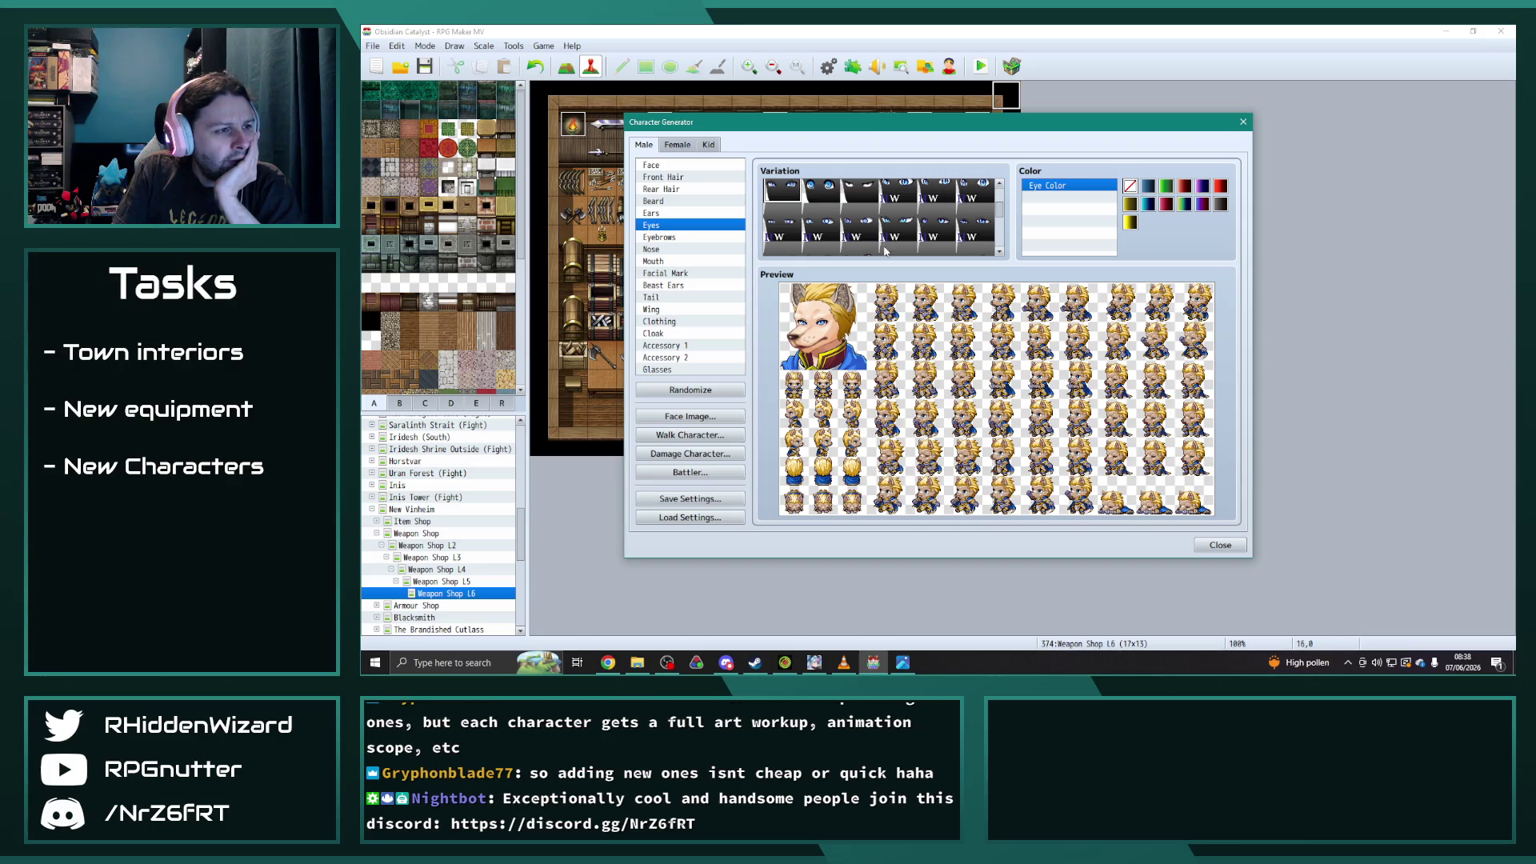
left_click(1130, 224)
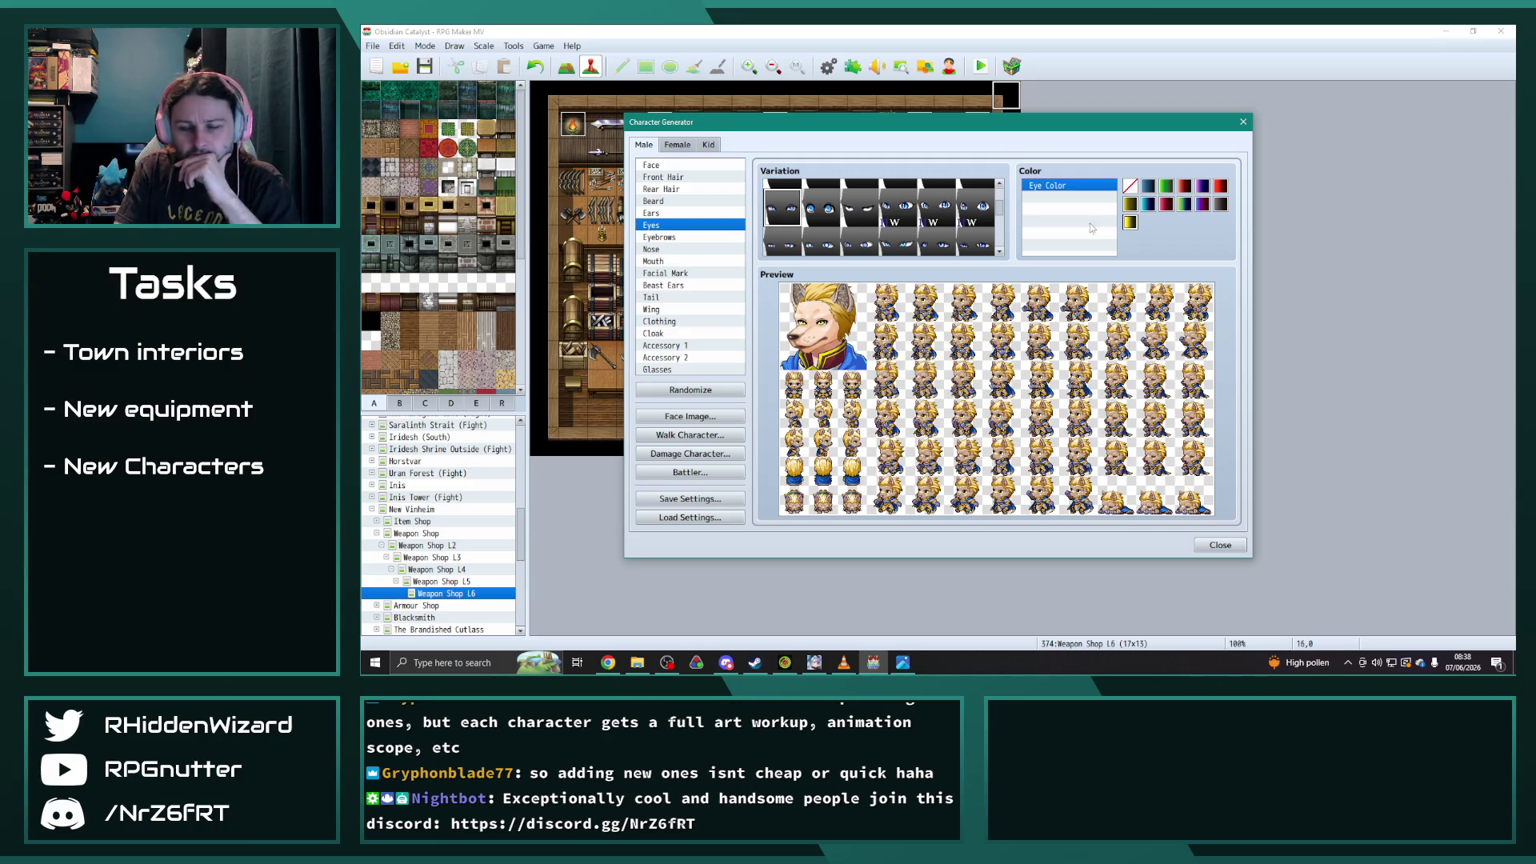
- Try several face skin colours and settle on brown fur
left_click(664, 166)
left_click(1130, 205)
left_click(1166, 186)
left_click(1131, 186)
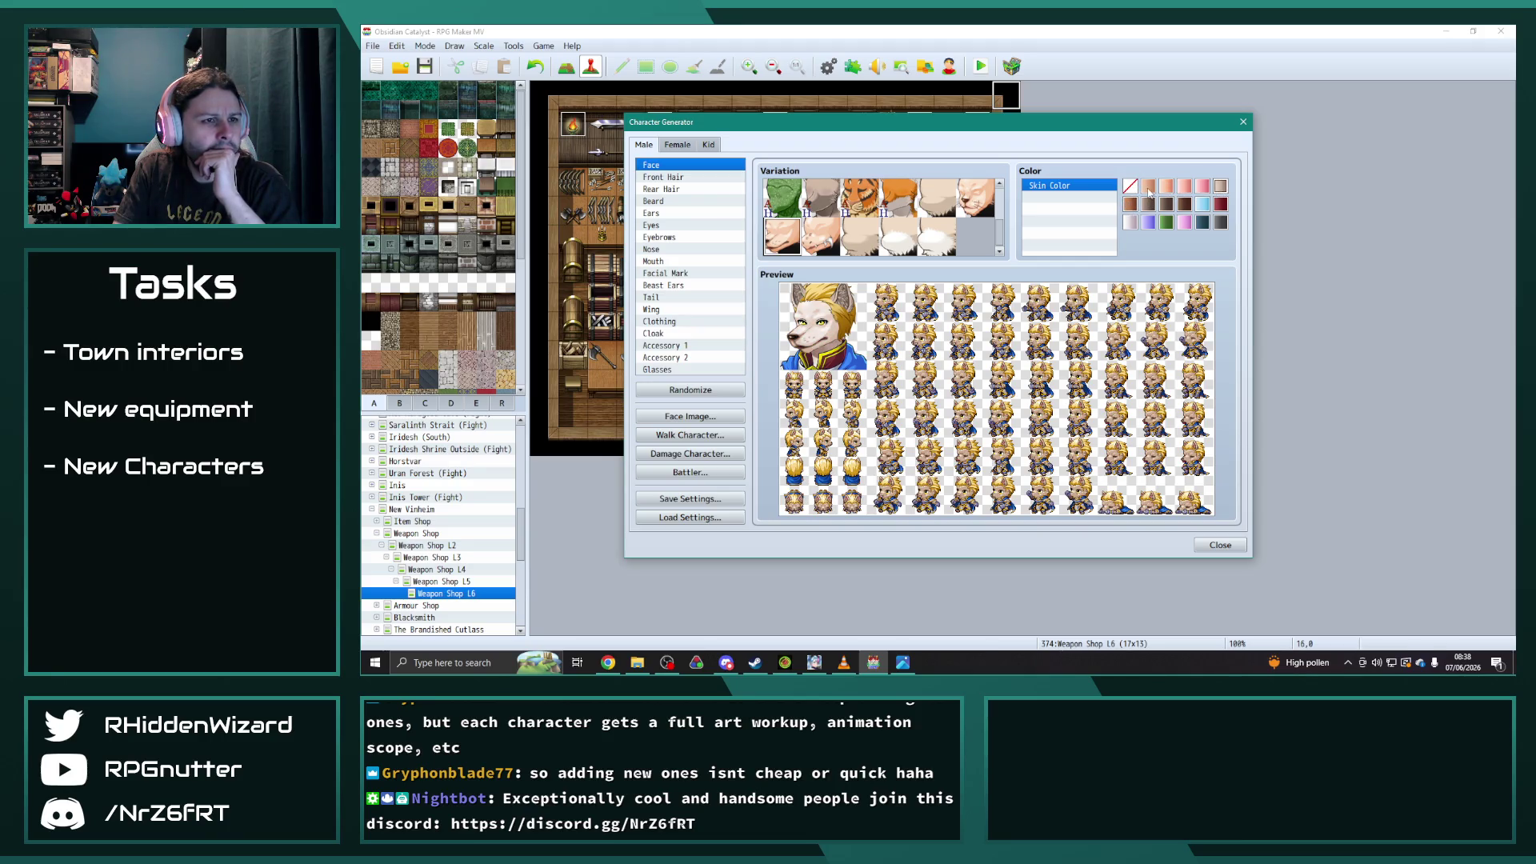
left_click(1130, 204)
left_click(1148, 204)
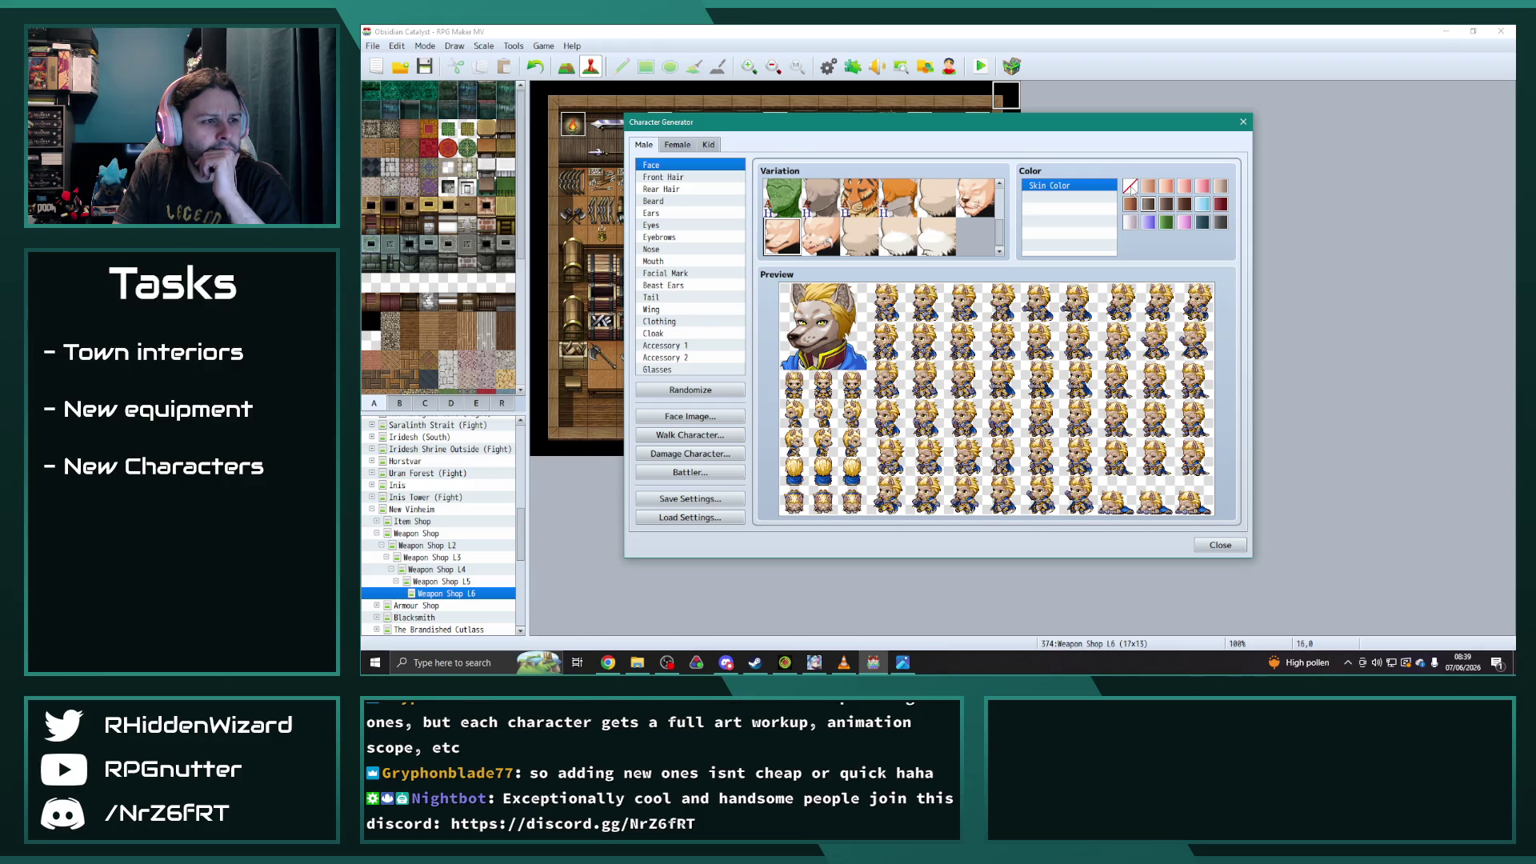
left_click(1132, 203)
left_click(1146, 205)
left_click(1132, 204)
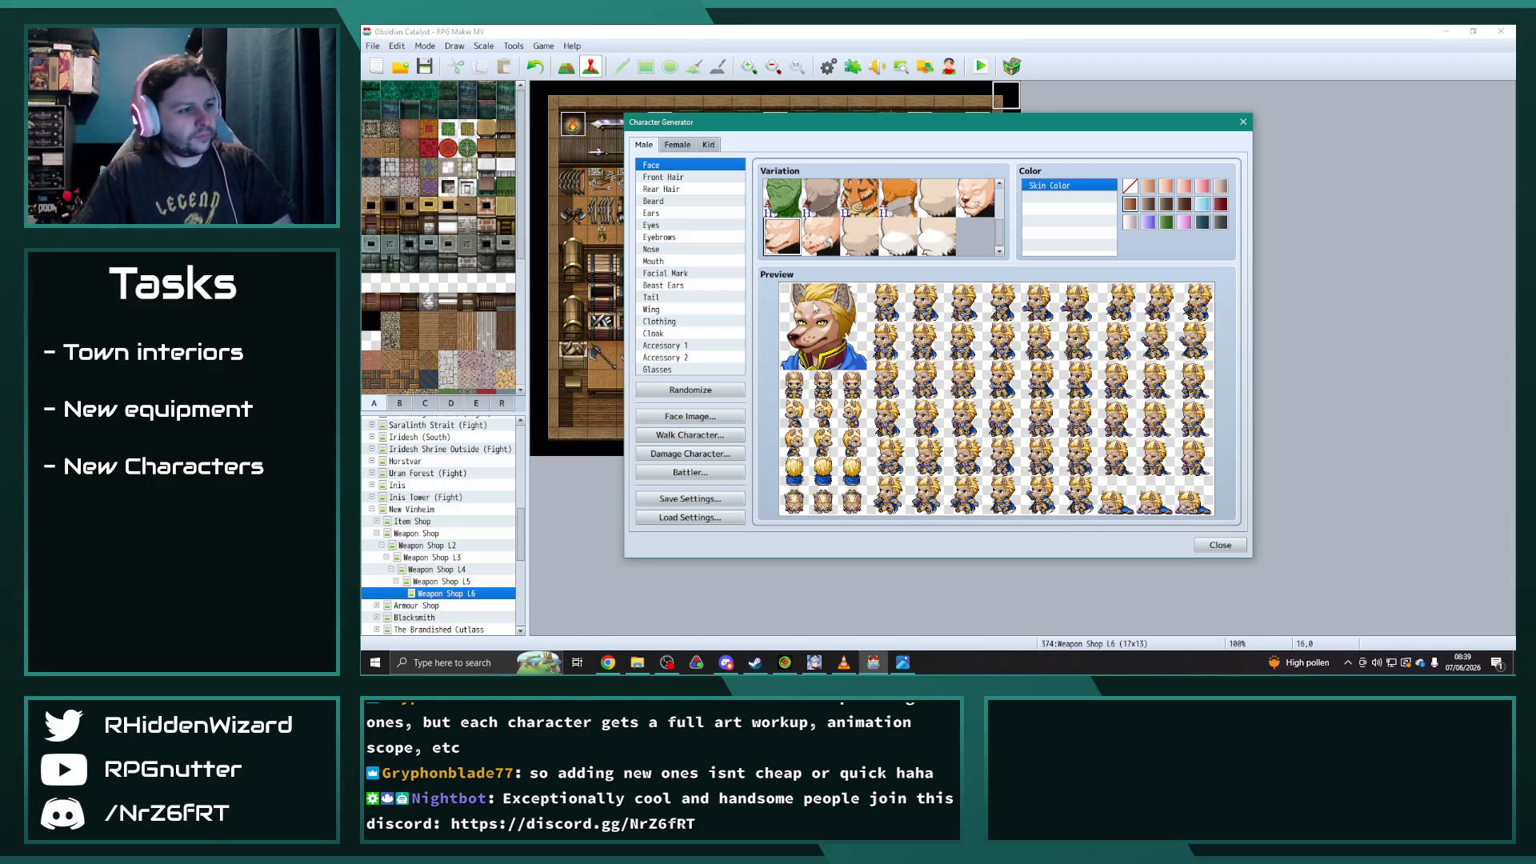
- Make the hair light brown and colour the beast ears brown
left_click(677, 189)
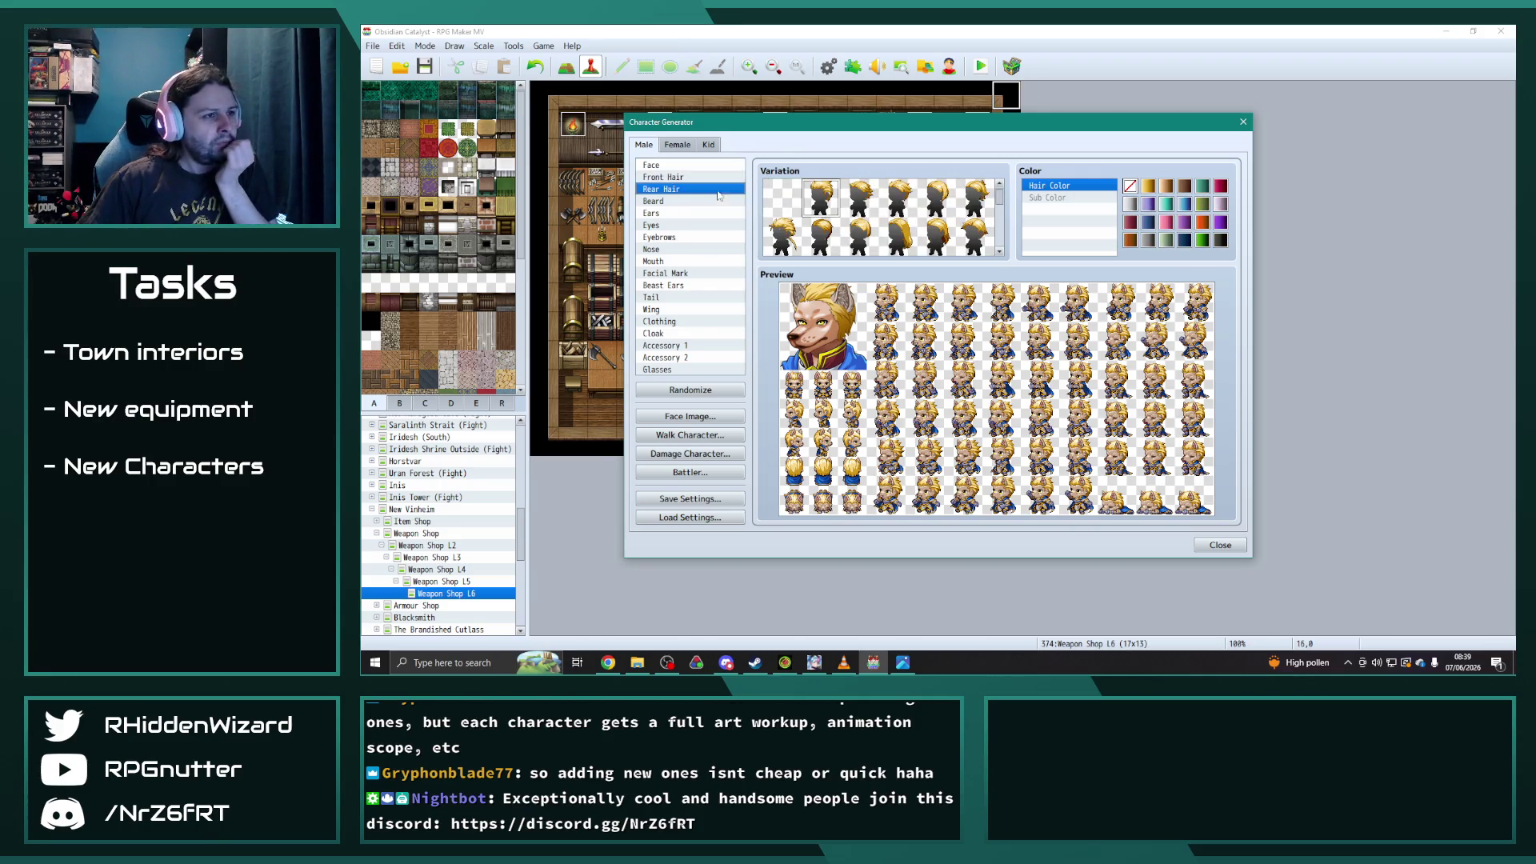
left_click(1183, 186)
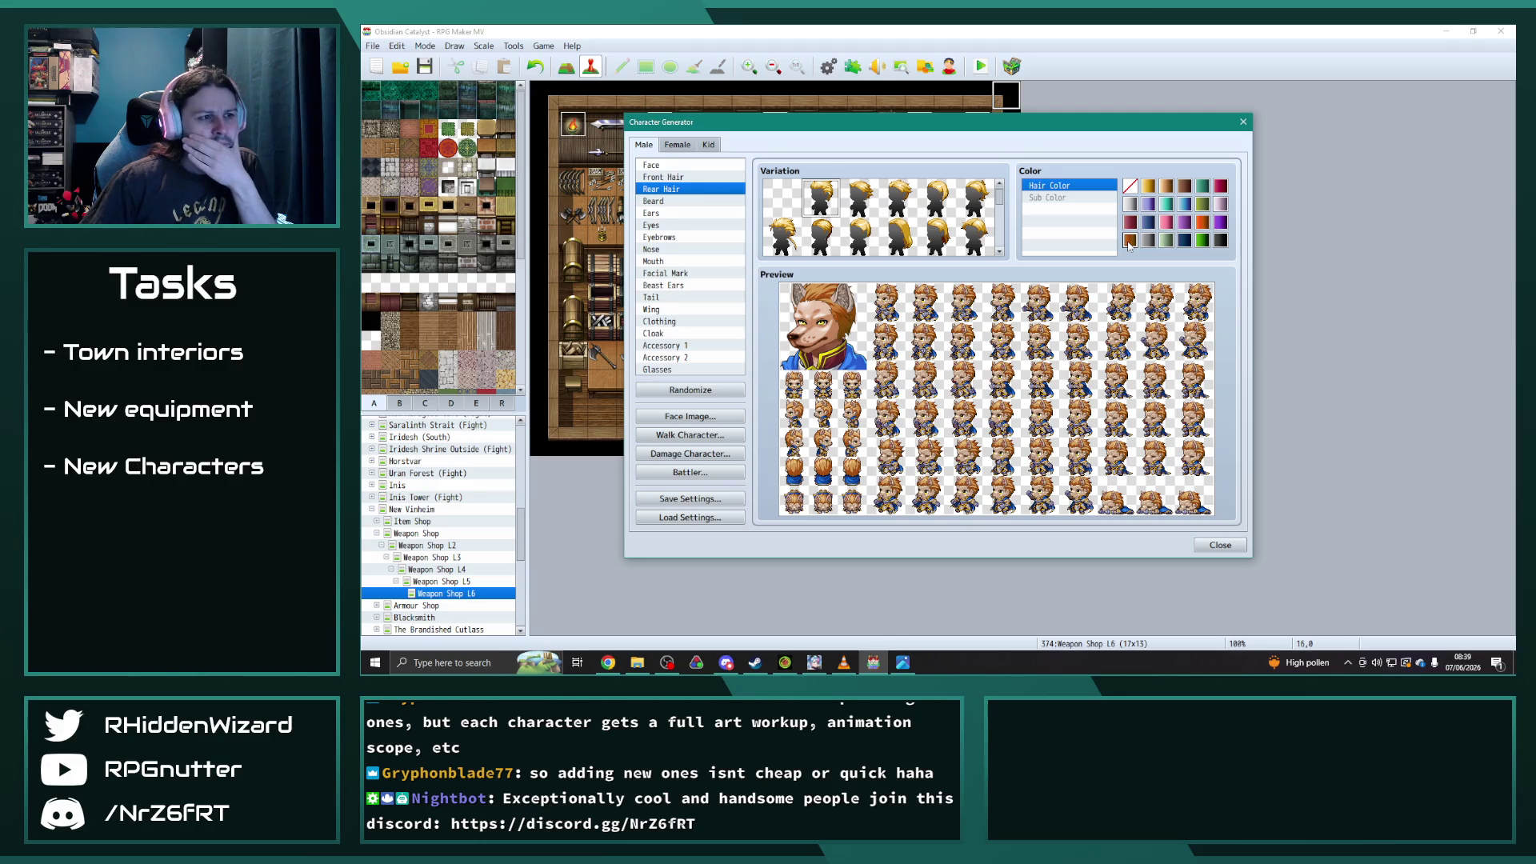
left_click(674, 286)
left_click(1132, 242)
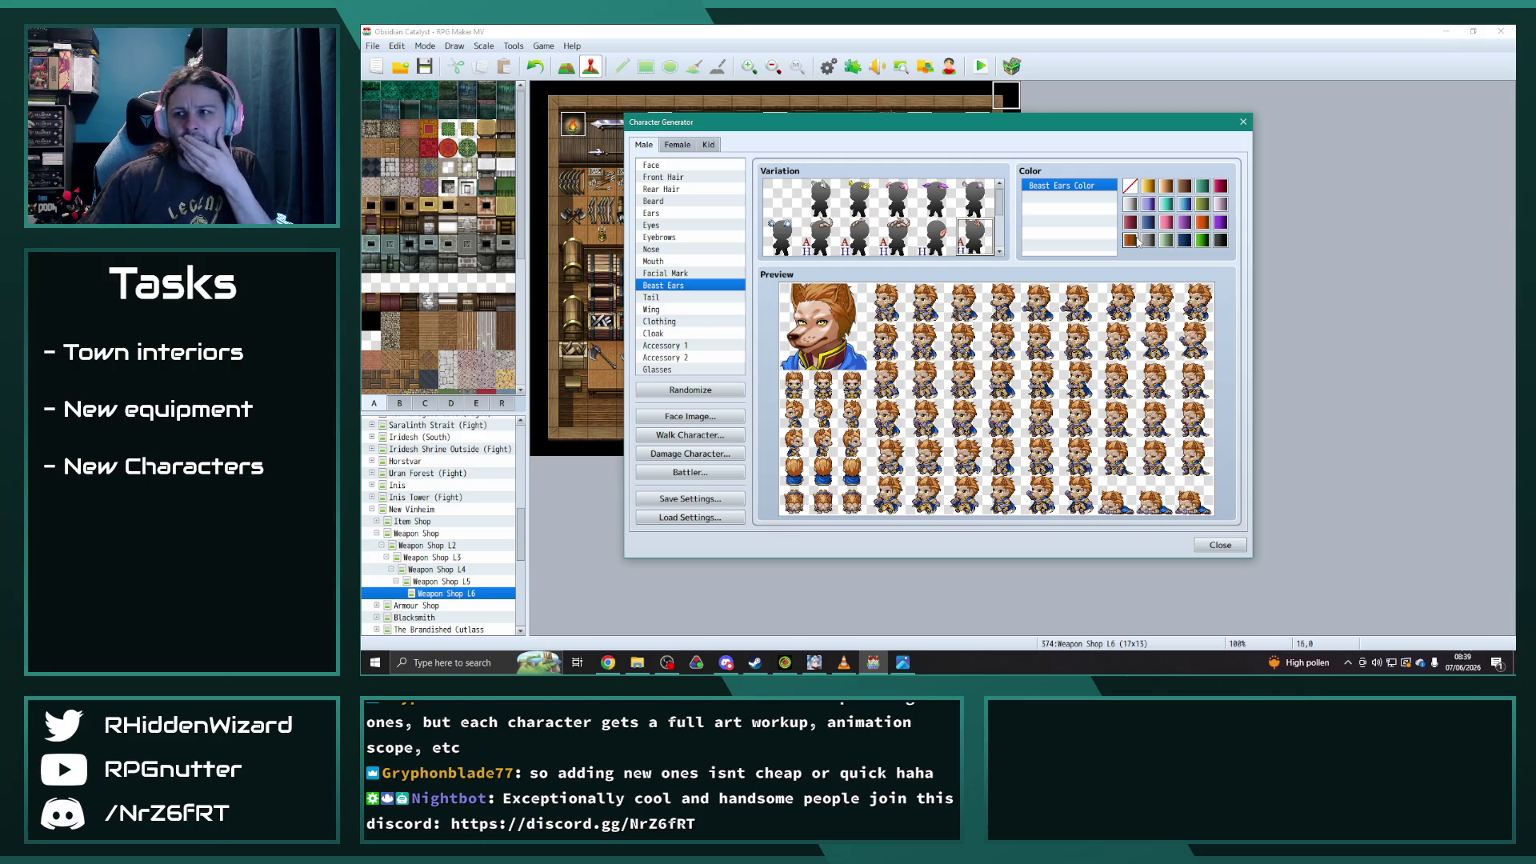
- Try long, short spiky and other rear hair styles
left_click(672, 190)
left_click(896, 239)
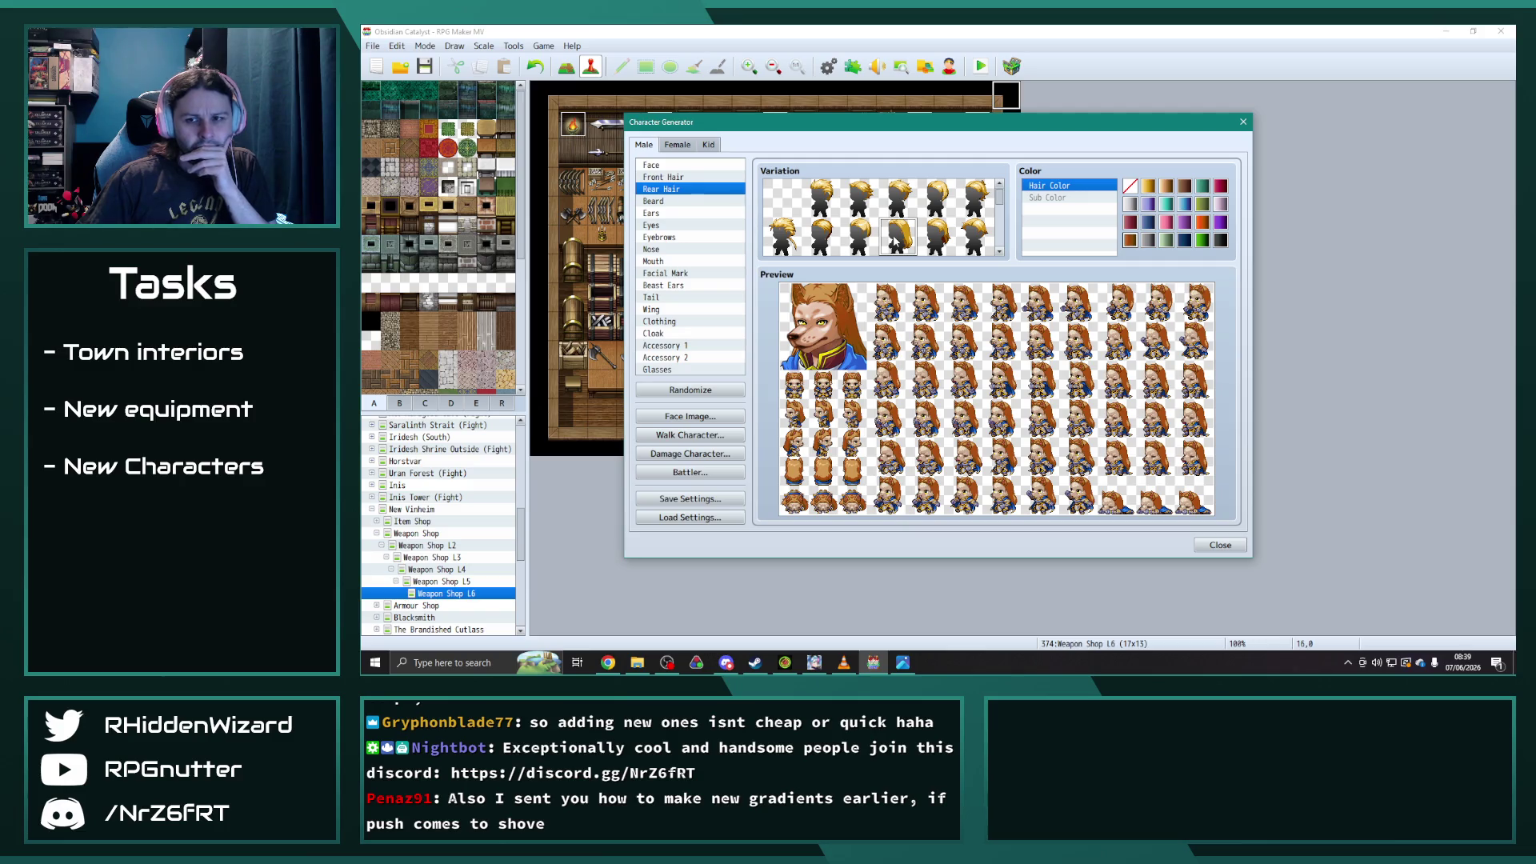
left_click(860, 239)
left_click(789, 243)
left_click(821, 237)
left_click(977, 237)
left_click(977, 200)
left_click(829, 196)
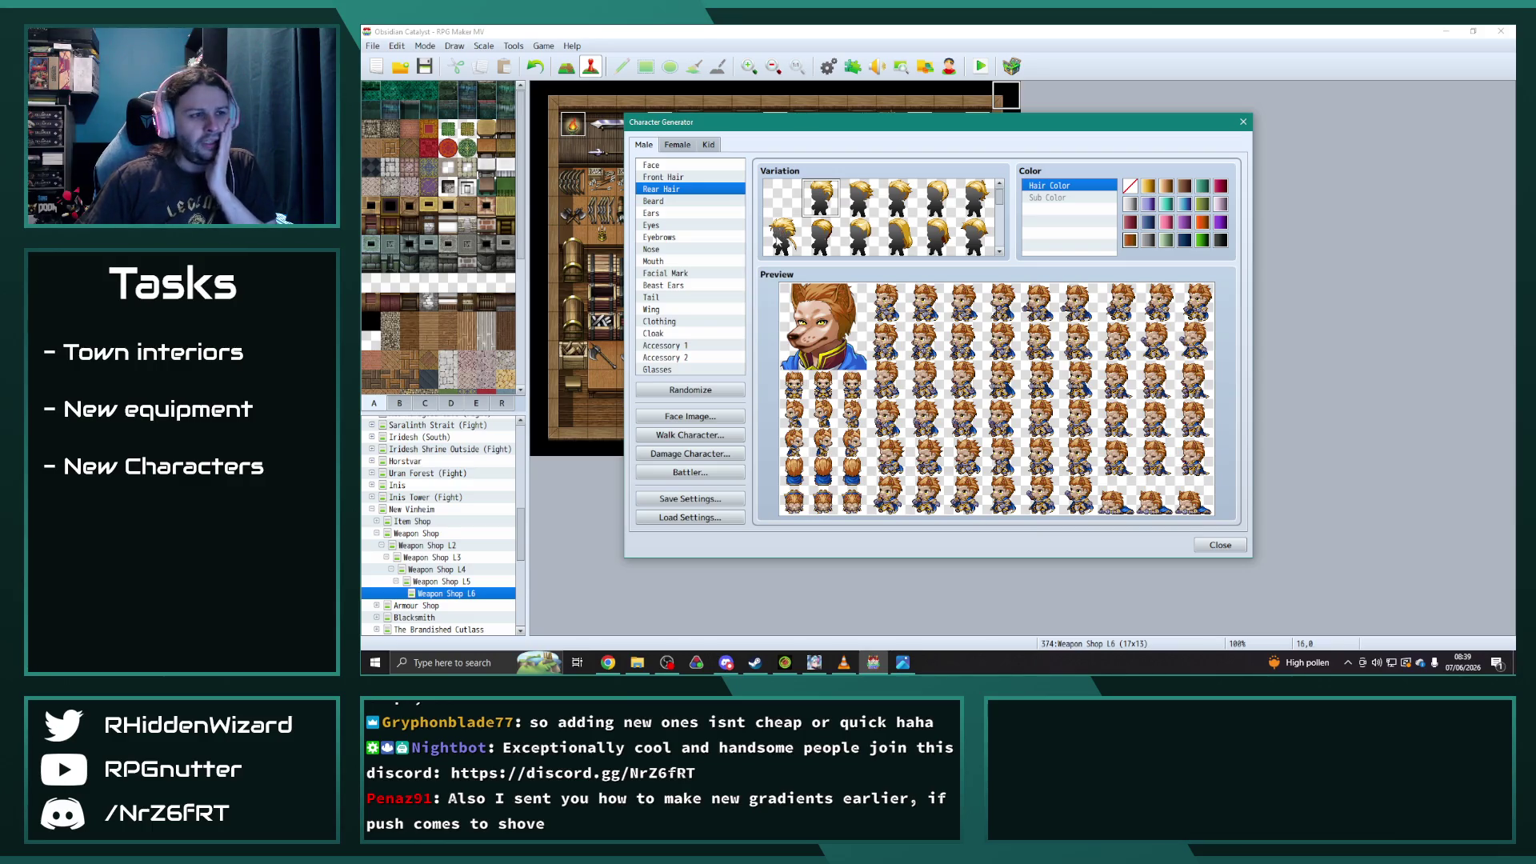
- Work through further rear hair variations and settle on one
left_click(781, 237)
left_click(830, 236)
scroll(835, 230, "down", 1)
scroll(835, 230, "down", 1)
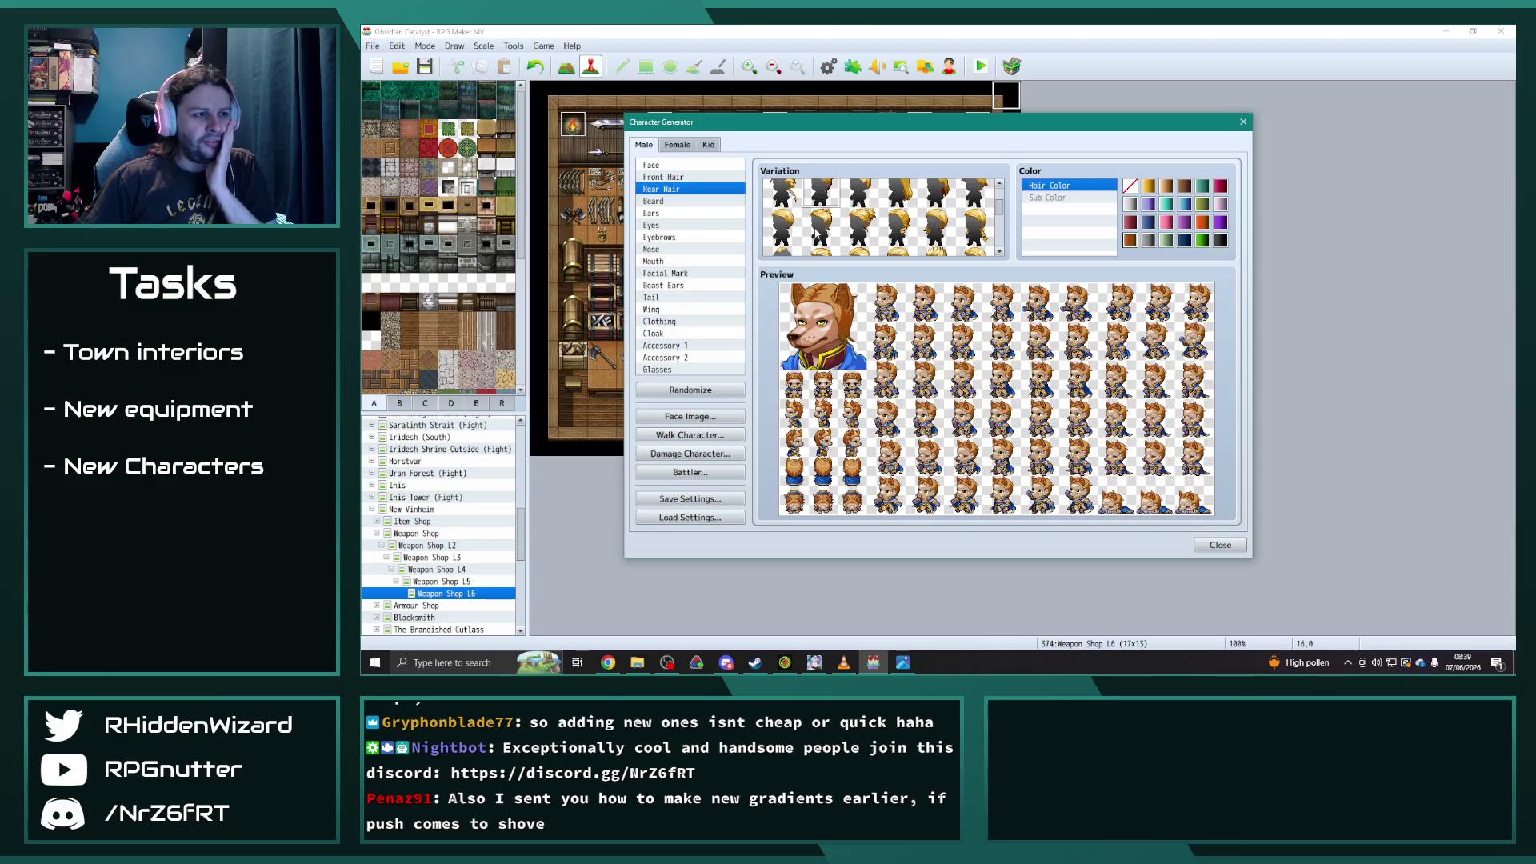
left_click(865, 228)
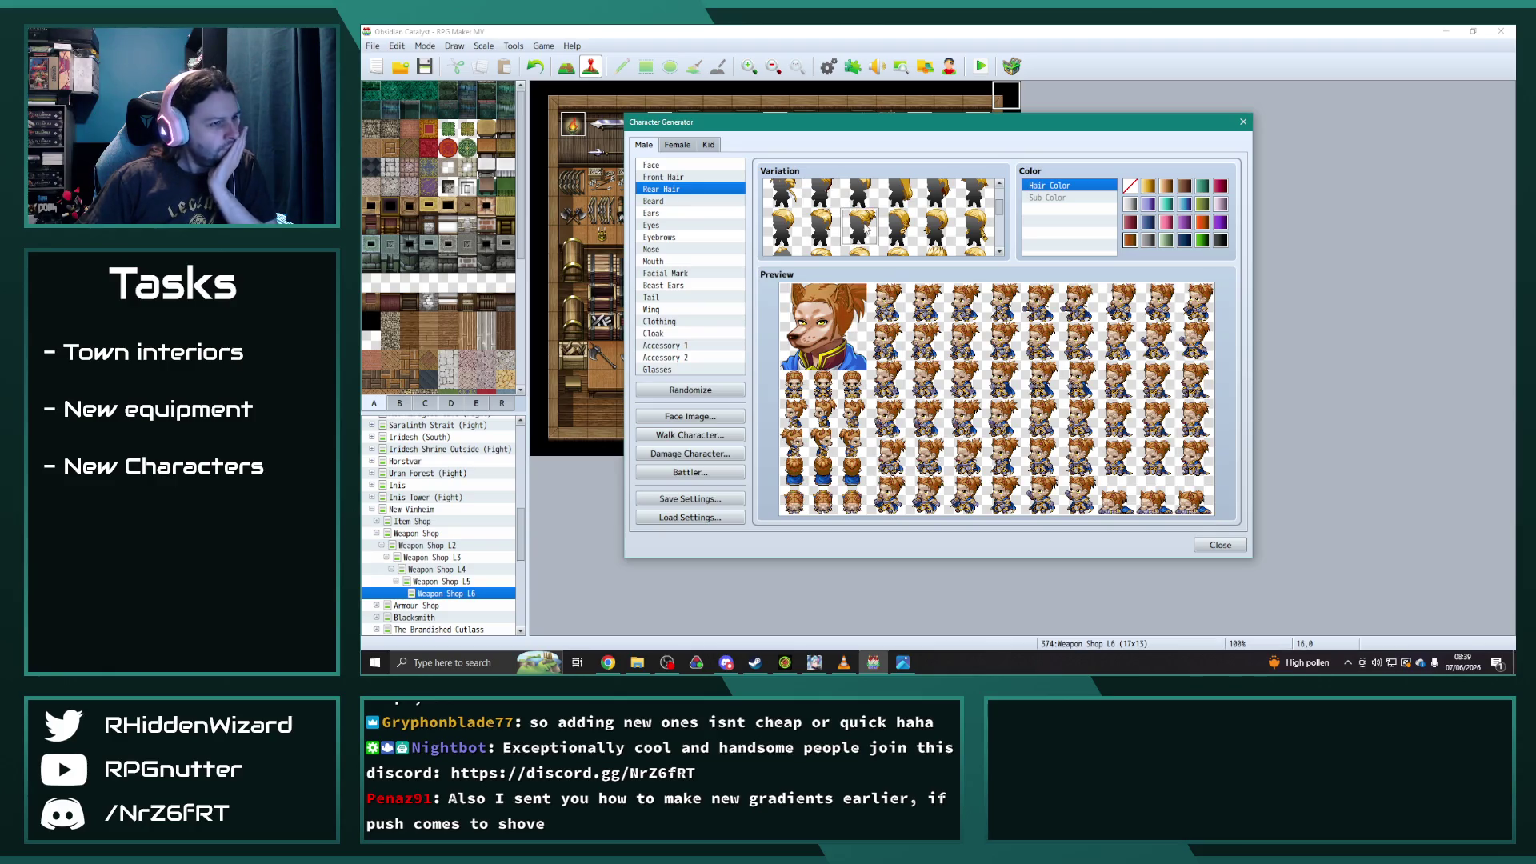
left_click(907, 231)
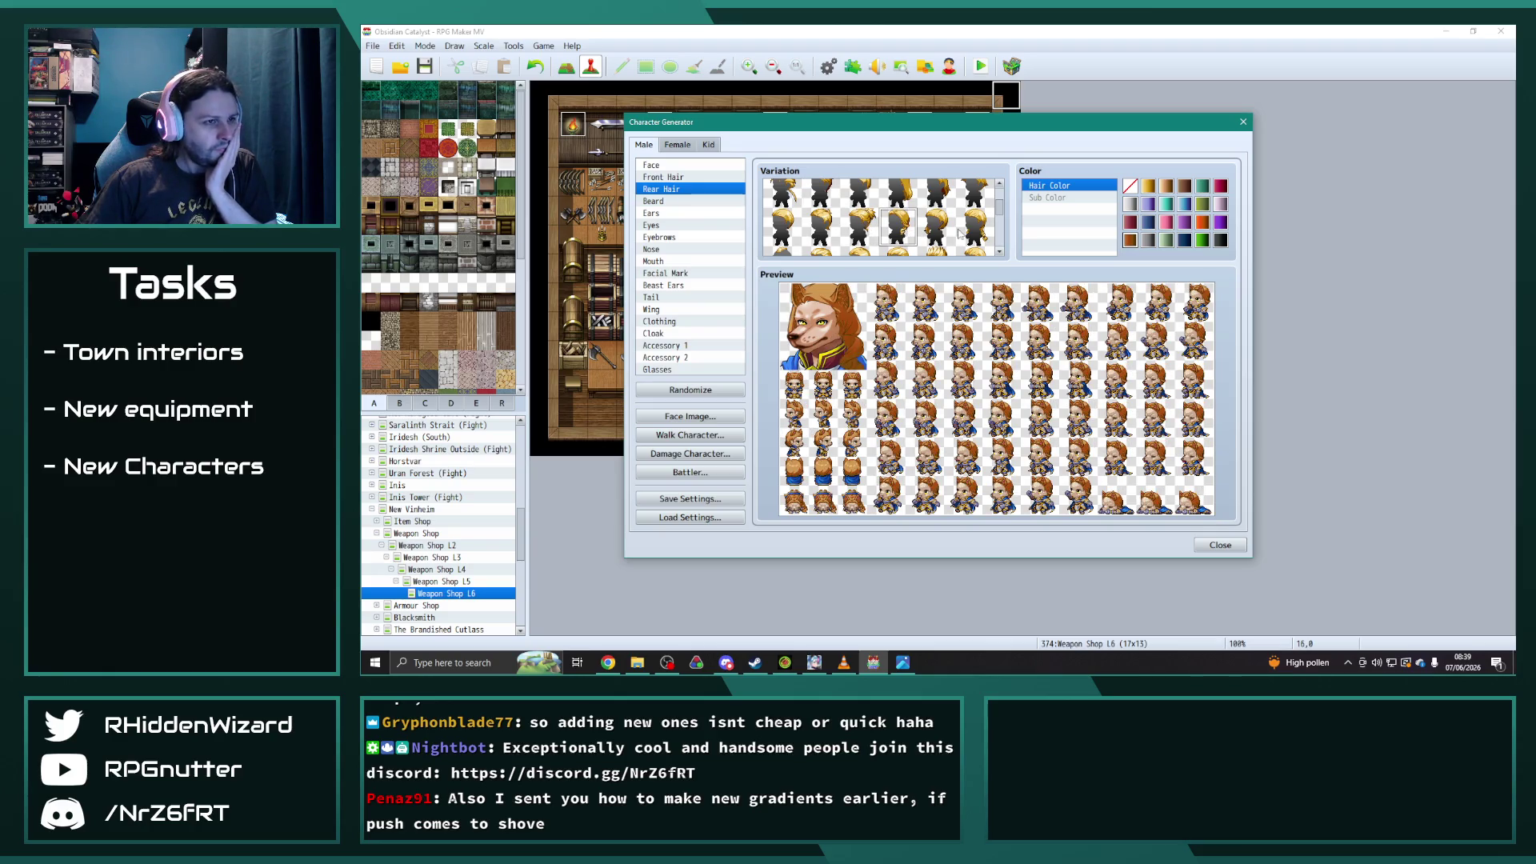
left_click(956, 232)
scroll(936, 230, "down", 1)
scroll(921, 228, "down", 1)
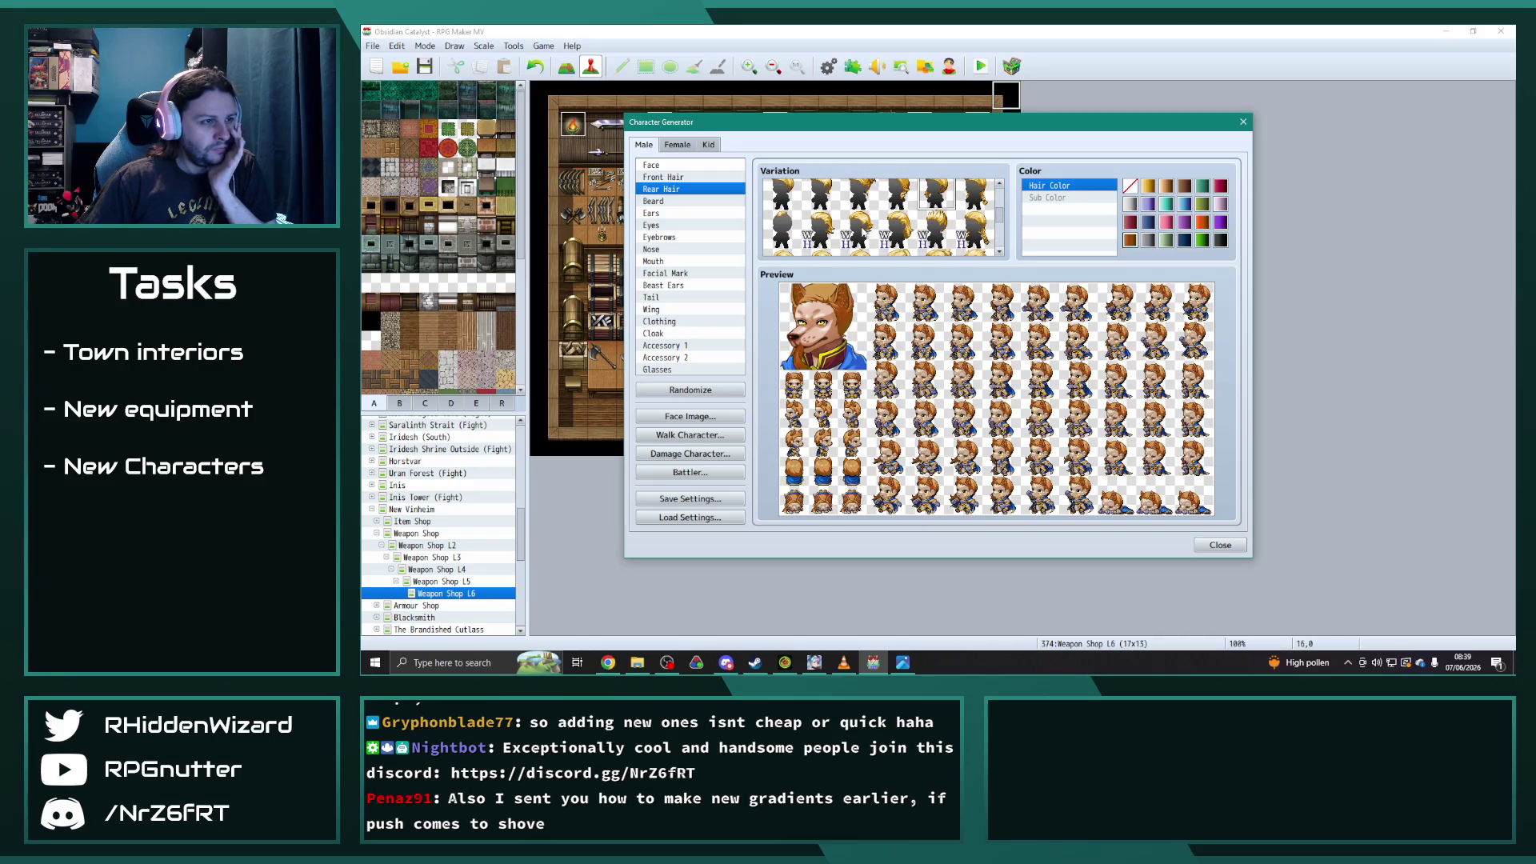
left_click(820, 230)
left_click(861, 231)
left_click(900, 231)
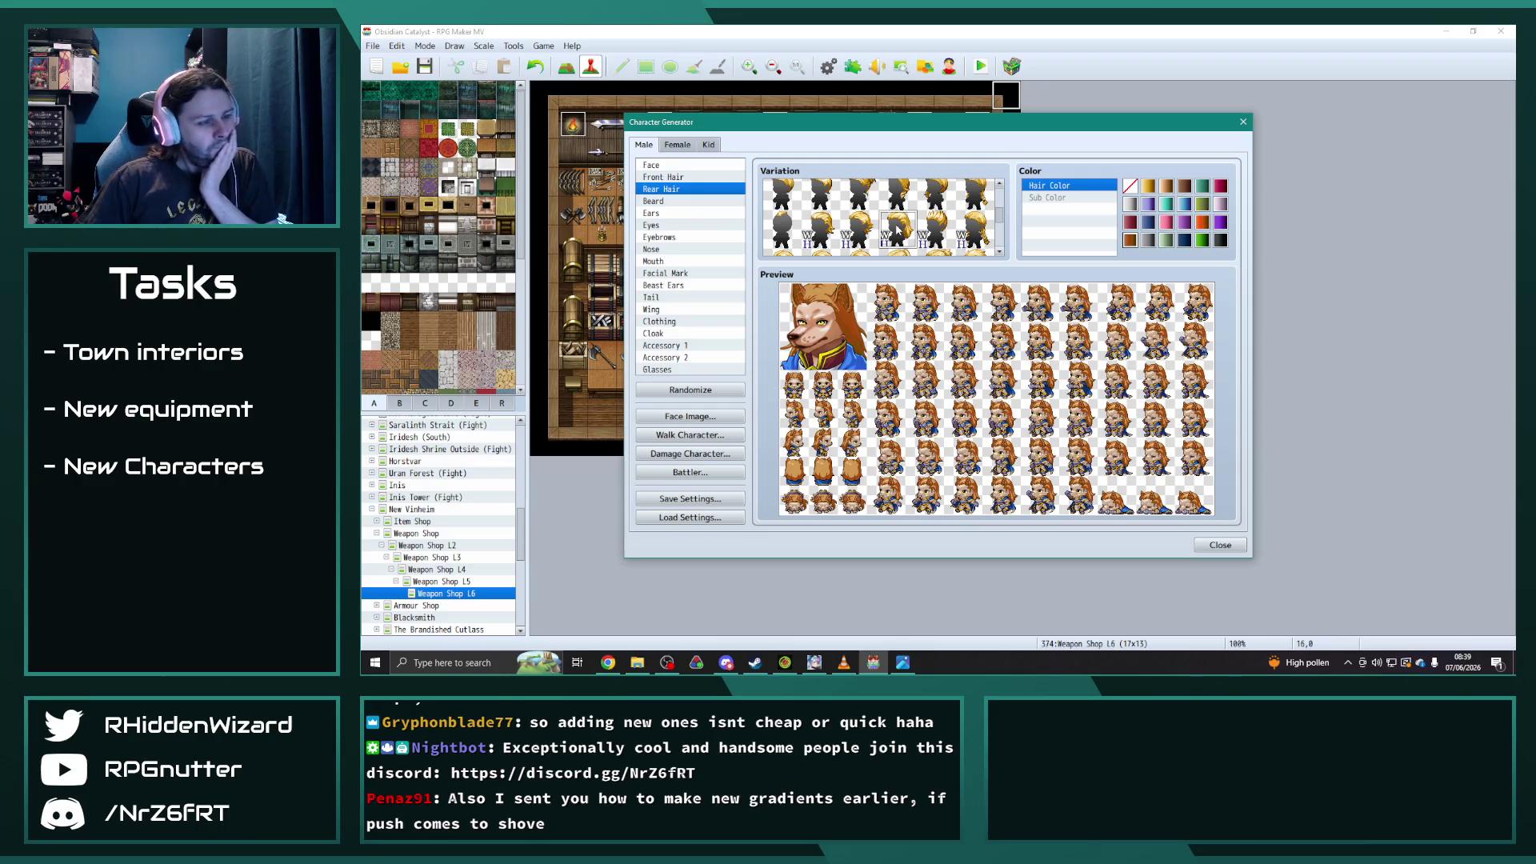
- Give the character an eyebrow style from the last rows
left_click(665, 237)
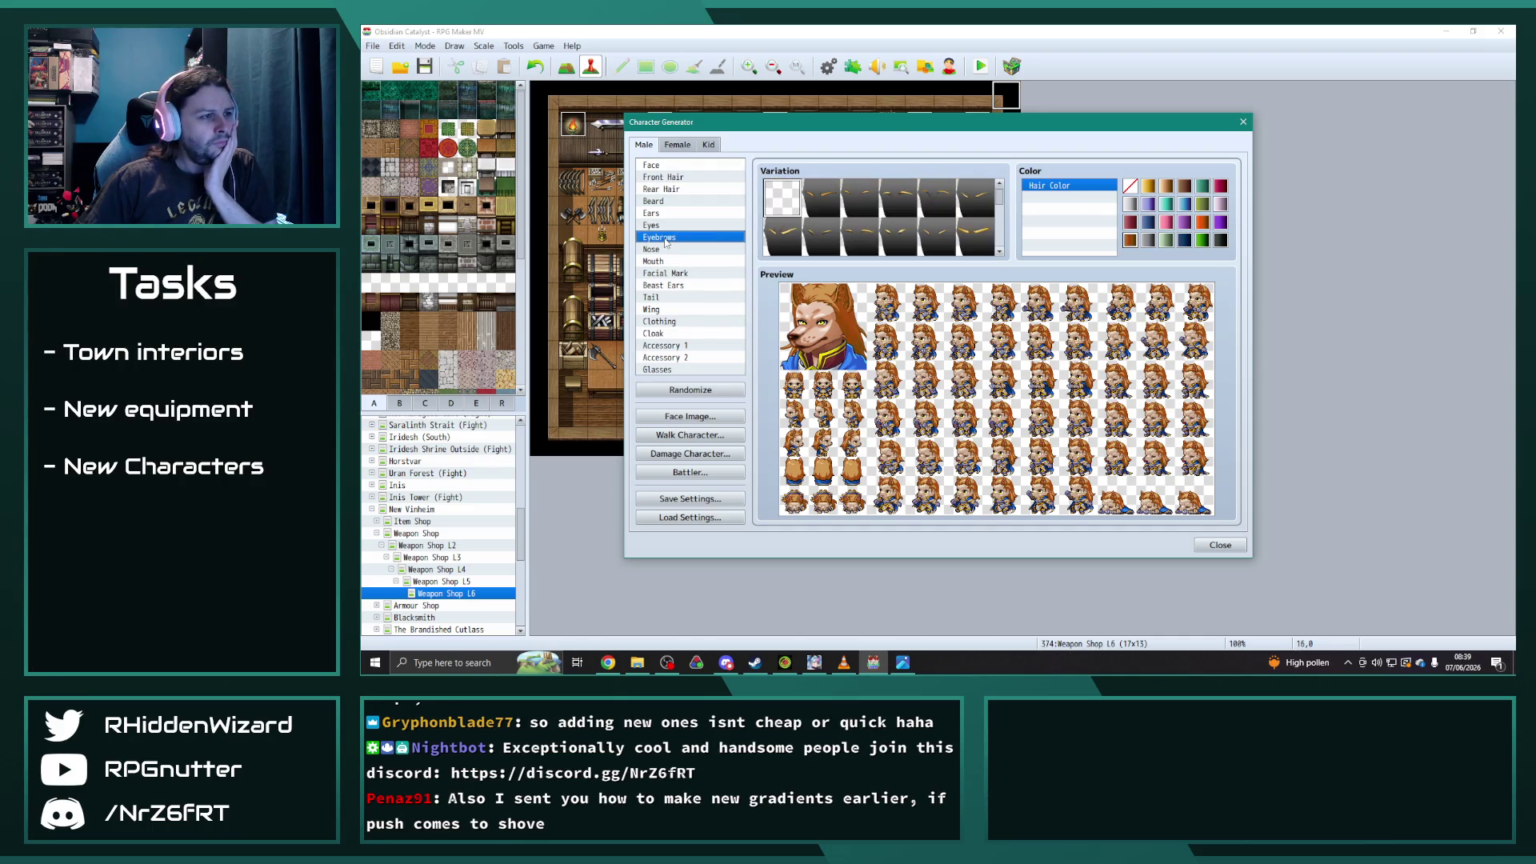
left_click(791, 243)
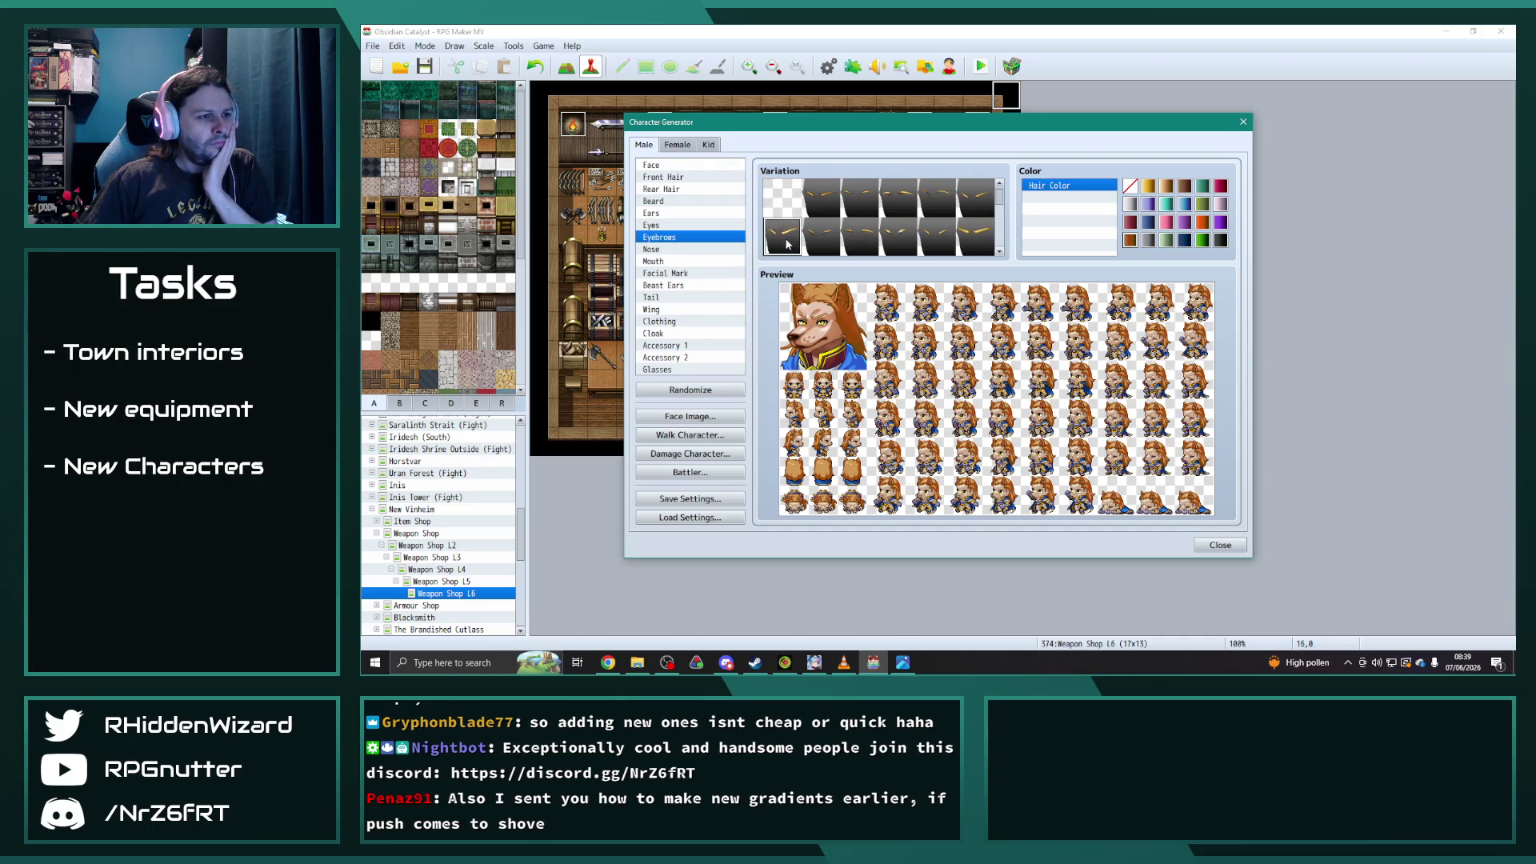
left_click(909, 242)
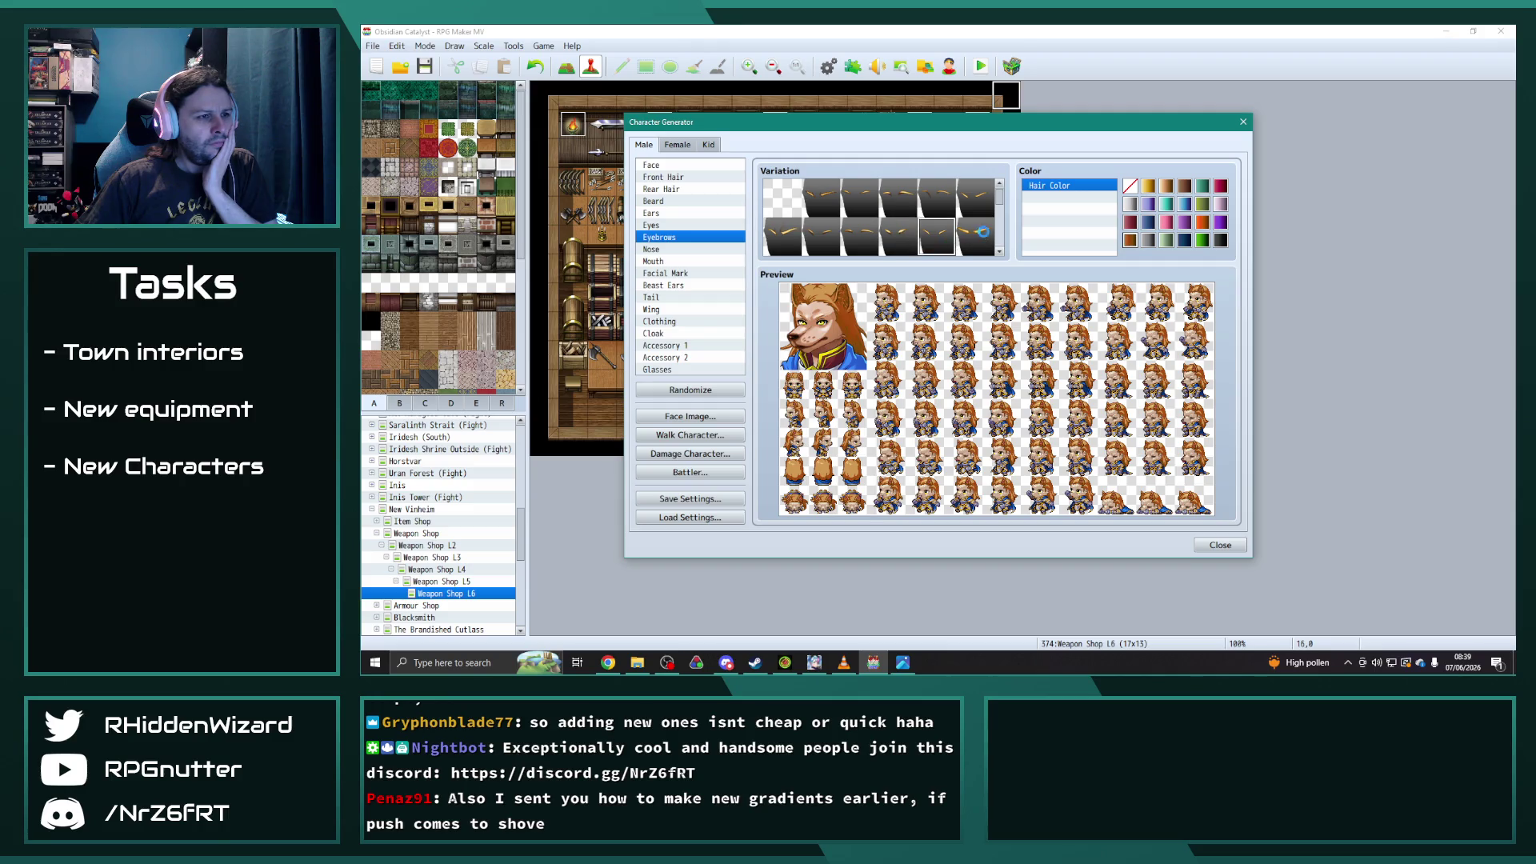
left_click_drag(1000, 201, 1003, 263)
left_click(796, 236)
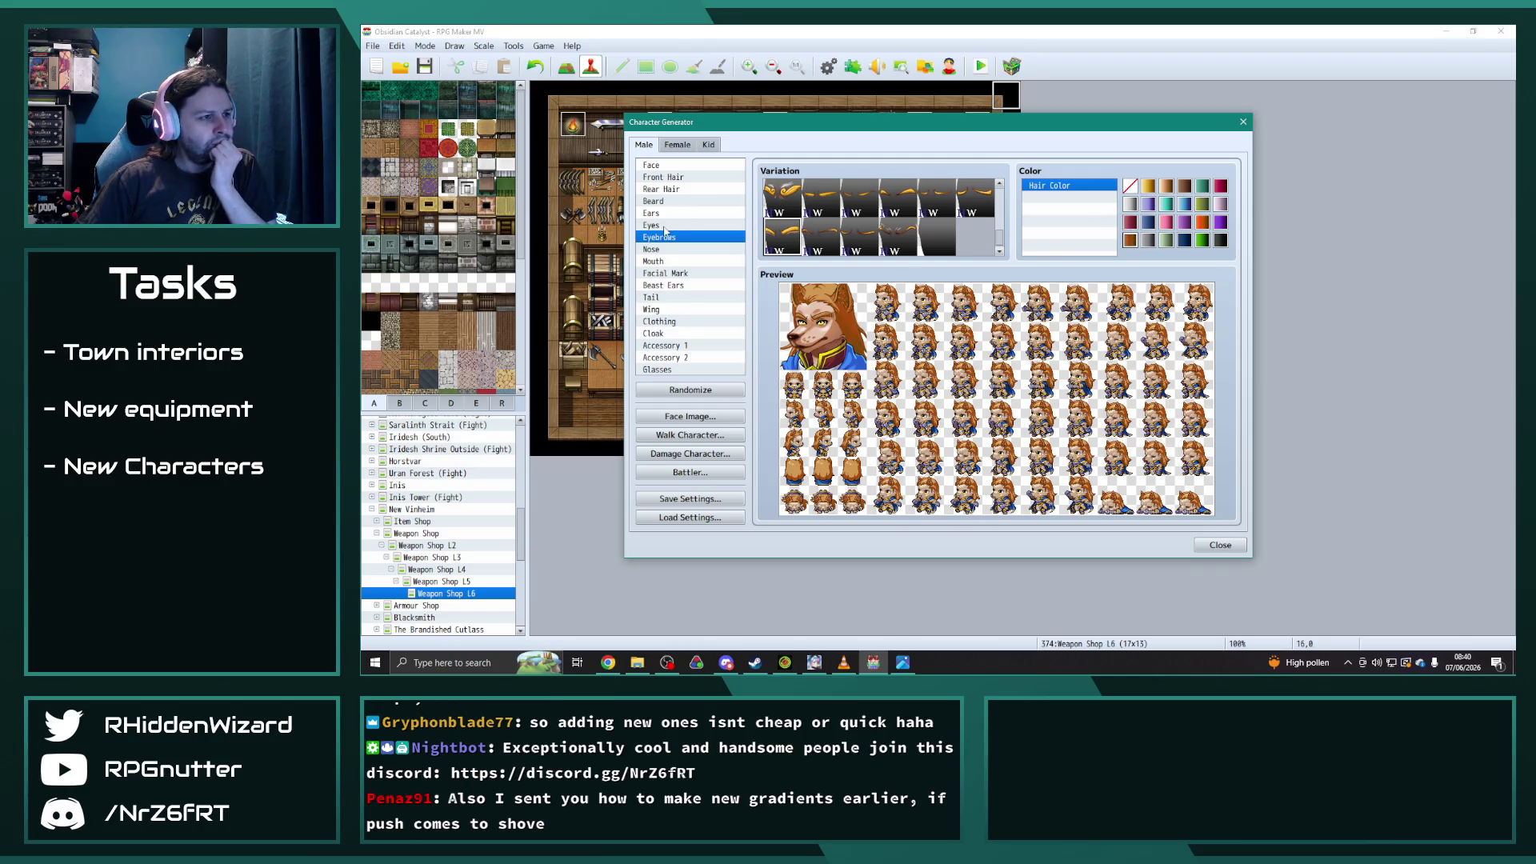
- Cycle through the first row of eye styles
left_click(664, 226)
left_click(824, 236)
left_click(861, 246)
left_click(901, 240)
left_click(937, 239)
left_click(975, 244)
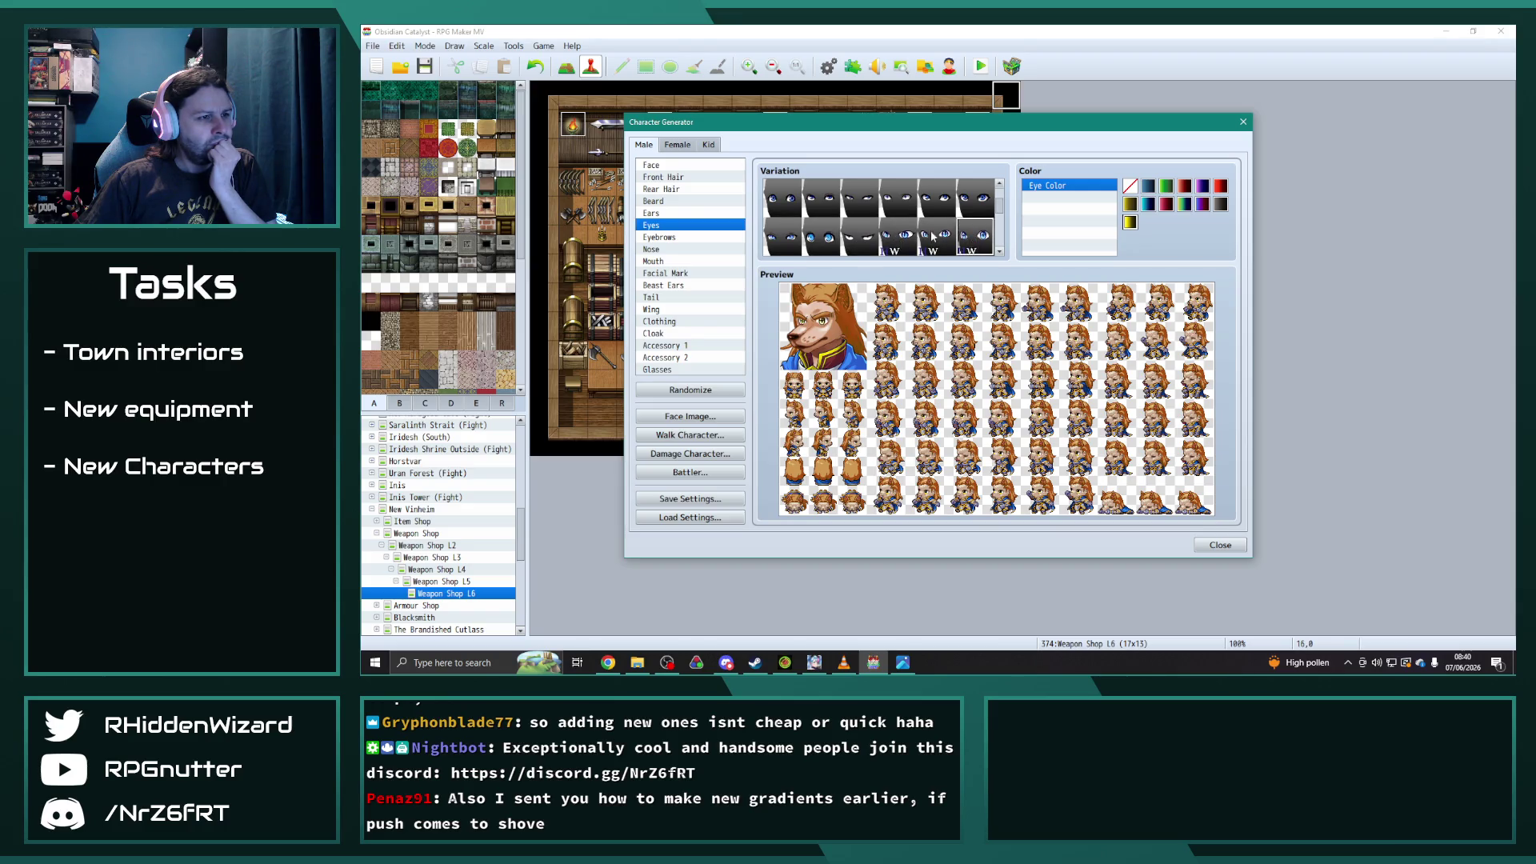
scroll(933, 236, "down", 1)
- Try more eye styles further down the Variation grid
left_click(783, 231)
left_click(818, 234)
left_click(870, 233)
left_click(901, 233)
left_click(843, 663)
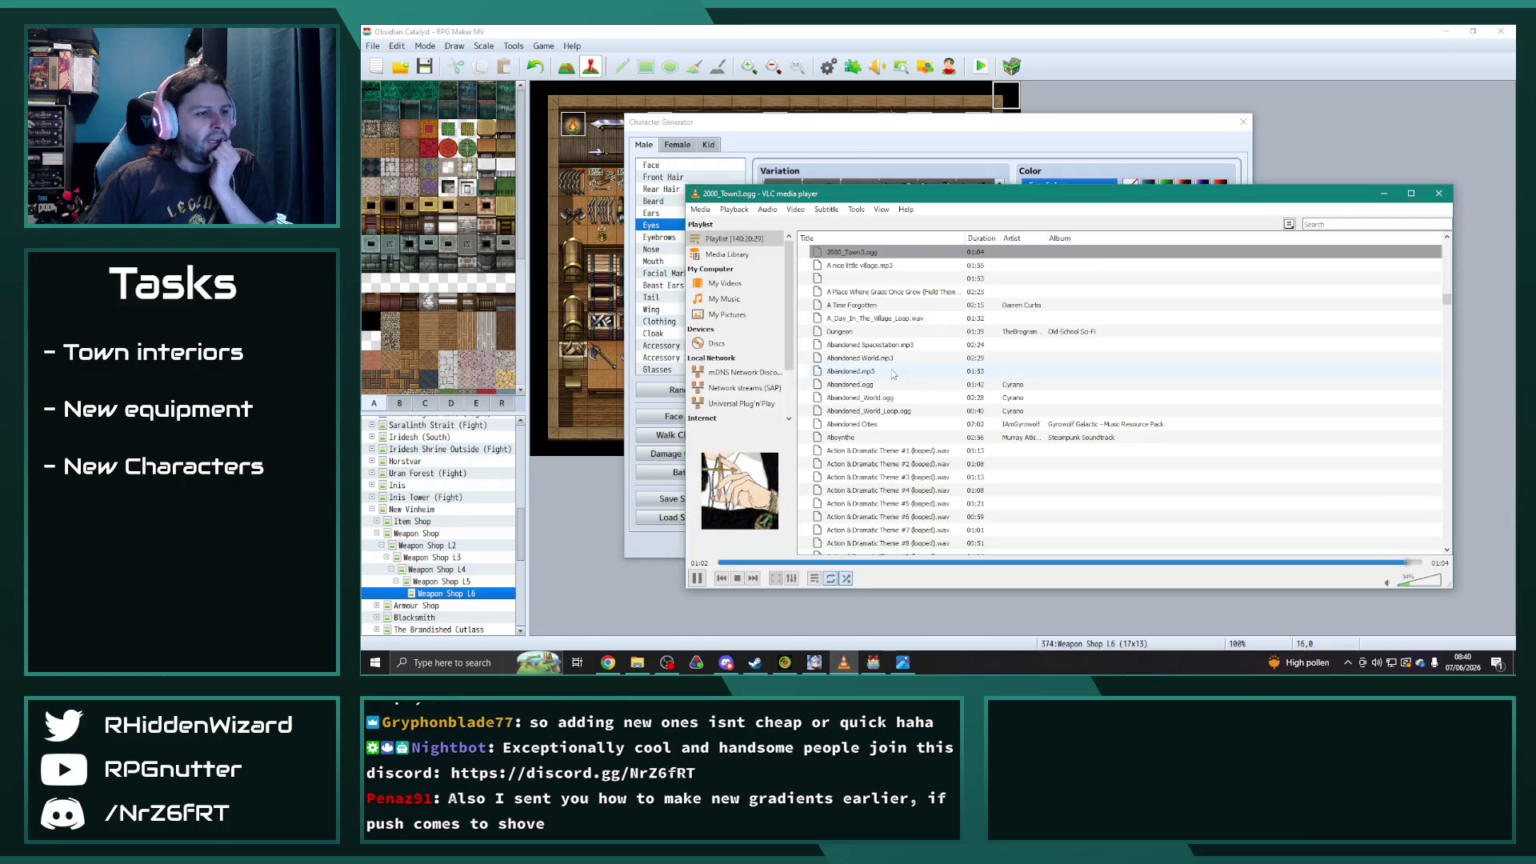
left_click(843, 663)
left_click(938, 231)
left_click(975, 230)
scroll(880, 232, "down", 1)
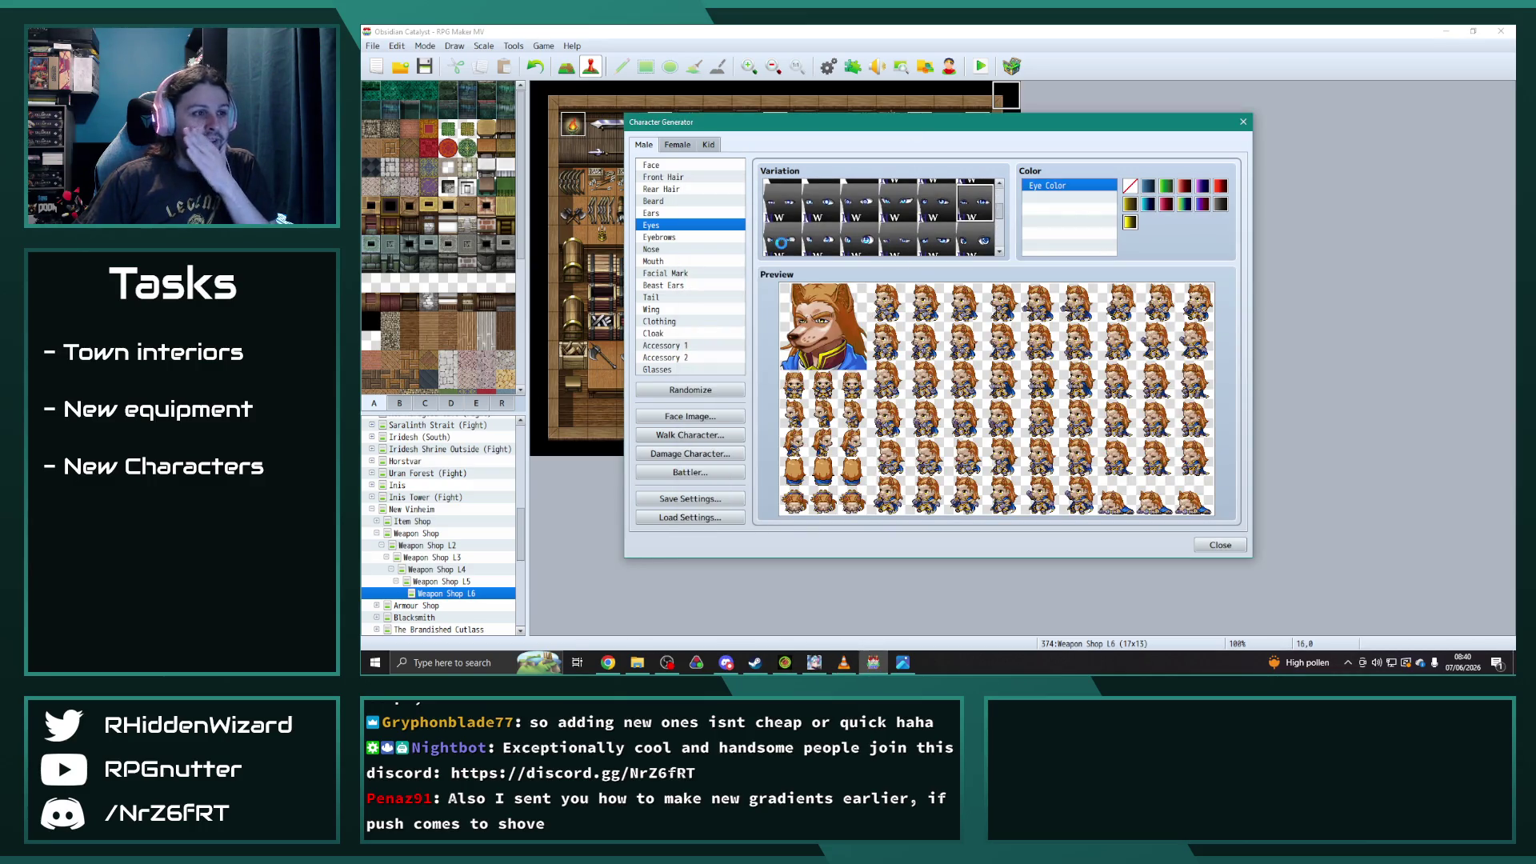
- Settle on the final eye style and give the character a tail
left_click(822, 238)
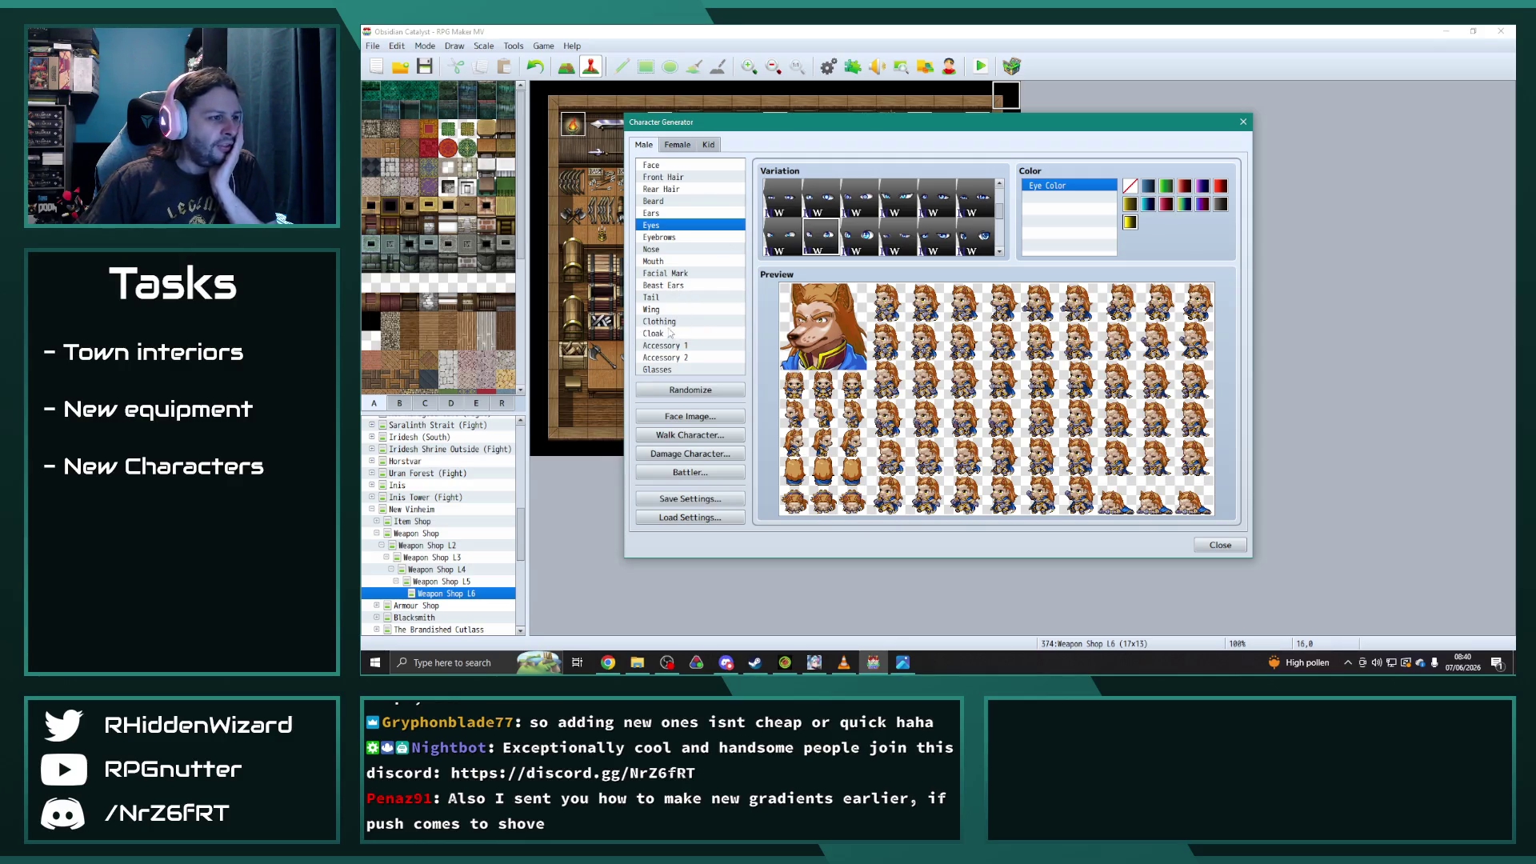
left_click(670, 297)
left_click(817, 251)
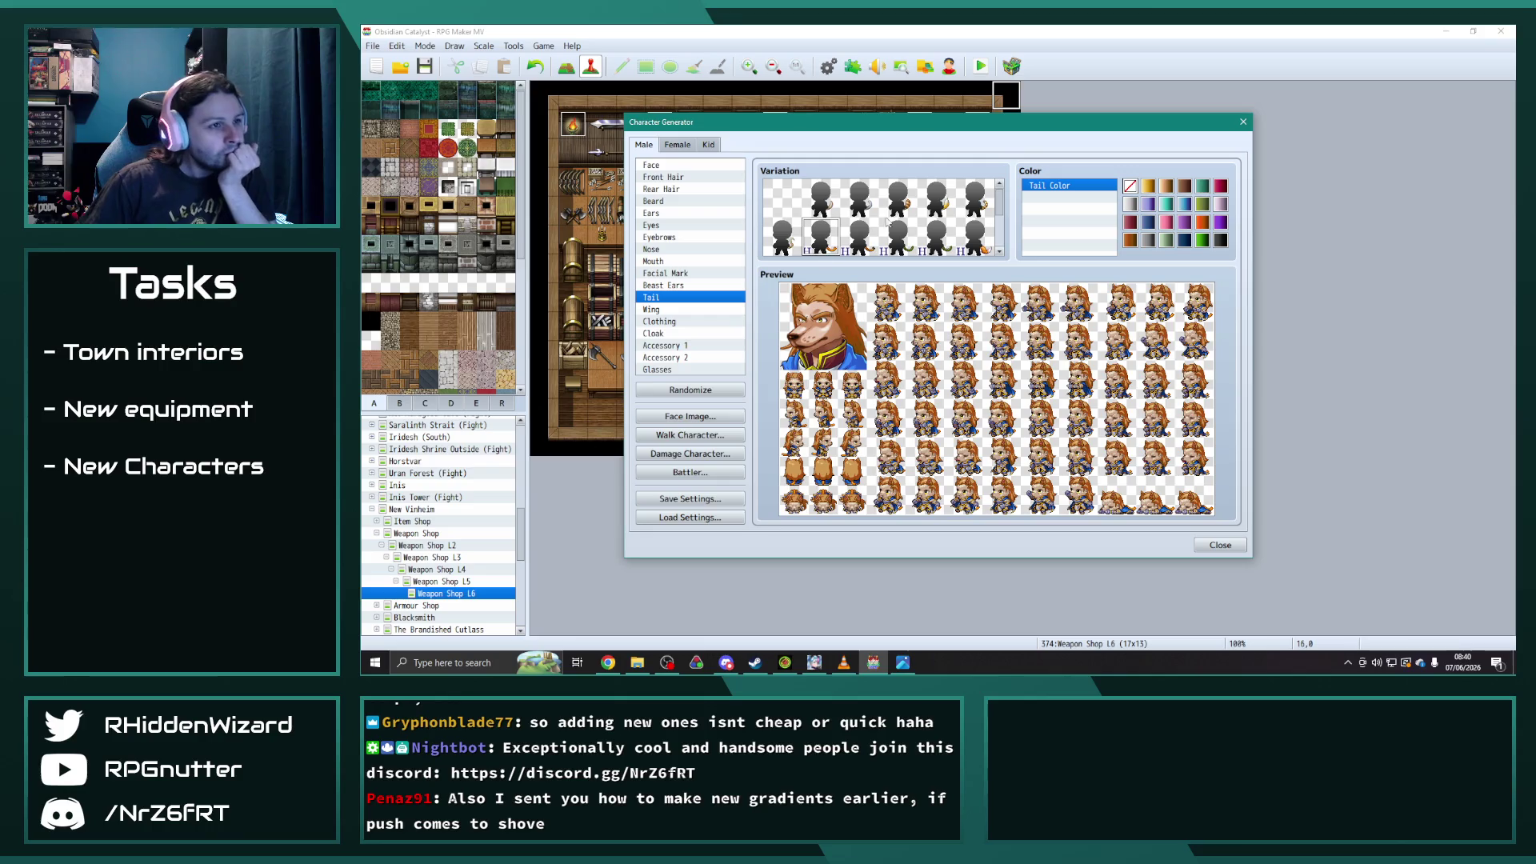
left_click(860, 237)
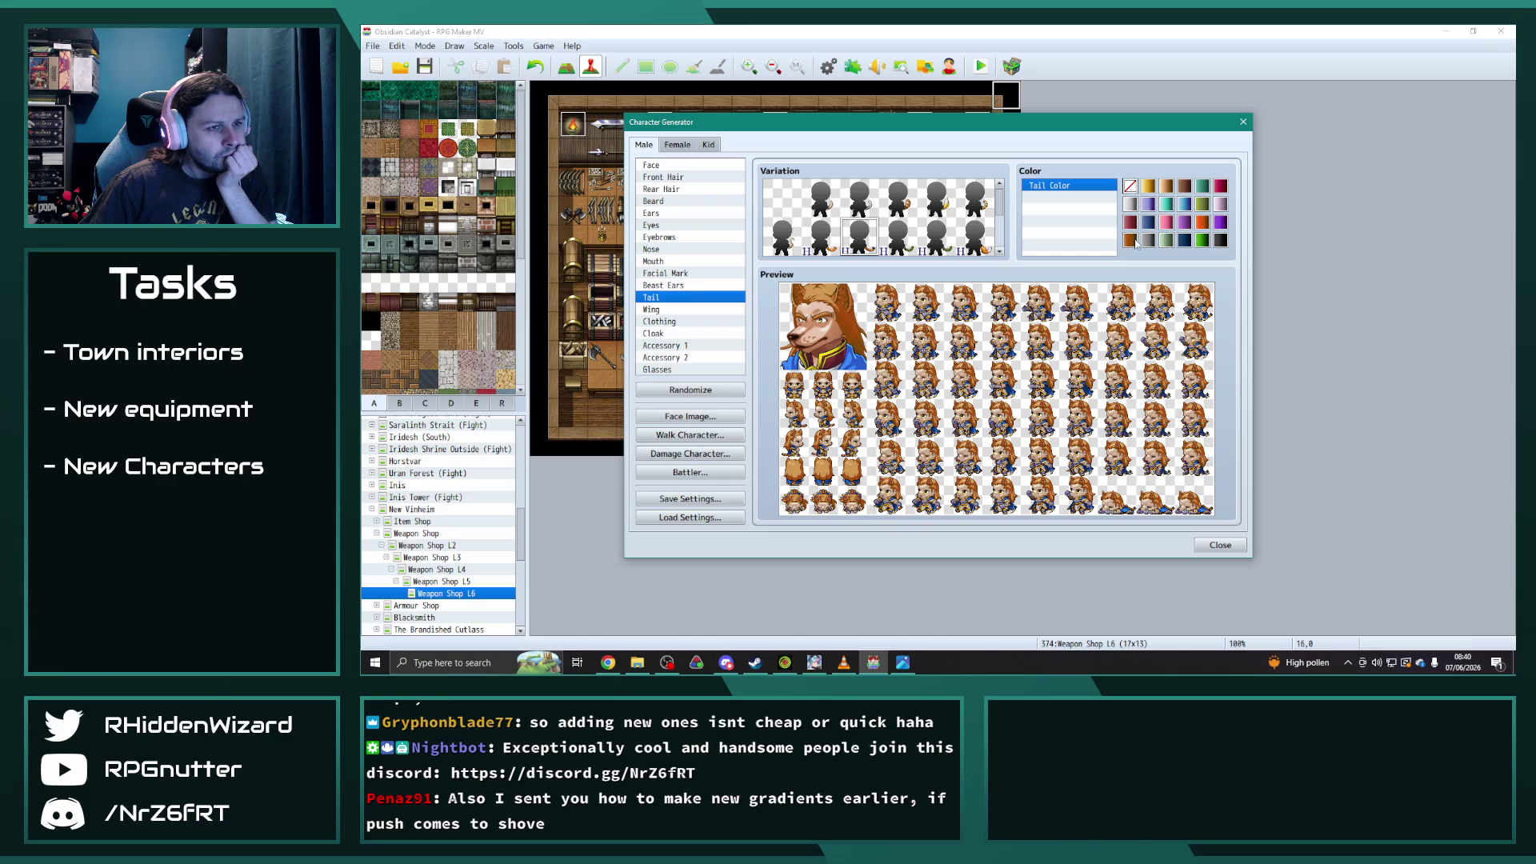
- Colour the tail brown and nudge the generator window up slightly
left_click(1132, 244)
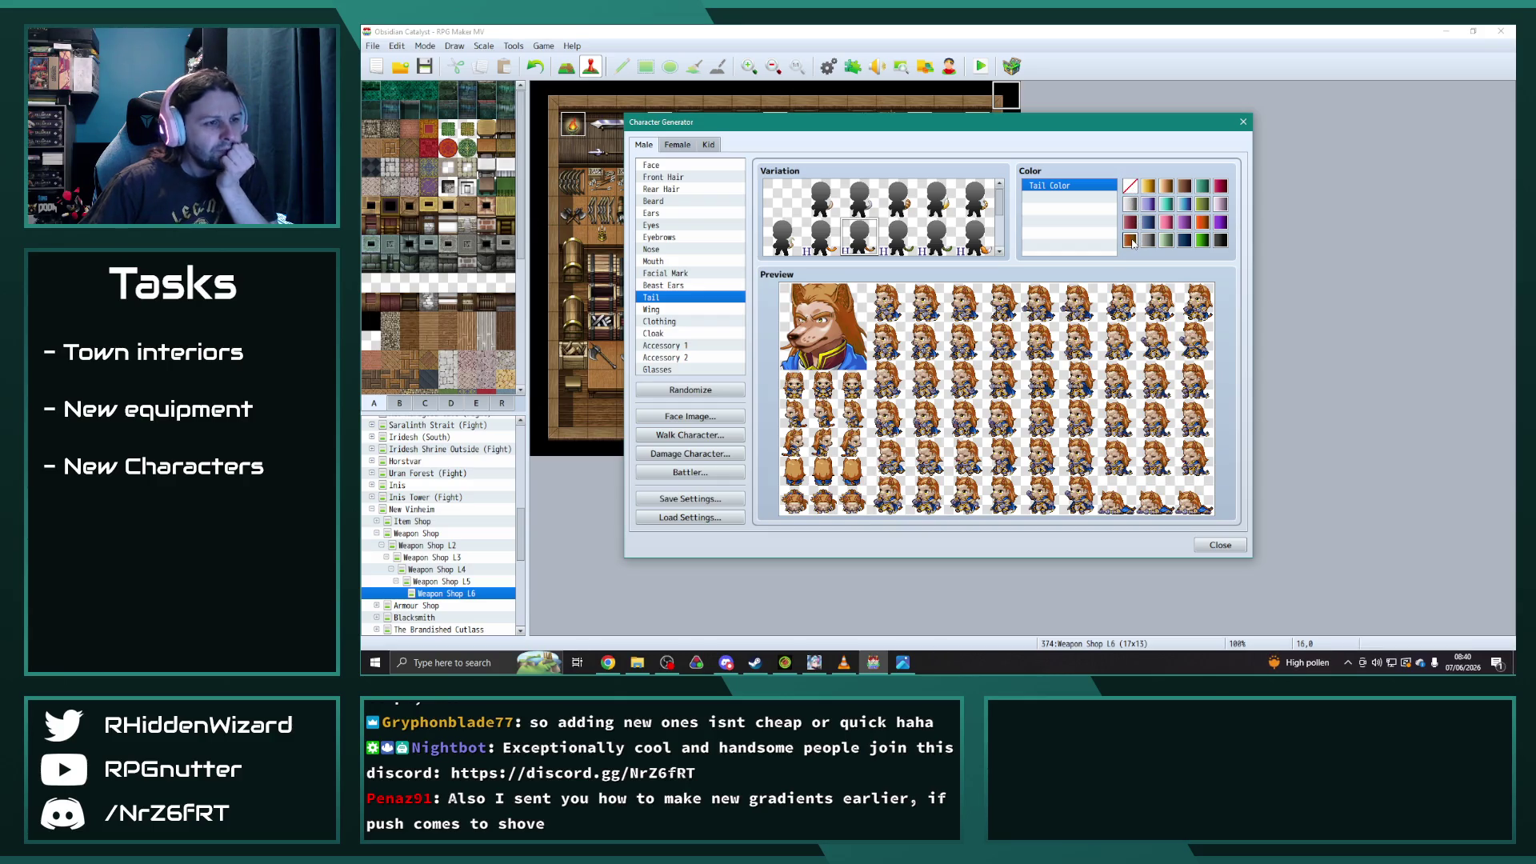
scroll(904, 228, "down", 3)
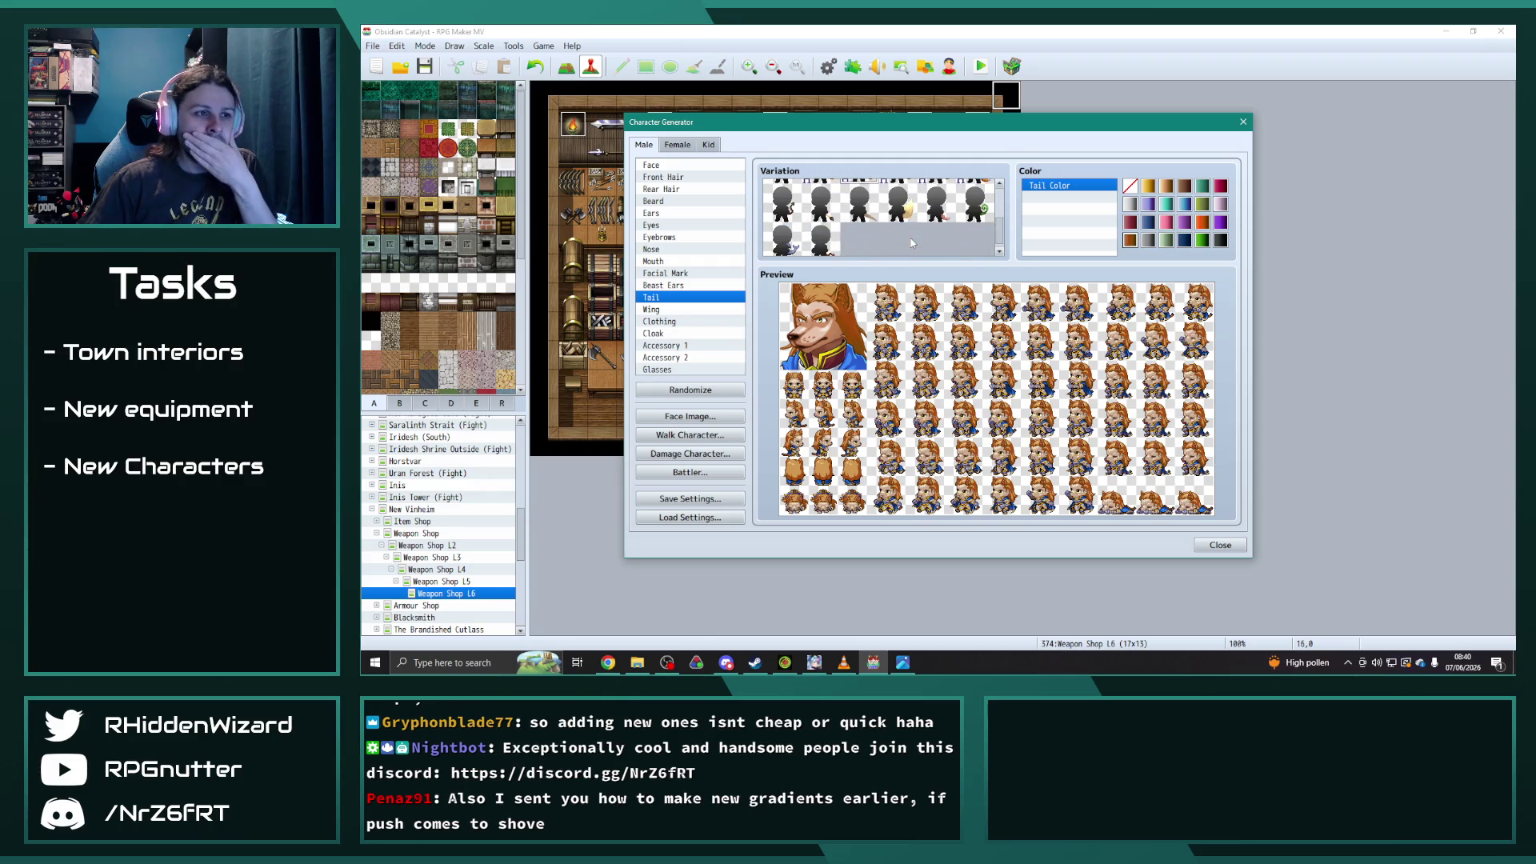
scroll(912, 243, "down", 1)
scroll(911, 238, "up", 3)
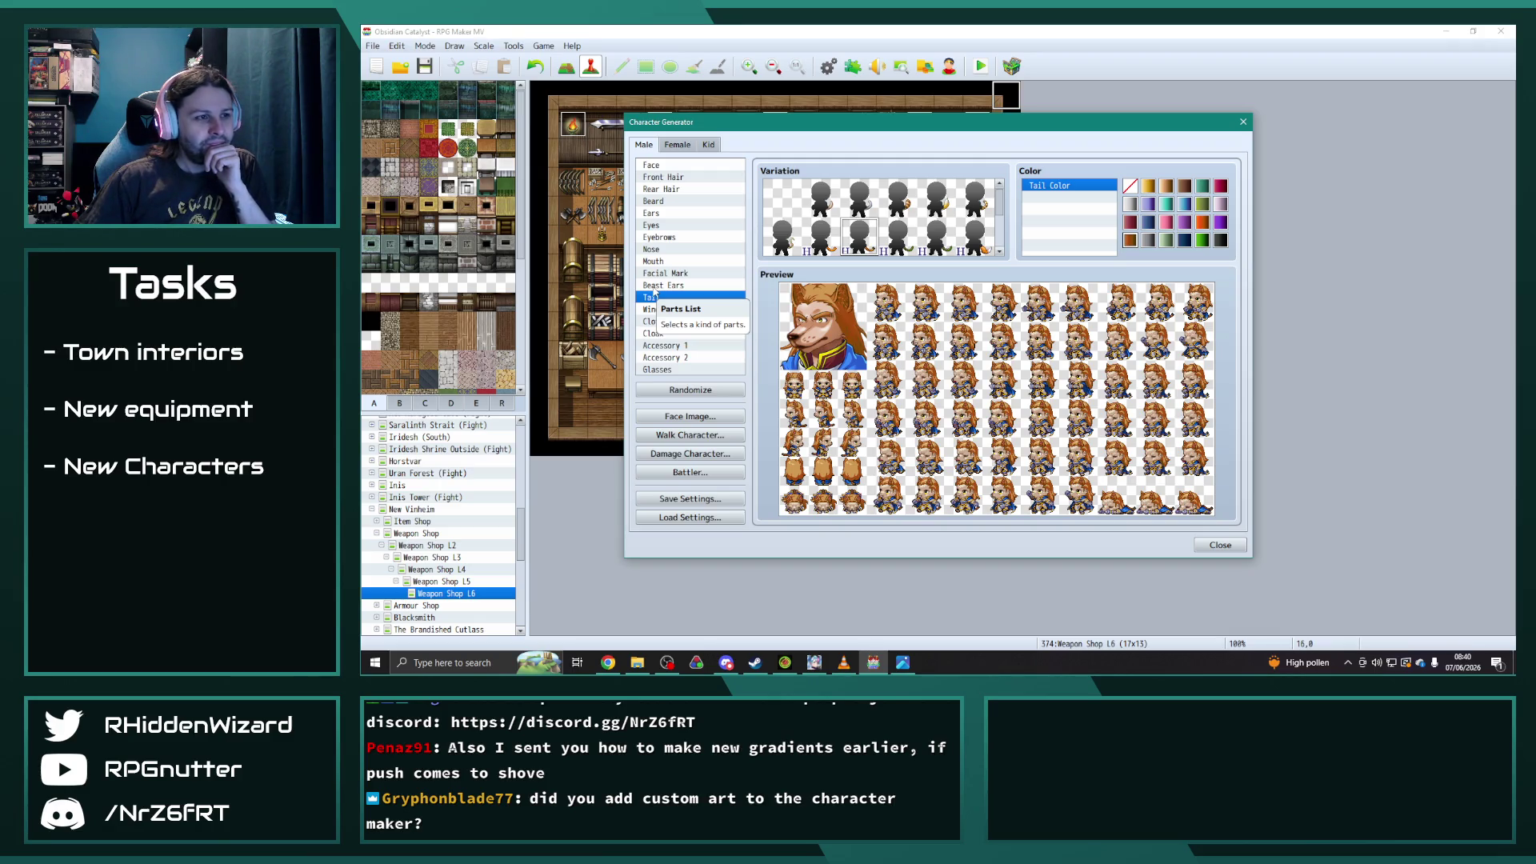
left_click_drag(848, 128, 857, 110)
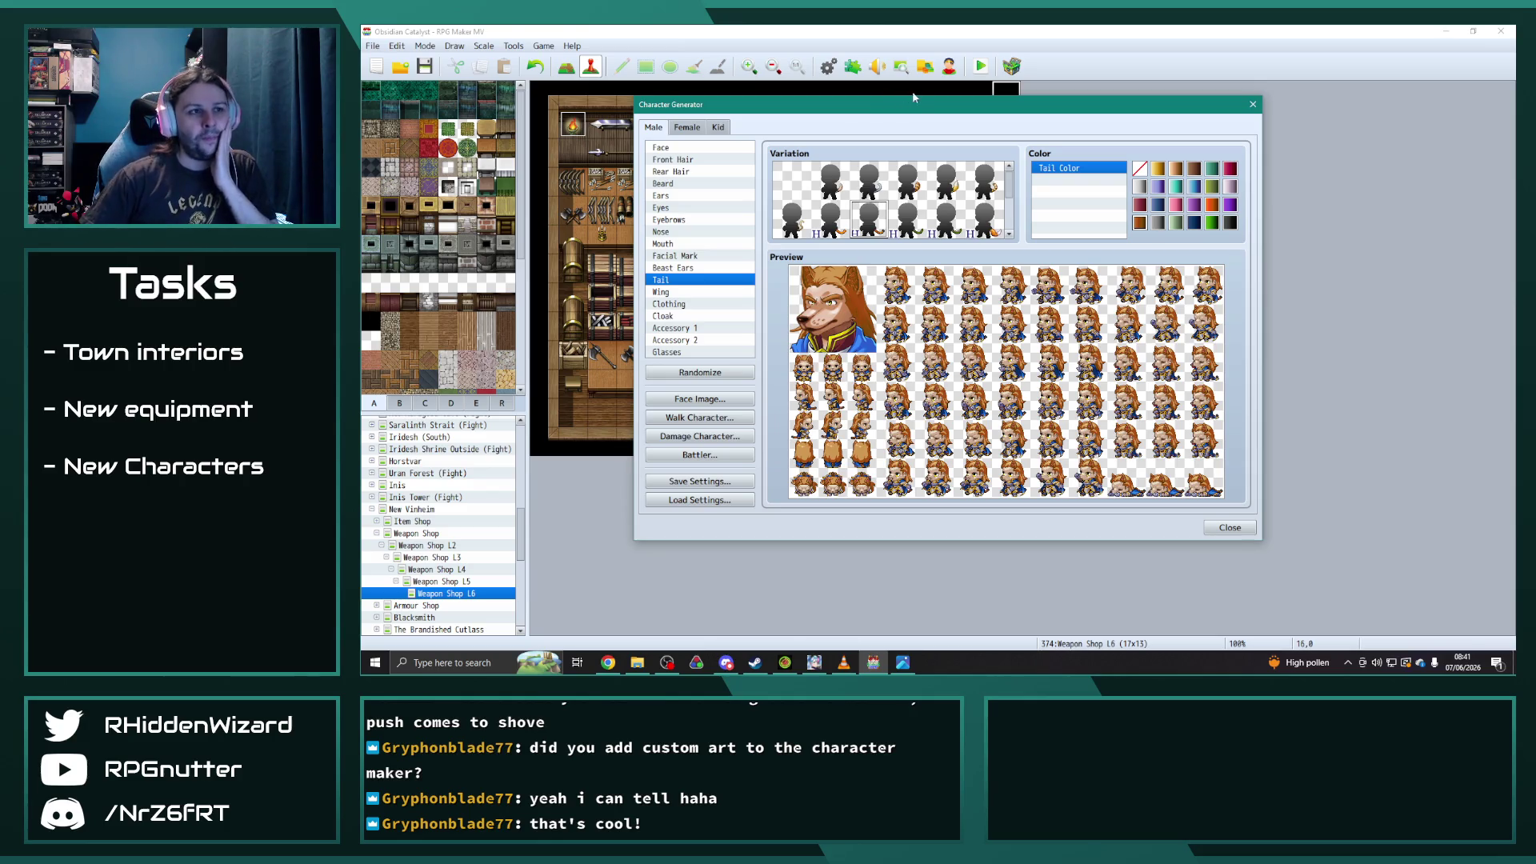
- Reposition the generator window and scroll through the Clothing variations
mouse_move(916, 108)
left_mouse_down()
mouse_move(932, 105)
mouse_move(908, 107)
left_mouse_up()
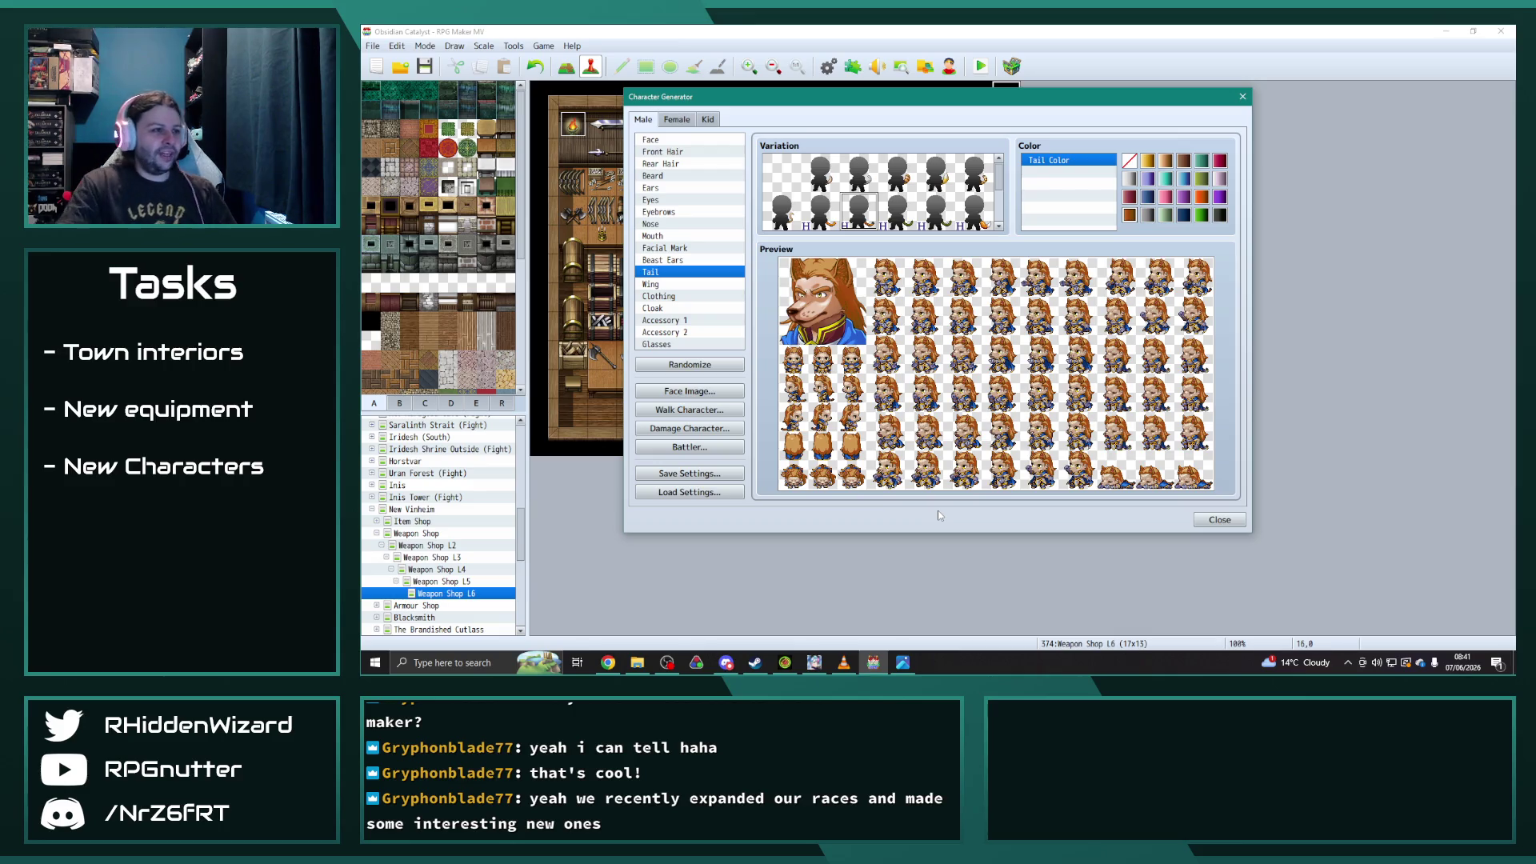
left_click(693, 298)
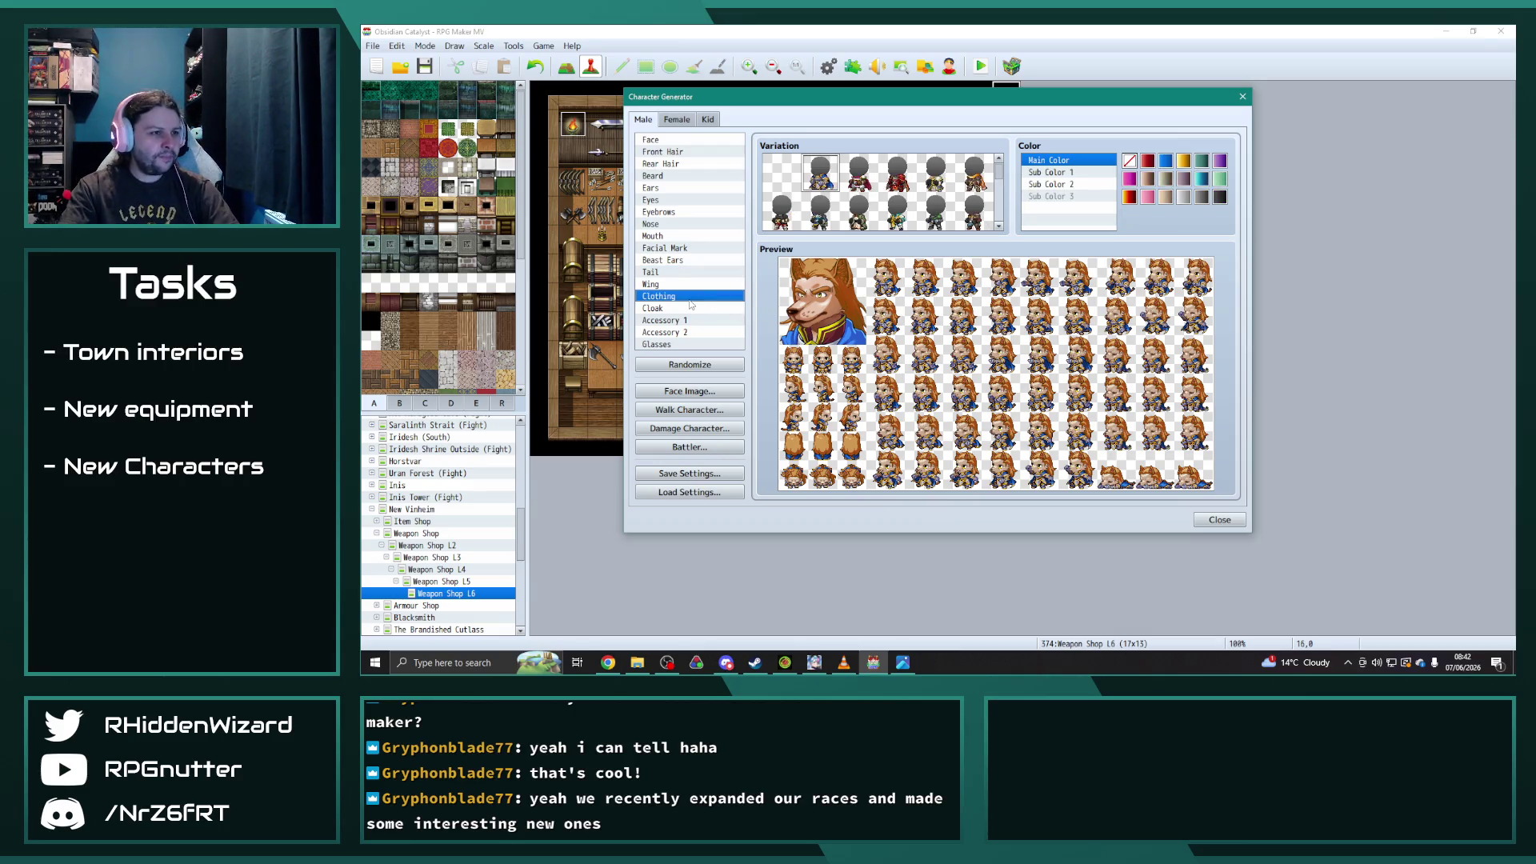
scroll(848, 192, "down", 3)
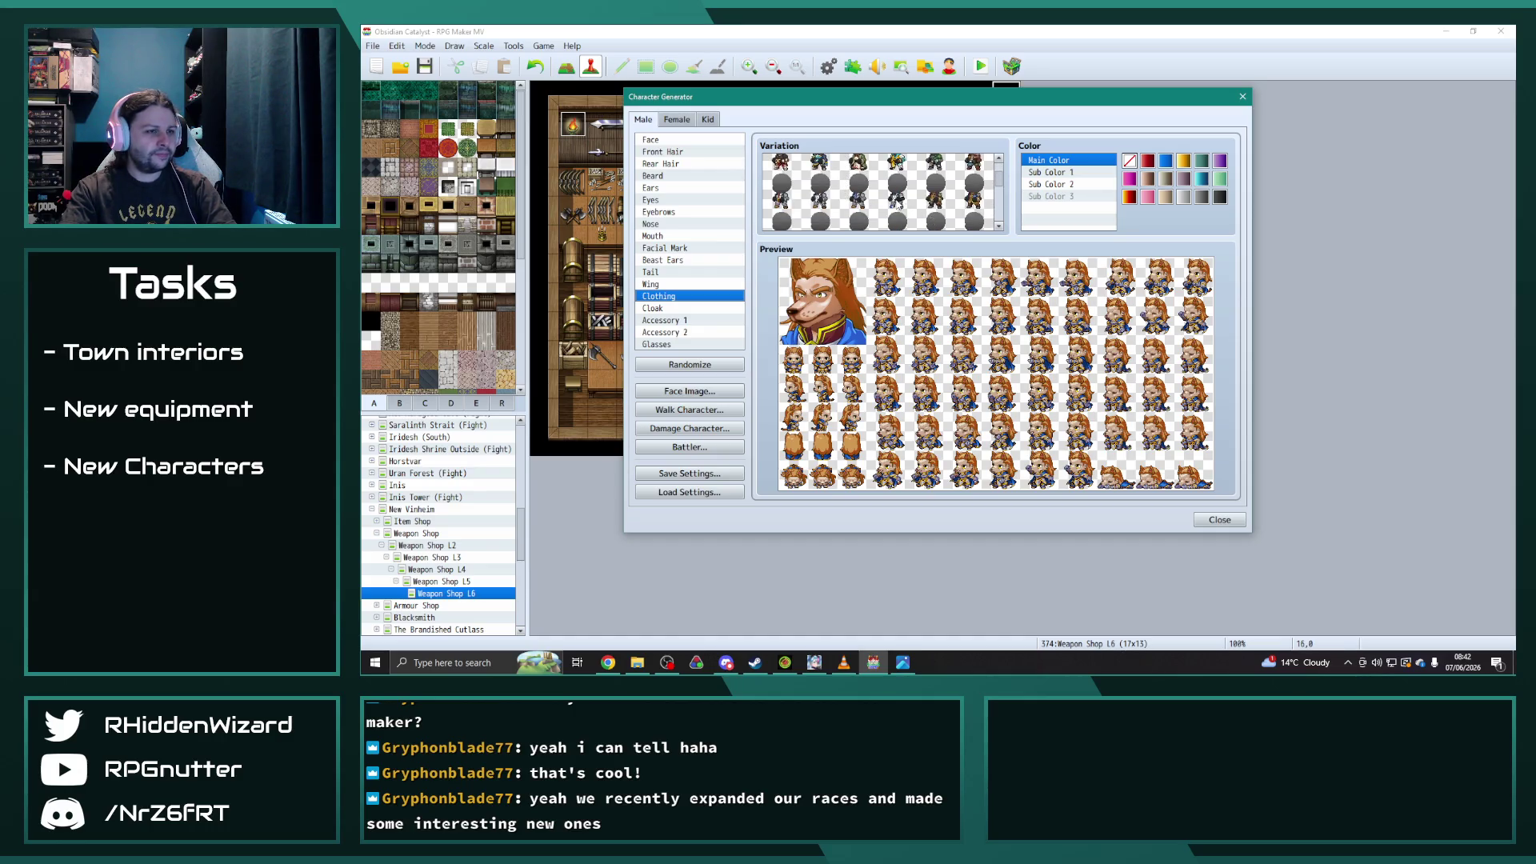